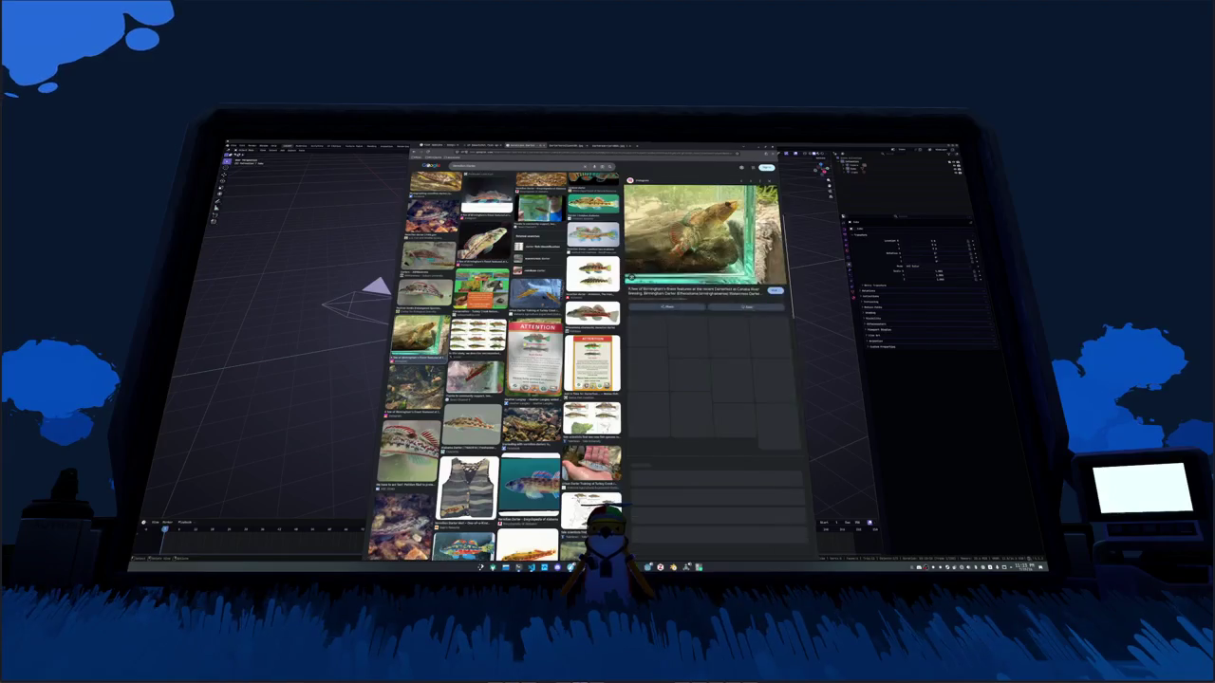
# Step: Open the aquarium fish image in a new tab and launch a new file manager window
pyautogui.rightClick(676, 236)
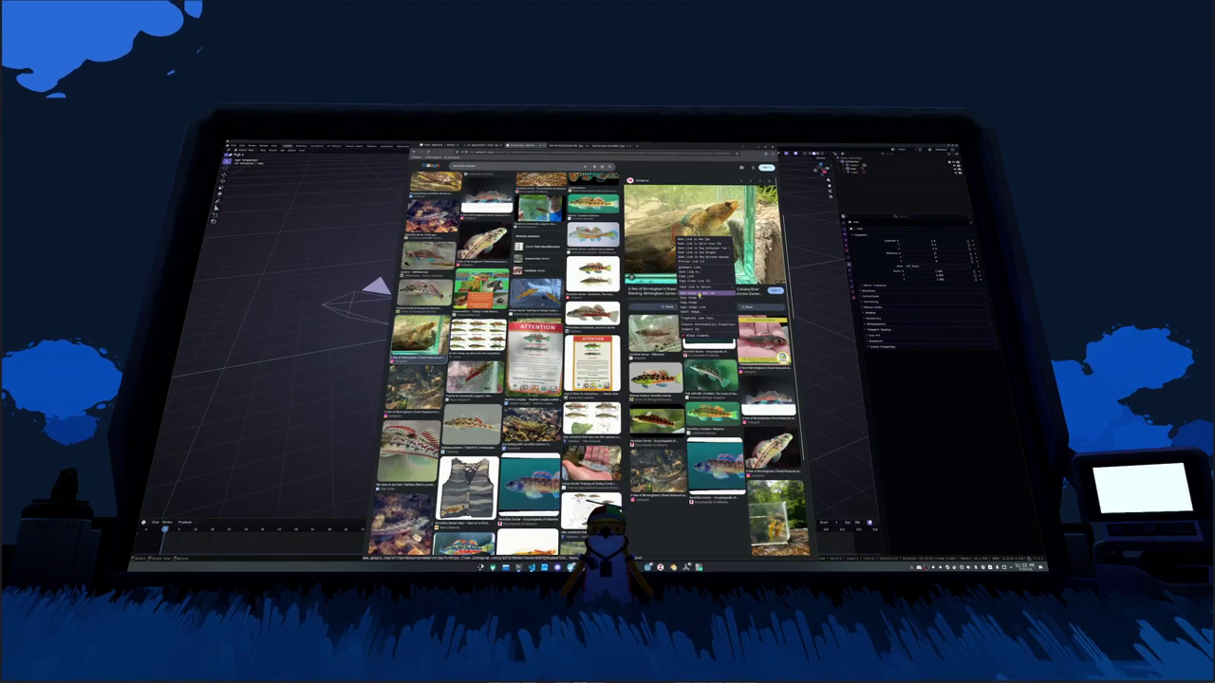
pyautogui.click(703, 302)
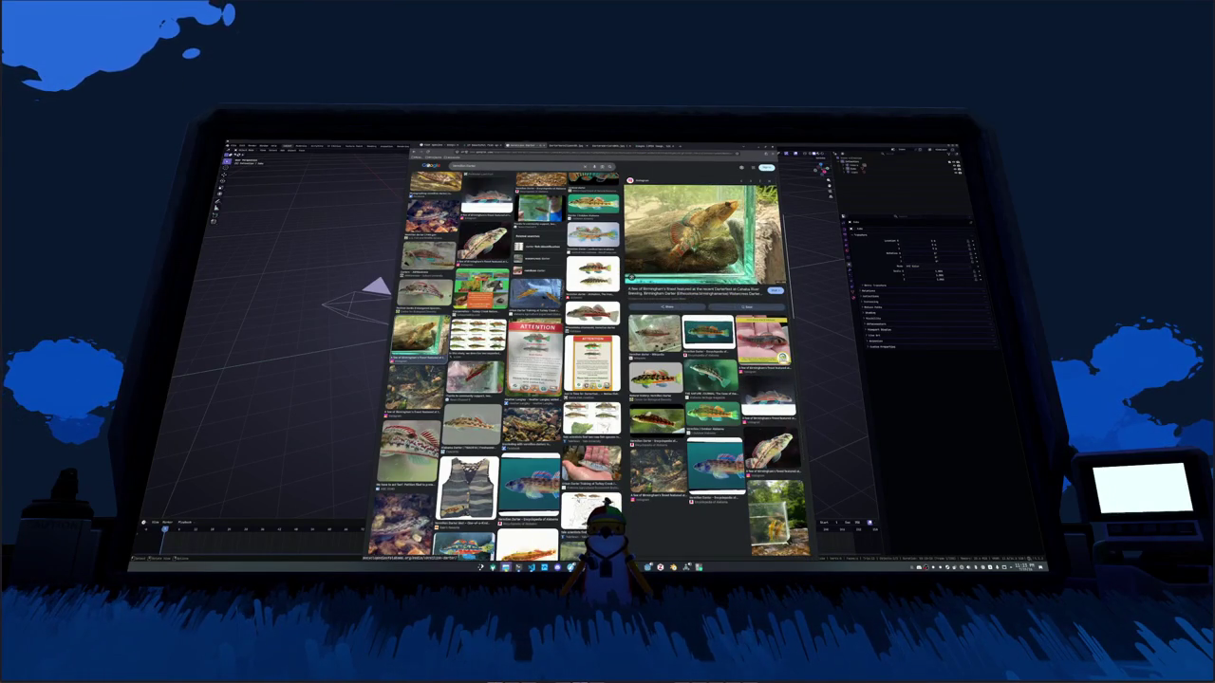
pyautogui.rightClick(532, 567)
pyautogui.click(520, 503)
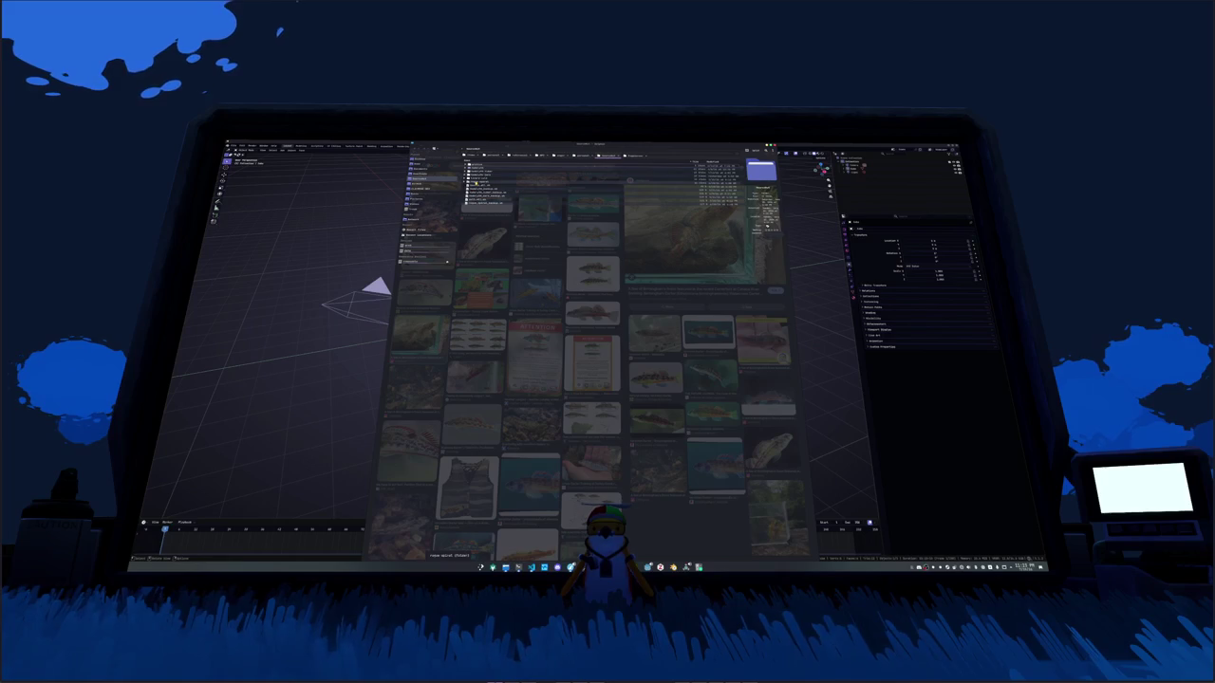
# Step: Browse down through the nested folders to the project folder's long listing
pyautogui.doubleClick(473, 177)
pyautogui.click(470, 185)
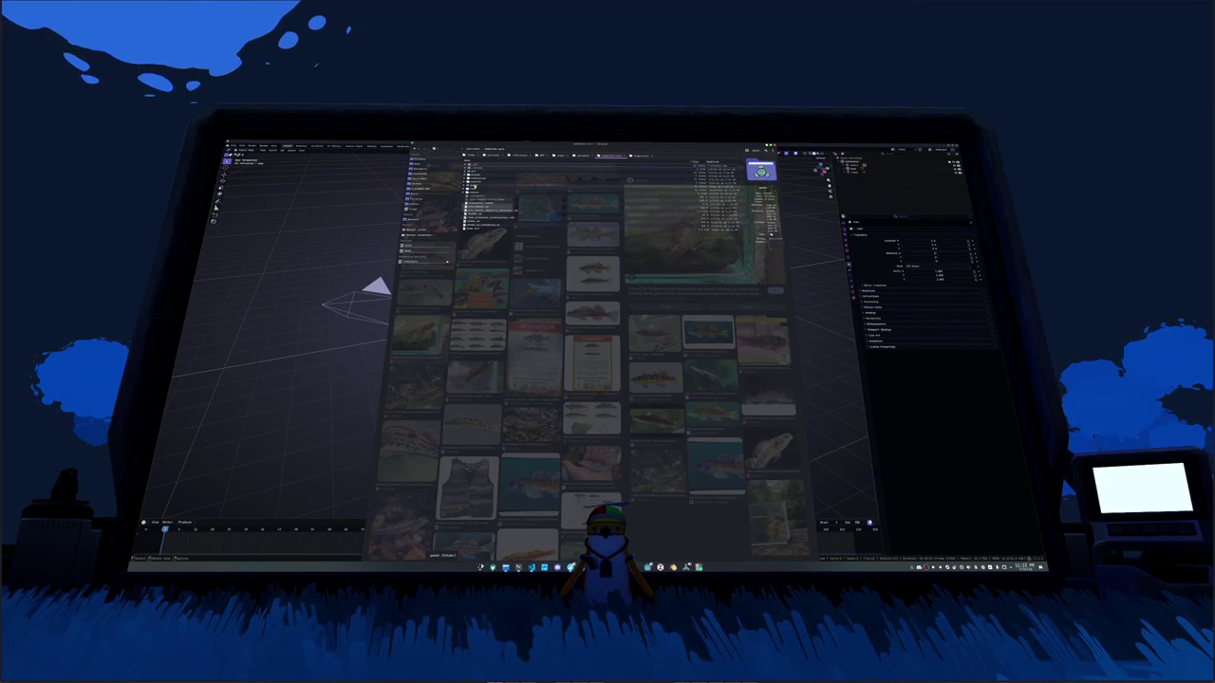
pyautogui.doubleClick(470, 186)
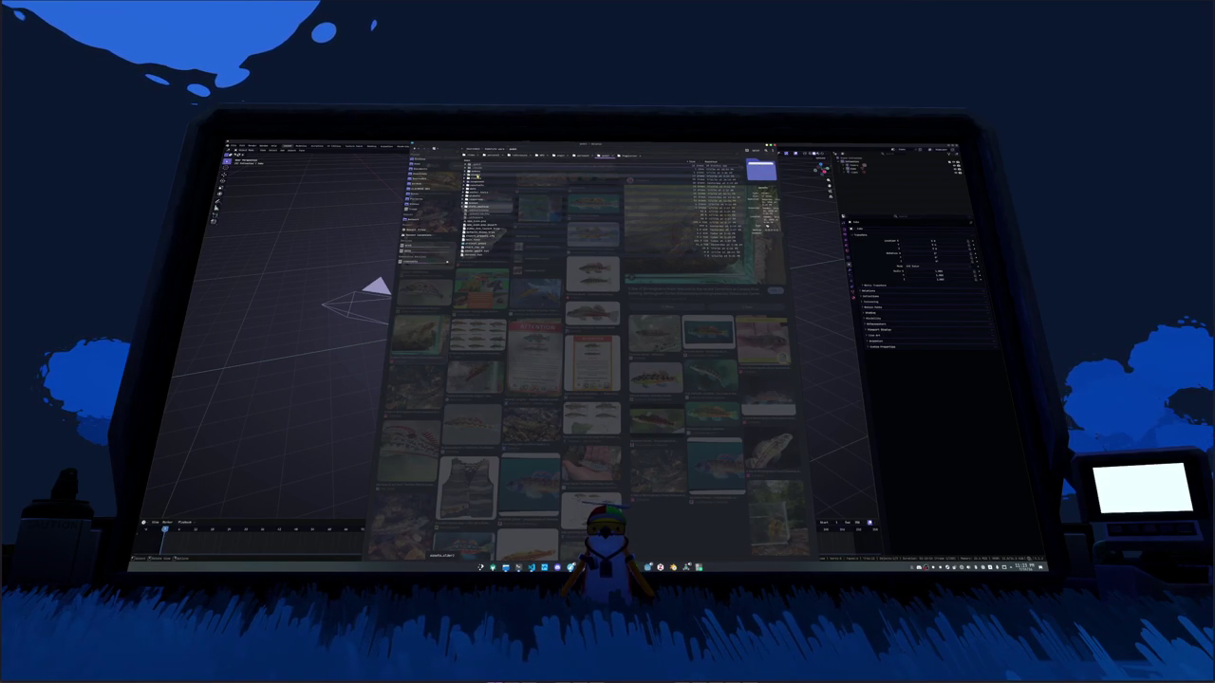
pyautogui.doubleClick(477, 178)
pyautogui.doubleClick(475, 186)
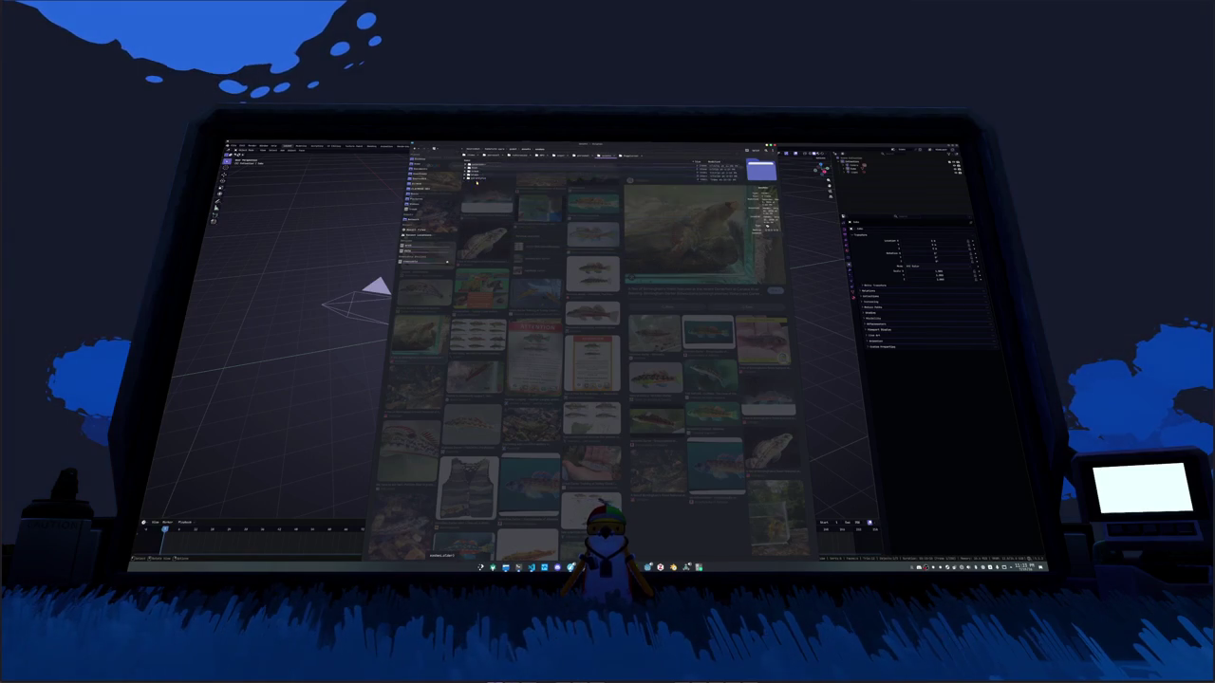
pyautogui.doubleClick(474, 178)
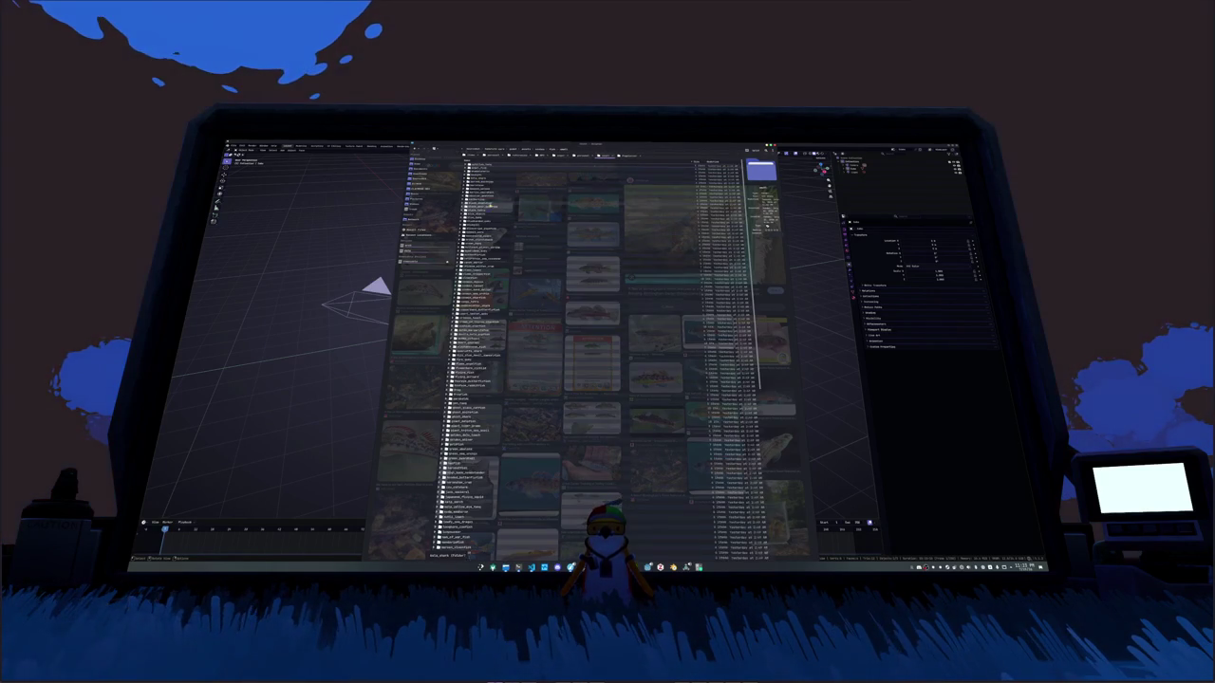
pyautogui.moveTo(578, 468)
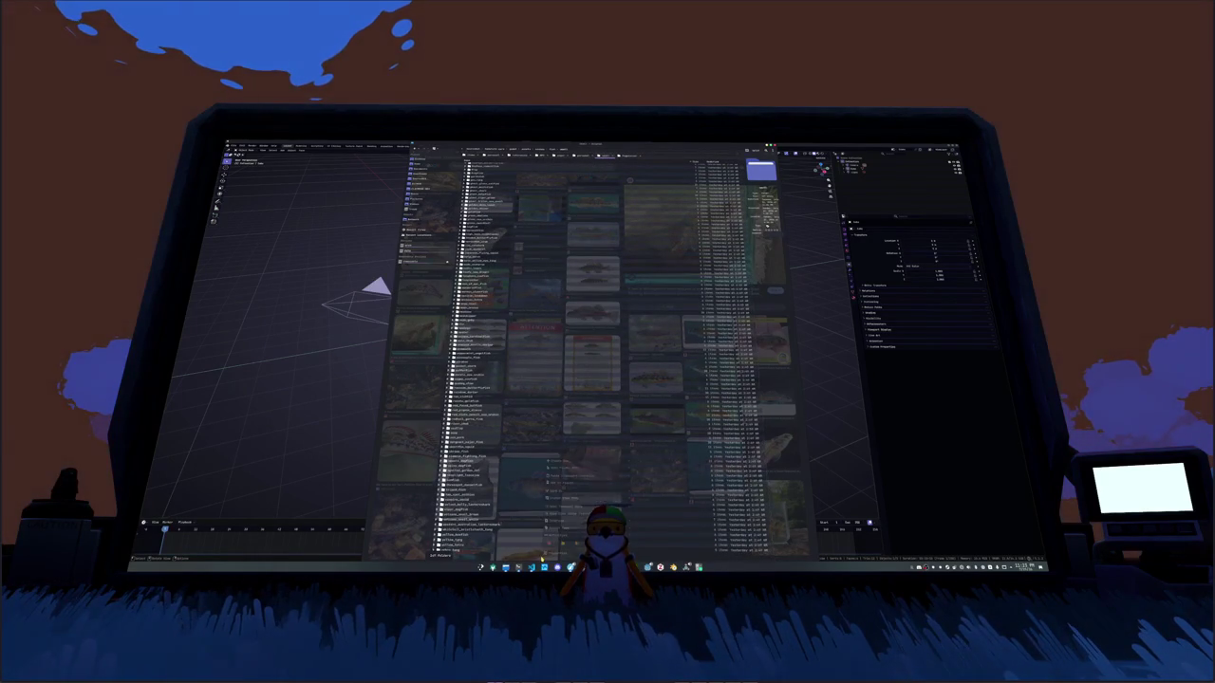
# Step: Create a new folder named 'fish' in the save dialog
pyautogui.rightClick(546, 459)
pyautogui.click(642, 461)
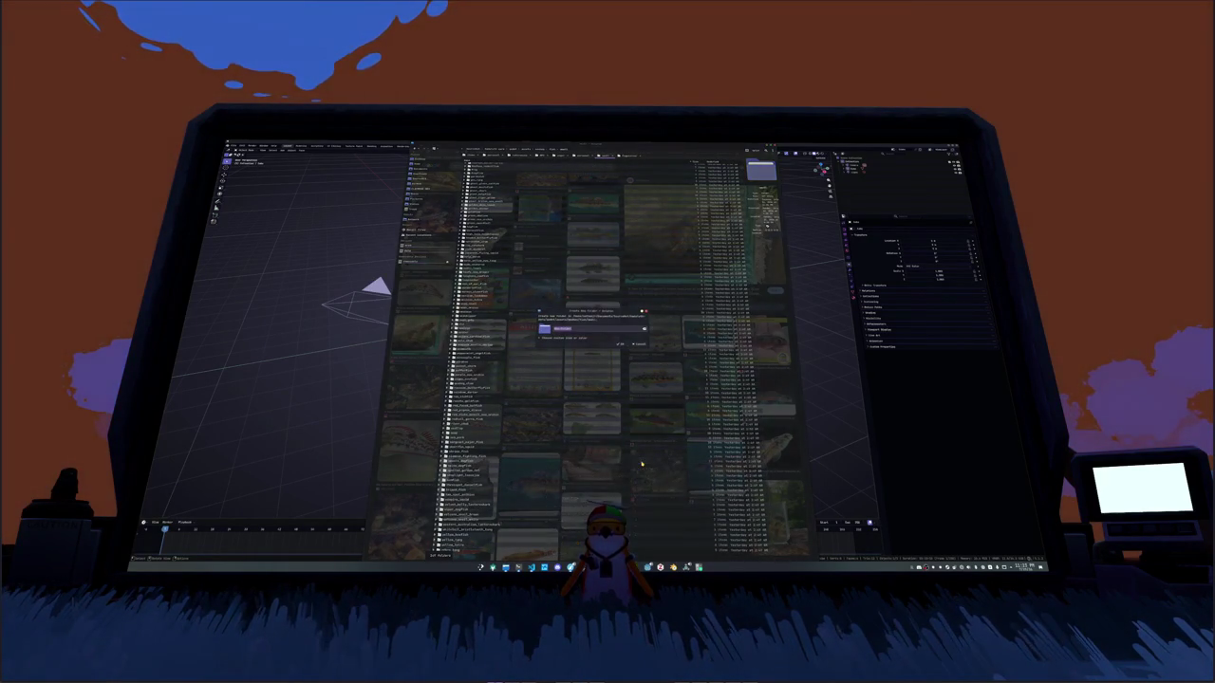
pyautogui.write('fish')
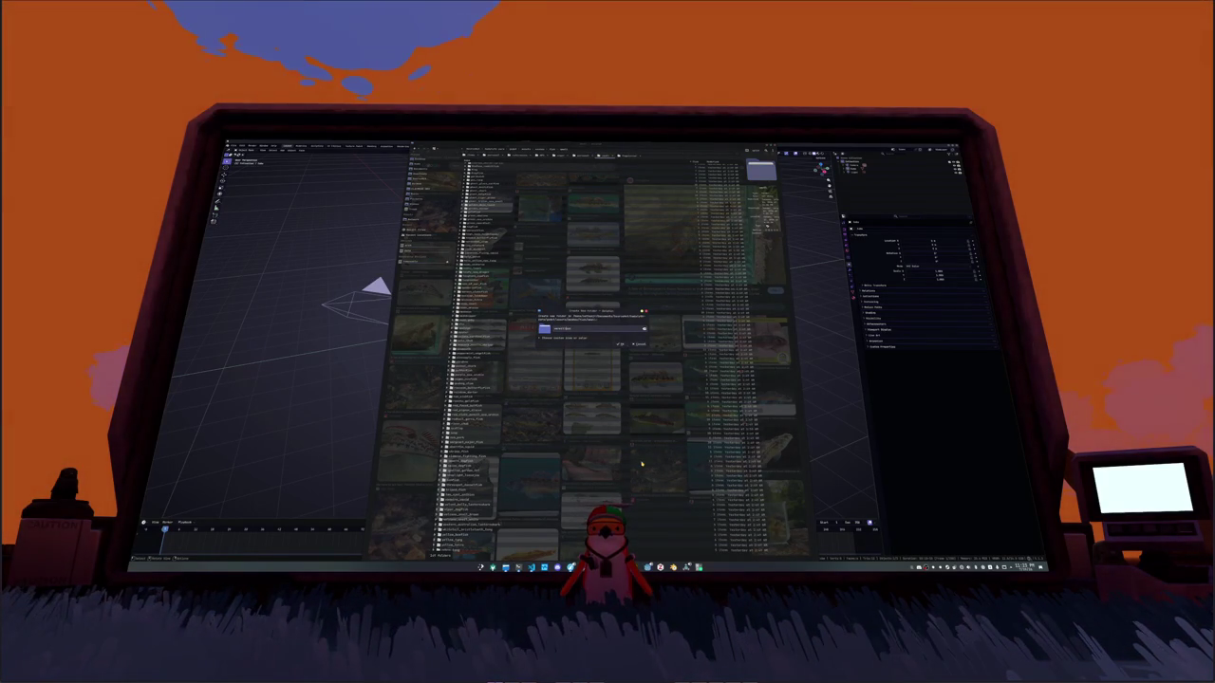
pyautogui.press('Return')
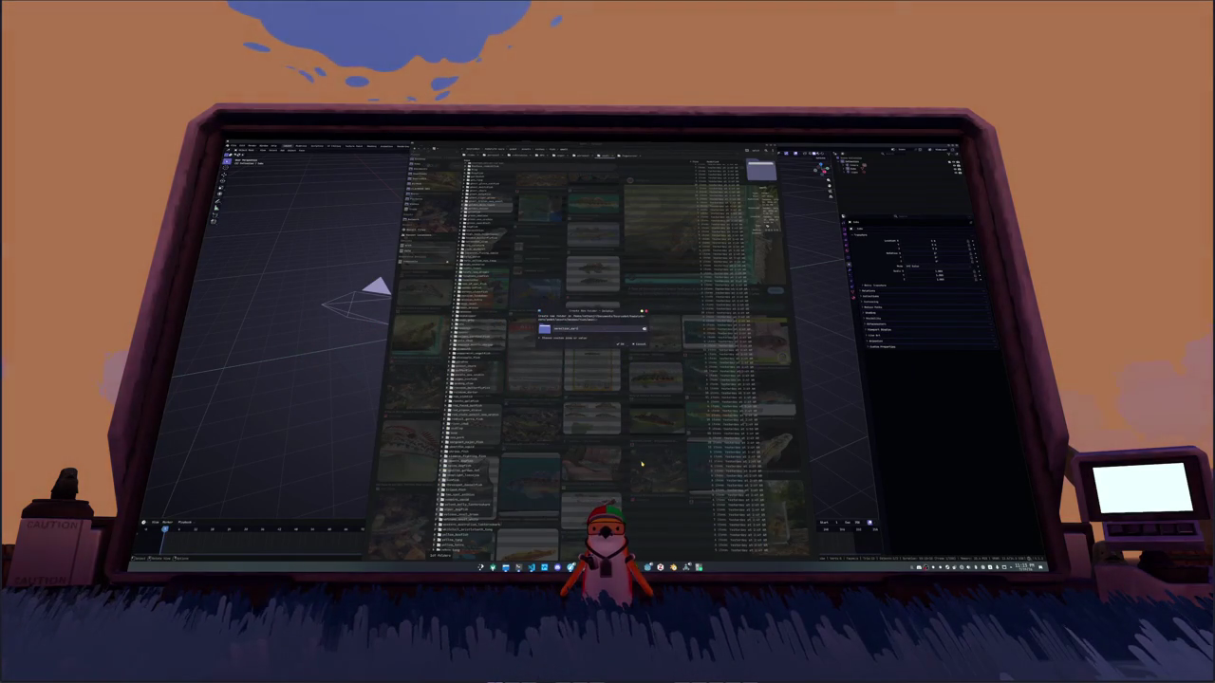
pyautogui.press('Return')
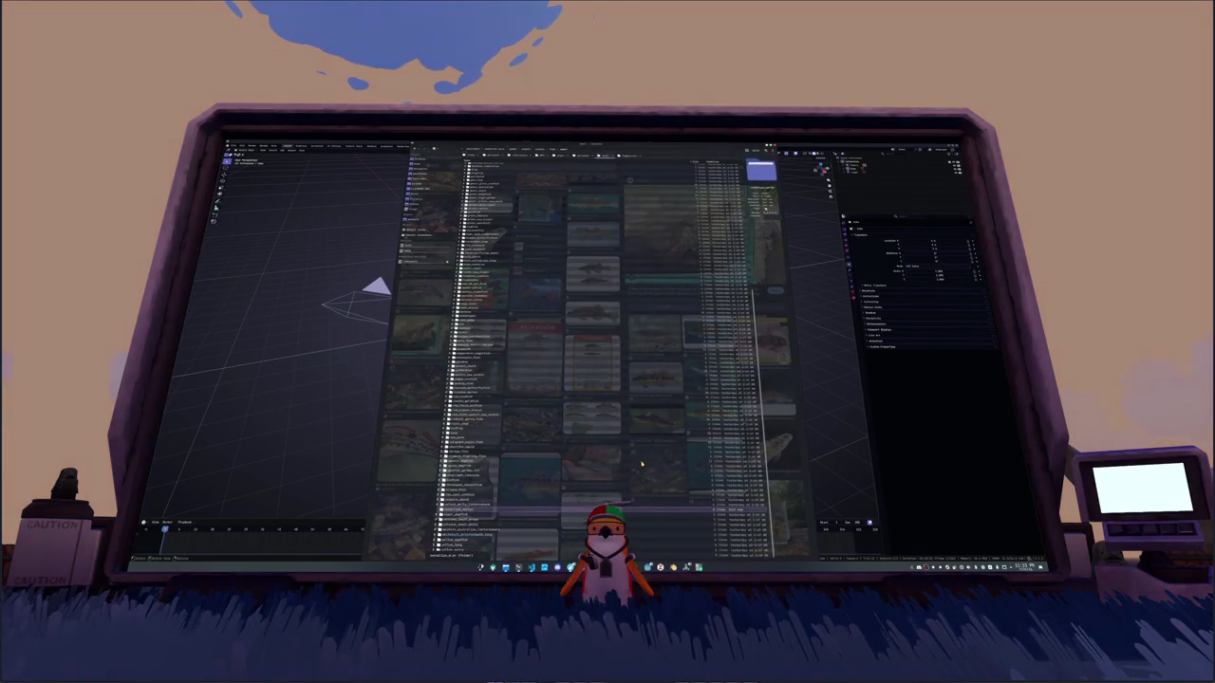
# Step: Create a subfolder inside 'fish', then return to the fish image results
pyautogui.doubleClick(530, 496)
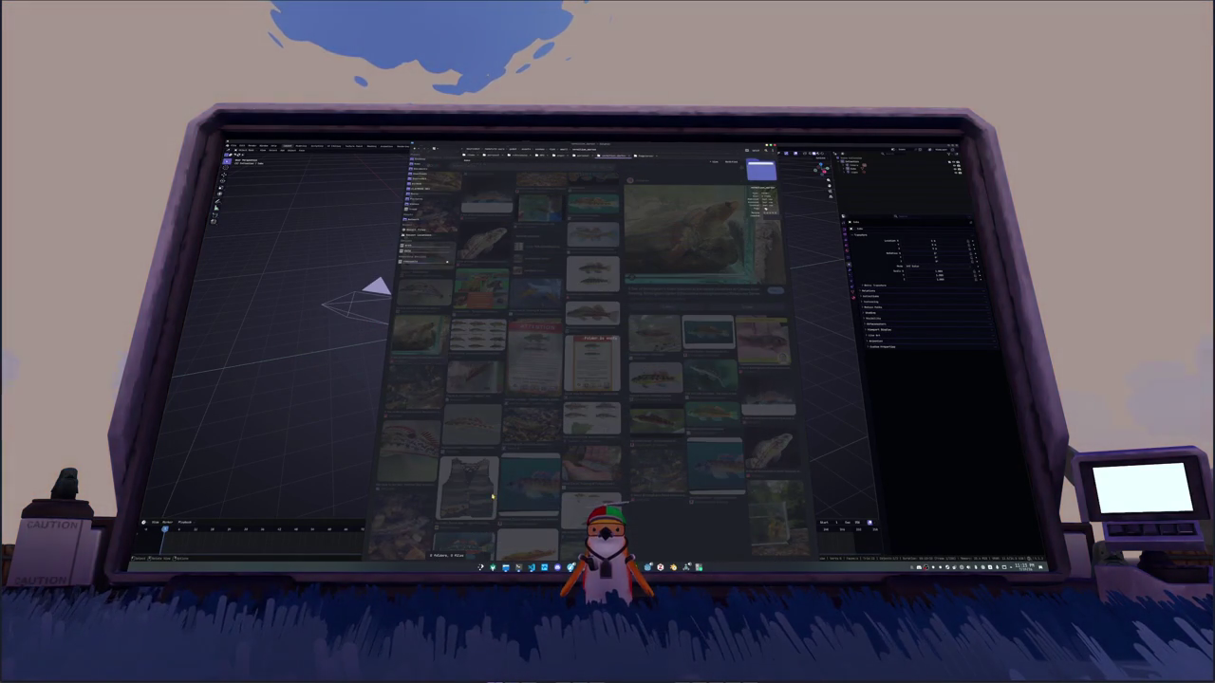
pyautogui.rightClick(560, 316)
pyautogui.click(655, 320)
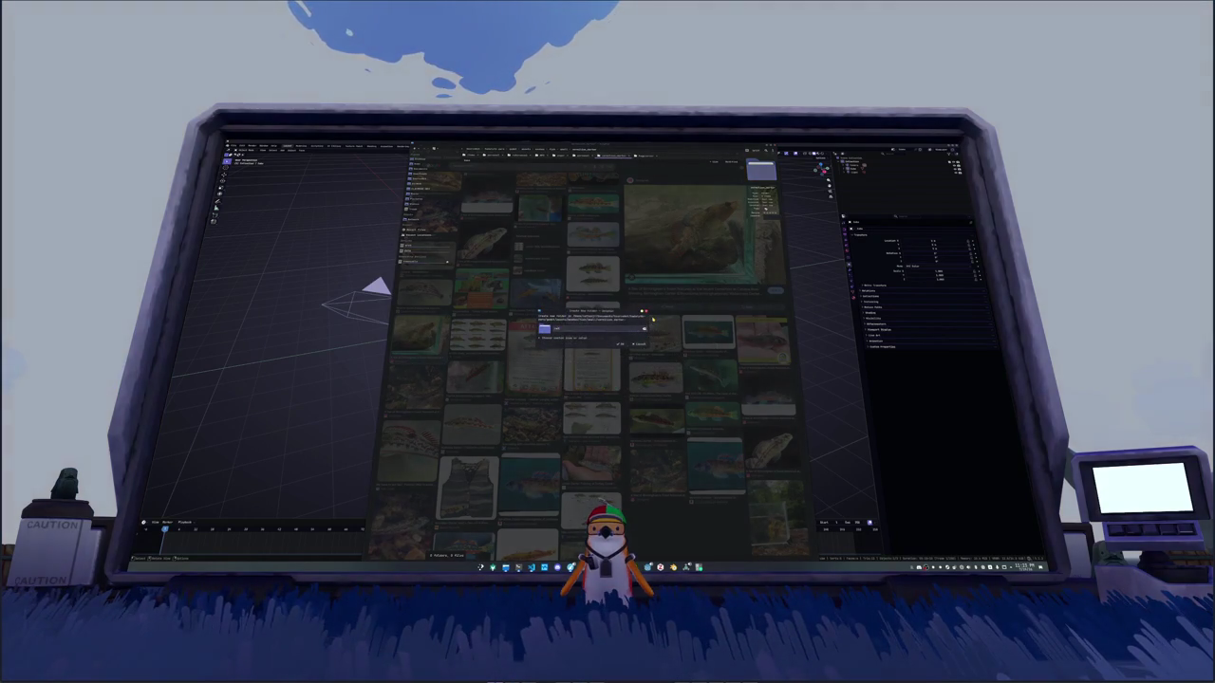
pyautogui.press('Return')
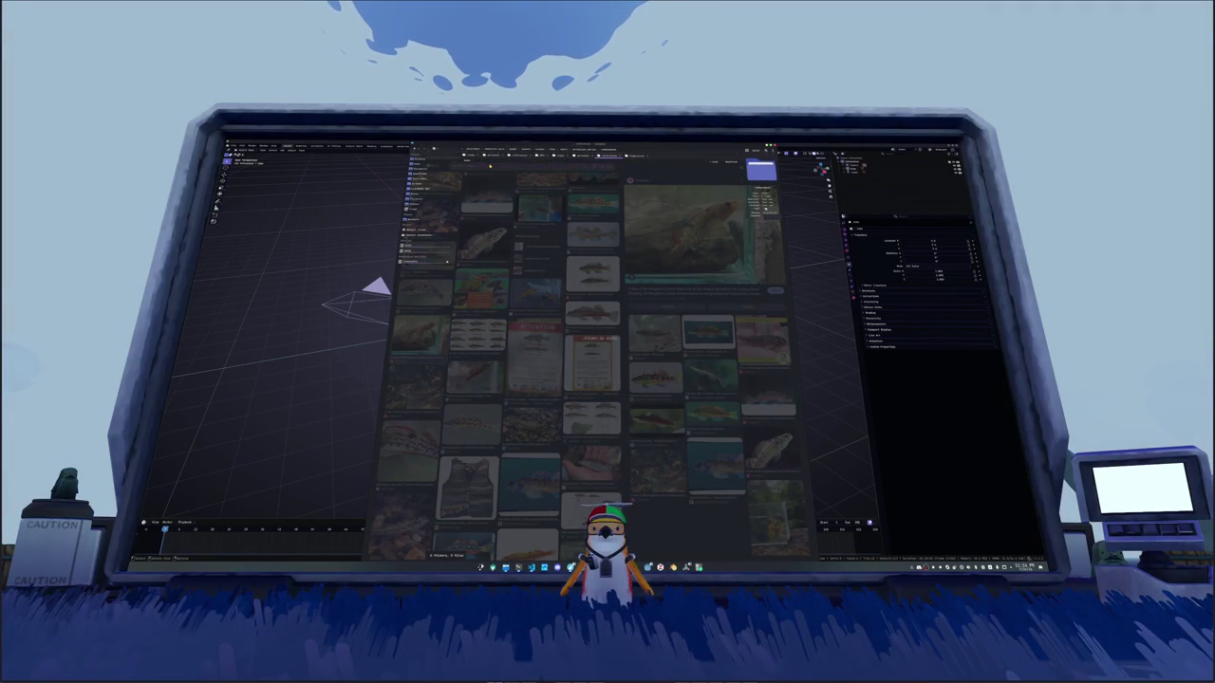
pyautogui.hotkey('alt', 'Tab')
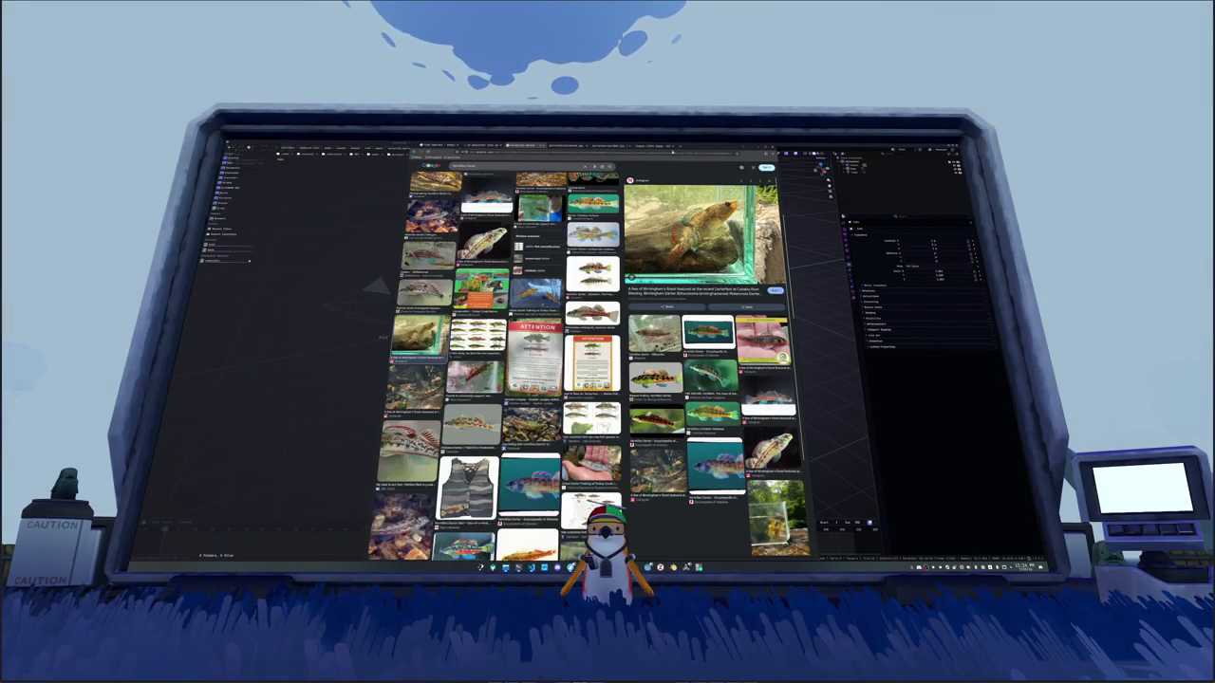
# Step: Save both fish side-view images and the aquarium photo into the fish folder
pyautogui.click(564, 145)
pyautogui.moveTo(592, 339); pyautogui.dragTo(327, 275)
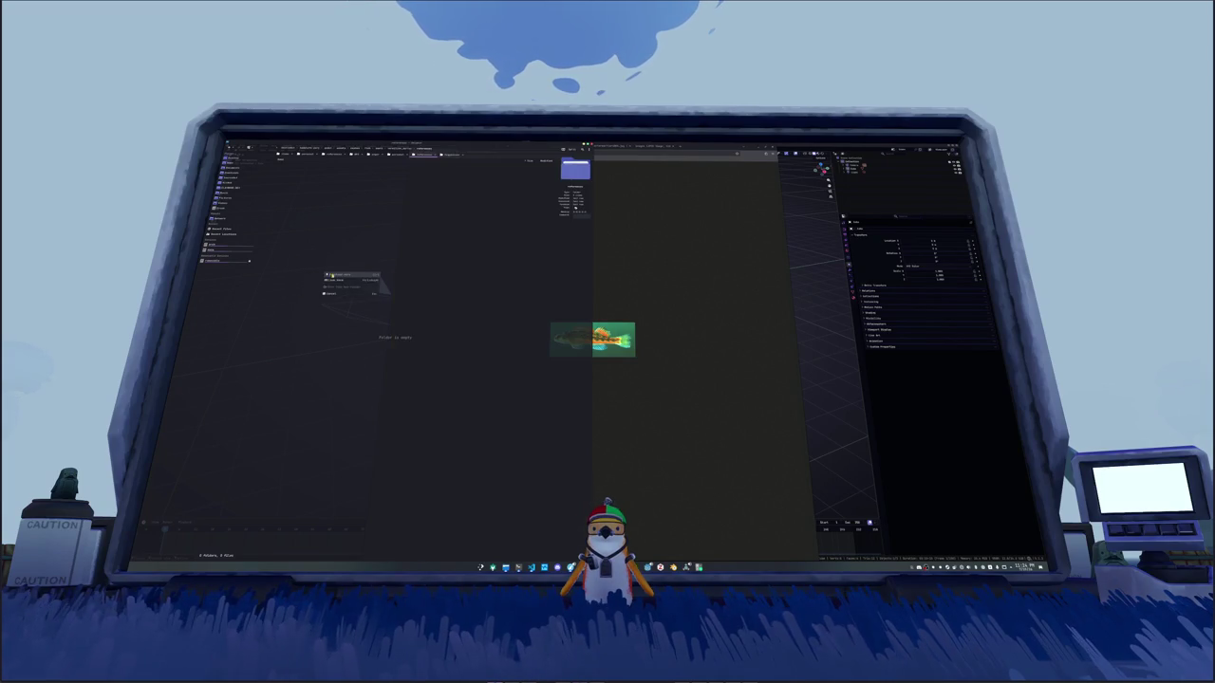
pyautogui.moveTo(592, 339); pyautogui.dragTo(349, 232)
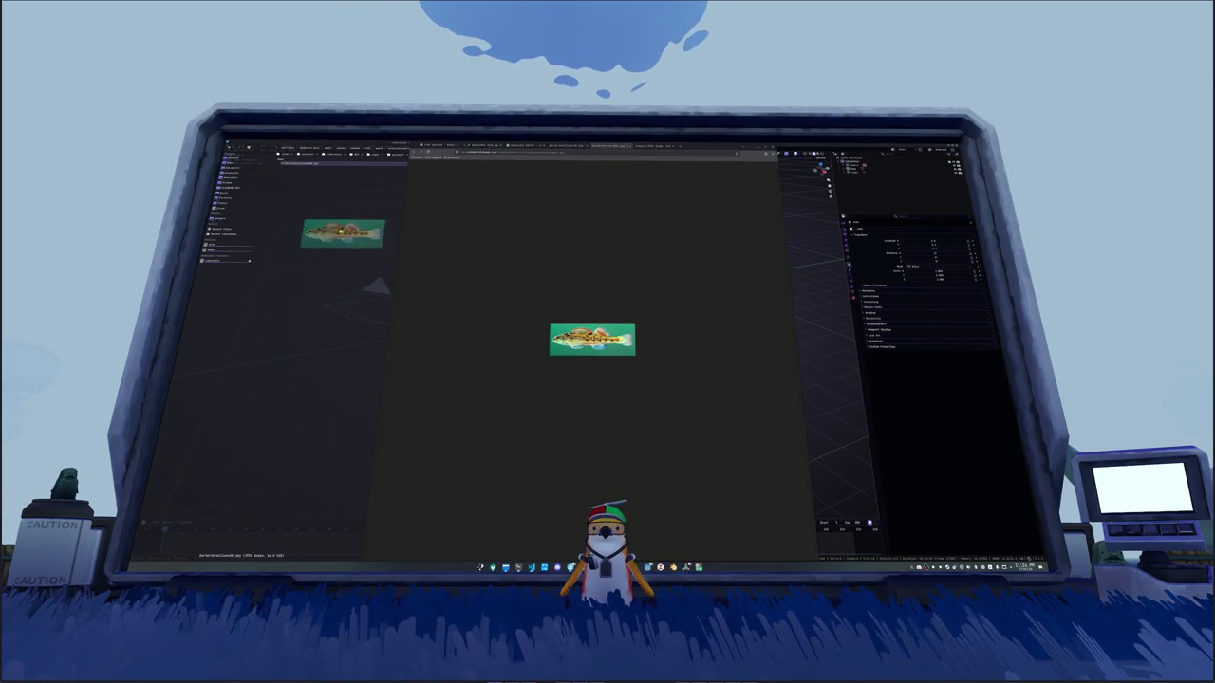
pyautogui.click(653, 145)
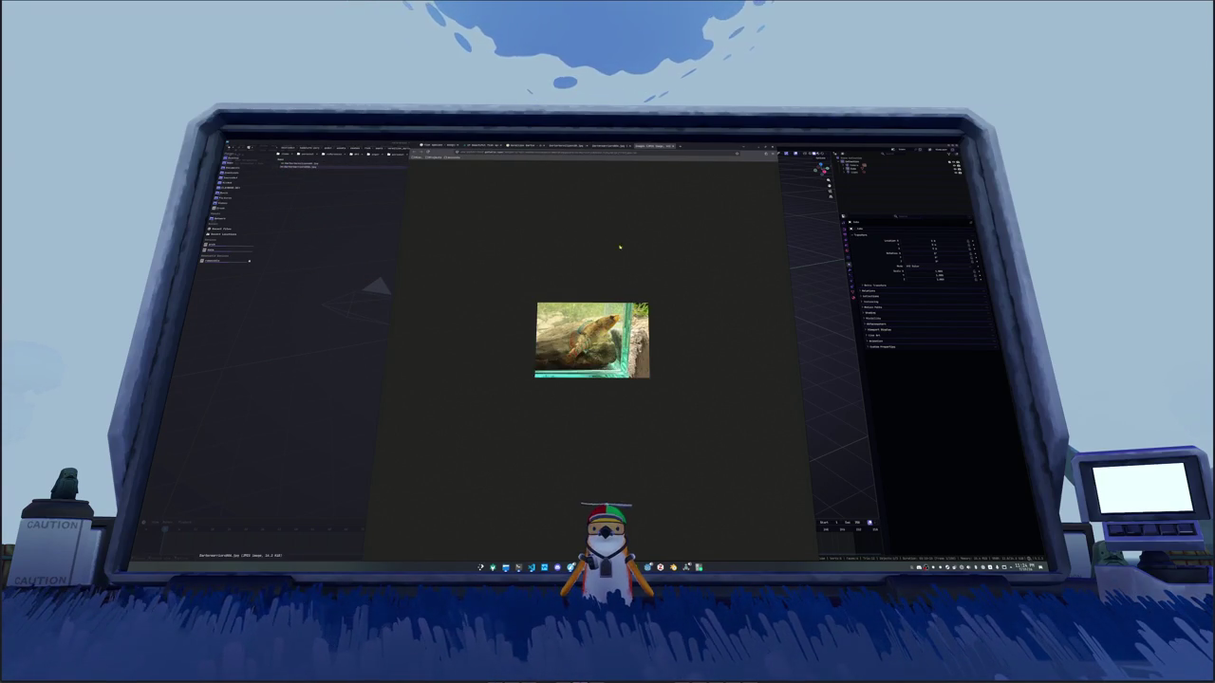
pyautogui.moveTo(364, 281); pyautogui.dragTo(372, 285)
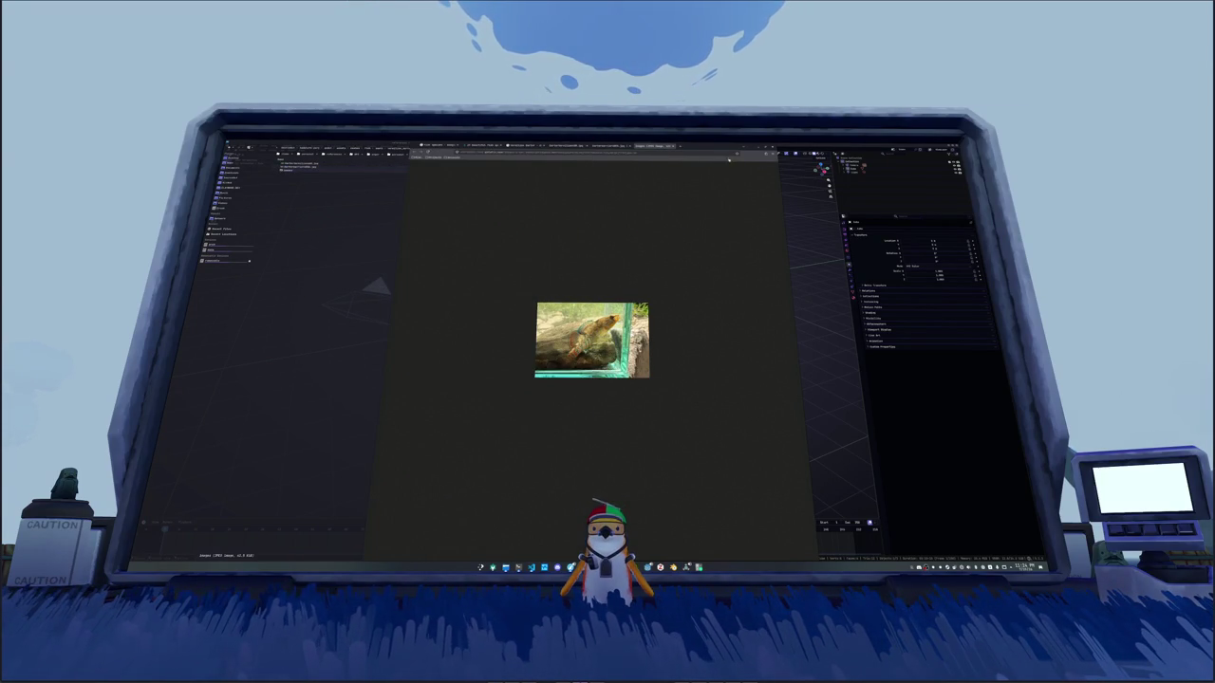
# Step: Add the three saved images to Blender's viewport as reference planes
pyautogui.hotkey('alt', 'Tab')
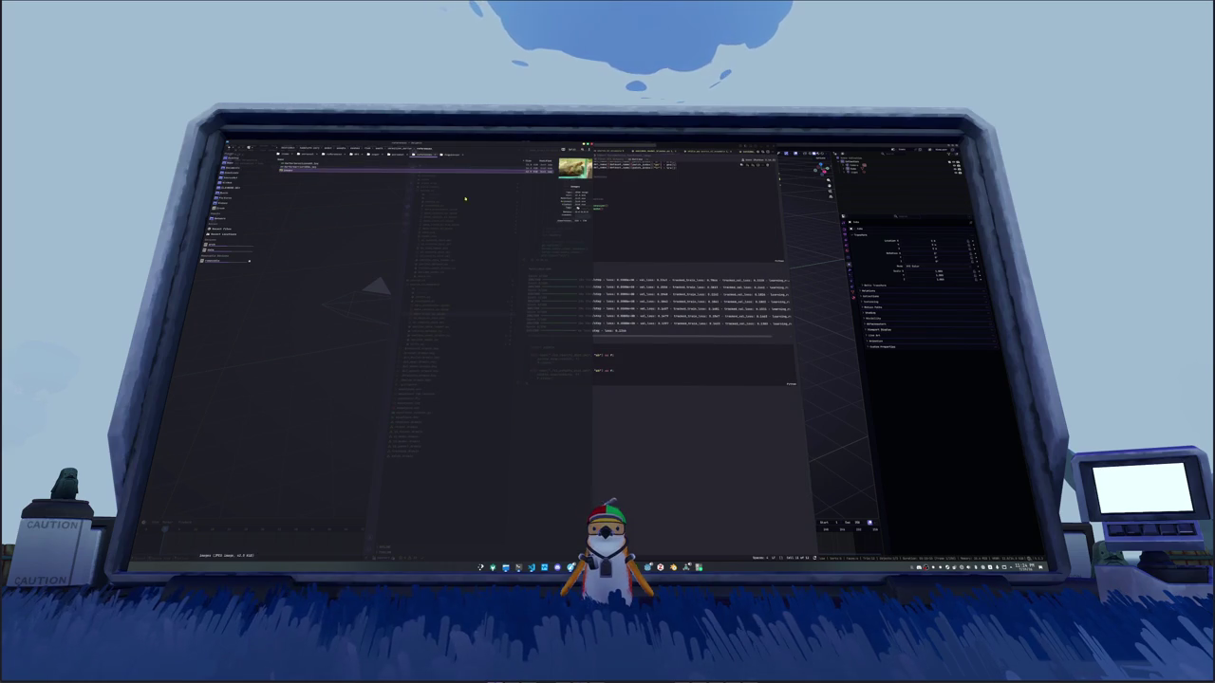
pyautogui.hotkey('alt', 'Tab')
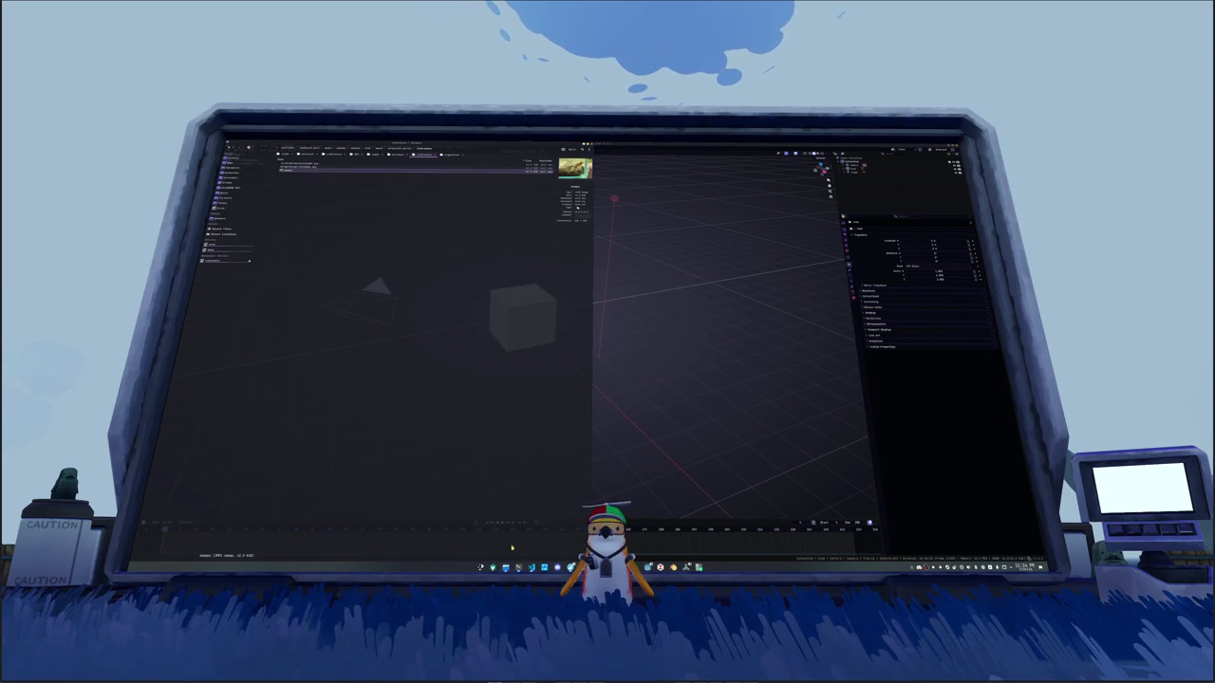
pyautogui.moveTo(317, 166); pyautogui.dragTo(556, 214)
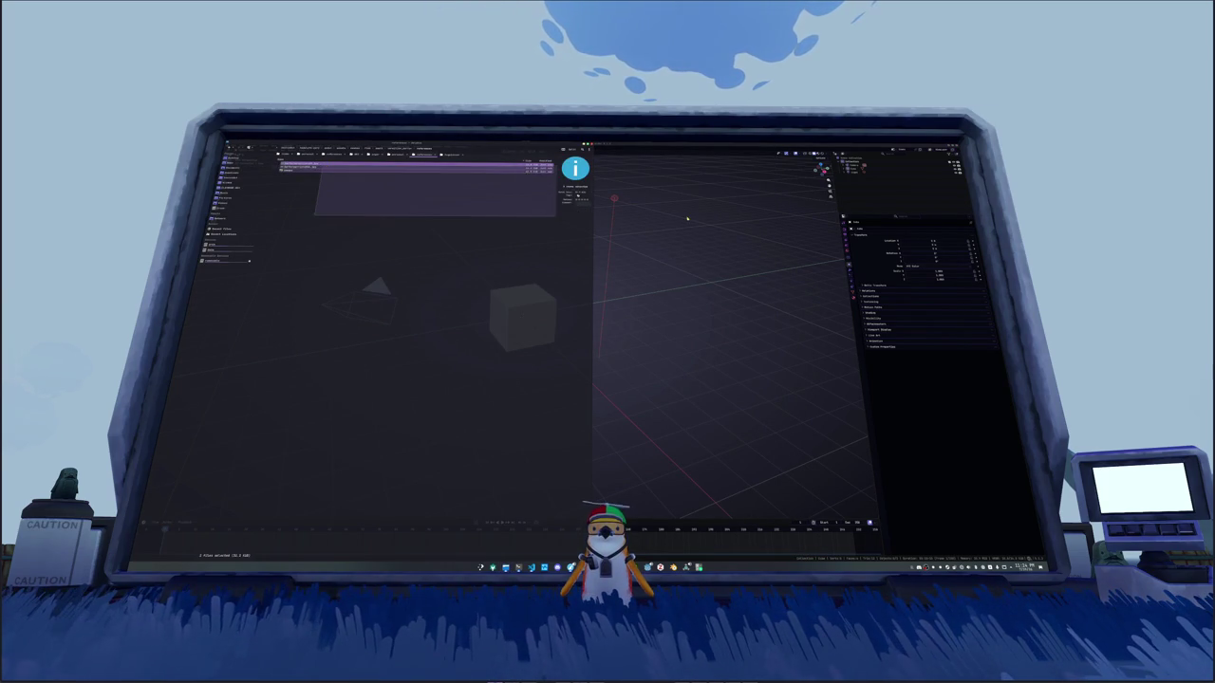
pyautogui.click(374, 163)
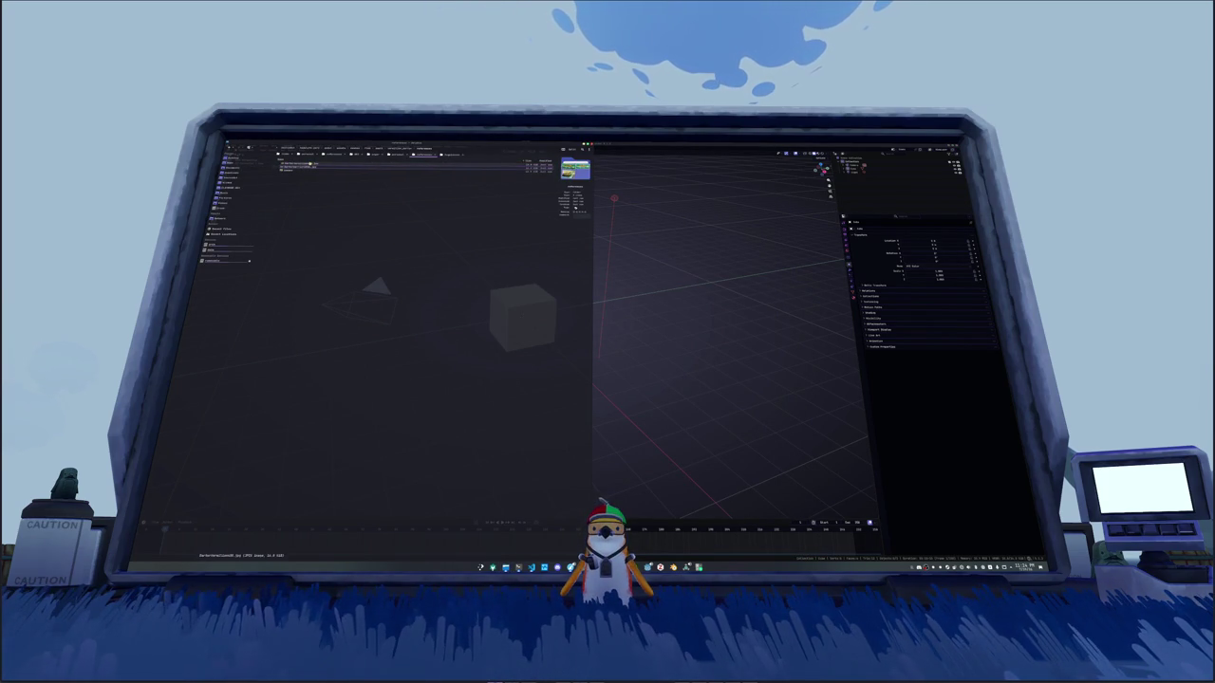
pyautogui.moveTo(304, 167); pyautogui.dragTo(702, 188)
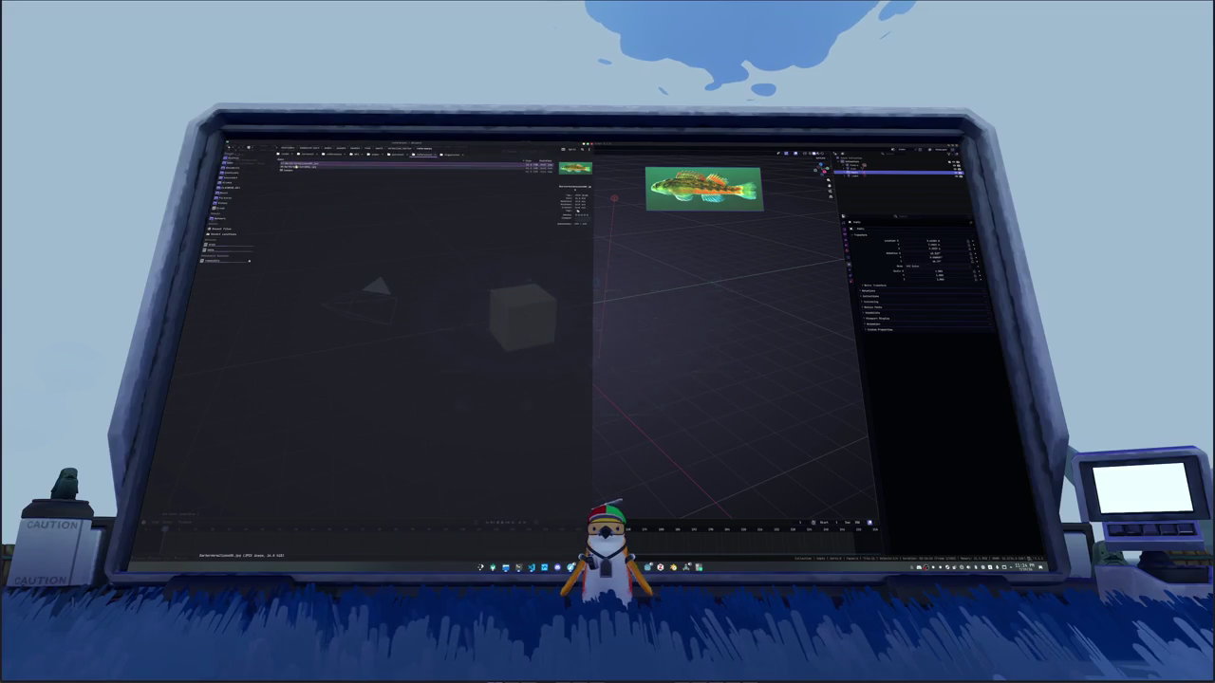
pyautogui.moveTo(313, 171); pyautogui.dragTo(703, 232)
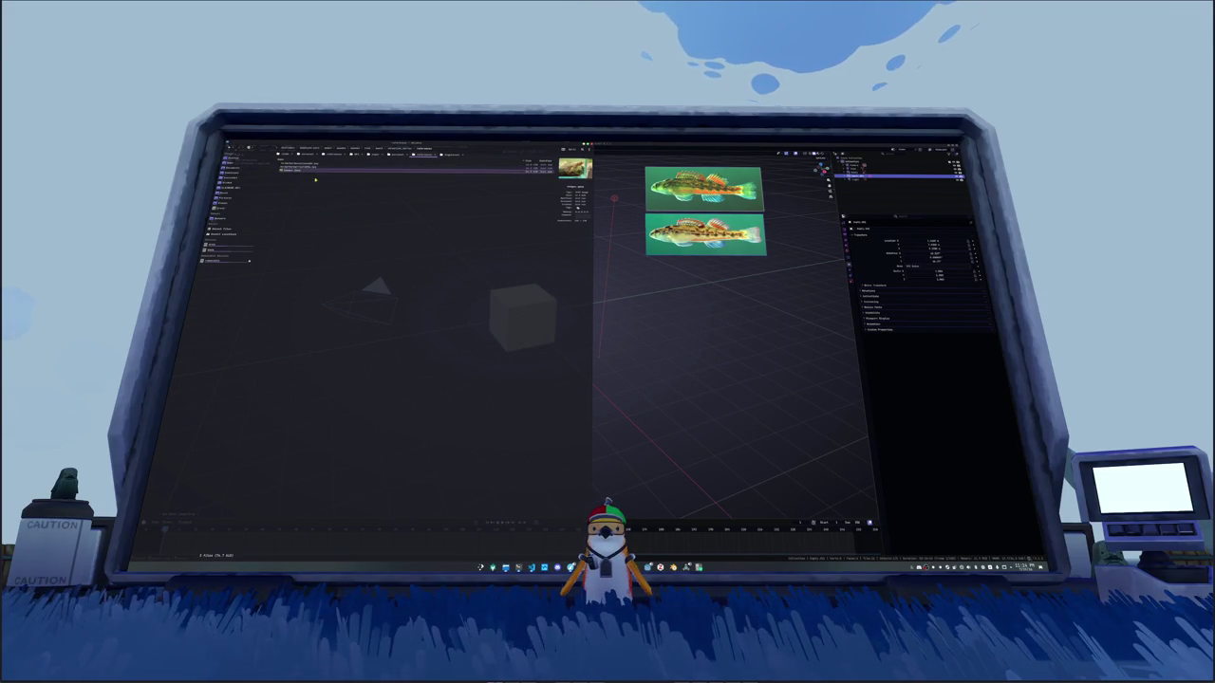
pyautogui.moveTo(313, 173); pyautogui.dragTo(711, 297)
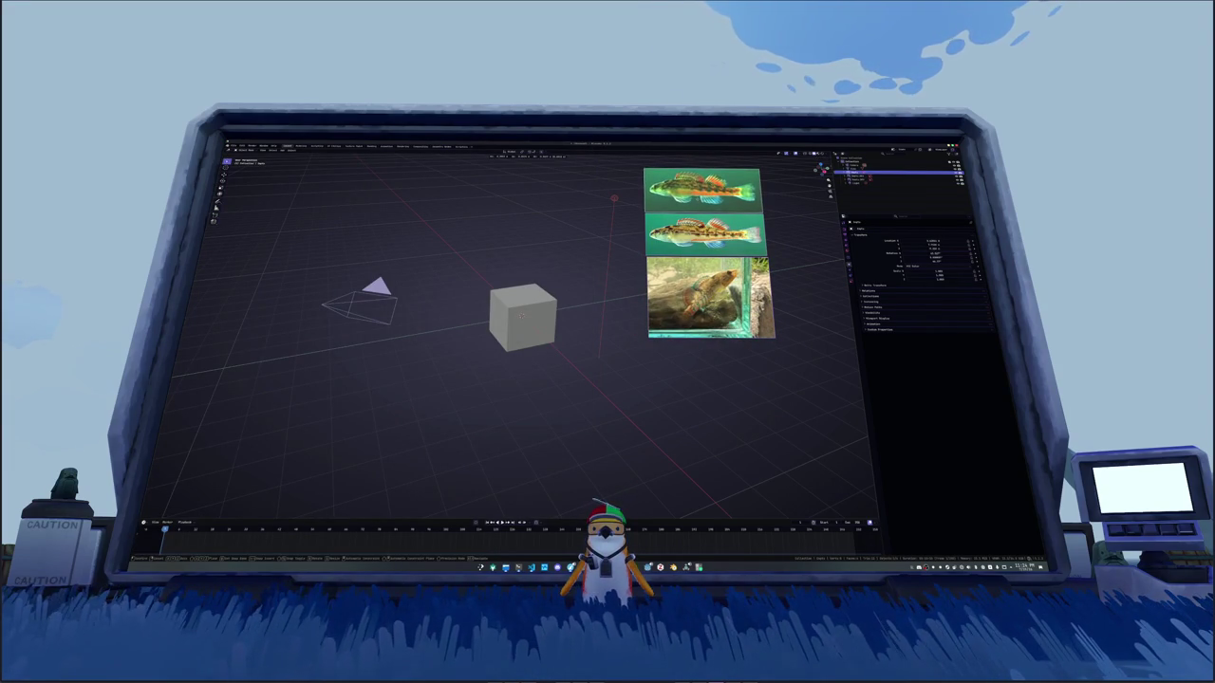
# Step: Clear the top fish plane's location and rotation, then rotate it 90° on X to stand it upright
pyautogui.hotkey('alt', 'g')
pyautogui.hotkey('alt', 'r')
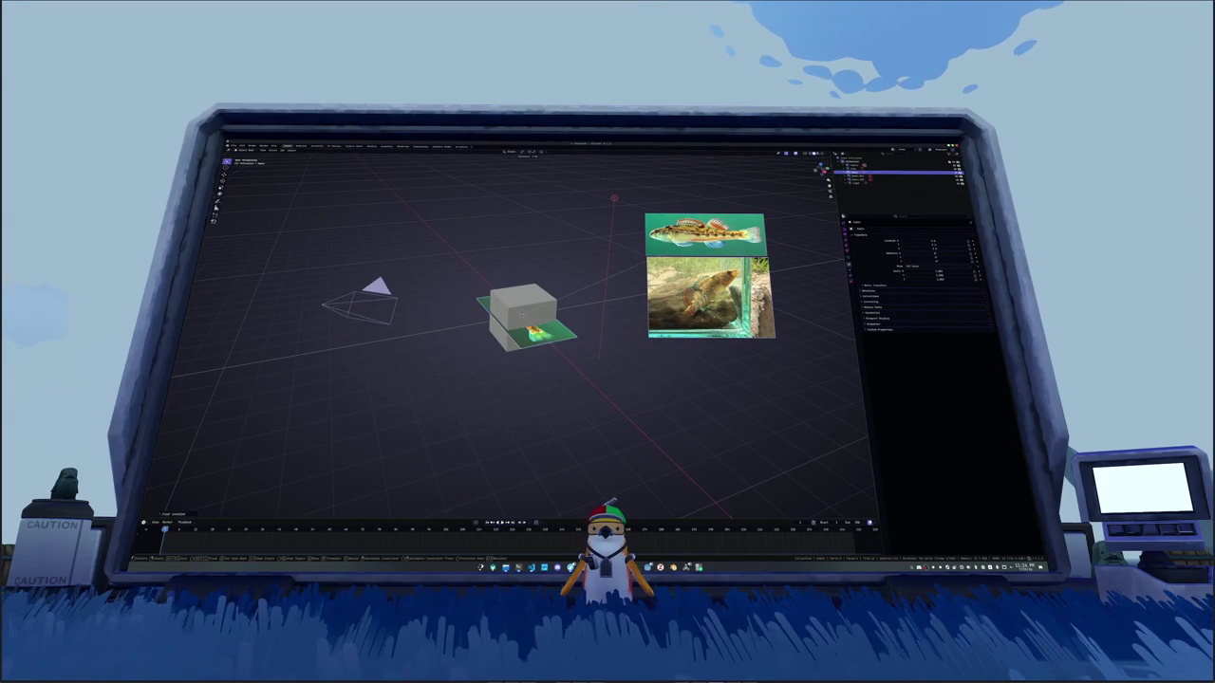
pyautogui.press('r')
pyautogui.press('x')
pyautogui.press('9')
pyautogui.press('0')
pyautogui.press('Return')
# Step: Rotate the fish plane 90° around Z and move it along Y beside the cube
pyautogui.press('r')
pyautogui.press('z')
pyautogui.press('9')
pyautogui.press('0')
pyautogui.press('Return')
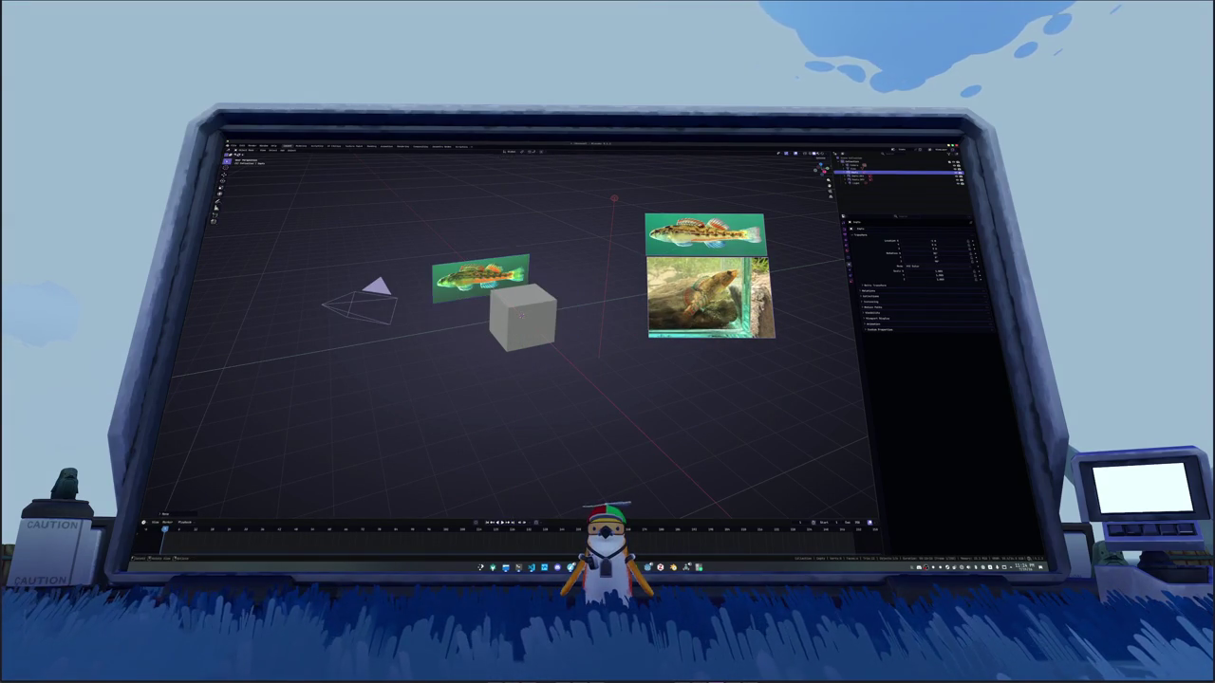
pyautogui.press('g')
pyautogui.press('y')
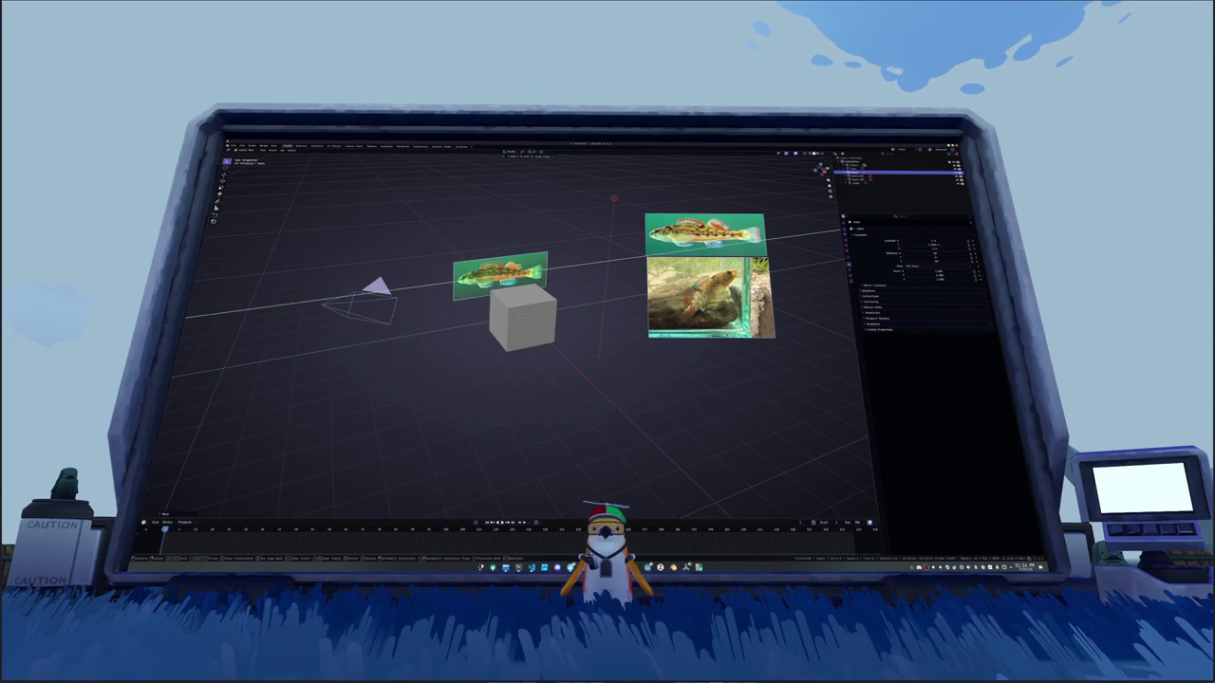
pyautogui.press('Return')
# Step: Zoom and orbit to check the planes' placement, then bring up the terminal
pyautogui.scroll(2, 522, 332)
pyautogui.moveTo(569, 301); pyautogui.dragTo(626, 298, button='middle')
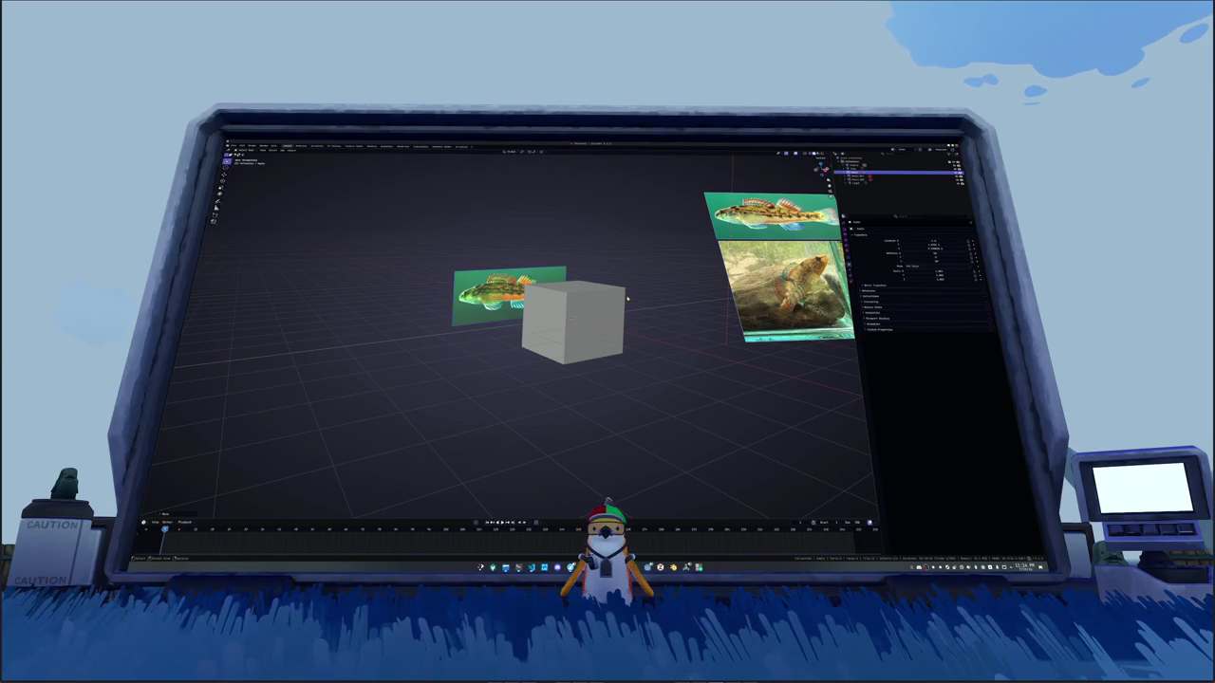
pyautogui.click(518, 566)
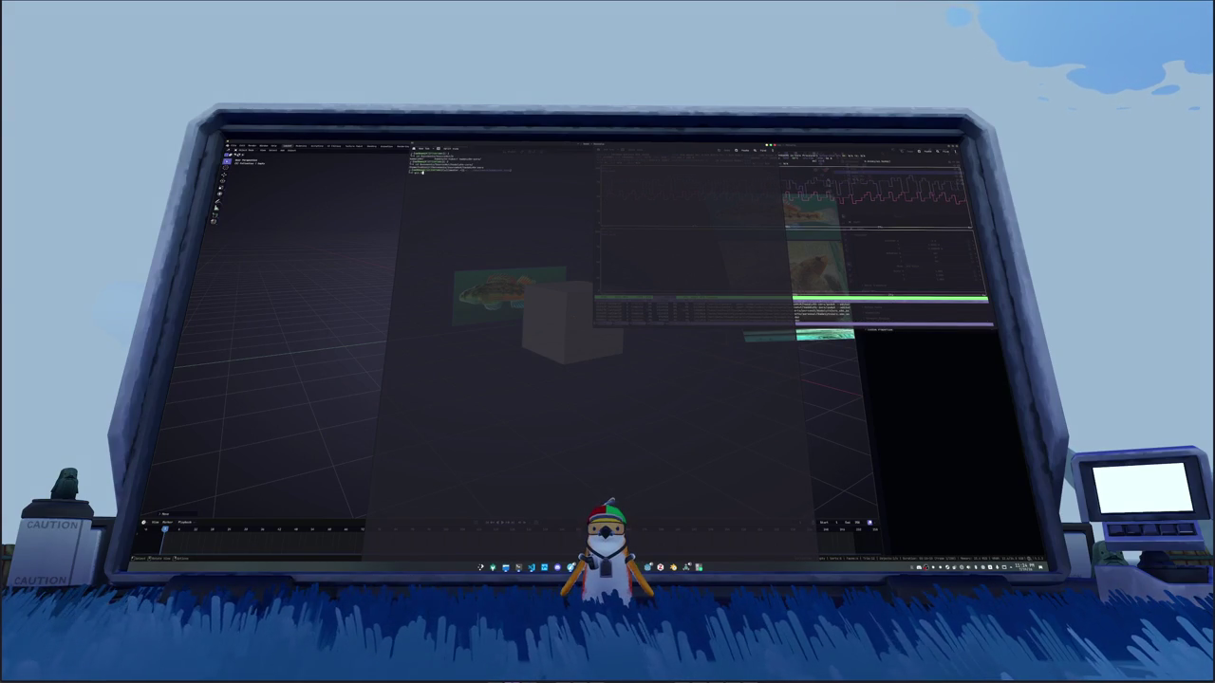
# Step: Check git status, then add a '[ ] Convert me' entry atop todo.txt in nano and save
pyautogui.press('Return')
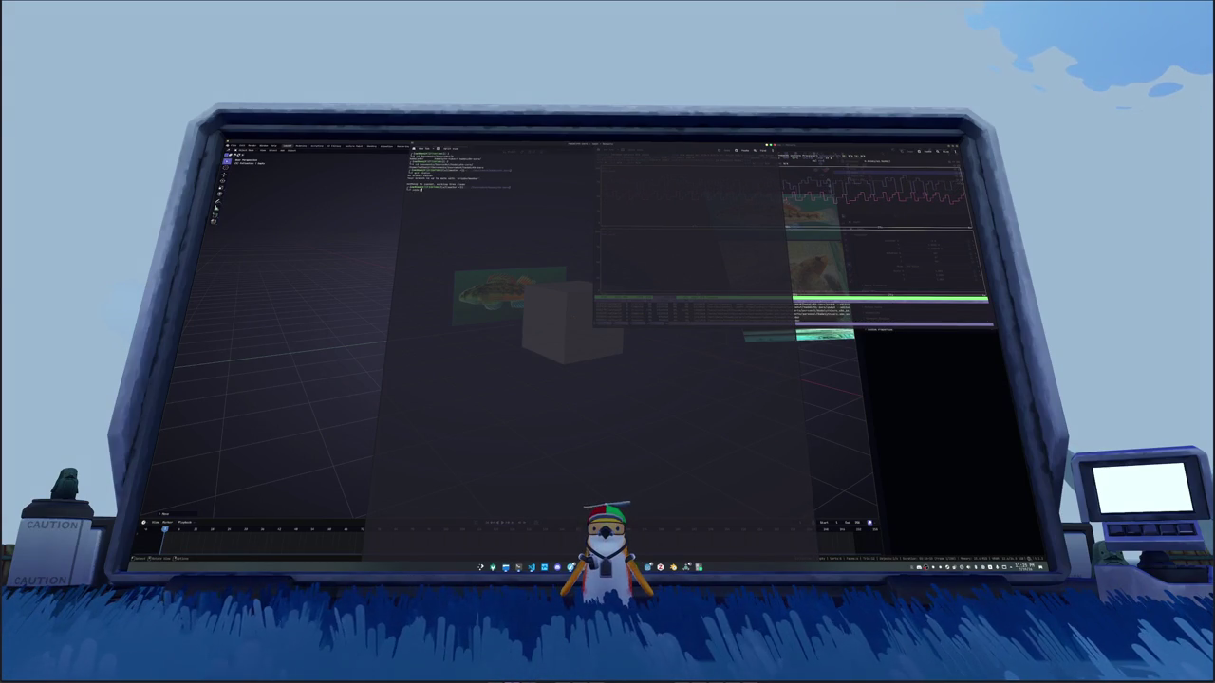
pyautogui.press('Return')
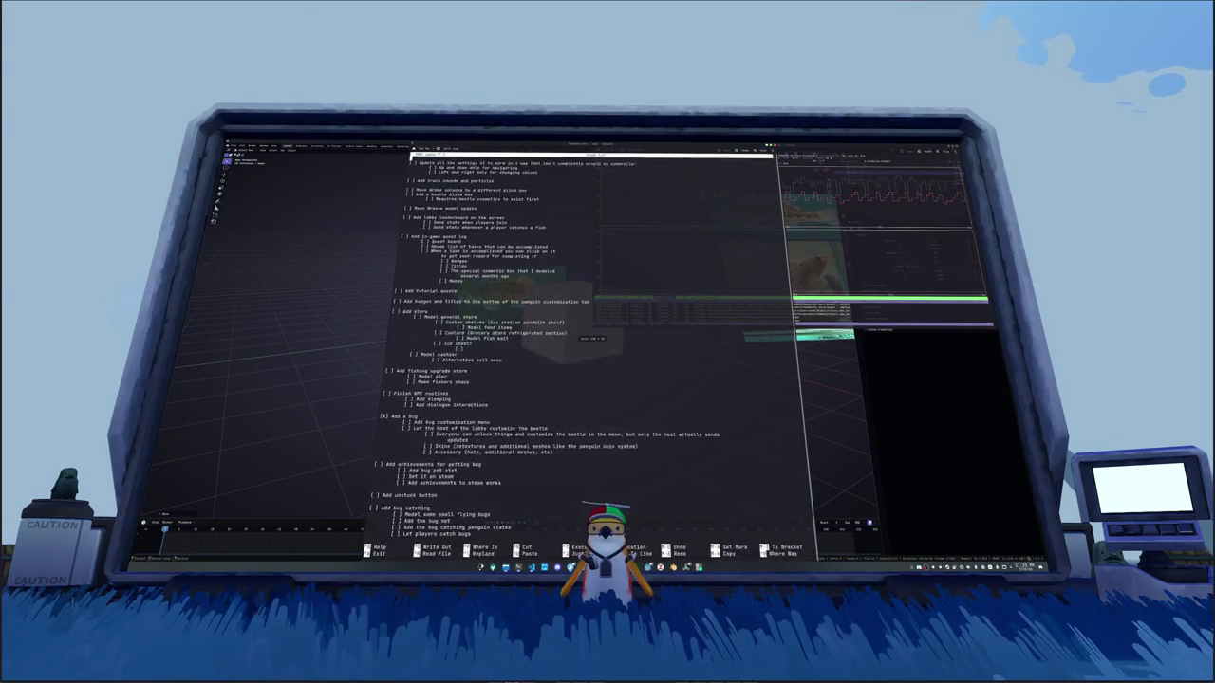
pyautogui.press('Return')
pyautogui.press('Up')
pyautogui.write('[ ]')
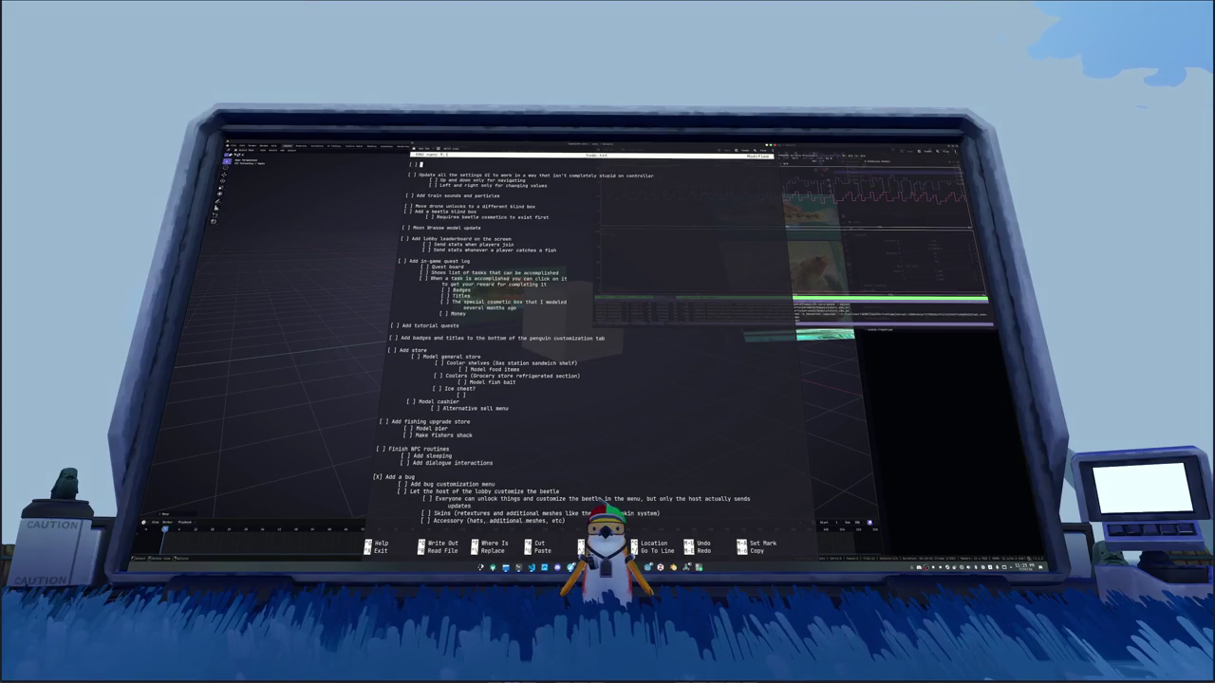
pyautogui.write(' Convert me')
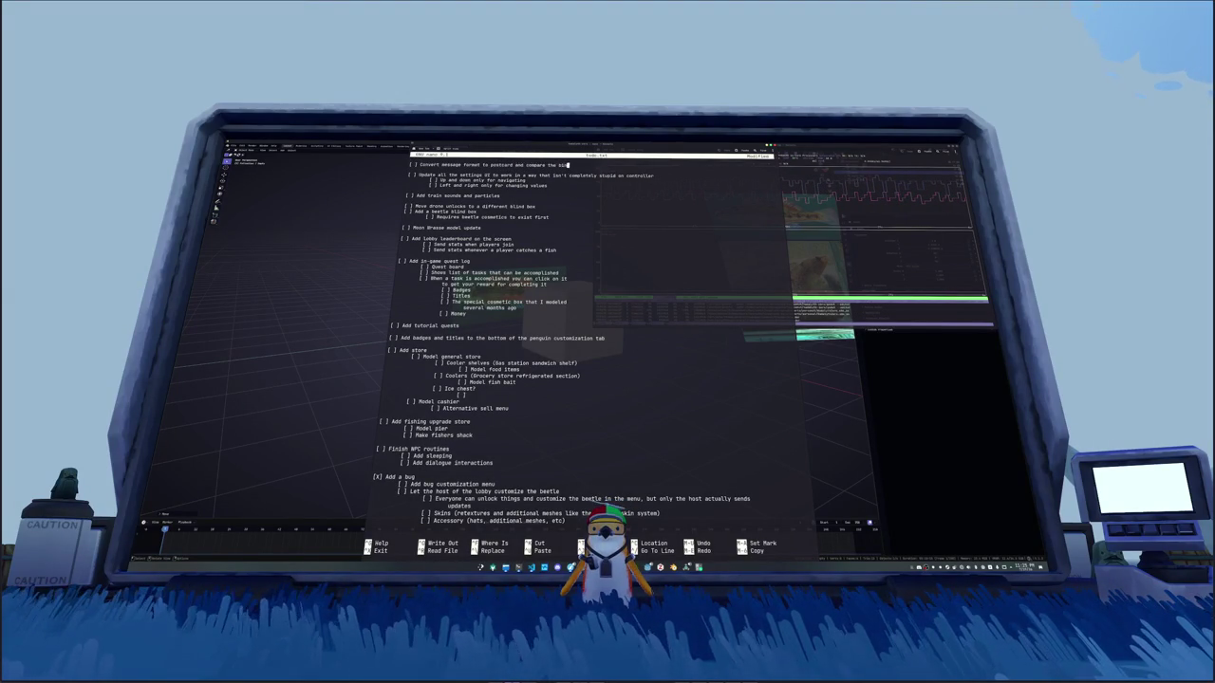
pyautogui.hotkey('ctrl', 'o')
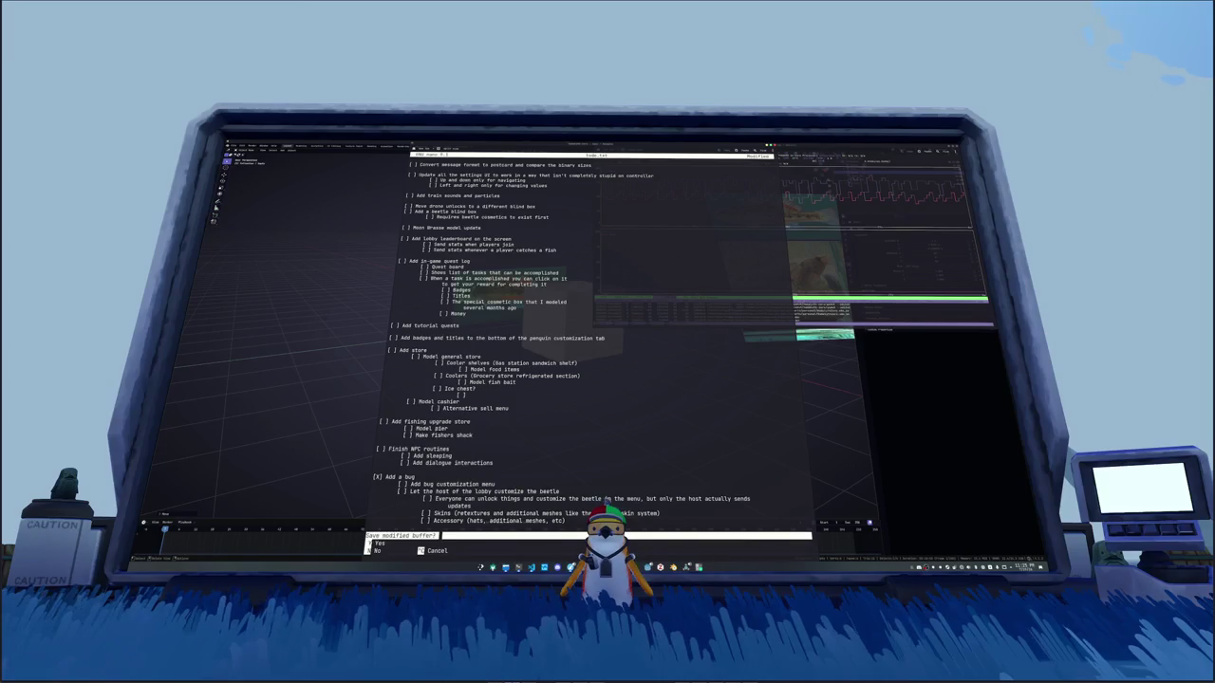
pyautogui.press('Return')
pyautogui.hotkey('ctrl', 'x')
pyautogui.write('git status')
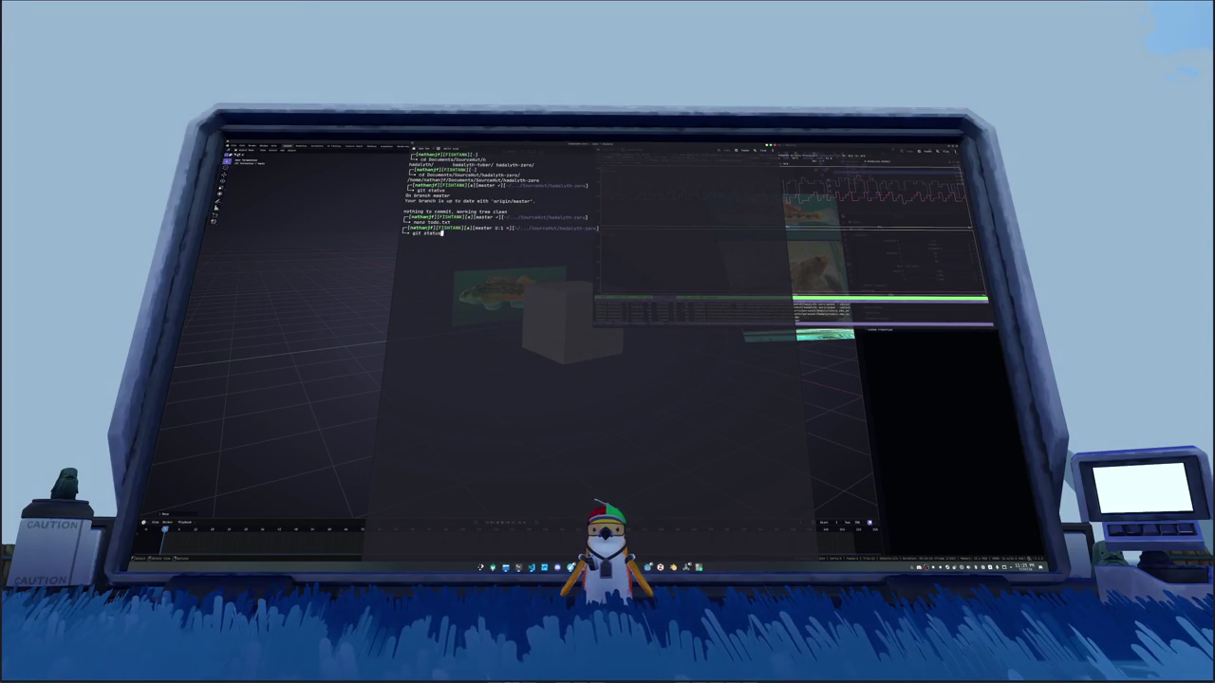
# Step: Run git status, pre-commit, and git status again, then hide Konsole
pyautogui.press('Return')
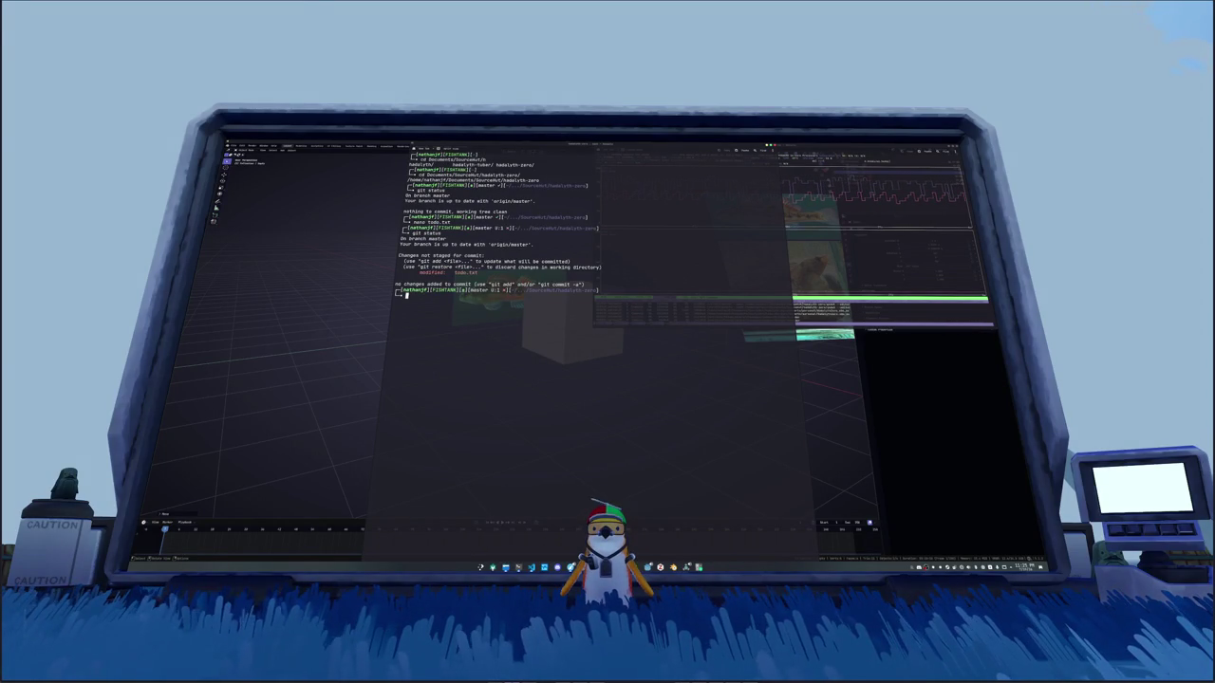
pyautogui.press('Tab')
pyautogui.press('Tab')
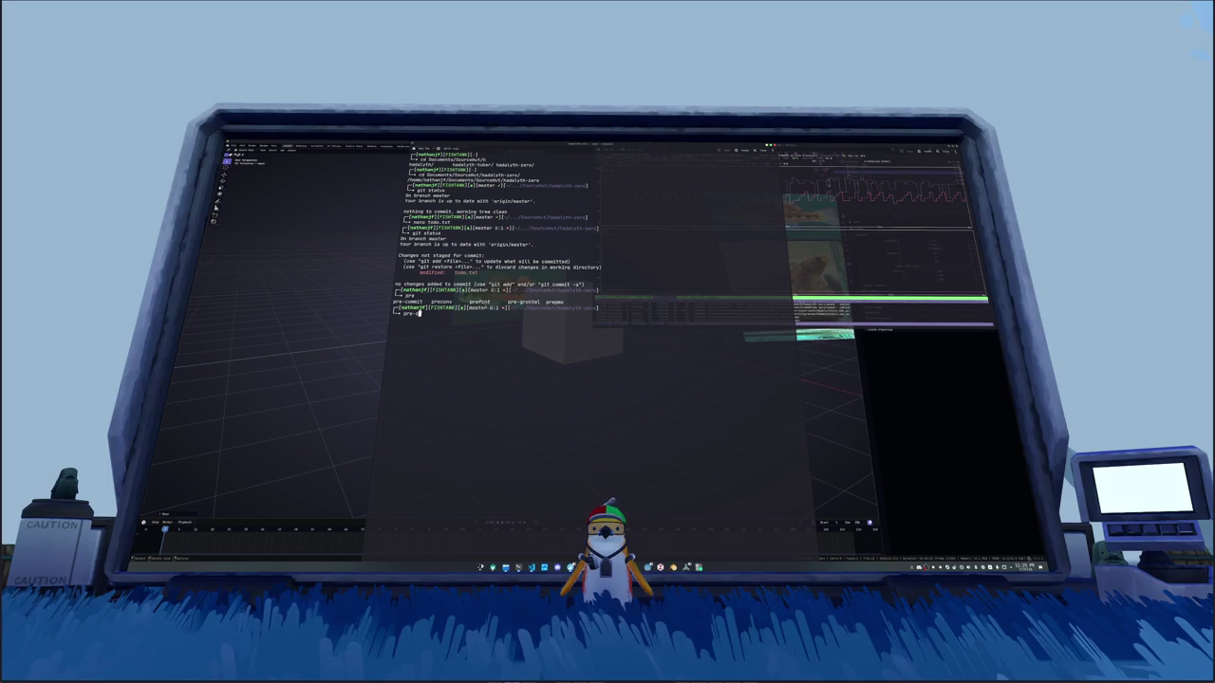
pyautogui.press('Tab')
pyautogui.press('Return')
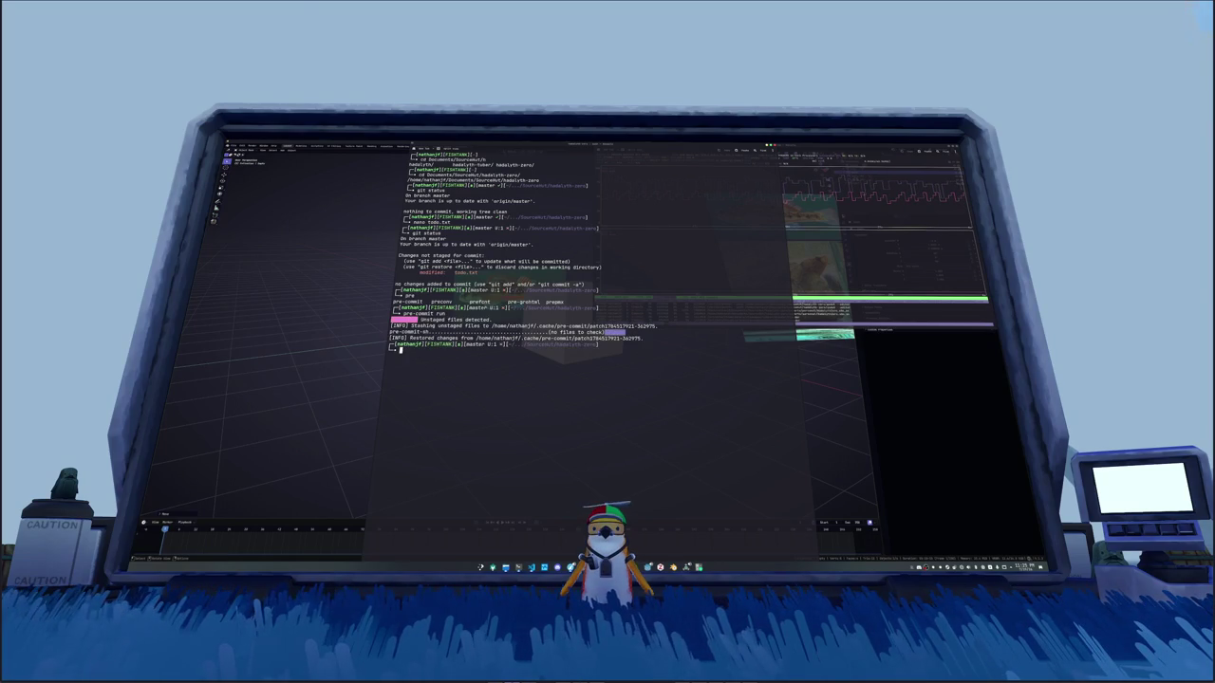
pyautogui.write('git statu')
pyautogui.press('Return')
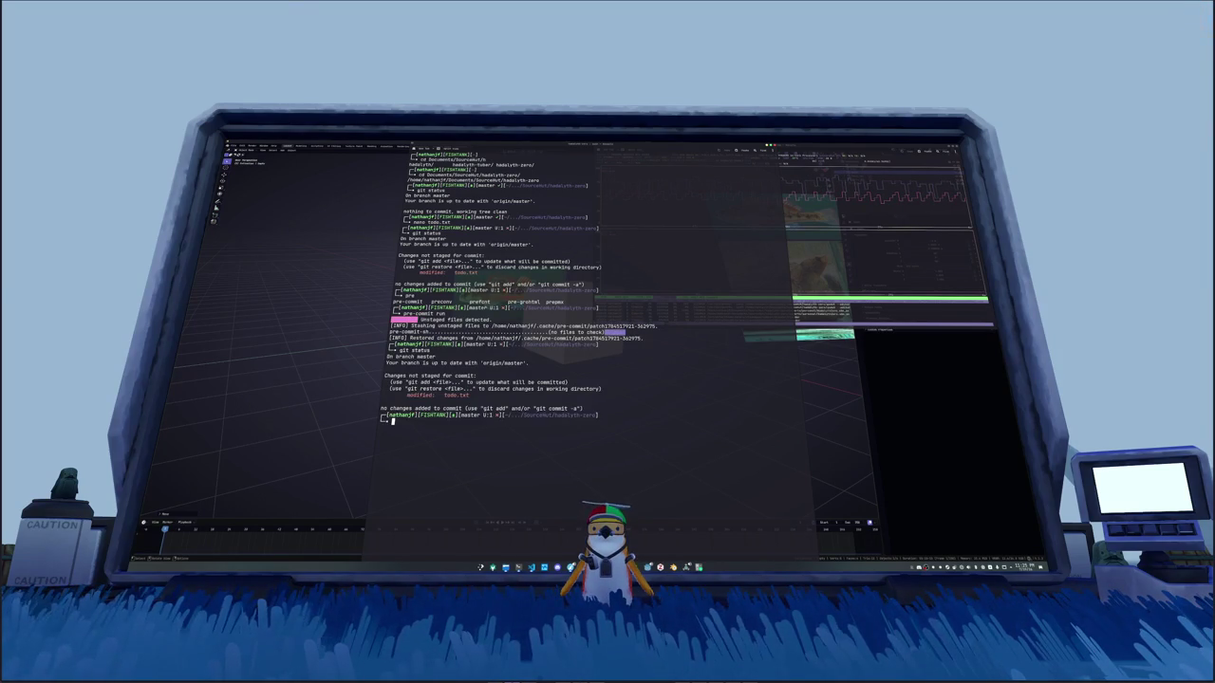
pyautogui.press('F12')
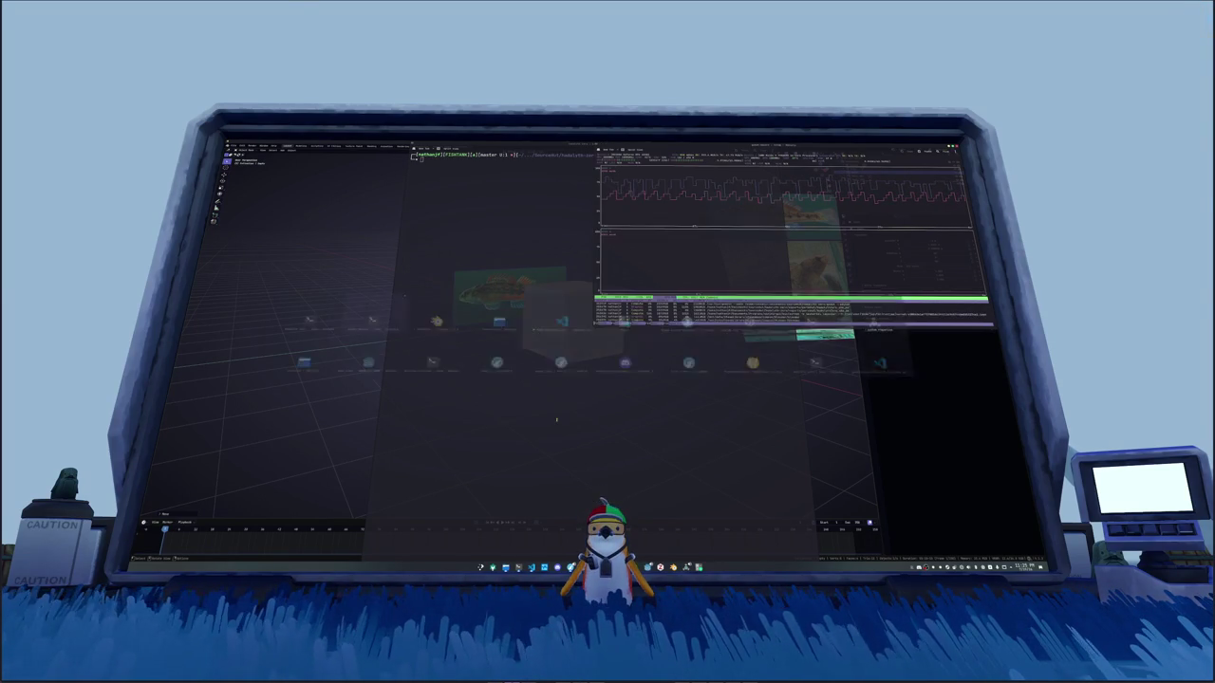
# Step: Open Blender's save-as browser and descend into the project folders
pyautogui.click(333, 352)
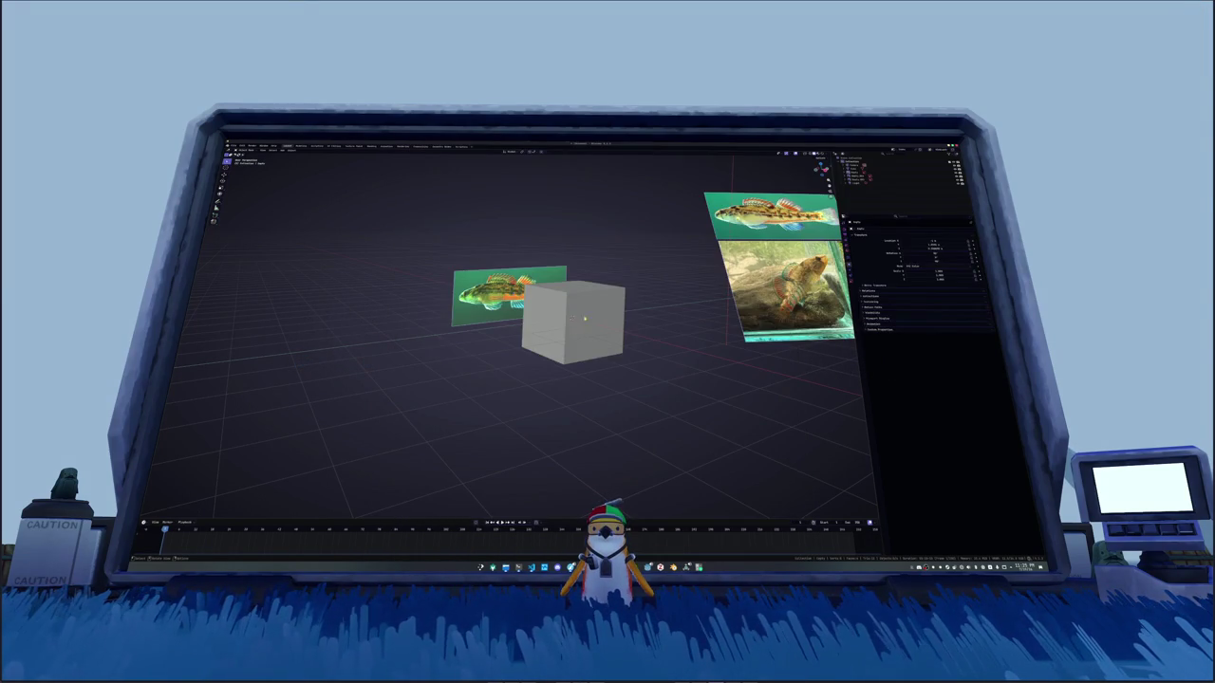
pyautogui.hotkey('ctrl', 's')
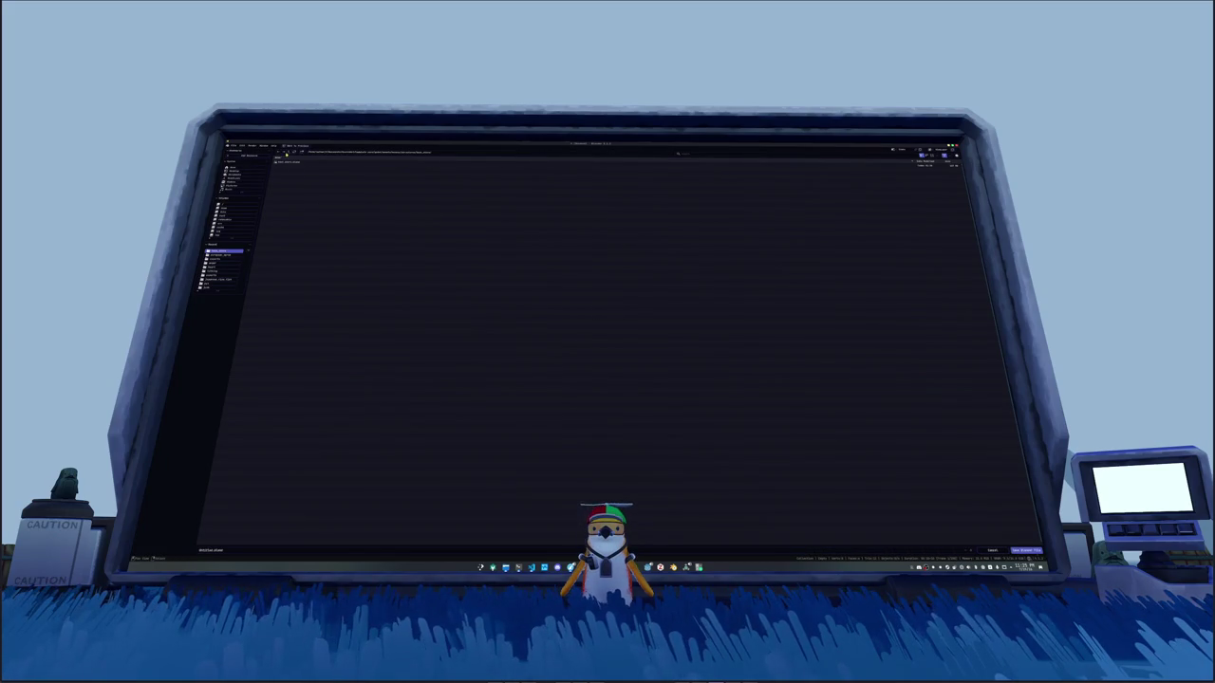
pyautogui.click(286, 153)
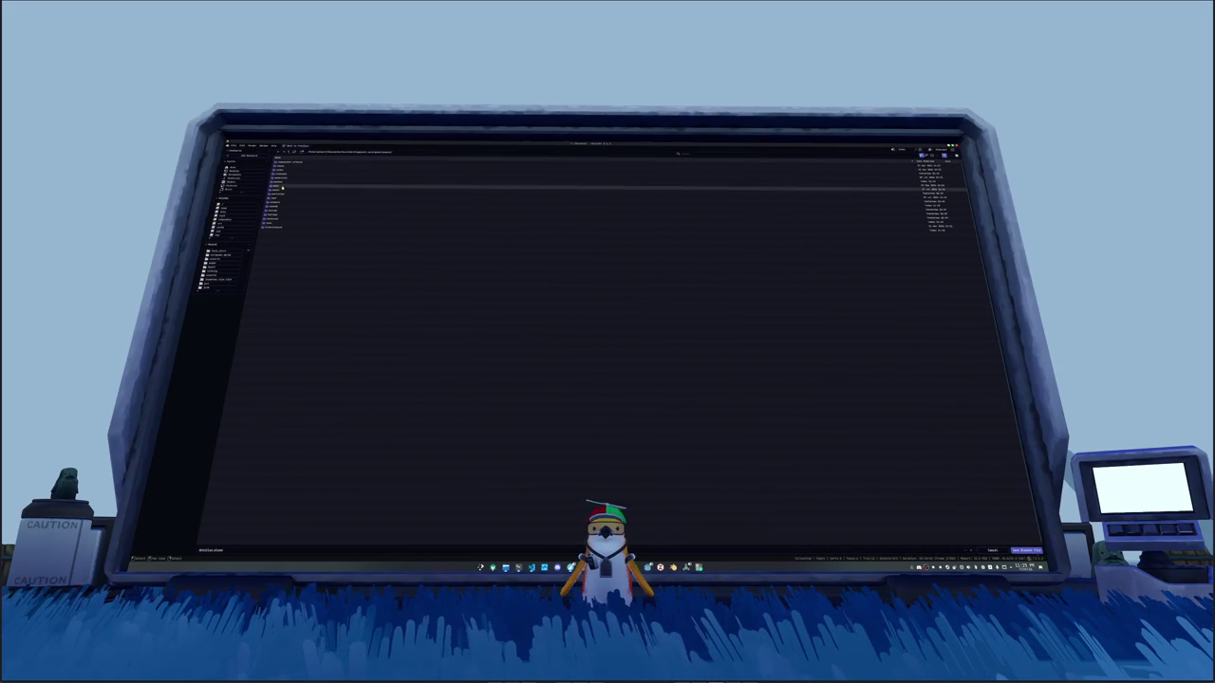
pyautogui.doubleClick(282, 188)
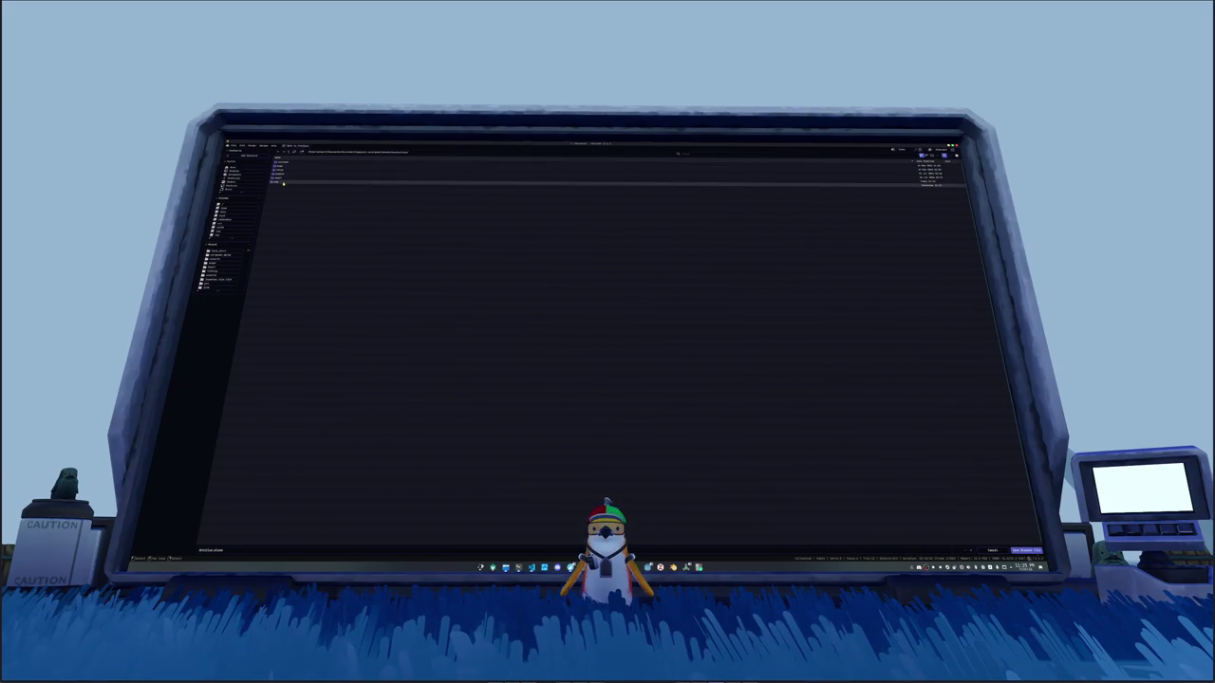
pyautogui.doubleClick(283, 182)
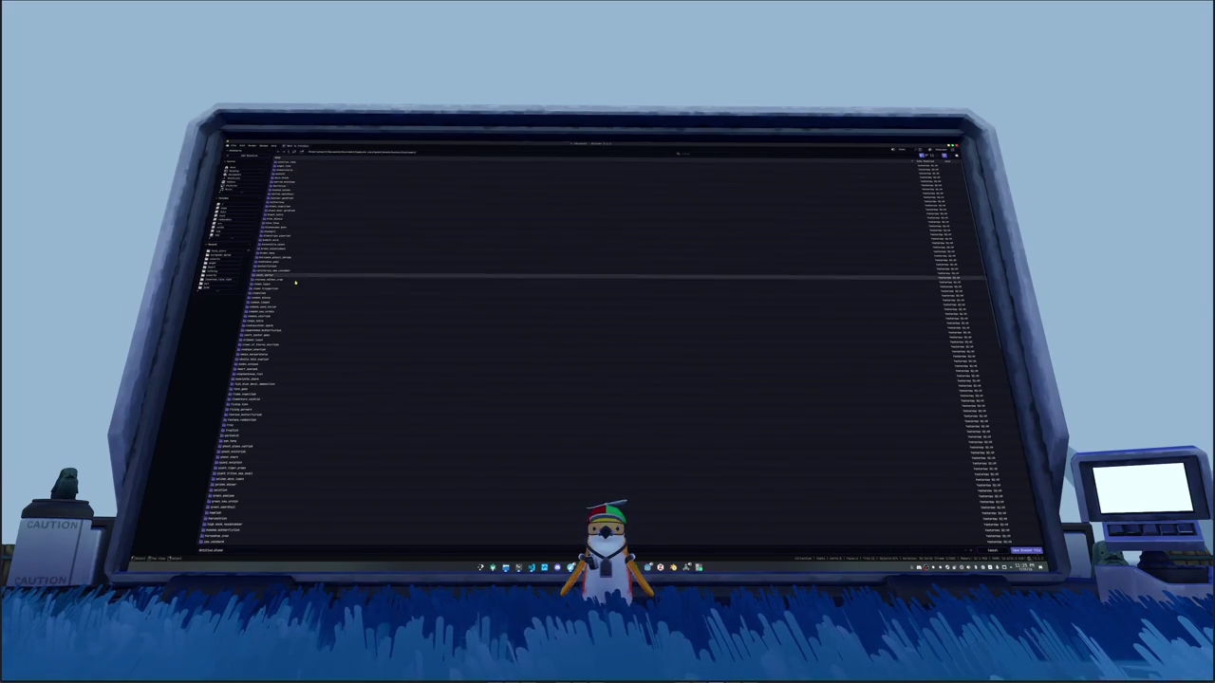
# Step: Open the target project subfolder from the long list and paste in the new file name
pyautogui.scroll(-3, 255, 427)
pyautogui.click(252, 488)
pyautogui.scroll(-3, 251, 490)
pyautogui.scroll(-3, 251, 491)
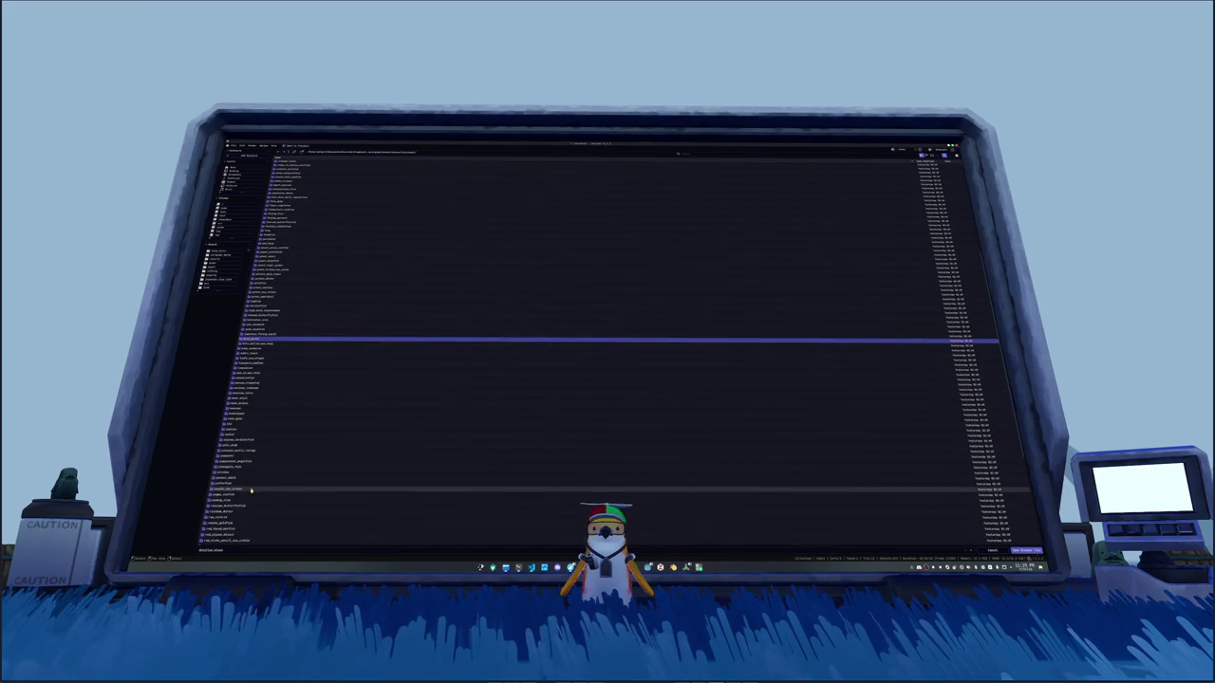
pyautogui.scroll(-3, 251, 490)
pyautogui.click(251, 488)
pyautogui.scroll(-3, 251, 490)
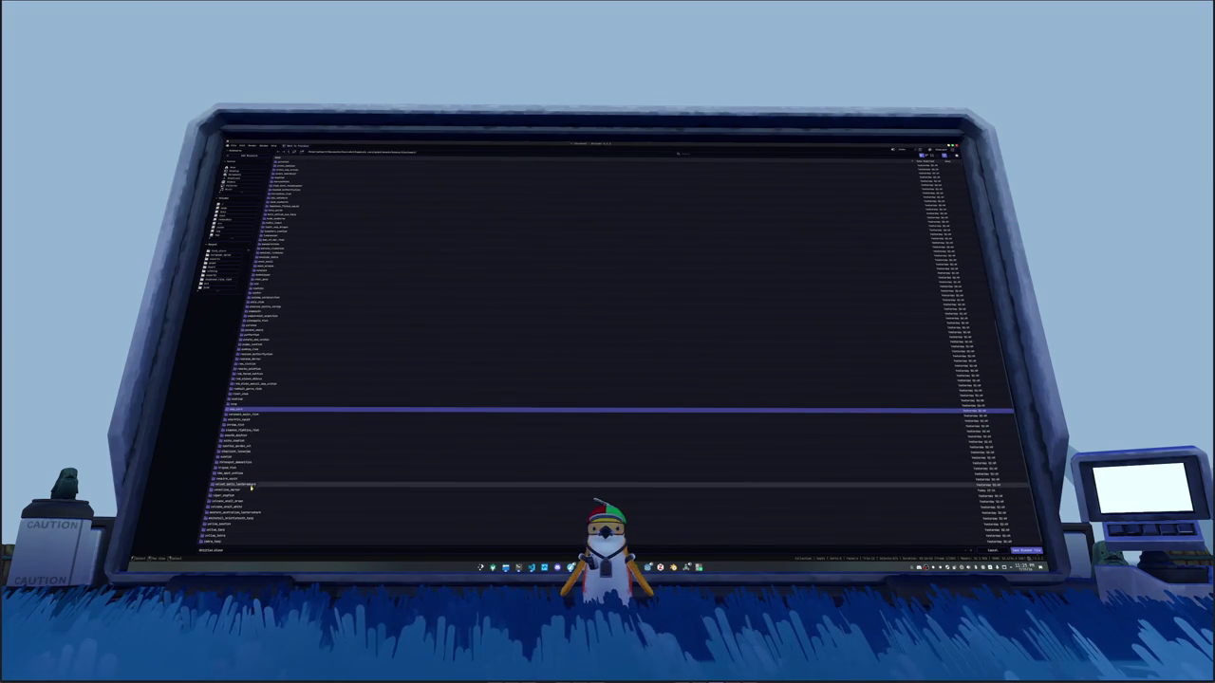
pyautogui.doubleClick(250, 490)
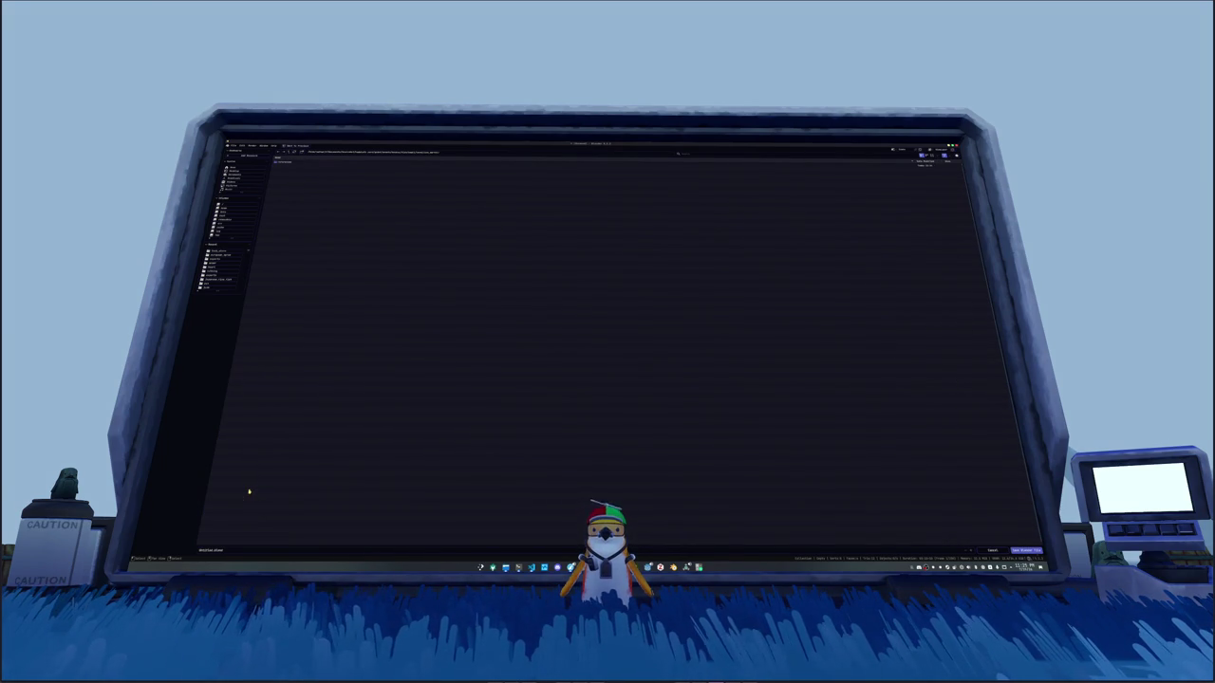
pyautogui.click(234, 550)
pyautogui.hotkey('ctrl', 'v')
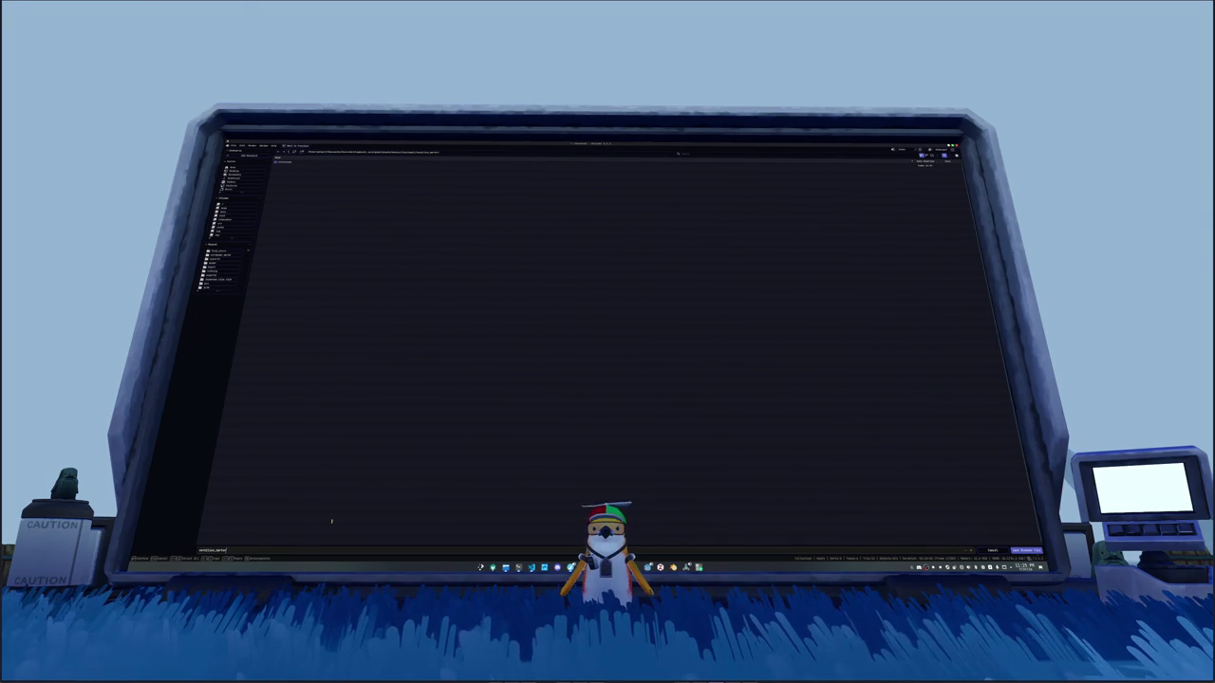
# Step: Save the blend file and open the viewport's N side panel on another page
pyautogui.click(1023, 550)
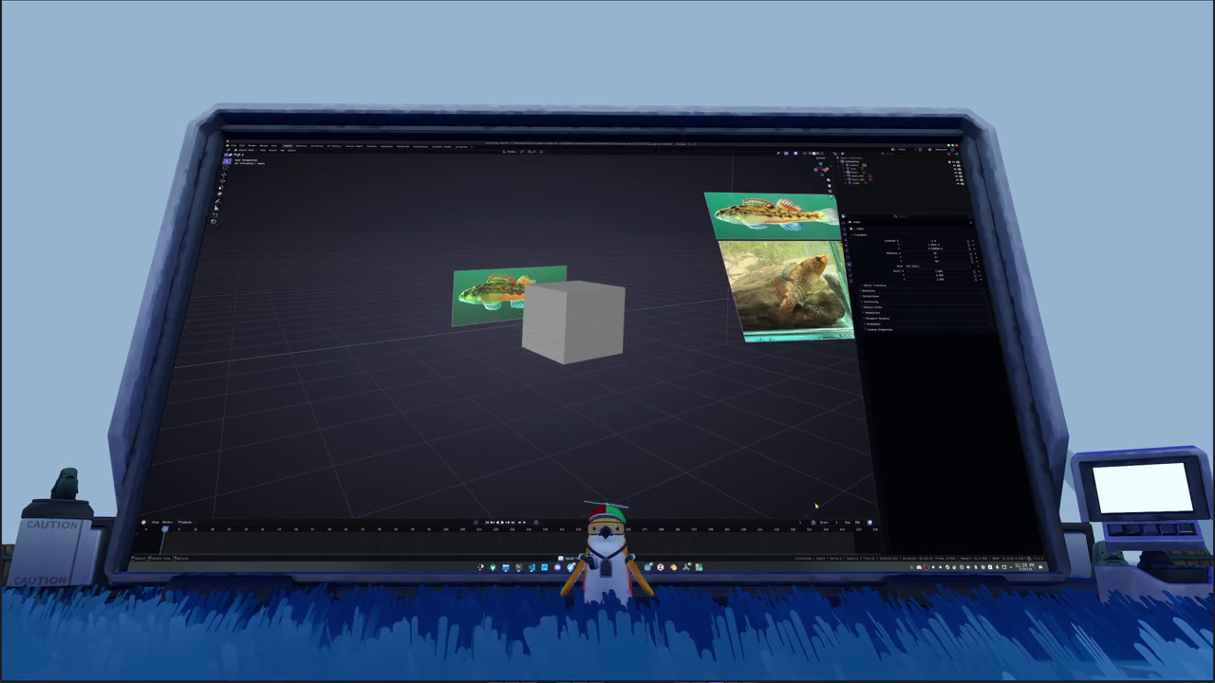
pyautogui.moveTo(692, 437); pyautogui.dragTo(622, 446, button='middle')
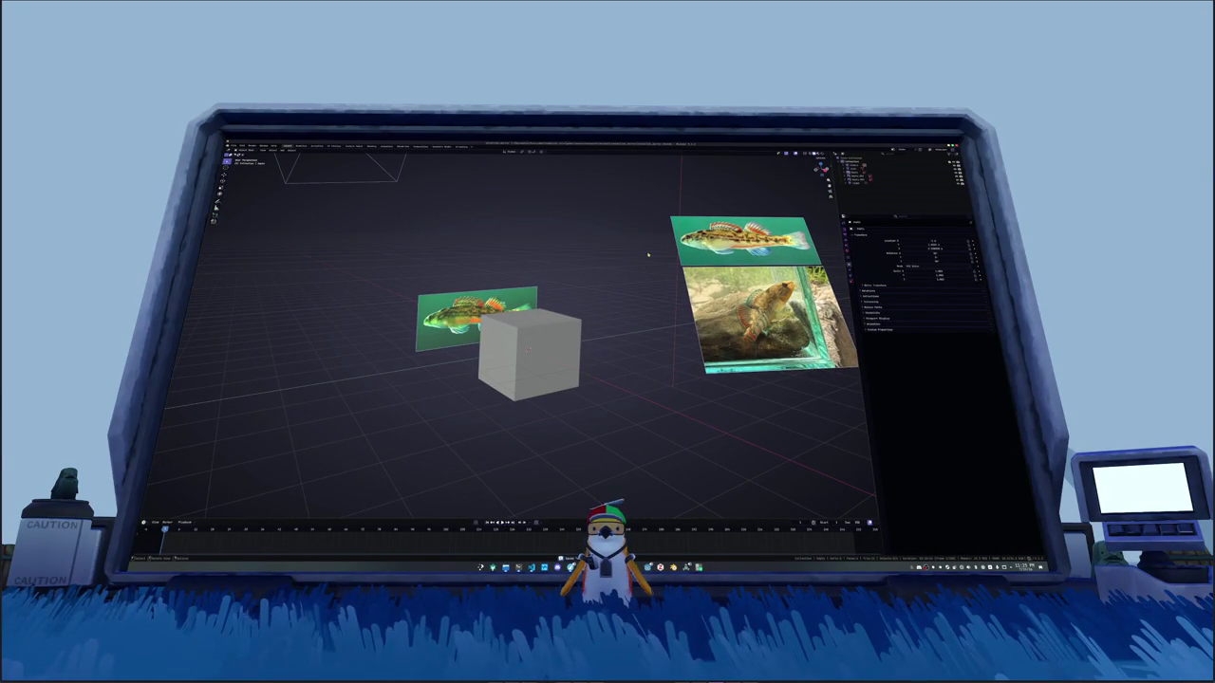
pyautogui.press('n')
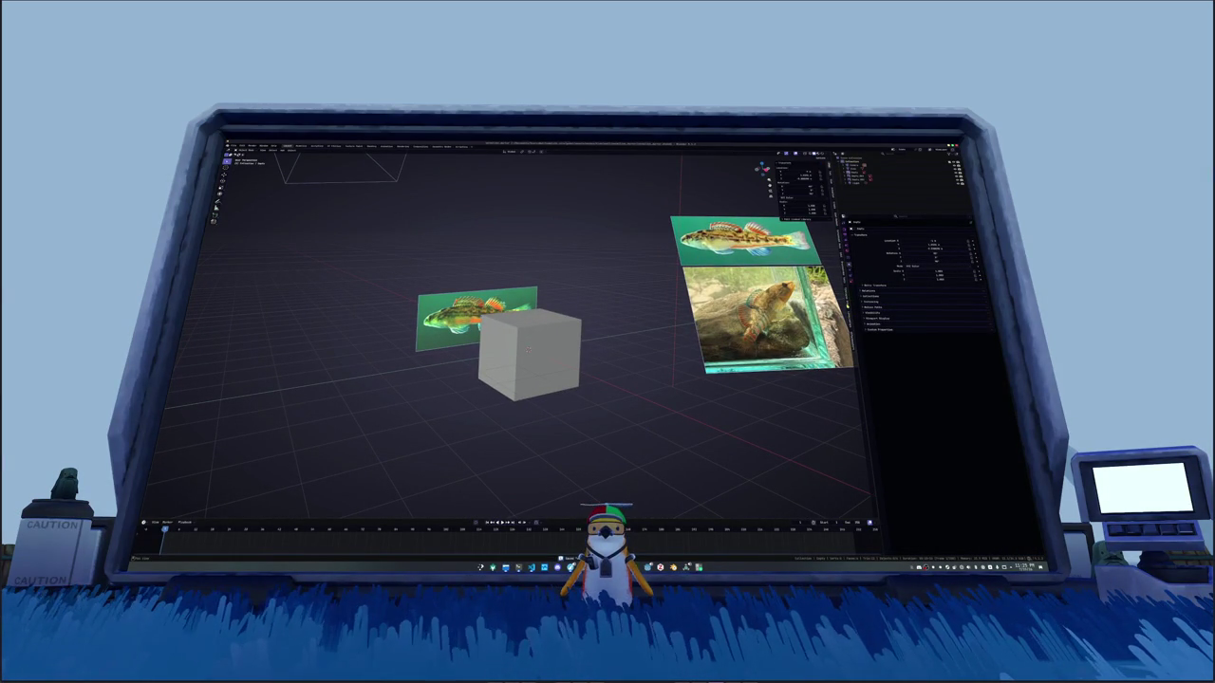
pyautogui.click(830, 180)
# Step: Maximize the 3D view to fill the window and orbit to an angled view of the scene
pyautogui.click(804, 204)
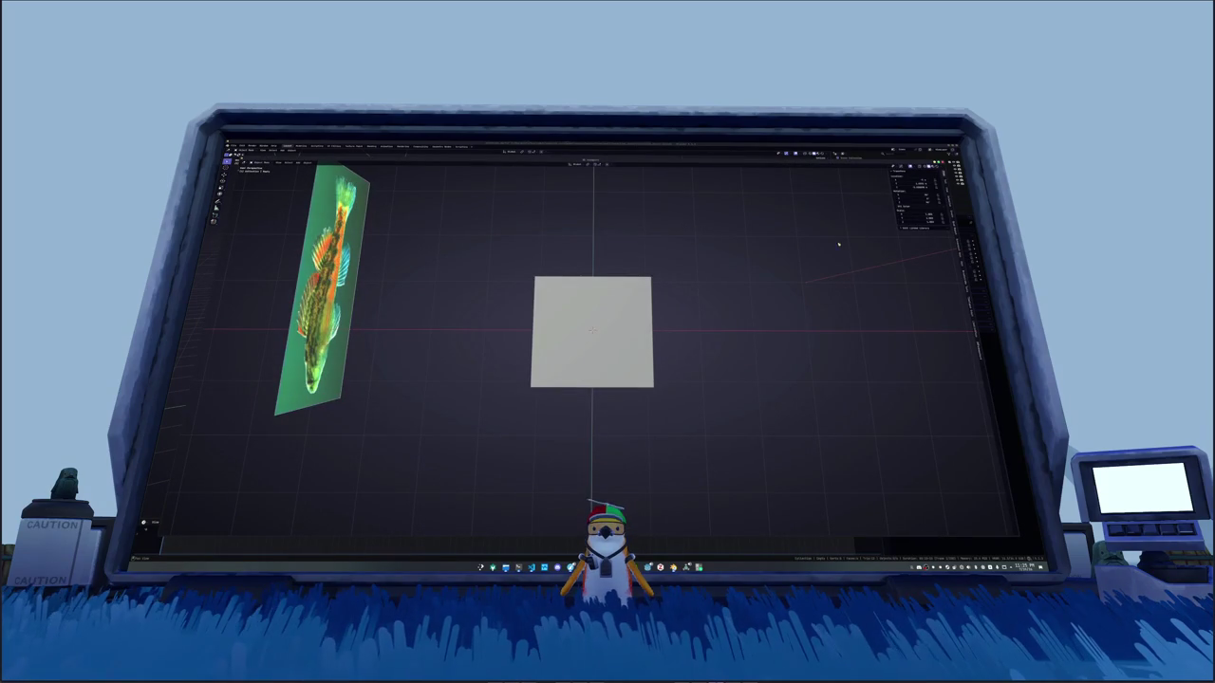
pyautogui.moveTo(776, 326); pyautogui.dragTo(941, 248, button='middle')
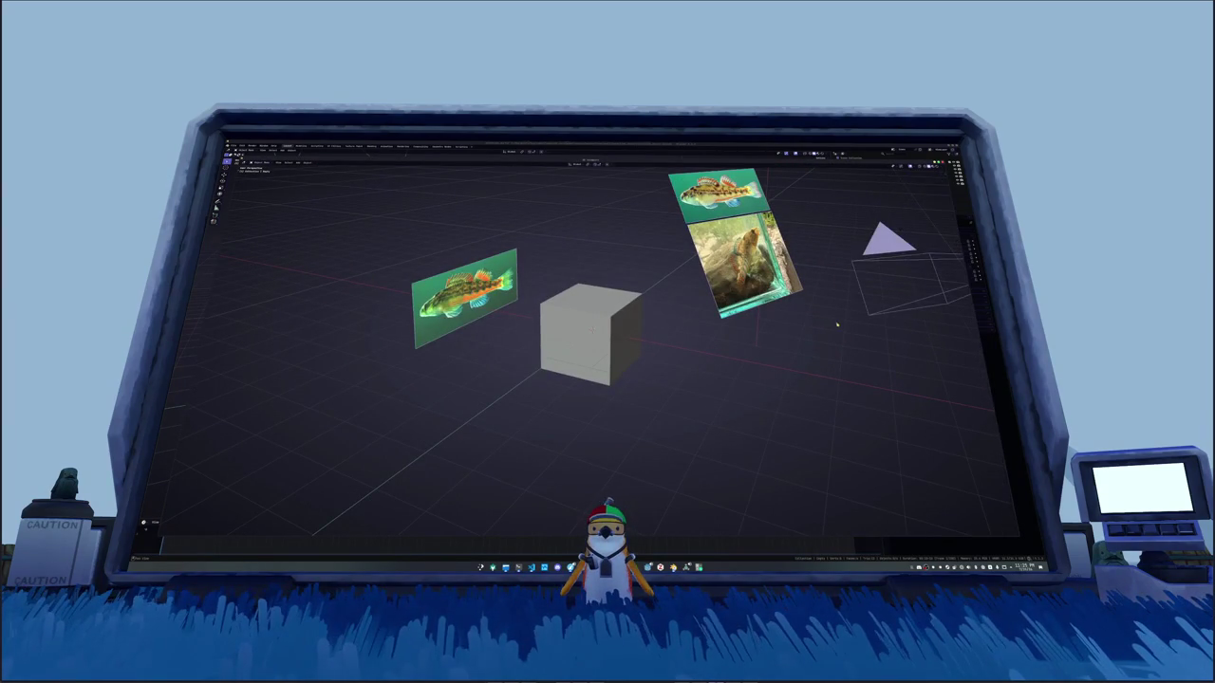
pyautogui.click(972, 313)
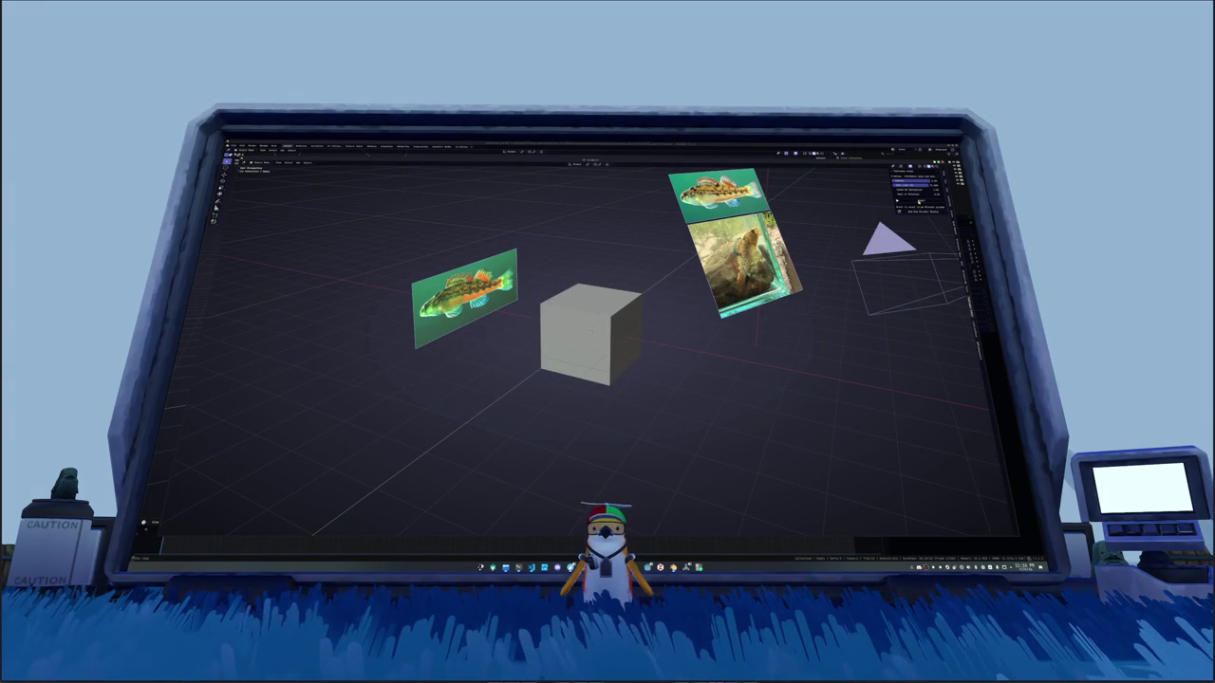
pyautogui.moveTo(756, 325)
pyautogui.mouseDown(button='middle')
pyautogui.moveTo(712, 371)
pyautogui.moveTo(731, 372)
pyautogui.mouseUp(button='middle')
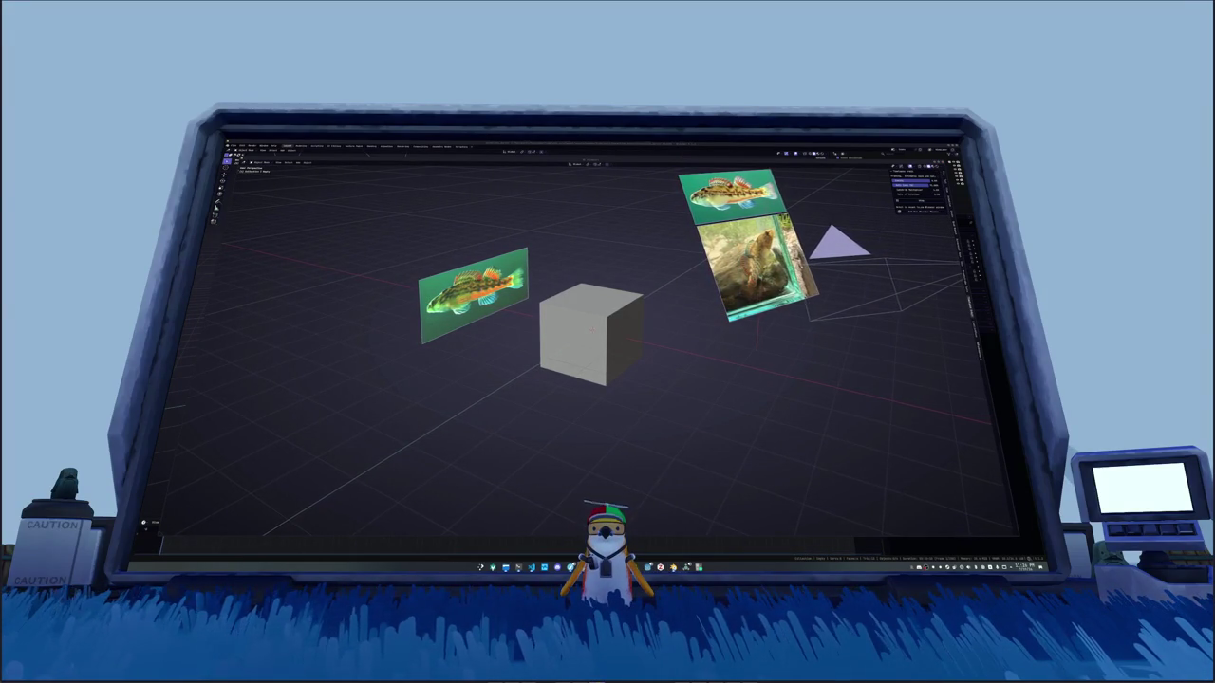
pyautogui.moveTo(731, 372); pyautogui.dragTo(796, 467, button='middle')
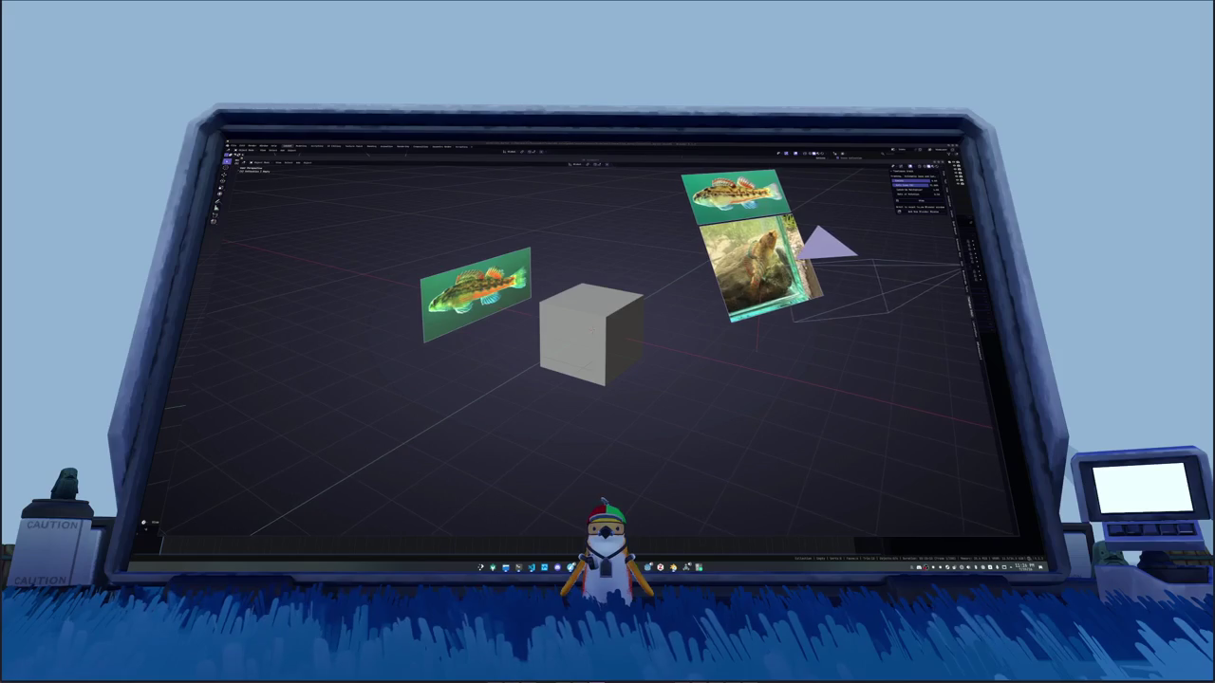
pyautogui.hotkey('alt', 'Tab')
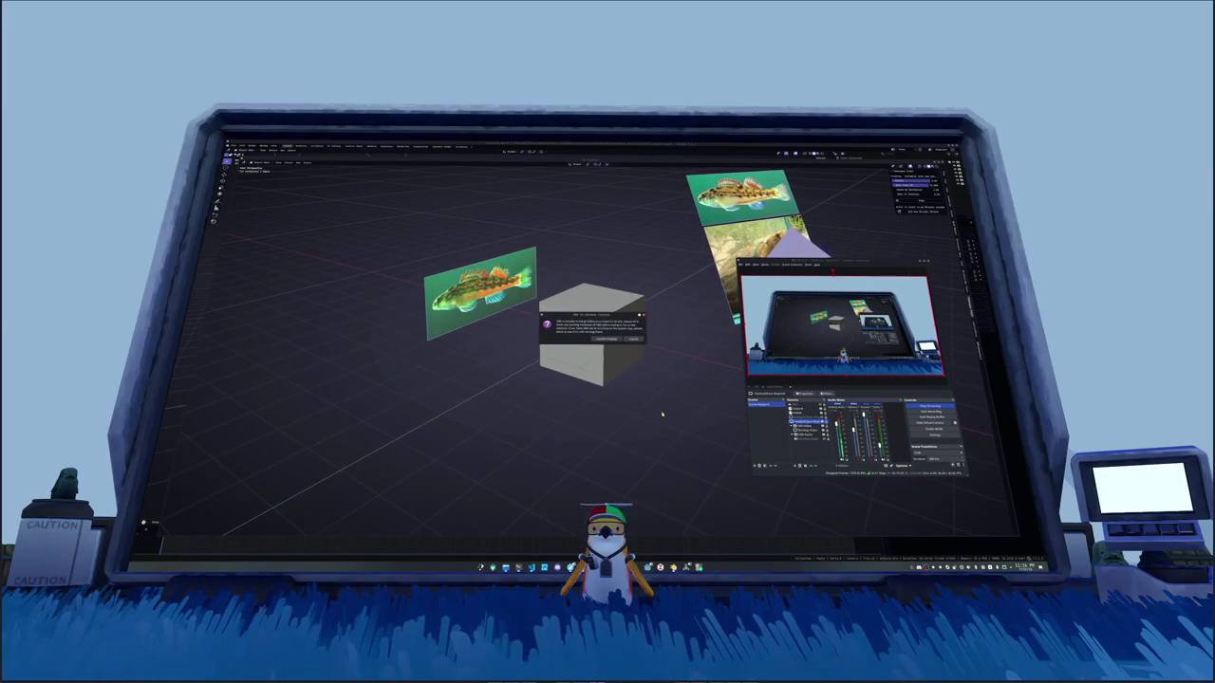
# Step: Dismiss the startup prompts and add a new scene in the second OBS instance
pyautogui.click(605, 339)
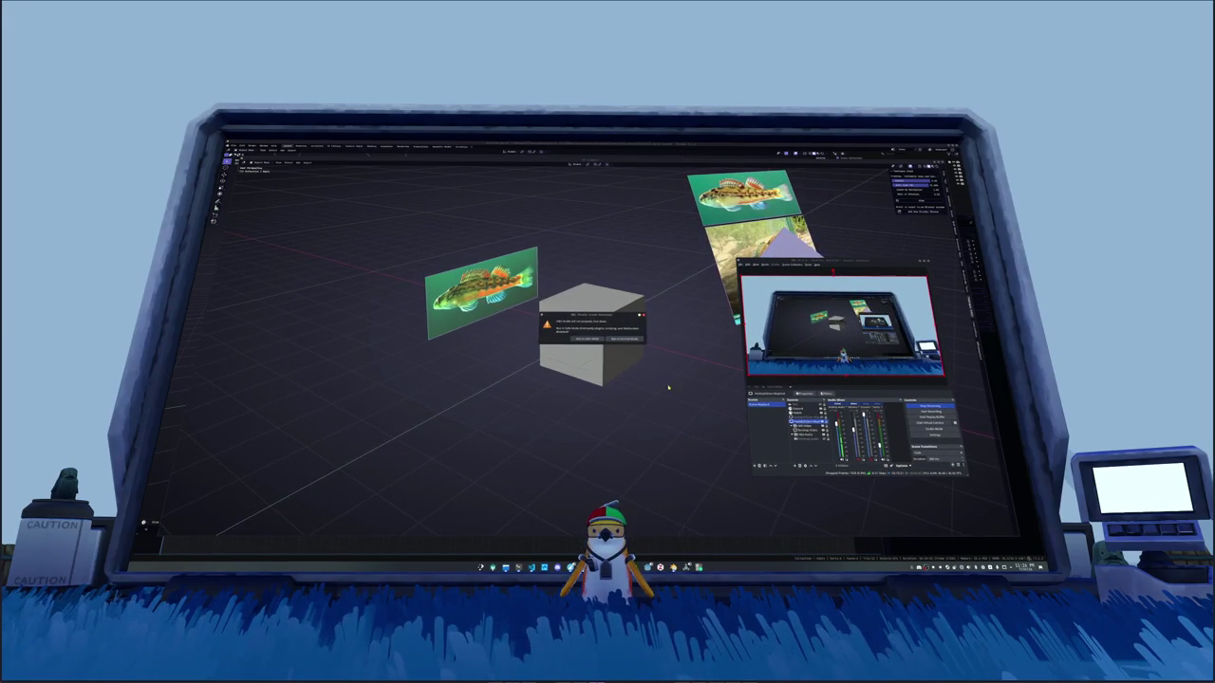
pyautogui.click(605, 338)
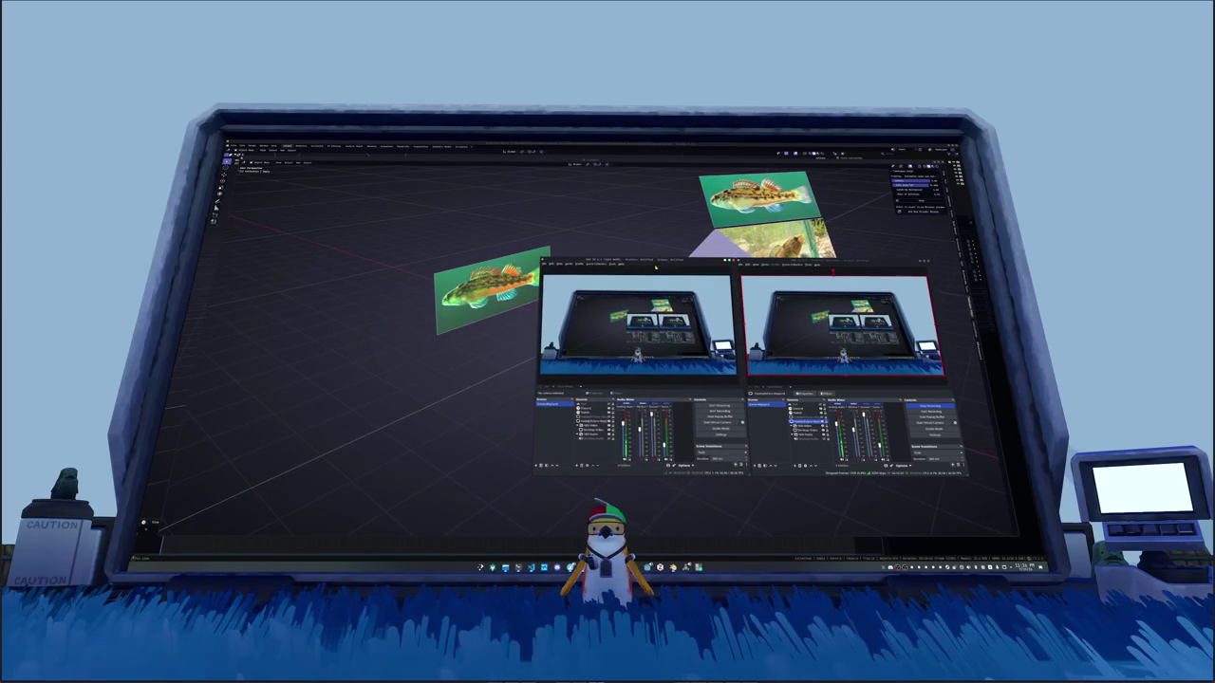
pyautogui.click(537, 466)
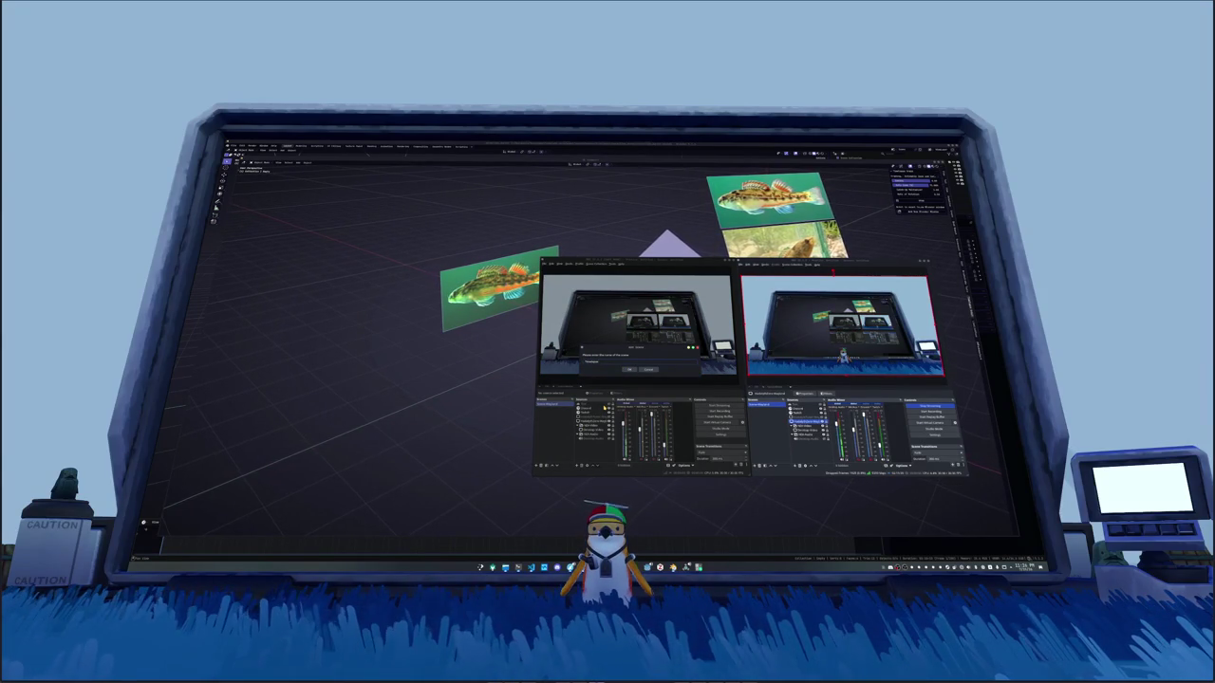
pyautogui.press('Return')
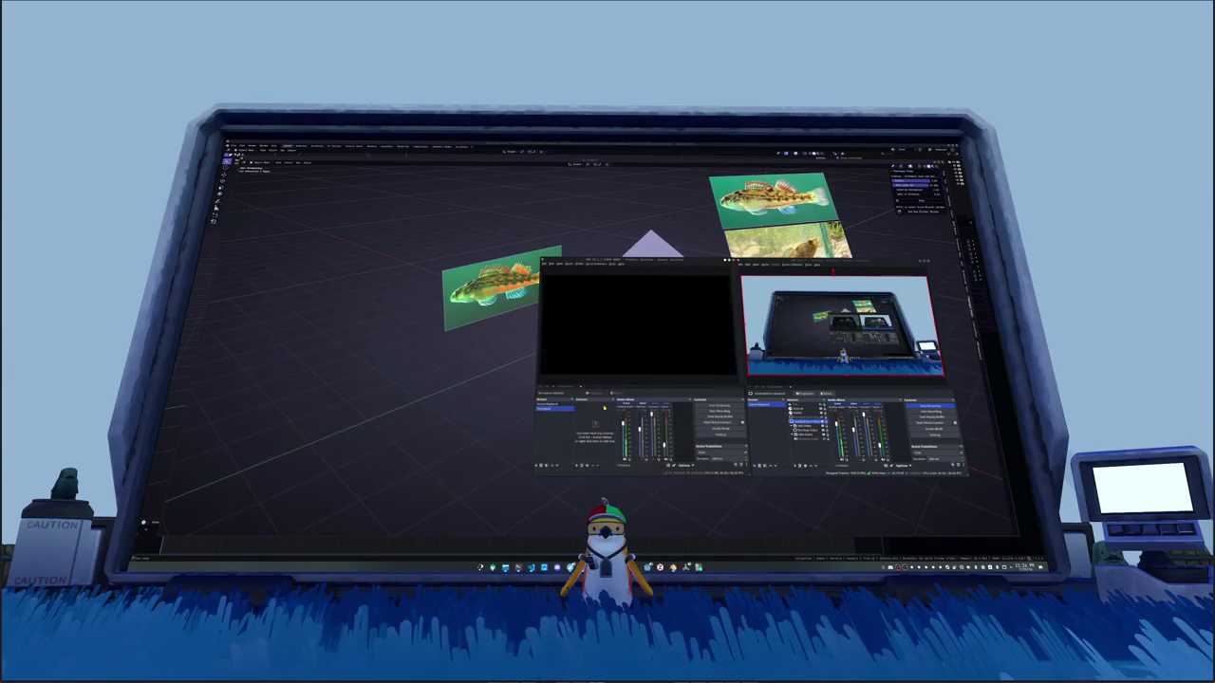
# Step: Add a window capture source for the chosen window, then close the second OBS window
pyautogui.click(578, 466)
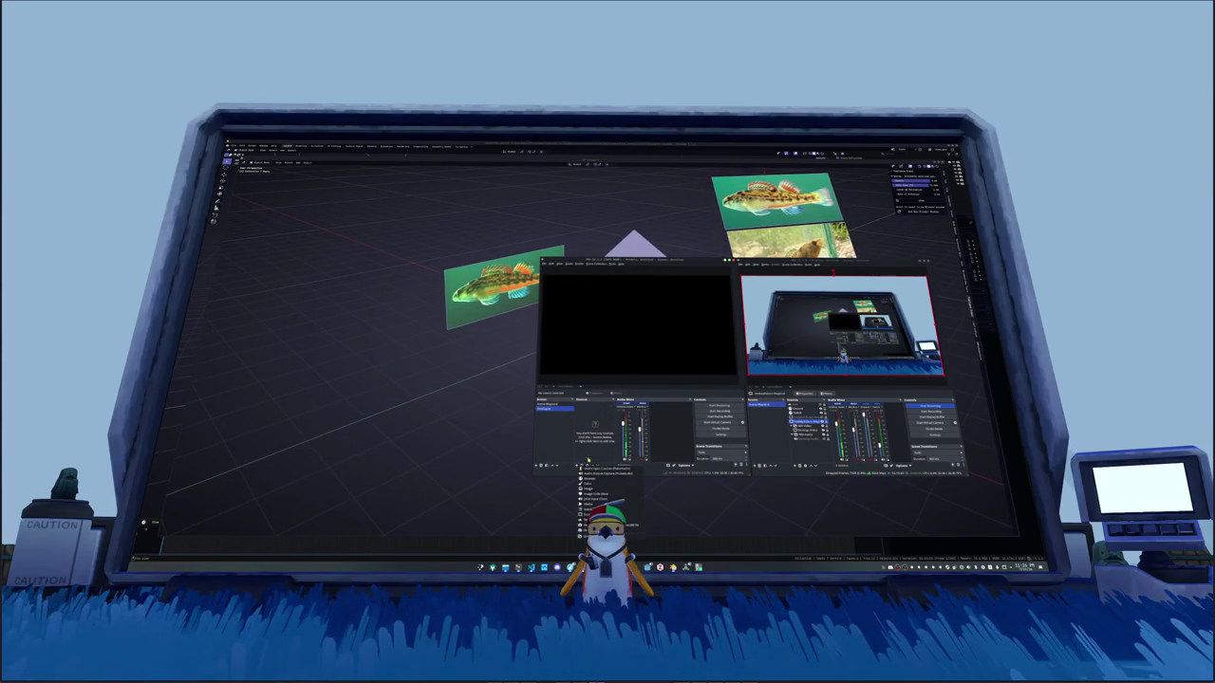
pyautogui.click(607, 514)
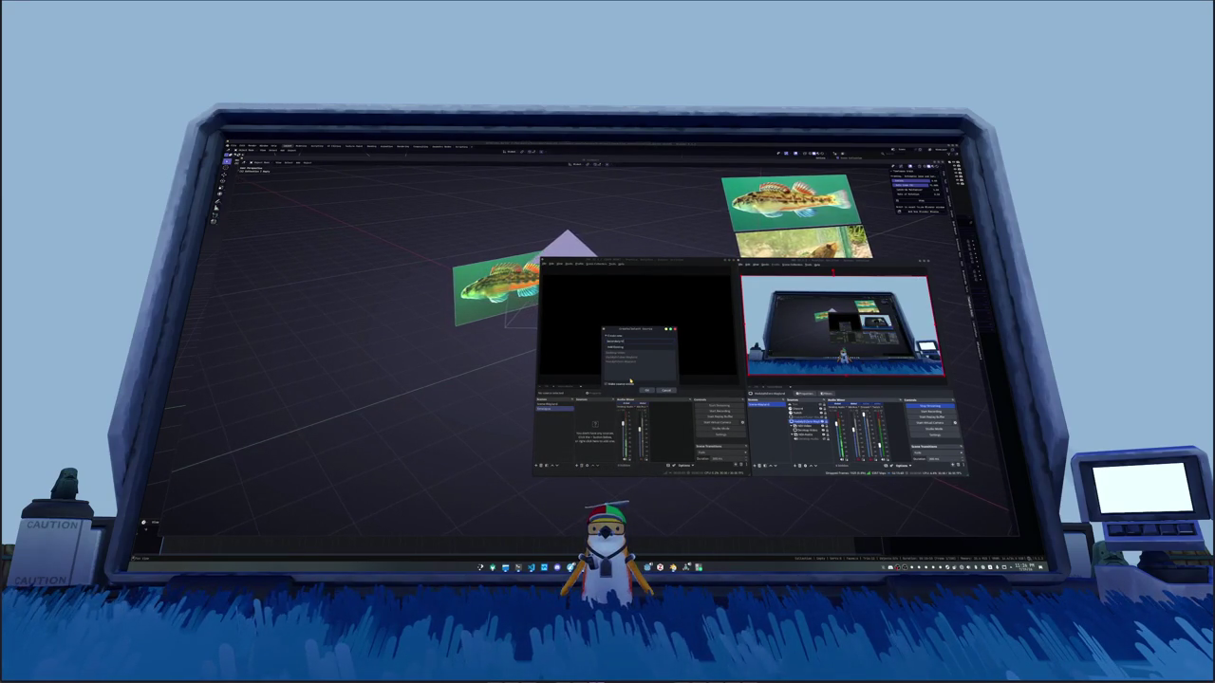
pyautogui.click(645, 390)
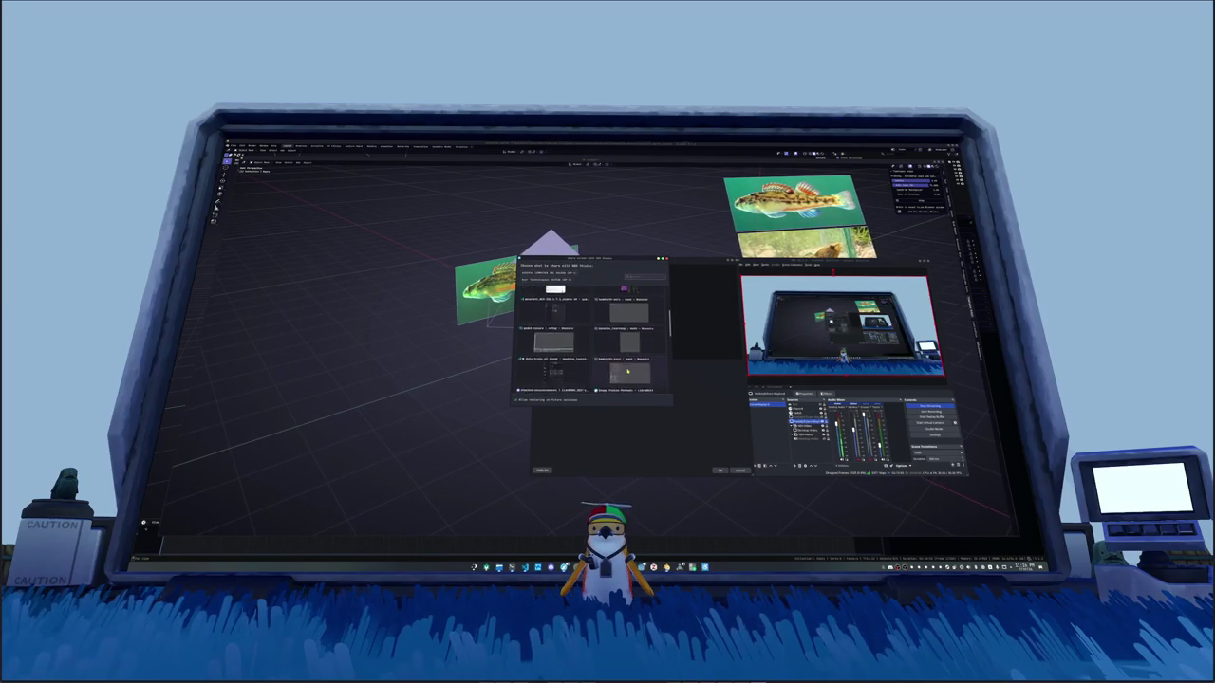
pyautogui.scroll(-3, 624, 376)
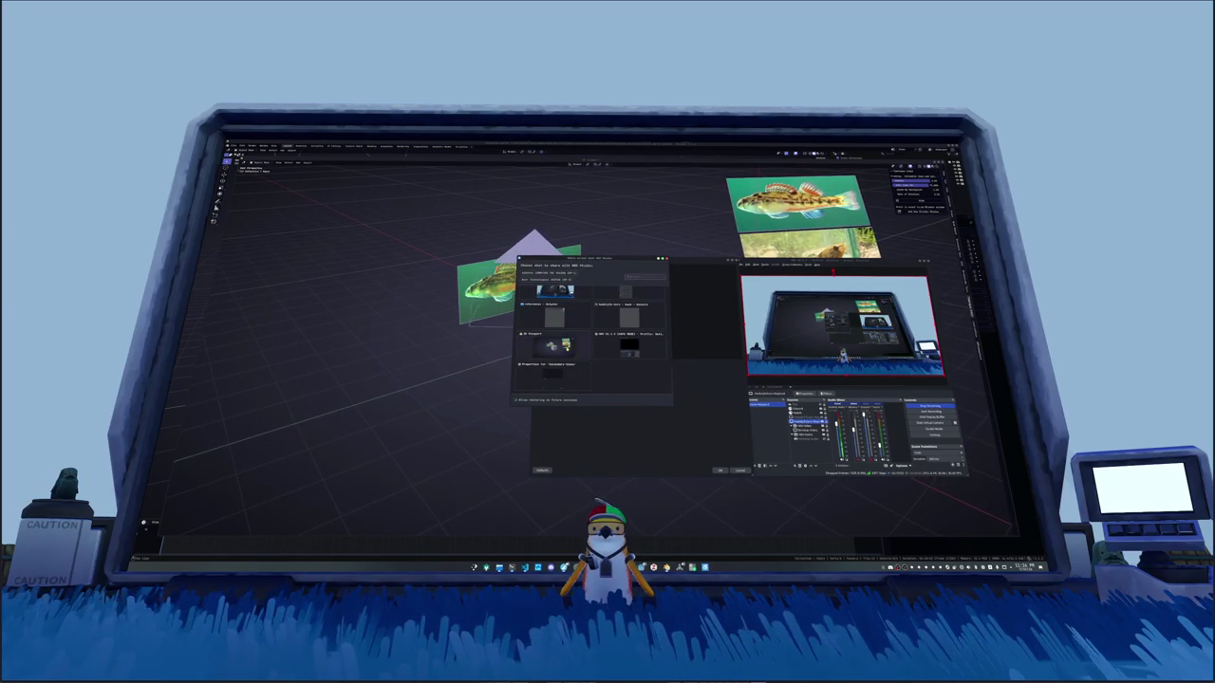
pyautogui.click(655, 398)
pyautogui.click(721, 471)
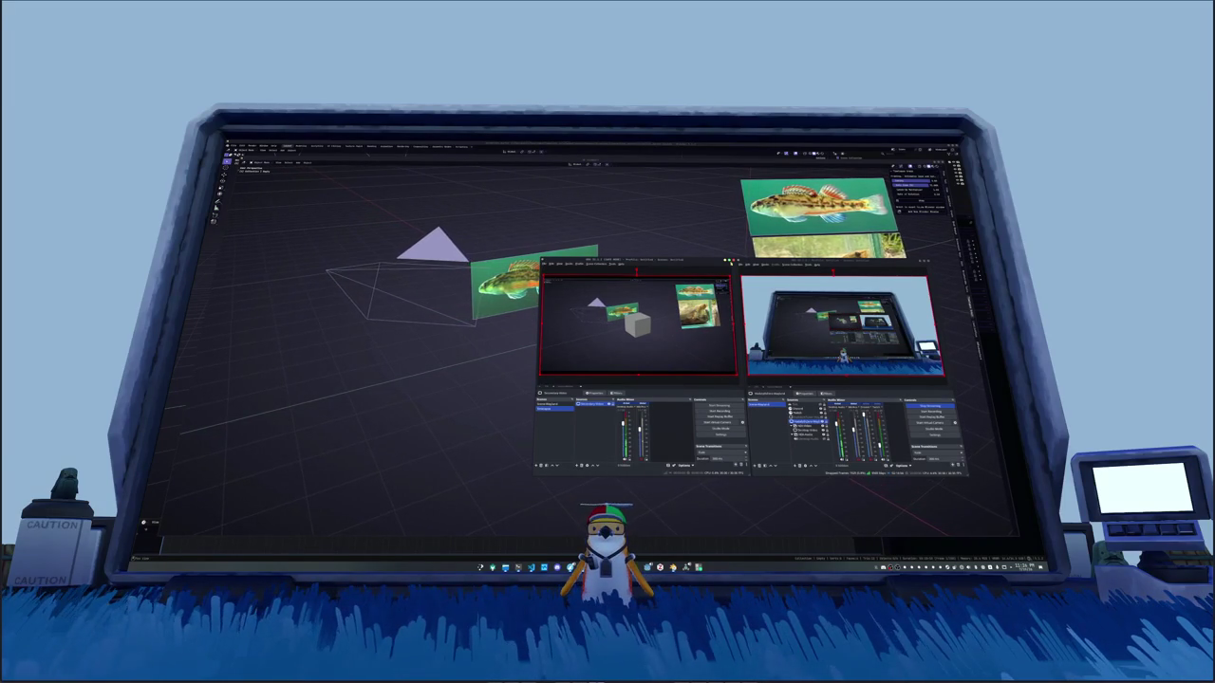
pyautogui.click(731, 260)
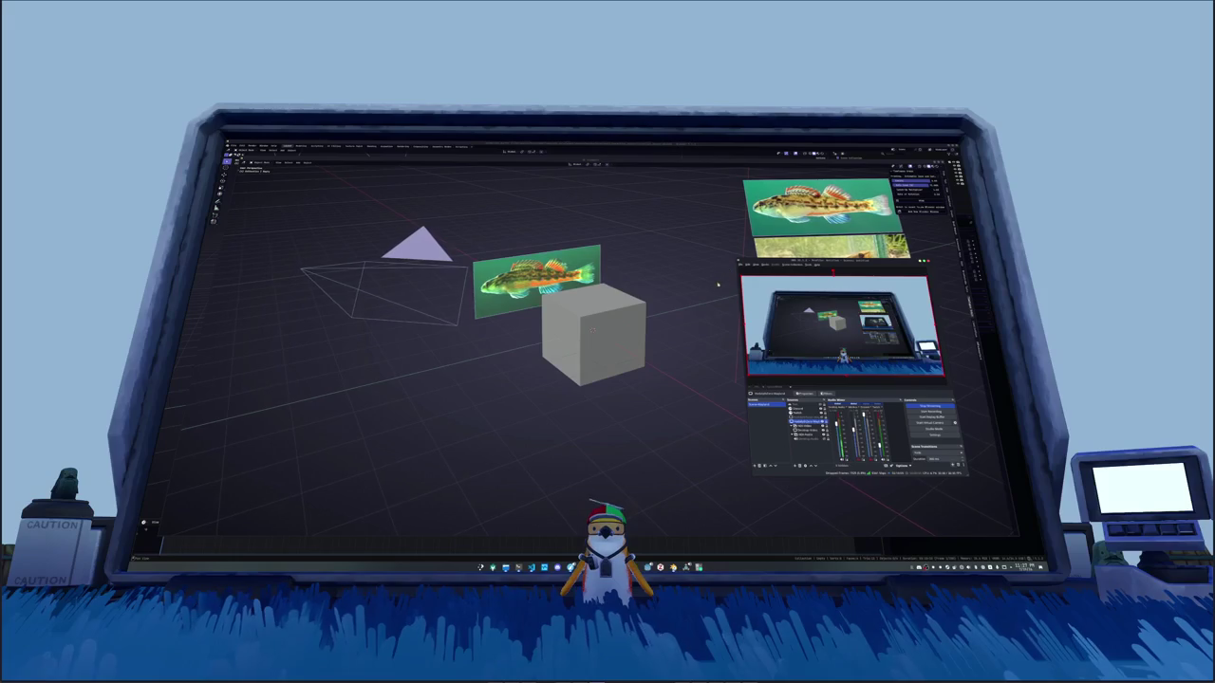
# Step: Send OBS behind Blender and vertically split the 3D view into left and right viewports
pyautogui.click(678, 445)
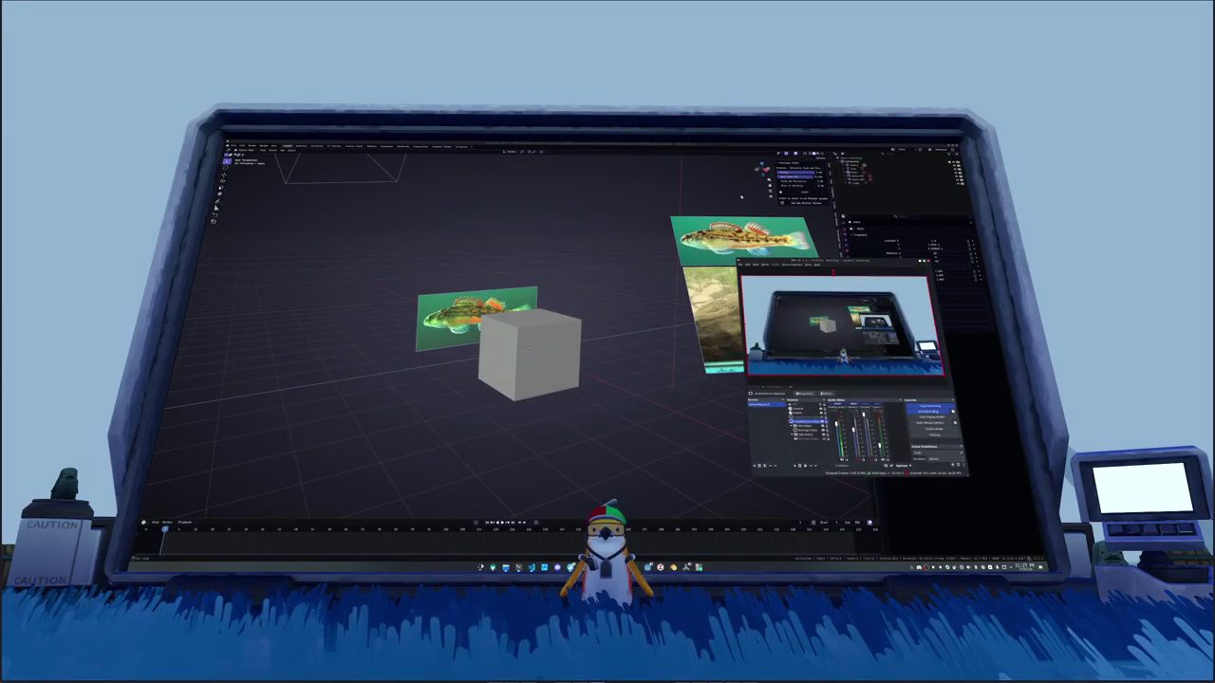
pyautogui.click(741, 196)
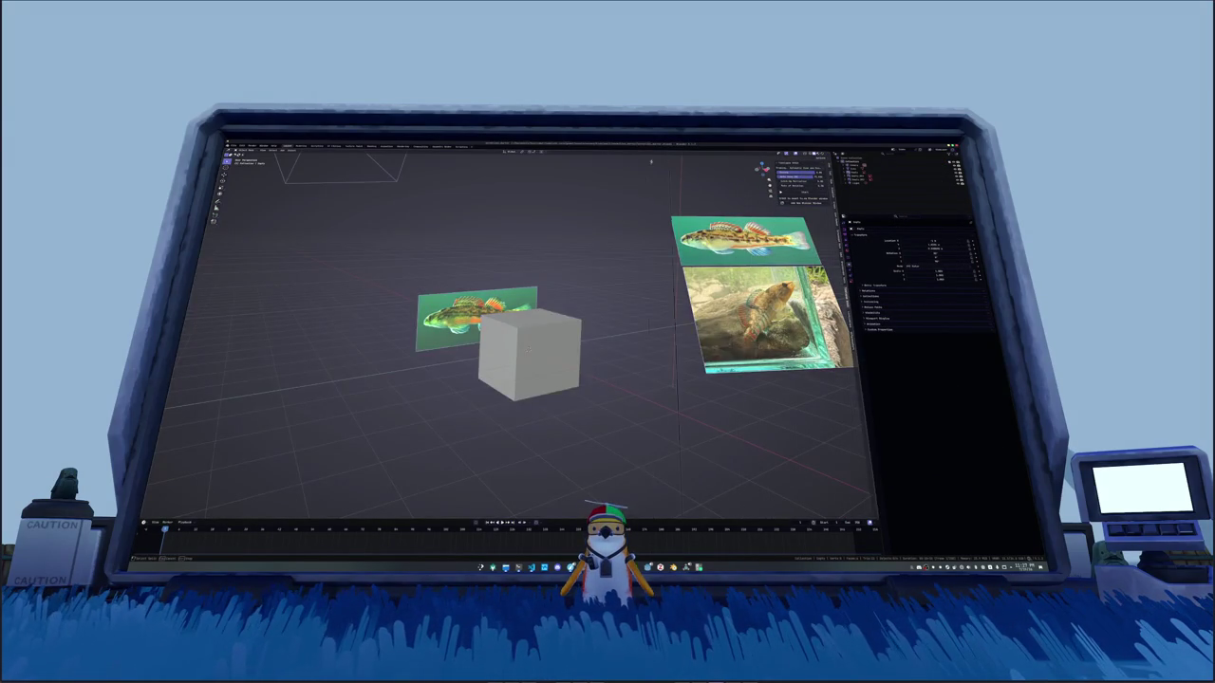
pyautogui.click(517, 162)
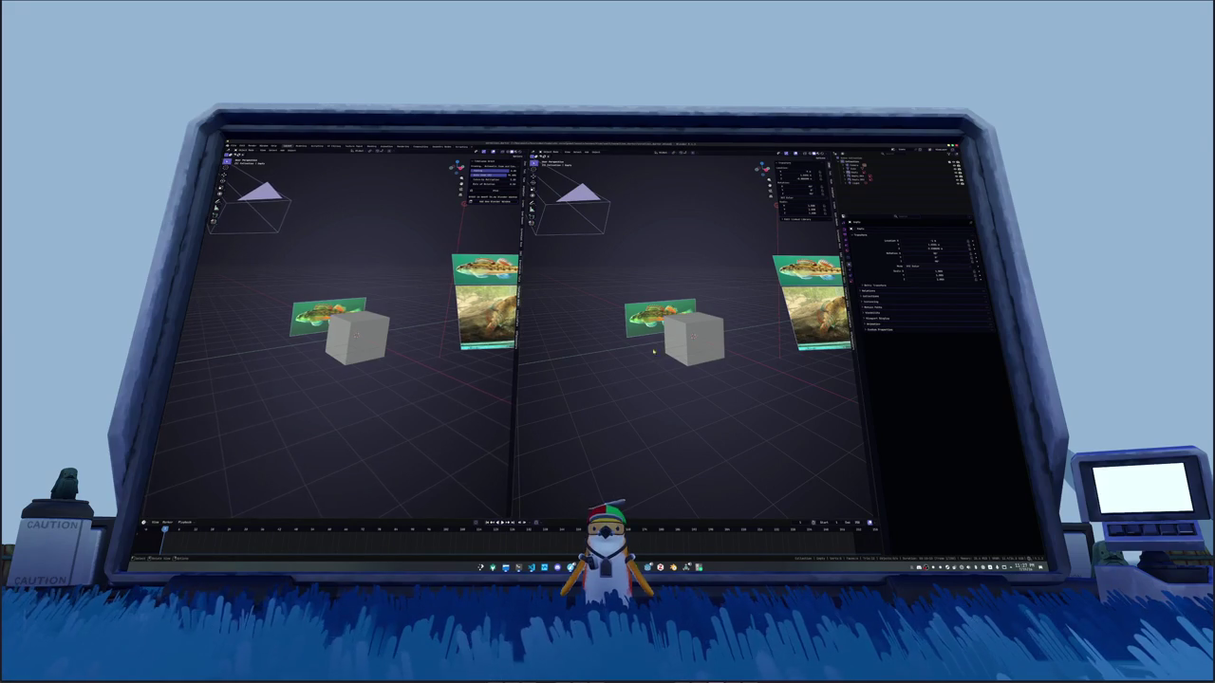
# Step: Select and zoom in on the cube in the left viewport, deselect it, and slightly orbit the right view
pyautogui.click(697, 351)
pyautogui.scroll(2, 356, 335)
pyautogui.scroll(2, 355, 335)
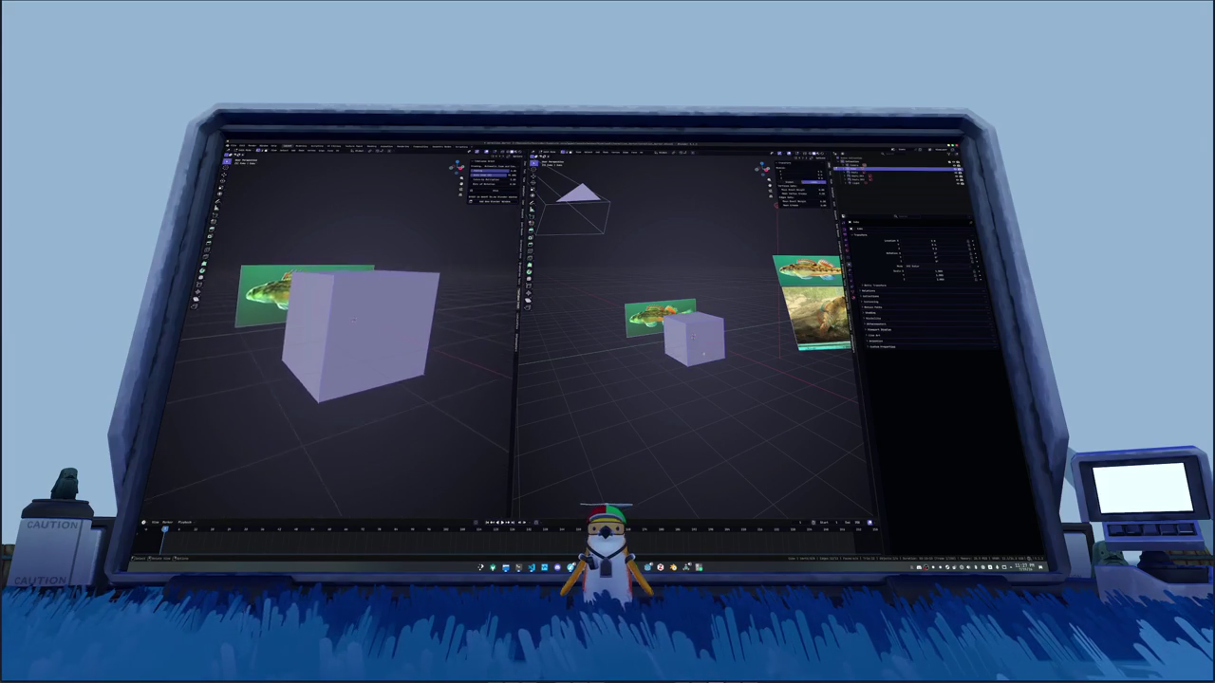
pyautogui.scroll(2, 355, 335)
pyautogui.scroll(1, 353, 315)
pyautogui.click(726, 394)
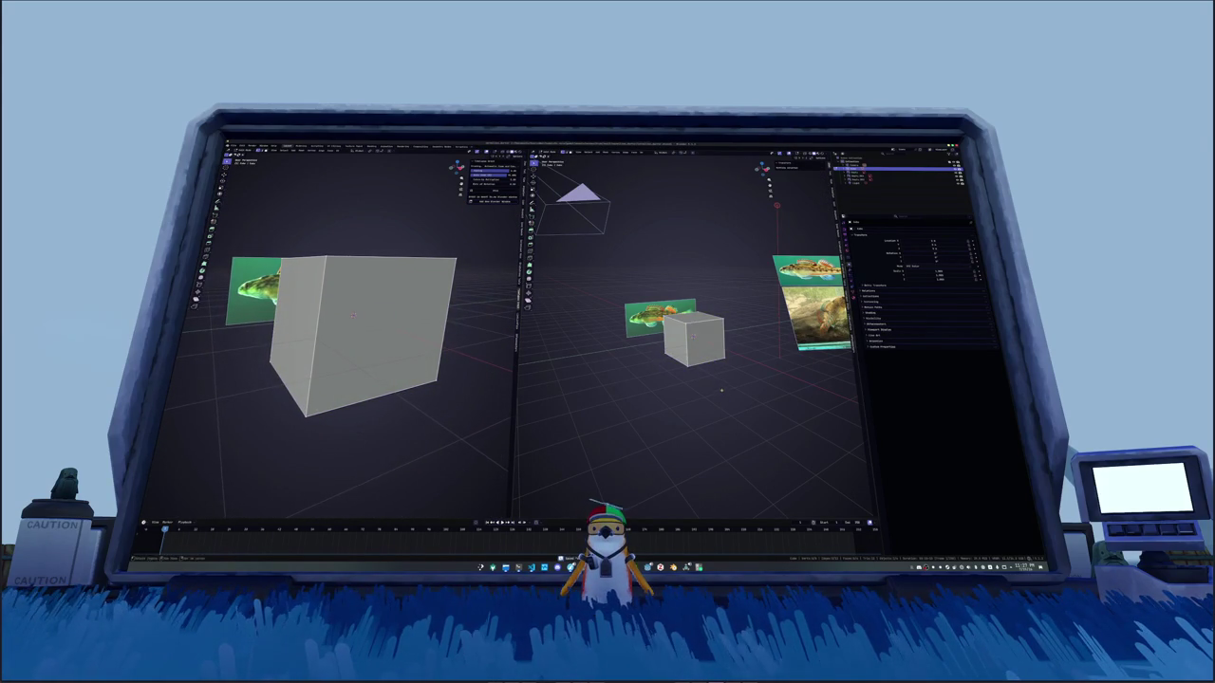
pyautogui.moveTo(721, 389); pyautogui.dragTo(702, 405, button='middle')
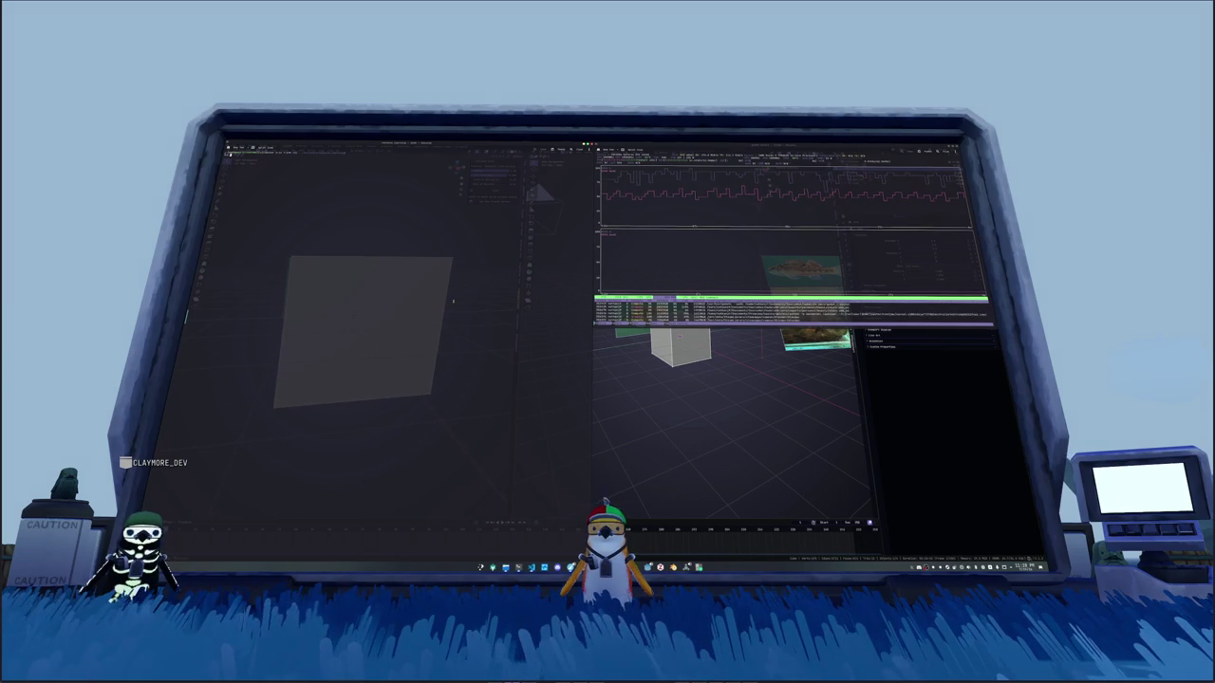
# Step: Check the project's git status in the drop-down terminal, briefly show OBS, then return to Blender
pyautogui.hotkey('alt', 'Tab')
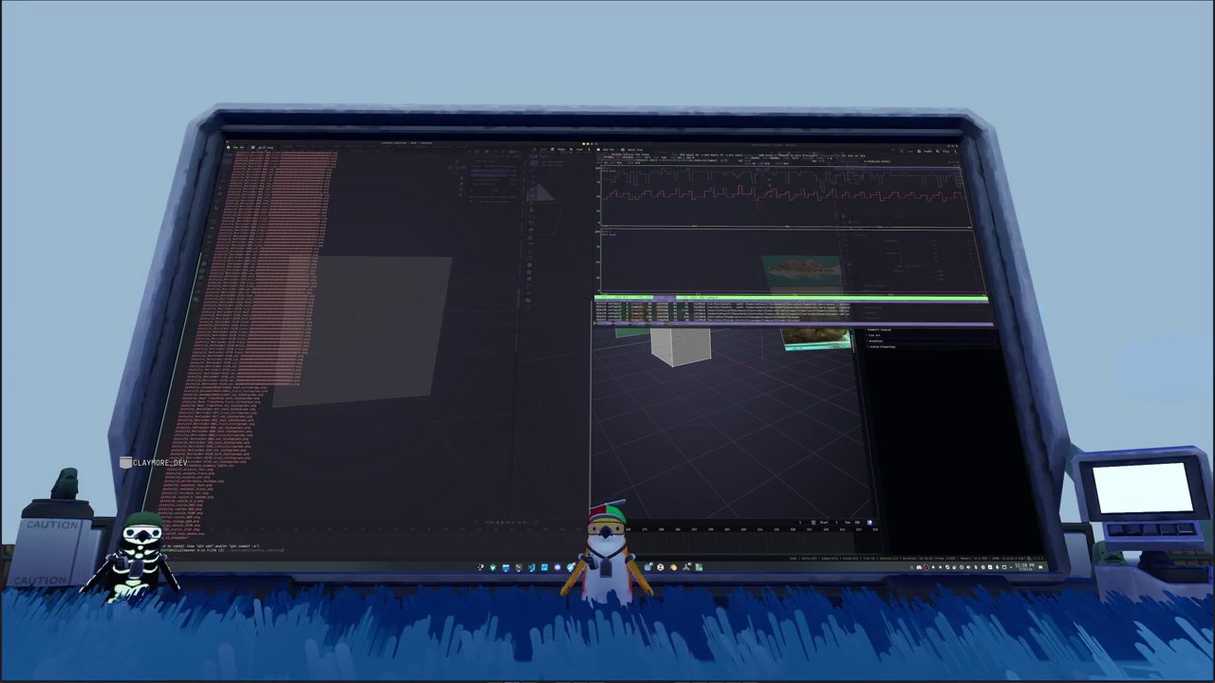
pyautogui.hotkey('alt', 'Tab')
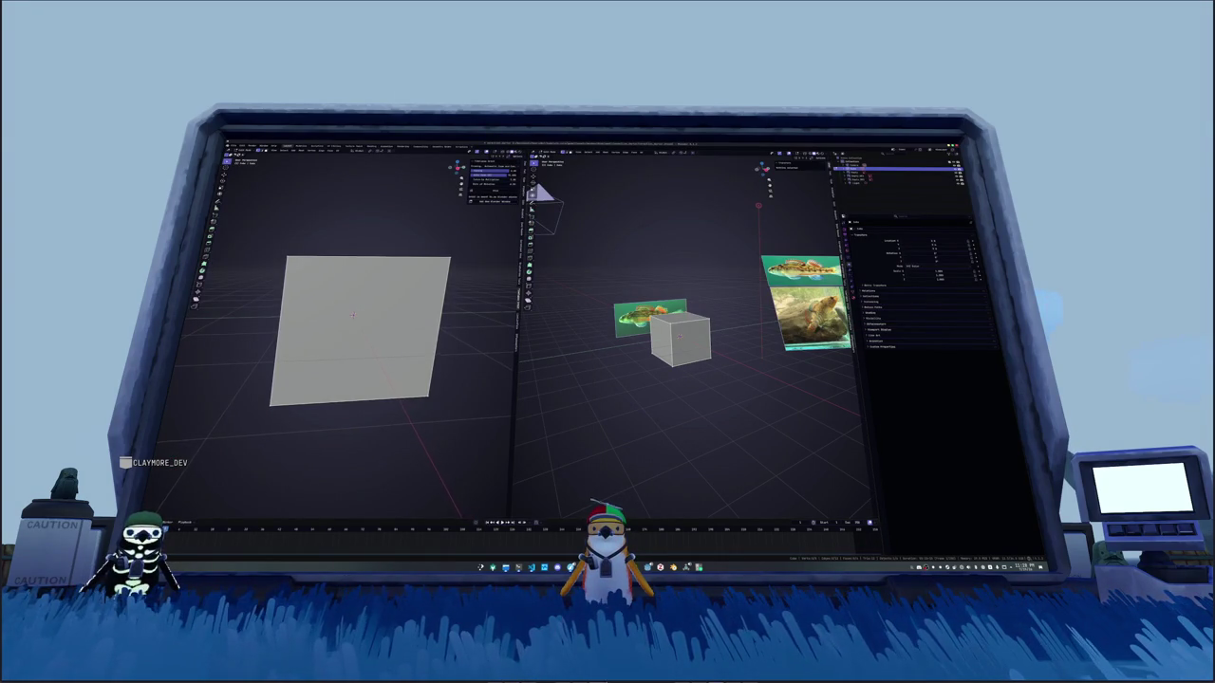
pyautogui.hotkey('alt', 'Tab')
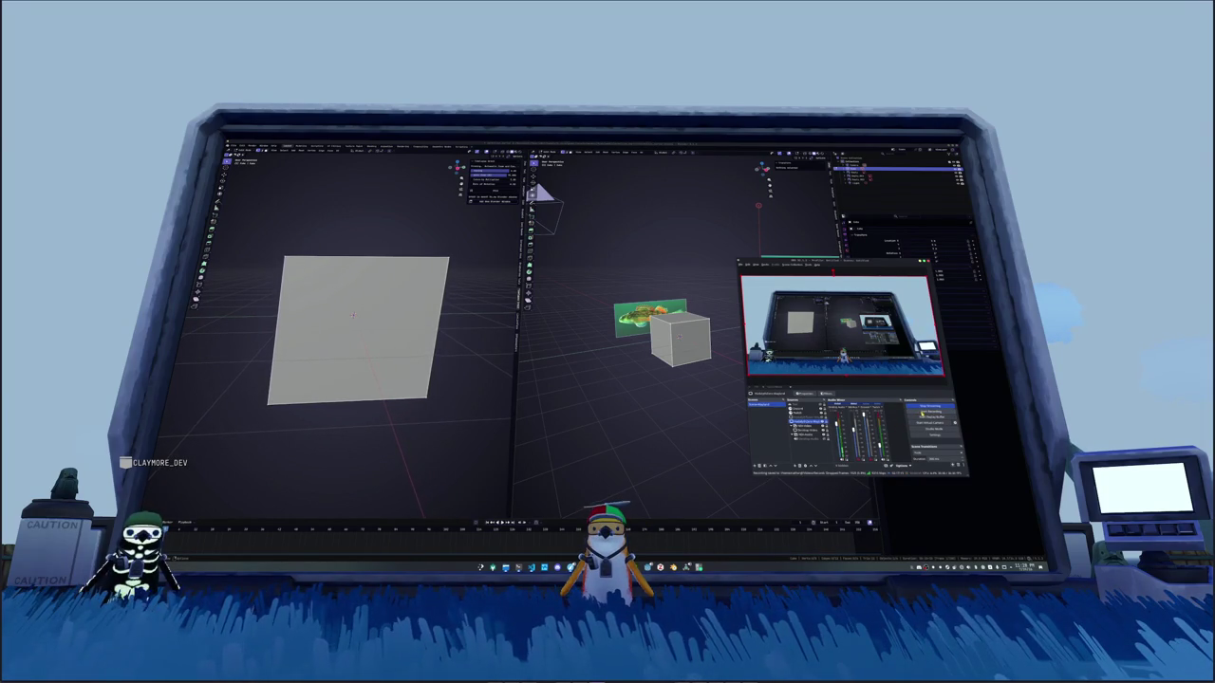
pyautogui.hotkey('alt', 'Tab')
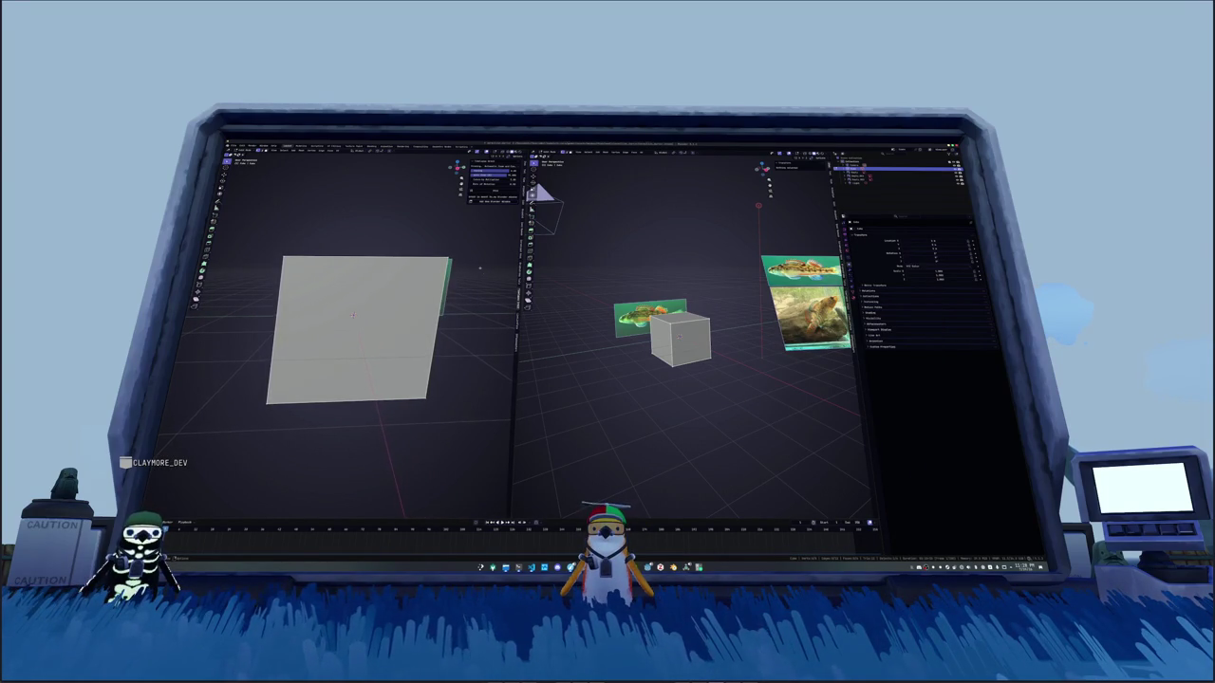
# Step: Zoom in on the cube in the right viewport
pyautogui.scroll(2, 680, 337)
pyautogui.scroll(2, 681, 337)
pyautogui.scroll(2, 680, 332)
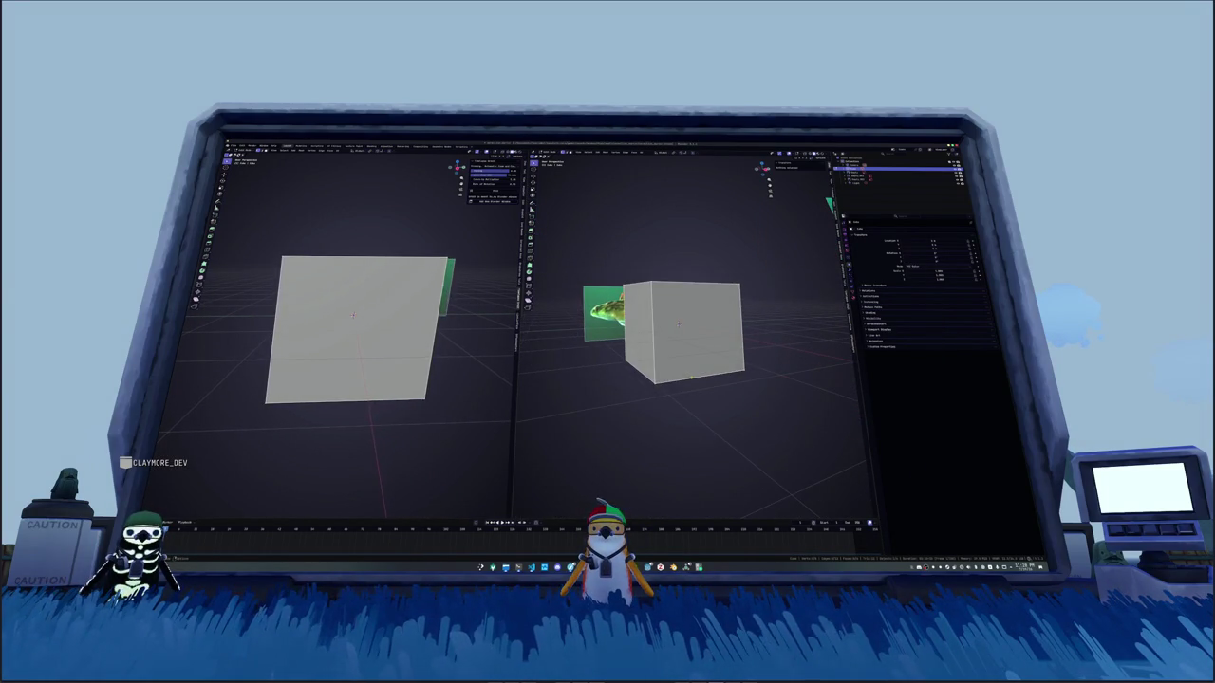
# Step: Set the right view to front orthographic and orbit the left view to look over the box
pyautogui.press('KP_1')
pyautogui.press('r')
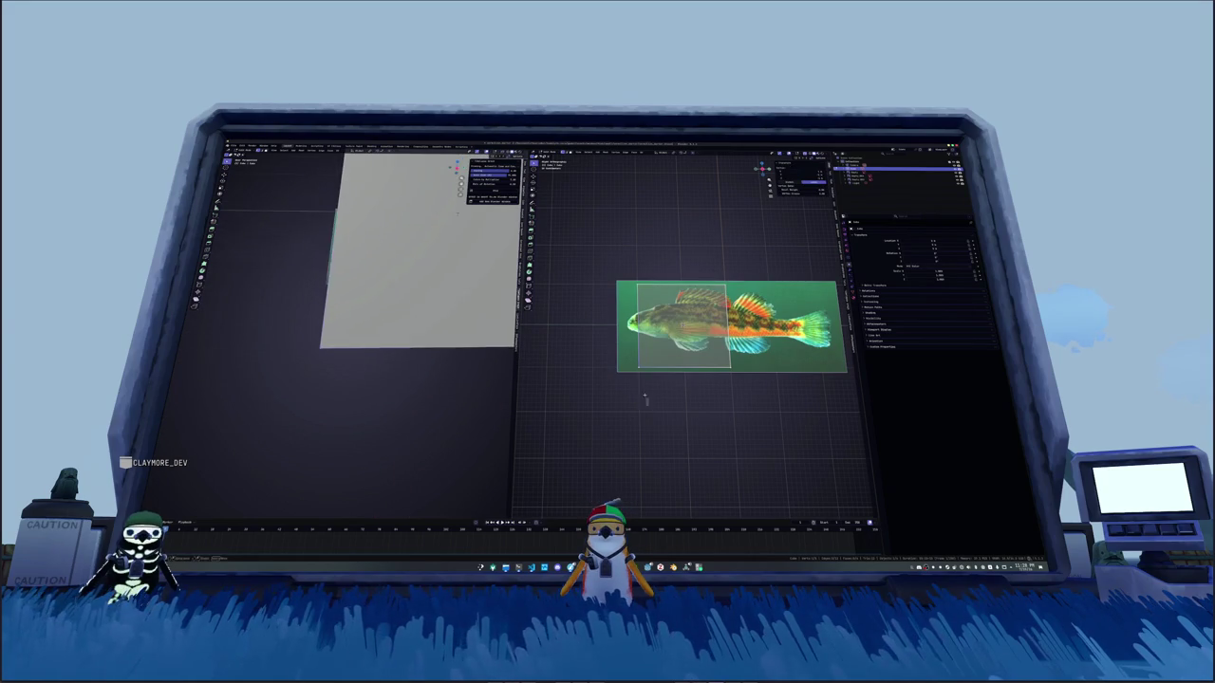
pyautogui.scroll(2, 662, 388)
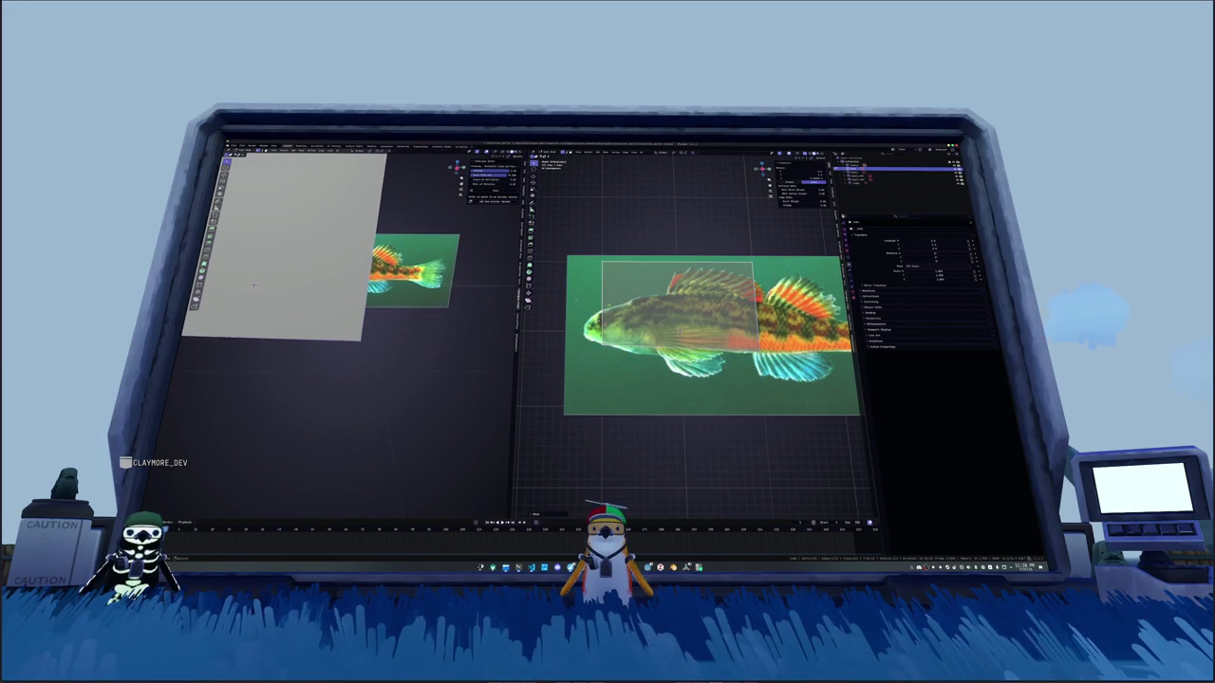
pyautogui.scroll(-4, 247, 289)
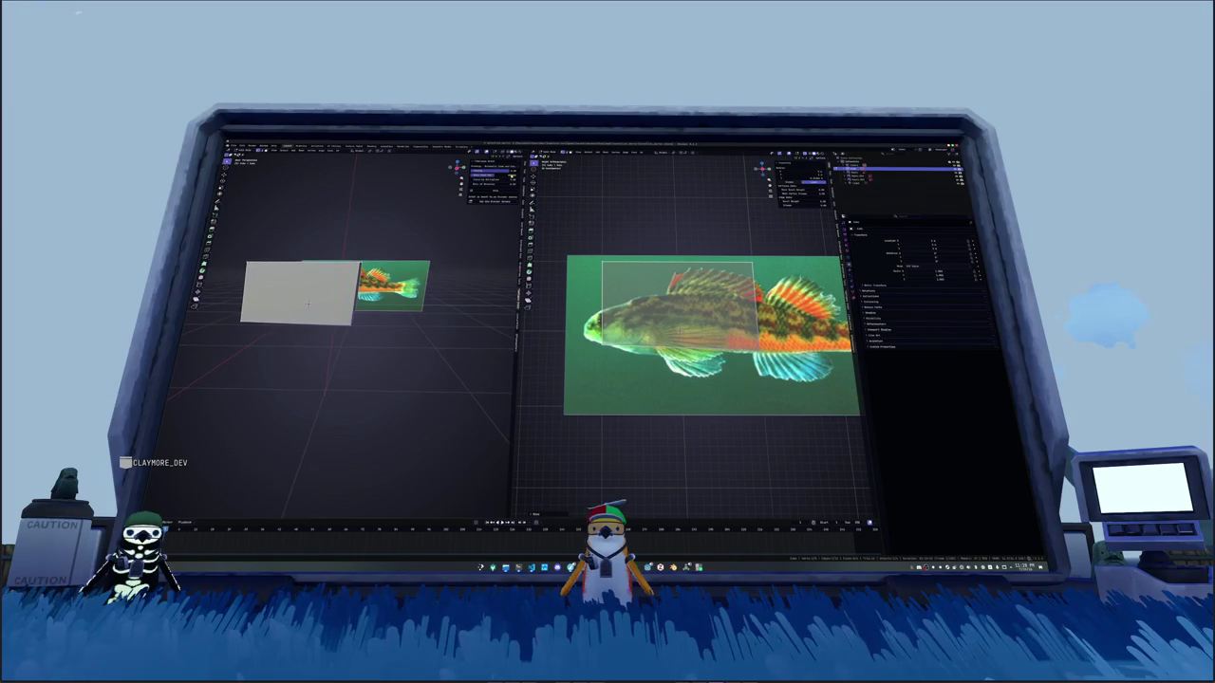
pyautogui.moveTo(304, 285)
pyautogui.mouseDown(button='middle')
pyautogui.moveTo(306, 323)
pyautogui.moveTo(368, 344)
pyautogui.moveTo(607, 353)
pyautogui.moveTo(607, 375)
pyautogui.mouseUp(button='middle')
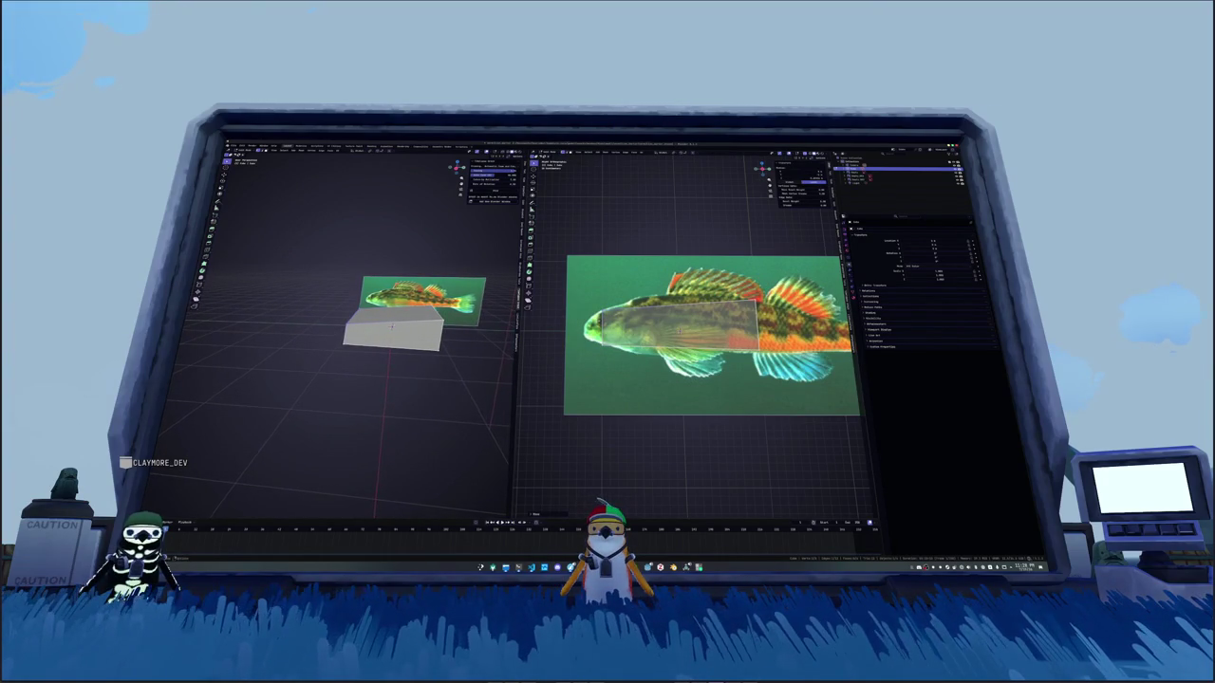
pyautogui.moveTo(608, 374); pyautogui.dragTo(540, 374, button='middle')
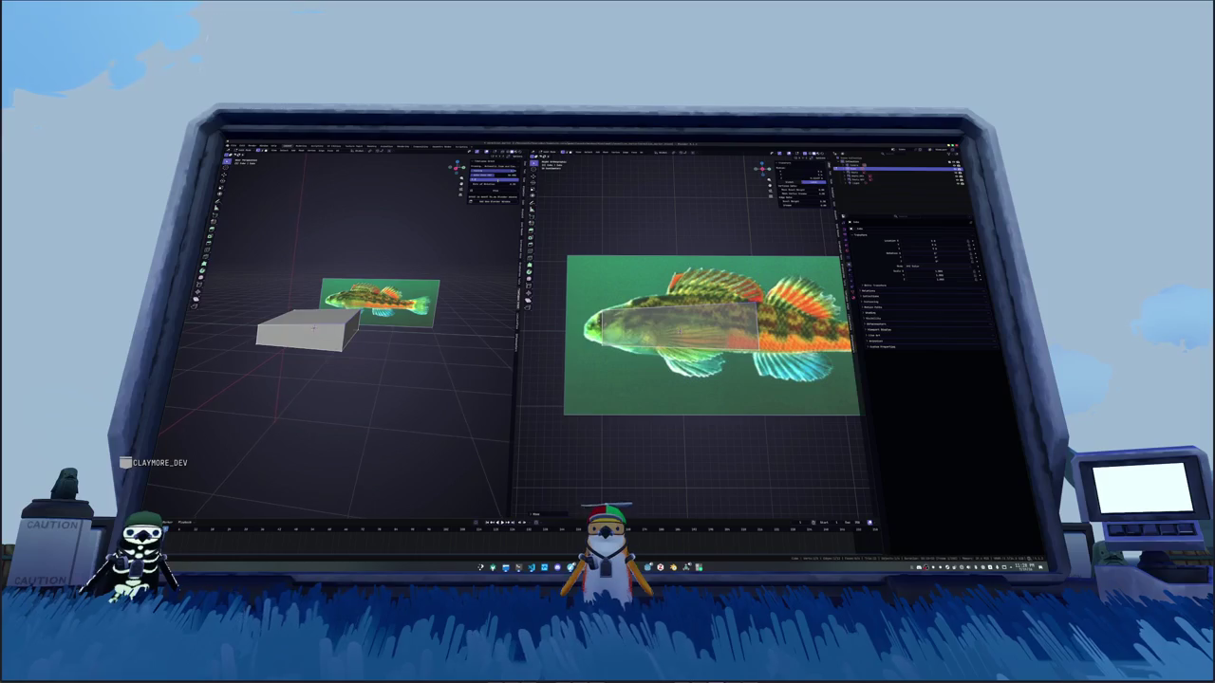
pyautogui.moveTo(360, 322); pyautogui.dragTo(360, 351, button='middle')
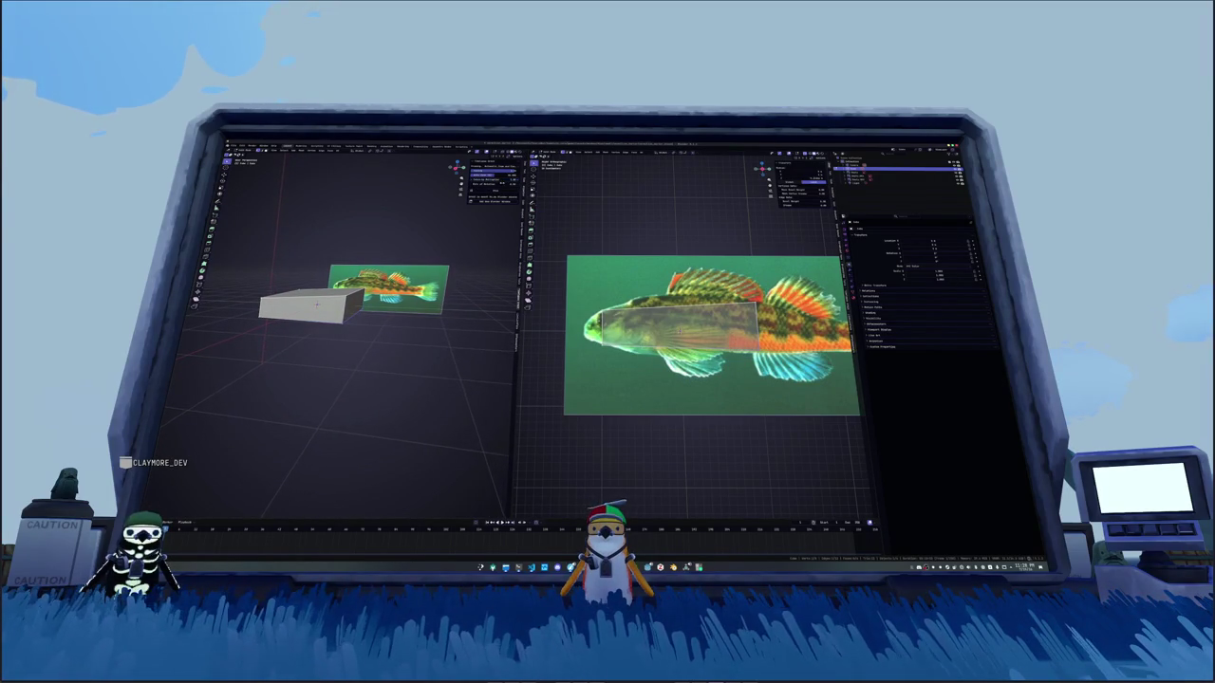
# Step: Rotate the flattened box so it lies along the fish body
pyautogui.press('r')
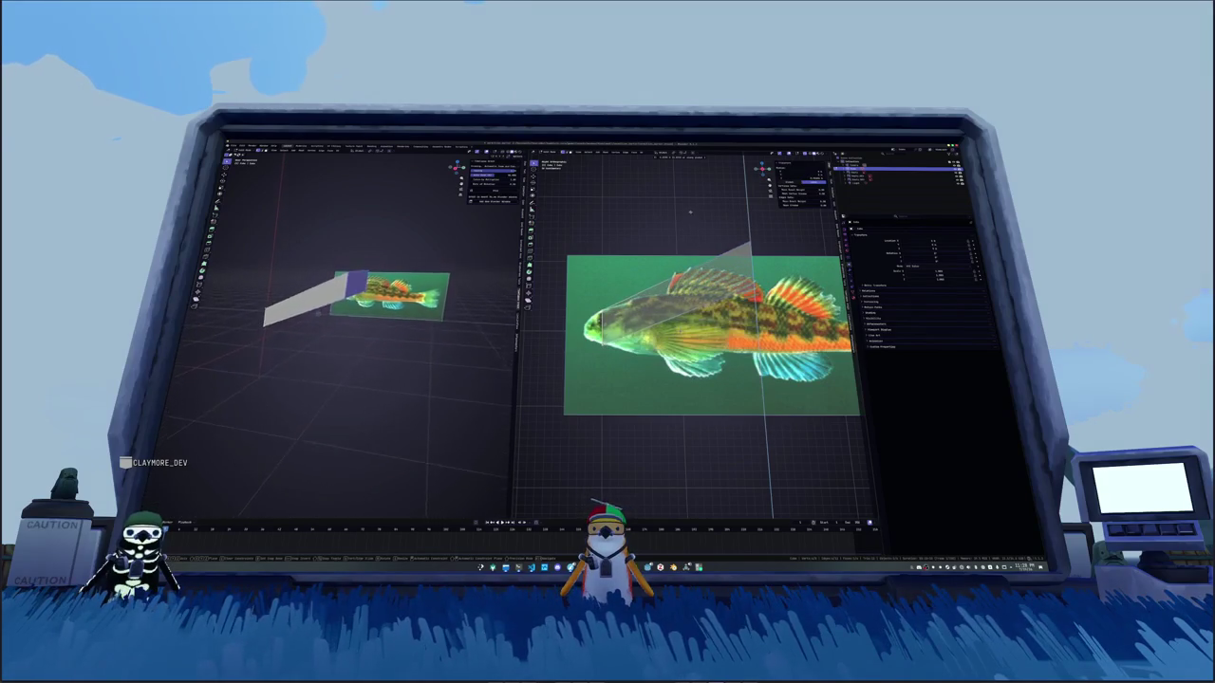
pyautogui.click(689, 217)
pyautogui.moveTo(361, 398)
pyautogui.mouseDown(button='middle')
pyautogui.moveTo(417, 399)
pyautogui.moveTo(366, 398)
pyautogui.mouseUp(button='middle')
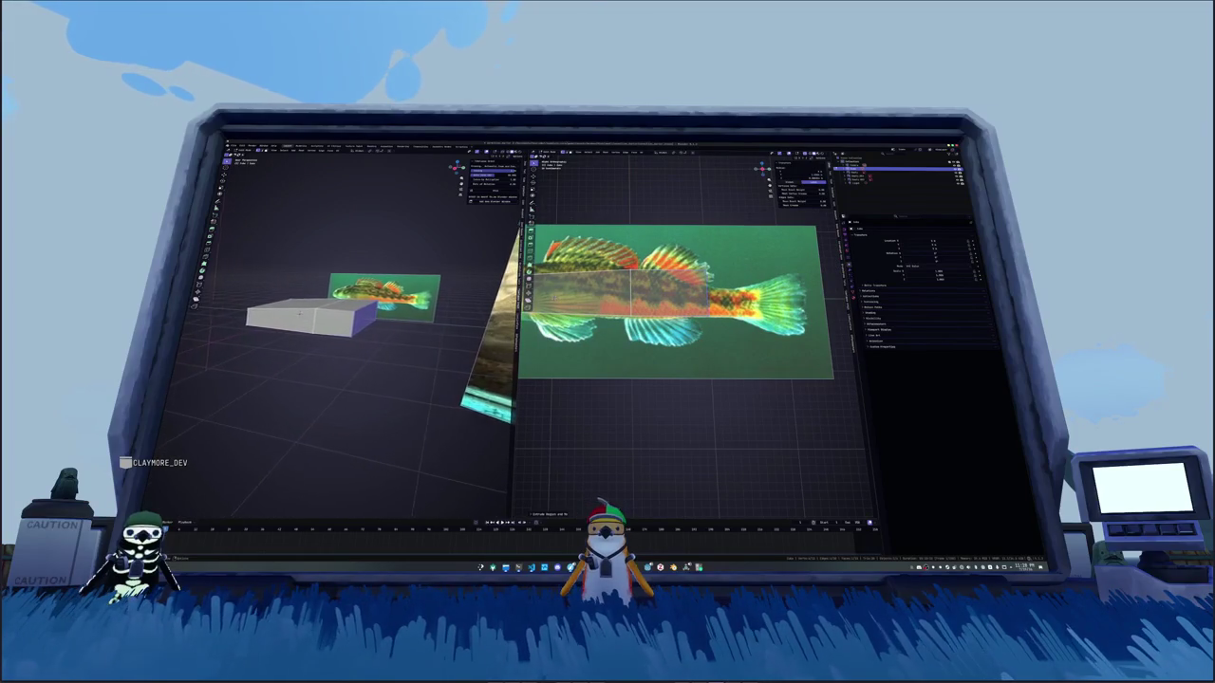
# Step: Turn on X-ray with Alt+Z so the fish reference shows through the box, zooming onto the fish
pyautogui.hotkey('alt', 'z')
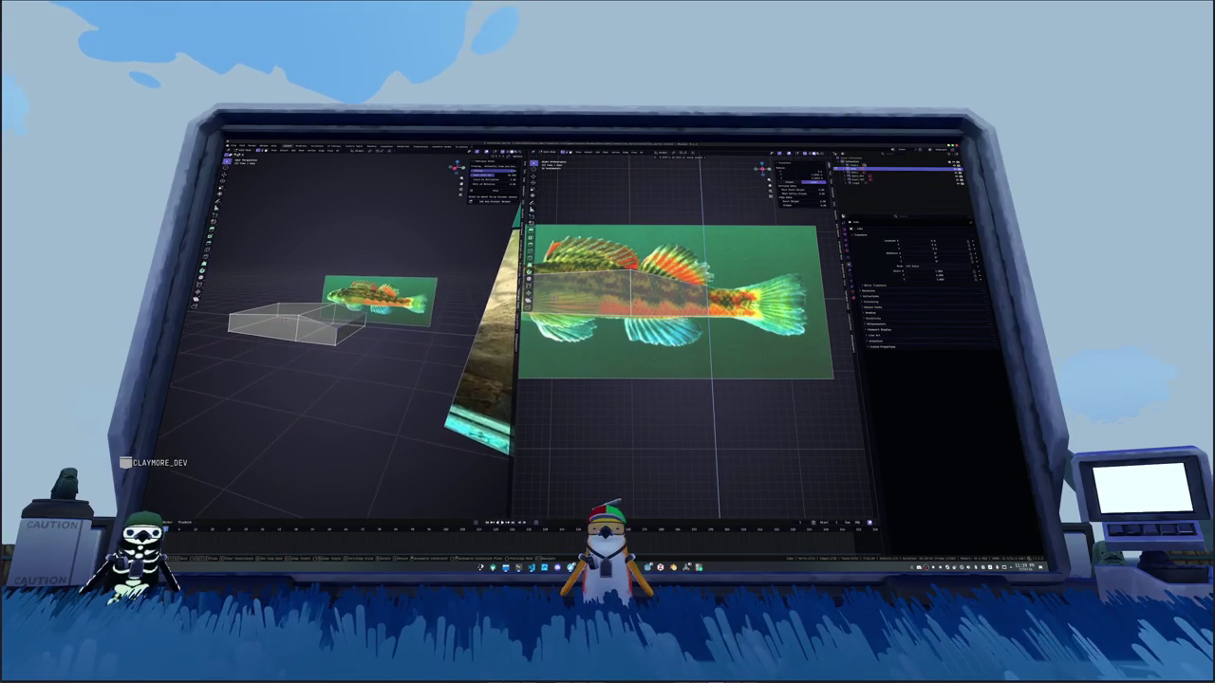
pyautogui.moveTo(366, 399)
pyautogui.mouseDown(button='middle')
pyautogui.moveTo(379, 394)
pyautogui.moveTo(366, 397)
pyautogui.mouseUp(button='middle')
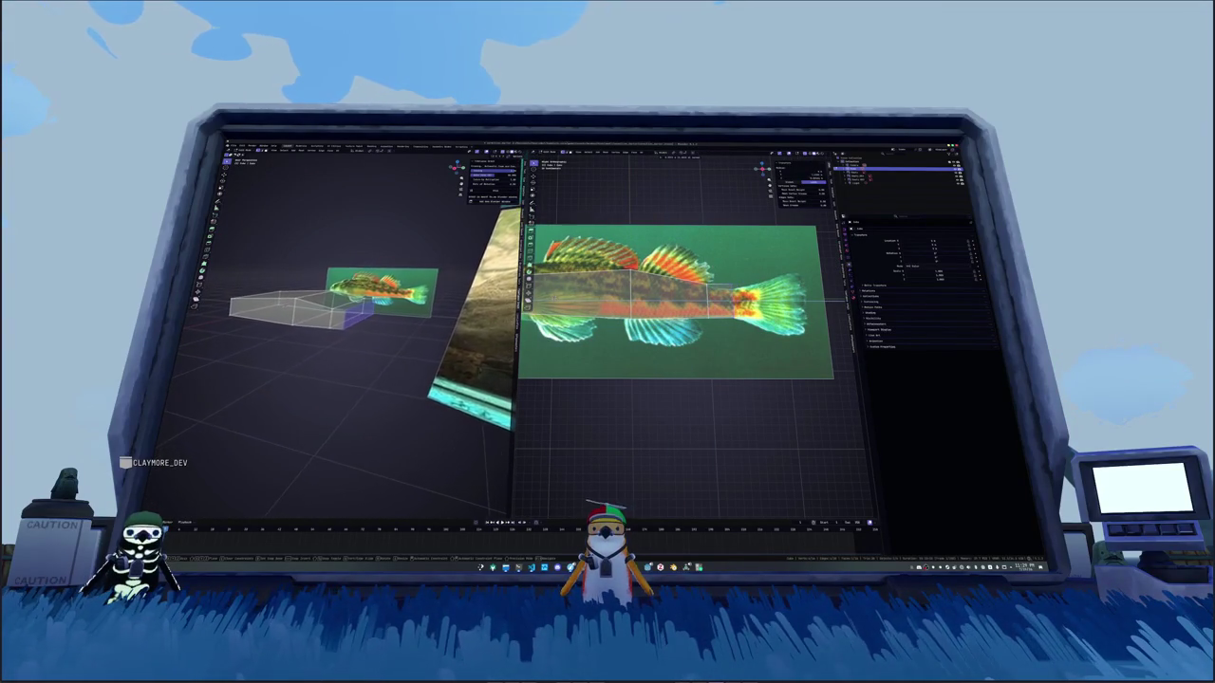
pyautogui.scroll(2, 759, 294)
pyautogui.scroll(2, 759, 295)
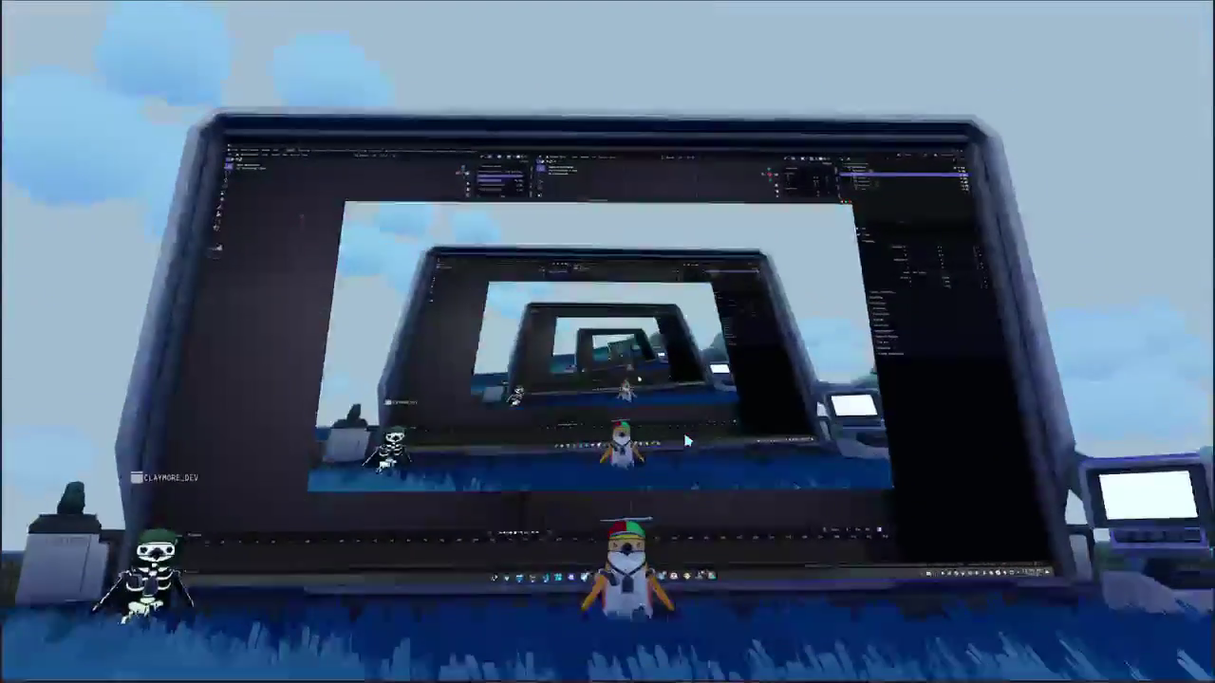
# Step: In the game's pause-menu Settings, uncheck Show Other's Names under Interface and close the window
pyautogui.press('Escape')
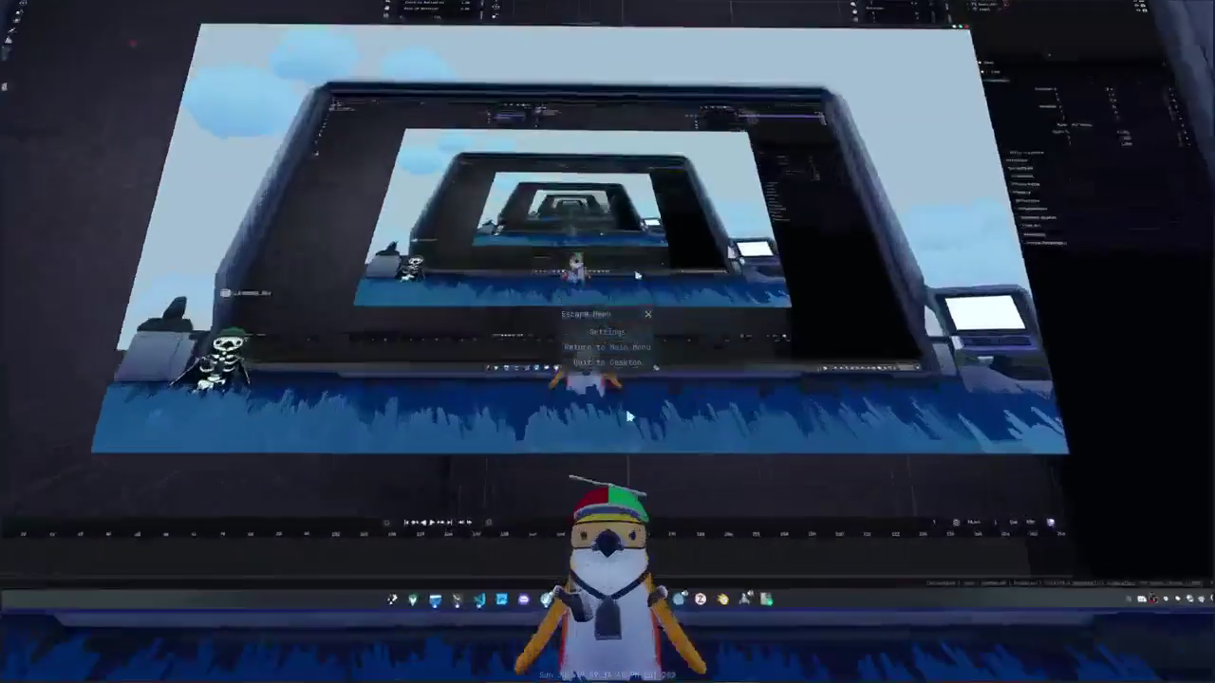
pyautogui.click(604, 329)
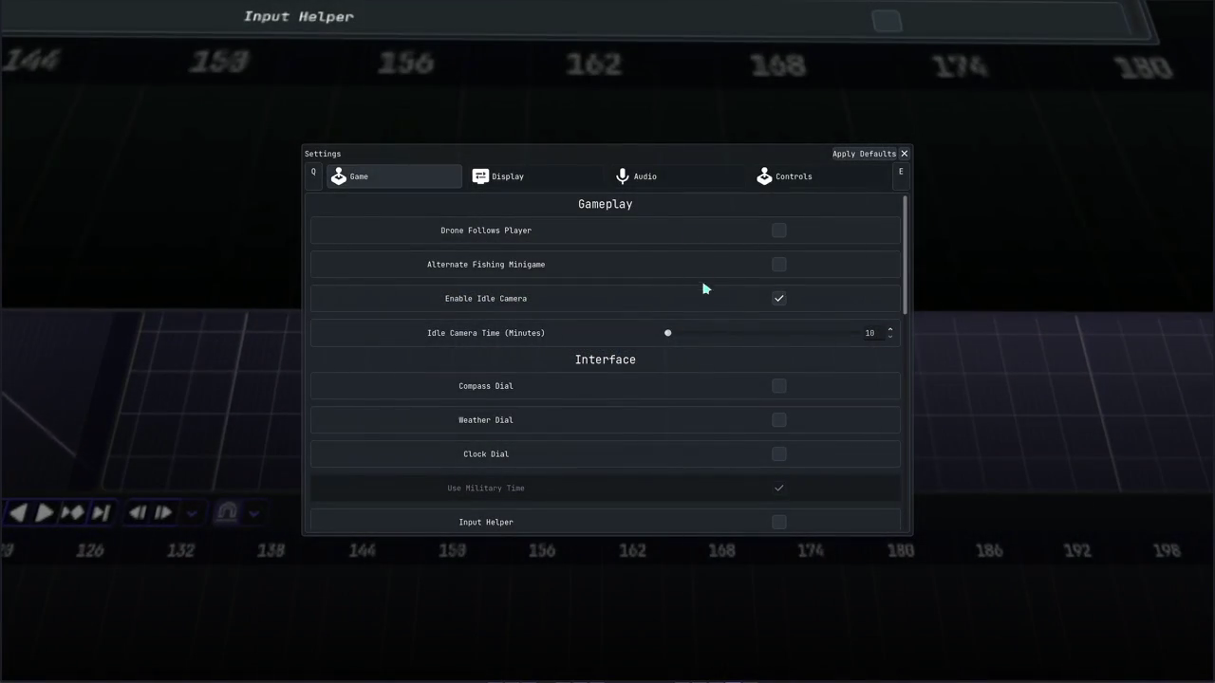
pyautogui.press('Escape')
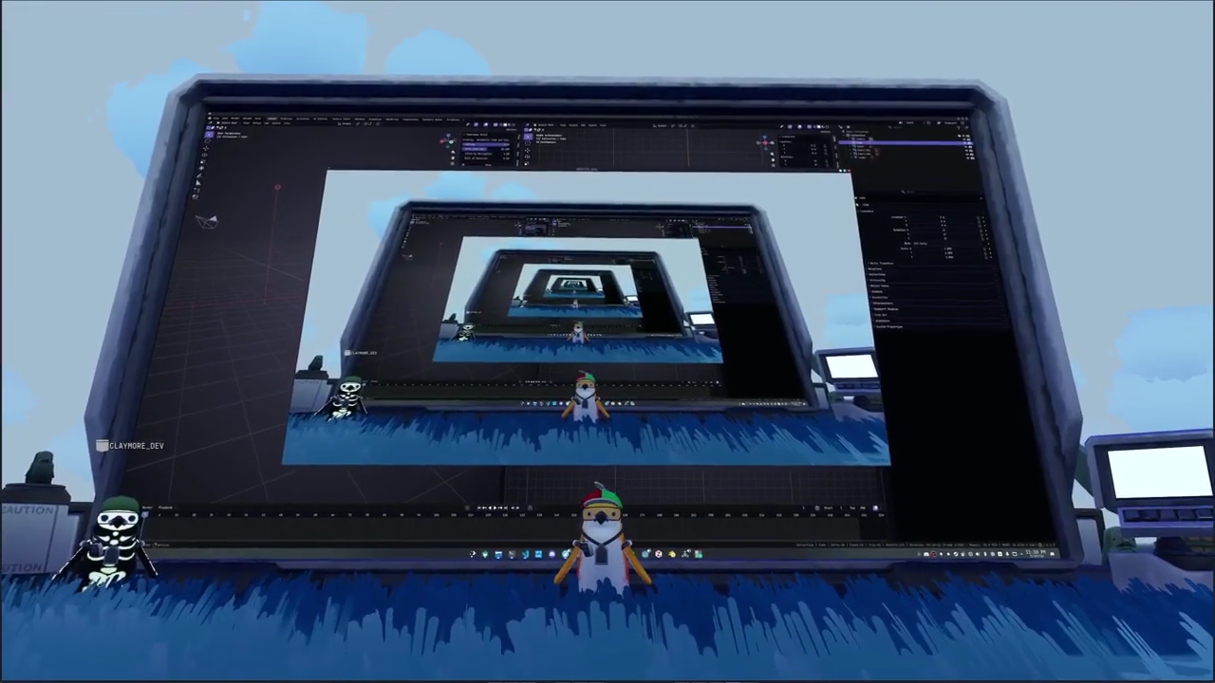
pyautogui.press('Escape')
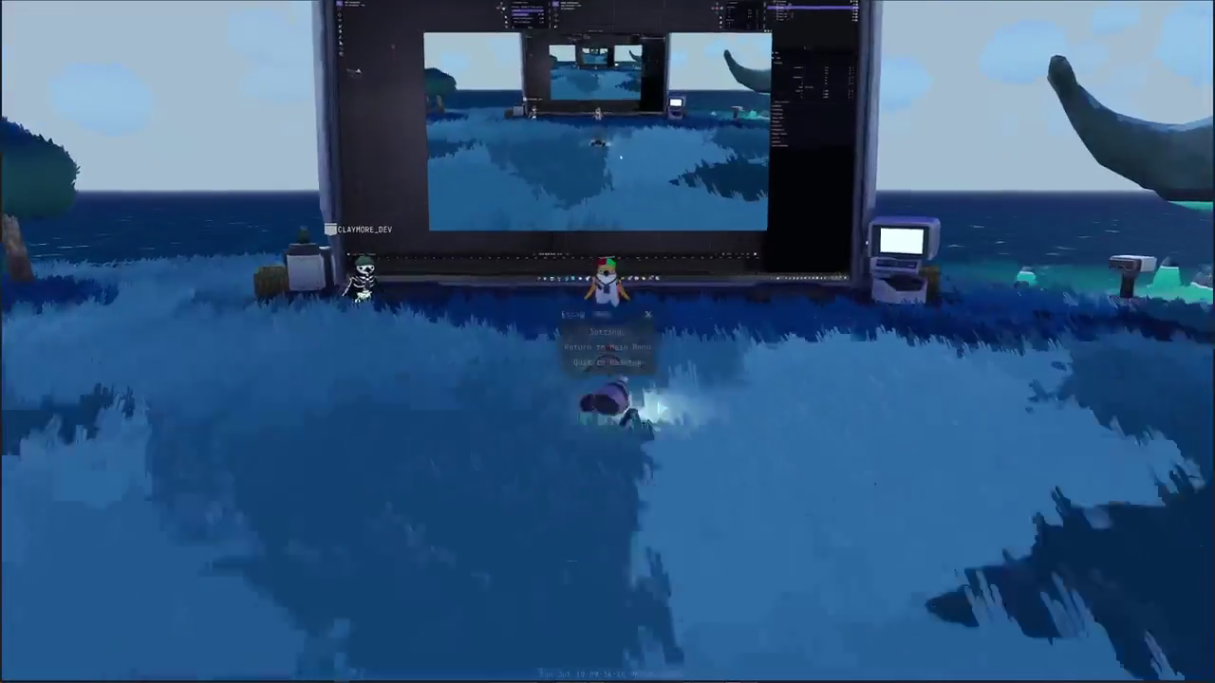
pyautogui.click(622, 333)
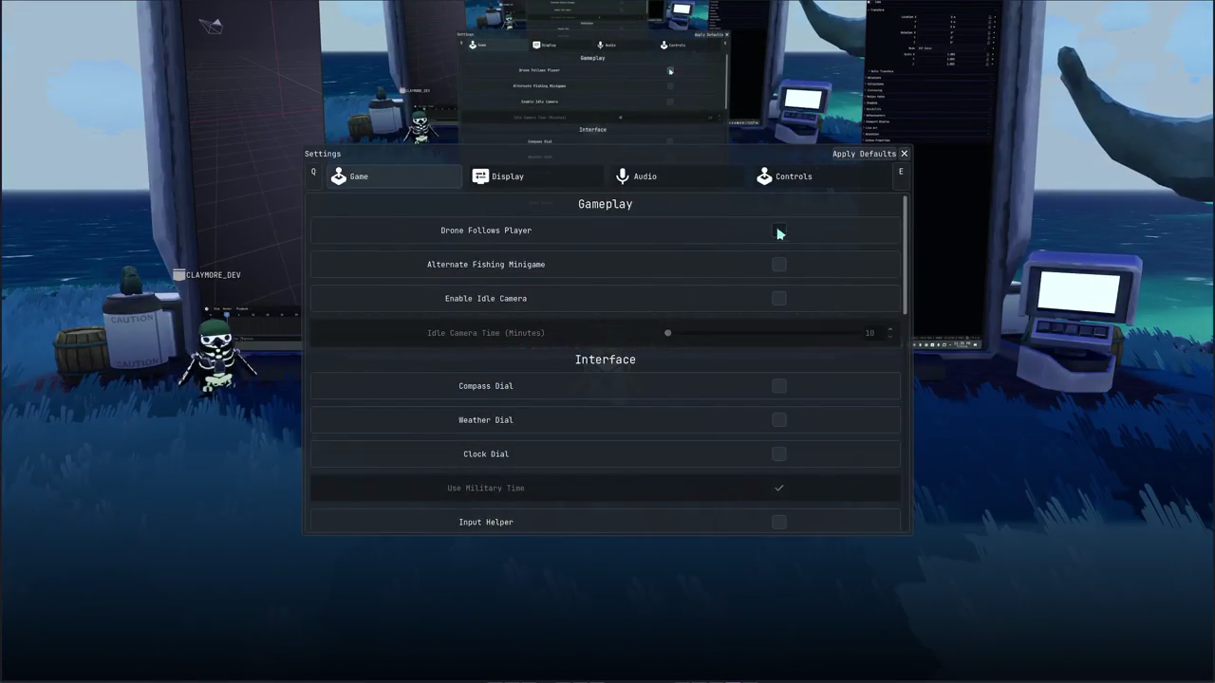
pyautogui.scroll(-2, 664, 313)
pyautogui.scroll(-2, 645, 332)
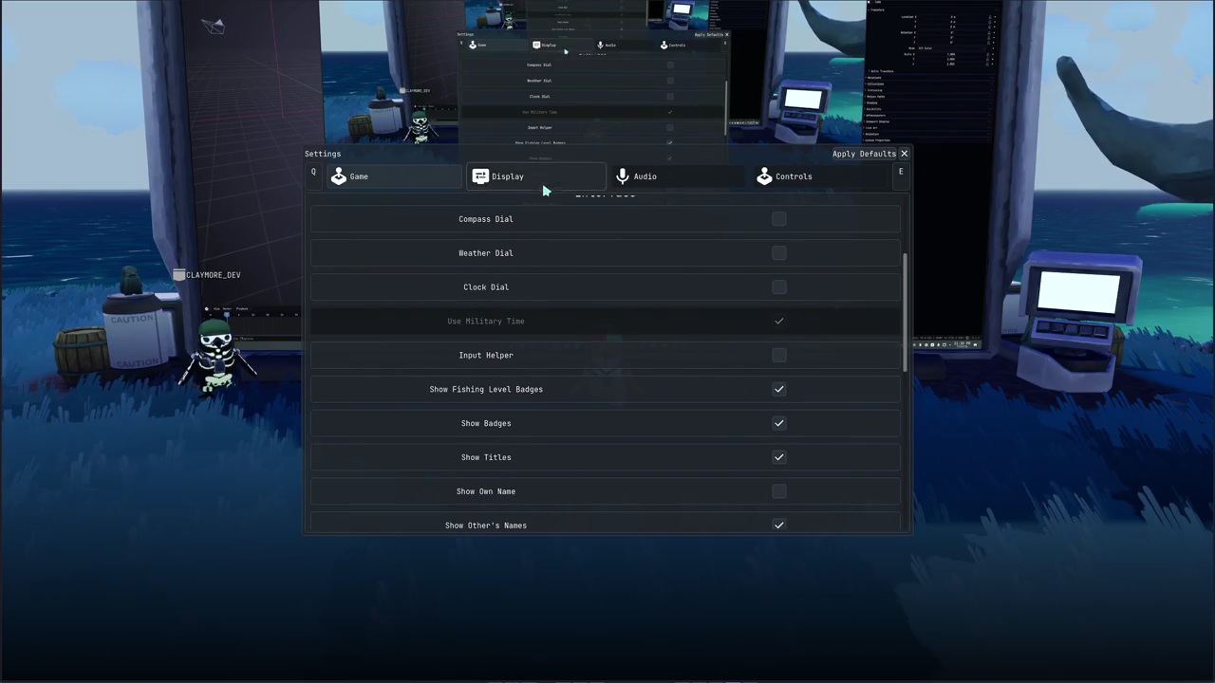
pyautogui.scroll(-2, 718, 406)
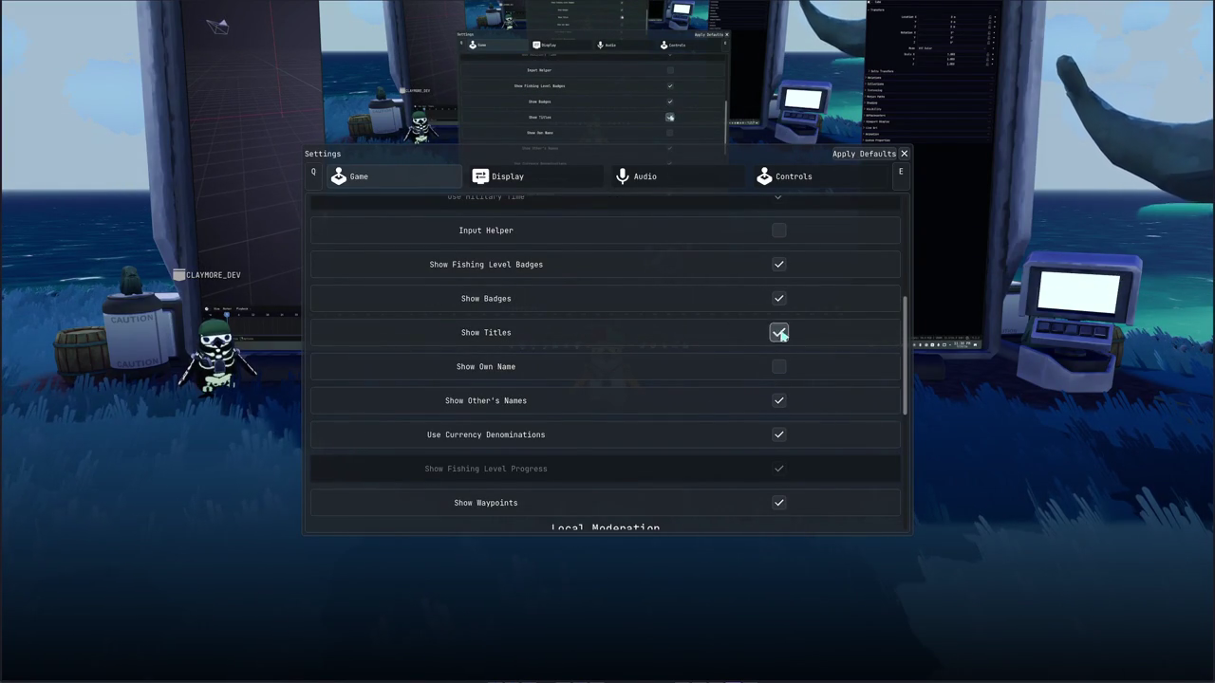
pyautogui.click(780, 401)
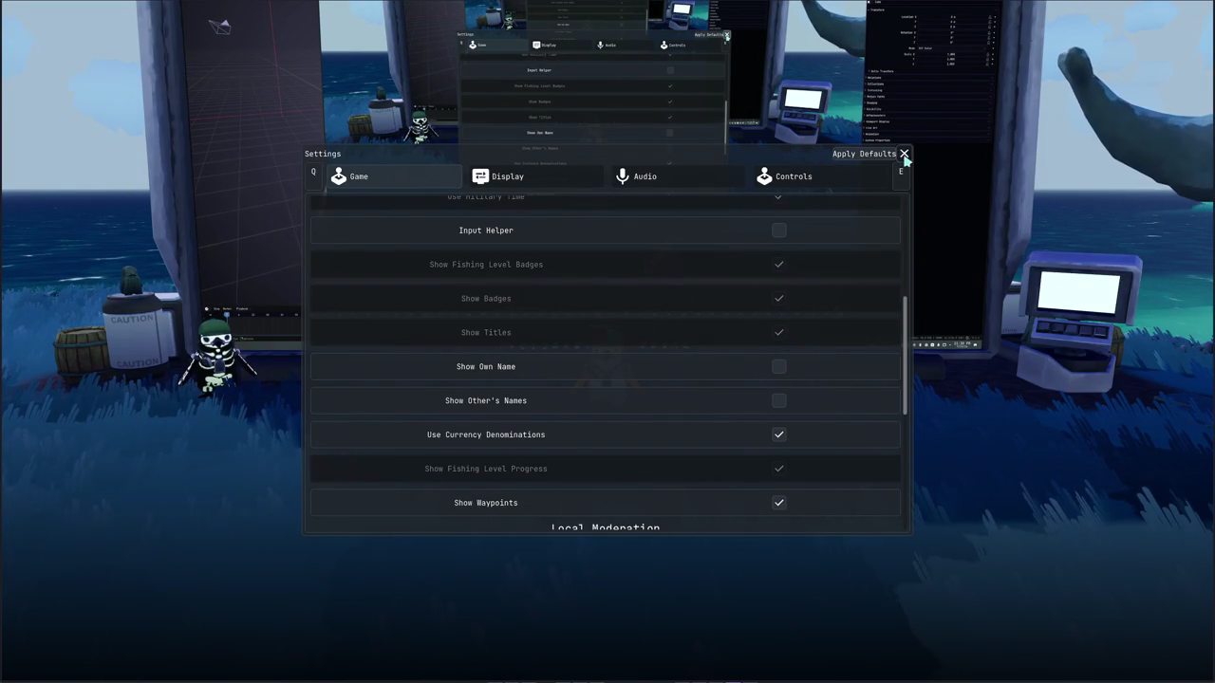
pyautogui.click(903, 154)
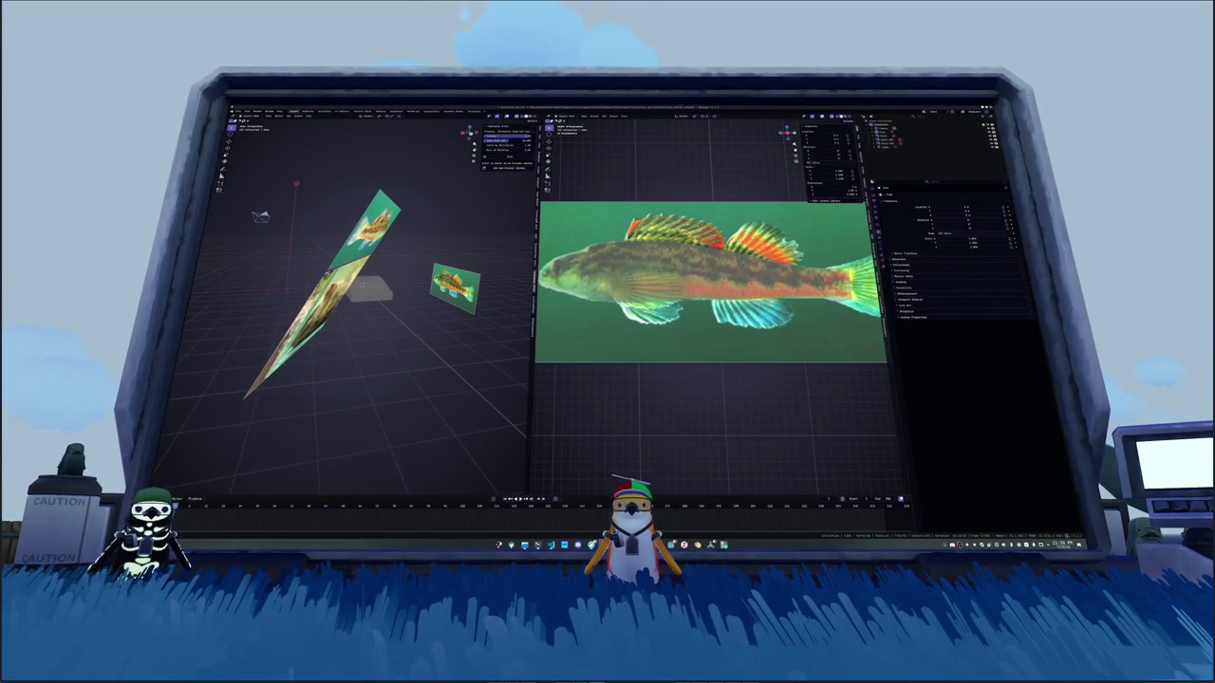
# Step: Back in Blender's Edit Mode, scale the box along X to span the fish's full length
pyautogui.hotkey('alt', 'Tab')
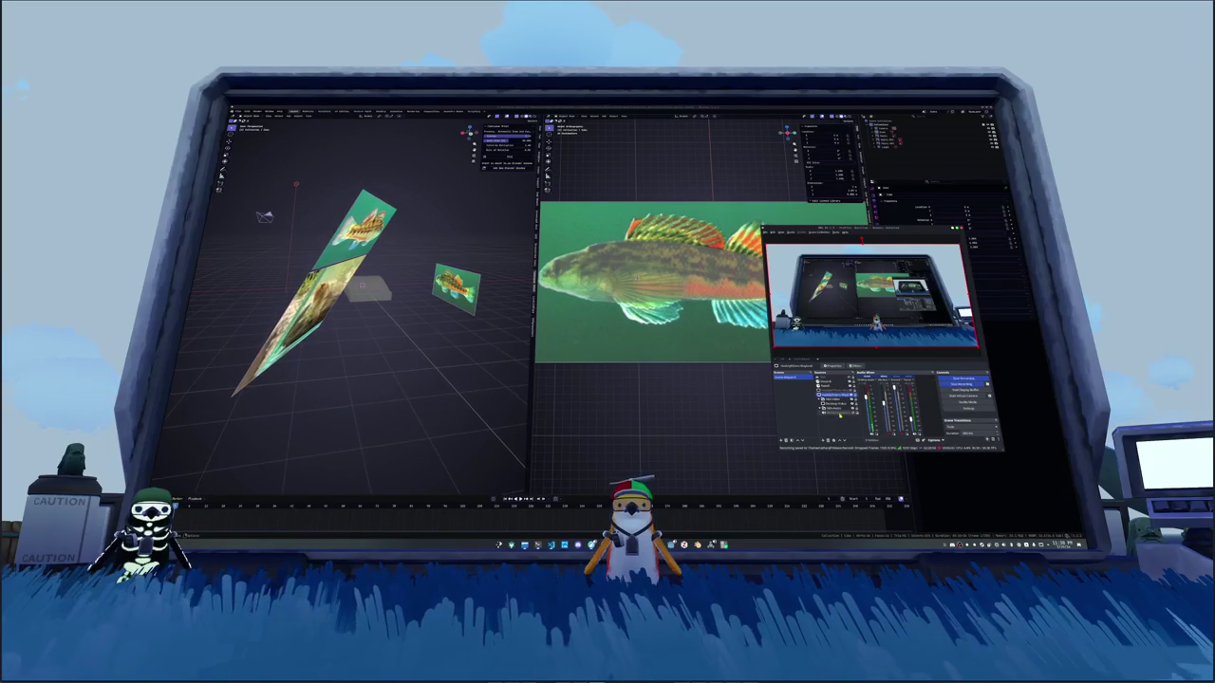
pyautogui.click(763, 402)
pyautogui.press('Tab')
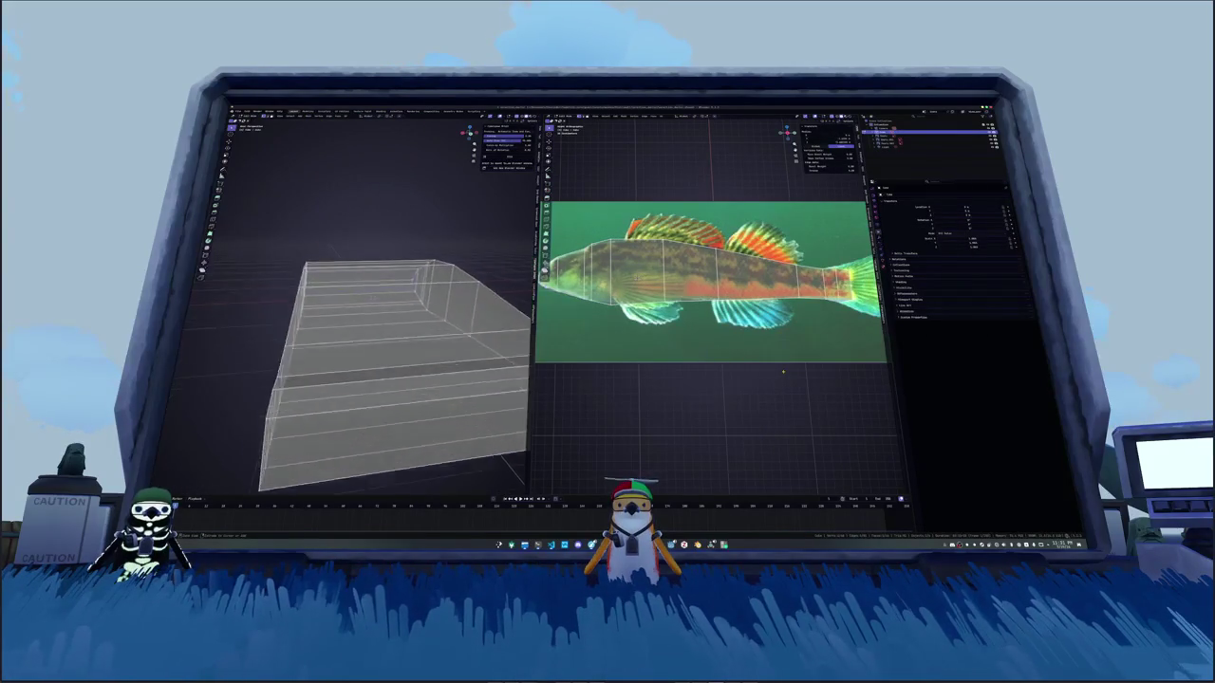
pyautogui.moveTo(370, 314); pyautogui.dragTo(399, 246, button='middle')
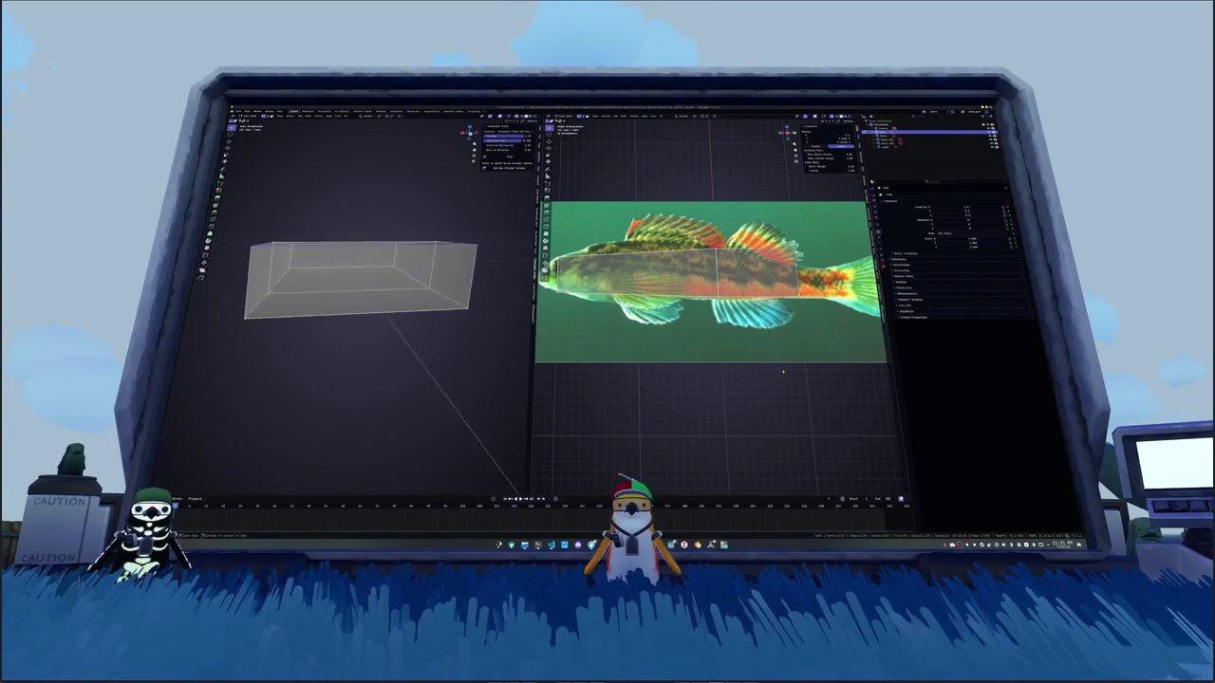
pyautogui.press('h')
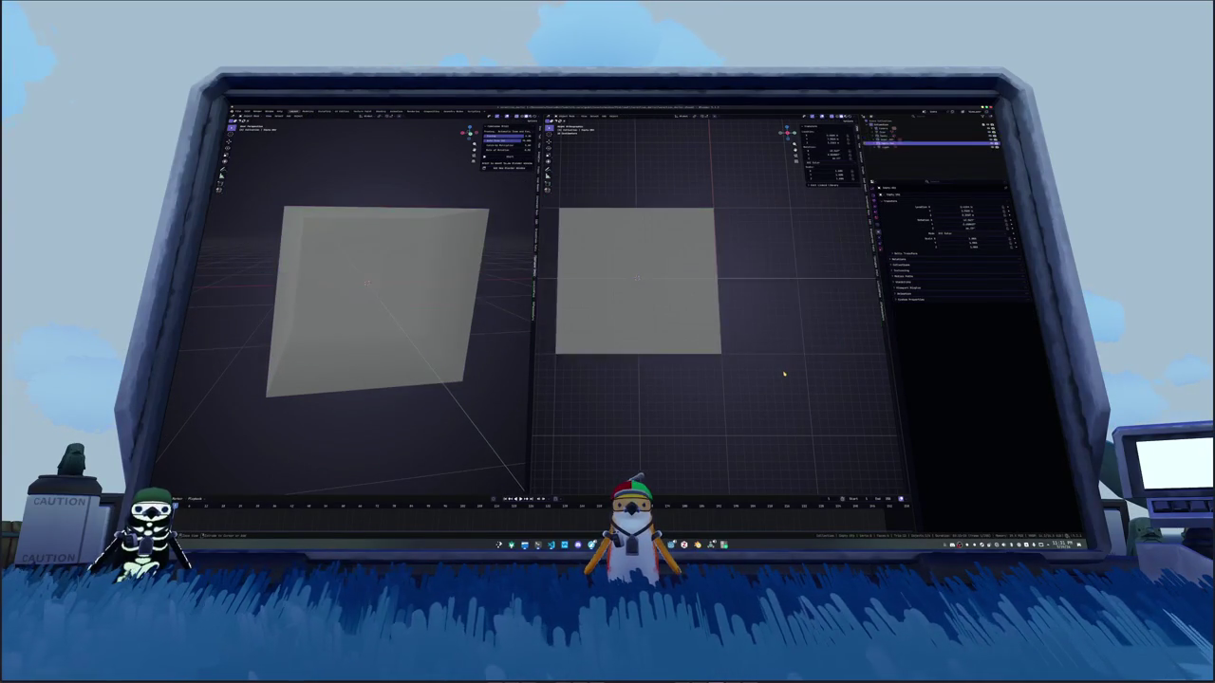
pyautogui.press('n')
pyautogui.hotkey('ctrl', 'z')
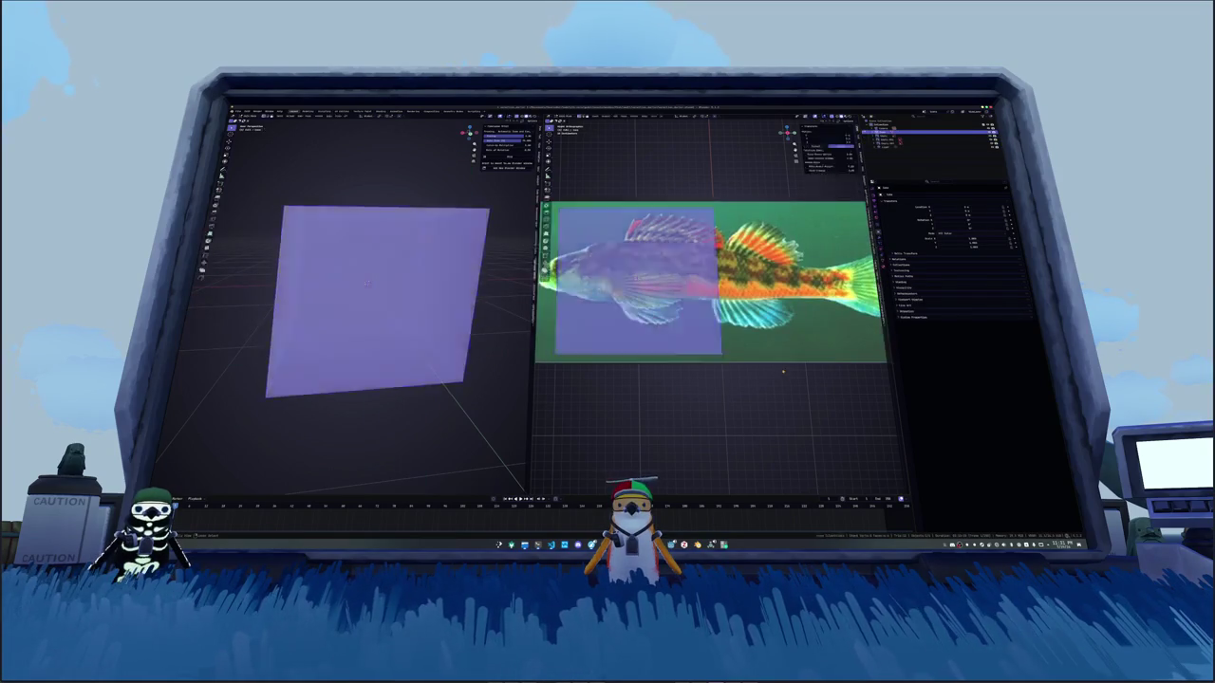
pyautogui.press('s')
pyautogui.press('x')
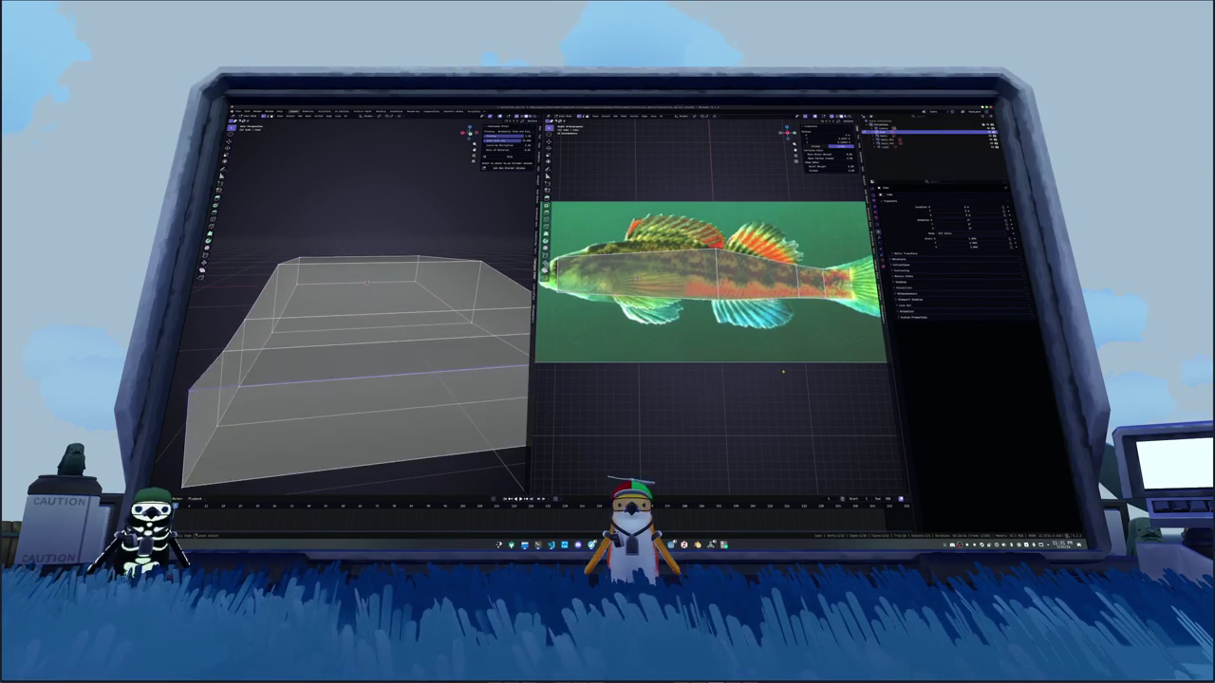
# Step: Leave Edit Mode and remove the two large image planes and the camera from view
pyautogui.press('Tab')
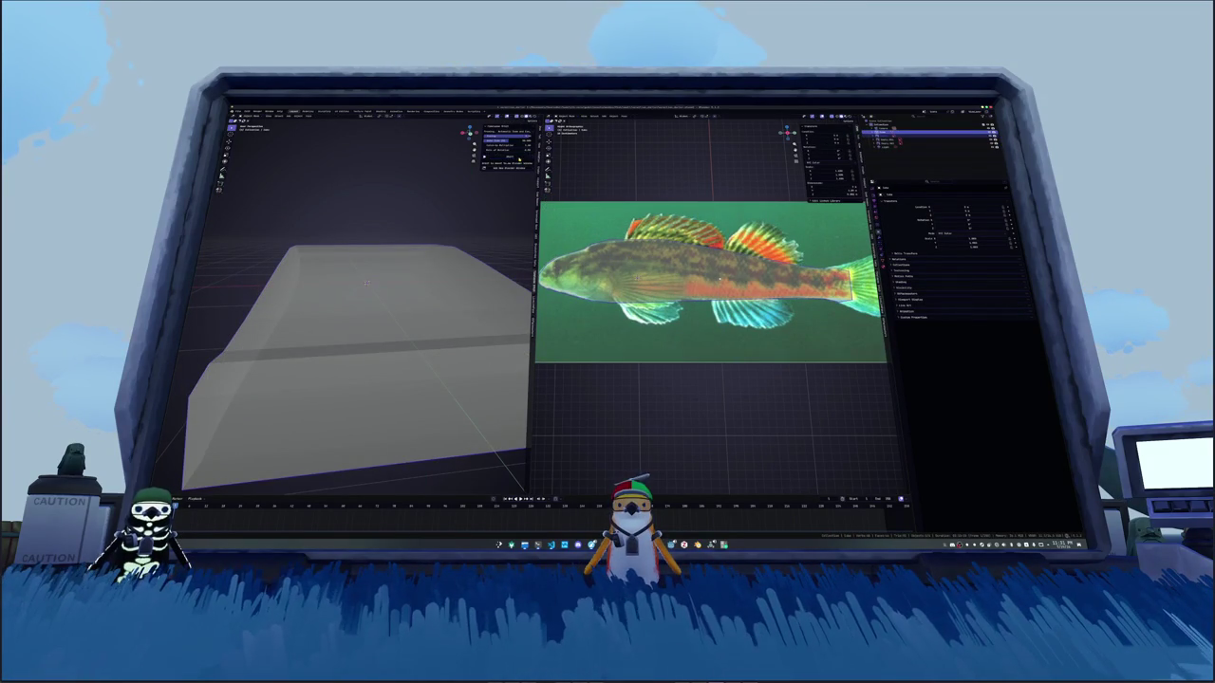
pyautogui.scroll(-4, 367, 282)
pyautogui.scroll(-3, 351, 294)
pyautogui.scroll(-2, 337, 305)
pyautogui.scroll(-1, 332, 312)
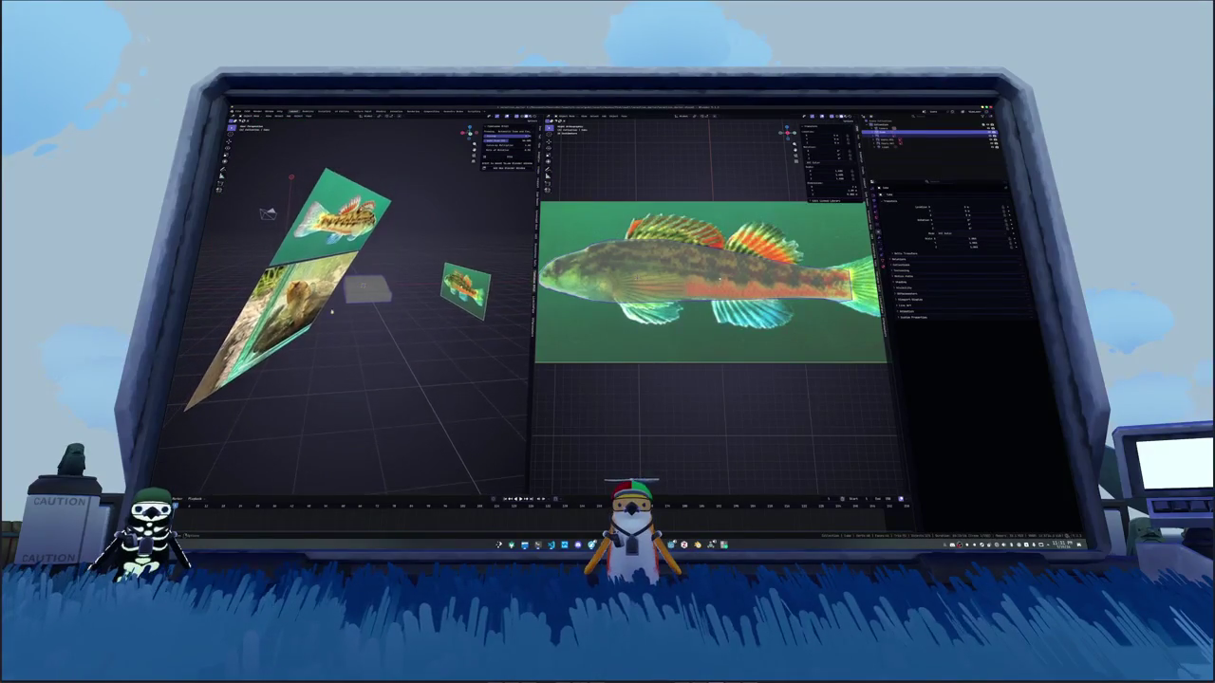
pyautogui.moveTo(332, 312); pyautogui.dragTo(353, 306, button='middle')
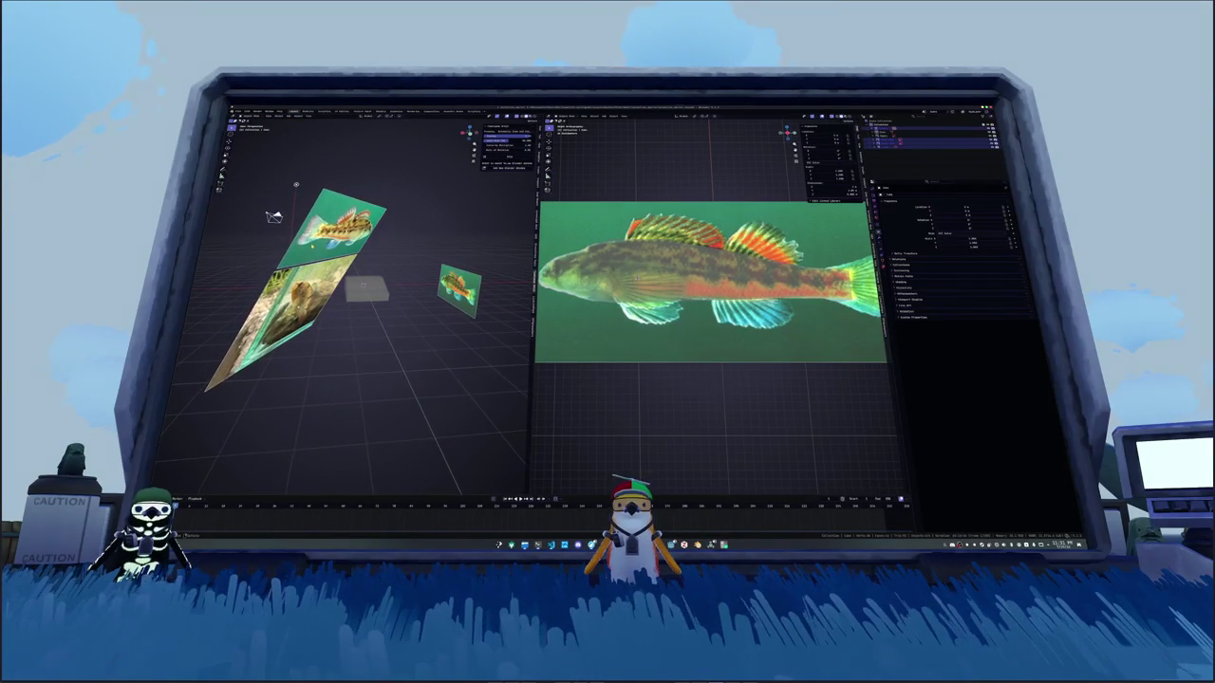
pyautogui.press('Delete')
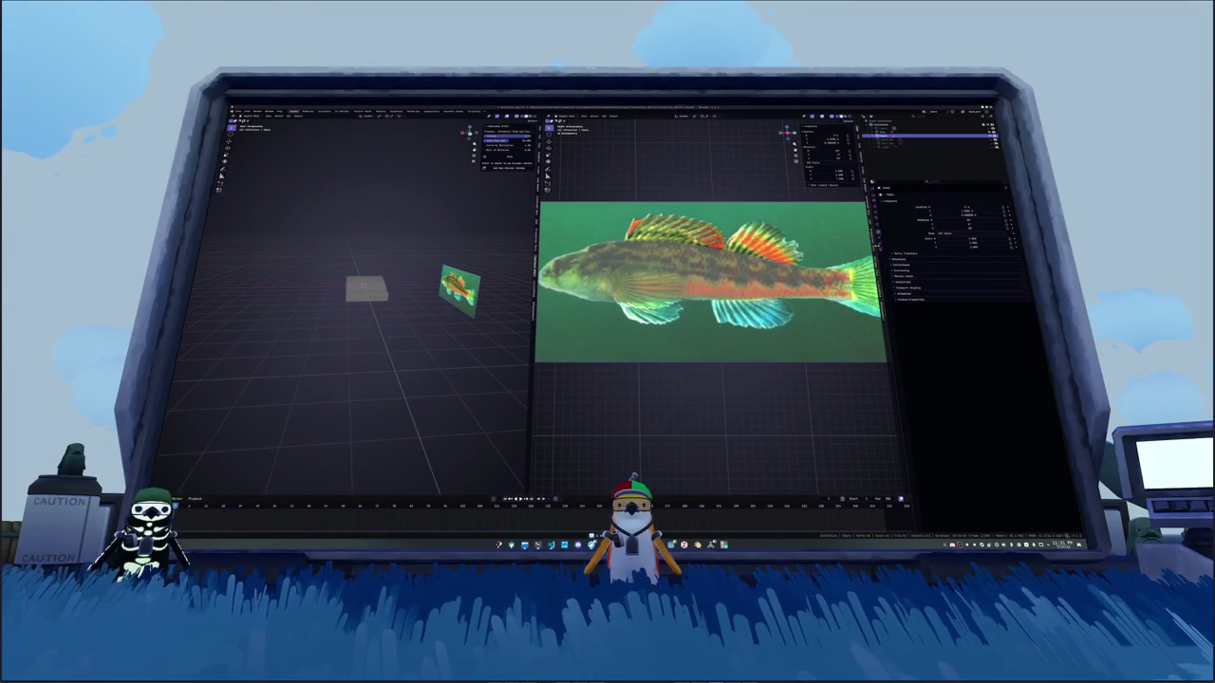
# Step: Lower the fish reference image's Opacity so it becomes semi-transparent
pyautogui.click(878, 230)
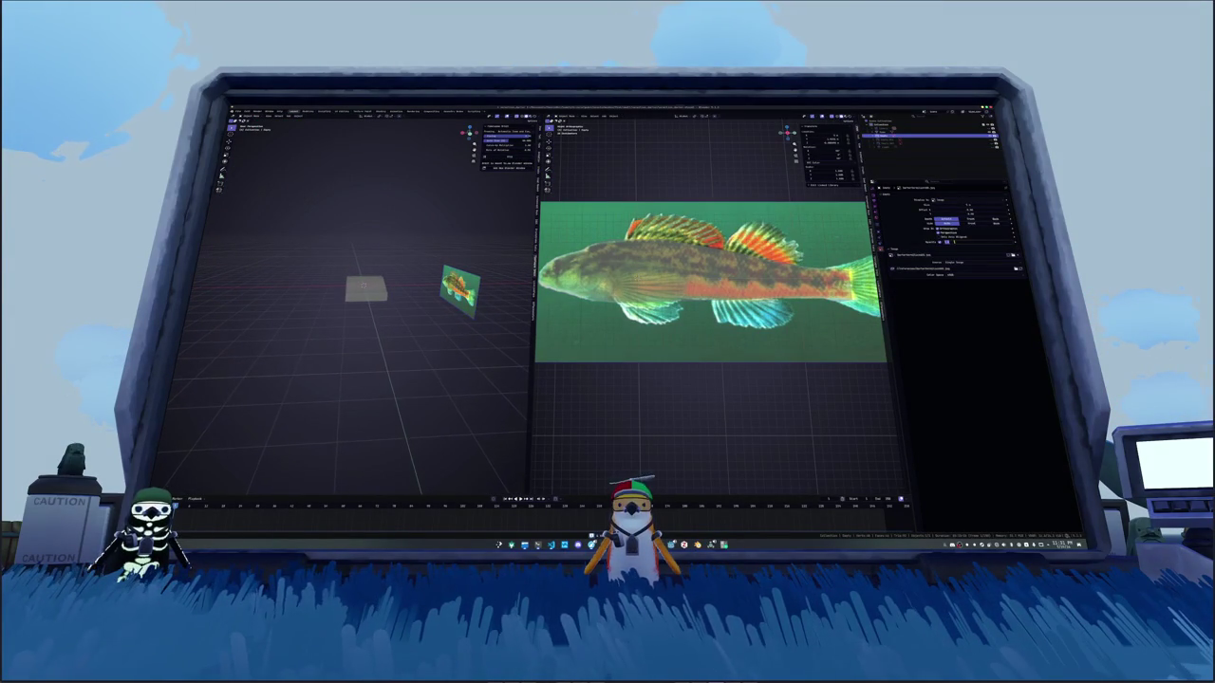
pyautogui.moveTo(963, 243); pyautogui.dragTo(954, 243)
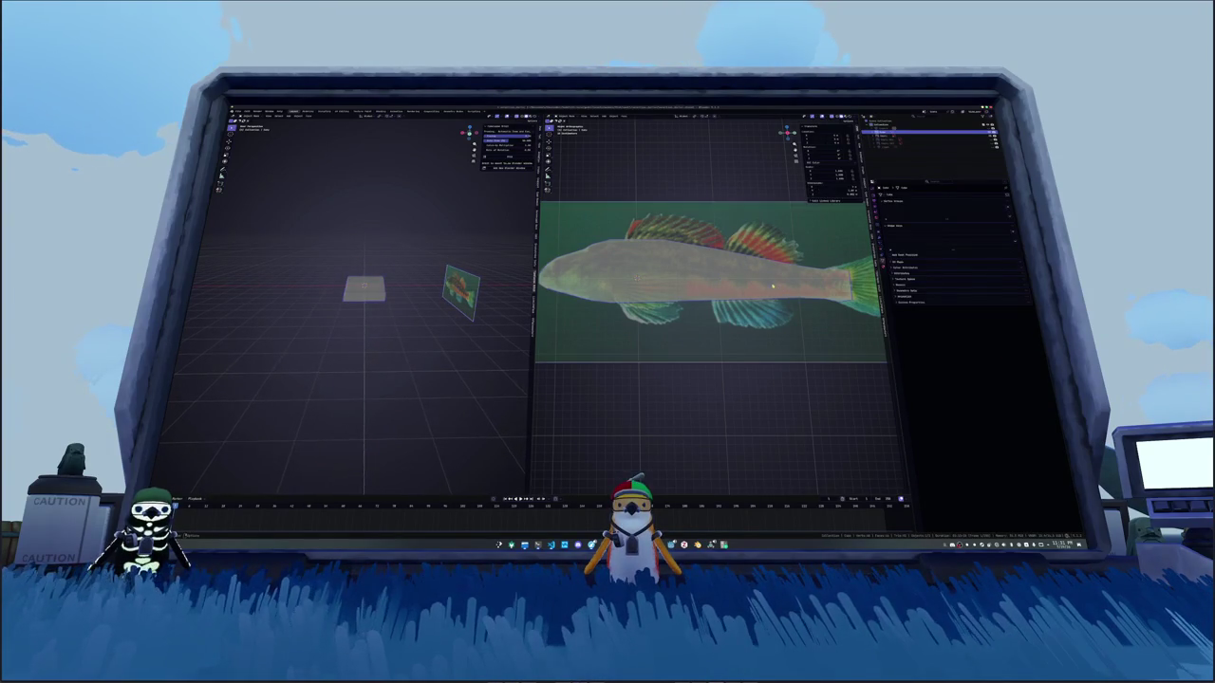
pyautogui.keyDown('shift'); pyautogui.moveTo(655, 286); pyautogui.dragTo(703, 285, button='middle'); pyautogui.keyUp('shift')
# Step: Return to Edit Mode on the body mesh and zoom in on it in the perspective view
pyautogui.press('Tab')
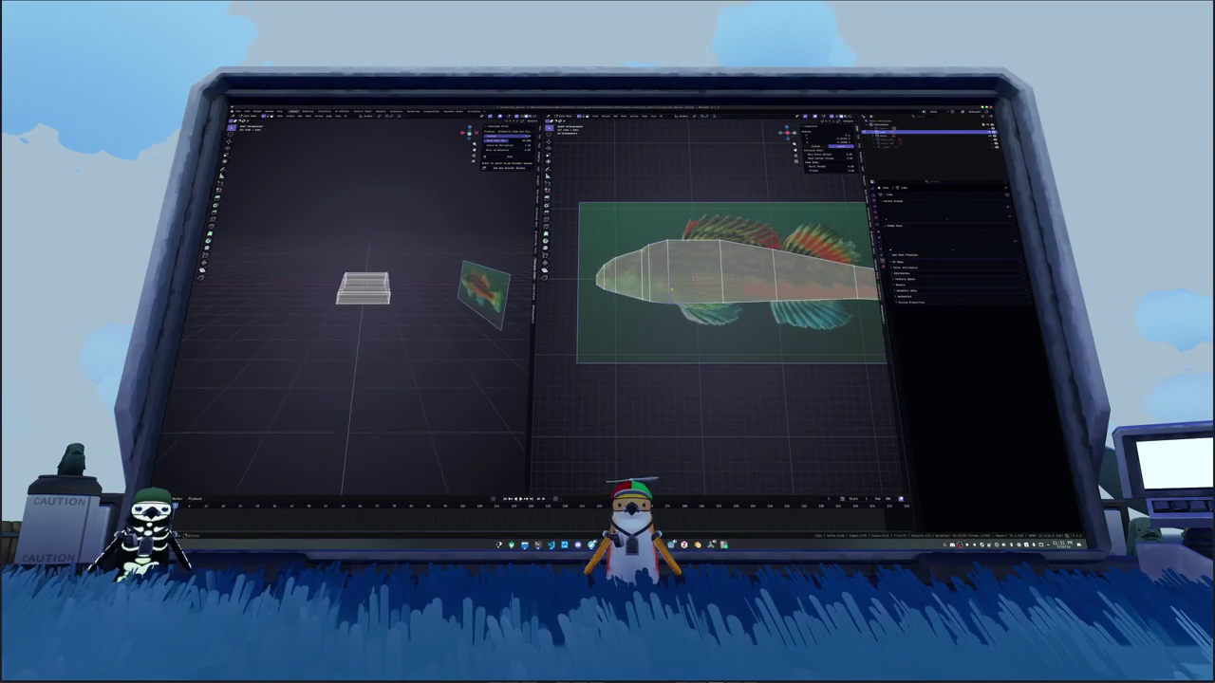
pyautogui.moveTo(408, 332); pyautogui.dragTo(431, 327, button='middle')
pyautogui.scroll(1, 353, 303)
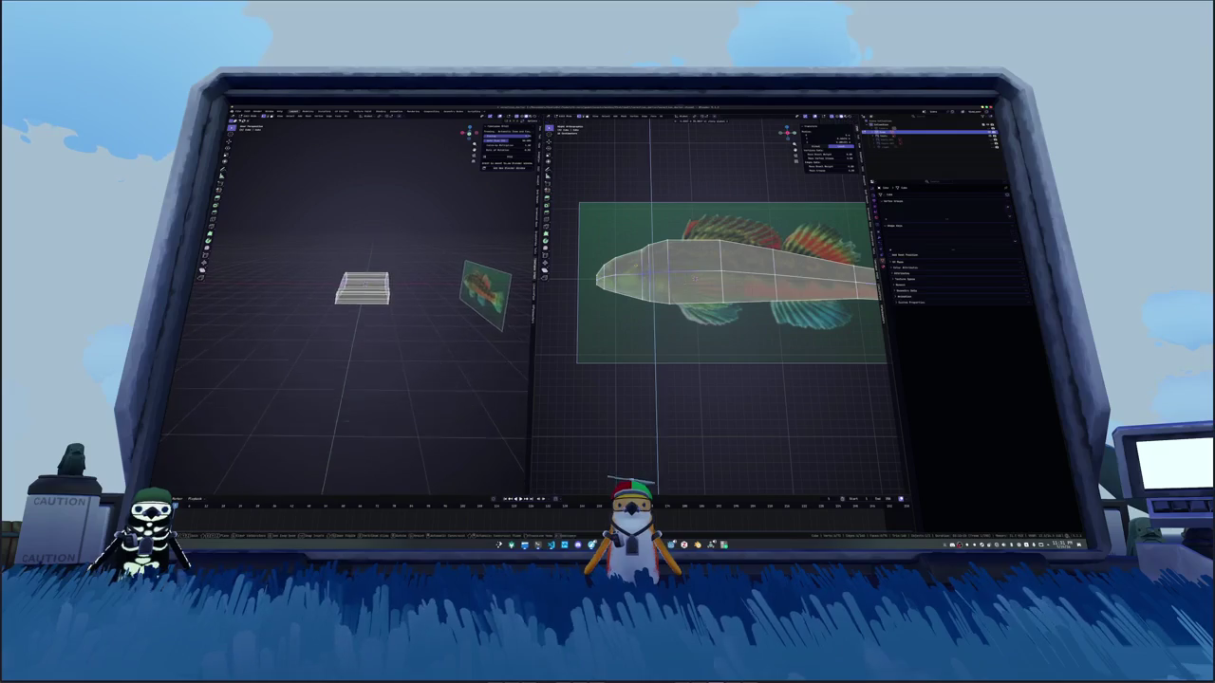
pyautogui.scroll(2, 353, 304)
pyautogui.scroll(2, 353, 303)
pyautogui.scroll(2, 353, 304)
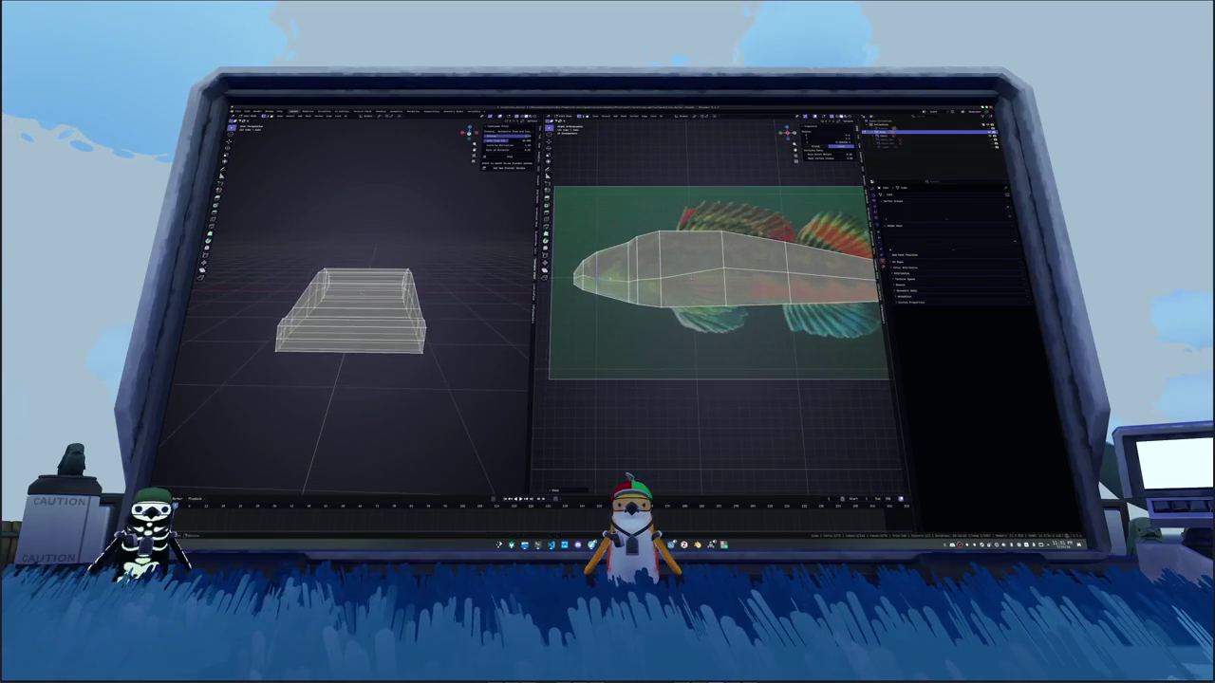
pyautogui.scroll(2, 353, 313)
pyautogui.scroll(3, 721, 285)
pyautogui.moveTo(342, 323); pyautogui.dragTo(334, 332, button='middle')
# Step: Move the vertex columns near the head up or down along Z to fit the reference outline
pyautogui.moveTo(731, 284); pyautogui.dragTo(703, 284, button='middle')
pyautogui.moveTo(334, 332); pyautogui.dragTo(338, 325, button='middle')
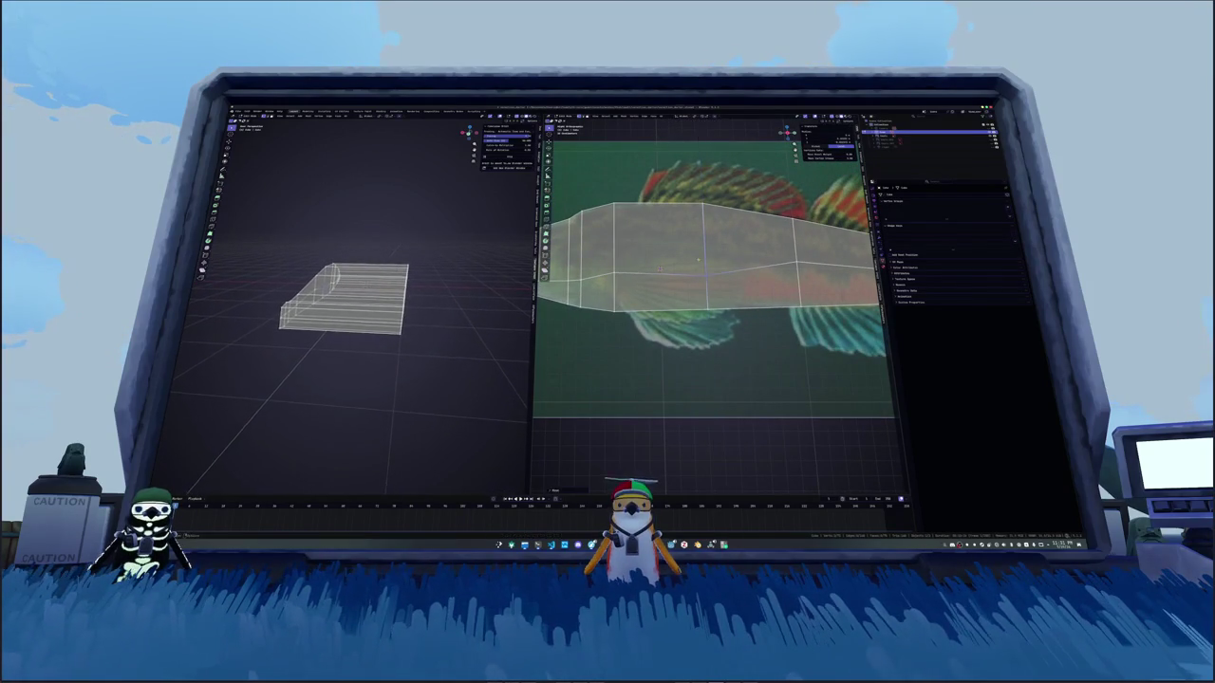
pyautogui.press('g')
pyautogui.press('z')
pyautogui.click(658, 269)
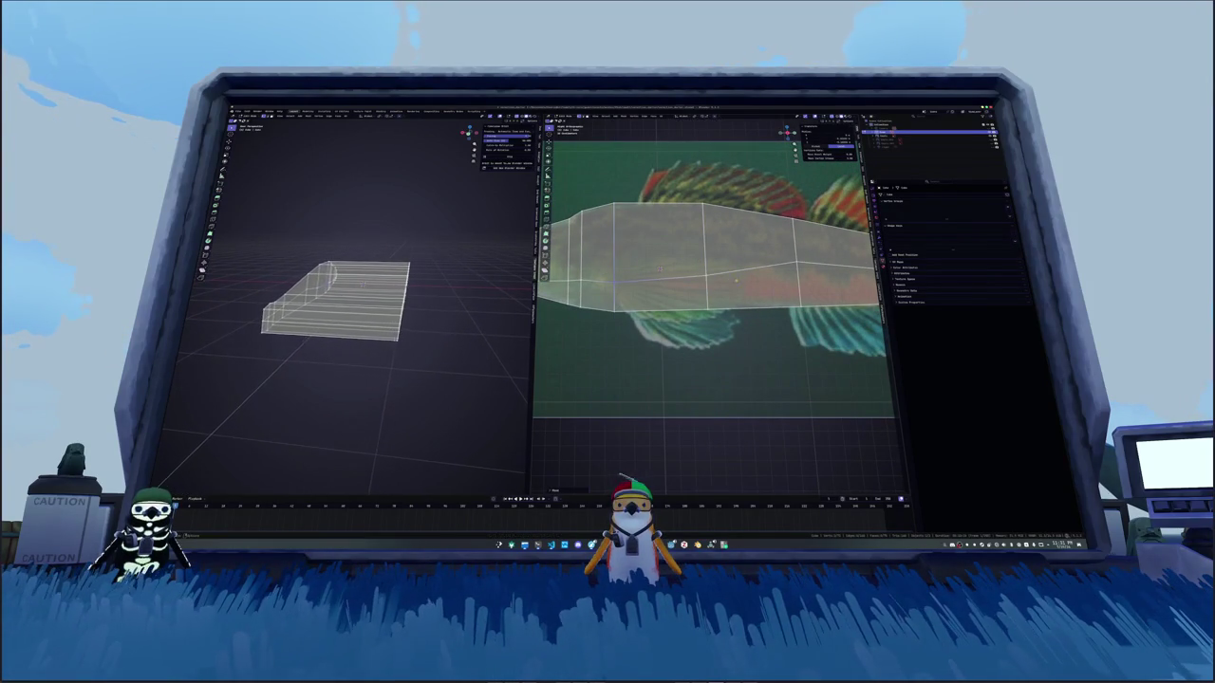
pyautogui.click(702, 276)
pyautogui.press('g')
pyautogui.press('z')
pyautogui.click(690, 268)
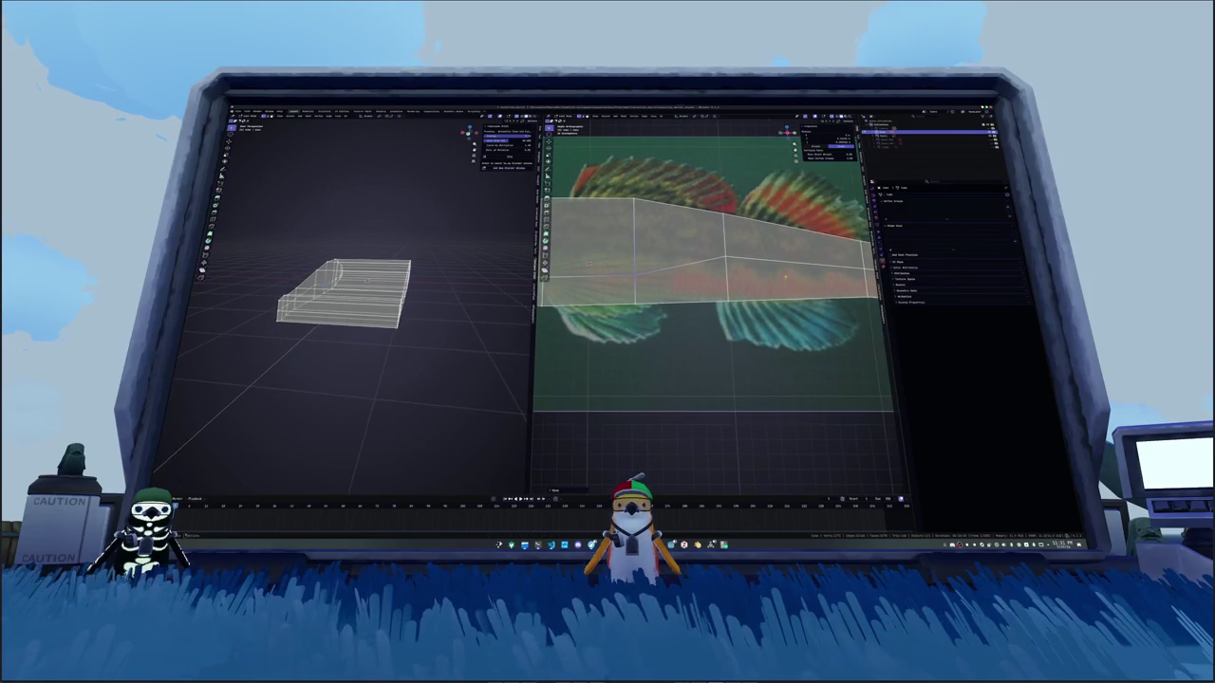
pyautogui.press('g')
pyautogui.press('z')
# Step: Set the end and middle vertex columns' heights along Z to follow the tapering tail
pyautogui.keyDown('shift'); pyautogui.moveTo(774, 277); pyautogui.dragTo(702, 266, button='middle'); pyautogui.keyUp('shift')
pyautogui.press('g')
pyautogui.press('z')
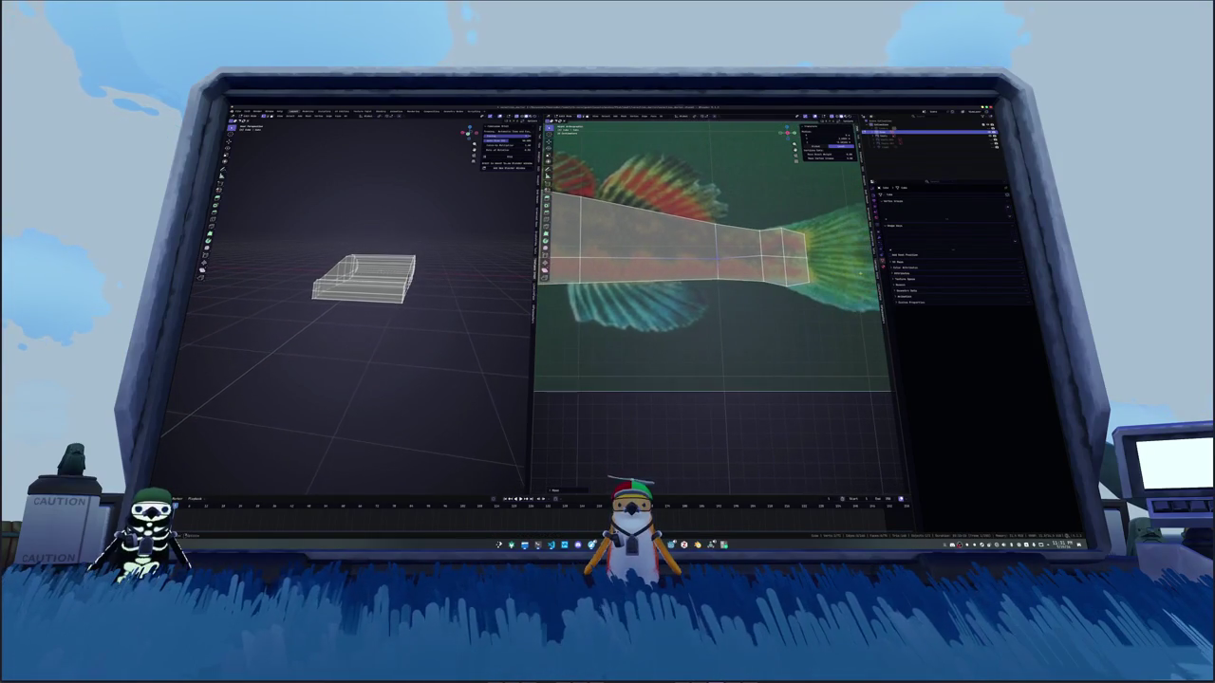
pyautogui.click(830, 247)
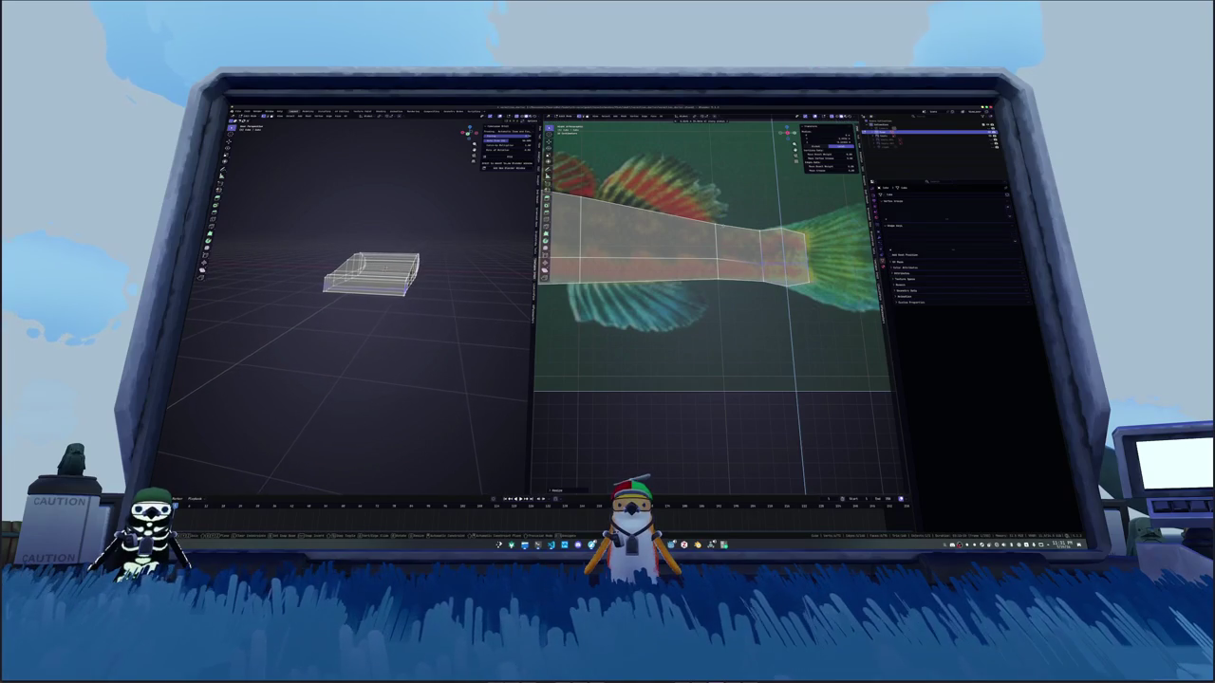
pyautogui.keyDown('alt'); pyautogui.click(718, 256); pyautogui.keyUp('alt')
pyautogui.press('g')
pyautogui.press('z')
pyautogui.click(750, 250)
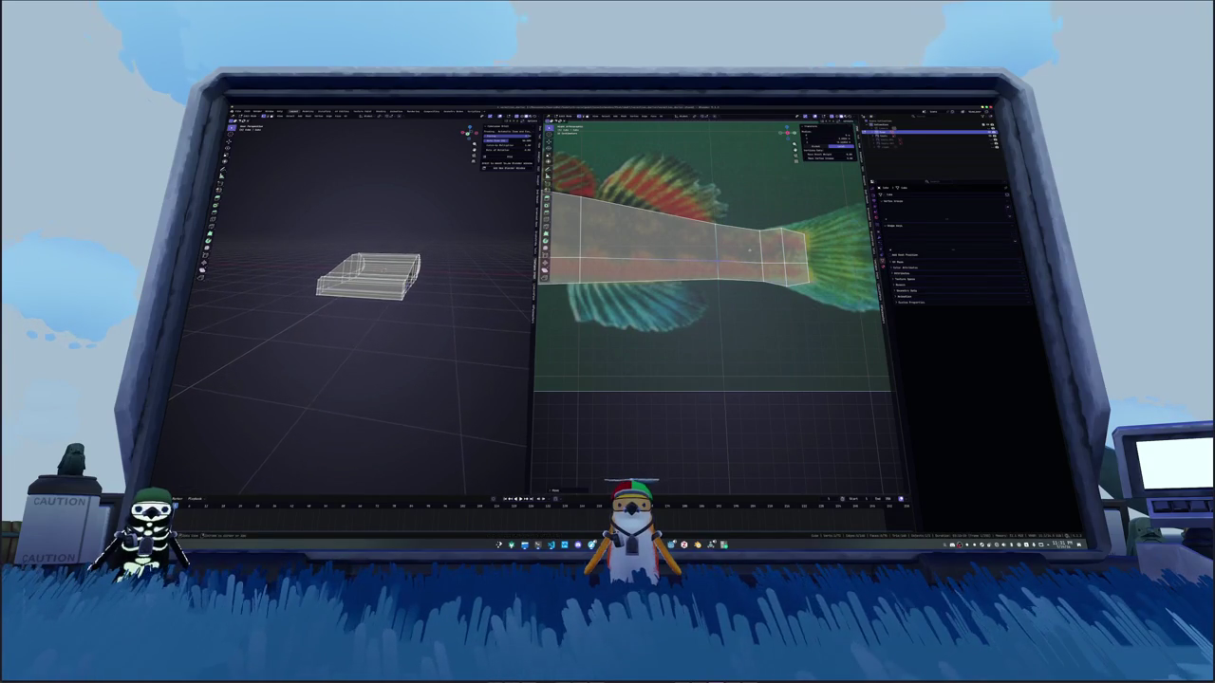
pyautogui.moveTo(380, 360); pyautogui.dragTo(332, 370, button='middle')
pyautogui.moveTo(665, 285)
pyautogui.mouseDown(button='middle')
pyautogui.moveTo(662, 240)
pyautogui.moveTo(759, 245)
pyautogui.mouseUp(button='middle')
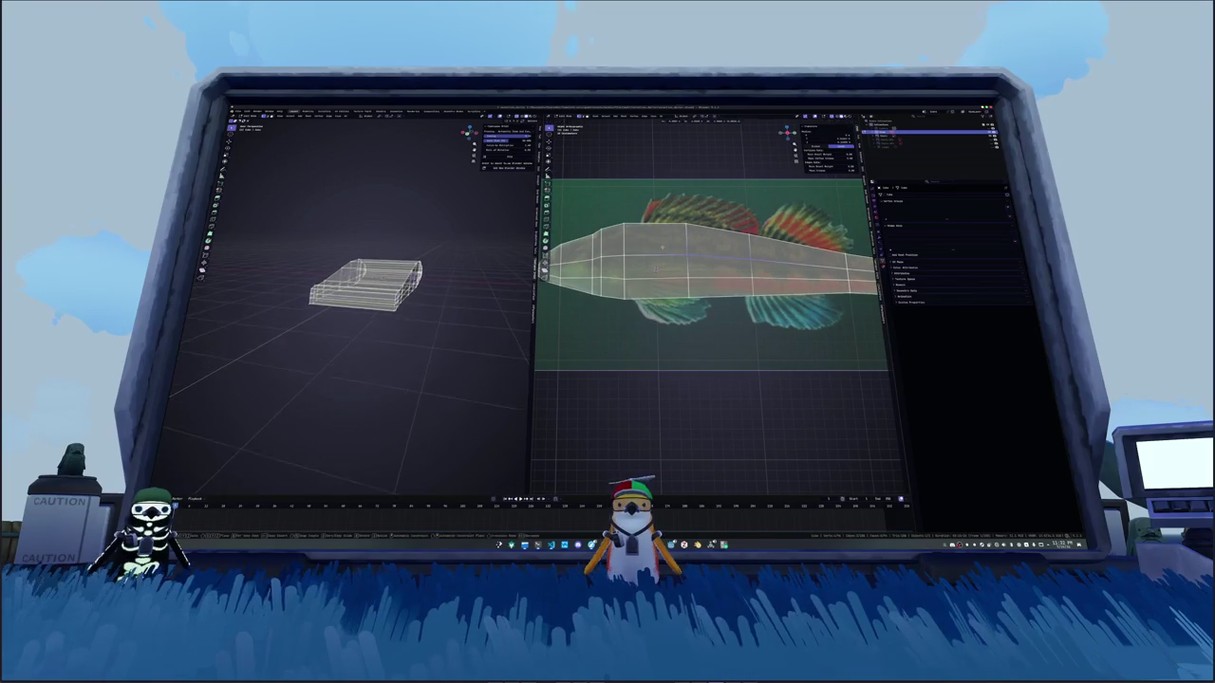
pyautogui.moveTo(361, 370); pyautogui.dragTo(341, 372, button='middle')
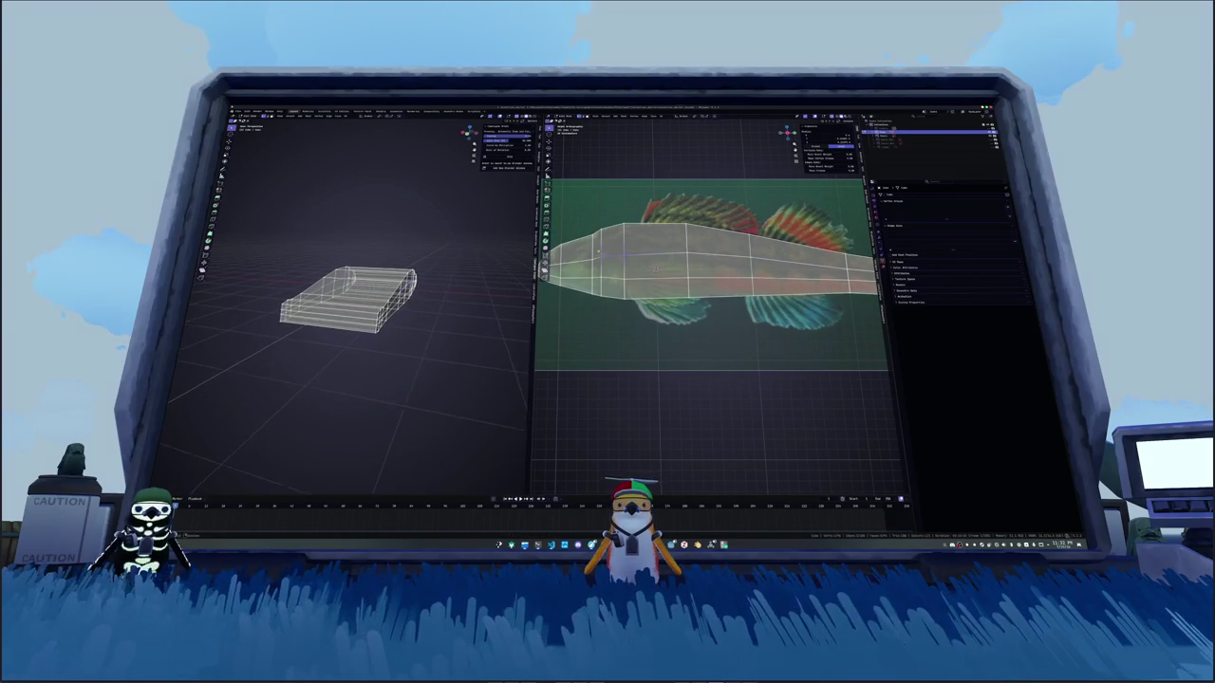
pyautogui.keyDown('shift'); pyautogui.moveTo(664, 275); pyautogui.dragTo(745, 277, button='middle'); pyautogui.keyUp('shift')
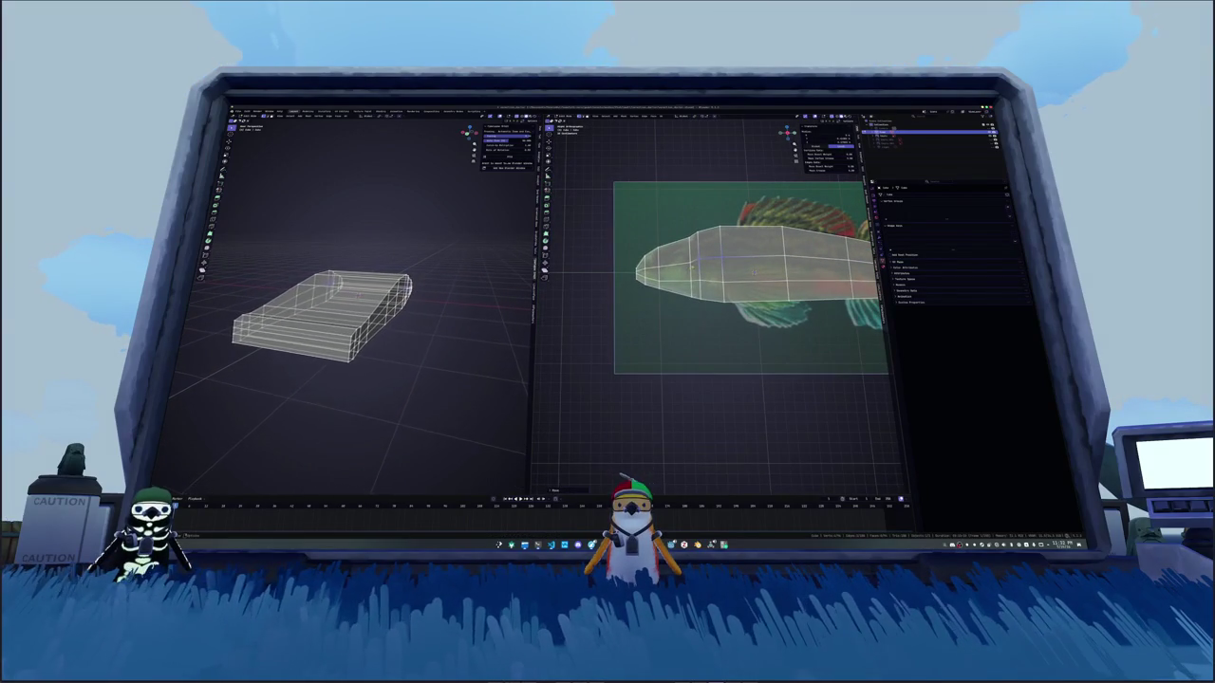
pyautogui.press('KP_7')
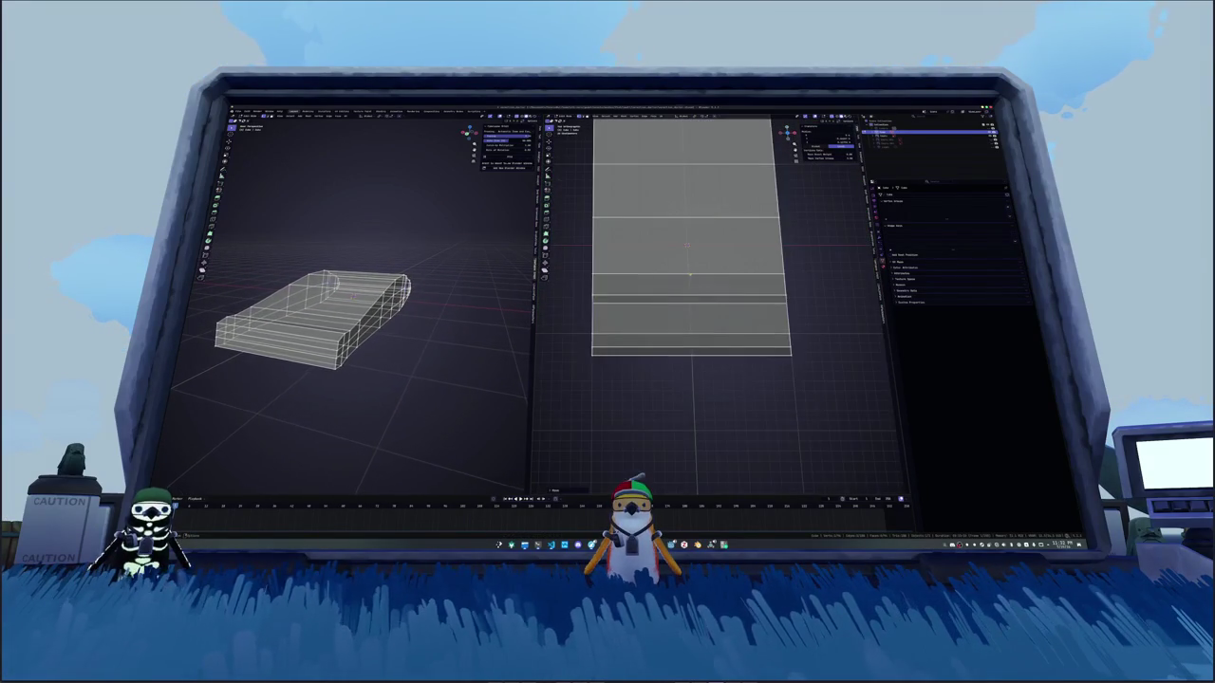
pyautogui.scroll(-3, 707, 285)
pyautogui.hotkey('shift', 'z')
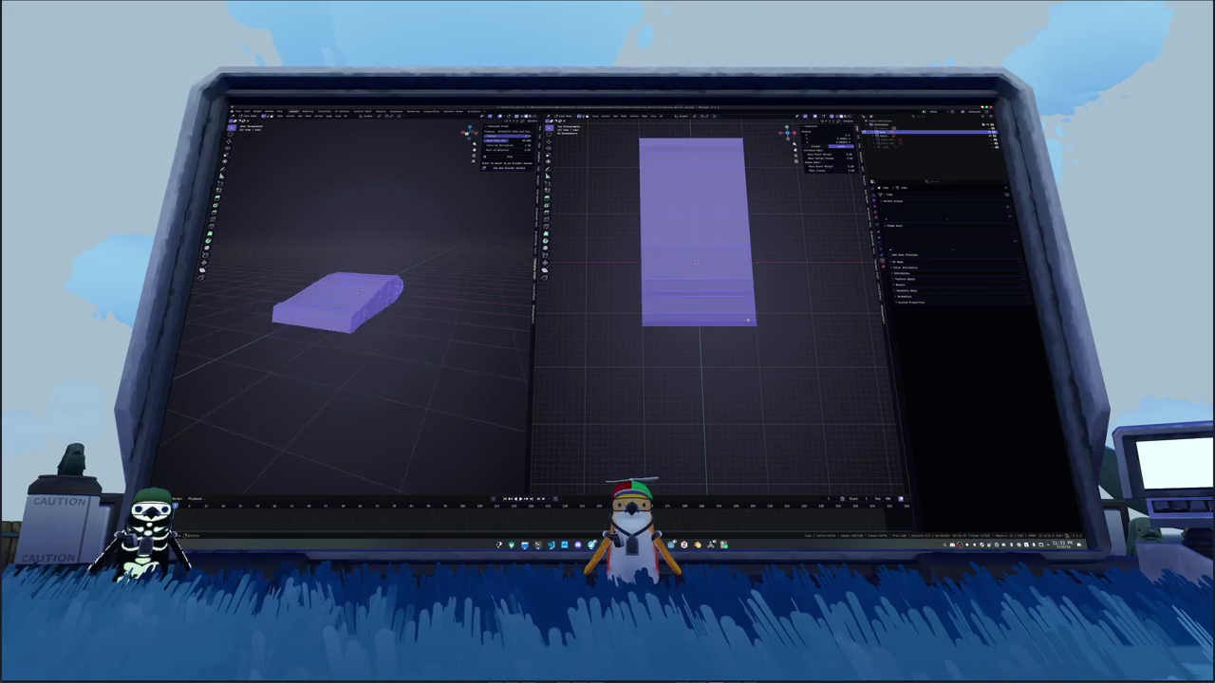
pyautogui.scroll(-2, 361, 304)
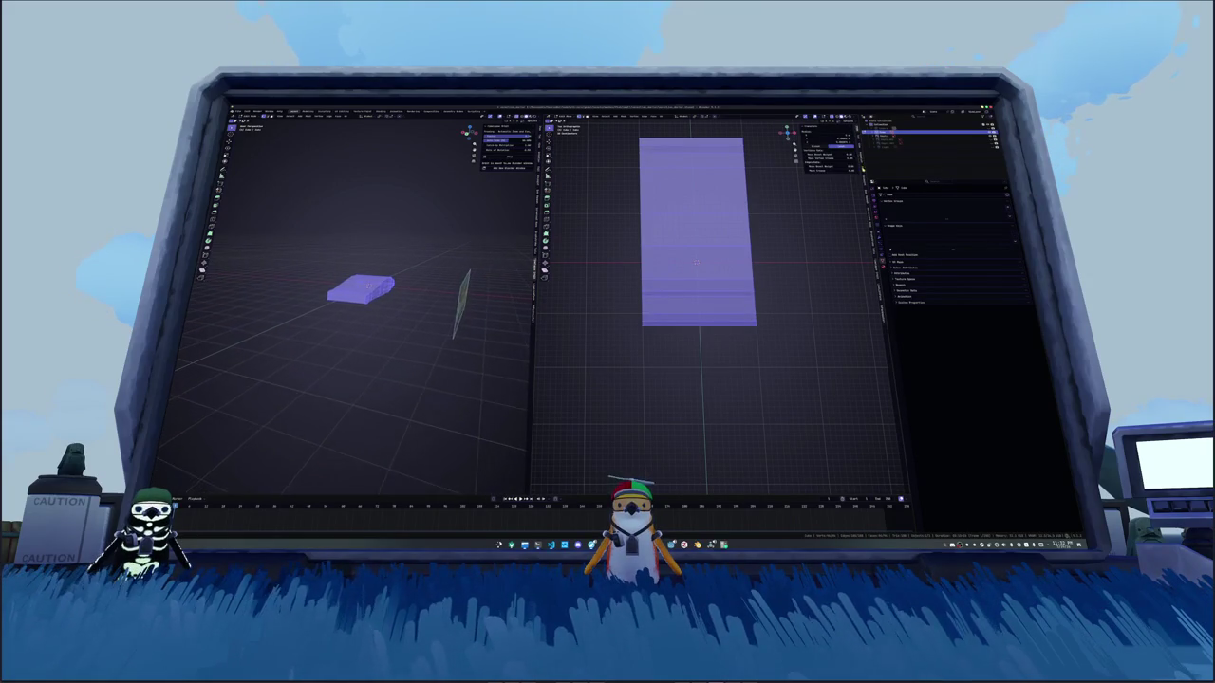
pyautogui.click(814, 130)
pyautogui.click(816, 162)
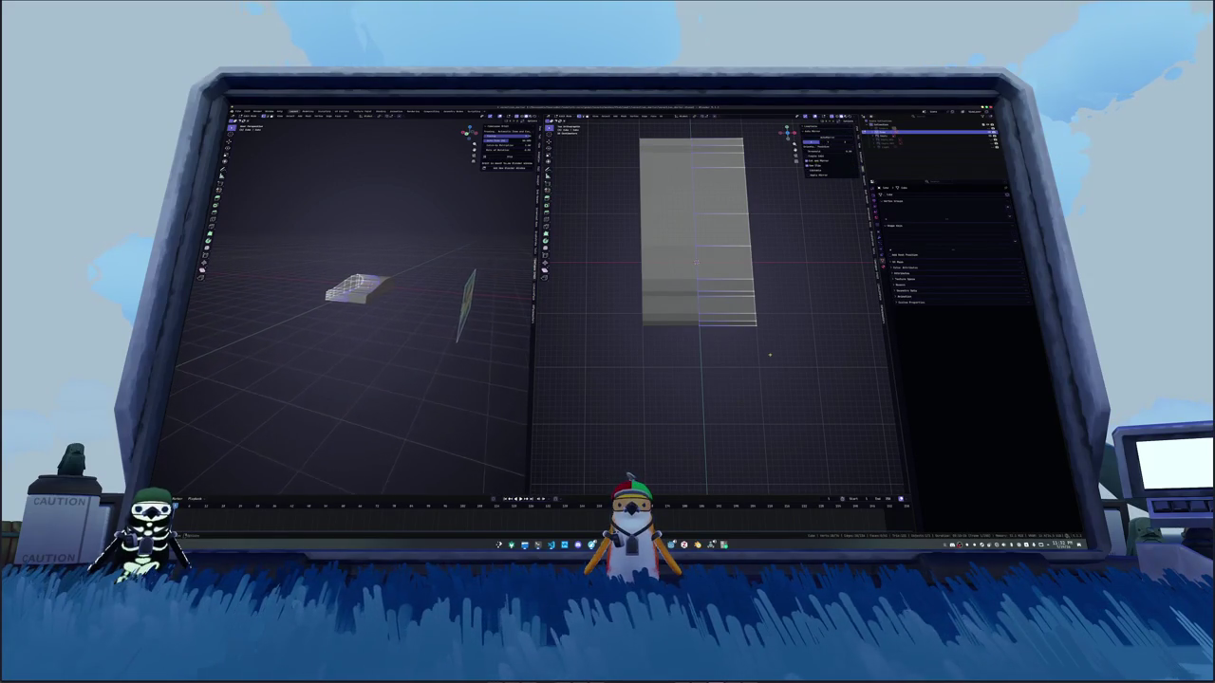
pyautogui.scroll(3, 693, 247)
pyautogui.scroll(8, 360, 303)
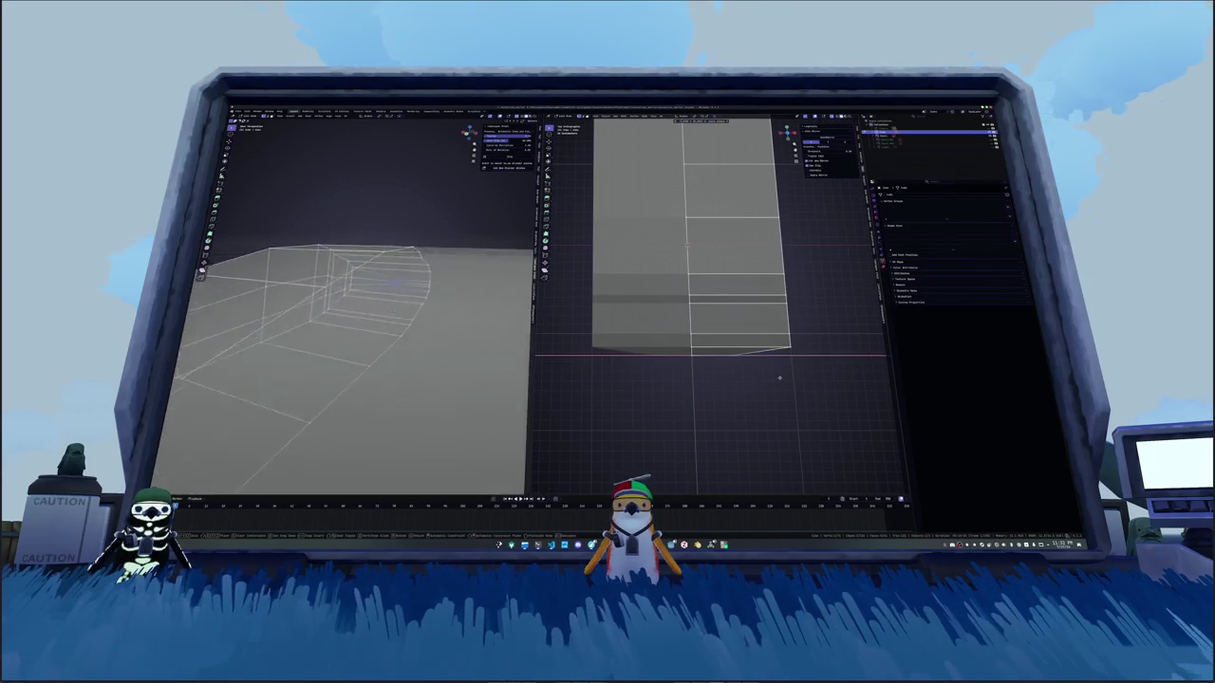
pyautogui.moveTo(746, 378); pyautogui.dragTo(750, 357)
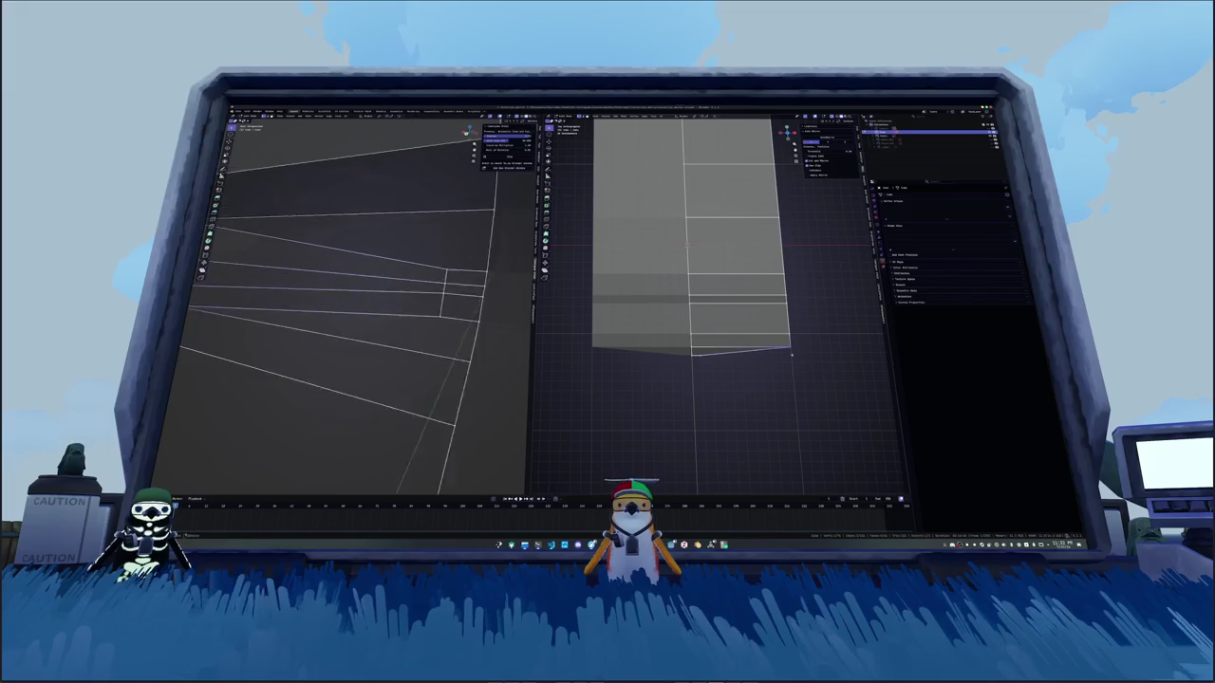
pyautogui.scroll(-5, 370, 304)
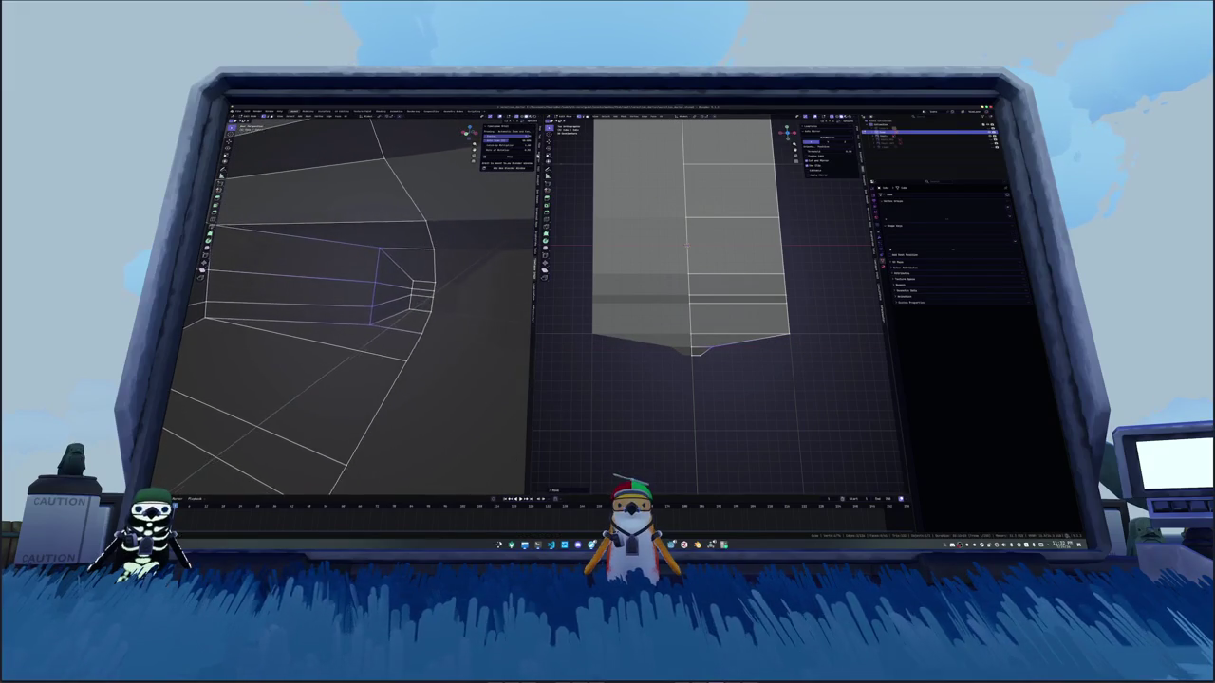
pyautogui.moveTo(370, 303); pyautogui.dragTo(413, 285, button='middle')
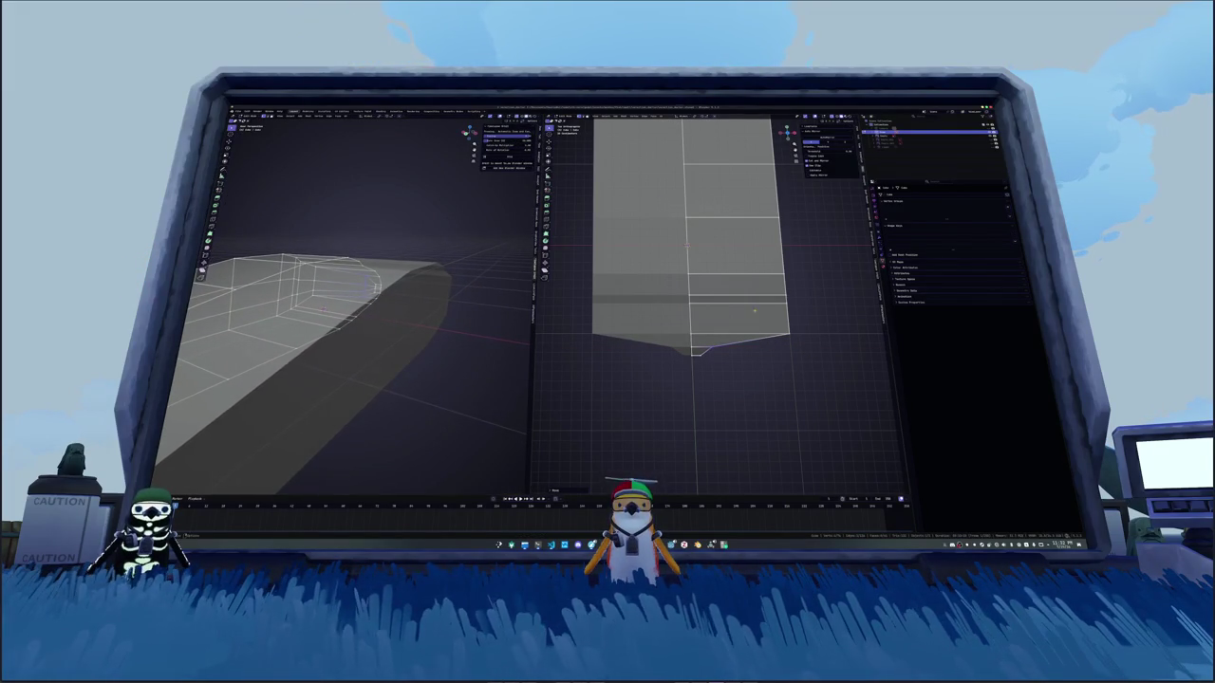
pyautogui.moveTo(413, 284); pyautogui.dragTo(422, 281, button='middle')
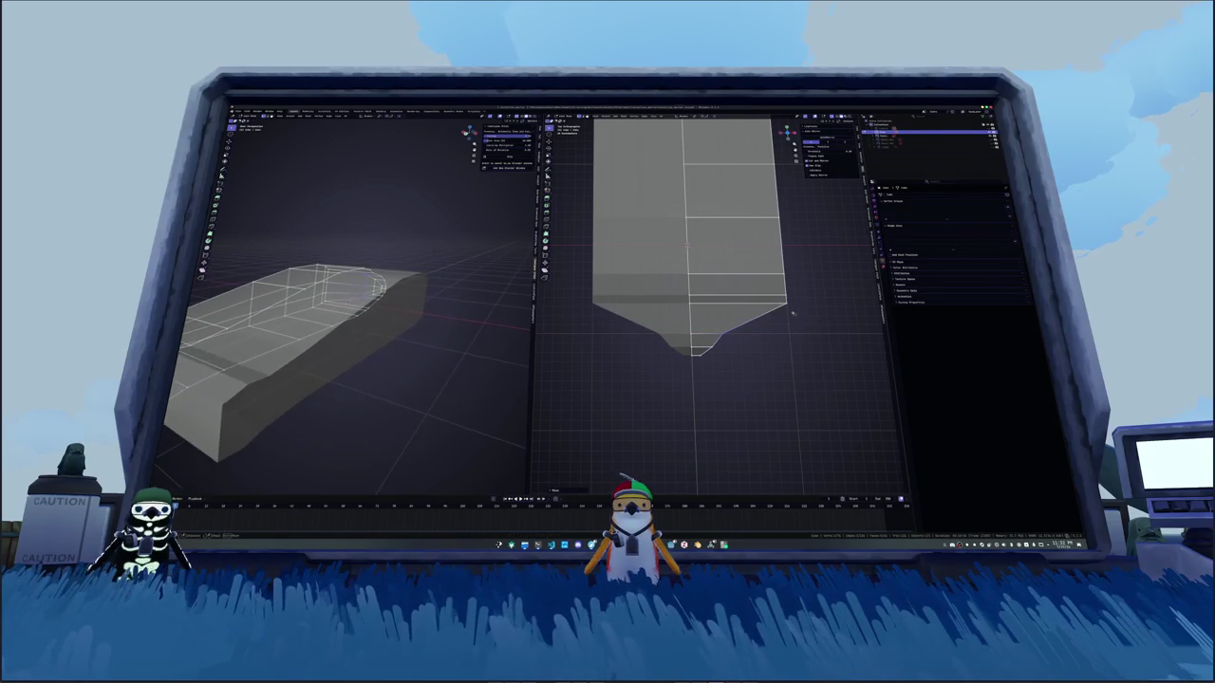
pyautogui.press('s')
pyautogui.press('x')
pyautogui.press('Return')
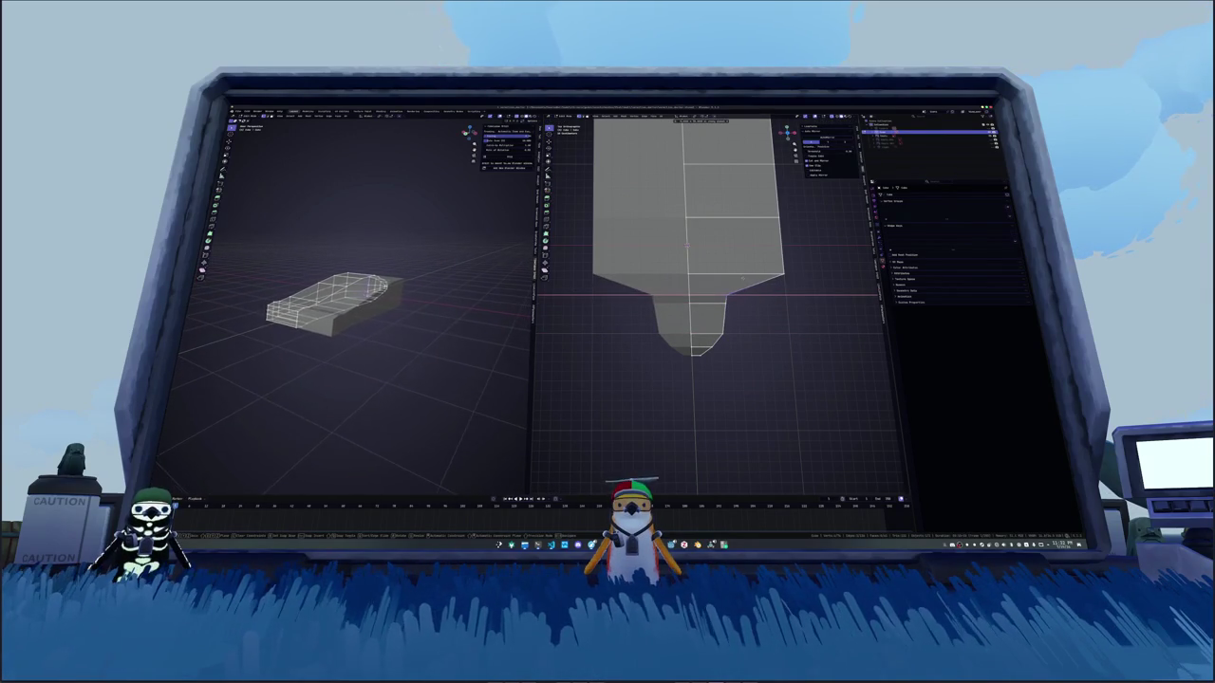
pyautogui.press('s')
pyautogui.press('x')
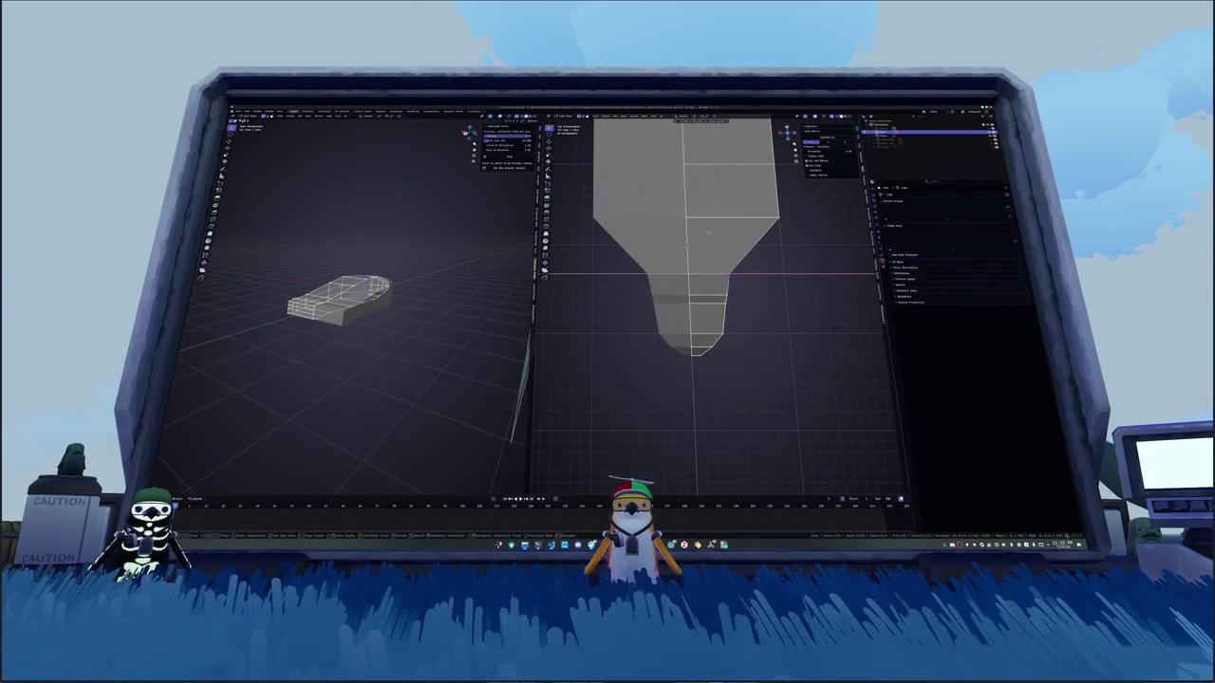
pyautogui.scroll(1, 702, 304)
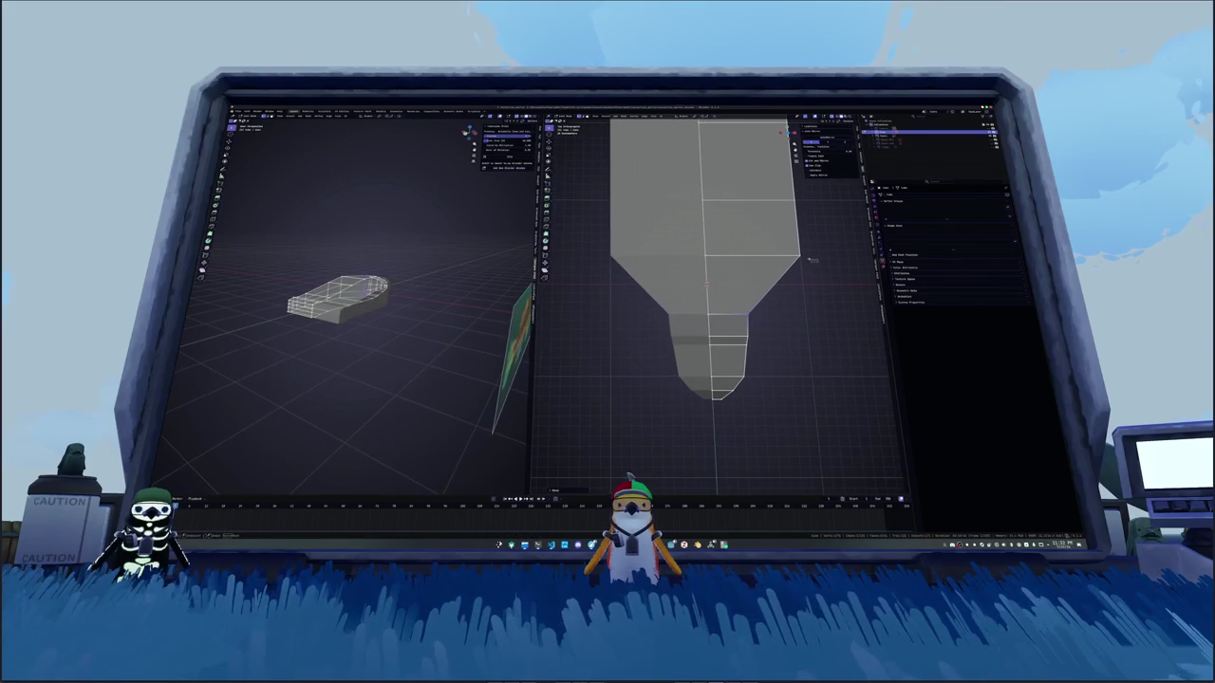
pyautogui.press('Return')
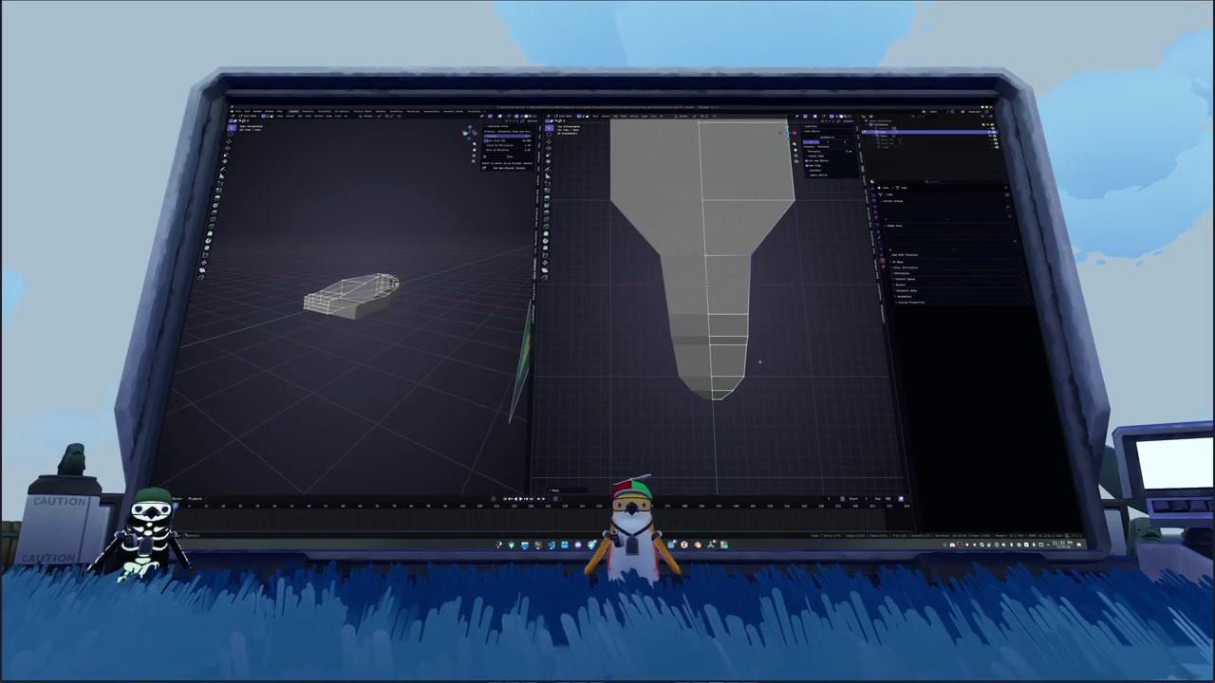
pyautogui.press('s')
pyautogui.press('x')
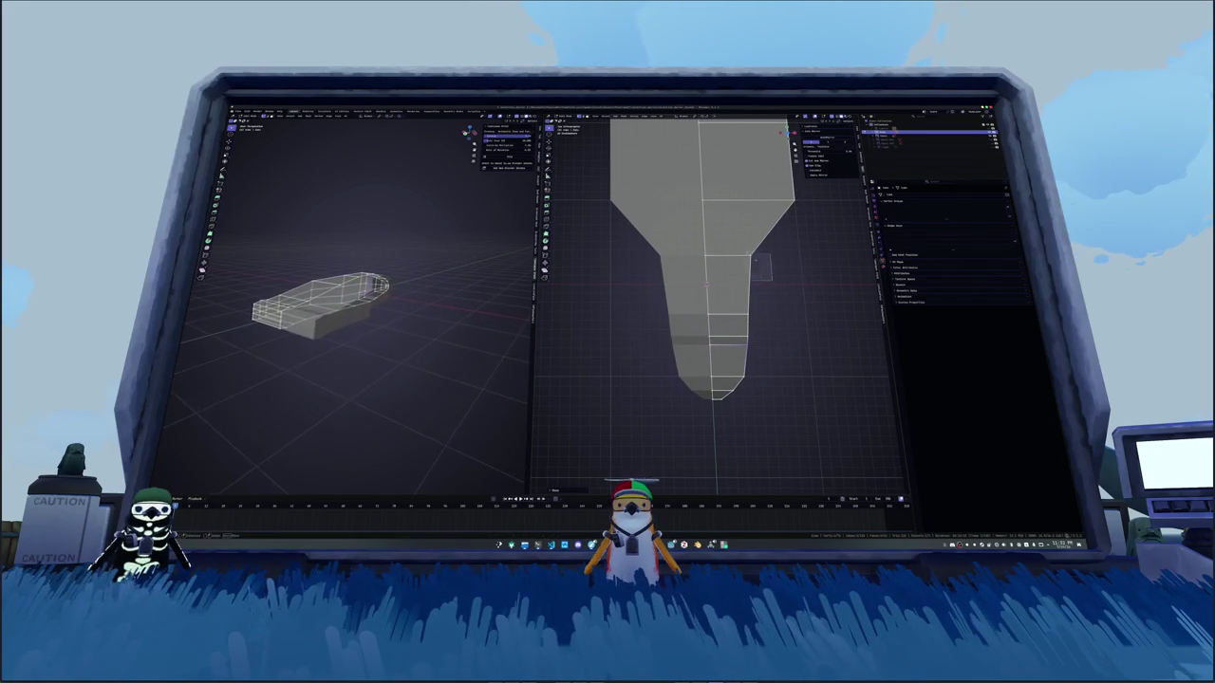
pyautogui.press('Return')
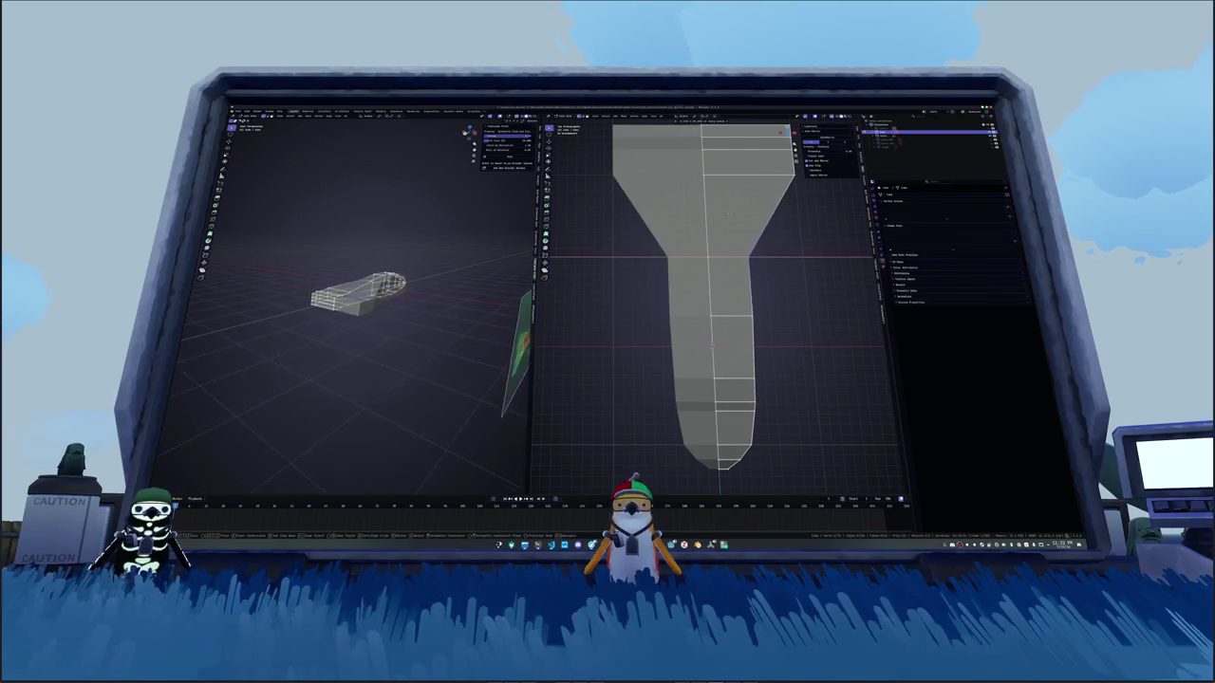
pyautogui.press('g')
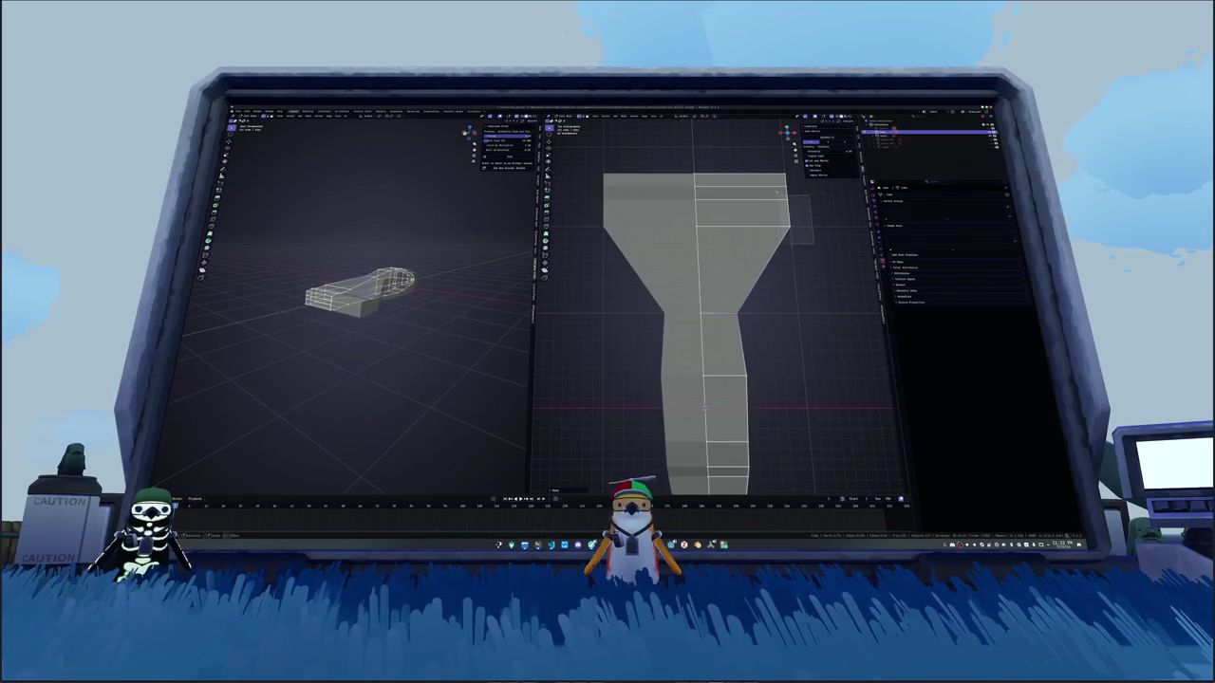
pyautogui.press('s')
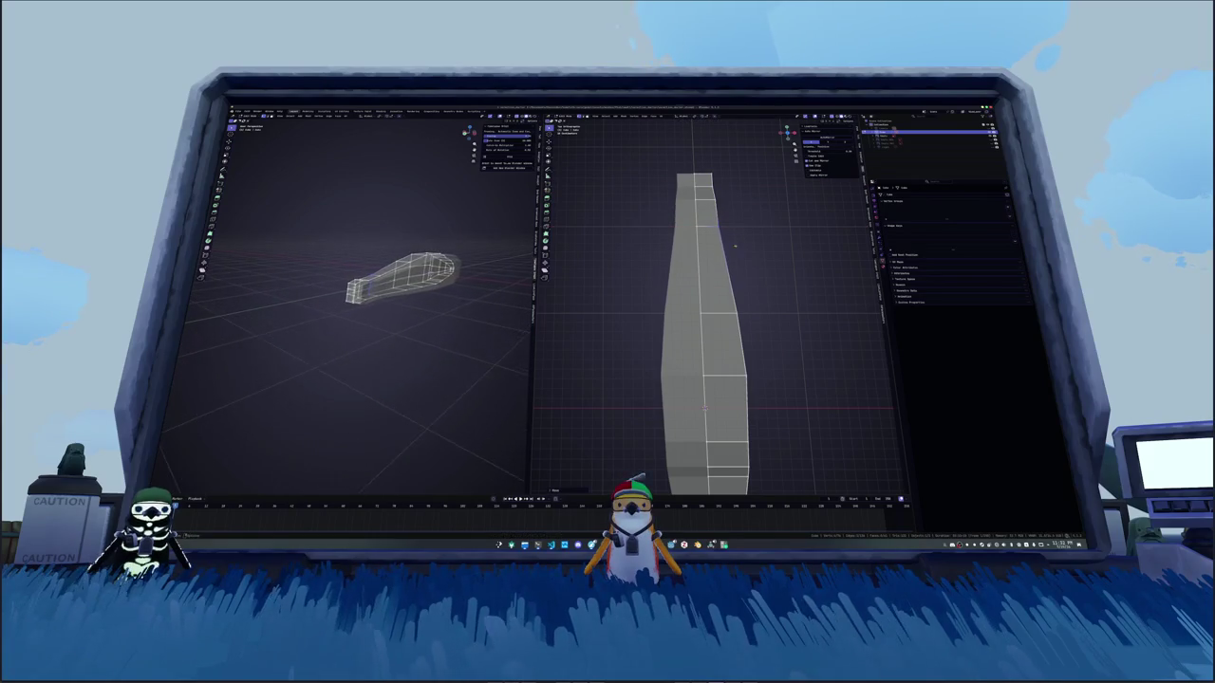
pyautogui.moveTo(706, 158); pyautogui.dragTo(718, 185)
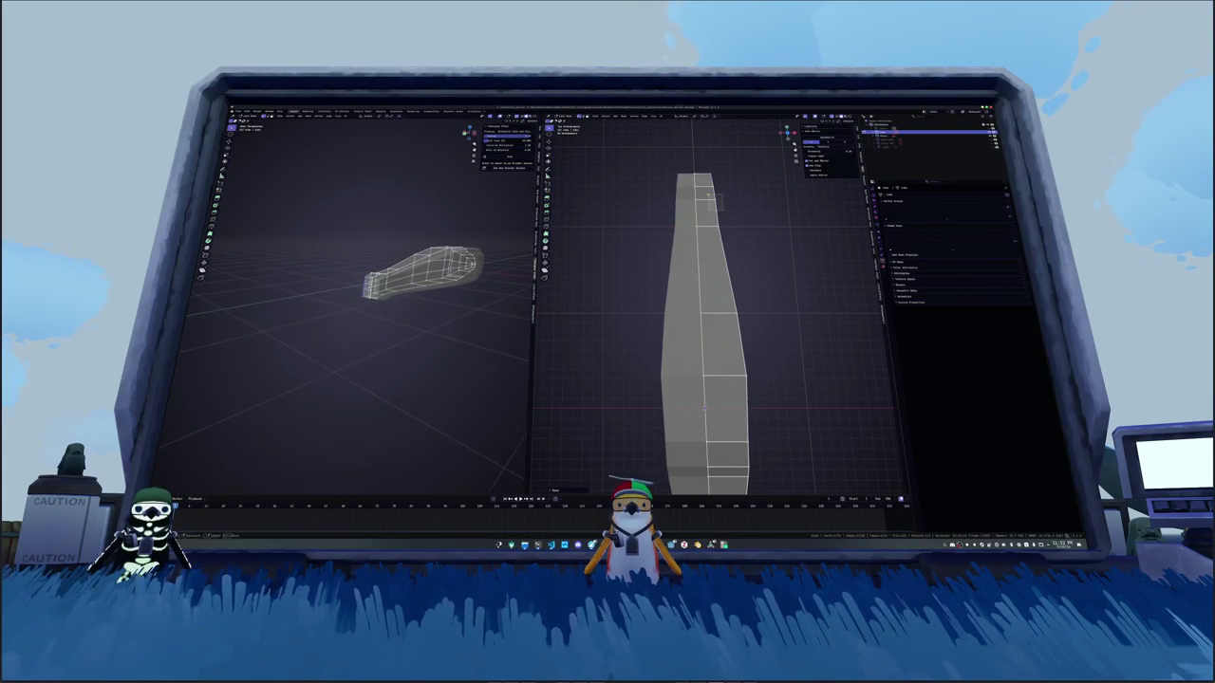
pyautogui.press('g')
pyautogui.press('x')
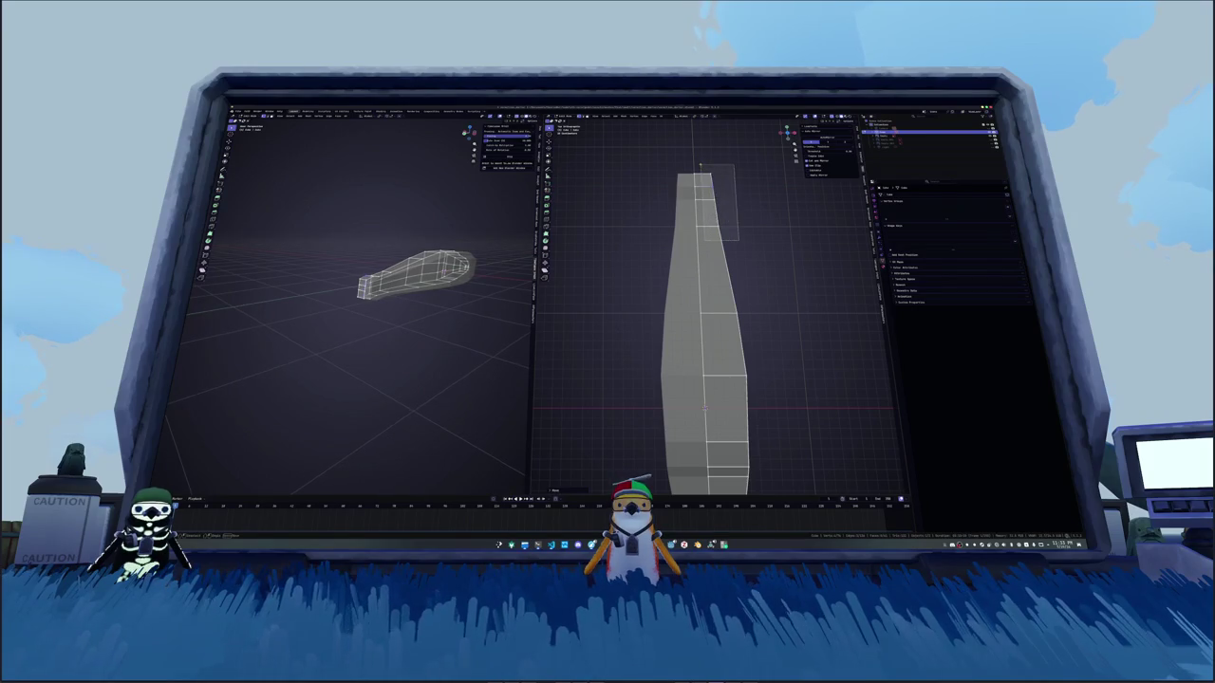
pyautogui.moveTo(700, 163); pyautogui.dragTo(737, 240)
pyautogui.press('g')
pyautogui.press('x')
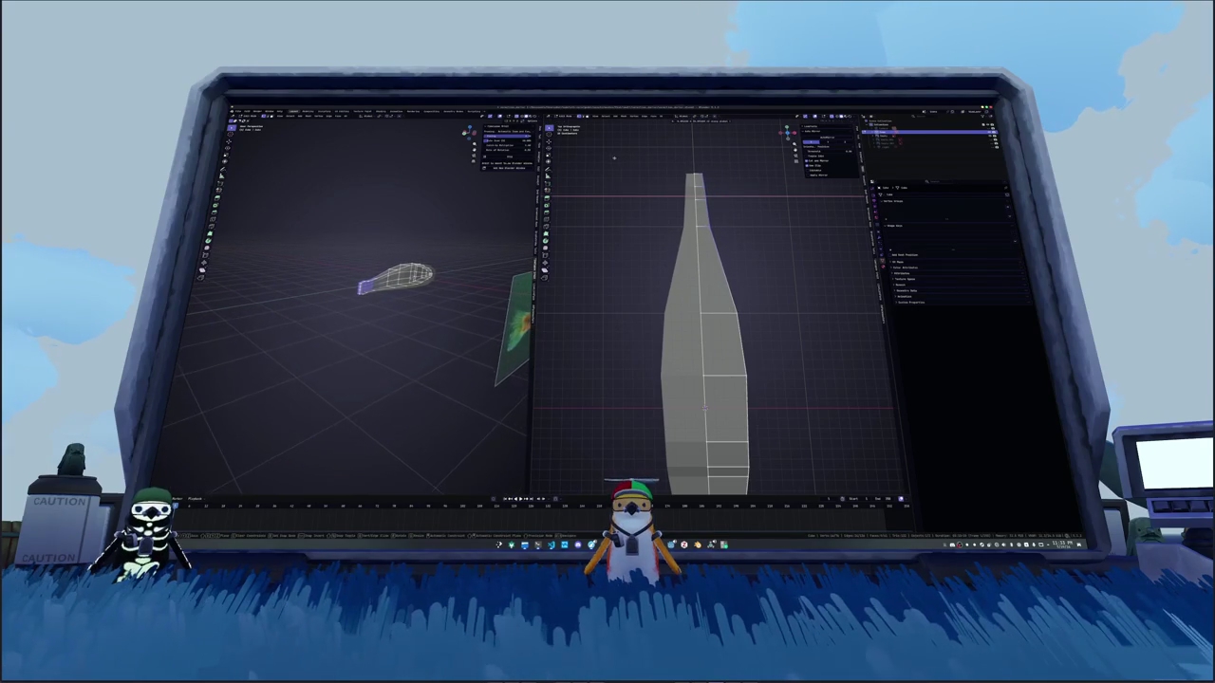
pyautogui.press('Escape')
pyautogui.press('g')
pyautogui.press('x')
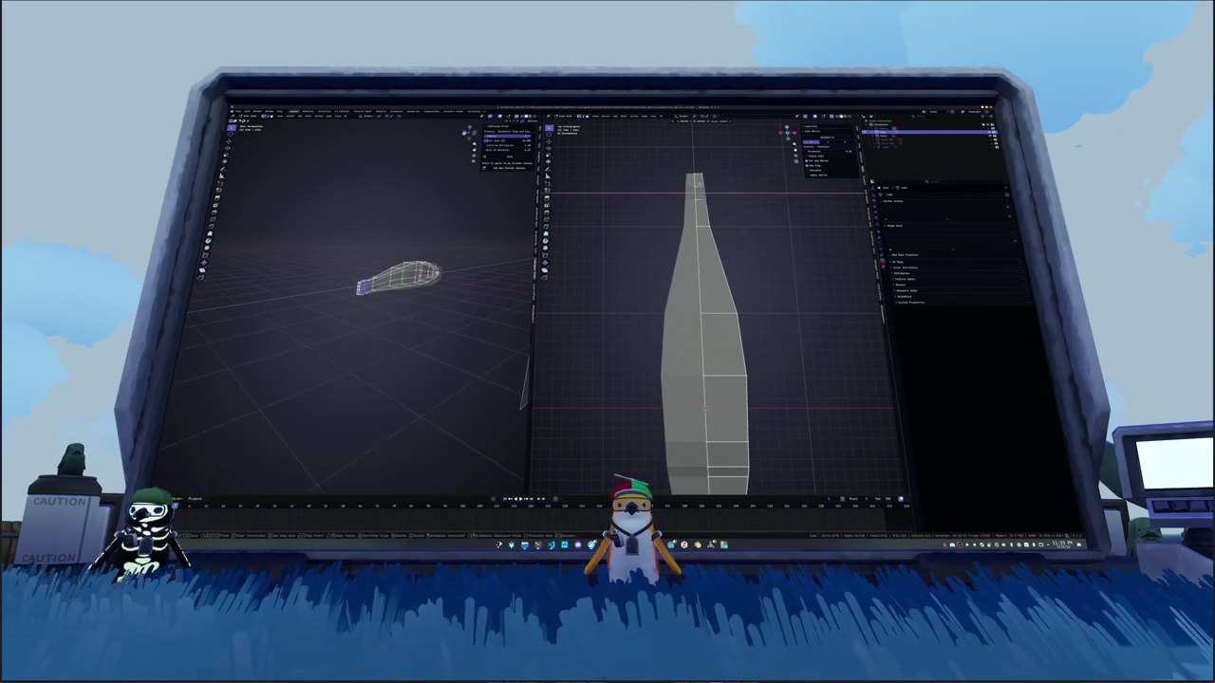
pyautogui.press('Return')
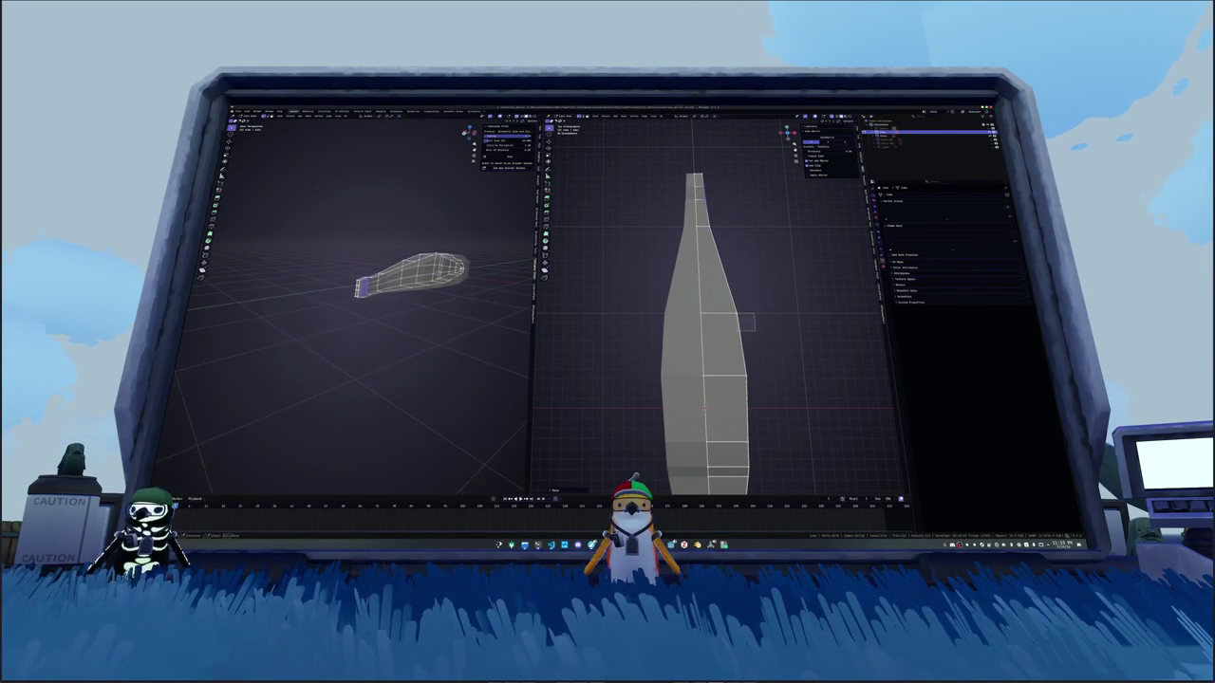
pyautogui.keyDown('alt'); pyautogui.click(731, 313); pyautogui.keyUp('alt')
pyautogui.press('g')
pyautogui.press('x')
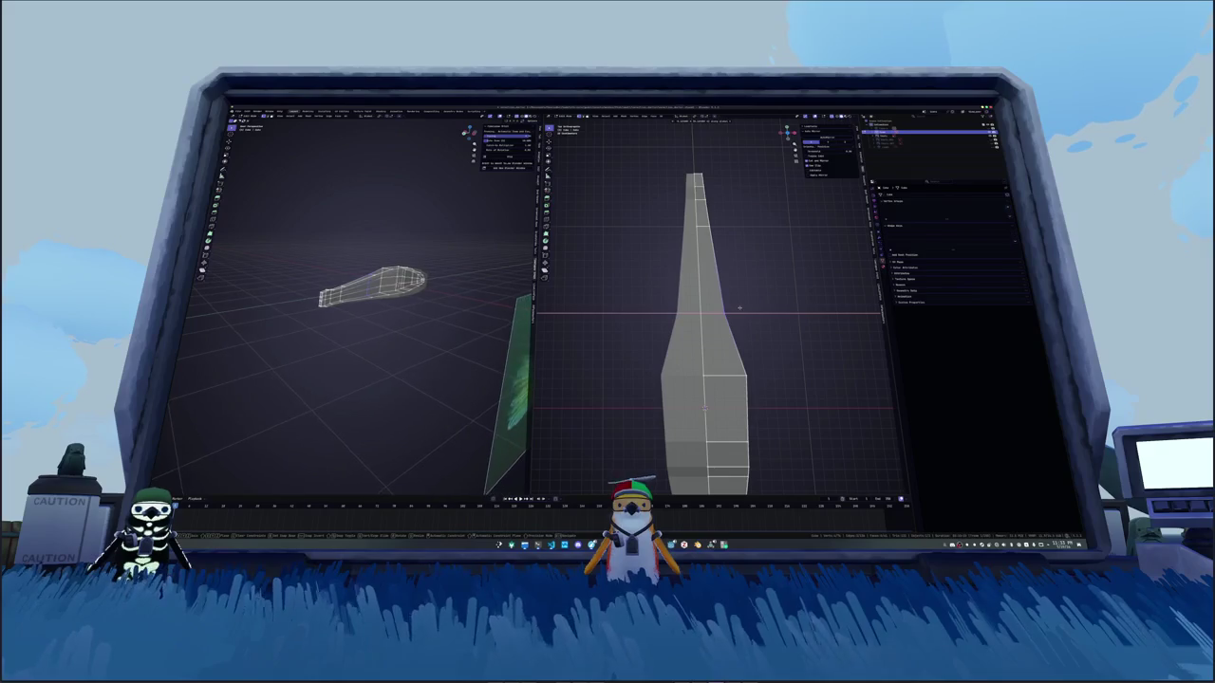
pyautogui.click(740, 308)
pyautogui.keyDown('shift'); pyautogui.scroll(-3, 750, 352); pyautogui.keyUp('shift')
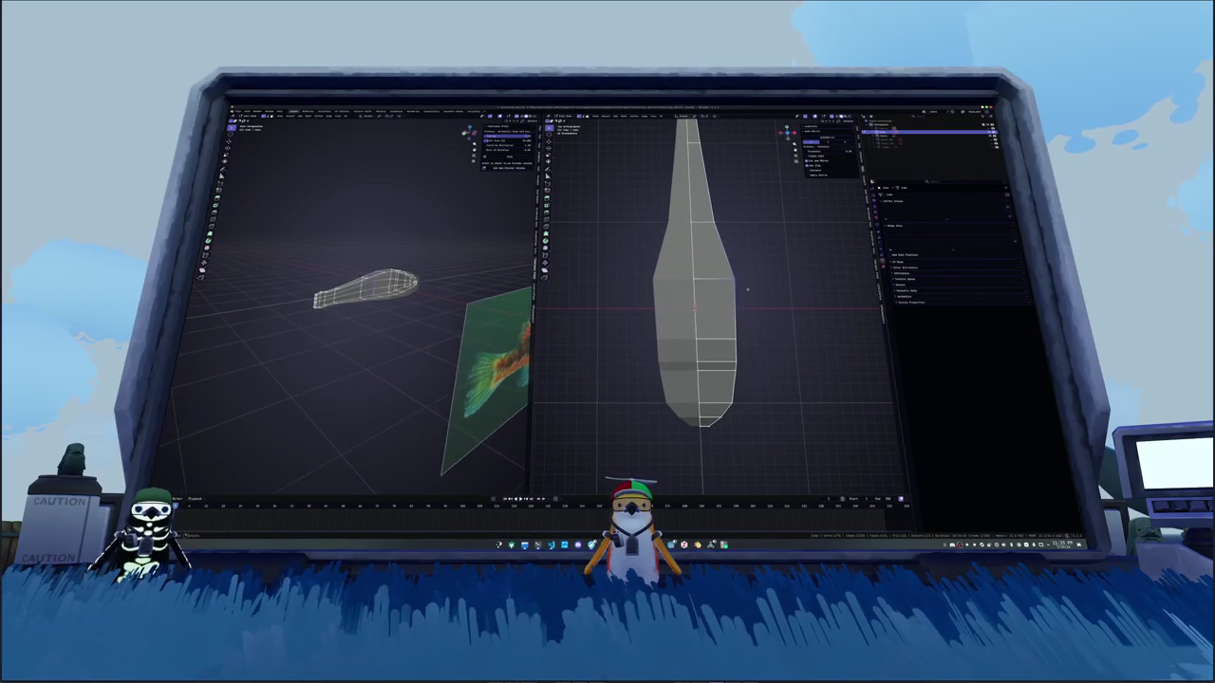
pyautogui.moveTo(743, 310); pyautogui.dragTo(738, 295, button='middle')
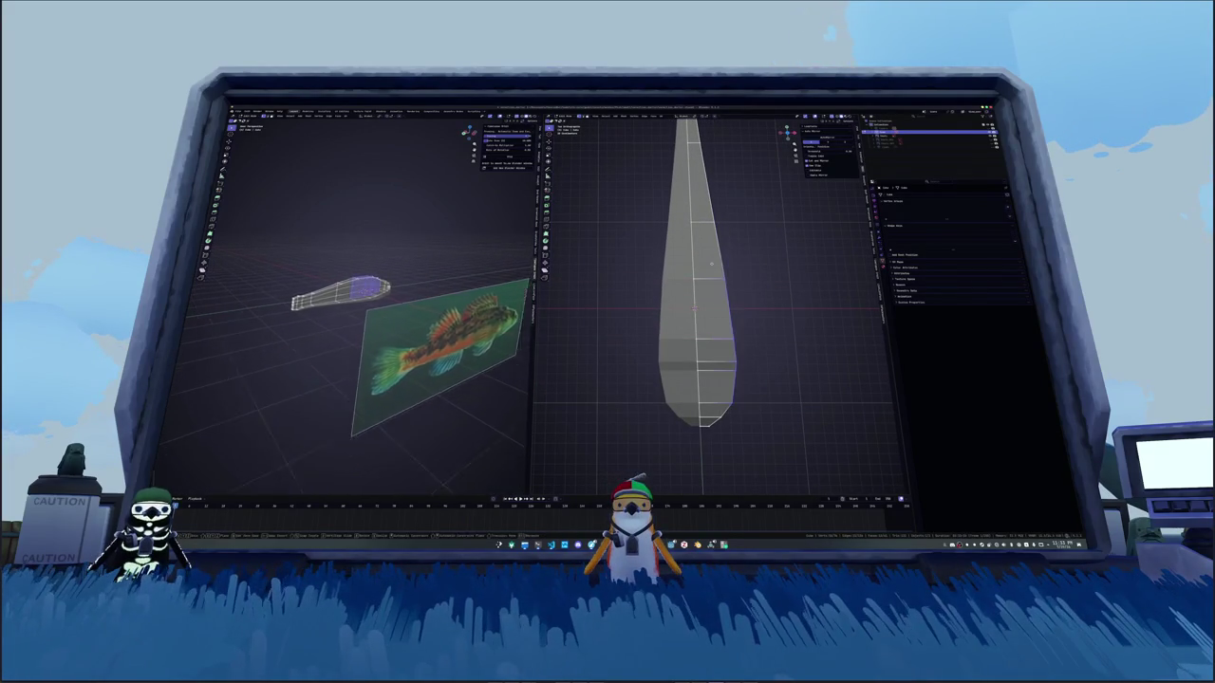
pyautogui.moveTo(399, 332); pyautogui.dragTo(484, 318, button='middle')
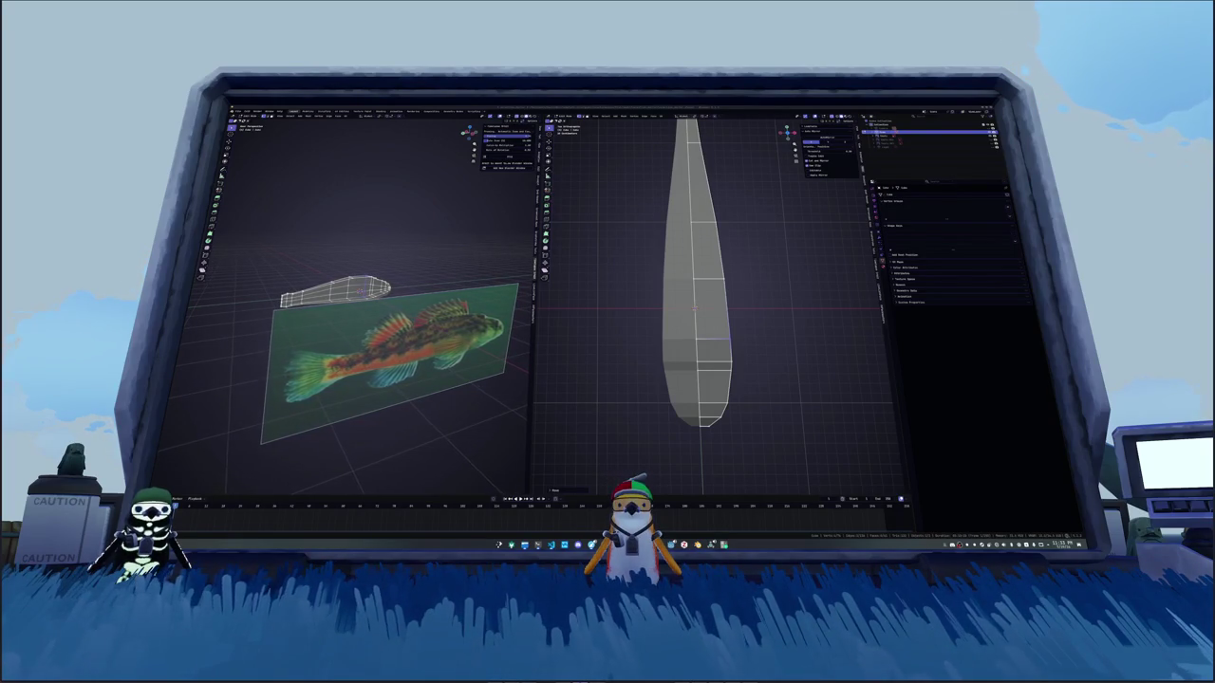
# Step: Slide the reference photo plane along the X axis to its new position
pyautogui.scroll(-2, 723, 306)
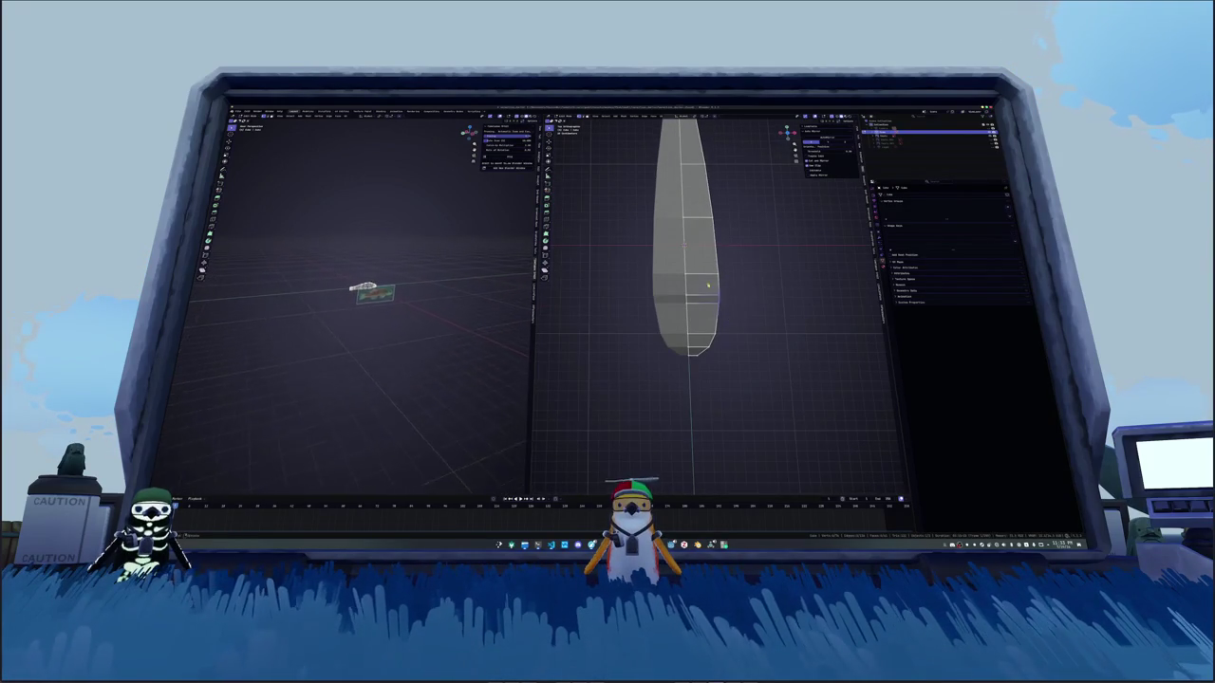
pyautogui.scroll(2, 730, 299)
pyautogui.scroll(1, 773, 318)
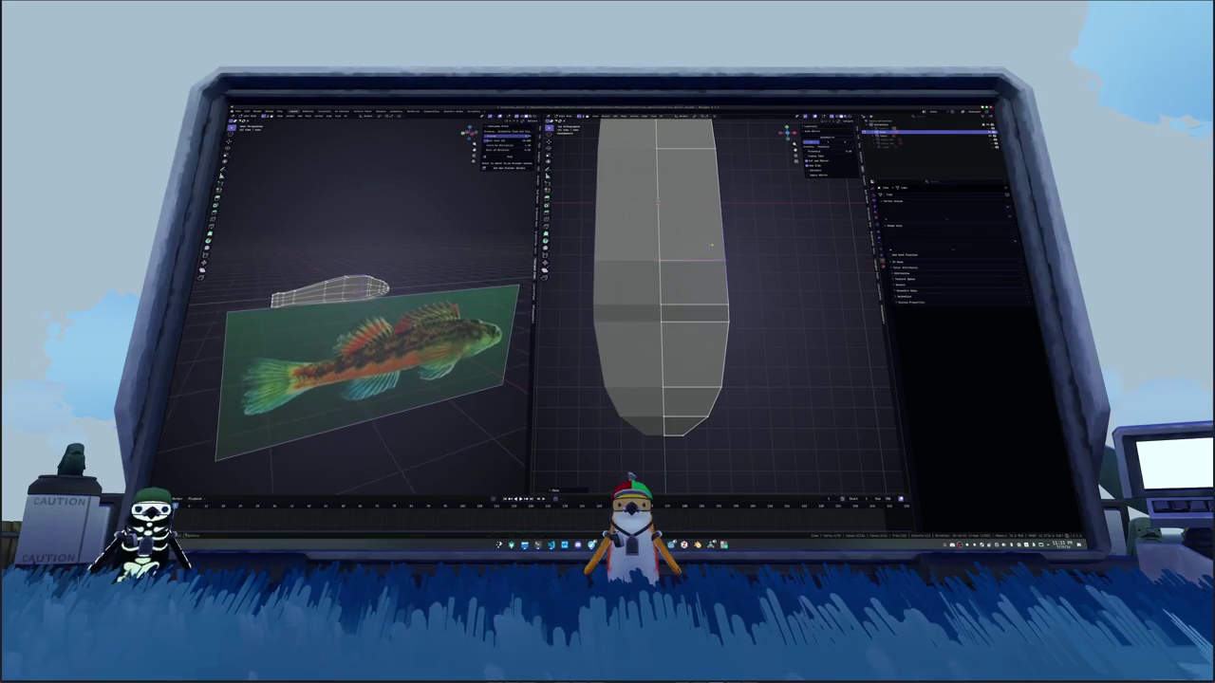
pyautogui.press('g')
pyautogui.press('x')
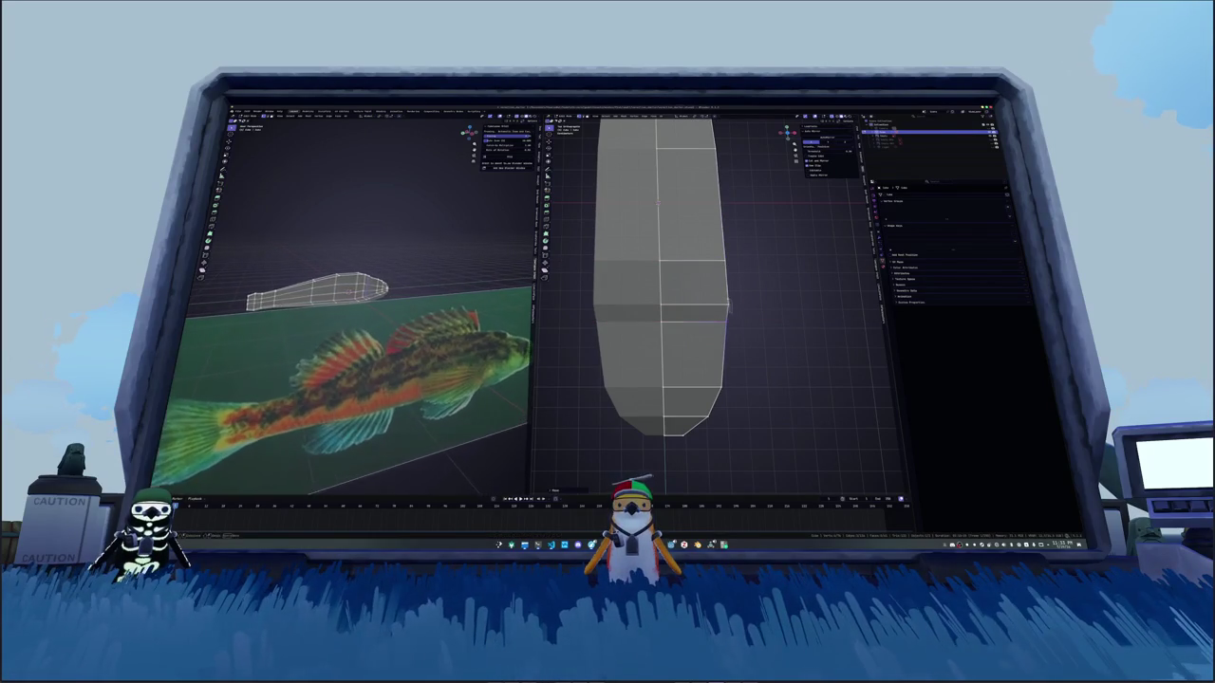
pyautogui.click(717, 283)
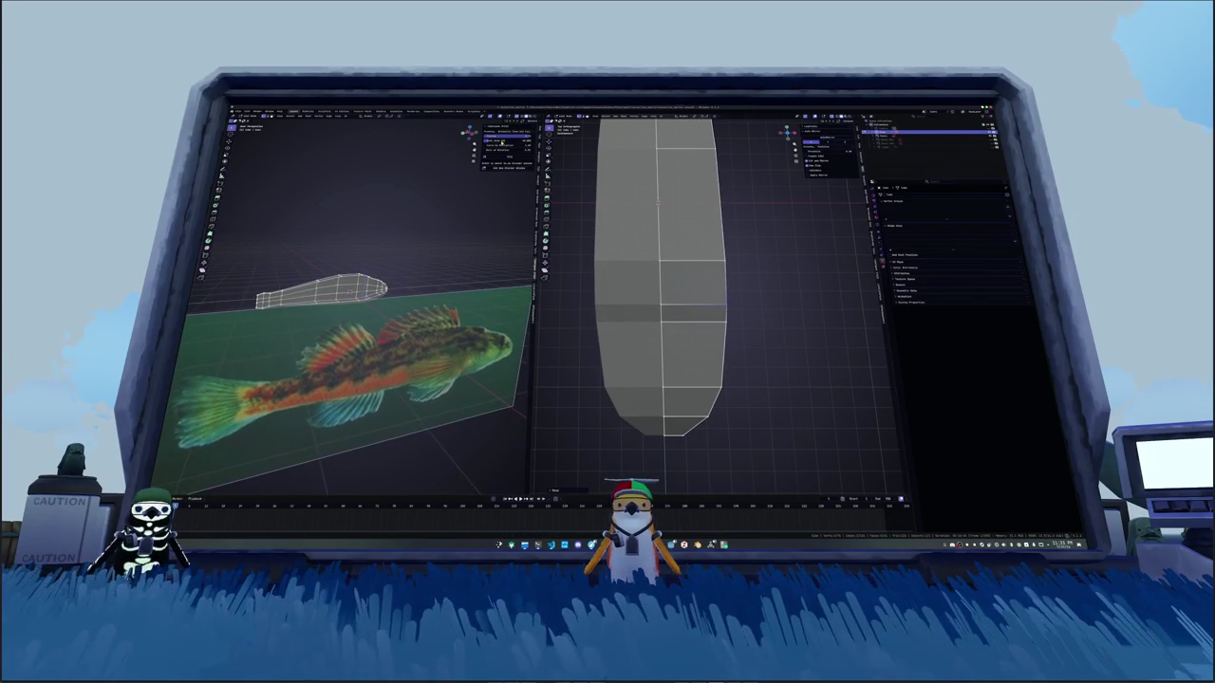
# Step: Isolate the fish mesh in local view and recentre it in the top view
pyautogui.press('KP_Divide')
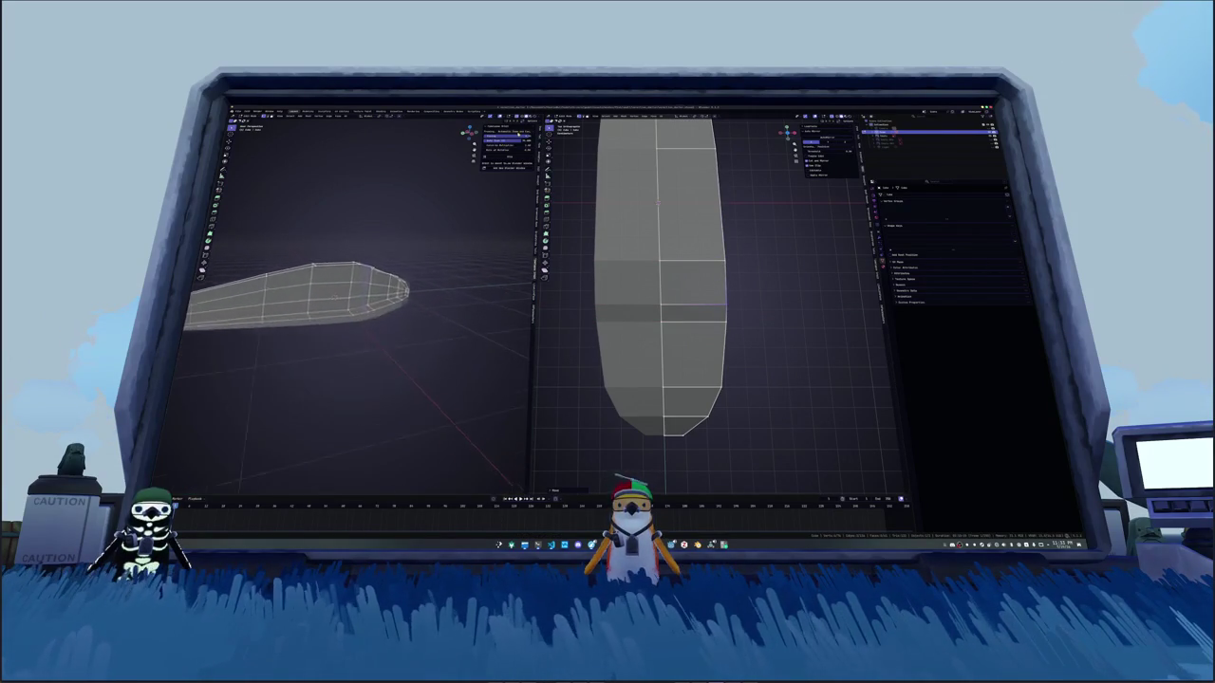
pyautogui.scroll(2, 361, 313)
pyautogui.scroll(2, 360, 313)
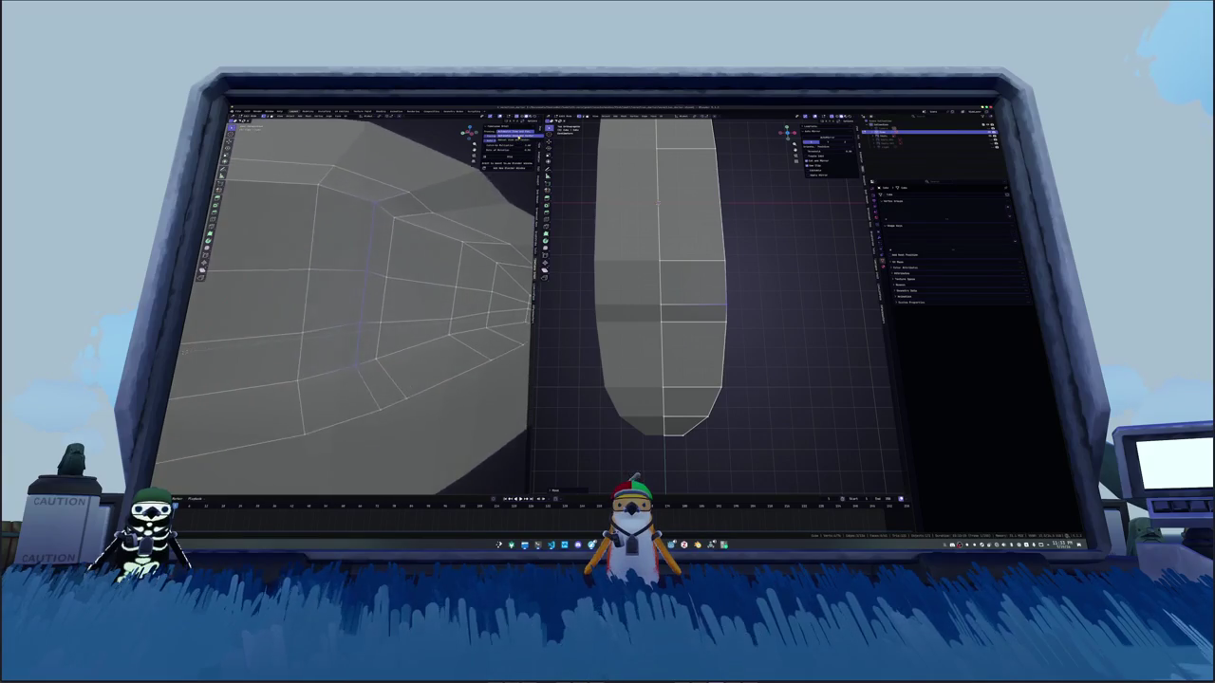
pyautogui.scroll(2, 360, 313)
pyautogui.keyDown('shift'); pyautogui.moveTo(729, 455); pyautogui.dragTo(729, 394, button='middle'); pyautogui.keyUp('shift')
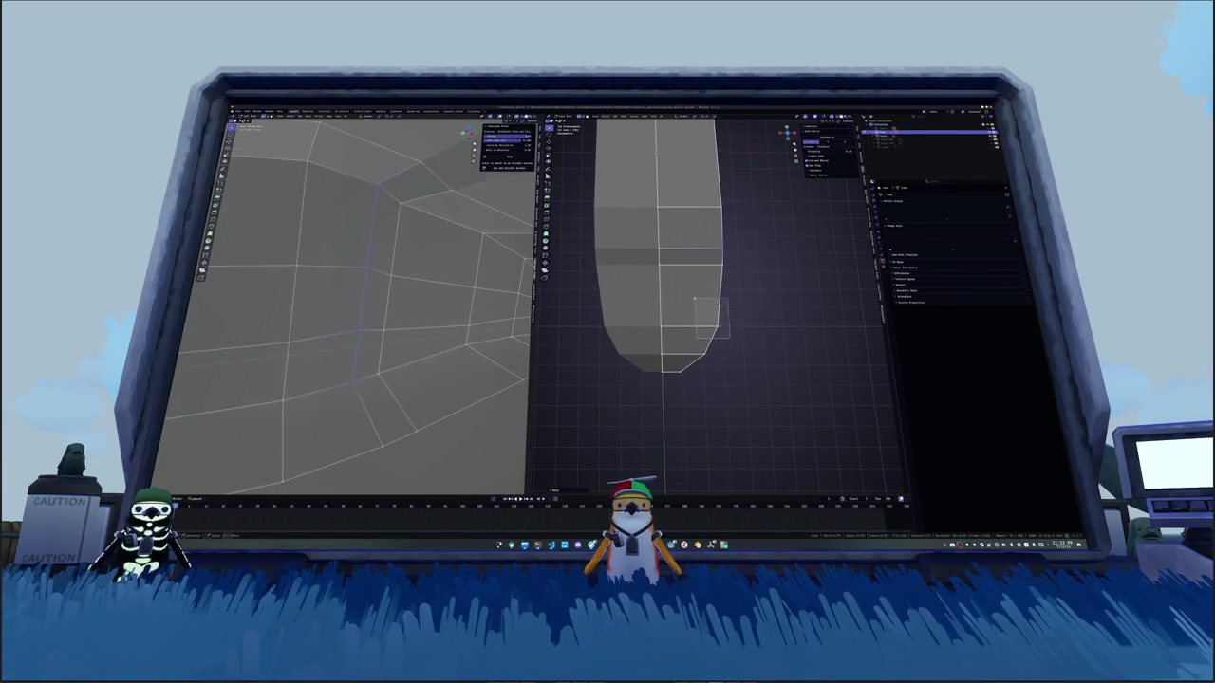
pyautogui.scroll(2, 360, 313)
pyautogui.scroll(1, 361, 313)
pyautogui.scroll(1, 361, 314)
pyautogui.scroll(2, 361, 314)
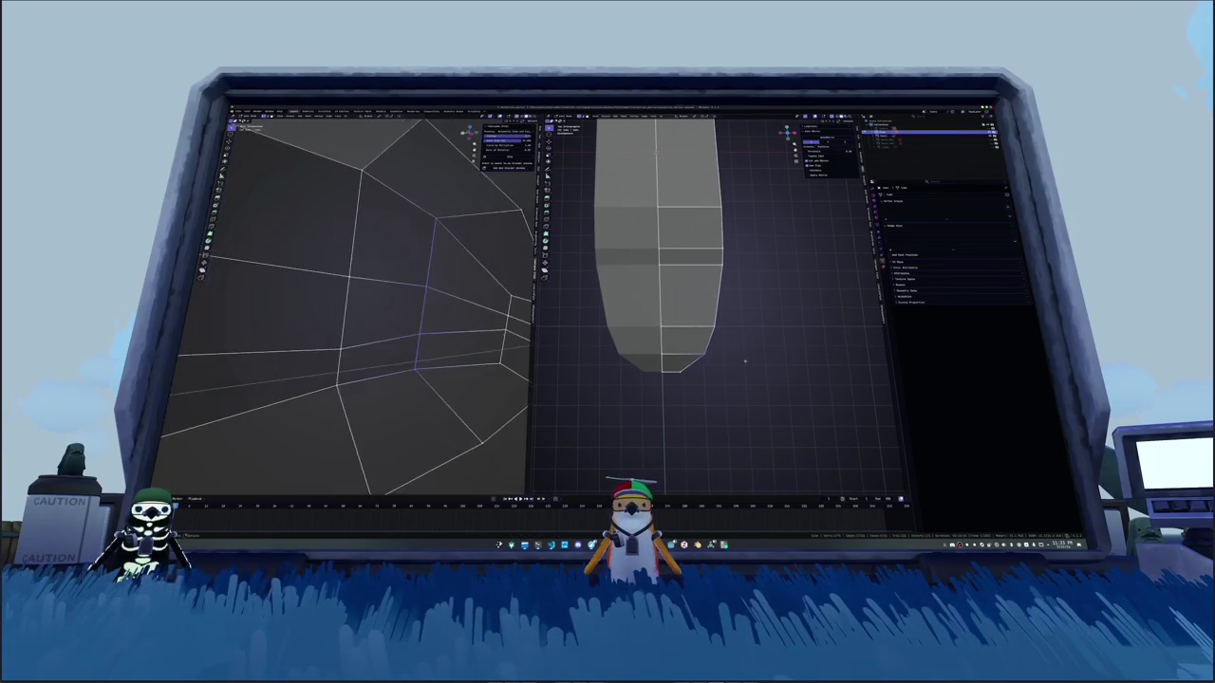
pyautogui.scroll(1, 361, 313)
pyautogui.scroll(-3, 360, 314)
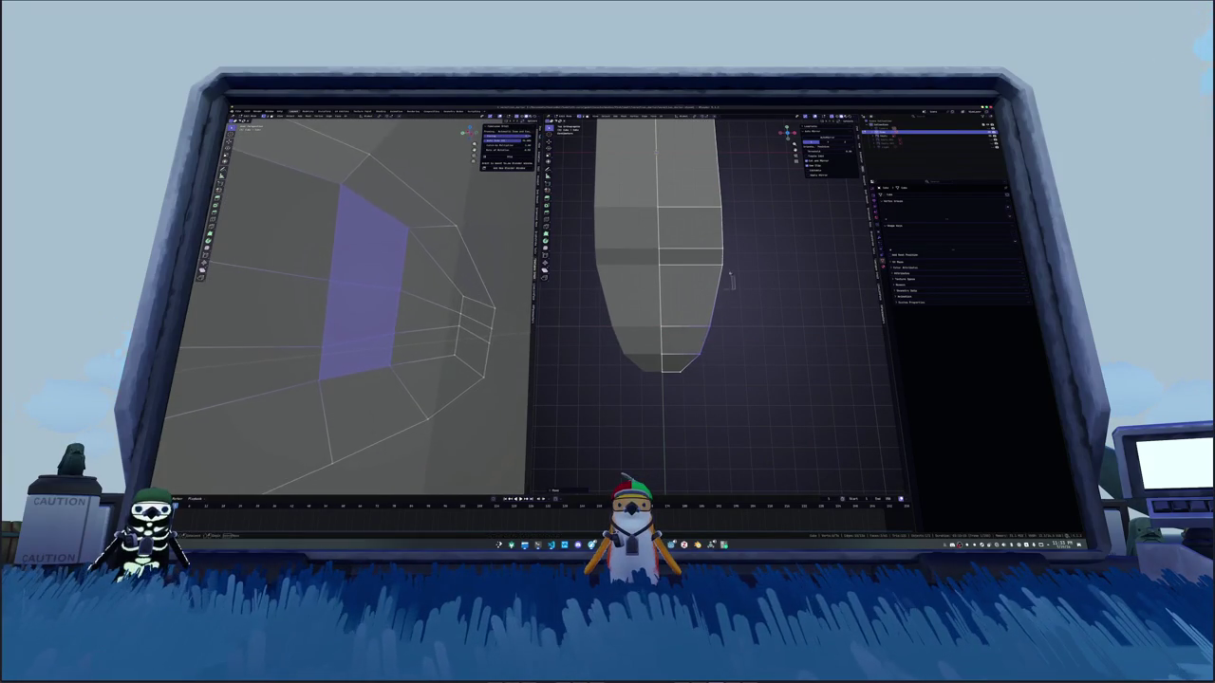
# Step: Frame the whole fish mesh and switch to the right side orthographic view with the reference
pyautogui.moveTo(360, 313); pyautogui.dragTo(323, 303, button='middle')
pyautogui.scroll(-5, 361, 313)
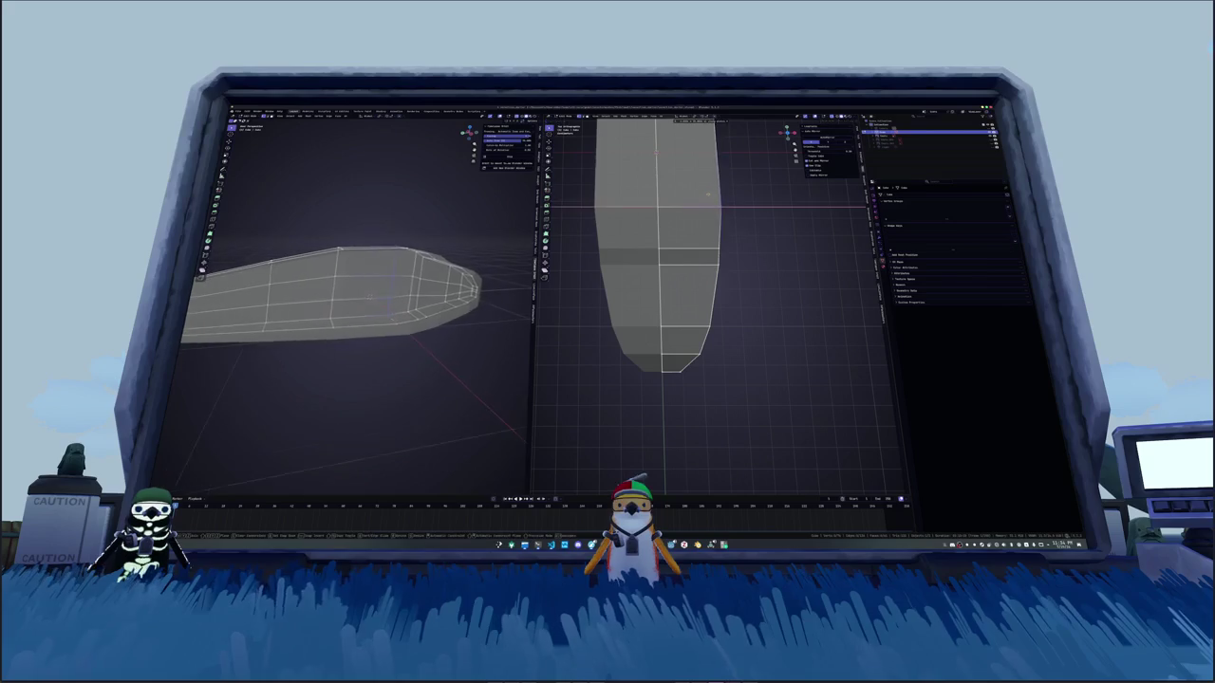
pyautogui.scroll(1, 360, 313)
pyautogui.scroll(1, 361, 313)
pyautogui.scroll(1, 361, 313)
pyautogui.scroll(1, 361, 314)
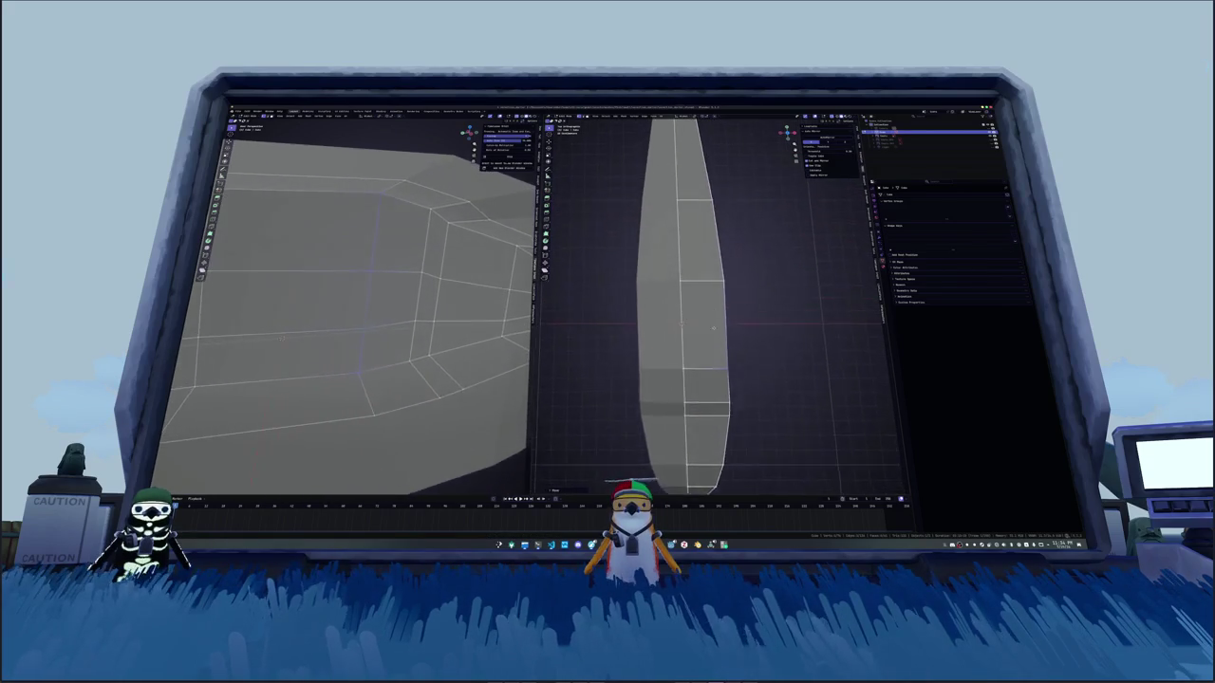
pyautogui.scroll(1, 360, 313)
pyautogui.scroll(1, 361, 313)
pyautogui.scroll(1, 361, 313)
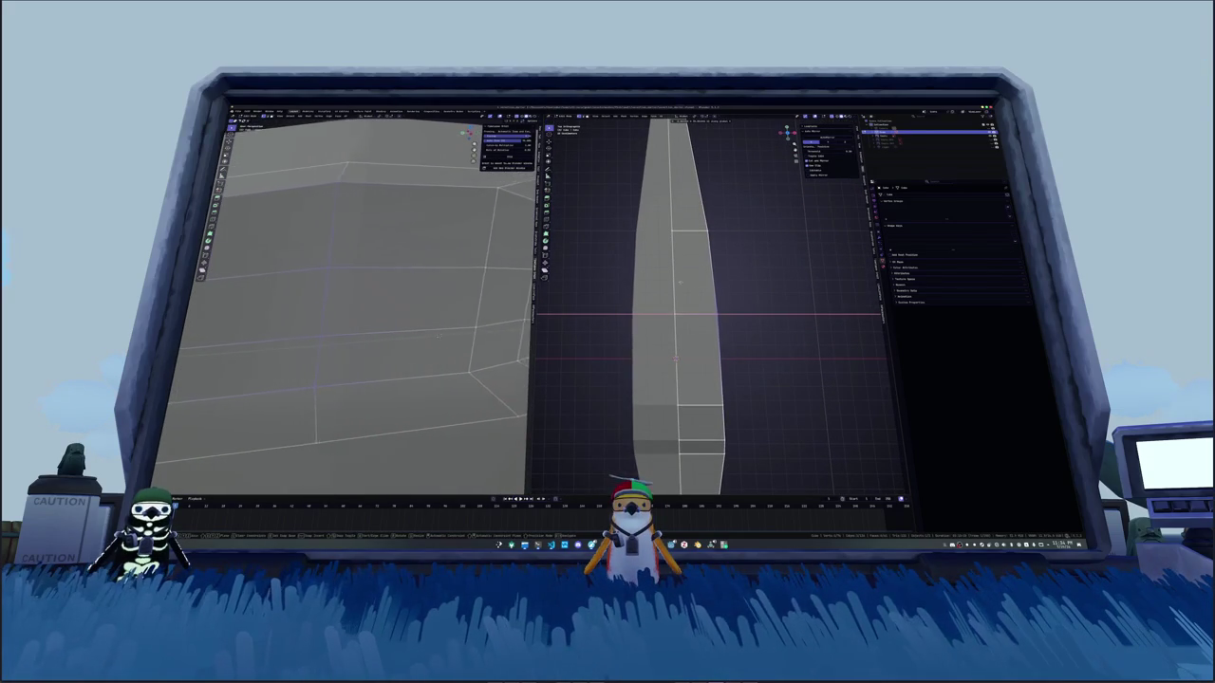
pyautogui.moveTo(436, 335)
pyautogui.mouseDown(button='middle')
pyautogui.moveTo(461, 334)
pyautogui.moveTo(398, 323)
pyautogui.mouseUp(button='middle')
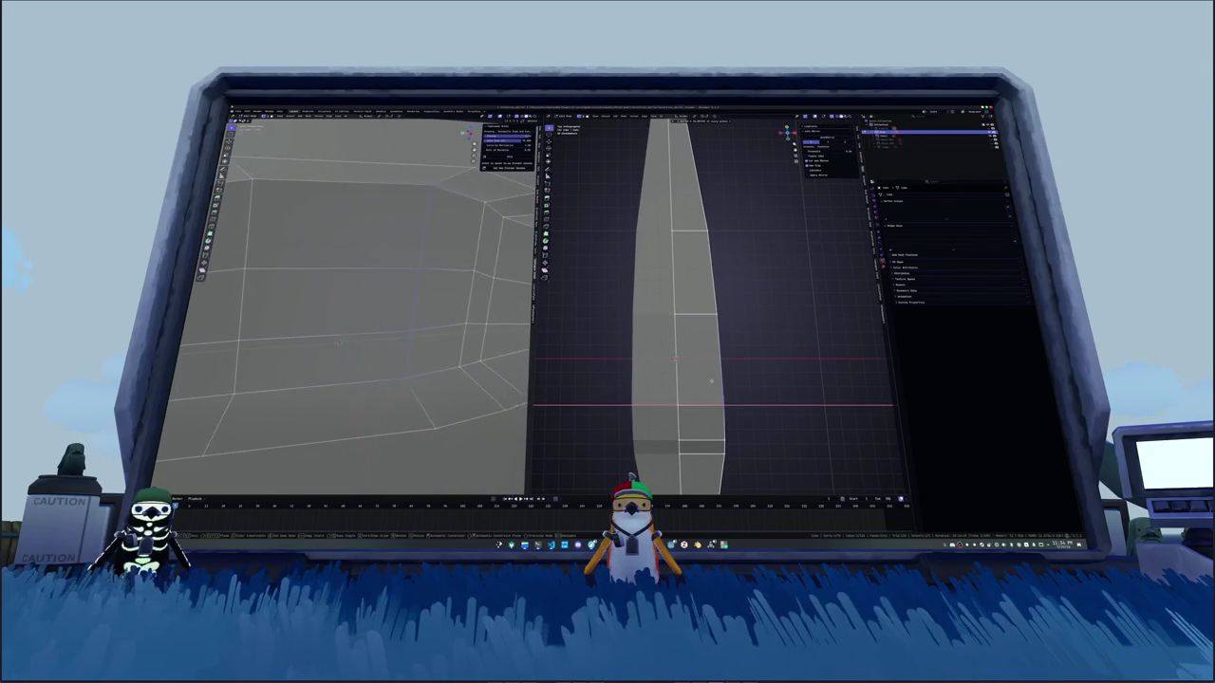
pyautogui.scroll(-3, 728, 414)
pyautogui.keyDown('shift'); pyautogui.moveTo(710, 339); pyautogui.dragTo(704, 425, button='middle'); pyautogui.keyUp('shift')
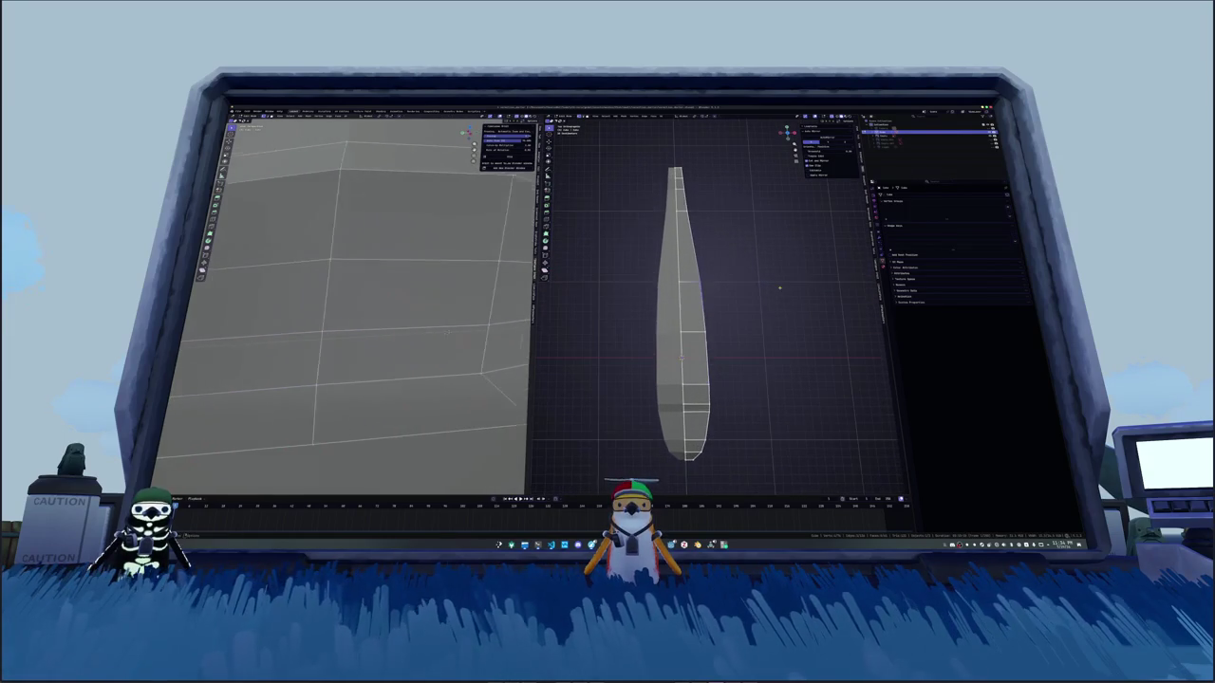
pyautogui.scroll(2, 709, 291)
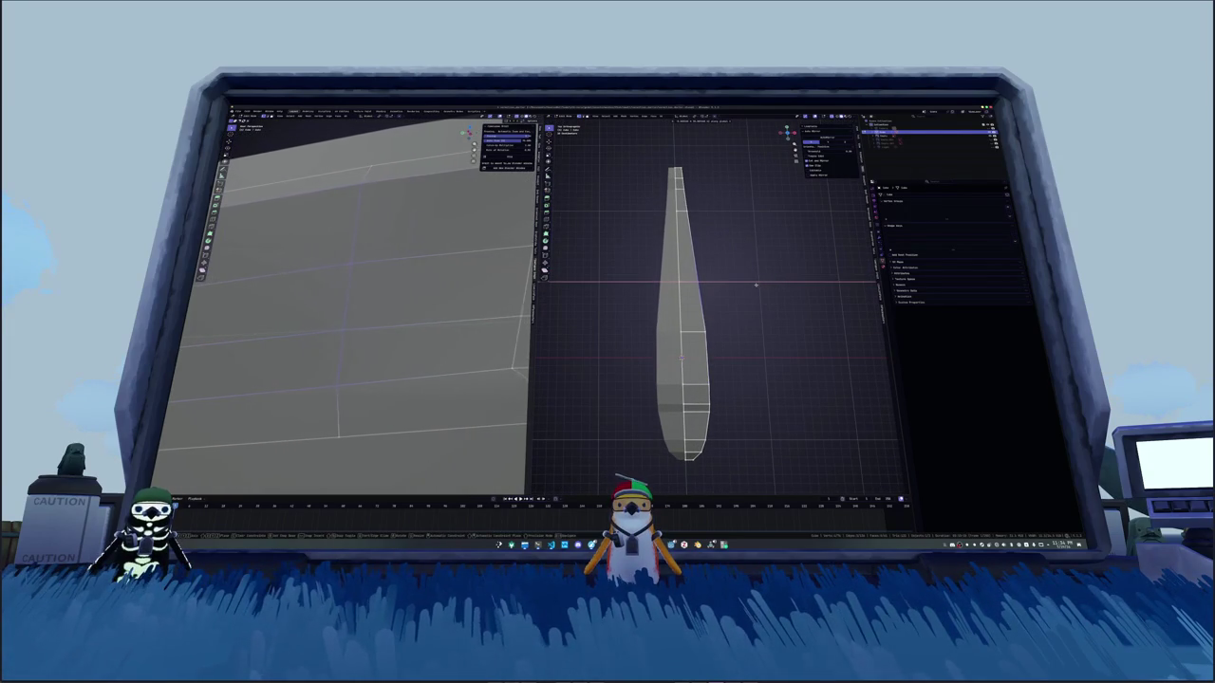
pyautogui.press('KP_3')
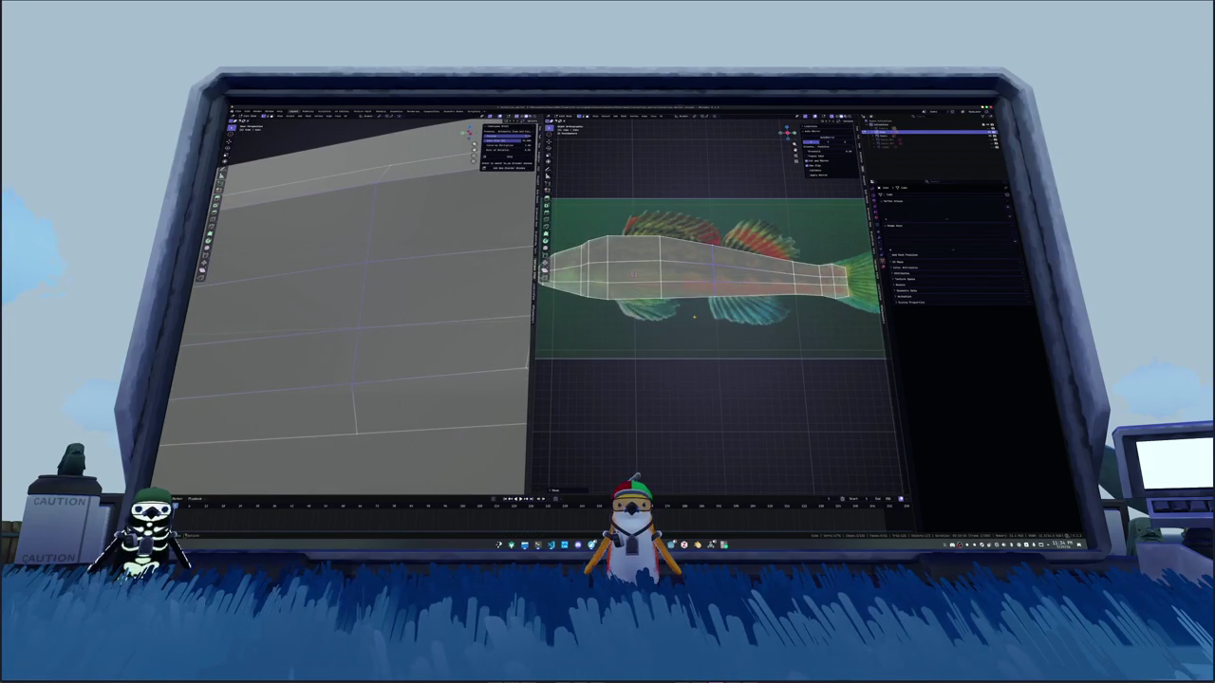
# Step: In top orthographic view, box-select all faces at the snout end of the body
pyautogui.moveTo(694, 317); pyautogui.dragTo(626, 255, button='middle')
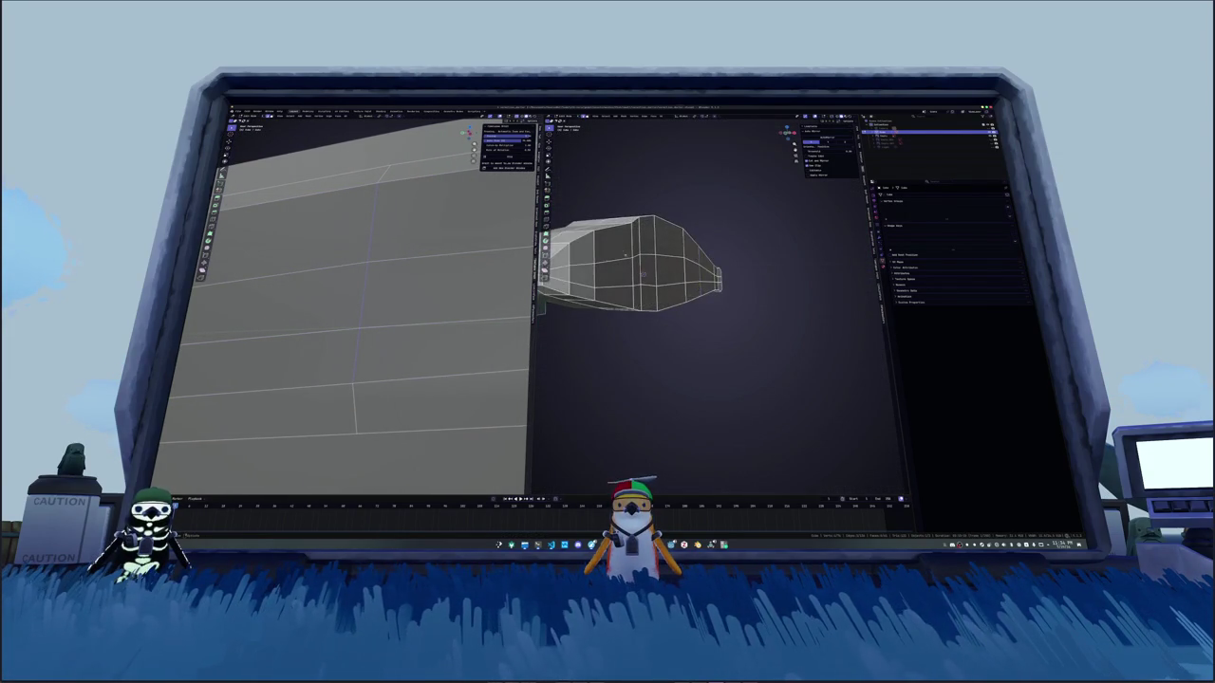
pyautogui.scroll(-5, 361, 303)
pyautogui.moveTo(625, 254); pyautogui.dragTo(747, 297, button='middle')
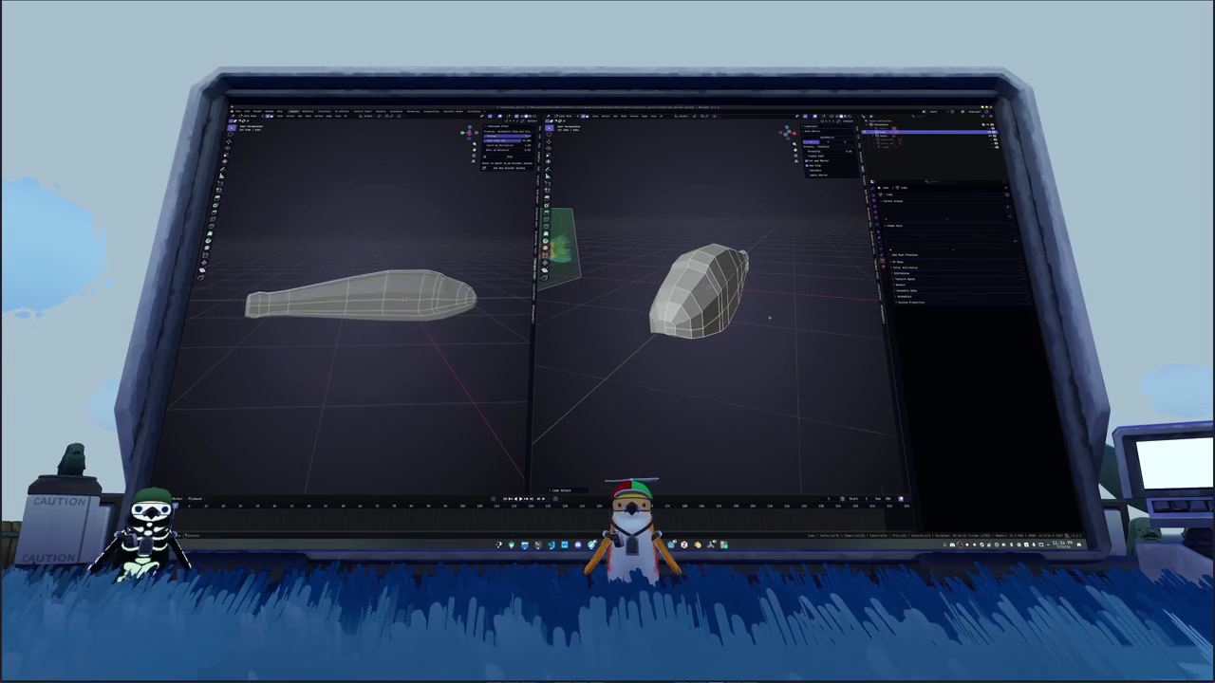
pyautogui.scroll(4, 778, 318)
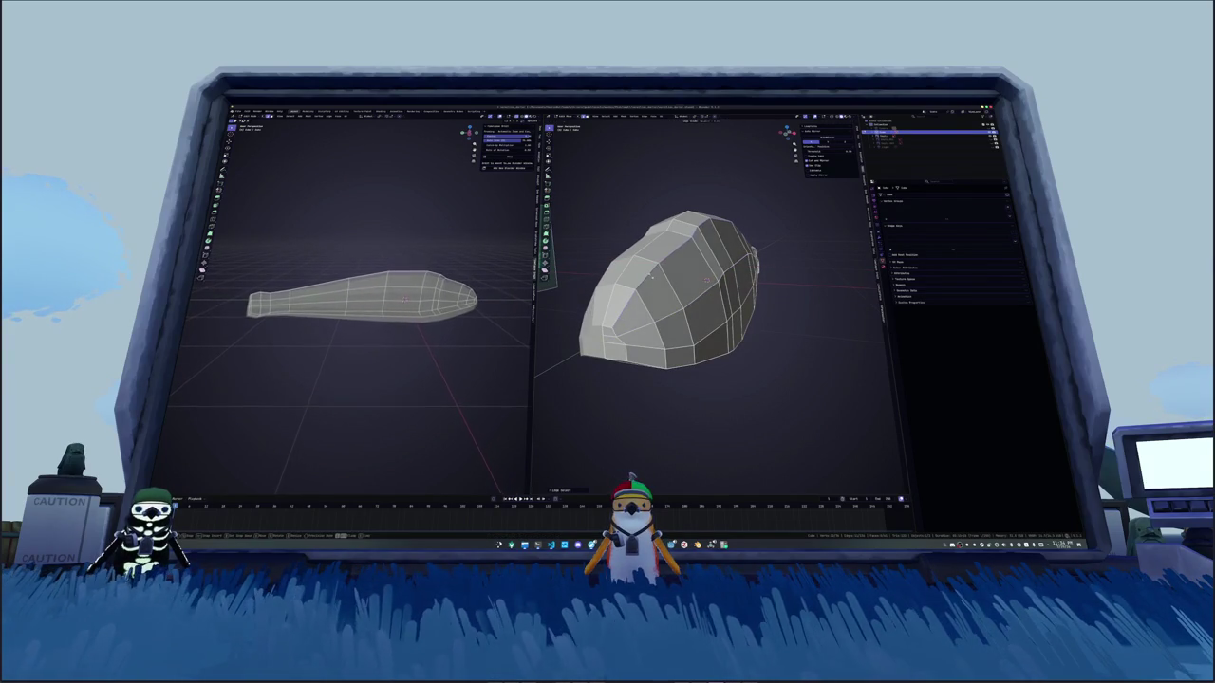
pyautogui.moveTo(707, 282); pyautogui.dragTo(679, 313, button='middle')
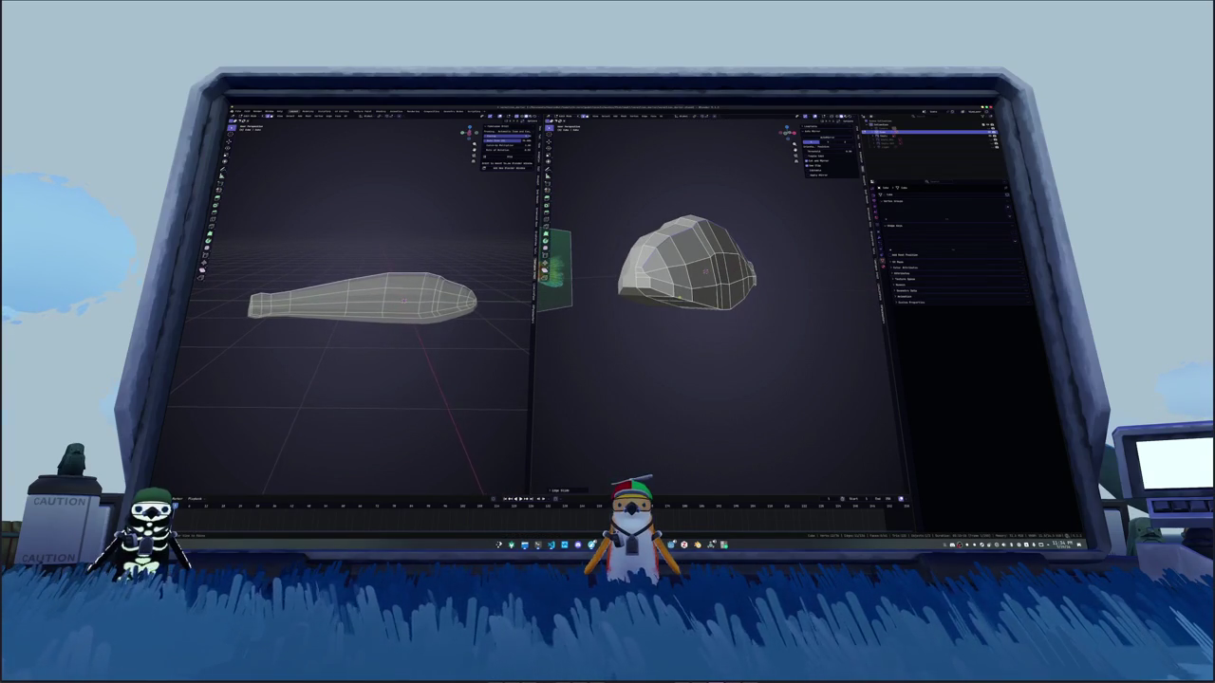
pyautogui.moveTo(379, 360); pyautogui.dragTo(390, 342, button='middle')
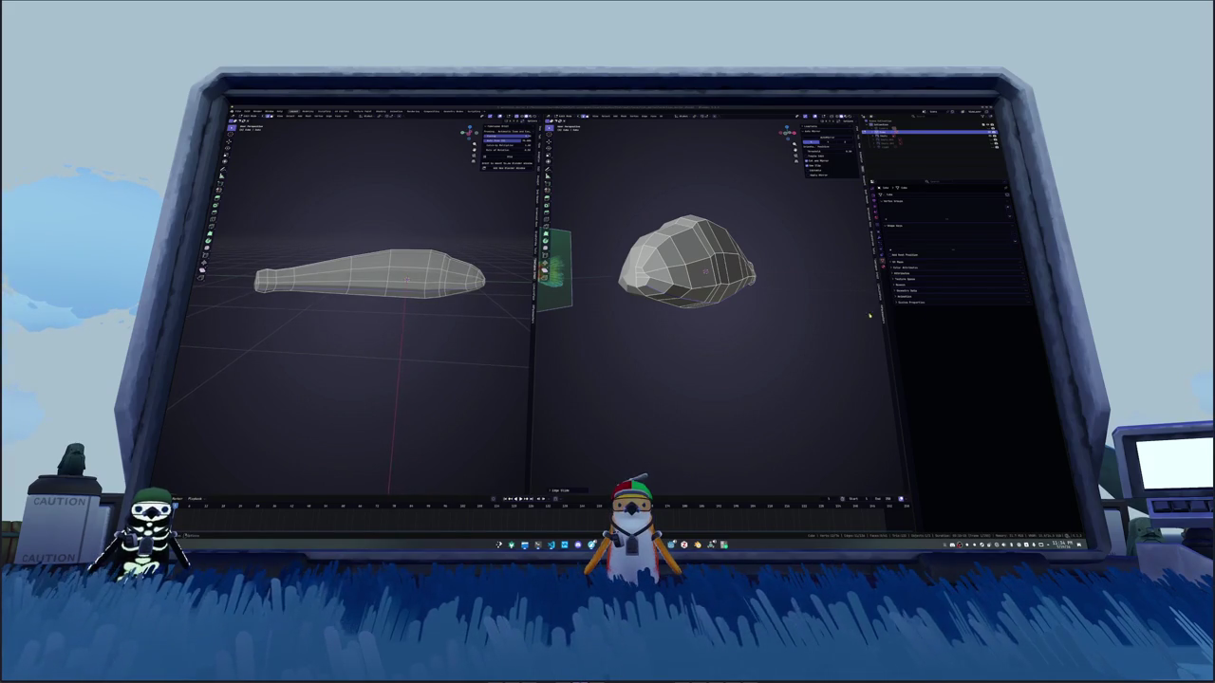
pyautogui.press('KP_7')
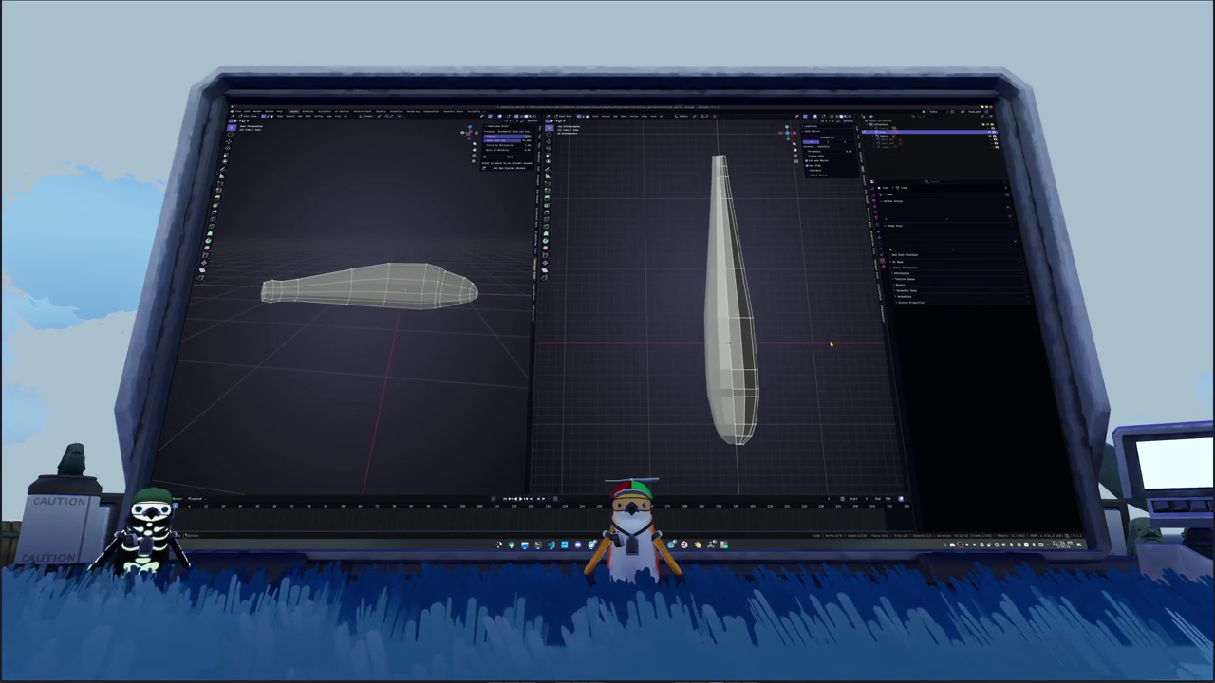
pyautogui.scroll(3, 817, 351)
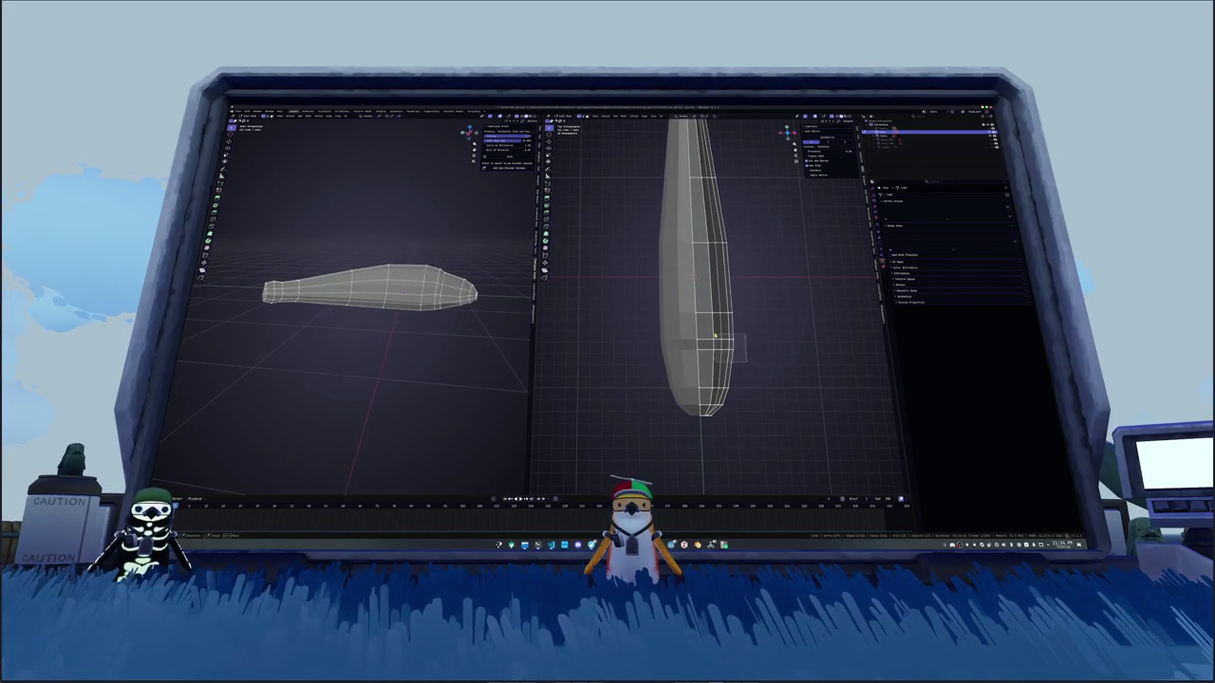
pyautogui.keyDown('alt'); pyautogui.click(715, 339); pyautogui.keyUp('alt')
pyautogui.moveTo(767, 436); pyautogui.dragTo(699, 273)
# Step: Scale the snout faces down so the end tapers to a tighter point
pyautogui.press('s')
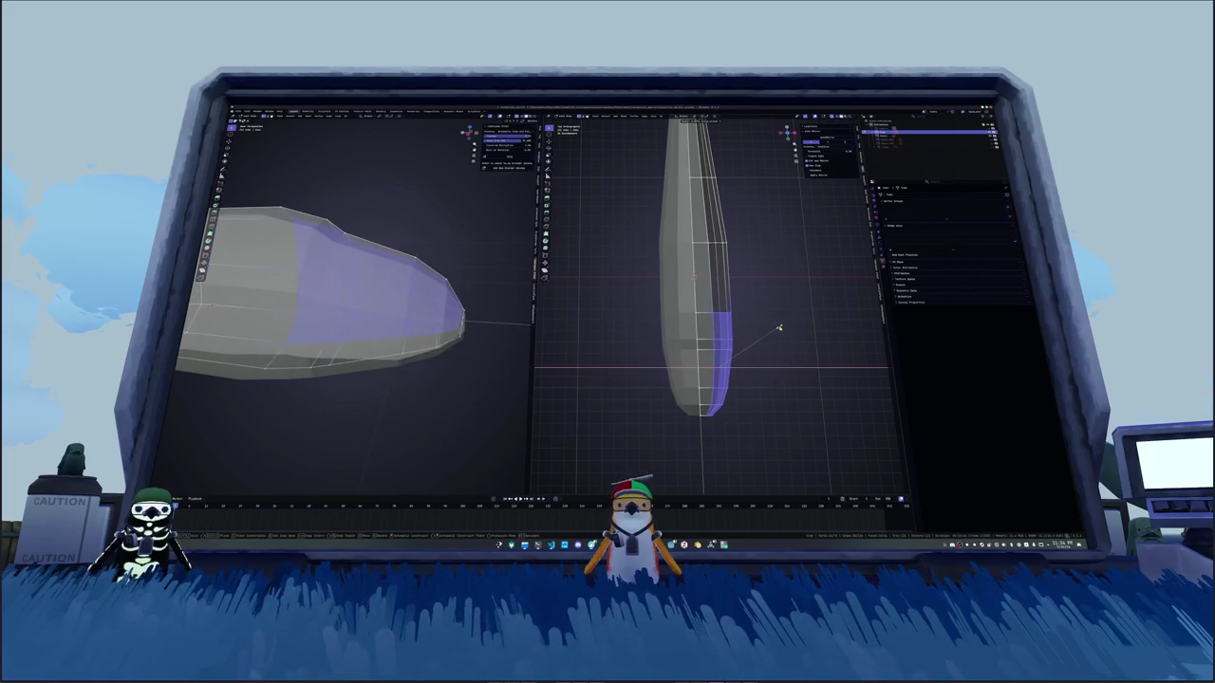
pyautogui.click(777, 327)
pyautogui.click(747, 263)
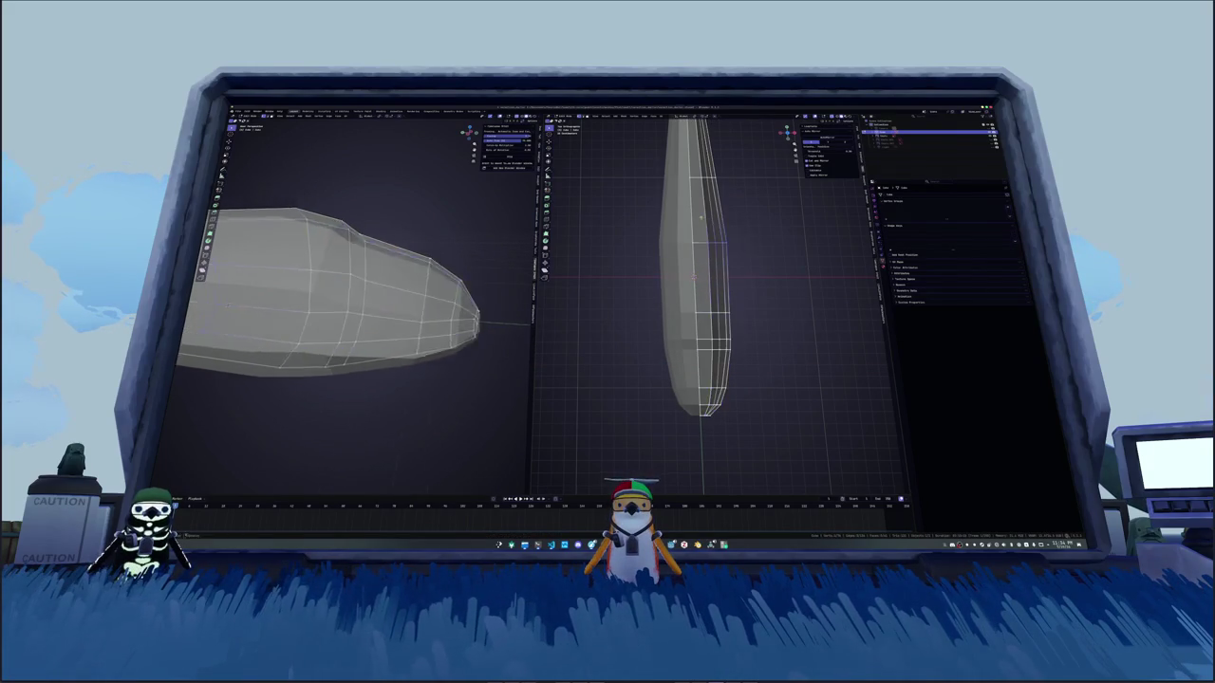
pyautogui.scroll(8, 402, 337)
pyautogui.moveTo(402, 336); pyautogui.dragTo(237, 321, button='middle')
pyautogui.moveTo(721, 303); pyautogui.dragTo(664, 275, button='middle')
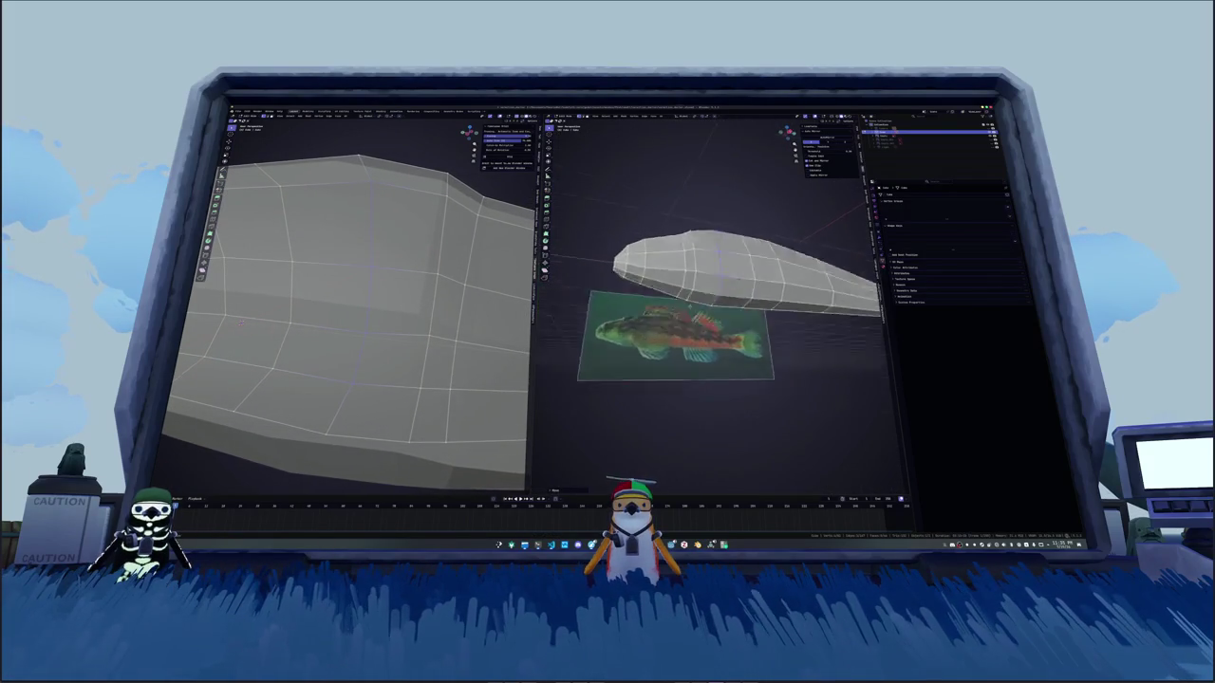
# Step: Try moving the fish body mesh along the X axis, then undo the move
pyautogui.moveTo(721, 304)
pyautogui.mouseDown(button='middle')
pyautogui.moveTo(702, 285)
pyautogui.moveTo(783, 362)
pyautogui.moveTo(833, 235)
pyautogui.mouseUp(button='middle')
pyautogui.scroll(-5, 361, 313)
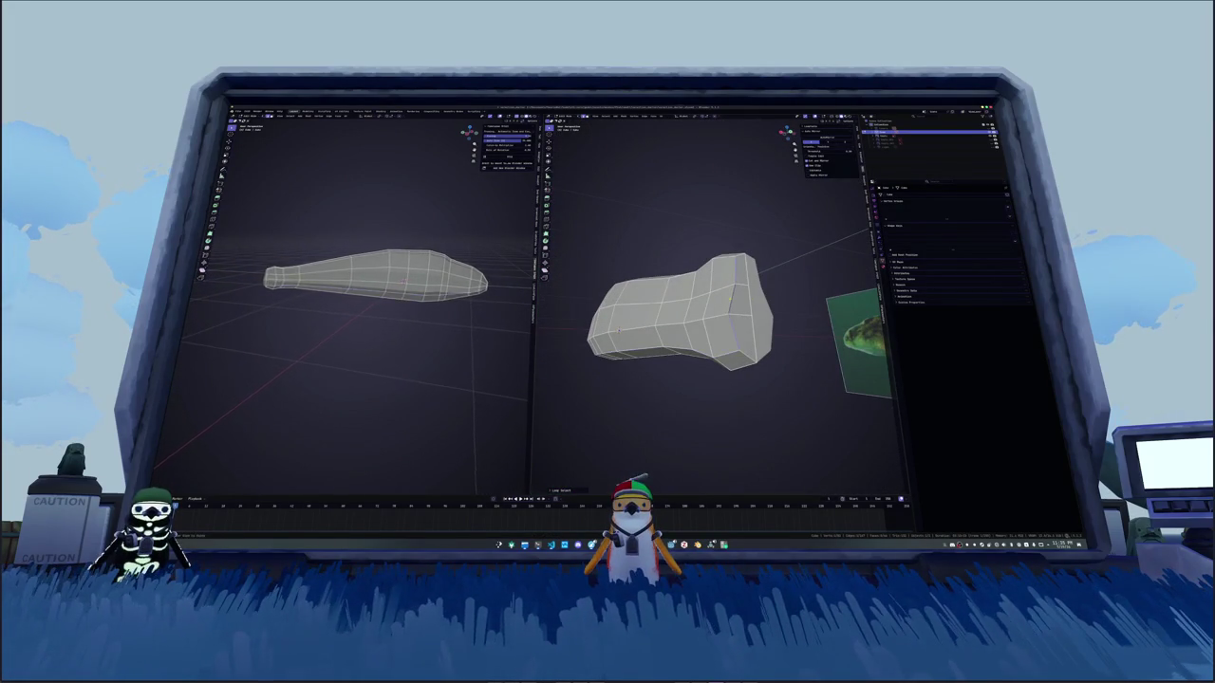
pyautogui.scroll(5, 380, 285)
pyautogui.moveTo(665, 313)
pyautogui.mouseDown(button='middle')
pyautogui.moveTo(701, 281)
pyautogui.moveTo(692, 275)
pyautogui.mouseUp(button='middle')
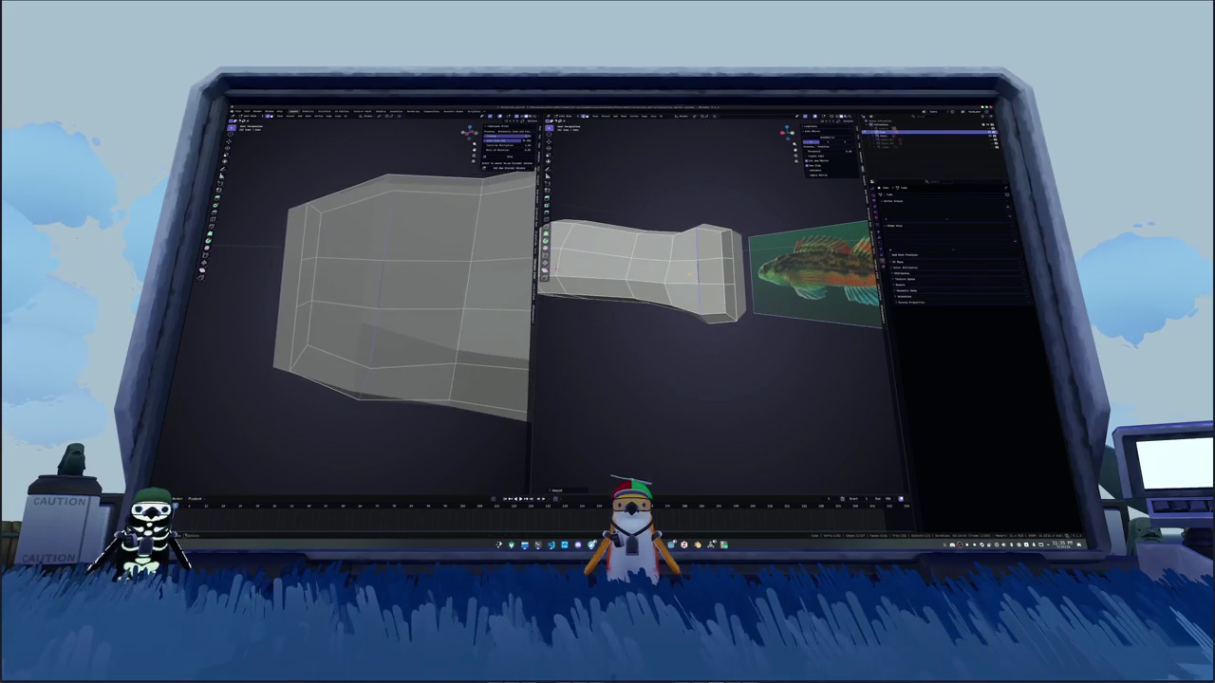
pyautogui.moveTo(703, 275); pyautogui.dragTo(596, 179, button='middle')
pyautogui.press('g')
pyautogui.press('x')
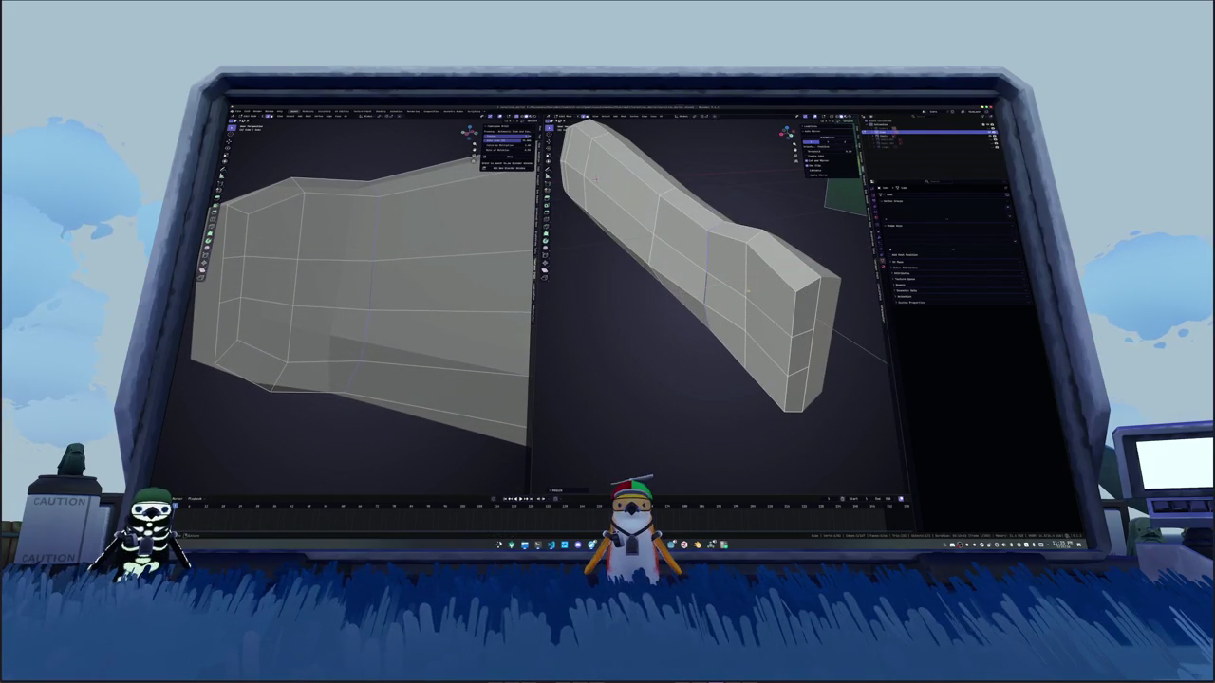
pyautogui.press('Return')
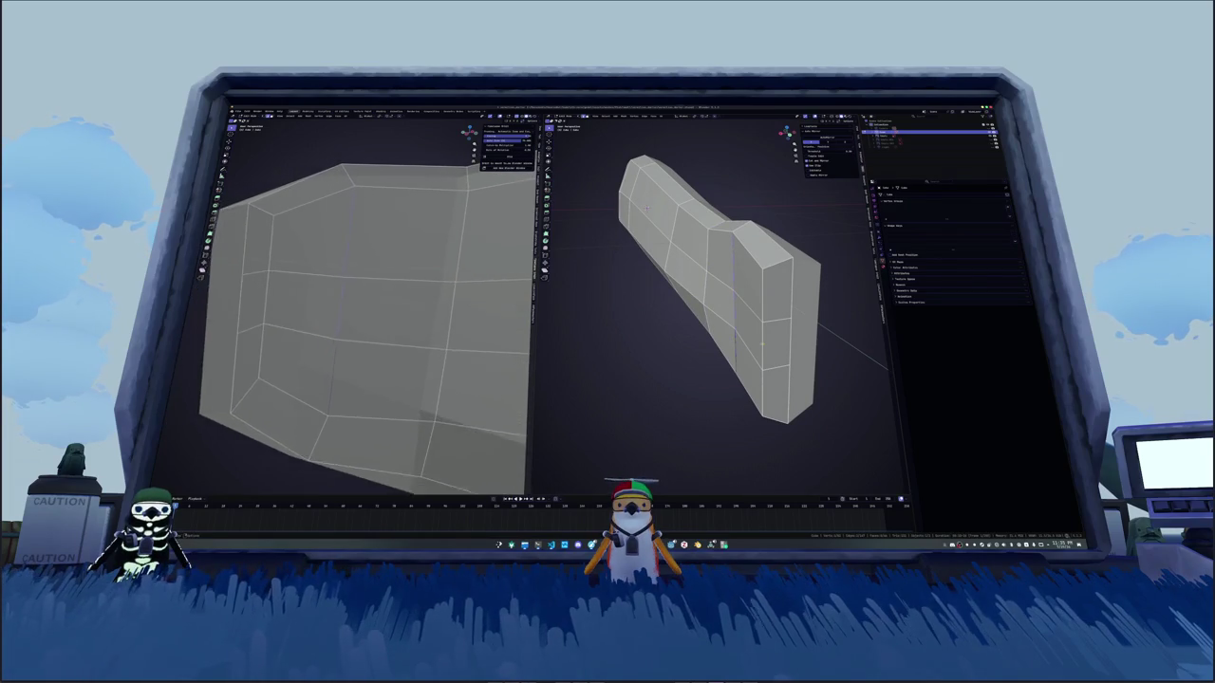
pyautogui.moveTo(647, 207); pyautogui.dragTo(809, 355, button='middle')
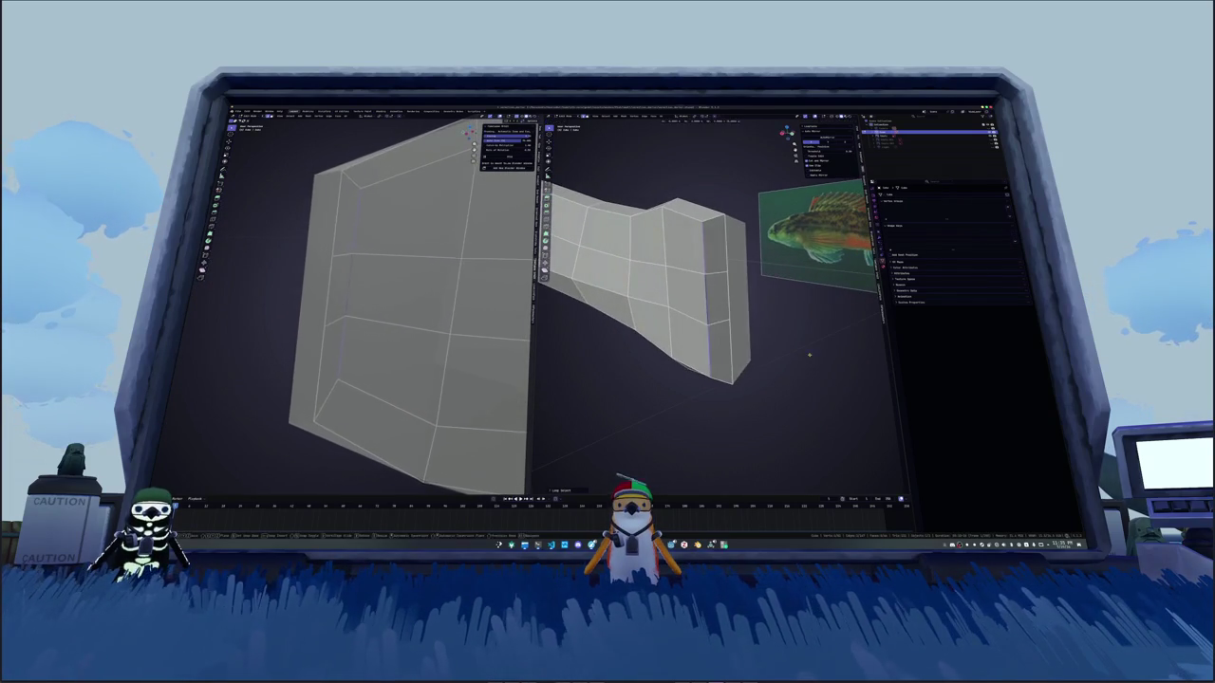
pyautogui.hotkey('ctrl', 'z')
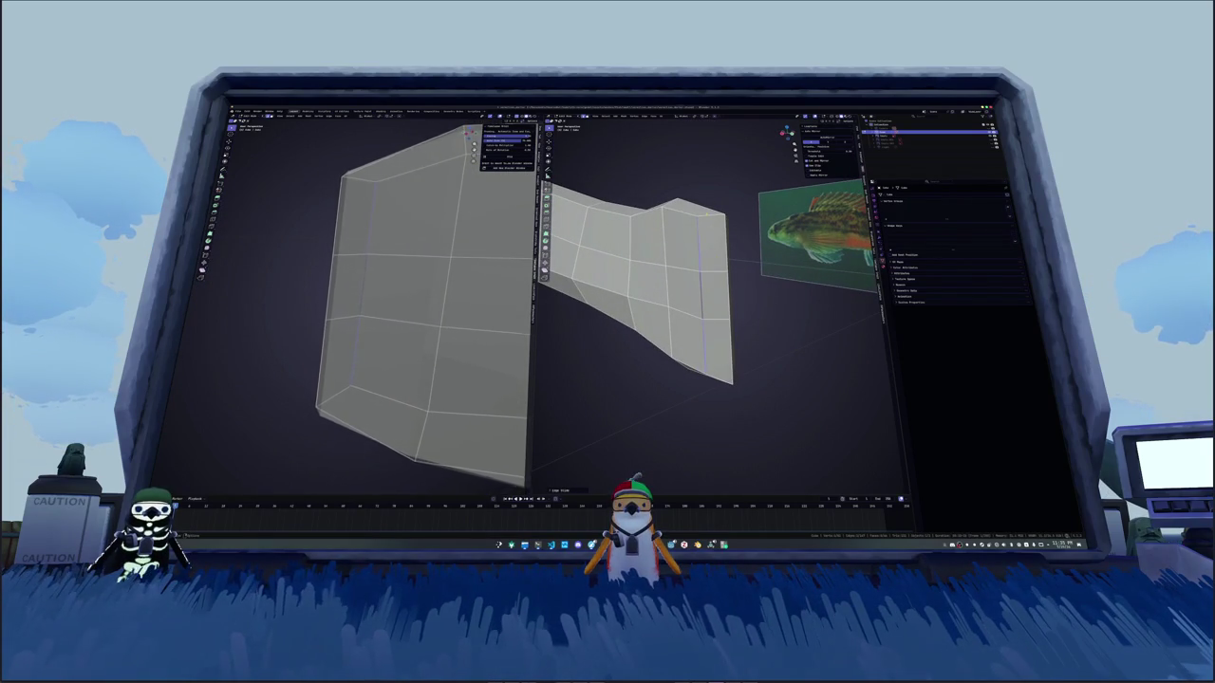
# Step: Scale the body mesh up and stretch it lengthwise along one axis to match the reference fish
pyautogui.moveTo(665, 285)
pyautogui.mouseDown(button='middle')
pyautogui.moveTo(703, 304)
pyautogui.moveTo(729, 353)
pyautogui.moveTo(683, 284)
pyautogui.mouseUp(button='middle')
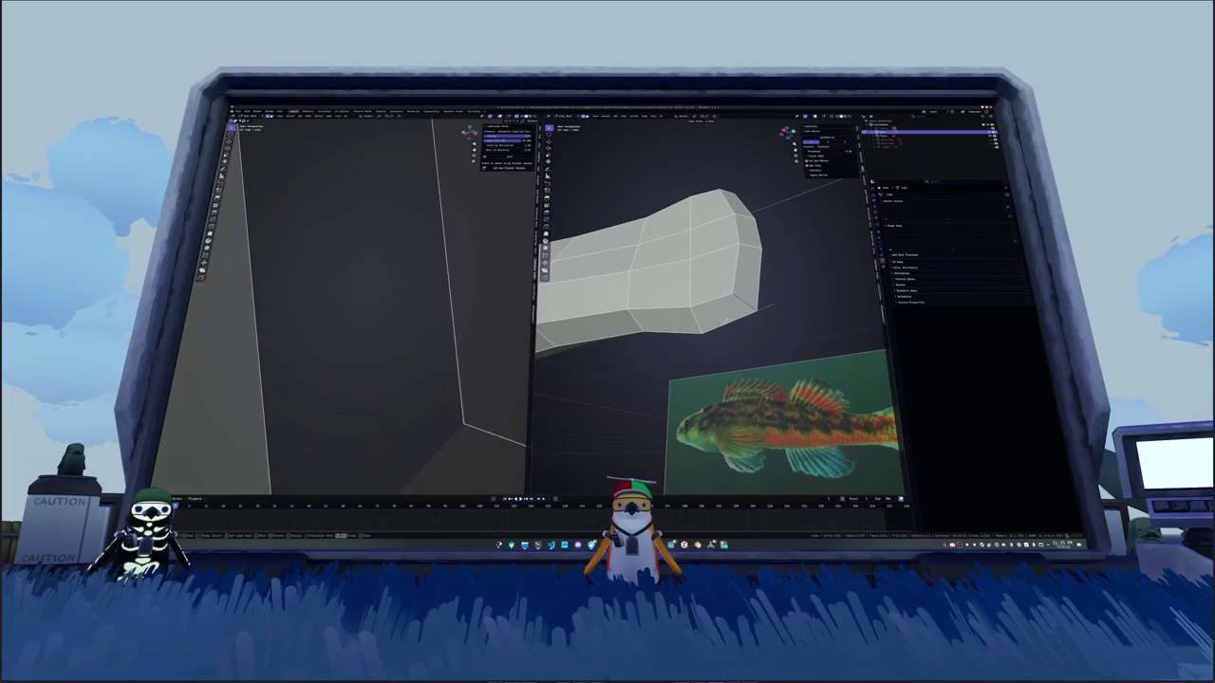
pyautogui.moveTo(727, 322)
pyautogui.mouseDown(button='middle')
pyautogui.moveTo(702, 285)
pyautogui.moveTo(665, 344)
pyautogui.moveTo(684, 296)
pyautogui.moveTo(722, 256)
pyautogui.moveTo(636, 281)
pyautogui.moveTo(655, 284)
pyautogui.mouseUp(button='middle')
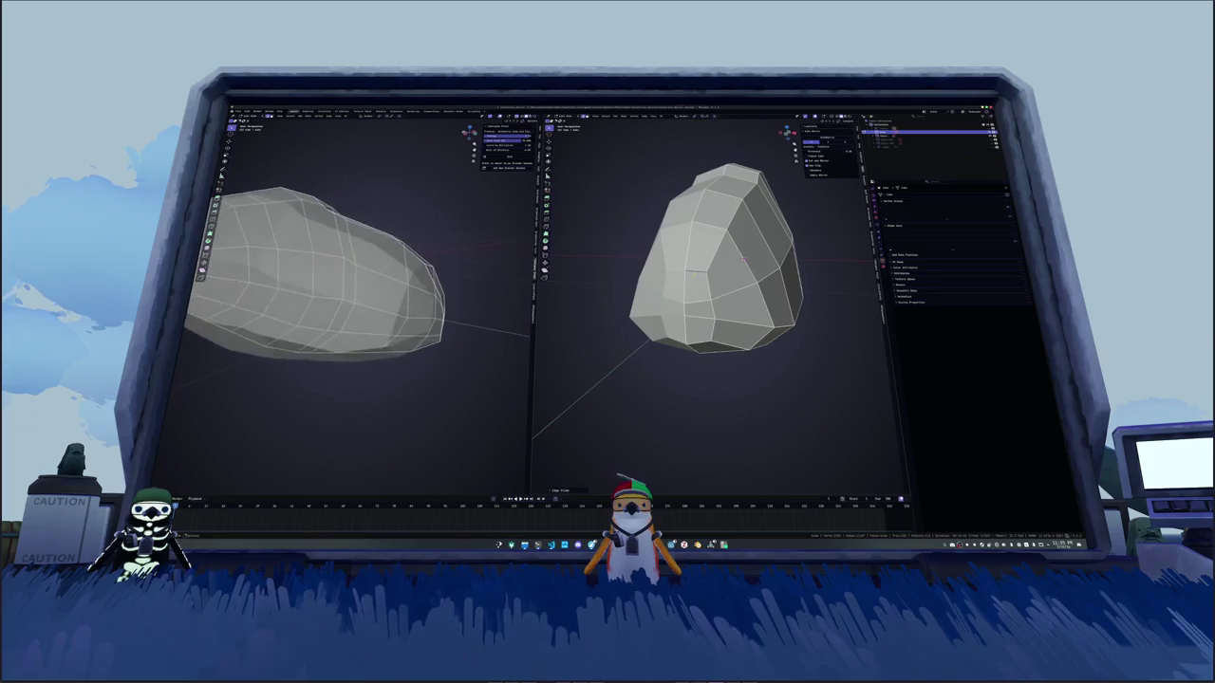
pyautogui.moveTo(683, 277)
pyautogui.mouseDown(button='middle')
pyautogui.moveTo(671, 319)
pyautogui.moveTo(756, 311)
pyautogui.mouseUp(button='middle')
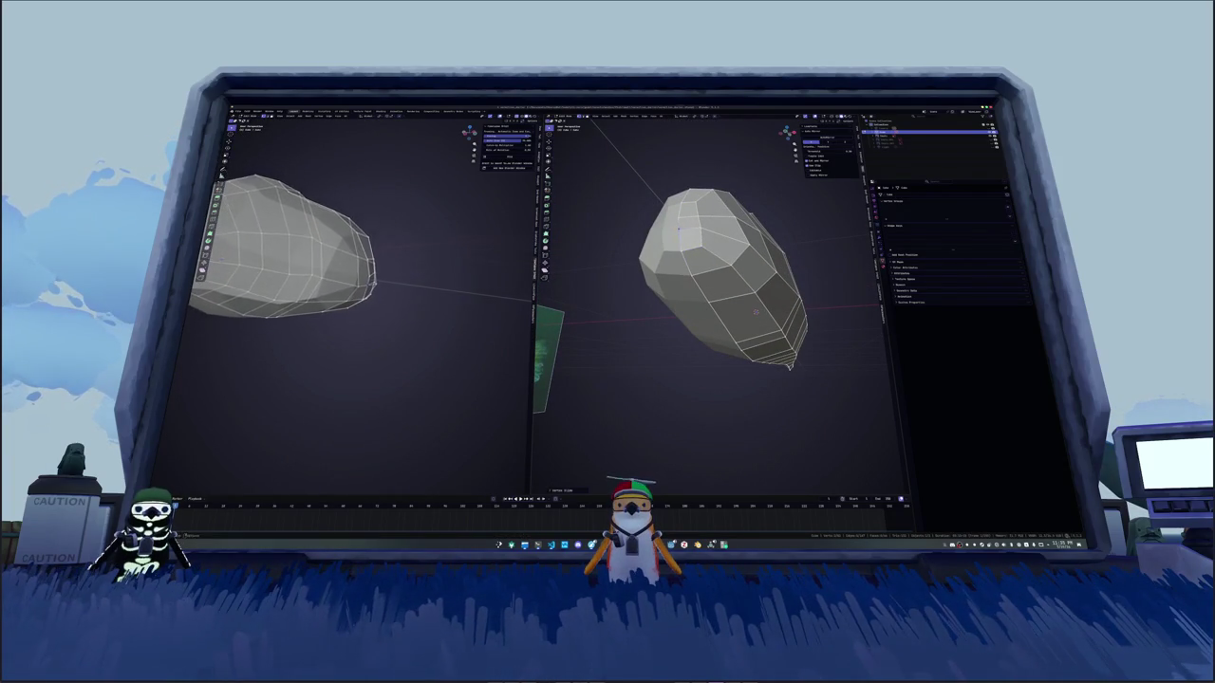
pyautogui.moveTo(756, 311); pyautogui.dragTo(757, 278, button='middle')
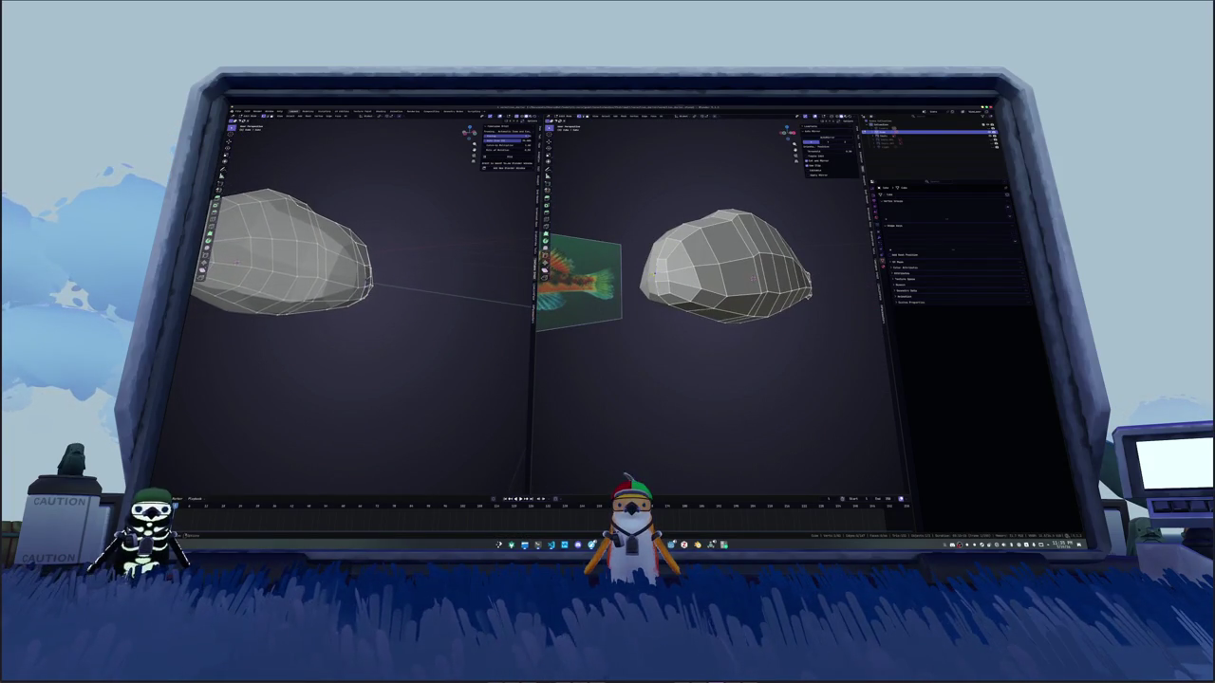
pyautogui.press('s')
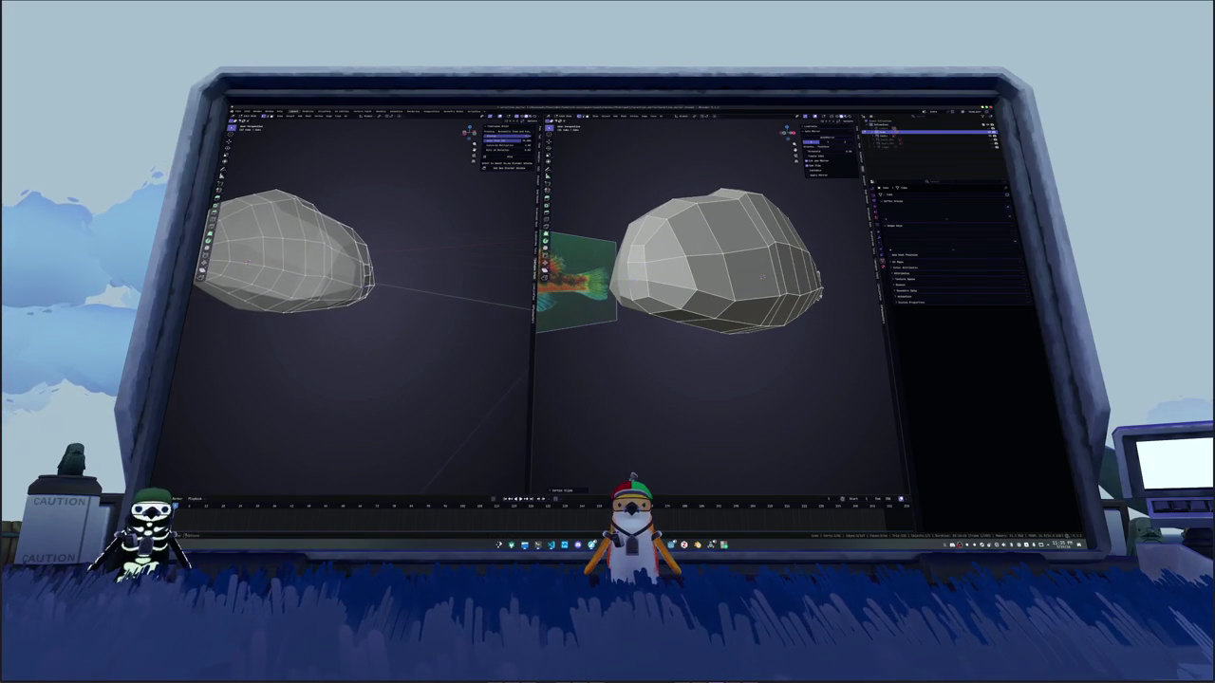
pyautogui.press('s')
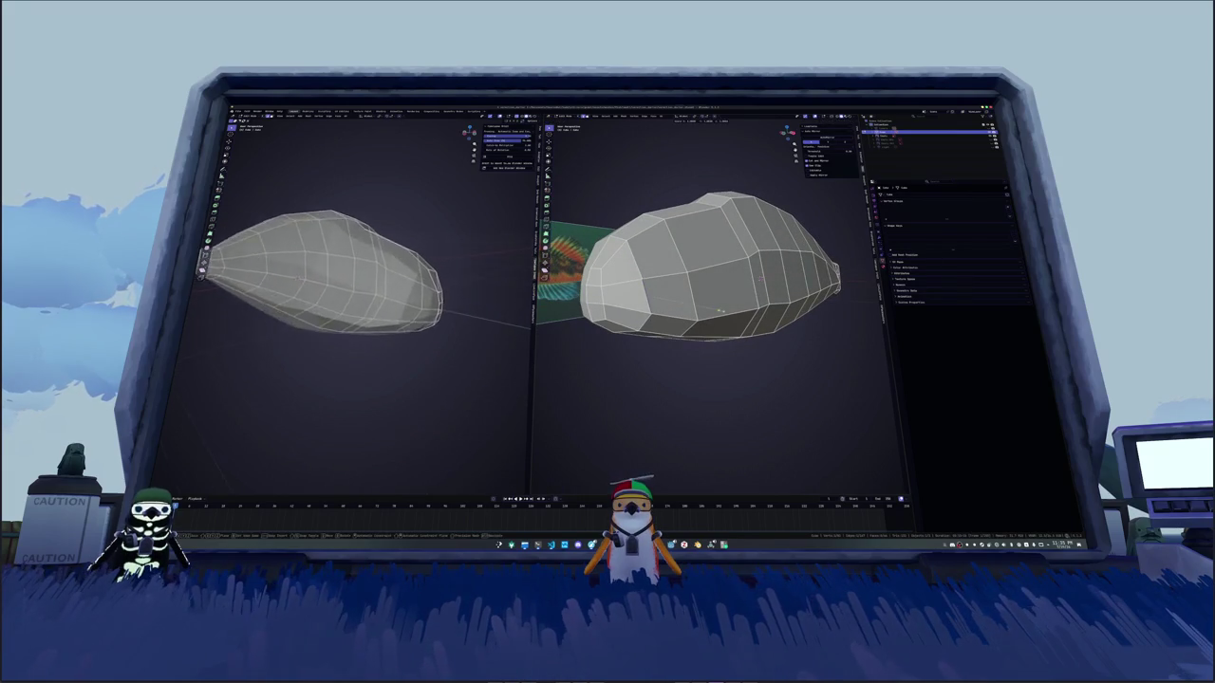
pyautogui.scroll(8, 370, 303)
pyautogui.moveTo(703, 285)
pyautogui.mouseDown(button='middle')
pyautogui.moveTo(759, 313)
pyautogui.moveTo(726, 308)
pyautogui.moveTo(701, 334)
pyautogui.mouseUp(button='middle')
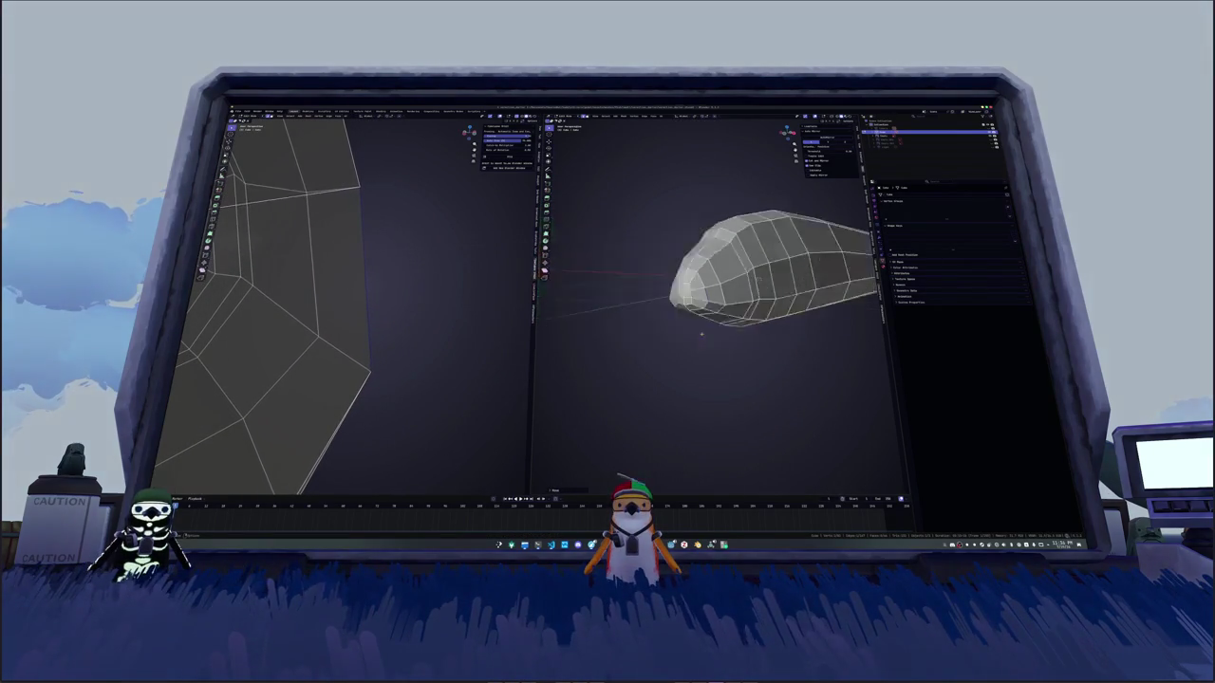
# Step: Switch to the orthographic side view to compare the mesh with the reference photo
pyautogui.press('KP_1')
pyautogui.scroll(-2, 598, 320)
pyautogui.scroll(-2, 598, 320)
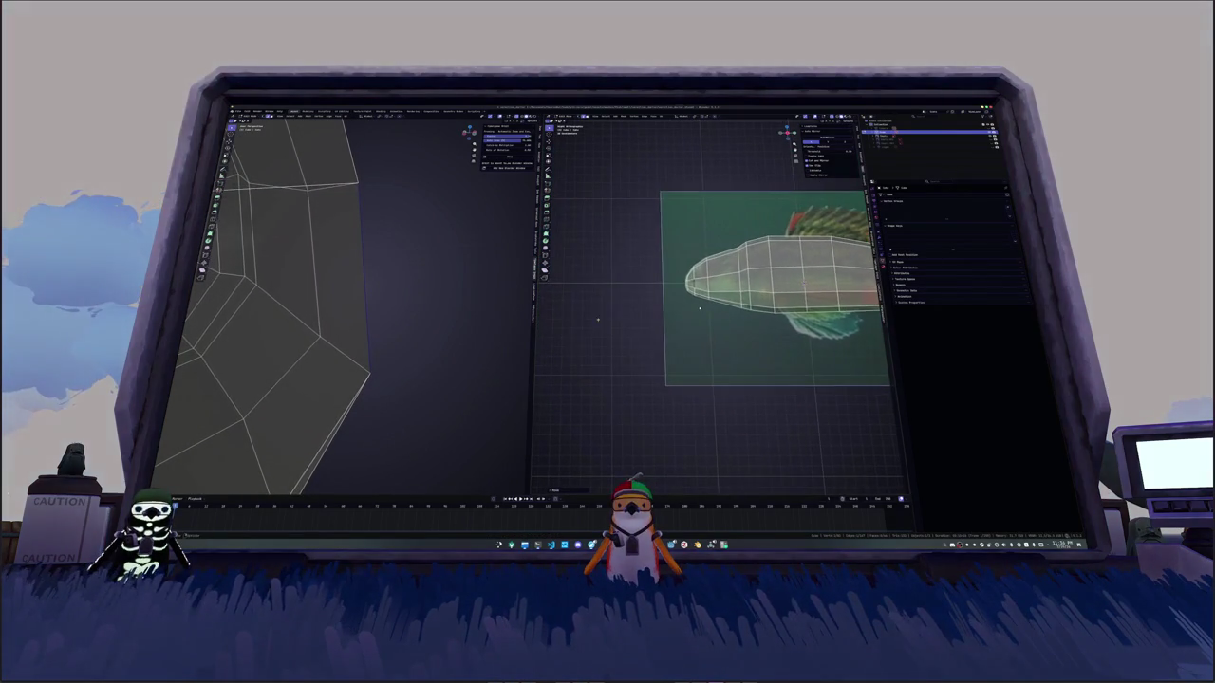
# Step: Move a snout vertex so the outline follows the reference fish
pyautogui.scroll(3, 675, 324)
pyautogui.scroll(2, 699, 313)
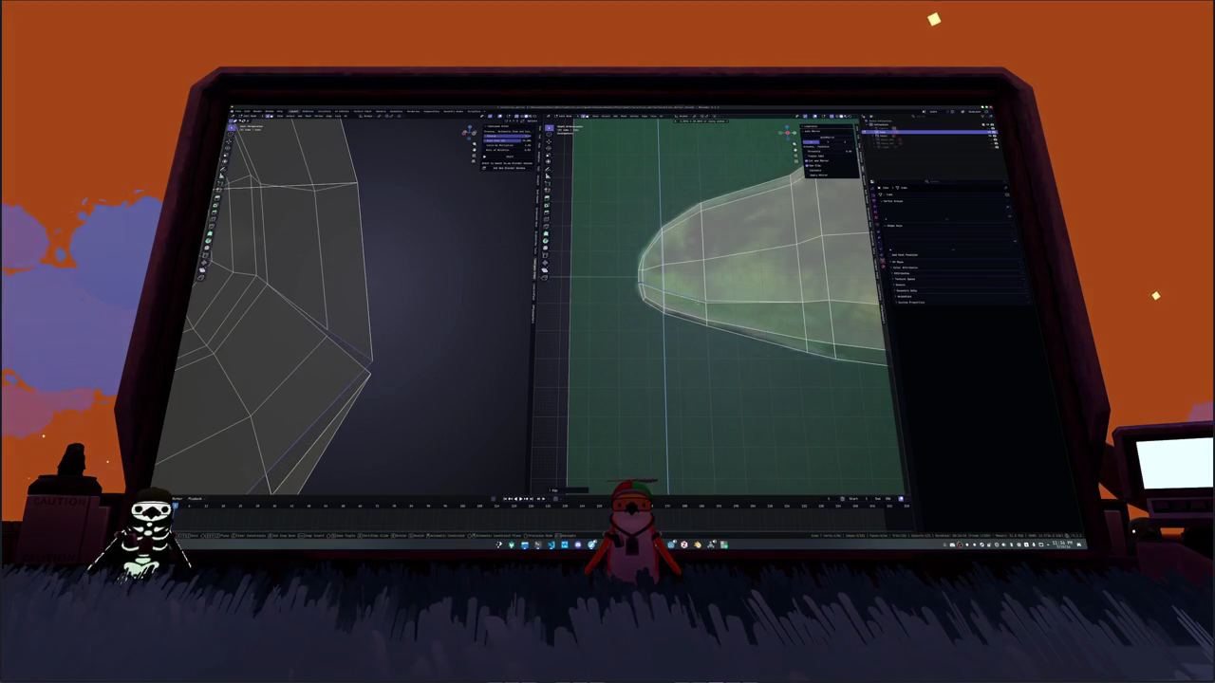
pyautogui.press('g')
pyautogui.scroll(2, 695, 304)
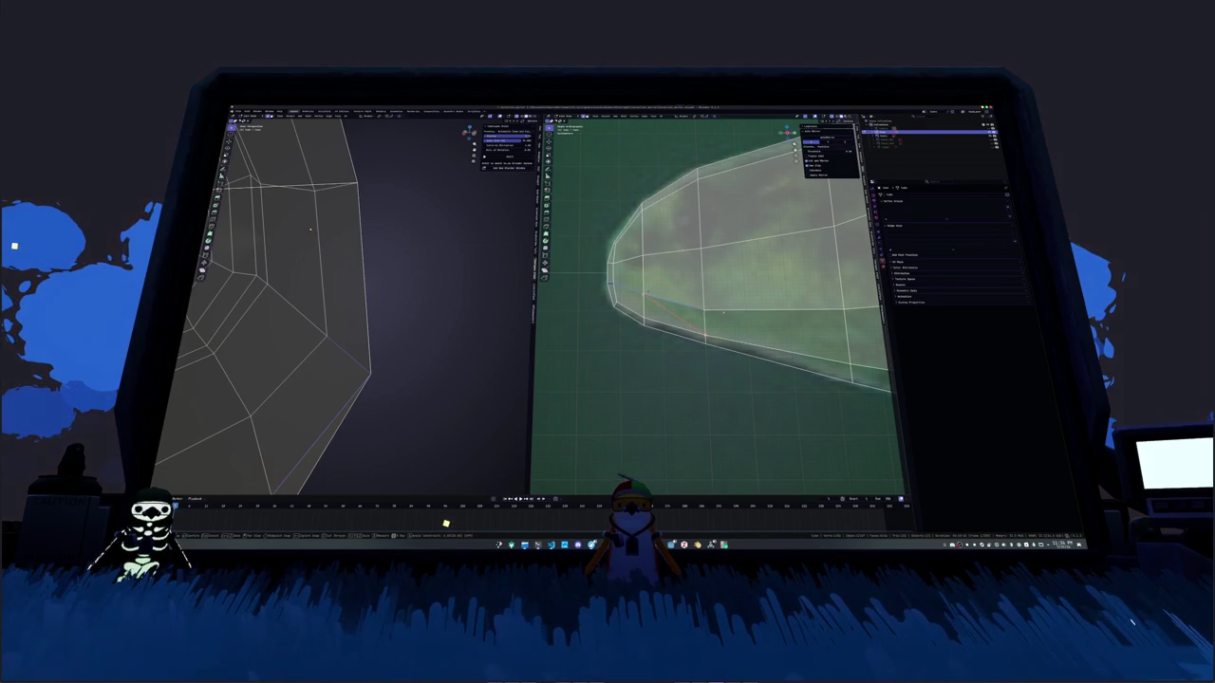
pyautogui.keyDown('shift'); pyautogui.moveTo(670, 323); pyautogui.dragTo(691, 313, button='middle'); pyautogui.keyUp('shift')
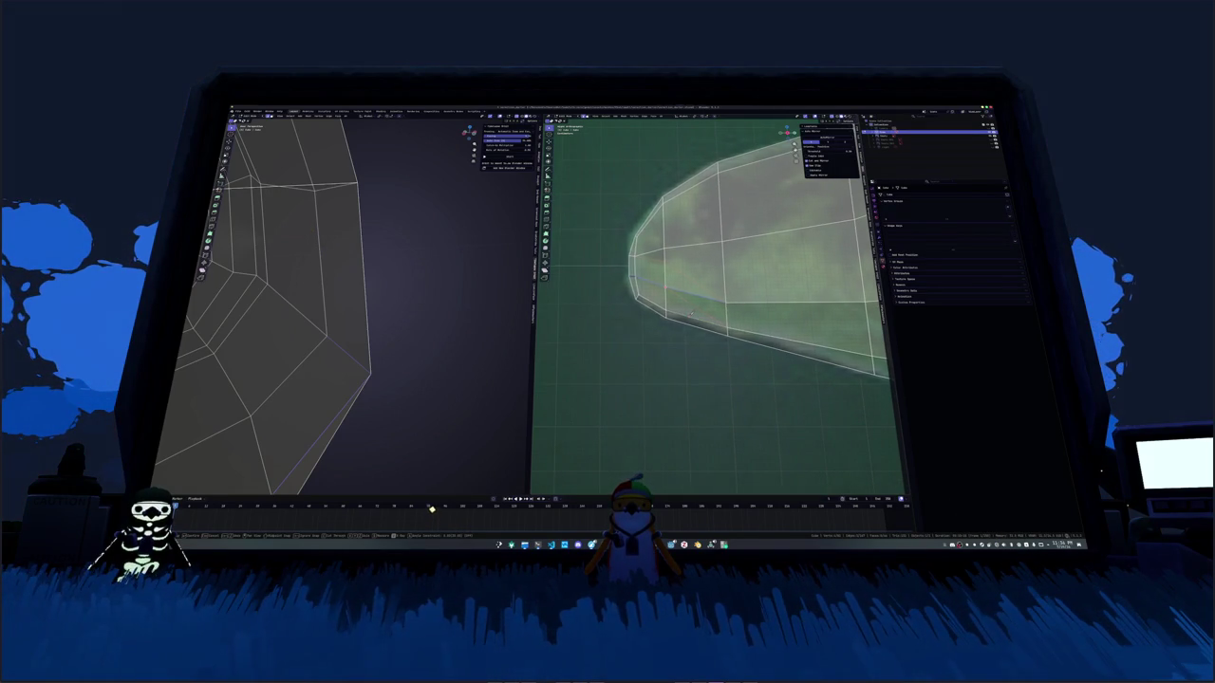
# Step: Select a loop of lower front faces and pull them out to start the mouth groove
pyautogui.click(407, 459)
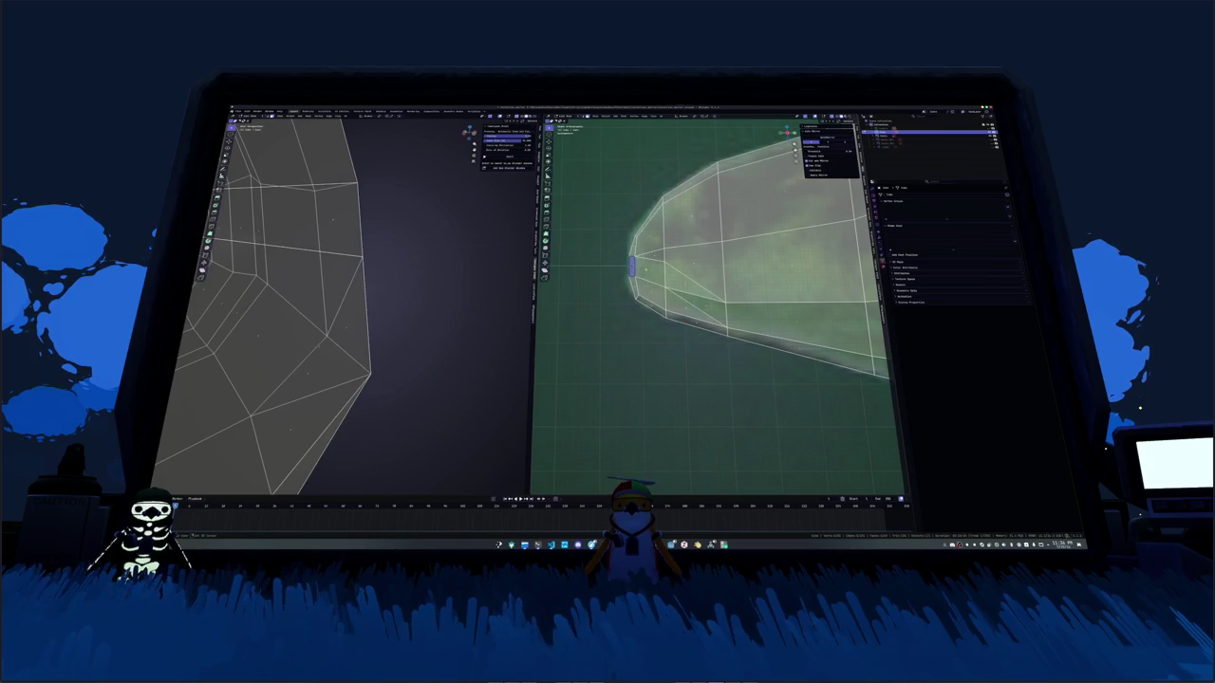
pyautogui.keyDown('alt'); pyautogui.click(630, 268); pyautogui.keyUp('alt')
pyautogui.moveTo(630, 268)
pyautogui.mouseDown(button='middle')
pyautogui.moveTo(773, 340)
pyautogui.moveTo(692, 325)
pyautogui.mouseUp(button='middle')
pyautogui.press('g')
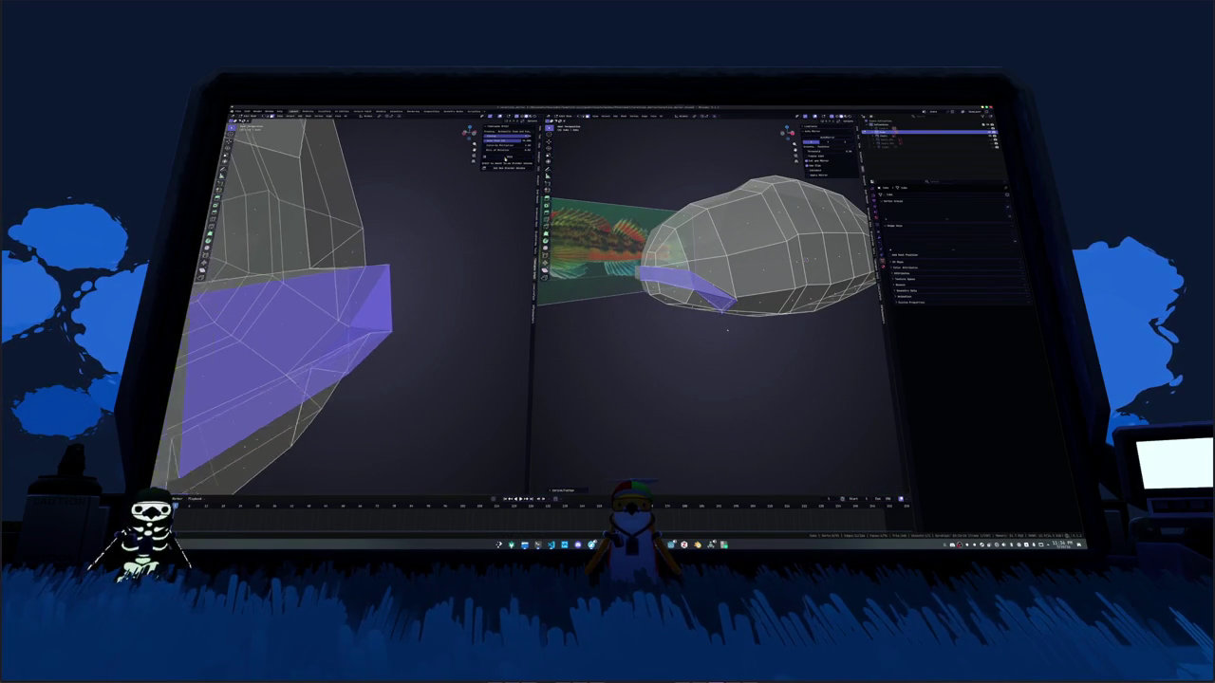
# Step: Inspect the blocked-out fish body from several angles against the reference plane
pyautogui.scroll(-4, 484, 215)
pyautogui.moveTo(589, 313); pyautogui.dragTo(650, 343, button='middle')
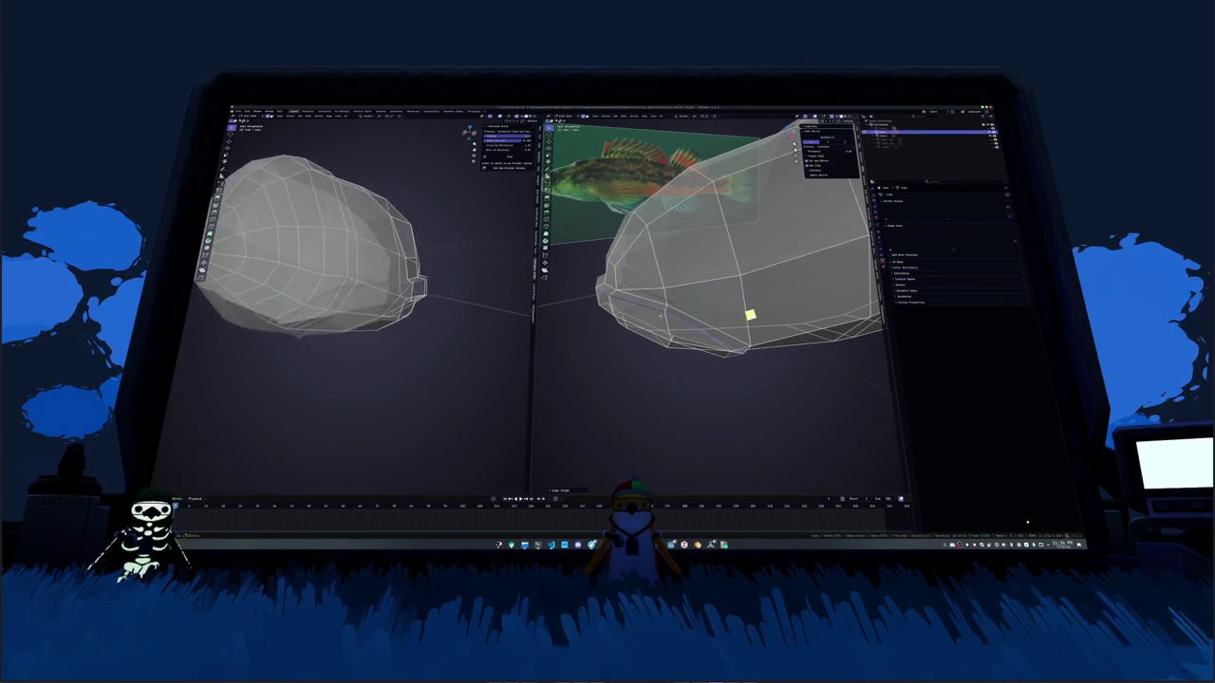
pyautogui.moveTo(637, 314); pyautogui.dragTo(655, 280, button='middle')
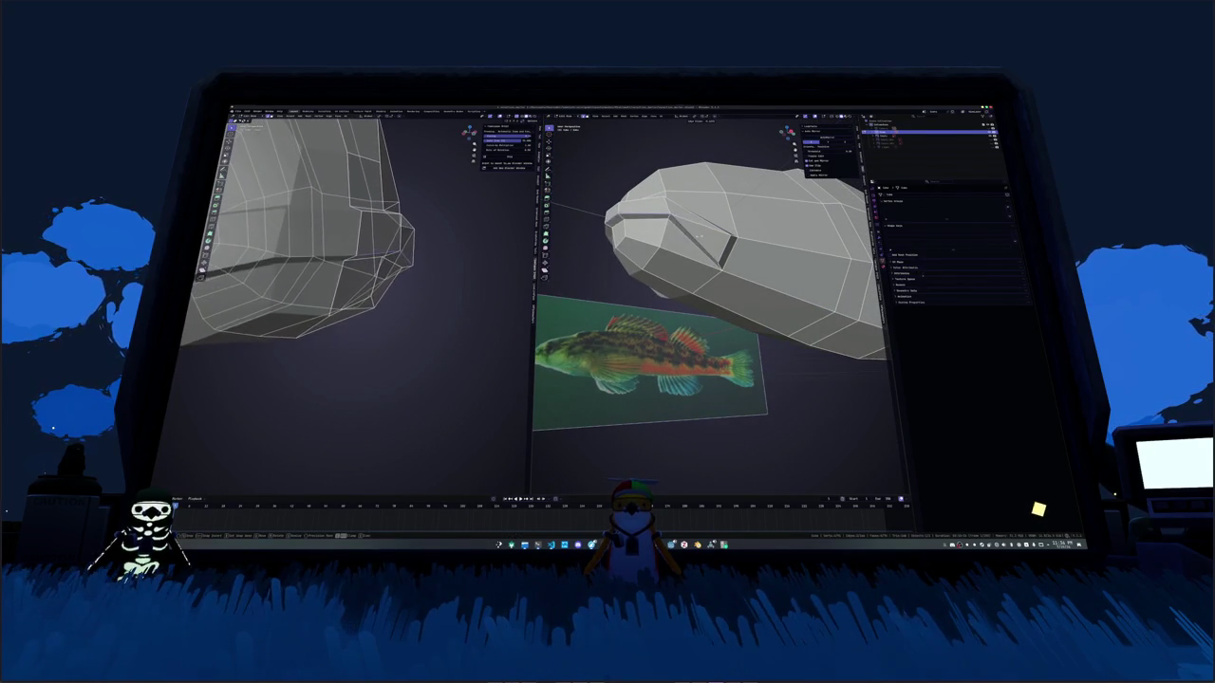
pyautogui.moveTo(313, 284); pyautogui.dragTo(285, 275, button='middle')
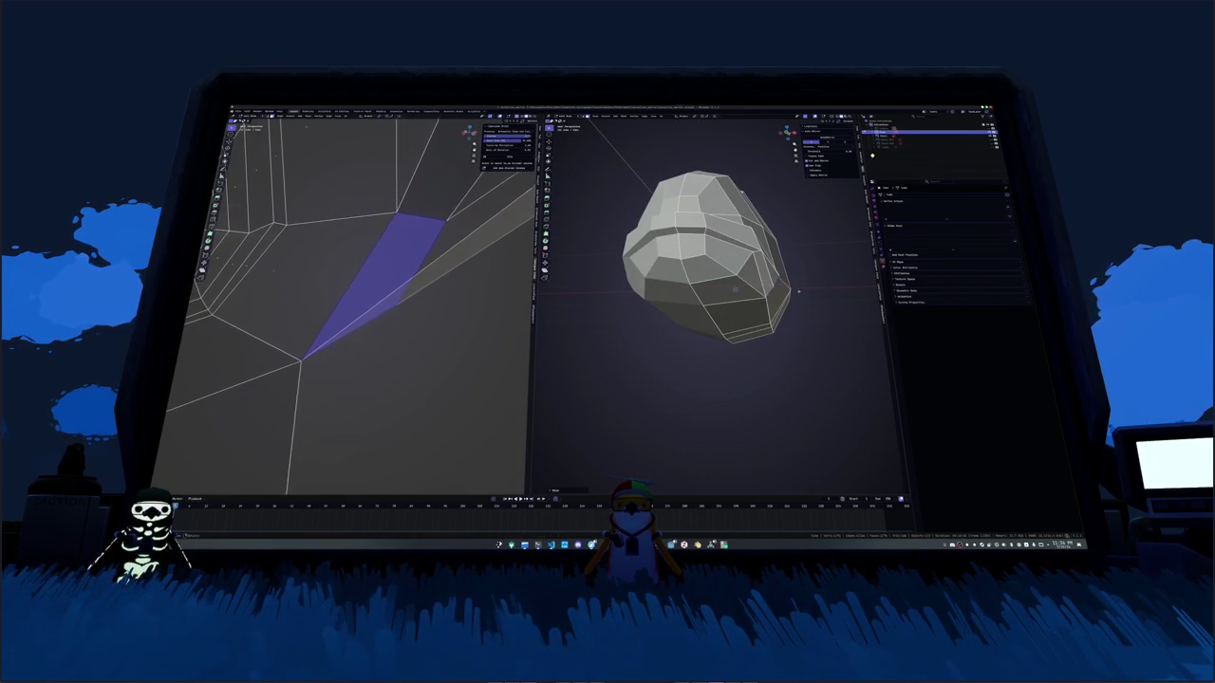
pyautogui.scroll(-3, 407, 447)
pyautogui.scroll(-2, 410, 446)
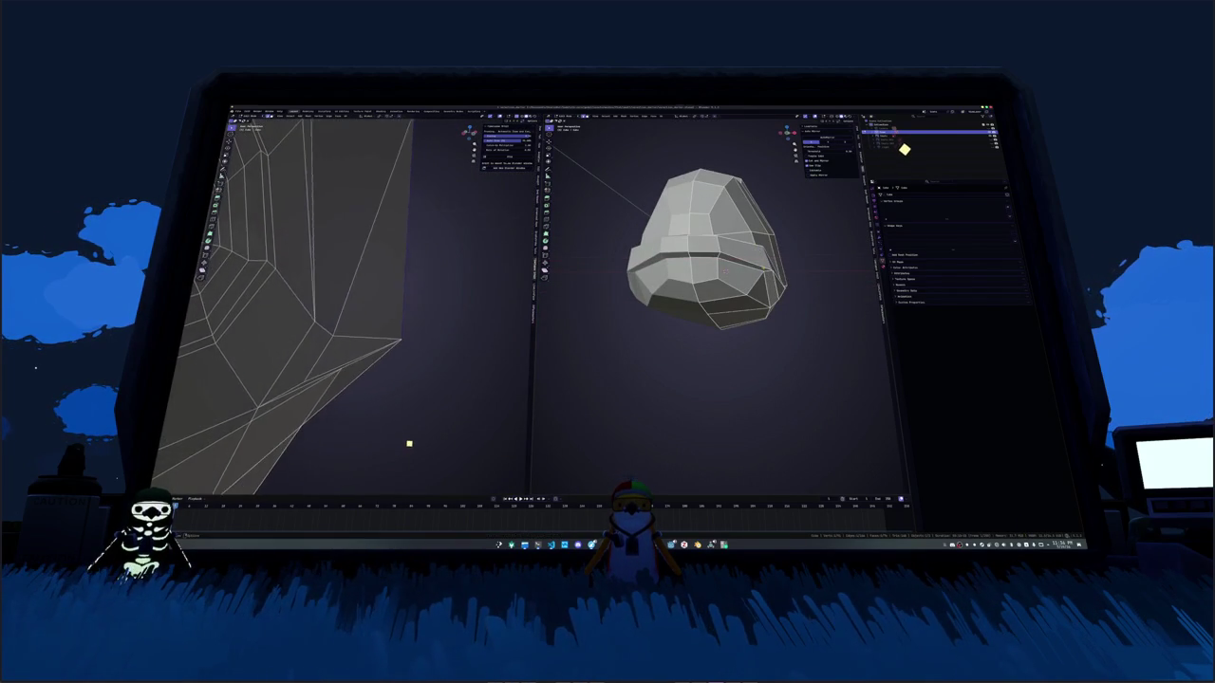
pyautogui.scroll(-1, 414, 444)
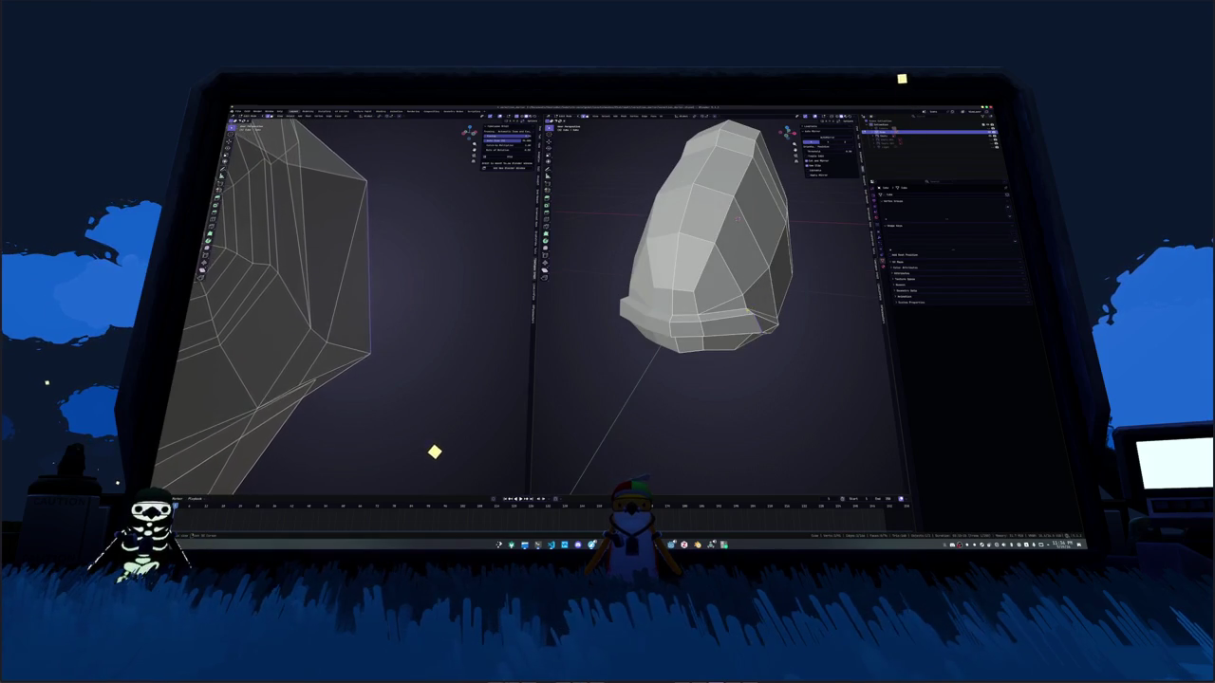
pyautogui.scroll(-2, 462, 473)
pyautogui.scroll(-3, 477, 491)
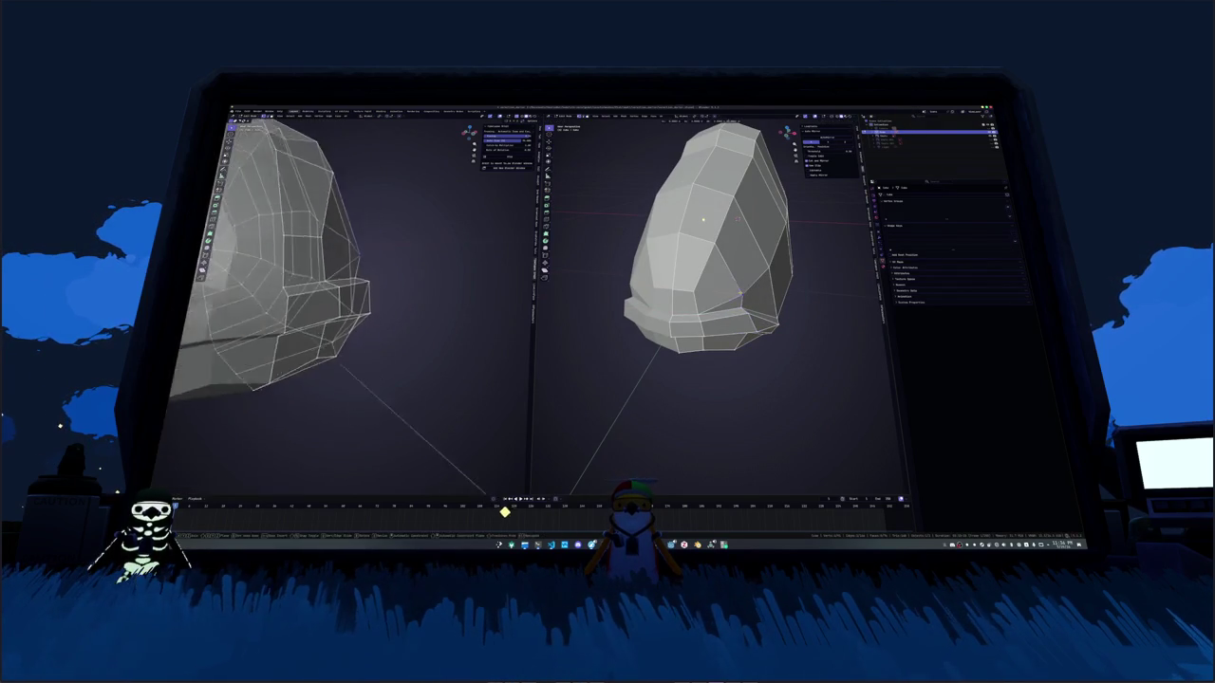
pyautogui.scroll(-2, 504, 504)
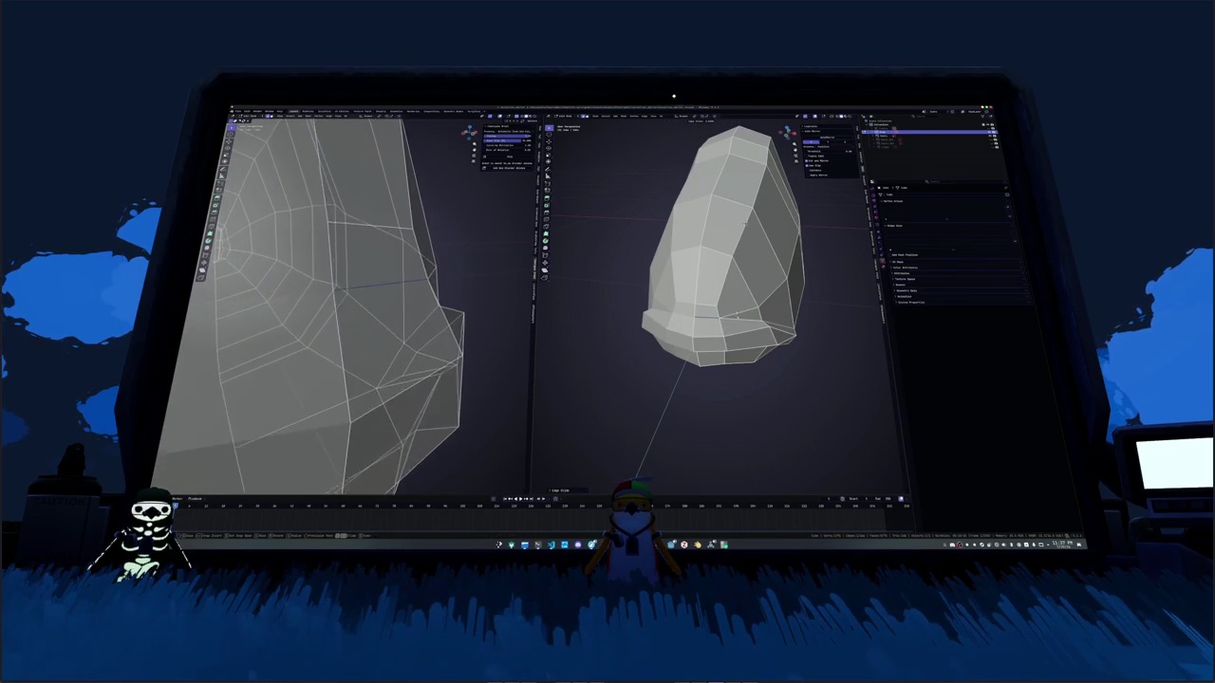
pyautogui.moveTo(745, 222)
pyautogui.mouseDown(button='middle')
pyautogui.moveTo(785, 235)
pyautogui.moveTo(662, 344)
pyautogui.mouseUp(button='middle')
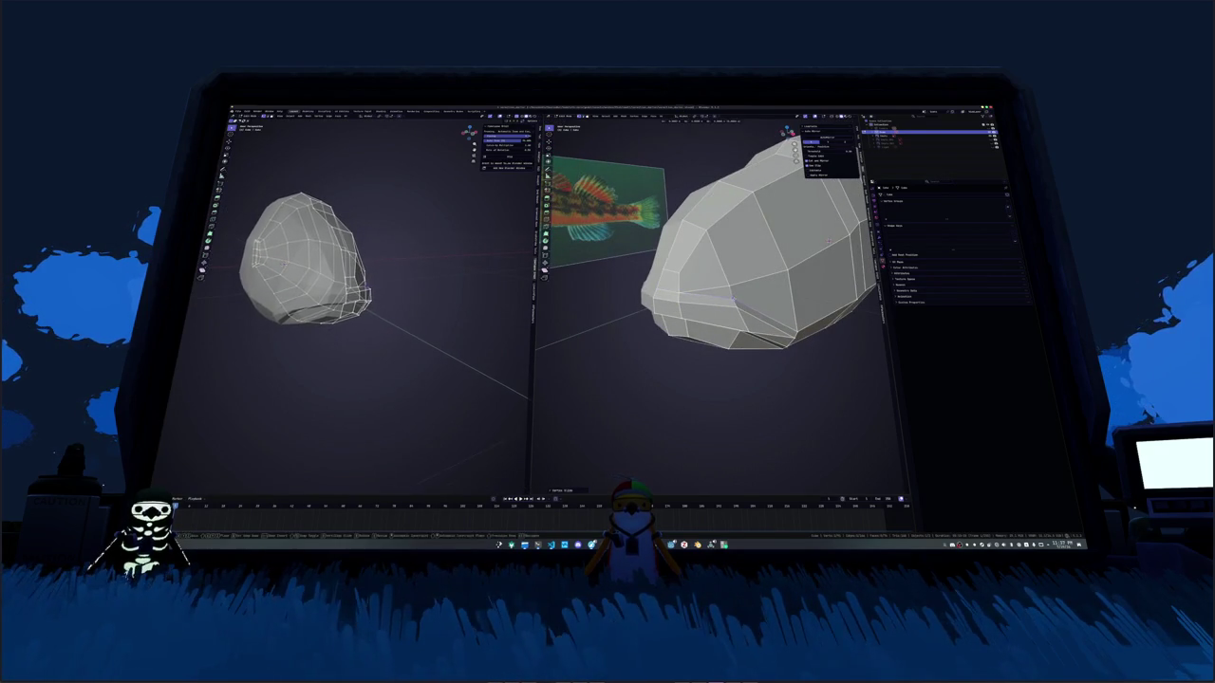
pyautogui.moveTo(828, 241)
pyautogui.mouseDown(button='middle')
pyautogui.moveTo(704, 329)
pyautogui.moveTo(664, 317)
pyautogui.moveTo(648, 270)
pyautogui.mouseUp(button='middle')
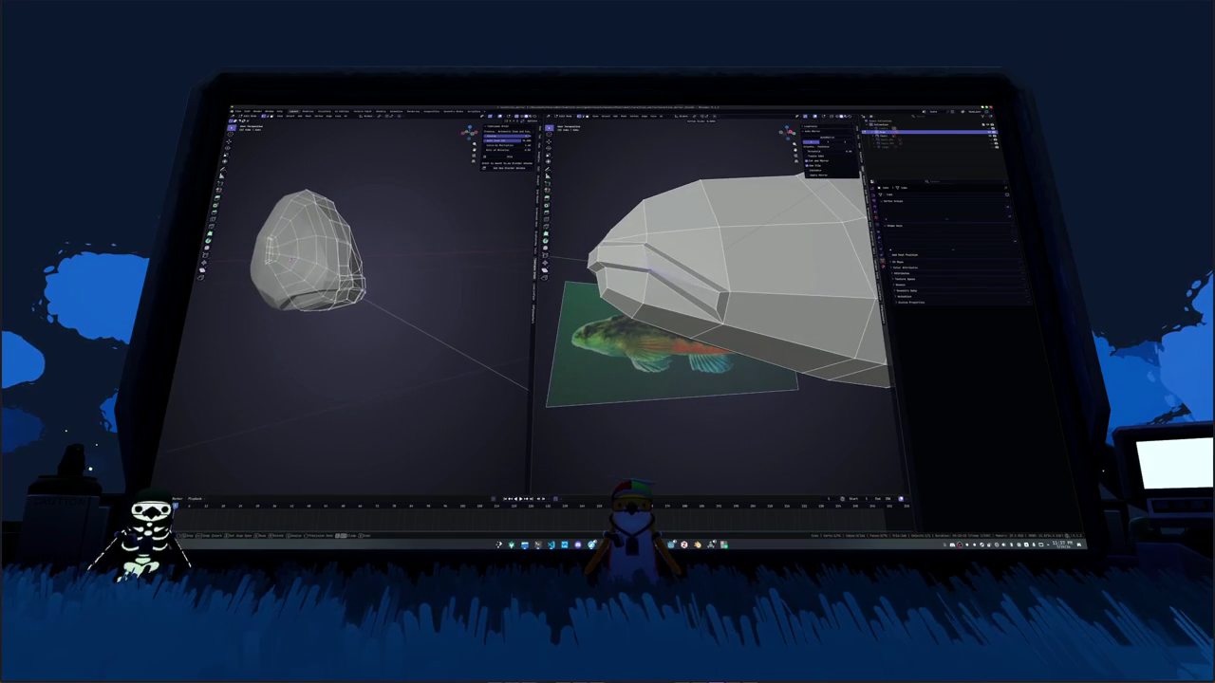
pyautogui.rightClick(648, 270)
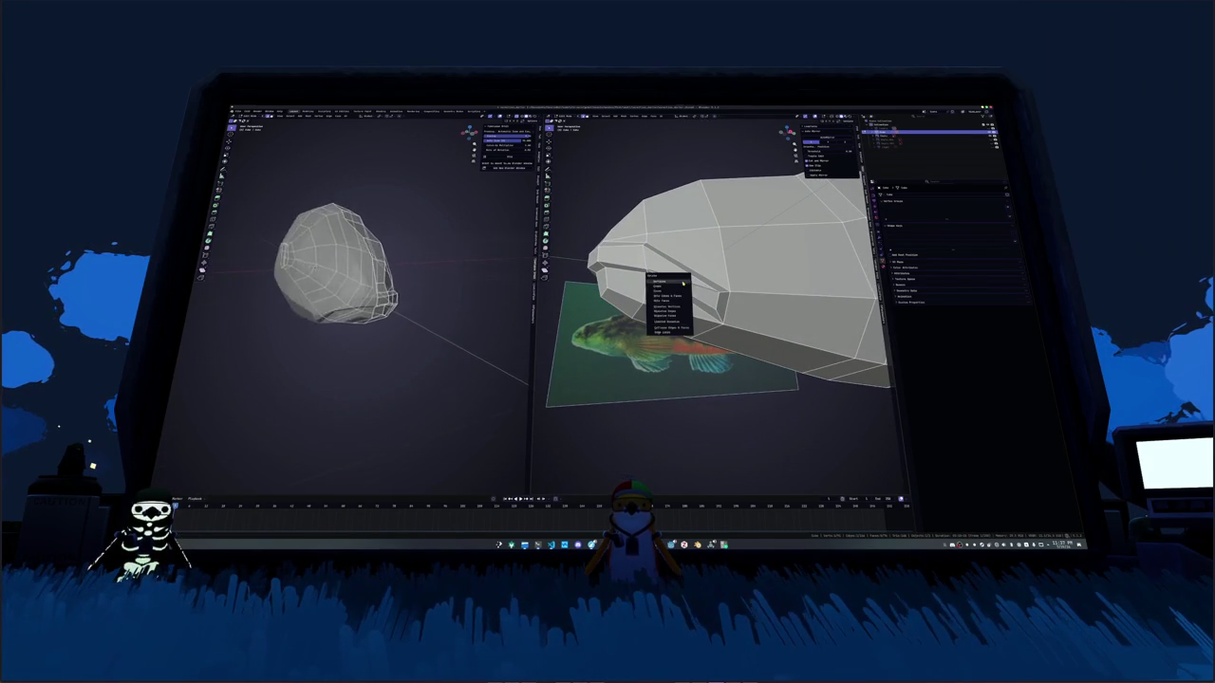
pyautogui.moveTo(648, 271)
pyautogui.mouseDown(button='middle')
pyautogui.moveTo(666, 305)
pyautogui.moveTo(693, 318)
pyautogui.moveTo(546, 275)
pyautogui.mouseUp(button='middle')
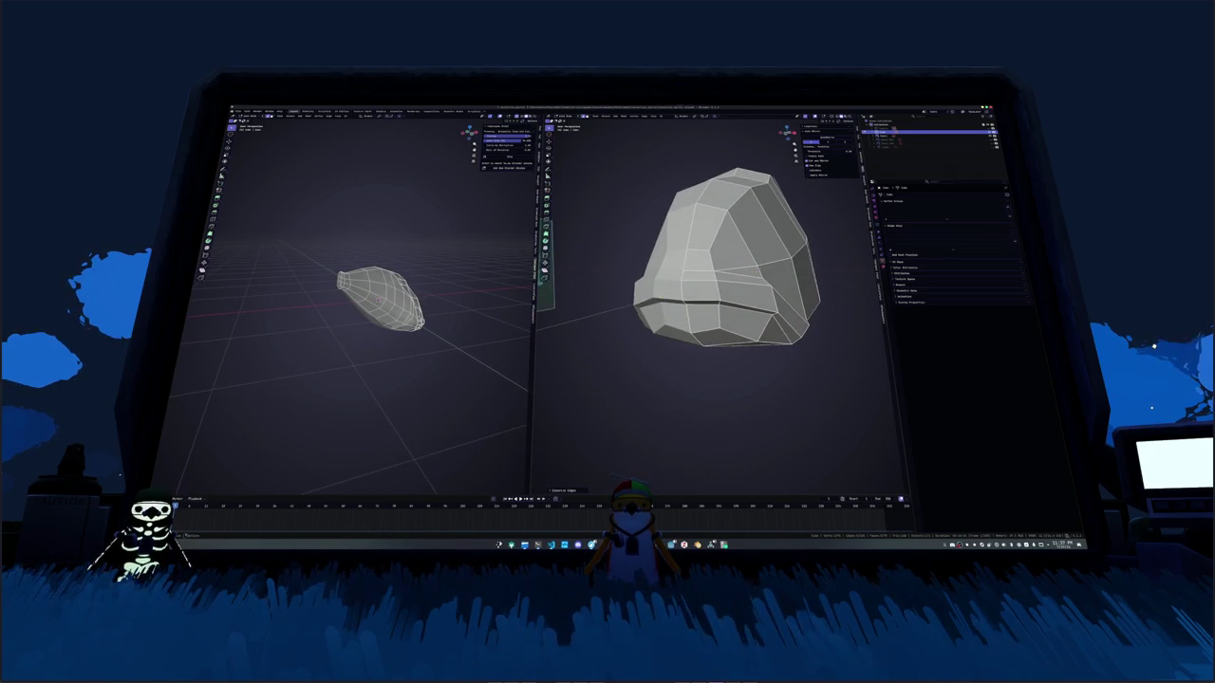
# Step: Frame the whole mesh in the left viewport and the green fish reference in the right one
pyautogui.scroll(2, 395, 283)
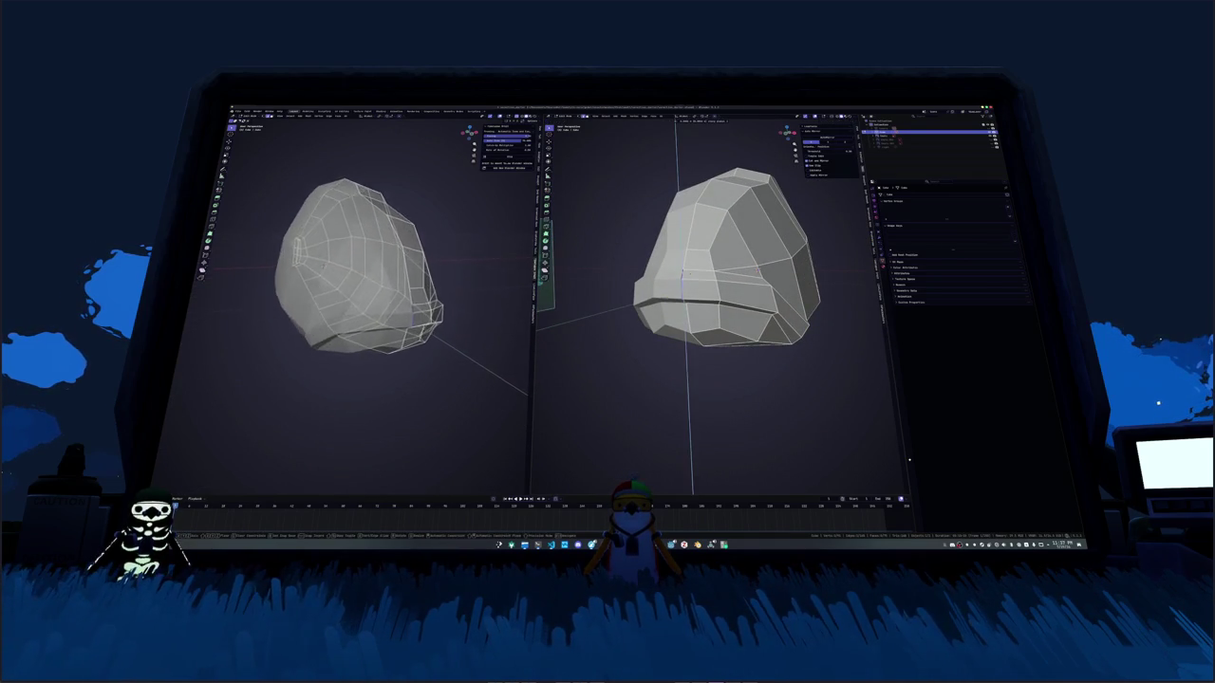
pyautogui.scroll(1, 396, 284)
pyautogui.scroll(1, 395, 283)
pyautogui.scroll(1, 395, 284)
pyautogui.moveTo(396, 284); pyautogui.dragTo(362, 273, button='middle')
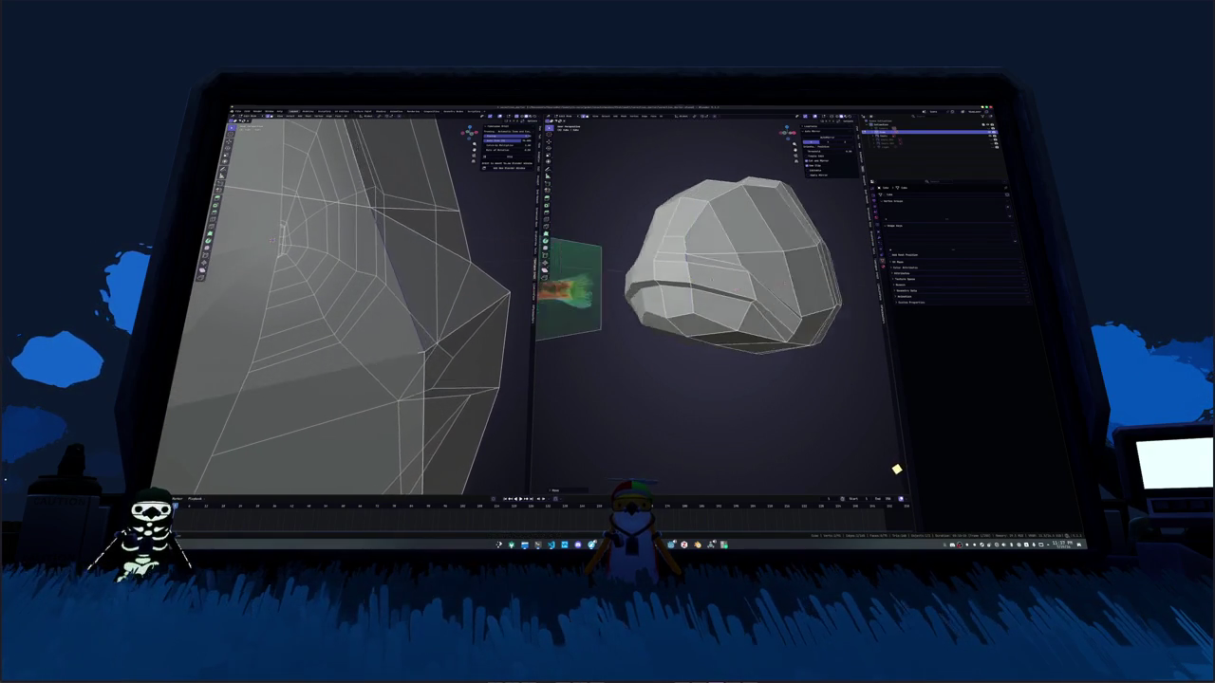
pyautogui.moveTo(759, 284); pyautogui.dragTo(816, 279, button='middle')
pyautogui.scroll(-1, 482, 290)
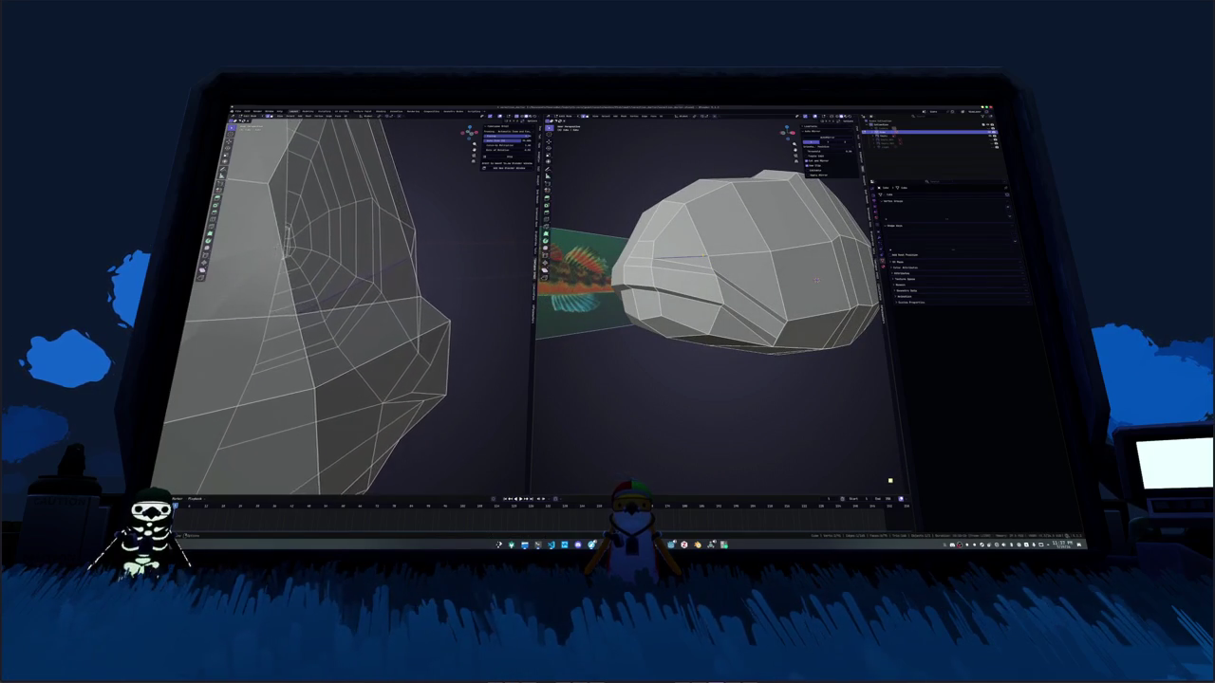
pyautogui.scroll(-3, 482, 290)
pyautogui.moveTo(456, 285)
pyautogui.mouseDown(button='middle')
pyautogui.moveTo(482, 290)
pyautogui.moveTo(494, 268)
pyautogui.mouseUp(button='middle')
pyautogui.scroll(5, 482, 290)
pyautogui.scroll(-2, 484, 286)
pyautogui.scroll(-3, 484, 286)
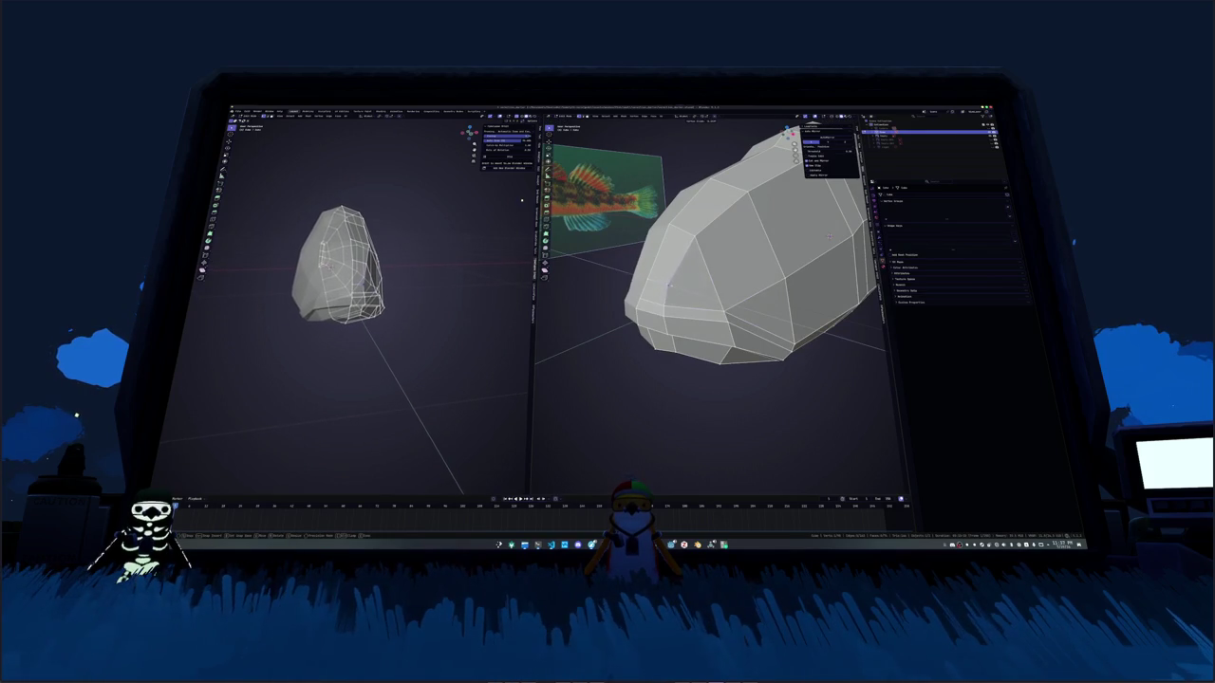
pyautogui.moveTo(668, 285); pyautogui.dragTo(701, 257, button='middle')
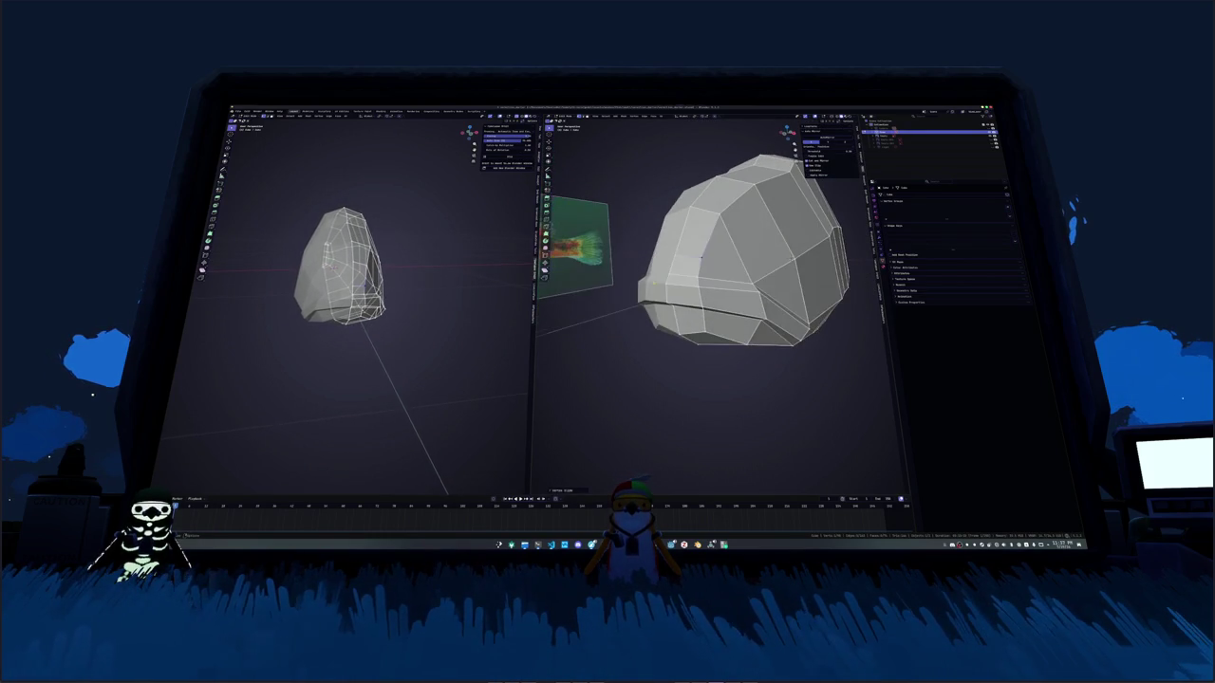
pyautogui.scroll(5, 700, 257)
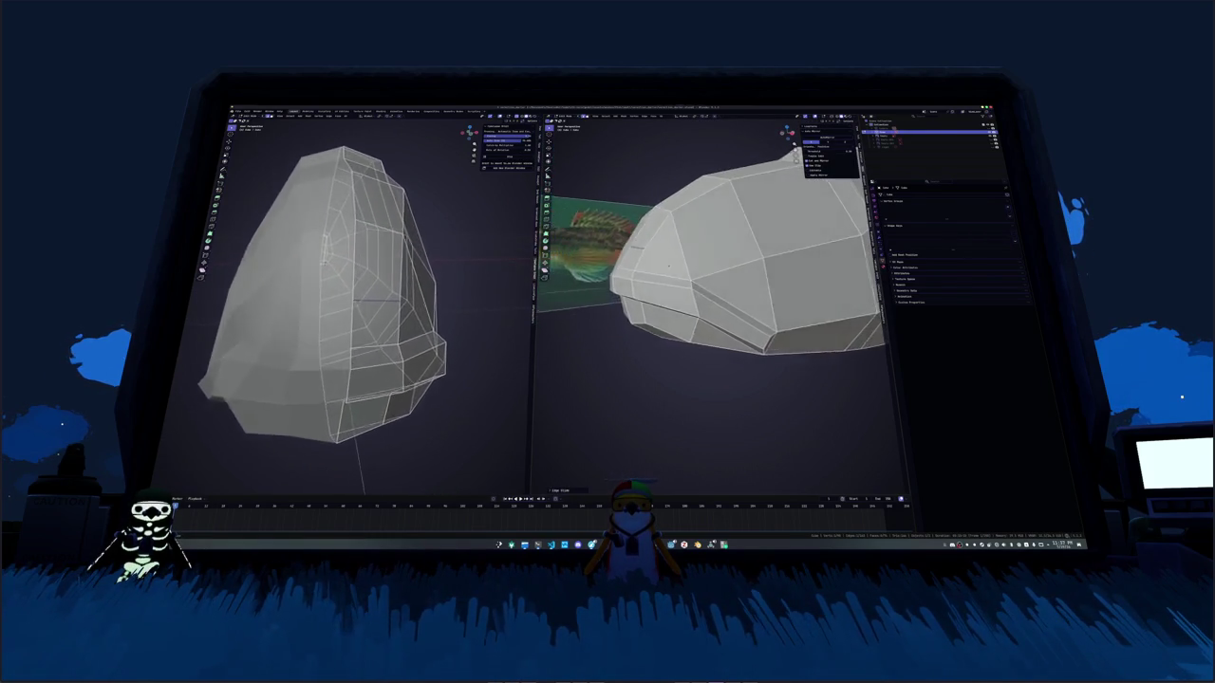
pyautogui.moveTo(700, 258)
pyautogui.mouseDown(button='middle')
pyautogui.moveTo(848, 278)
pyautogui.moveTo(833, 329)
pyautogui.moveTo(775, 375)
pyautogui.moveTo(848, 272)
pyautogui.mouseUp(button='middle')
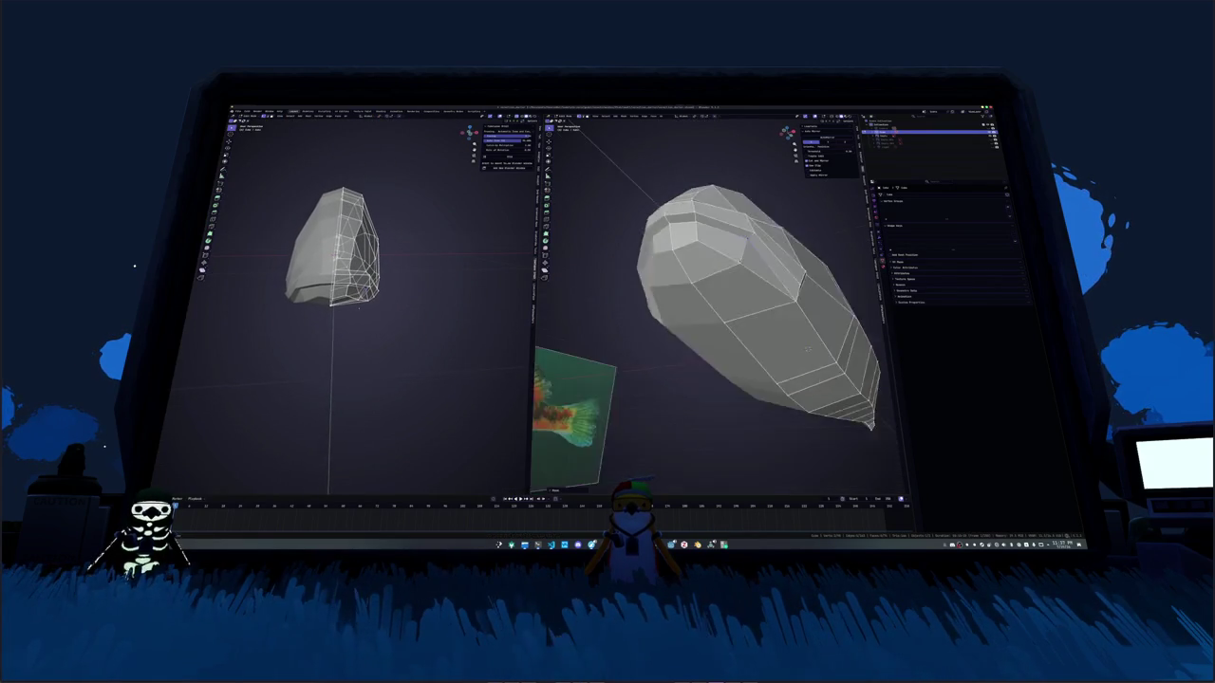
# Step: In flat side view, test-select faces on the snout and head, then deselect all
pyautogui.press('KP_1')
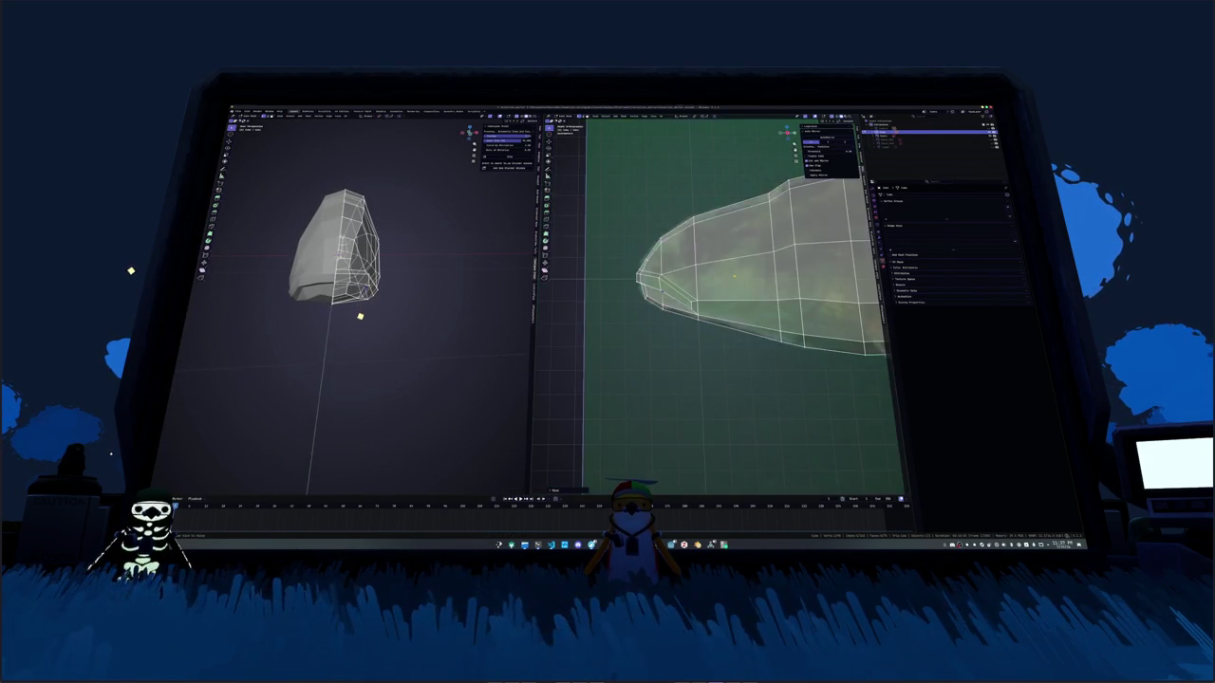
pyautogui.scroll(2, 675, 277)
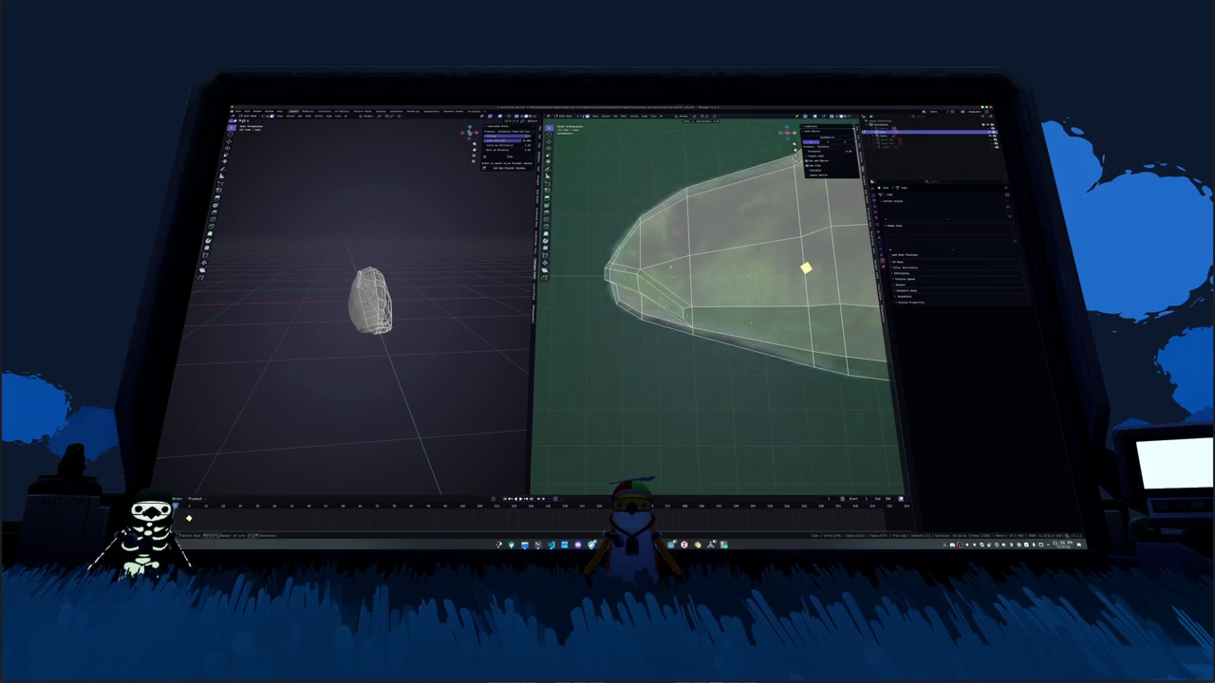
pyautogui.click(830, 265)
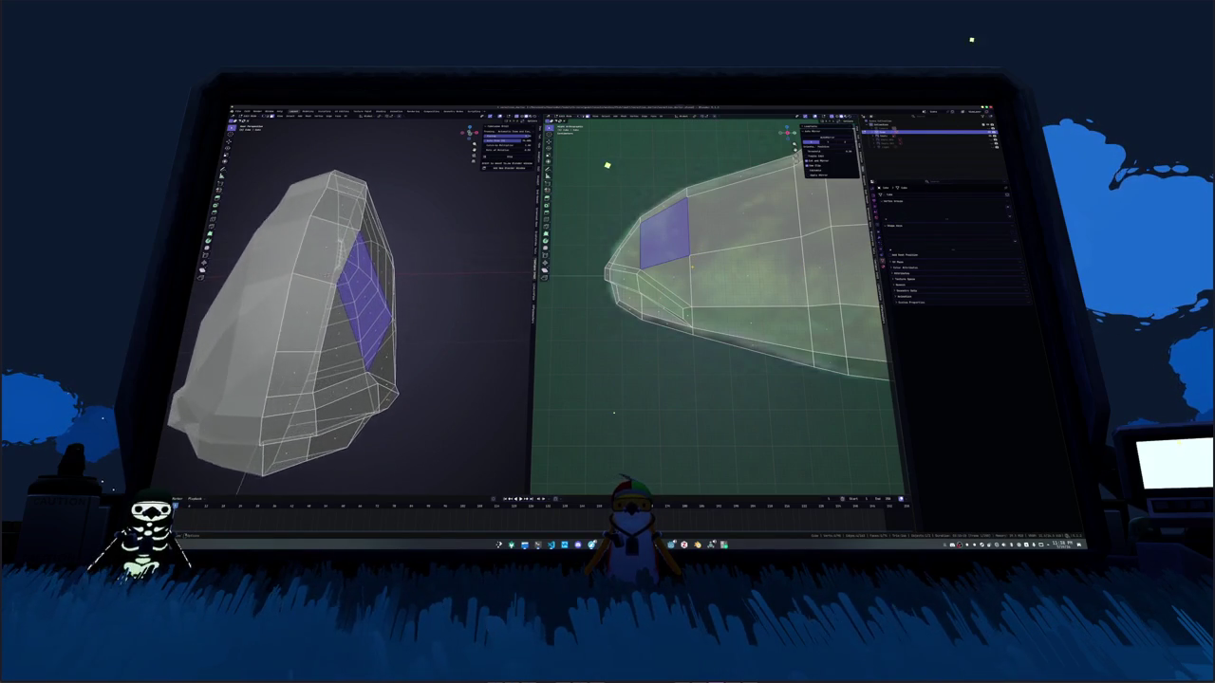
pyautogui.click(613, 413)
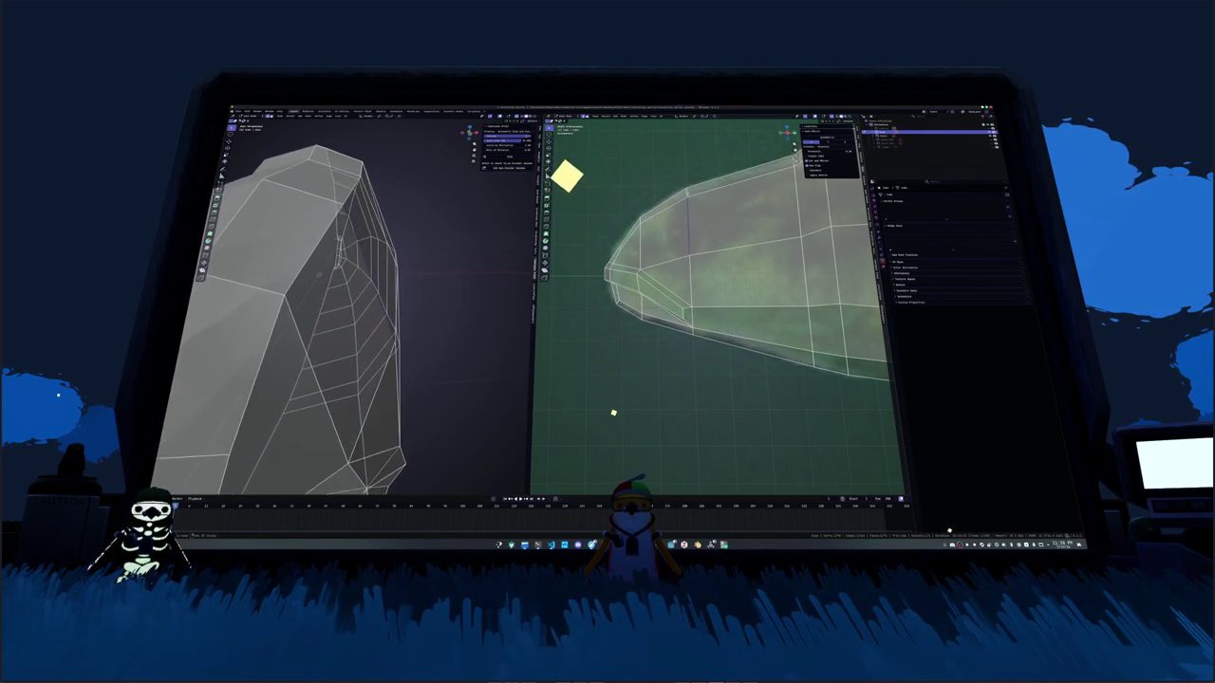
pyautogui.click(675, 229)
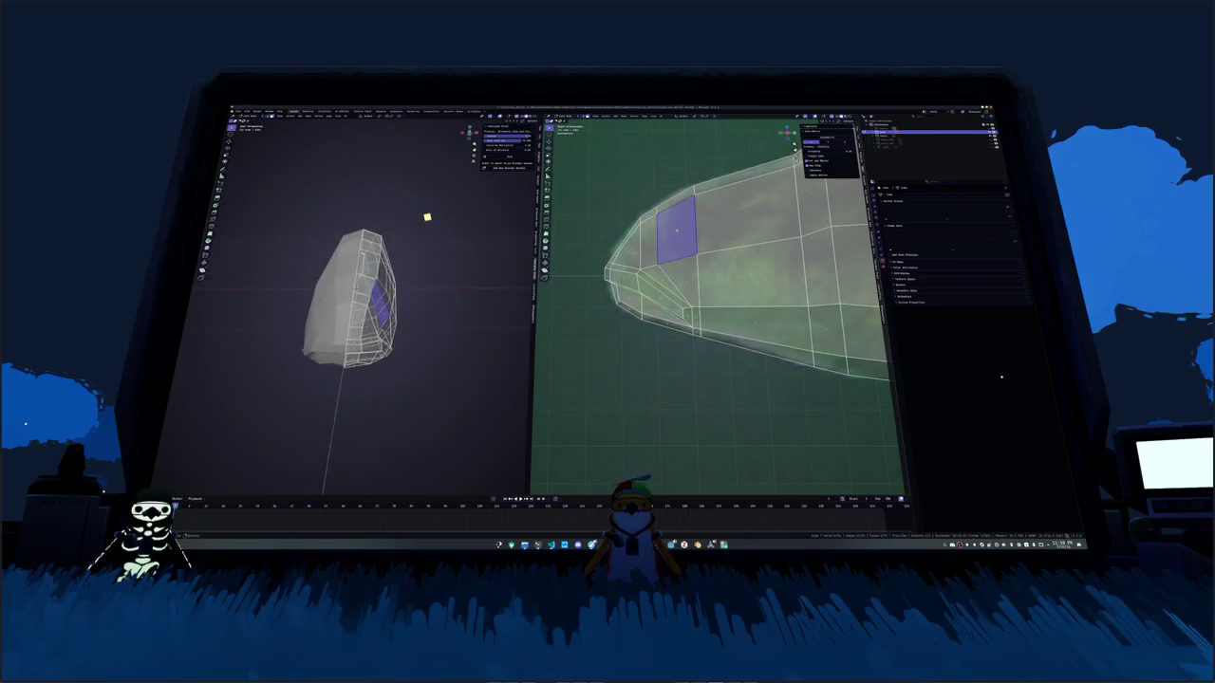
pyautogui.keyDown('shift'); pyautogui.click(745, 271); pyautogui.keyUp('shift')
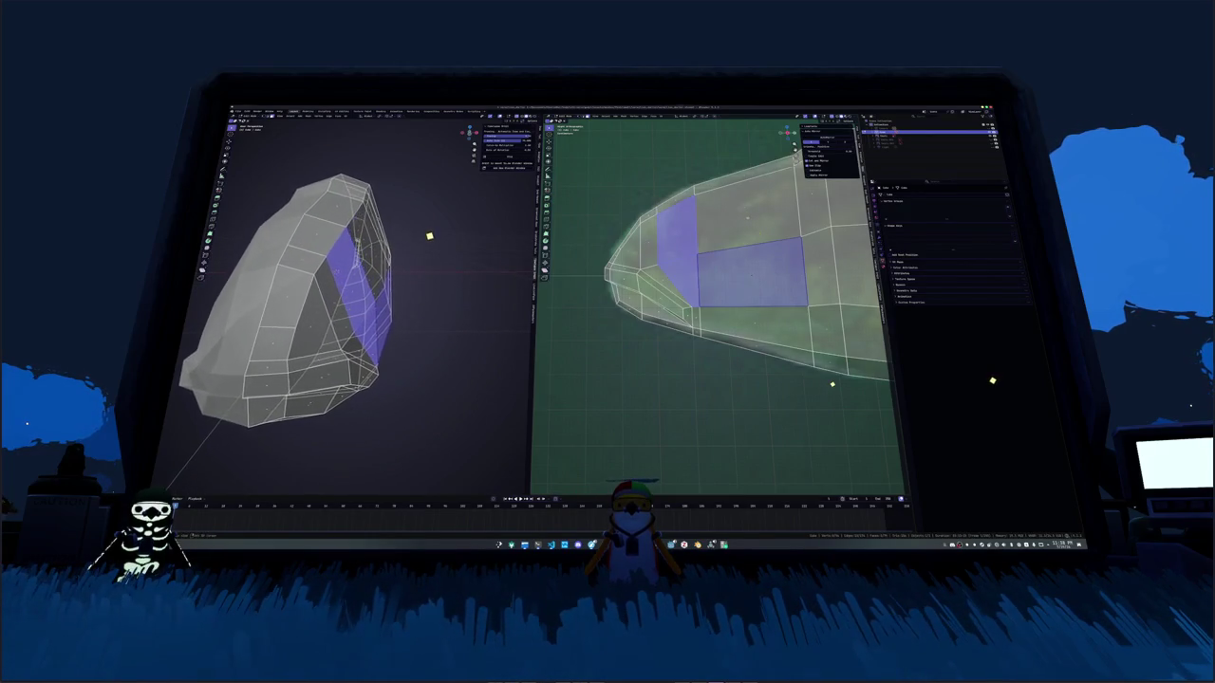
pyautogui.moveTo(721, 313); pyautogui.dragTo(759, 304, button='middle')
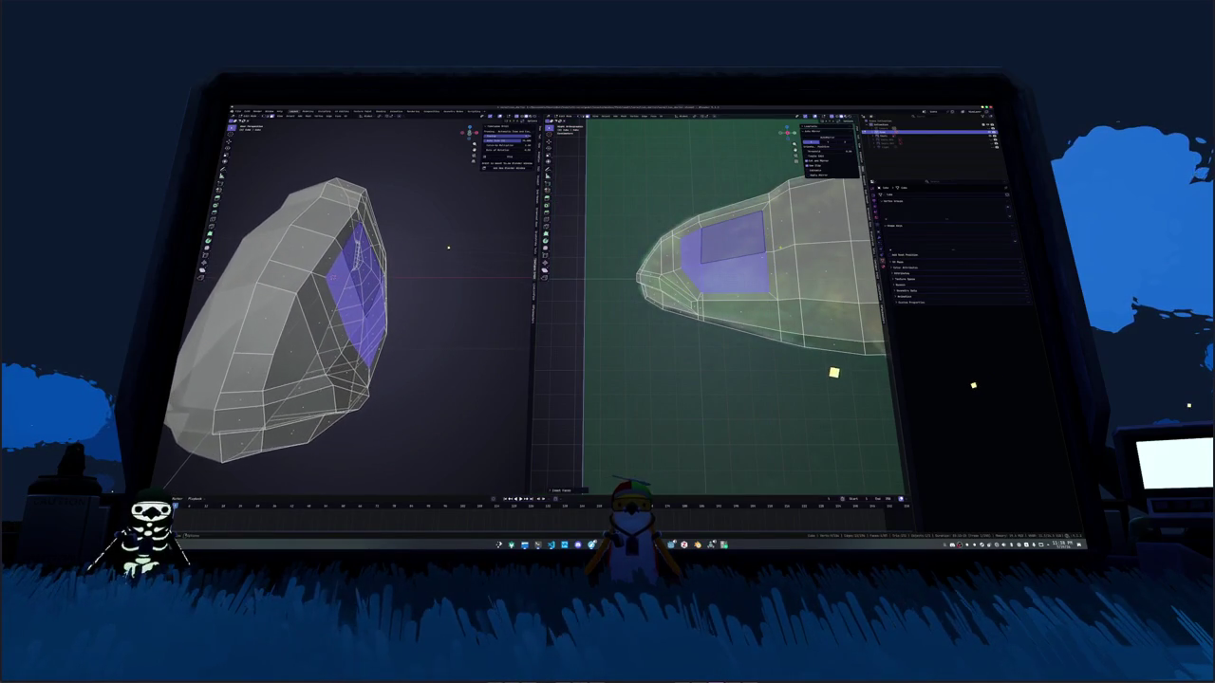
pyautogui.hotkey('alt', 'a')
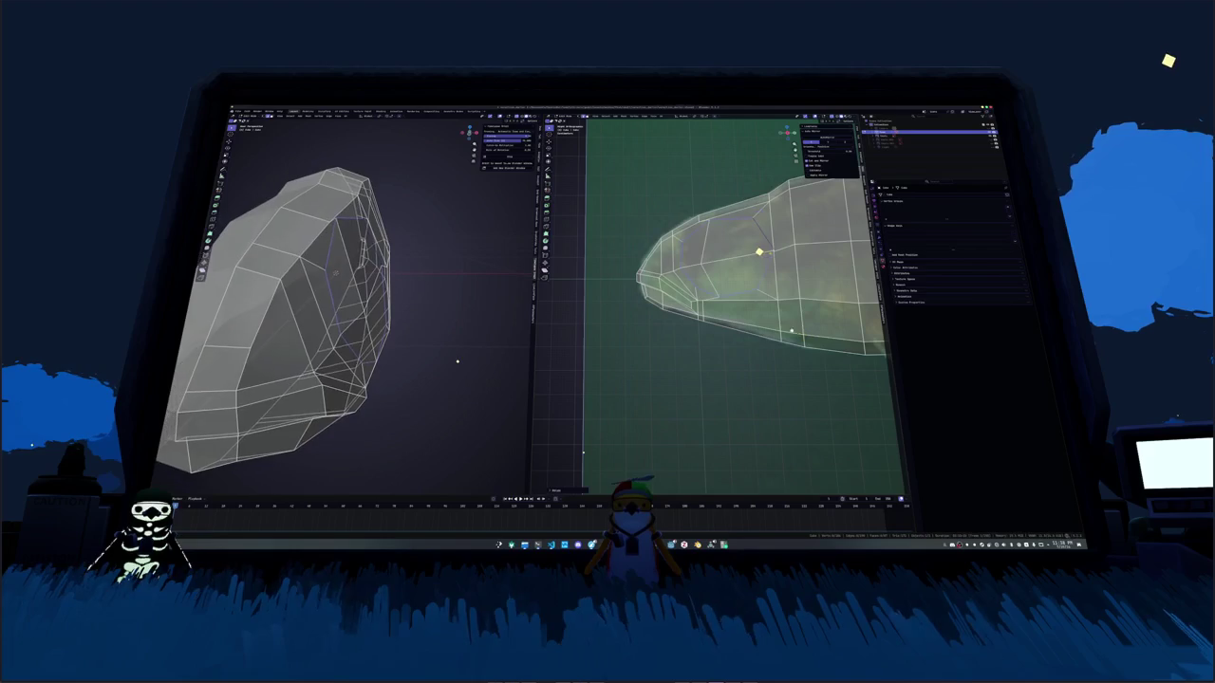
# Step: Knife-cut a rounded eye outline on the head over the reference eye and select the new face
pyautogui.moveTo(464, 358); pyautogui.dragTo(488, 330, button='middle')
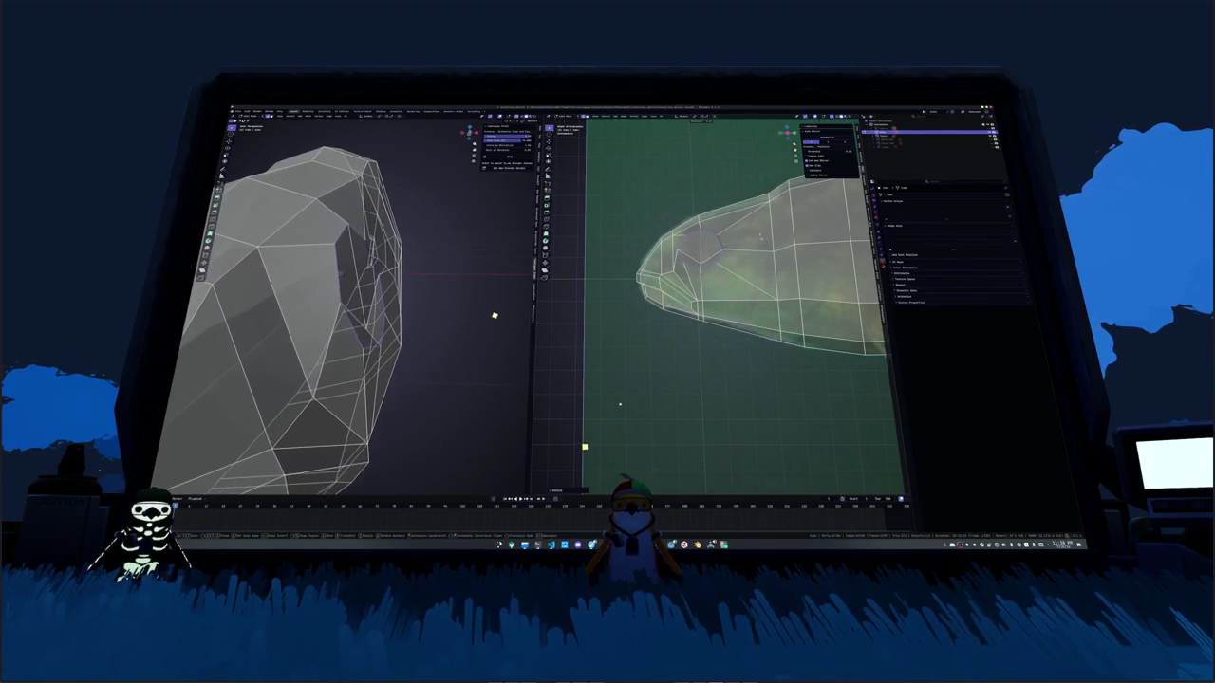
pyautogui.moveTo(492, 274)
pyautogui.mouseDown(button='middle')
pyautogui.moveTo(474, 216)
pyautogui.moveTo(428, 171)
pyautogui.mouseUp(button='middle')
pyautogui.moveTo(596, 392); pyautogui.dragTo(570, 387, button='middle')
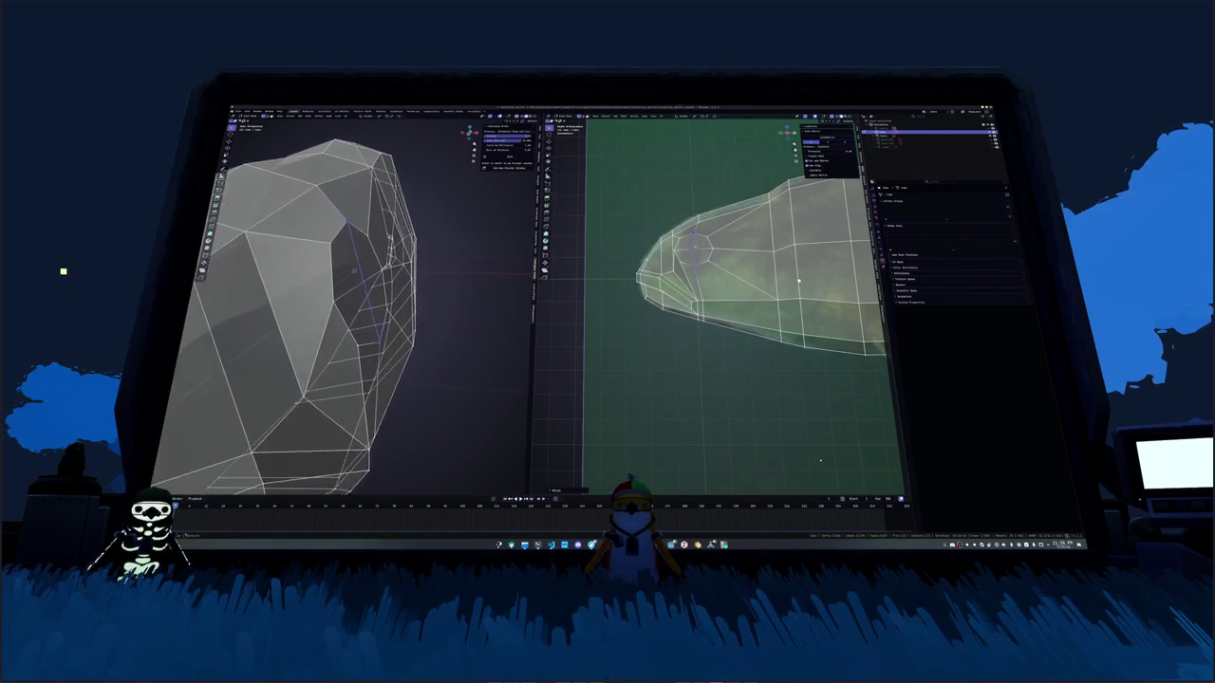
pyautogui.click(700, 254)
pyautogui.scroll(2, 328, 272)
pyautogui.scroll(2, 328, 272)
pyautogui.scroll(2, 329, 272)
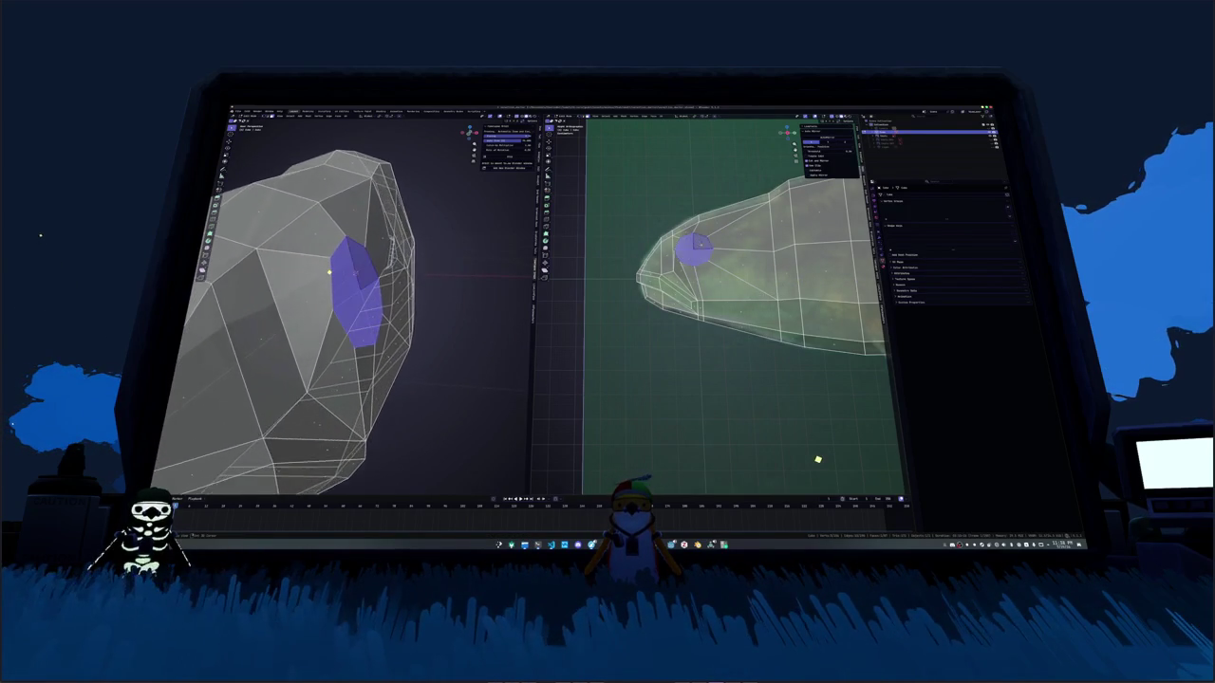
pyautogui.scroll(2, 816, 460)
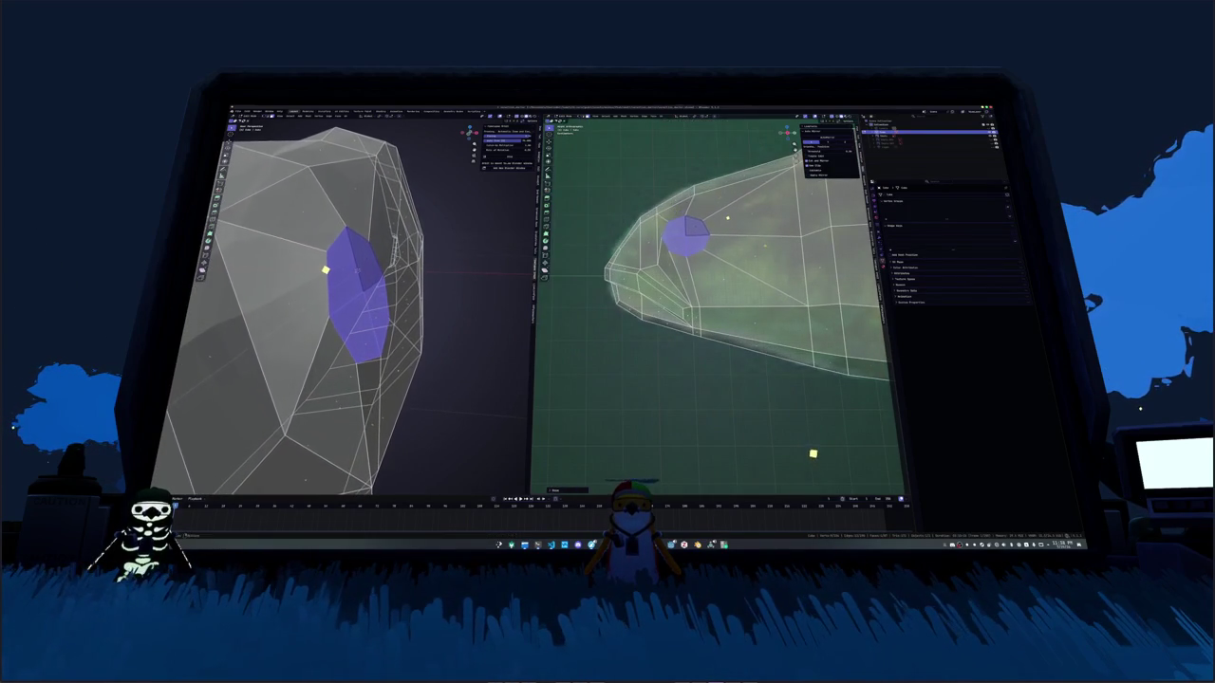
pyautogui.moveTo(816, 459); pyautogui.dragTo(882, 443, button='middle')
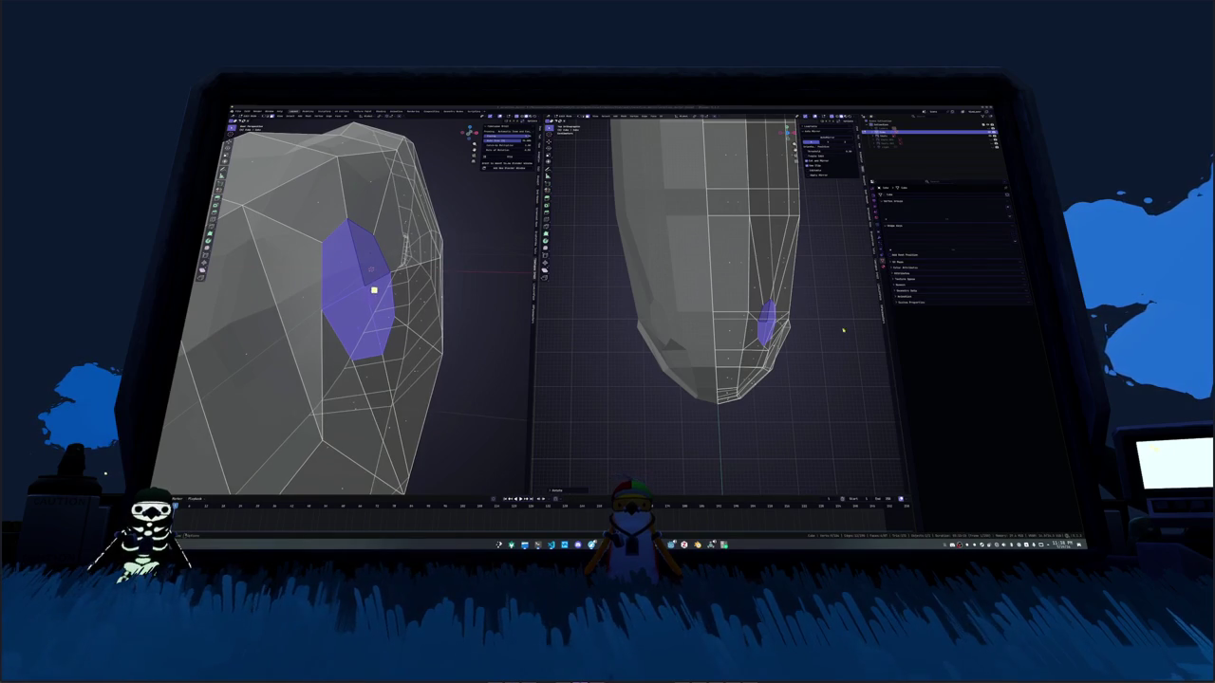
# Step: Check the eye face from side and front-oblique angles and reselect it
pyautogui.press('Tab')
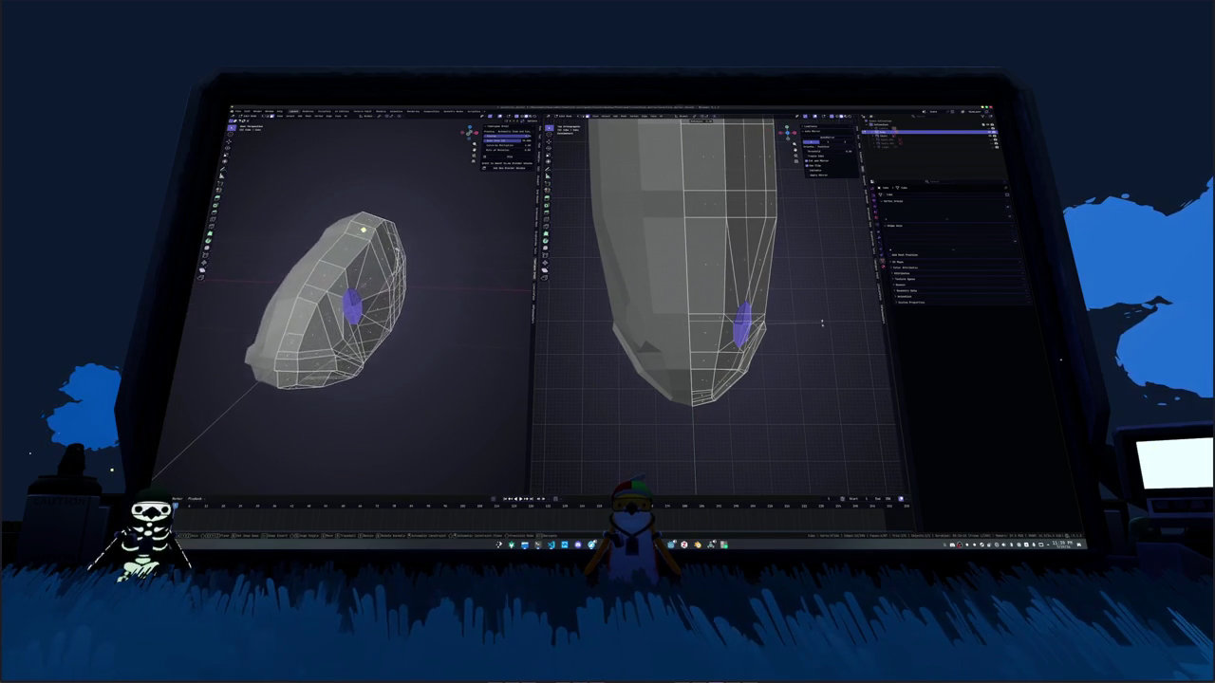
pyautogui.moveTo(822, 330)
pyautogui.mouseDown(button='middle')
pyautogui.moveTo(759, 324)
pyautogui.moveTo(702, 284)
pyautogui.mouseUp(button='middle')
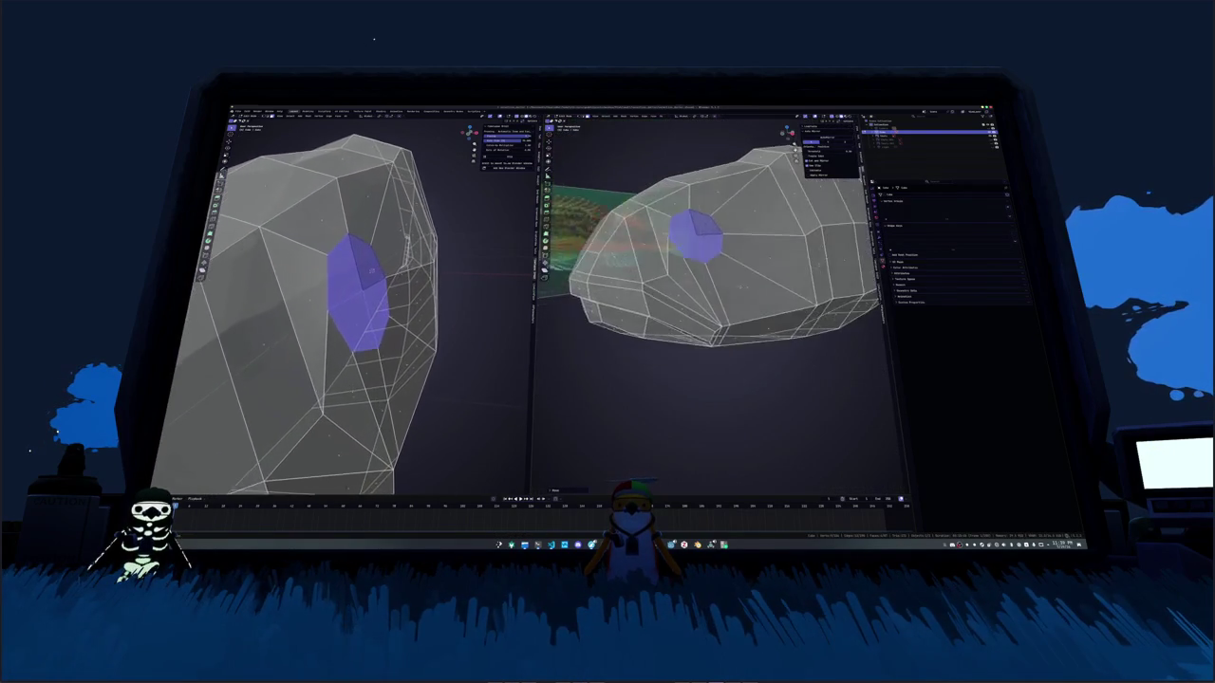
pyautogui.moveTo(323, 284); pyautogui.dragTo(360, 313, button='middle')
pyautogui.scroll(-3, 313, 285)
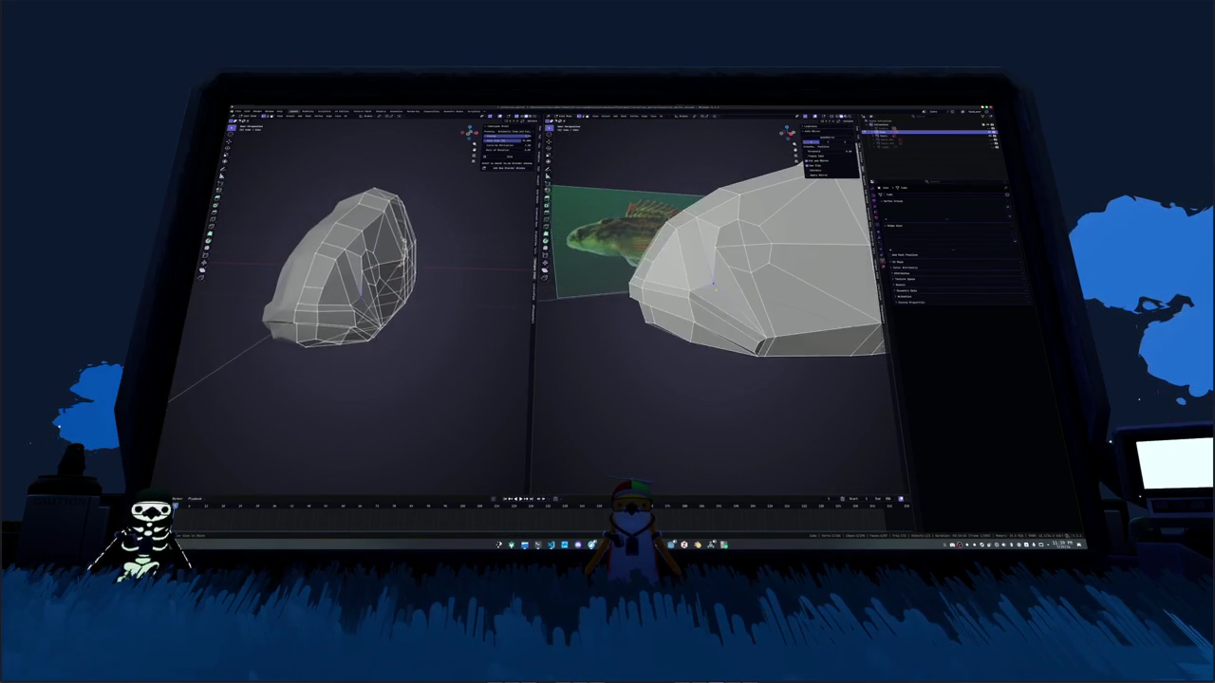
pyautogui.moveTo(364, 276); pyautogui.dragTo(365, 281, button='middle')
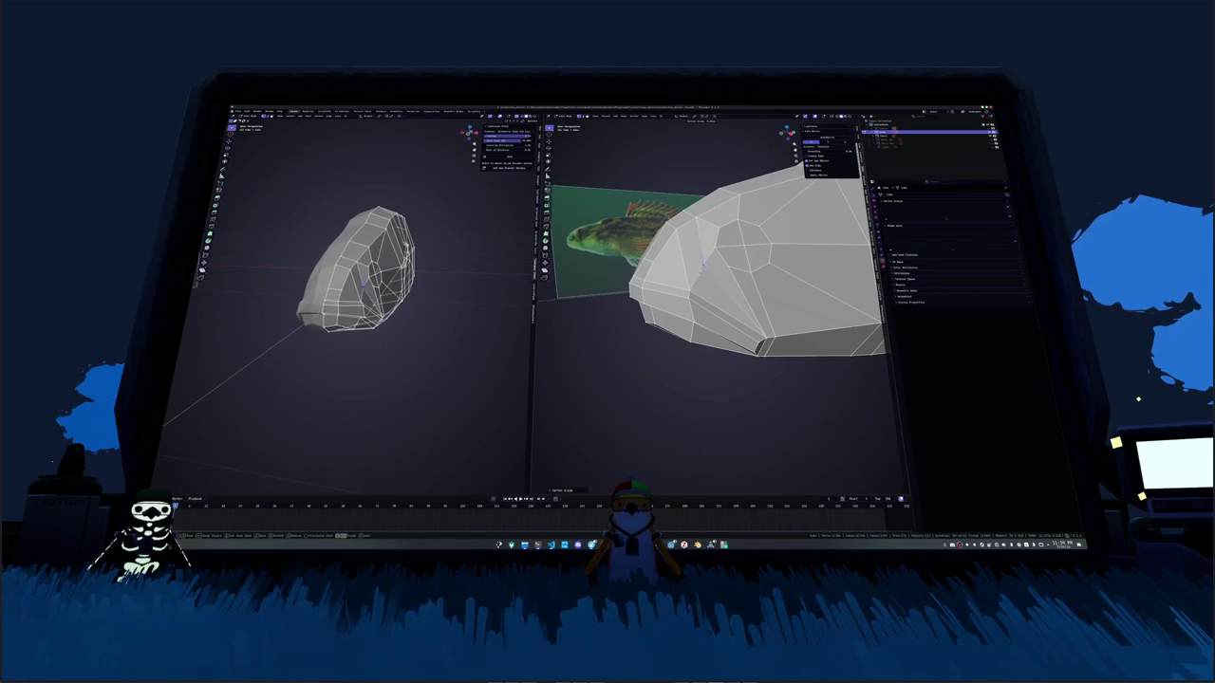
pyautogui.moveTo(703, 262)
pyautogui.mouseDown(button='middle')
pyautogui.moveTo(792, 222)
pyautogui.moveTo(740, 257)
pyautogui.moveTo(716, 242)
pyautogui.moveTo(740, 255)
pyautogui.moveTo(702, 257)
pyautogui.mouseUp(button='middle')
pyautogui.click(731, 261)
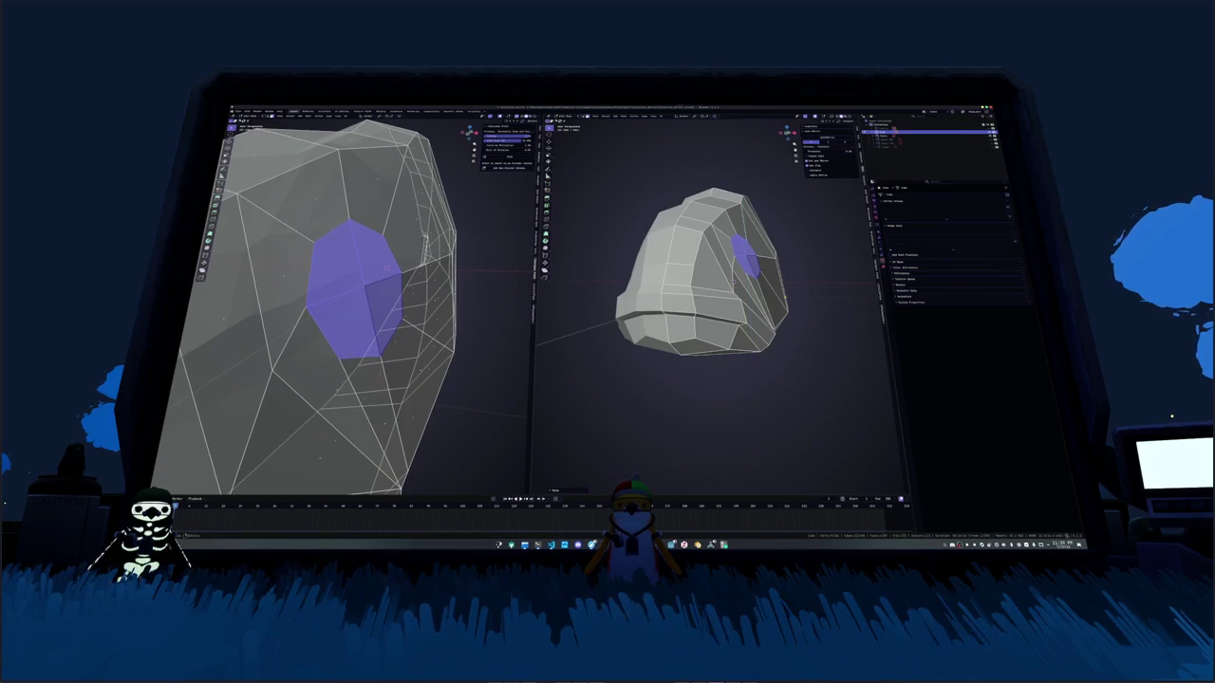
# Step: Return to Object Mode and show the whole fish body beside its reference
pyautogui.scroll(-3, 759, 313)
pyautogui.press('Tab')
pyautogui.moveTo(759, 313); pyautogui.dragTo(802, 348, button='middle')
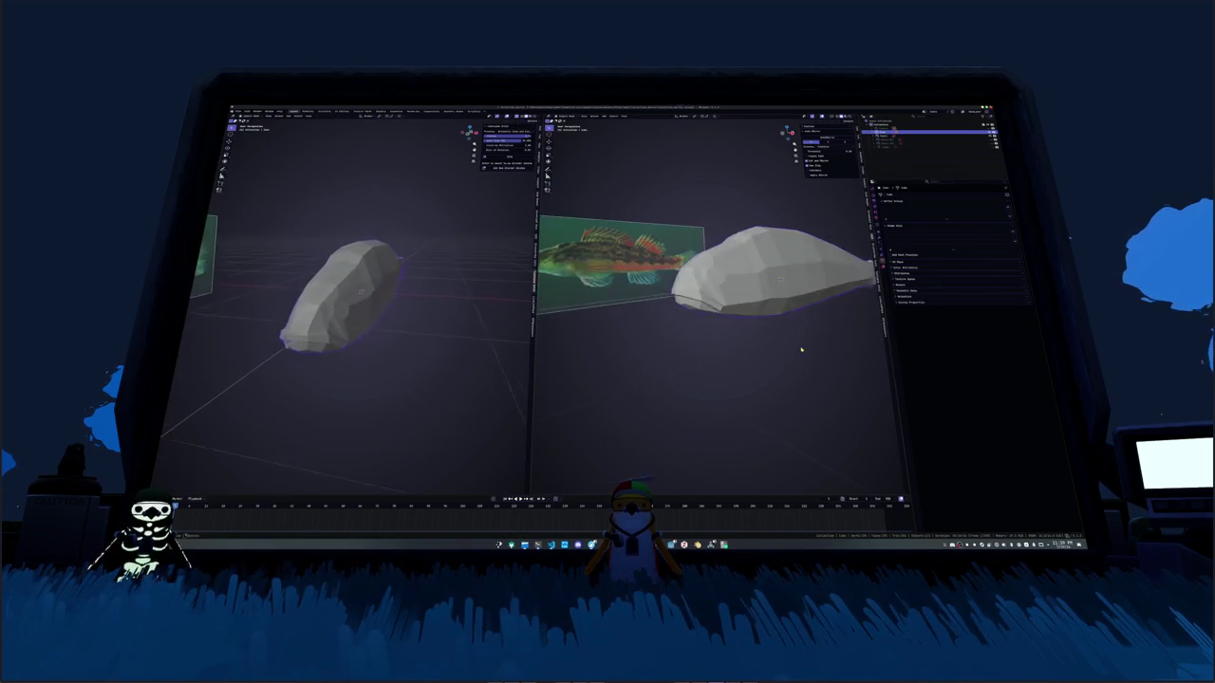
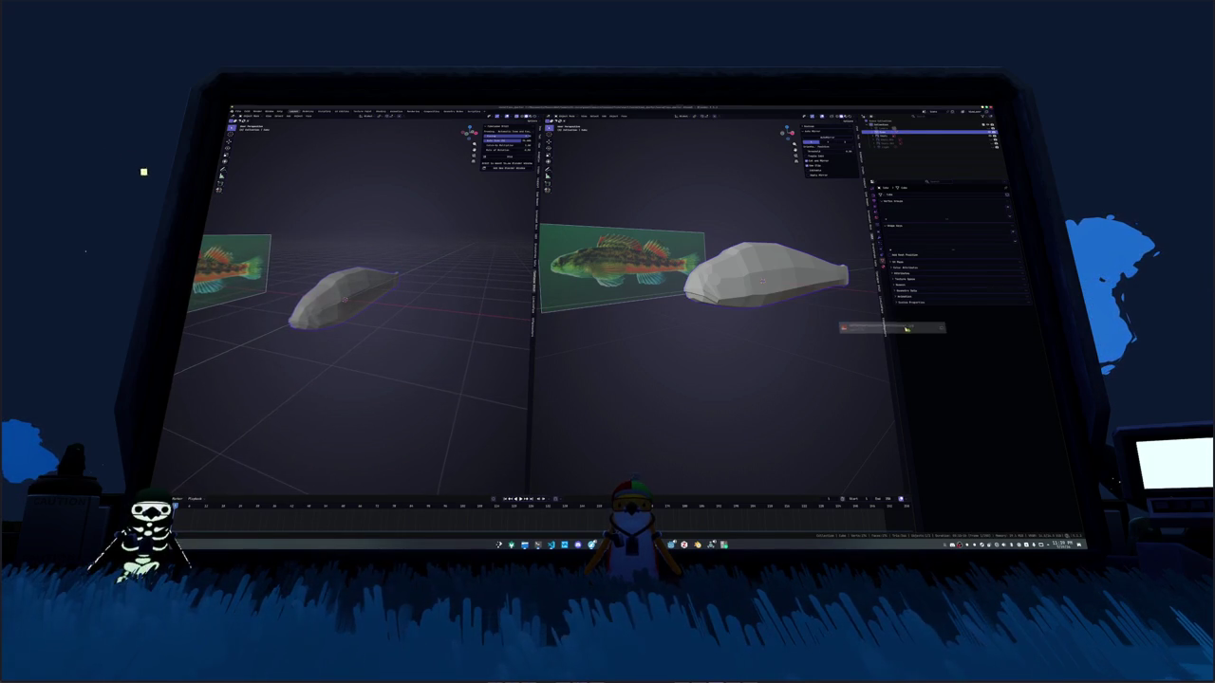
# Step: Drop the meme drawing into the scene as a small image card beside the fish
pyautogui.moveTo(906, 330); pyautogui.dragTo(702, 377)
pyautogui.press('s')
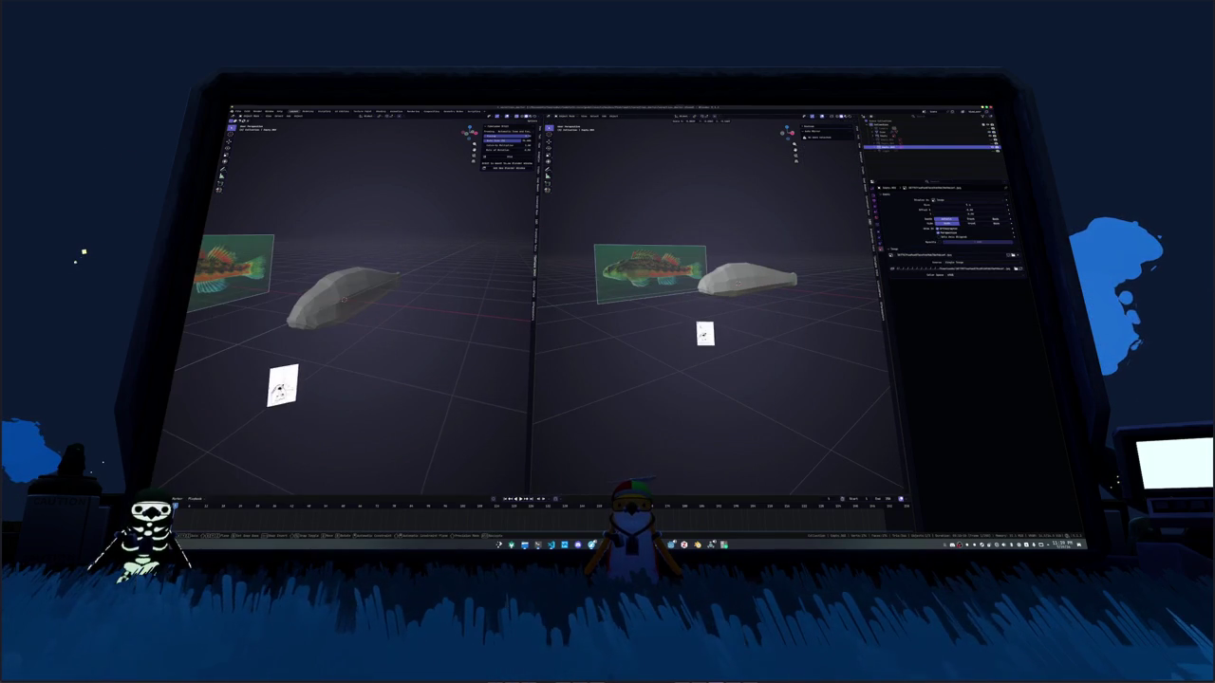
pyautogui.press('g')
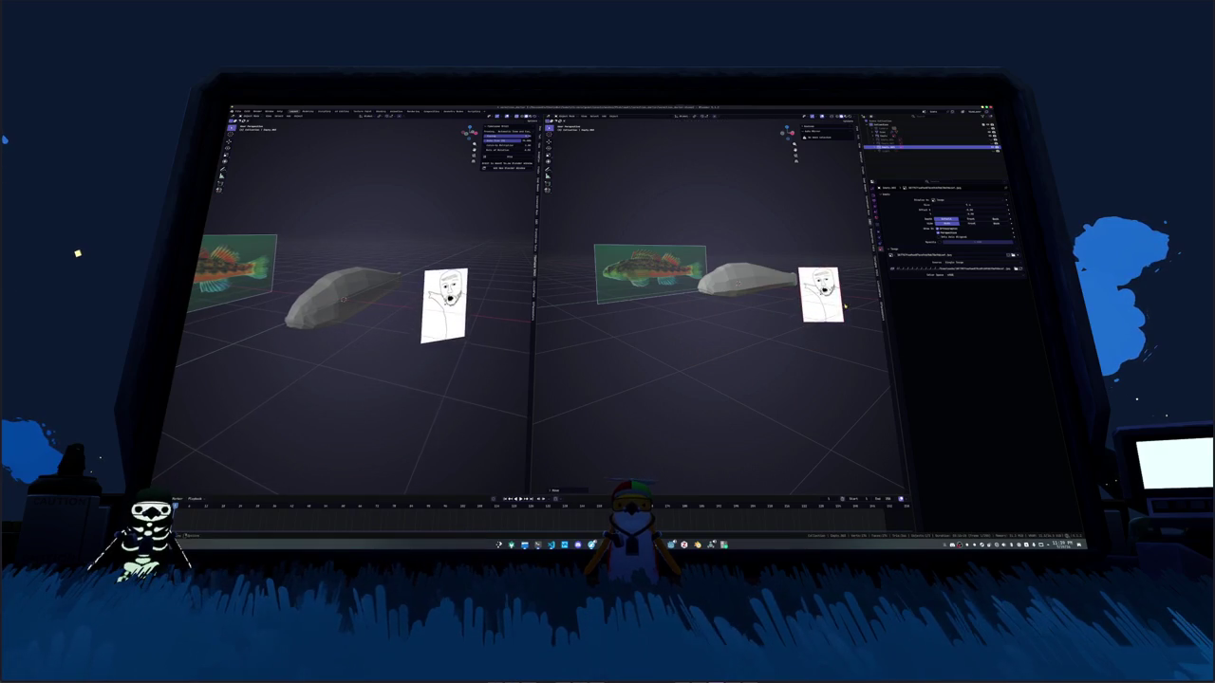
pyautogui.press('s')
pyautogui.click(852, 307)
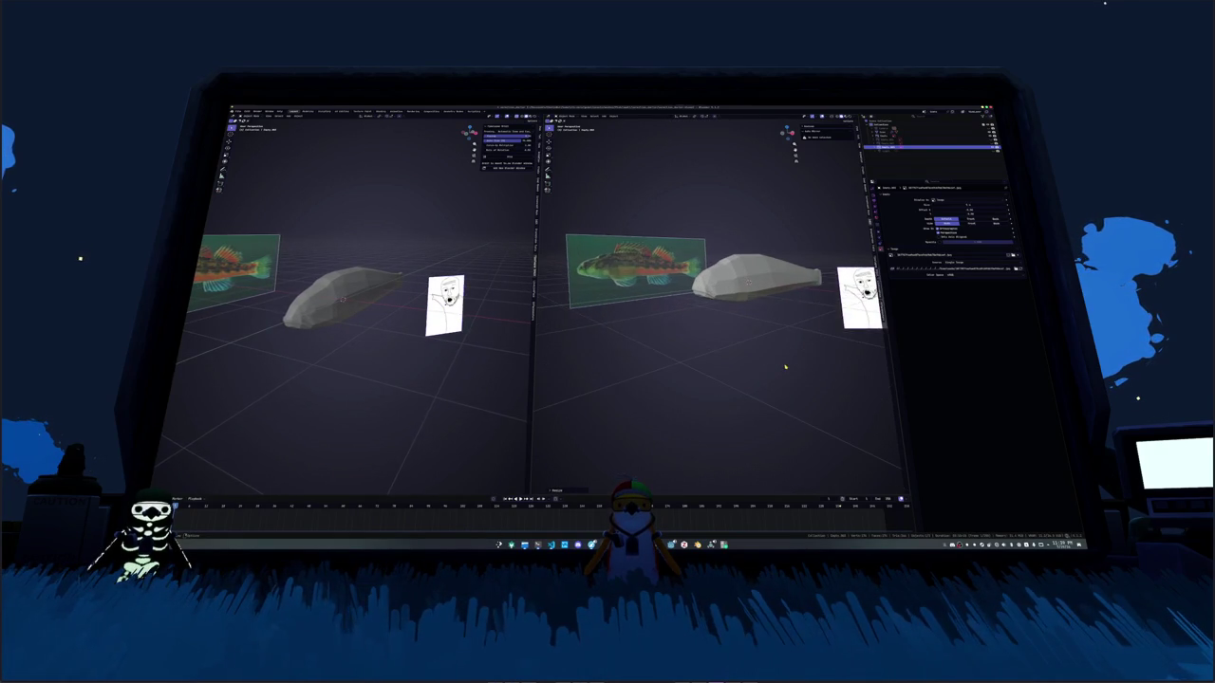
# Step: Select the fish mesh and centre the right view on it
pyautogui.moveTo(786, 366); pyautogui.dragTo(760, 337, button='middle')
pyautogui.click(754, 330)
pyautogui.press('KP_Decimal')
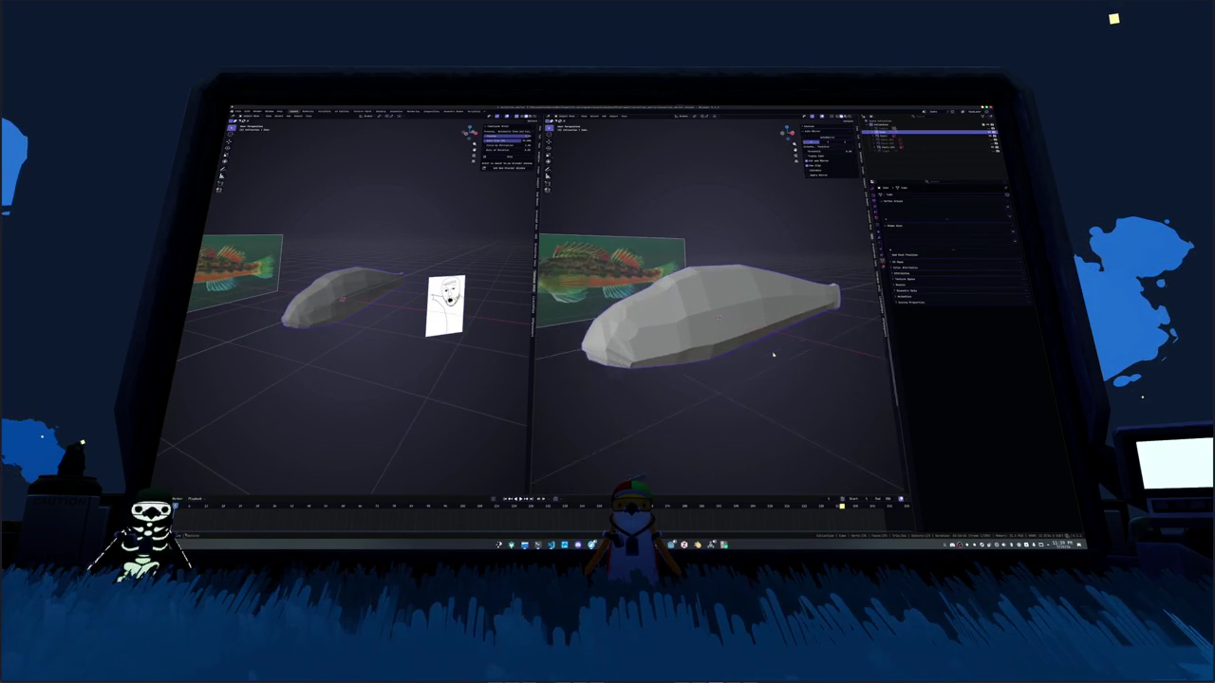
# Step: Enter Edit Mode on the fish and inspect its faces in both views
pyautogui.scroll(5, 670, 382)
pyautogui.press('Tab')
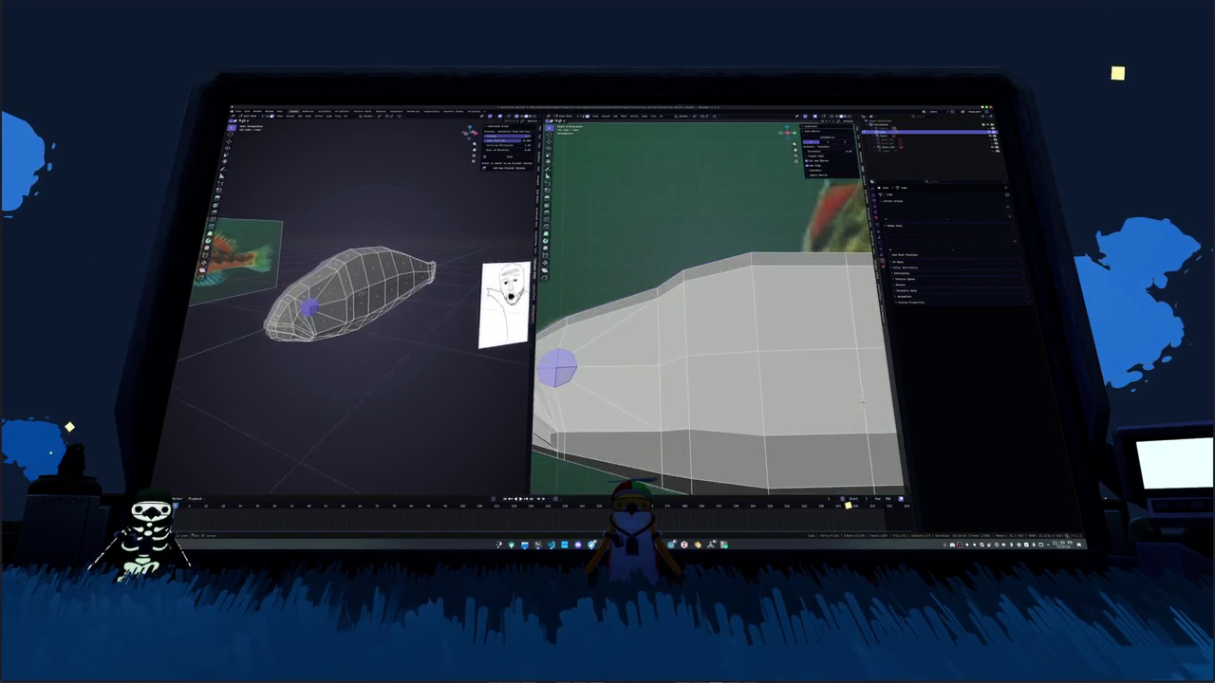
pyautogui.scroll(5, 333, 303)
pyautogui.scroll(-2, 684, 342)
pyautogui.scroll(3, 341, 304)
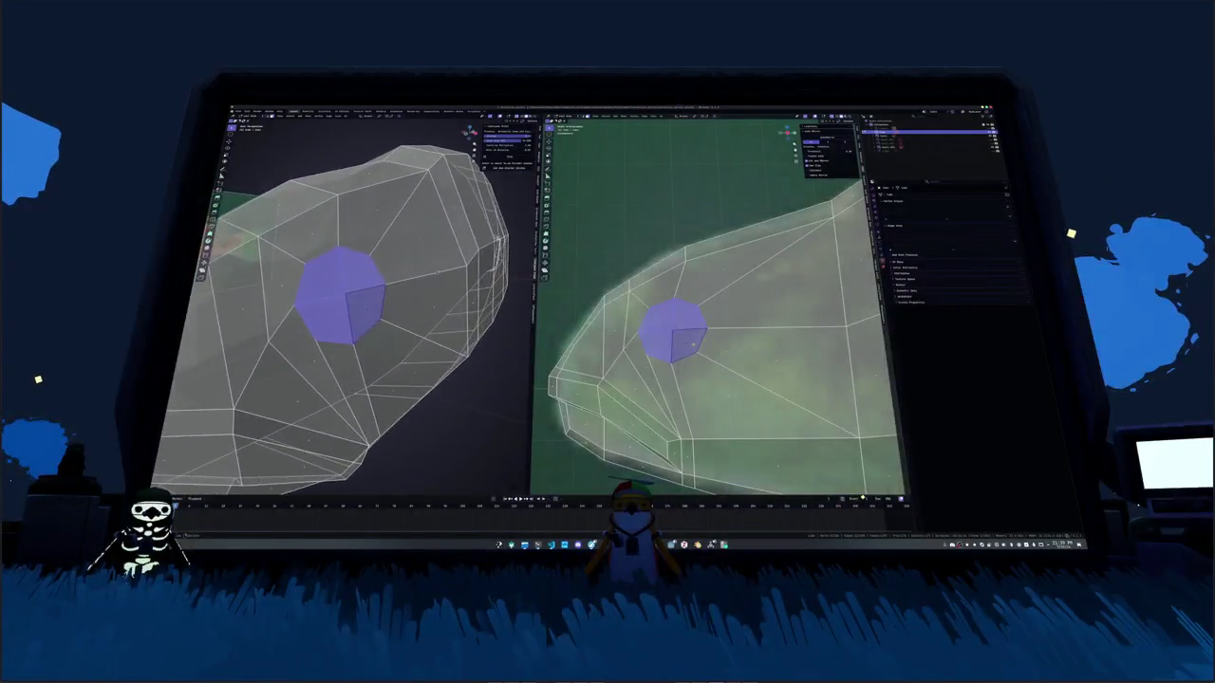
pyautogui.scroll(3, 342, 303)
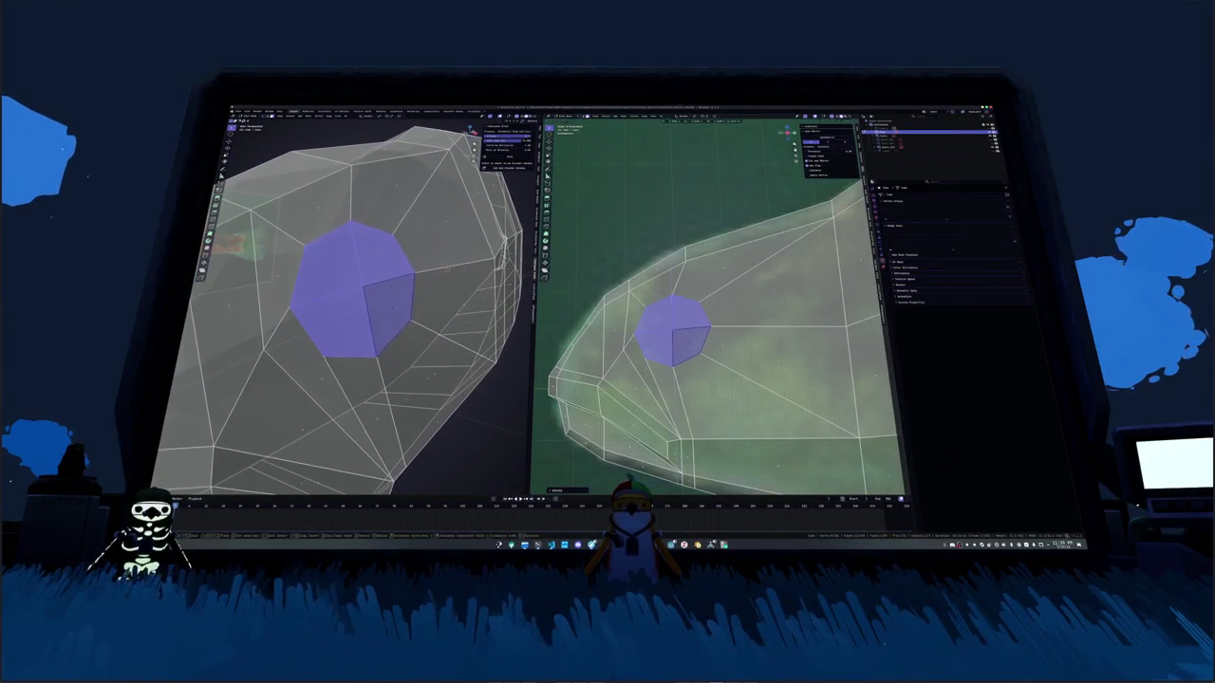
pyautogui.moveTo(342, 313); pyautogui.dragTo(361, 304, button='middle')
pyautogui.keyDown('shift'); pyautogui.moveTo(702, 342); pyautogui.dragTo(740, 337, button='middle'); pyautogui.keyUp('shift')
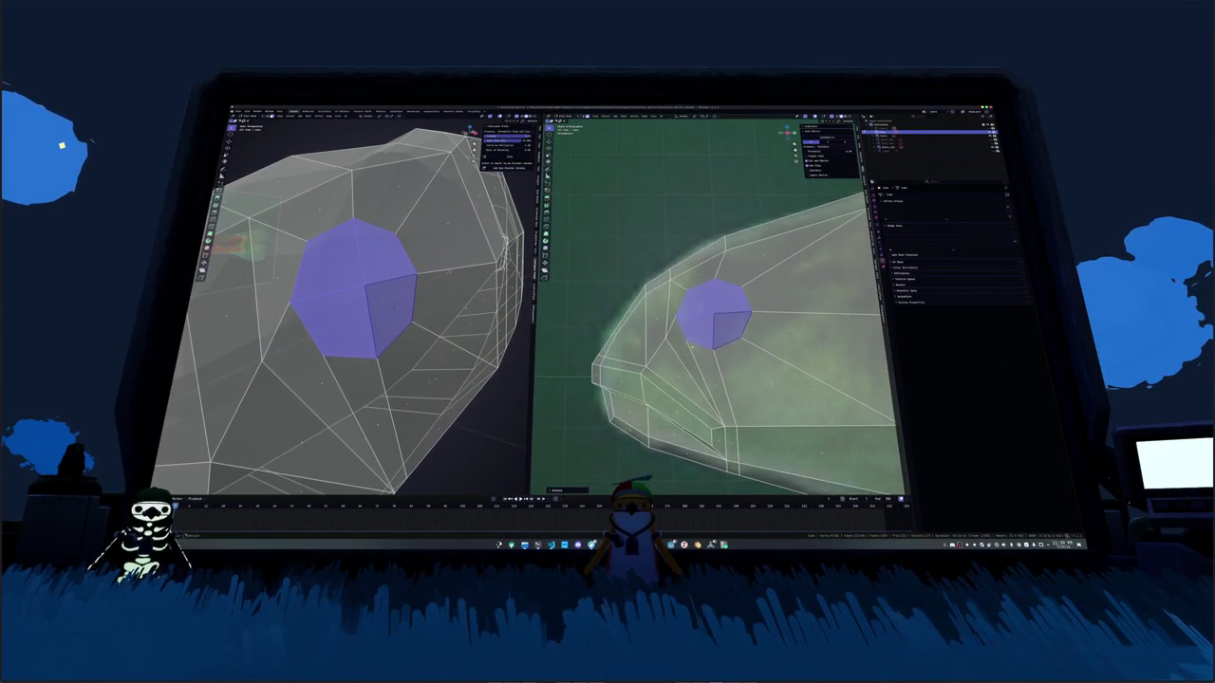
pyautogui.scroll(2, 721, 342)
pyautogui.scroll(-5, 399, 284)
pyautogui.scroll(-3, 399, 285)
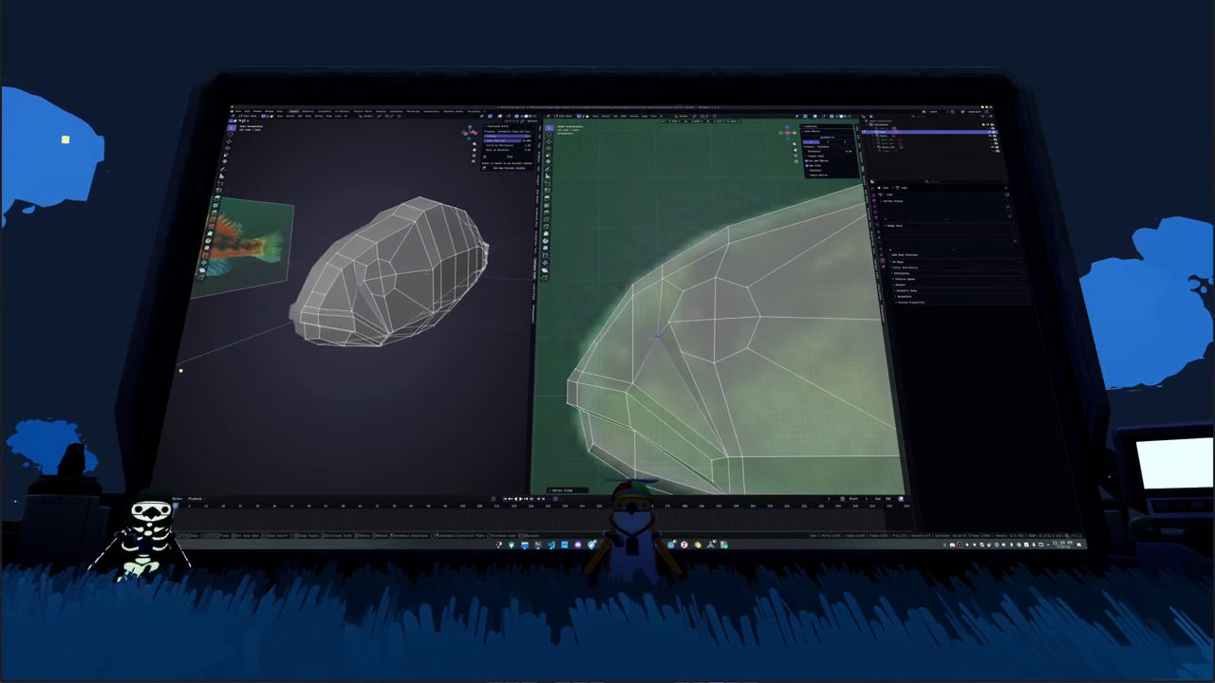
# Step: Frame the whole fish mesh in both views and turn X-ray off again
pyautogui.moveTo(399, 275); pyautogui.dragTo(406, 277, button='middle')
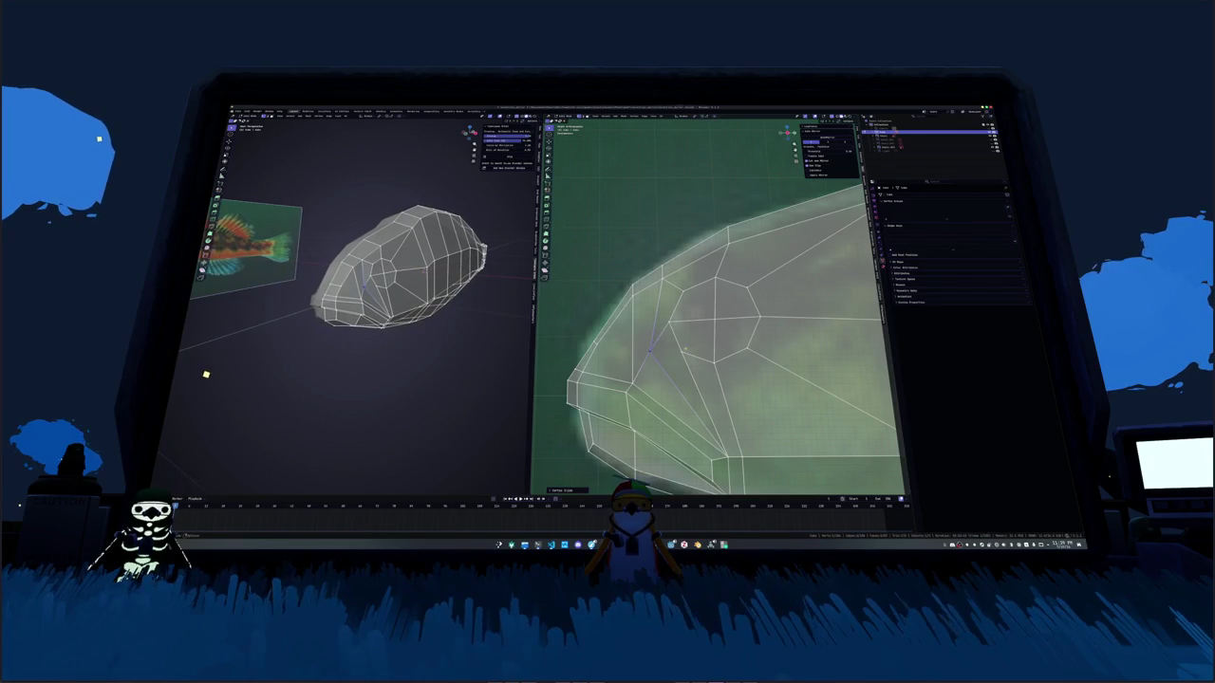
pyautogui.scroll(-2, 717, 313)
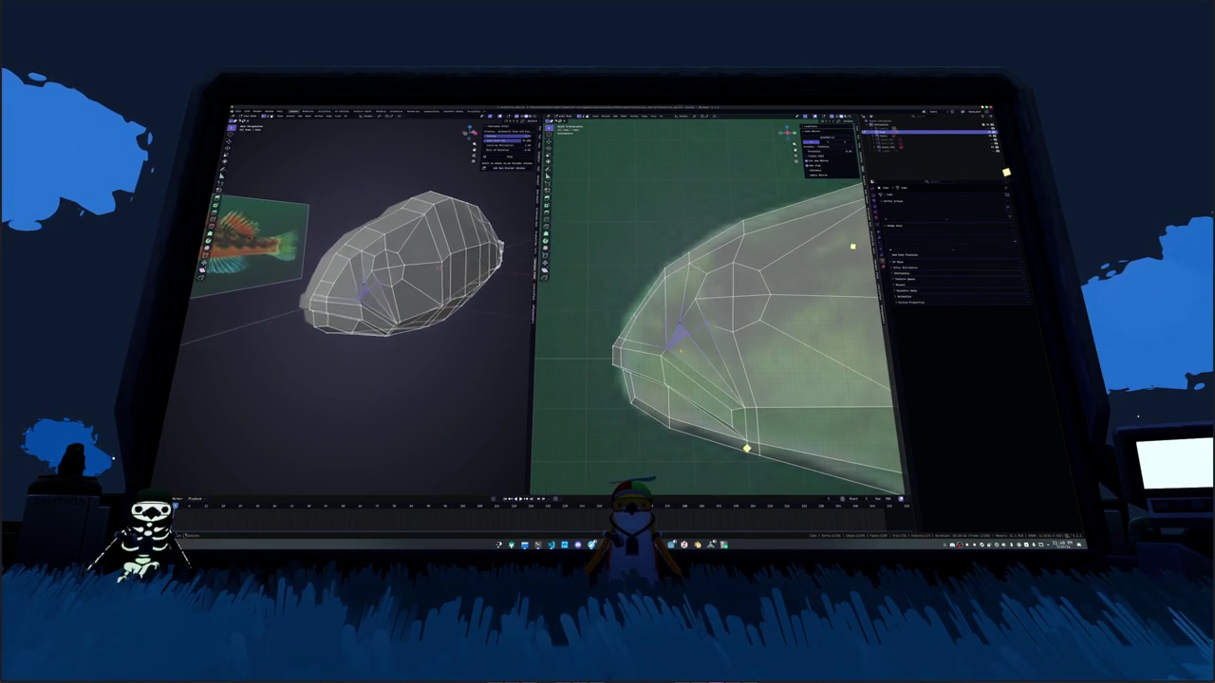
pyautogui.scroll(2, 379, 284)
pyautogui.scroll(2, 379, 285)
pyautogui.scroll(3, 380, 285)
pyautogui.scroll(-3, 379, 284)
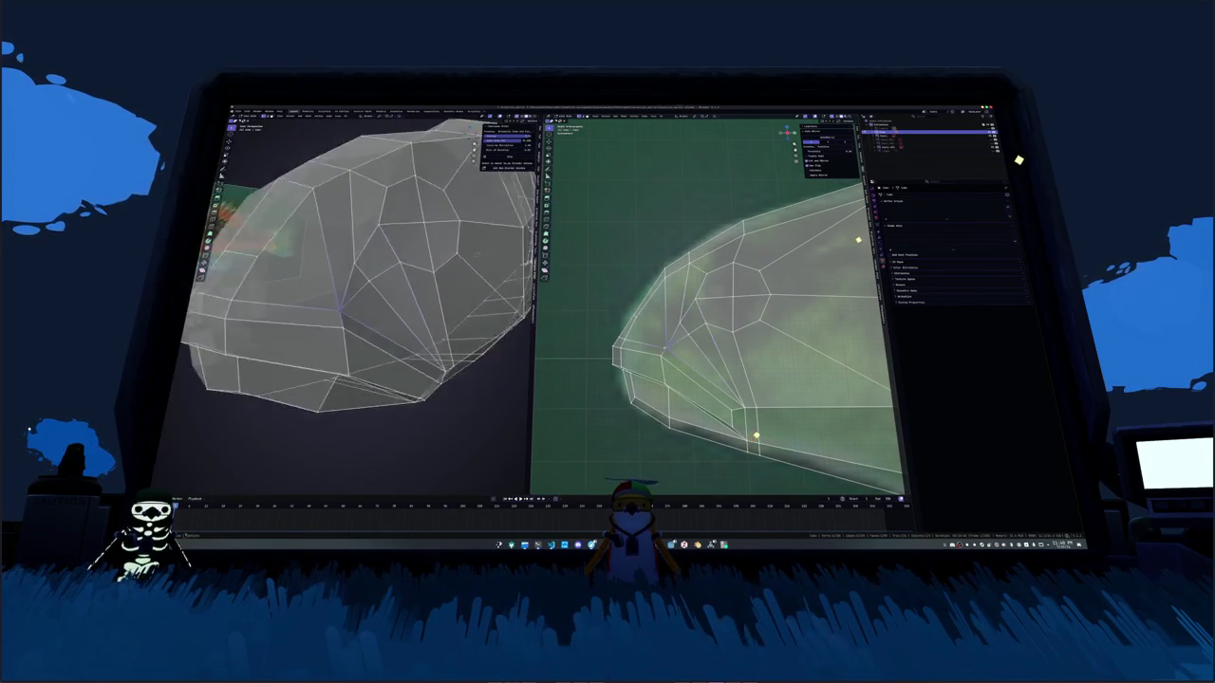
pyautogui.scroll(-2, 380, 284)
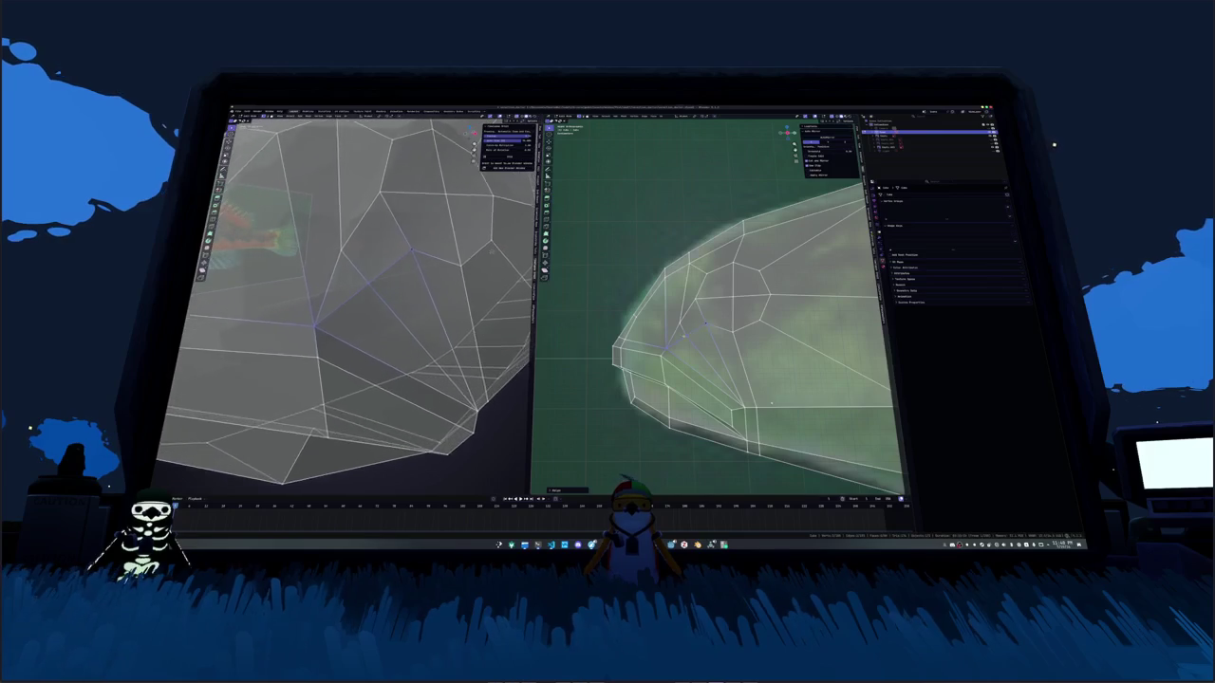
pyautogui.press('Home')
pyautogui.hotkey('alt', 'z')
pyautogui.scroll(2, 721, 303)
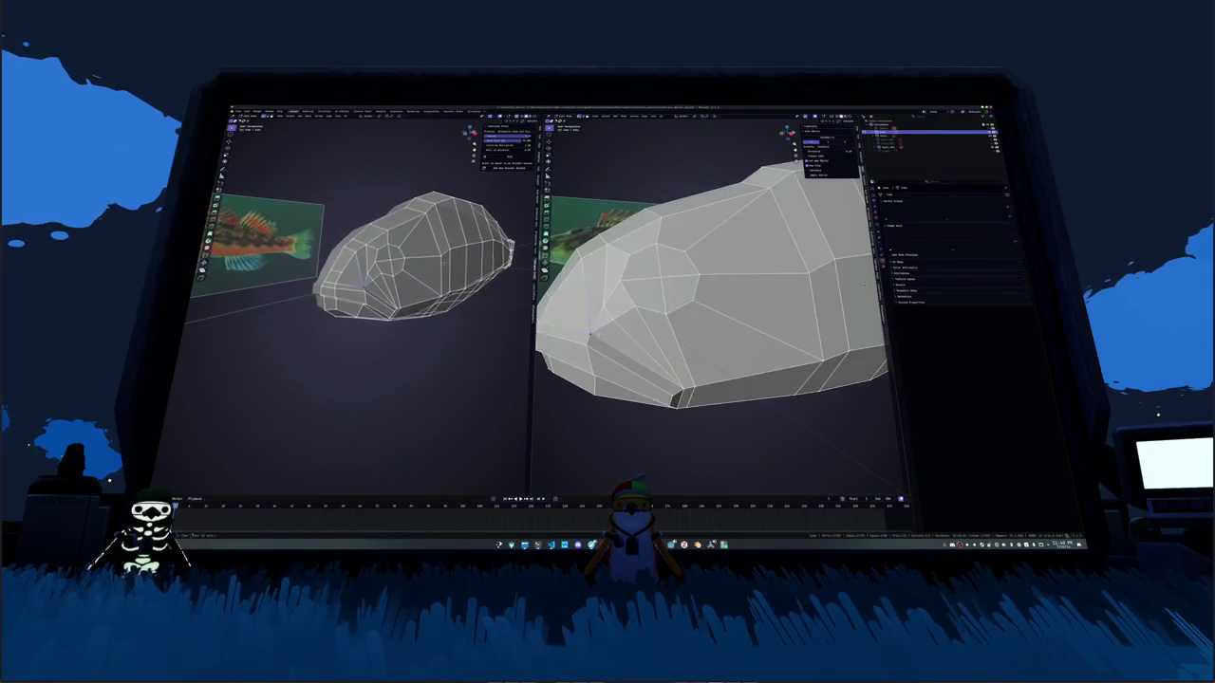
# Step: Dissolve the selected stray edge on the fish mesh
pyautogui.rightClick(718, 332)
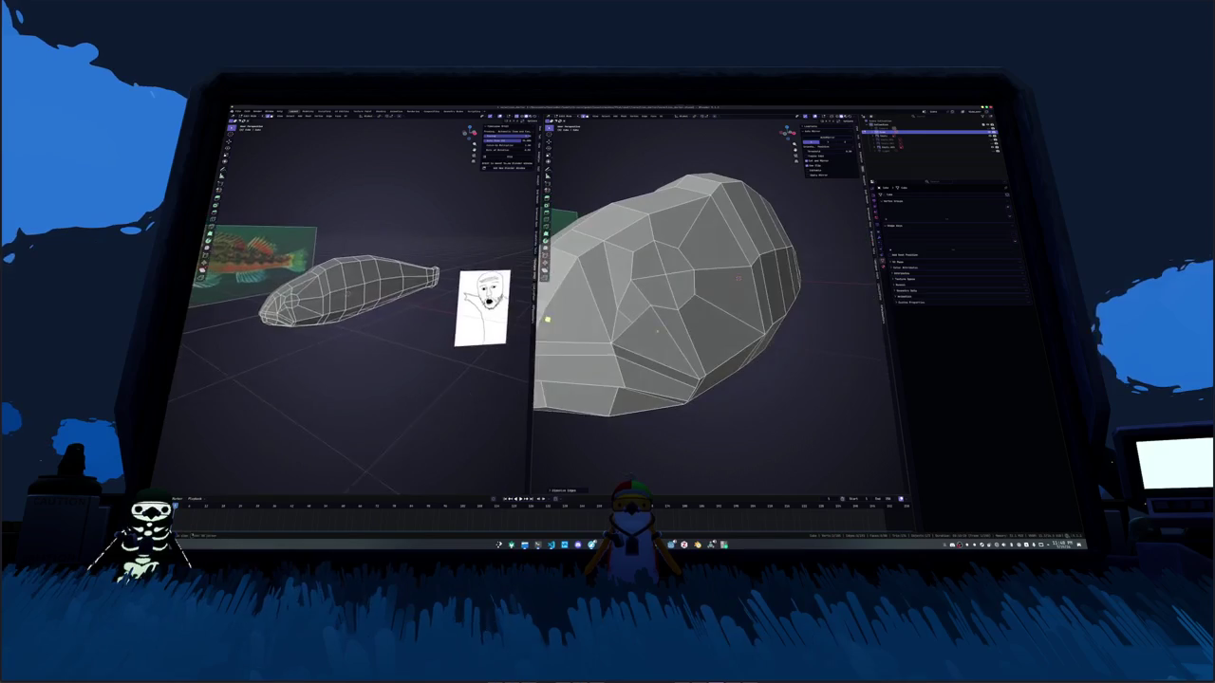
pyautogui.moveTo(546, 320); pyautogui.dragTo(565, 328, button='middle')
pyautogui.hotkey('ctrl', 'x')
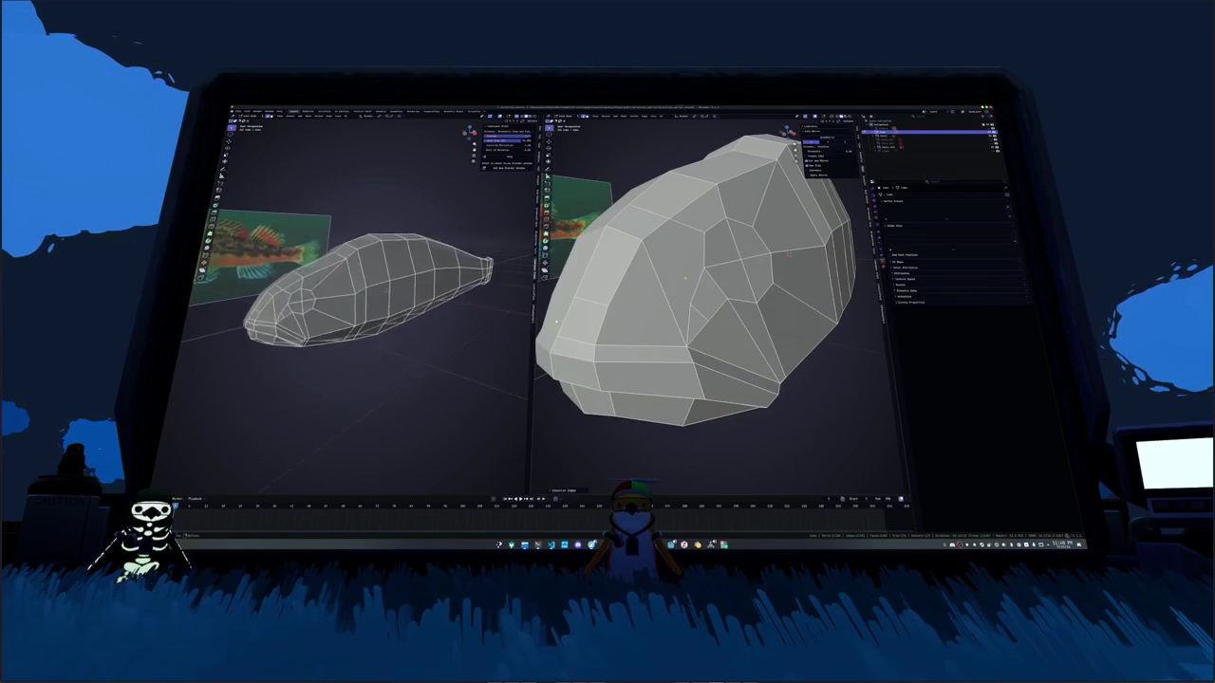
pyautogui.click(698, 310)
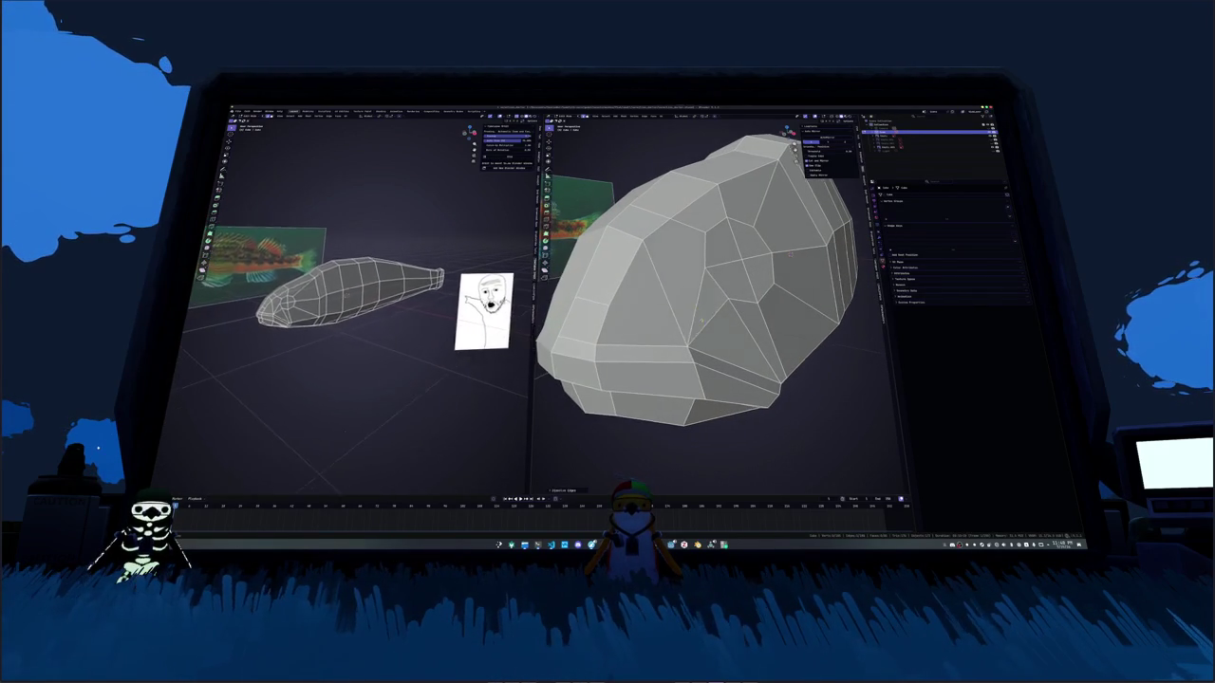
# Step: Check the dissolved edge from new angles, then snap the right view to side view
pyautogui.moveTo(698, 310)
pyautogui.mouseDown(button='middle')
pyautogui.moveTo(661, 332)
pyautogui.moveTo(690, 369)
pyautogui.moveTo(696, 333)
pyautogui.mouseUp(button='middle')
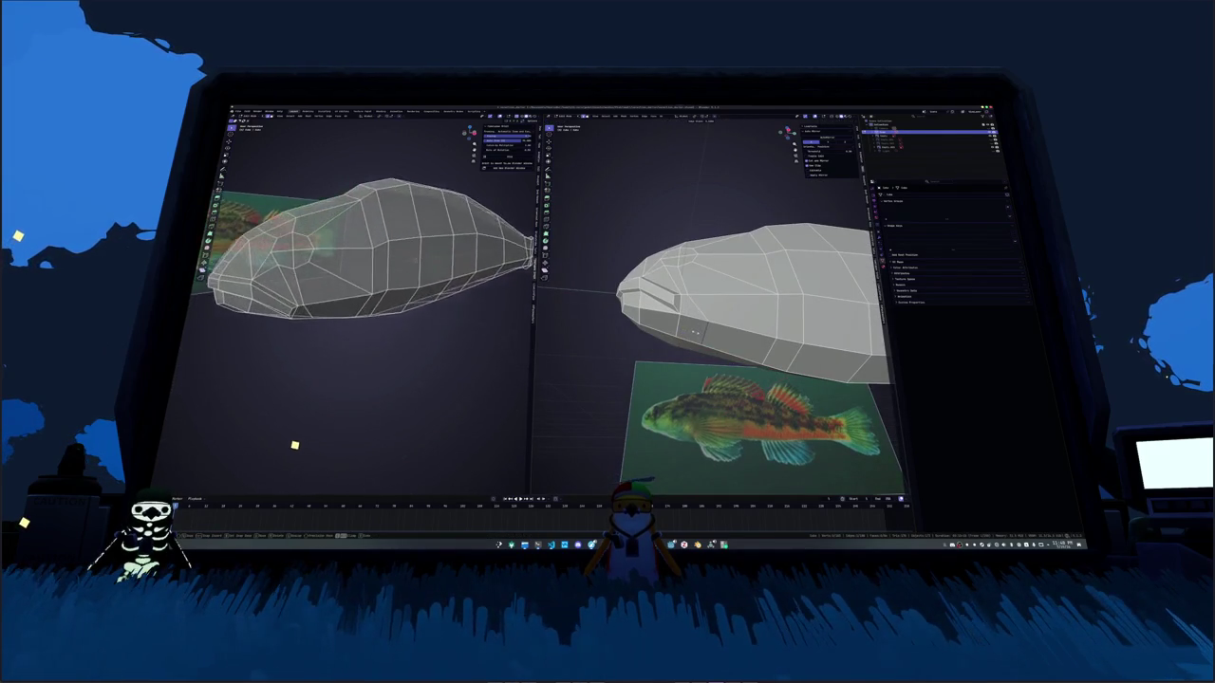
pyautogui.moveTo(285, 437)
pyautogui.mouseDown(button='middle')
pyautogui.moveTo(262, 414)
pyautogui.moveTo(257, 317)
pyautogui.moveTo(272, 359)
pyautogui.moveTo(284, 353)
pyautogui.mouseUp(button='middle')
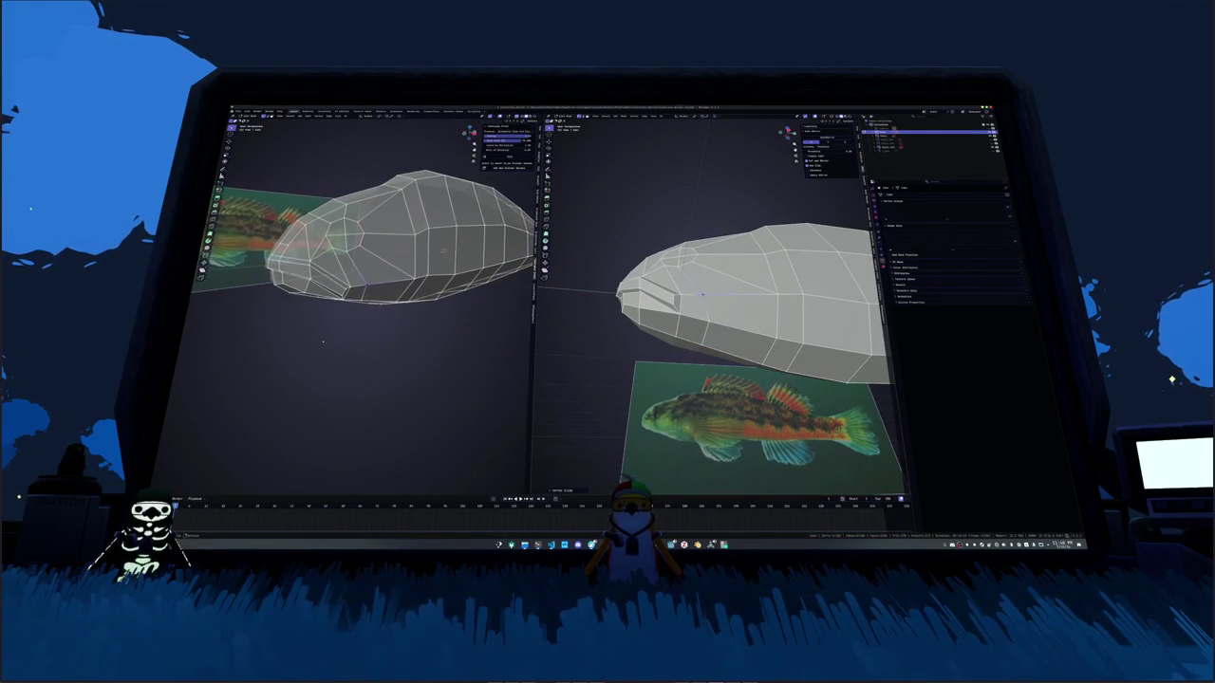
pyautogui.moveTo(684, 360)
pyautogui.mouseDown(button='middle')
pyautogui.moveTo(694, 371)
pyautogui.moveTo(708, 331)
pyautogui.mouseUp(button='middle')
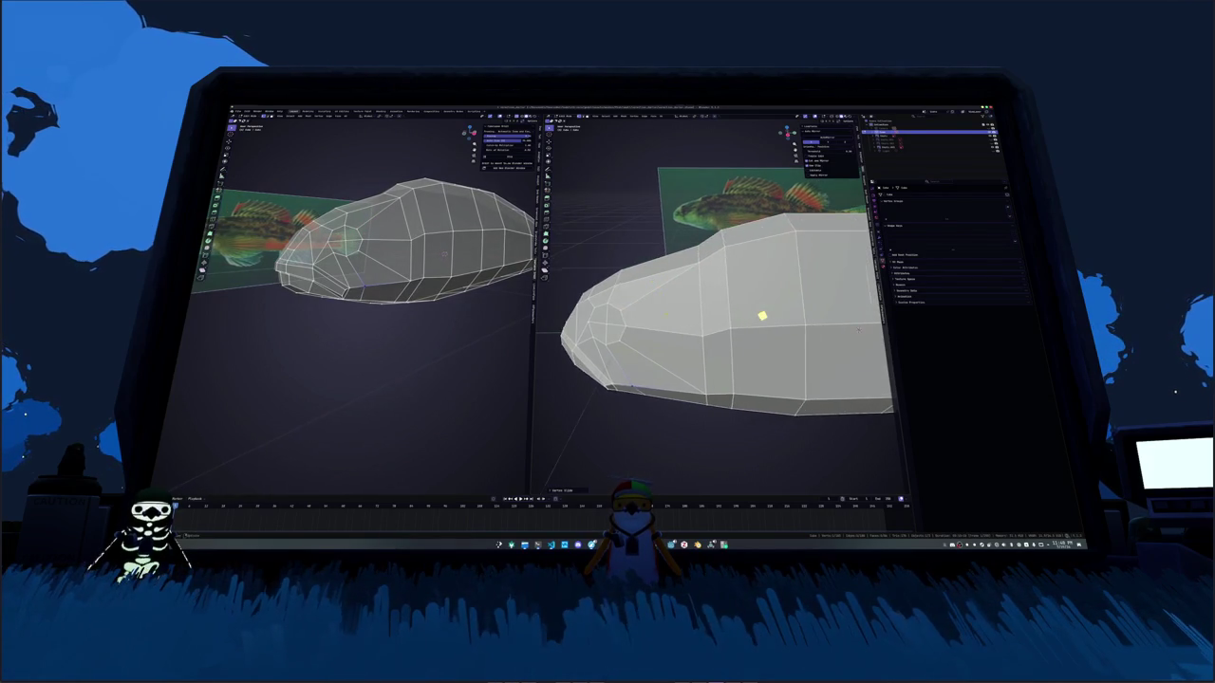
pyautogui.press('KP_3')
# Step: Move and rotate the fish mesh onto the photo's fish, then restore solid shading
pyautogui.scroll(2, 762, 316)
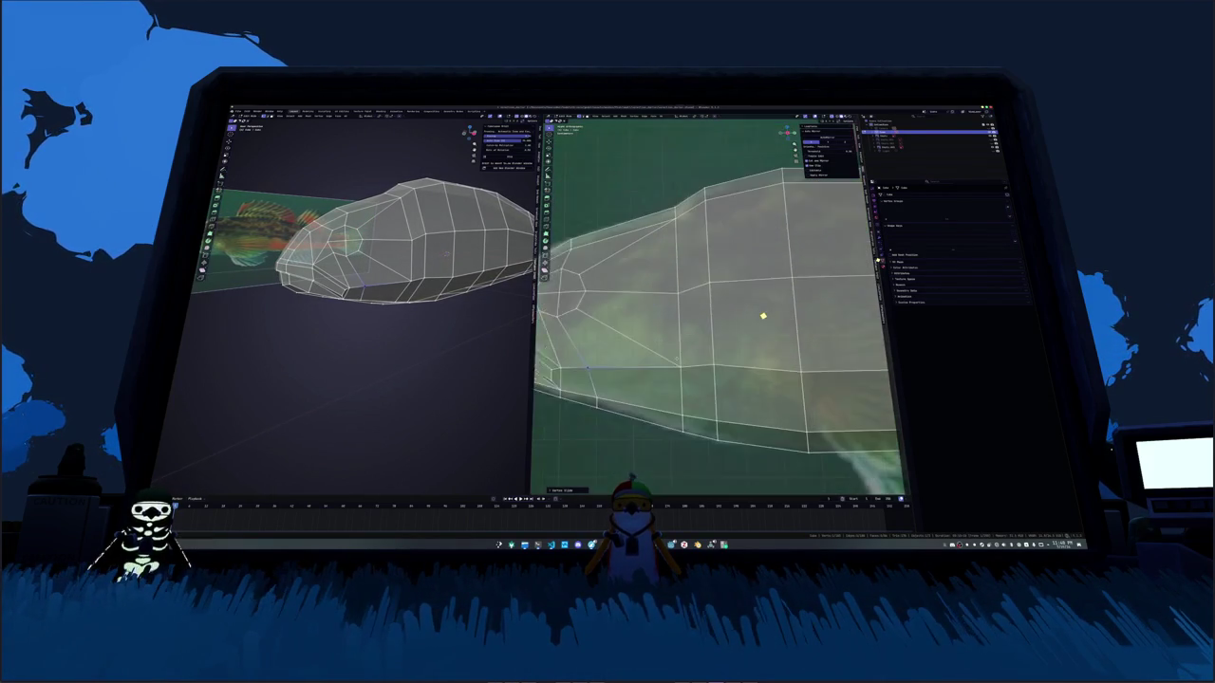
pyautogui.scroll(2, 763, 316)
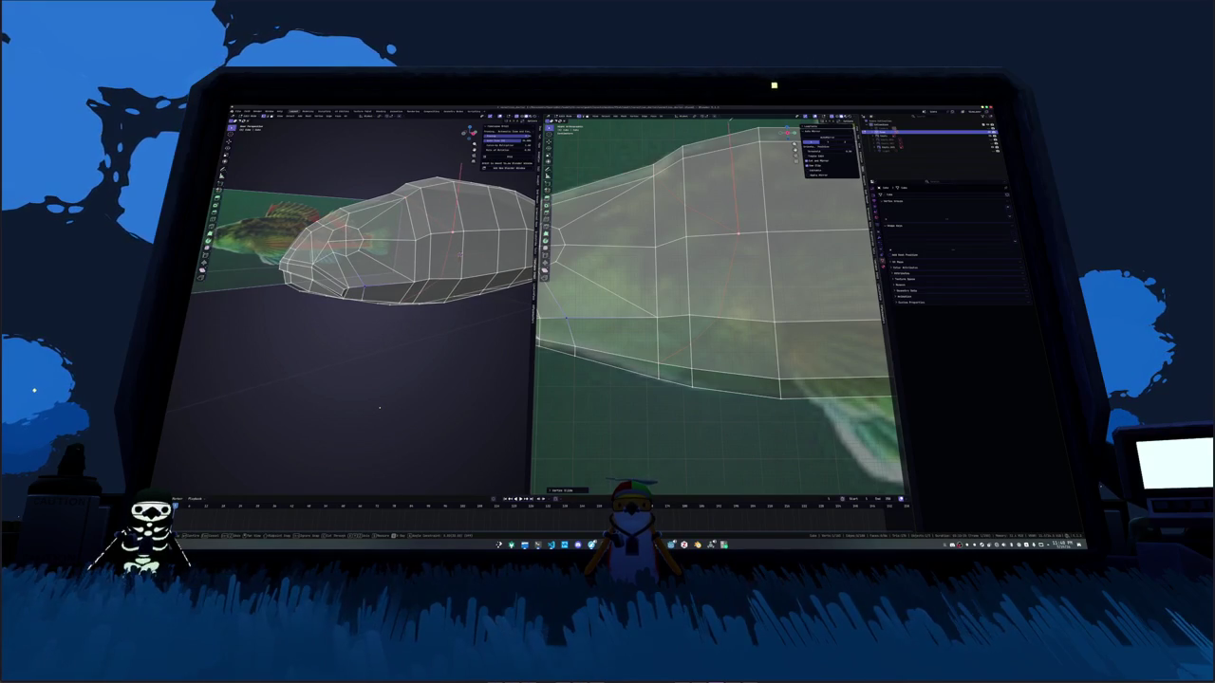
pyautogui.moveTo(789, 175); pyautogui.dragTo(791, 174, button='middle')
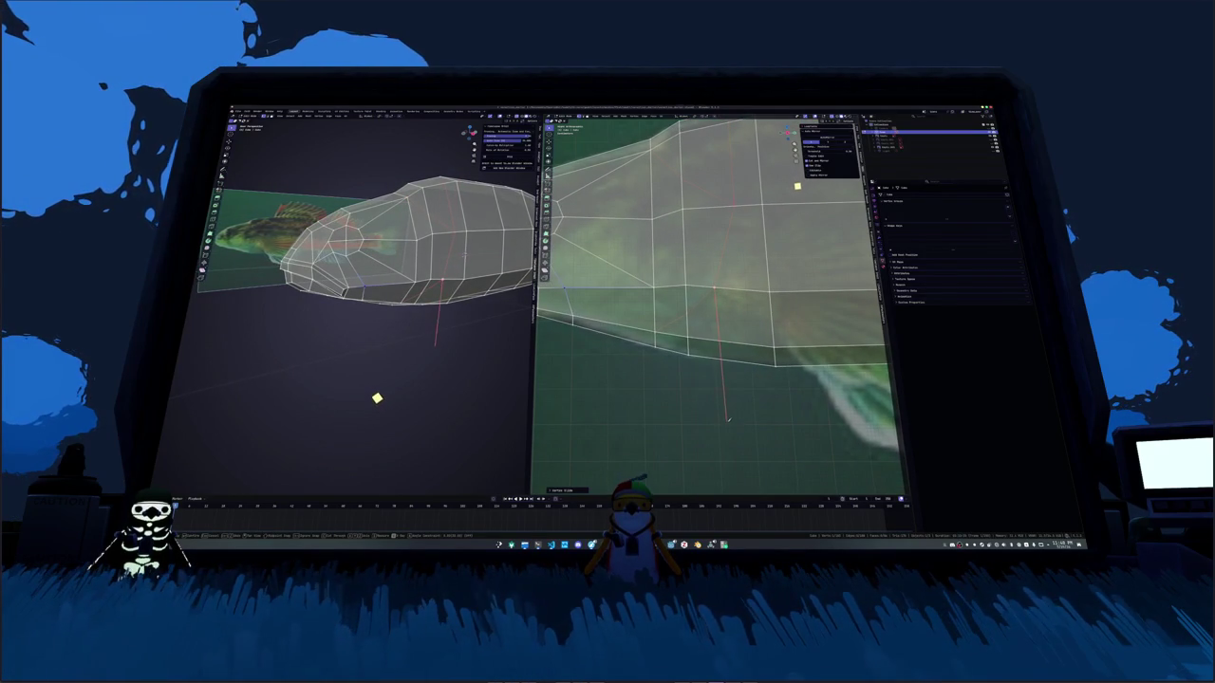
pyautogui.moveTo(798, 195); pyautogui.dragTo(784, 270)
pyautogui.moveTo(351, 380); pyautogui.dragTo(565, 329, button='middle')
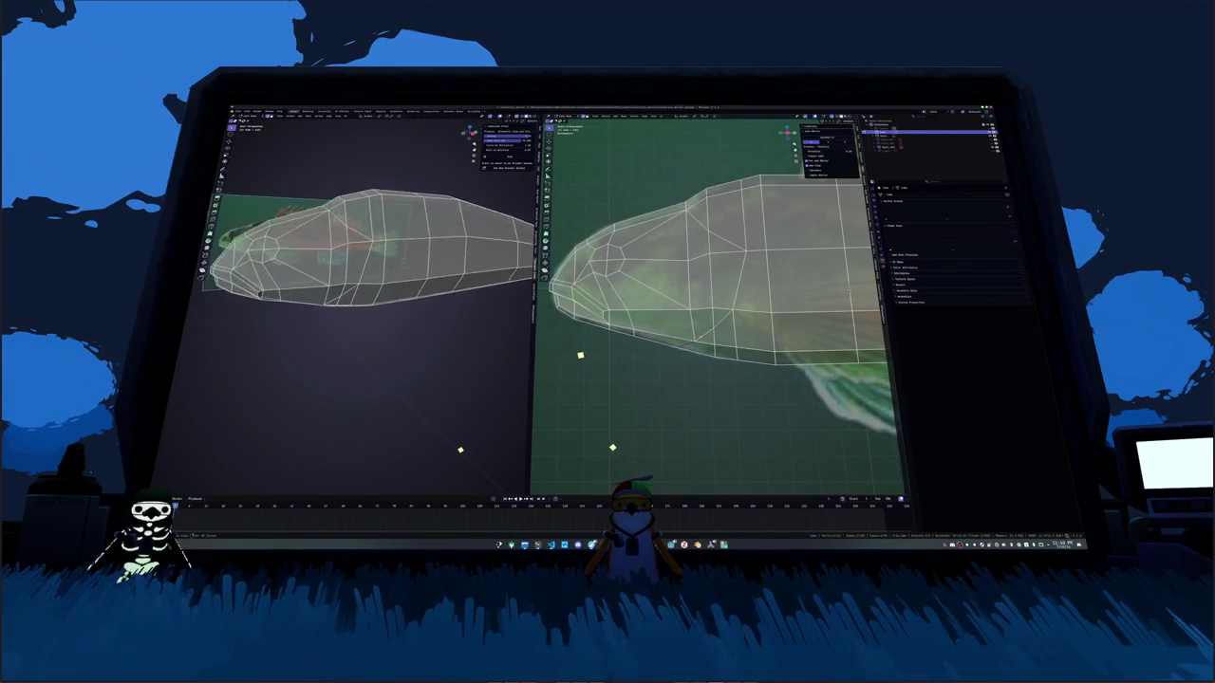
pyautogui.moveTo(580, 354)
pyautogui.mouseDown(button='middle')
pyautogui.moveTo(578, 462)
pyautogui.moveTo(601, 339)
pyautogui.moveTo(603, 355)
pyautogui.mouseUp(button='middle')
pyautogui.hotkey('alt', 'z')
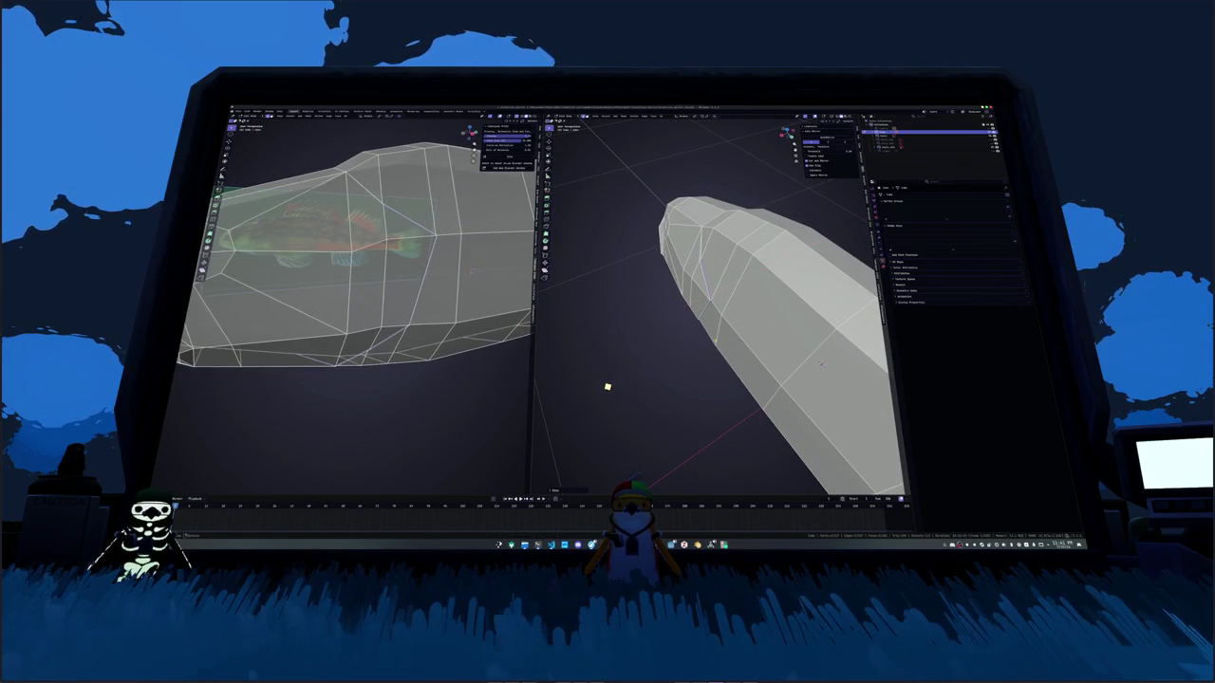
# Step: Zoom in and back out on the fish mesh
pyautogui.scroll(3, 579, 412)
pyautogui.scroll(2, 556, 420)
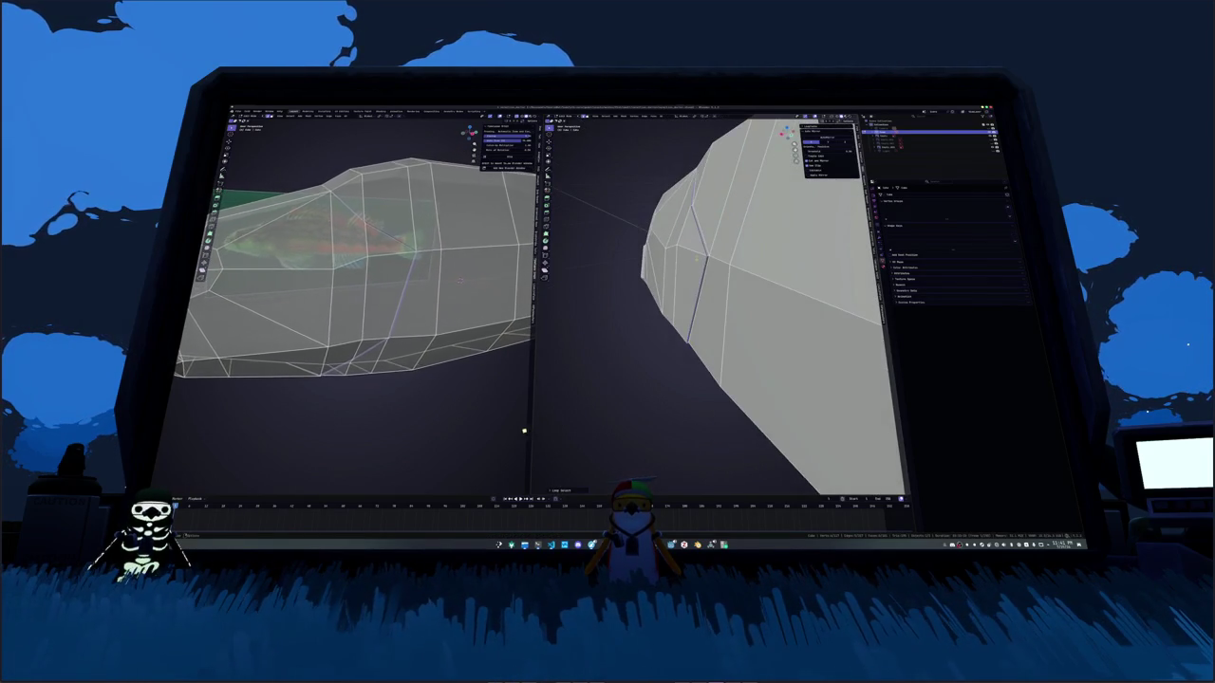
pyautogui.scroll(3, 484, 443)
pyautogui.scroll(2, 484, 444)
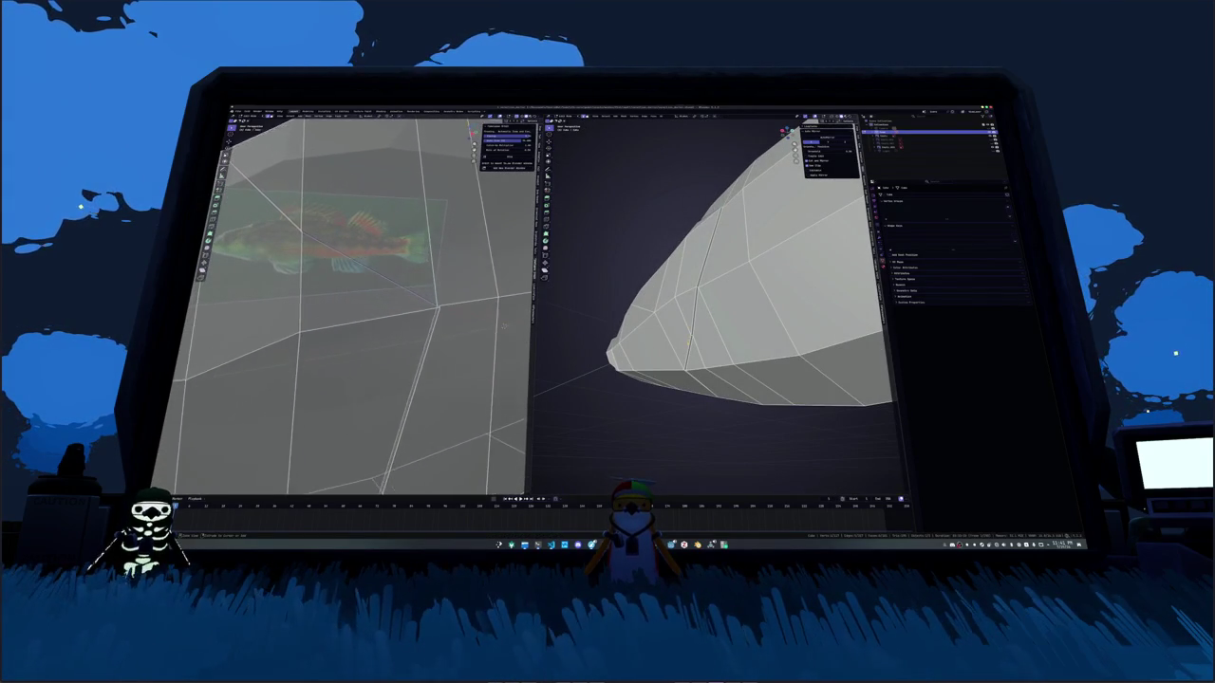
pyautogui.scroll(-2, 492, 309)
pyautogui.scroll(-1, 484, 299)
pyautogui.scroll(-1, 478, 285)
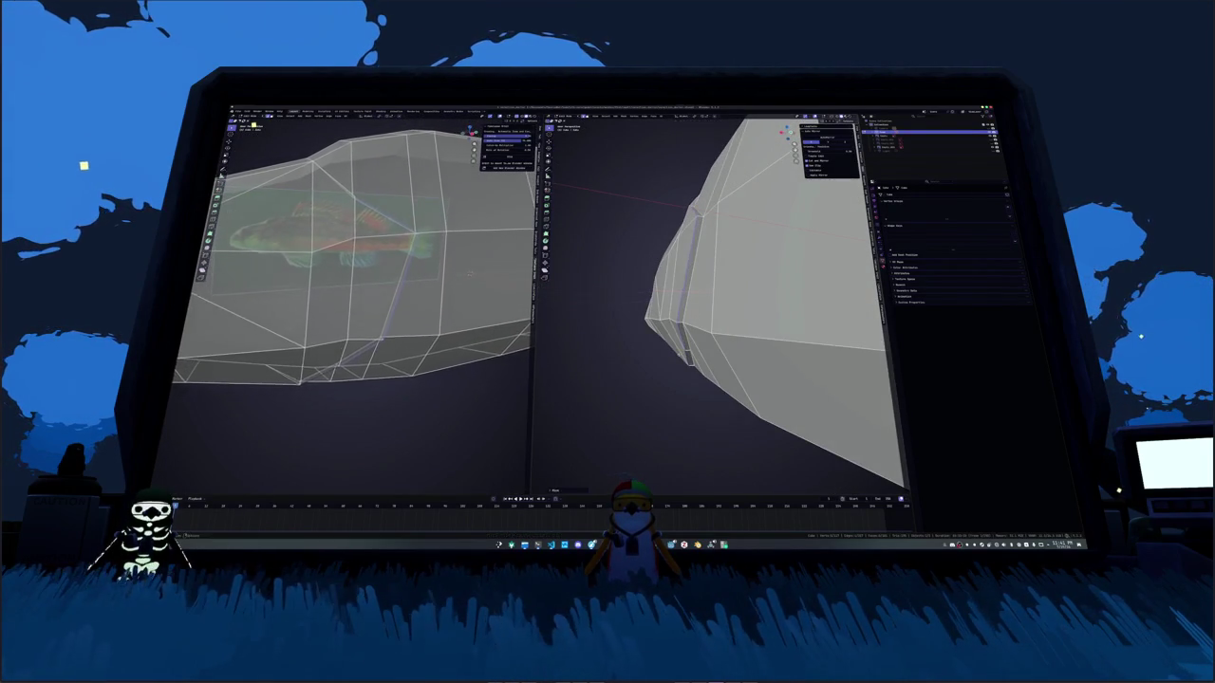
pyautogui.scroll(-1, 468, 270)
# Step: Orbit the right view through side-on and steep angles of the fish
pyautogui.press('z')
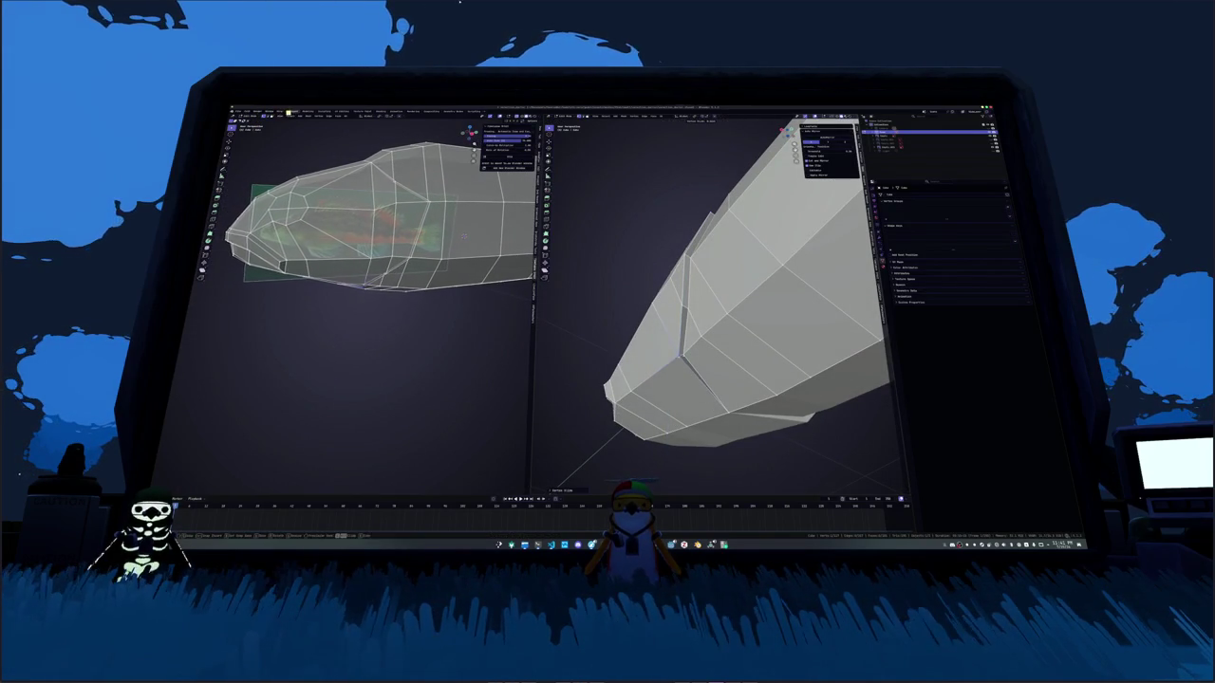
pyautogui.moveTo(711, 314); pyautogui.dragTo(721, 284, button='middle')
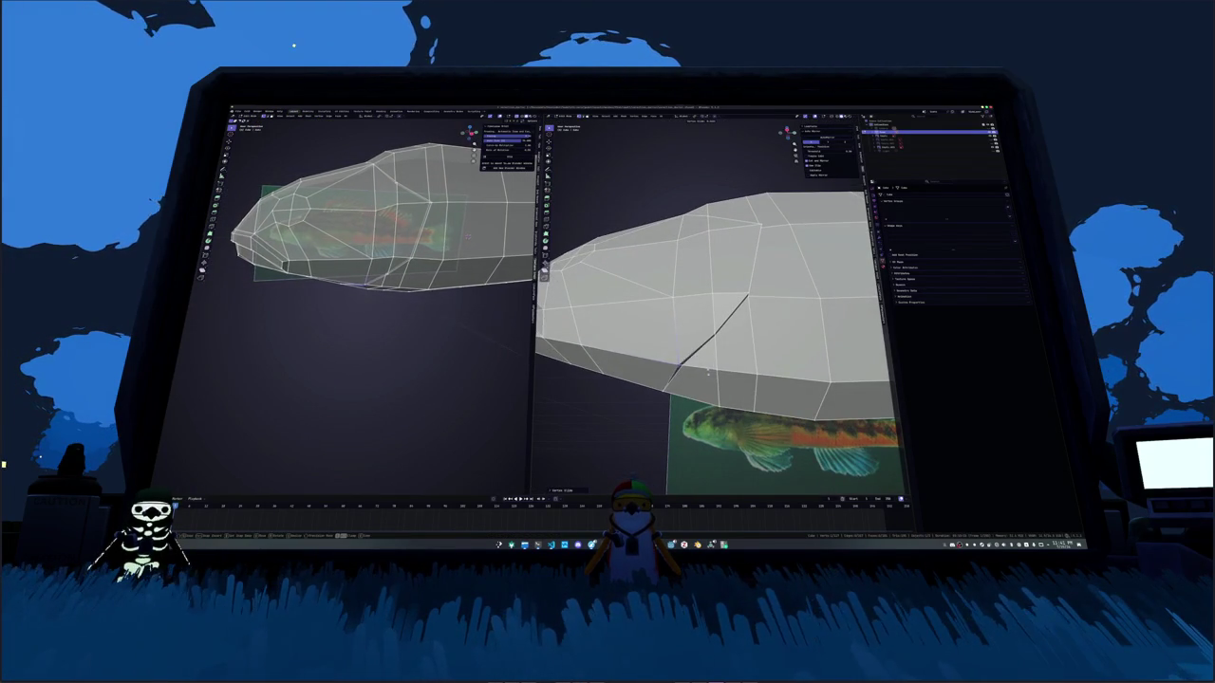
pyautogui.moveTo(706, 373)
pyautogui.mouseDown(button='middle')
pyautogui.moveTo(717, 361)
pyautogui.moveTo(710, 376)
pyautogui.mouseUp(button='middle')
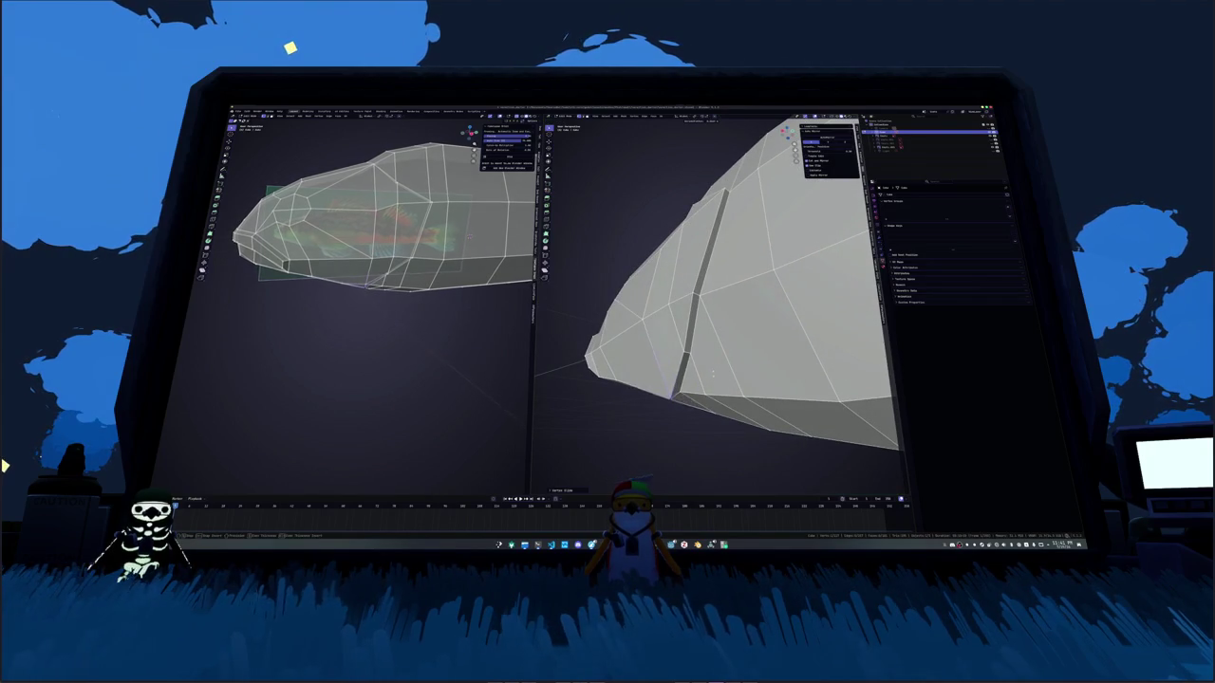
pyautogui.moveTo(712, 313)
pyautogui.mouseDown(button='middle')
pyautogui.moveTo(697, 279)
pyautogui.moveTo(754, 315)
pyautogui.mouseUp(button='middle')
pyautogui.scroll(-2, 456, 305)
pyautogui.scroll(-2, 455, 306)
pyautogui.scroll(-2, 456, 306)
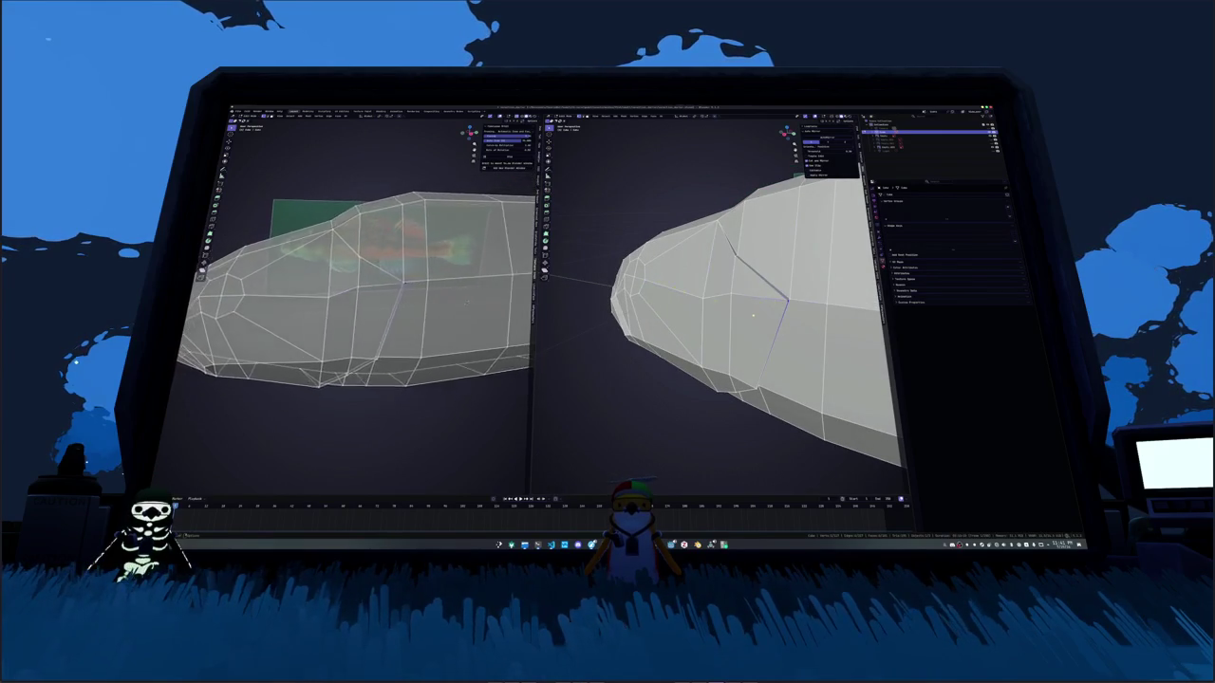
pyautogui.moveTo(754, 314); pyautogui.dragTo(771, 285, button='middle')
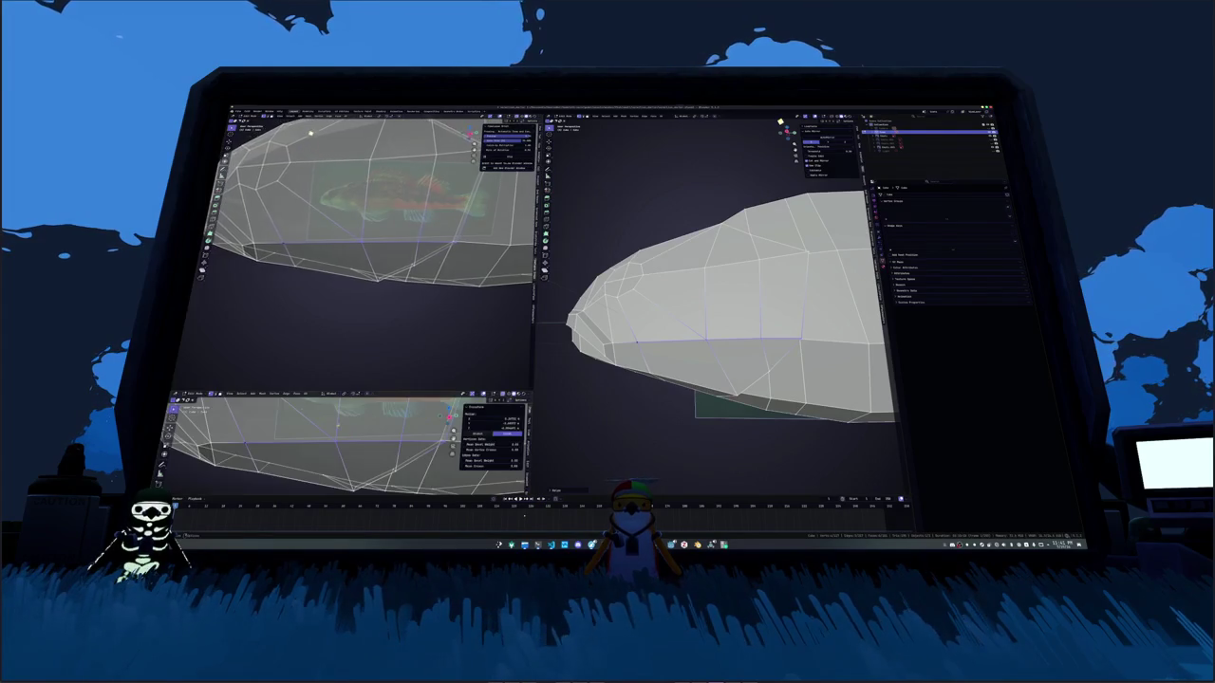
# Step: Switch the lower-left area to the Image Editor and load the face line drawing
pyautogui.click(175, 394)
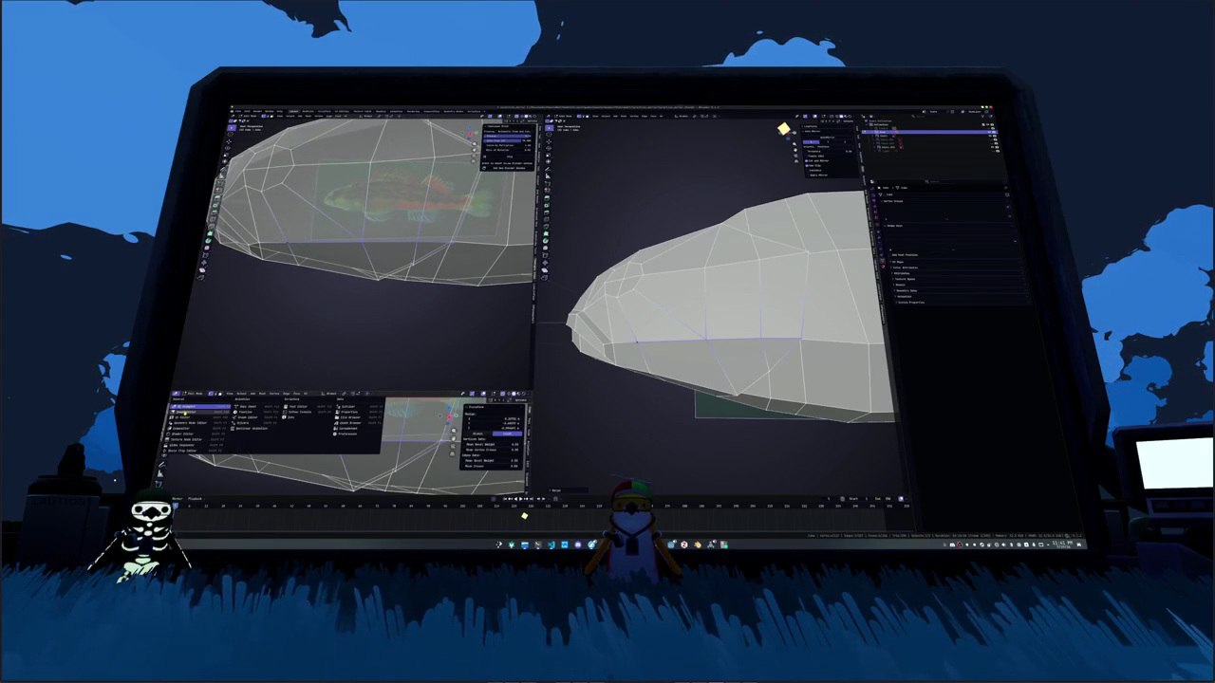
pyautogui.click(183, 414)
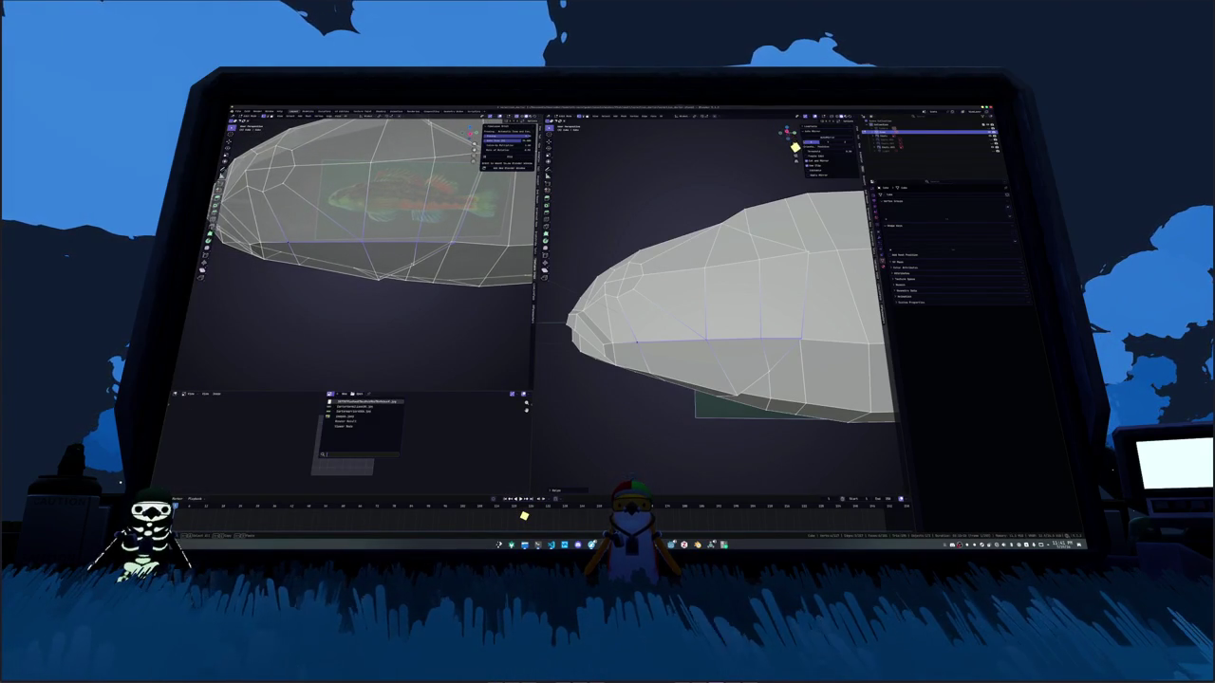
pyautogui.click(343, 401)
pyautogui.moveTo(413, 430); pyautogui.dragTo(402, 471, button='middle')
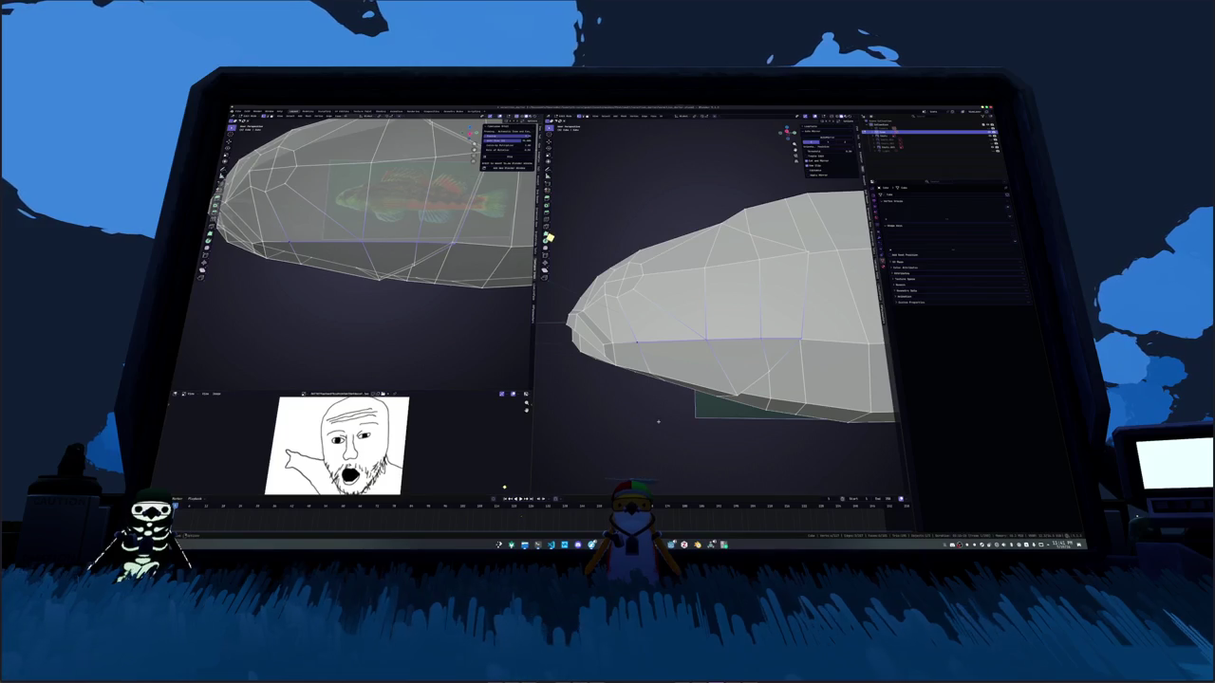
pyautogui.scroll(-5, 547, 237)
# Step: Pull back the left view and orbit and zoom the right view around the fish
pyautogui.moveTo(546, 237); pyautogui.dragTo(557, 314, button='middle')
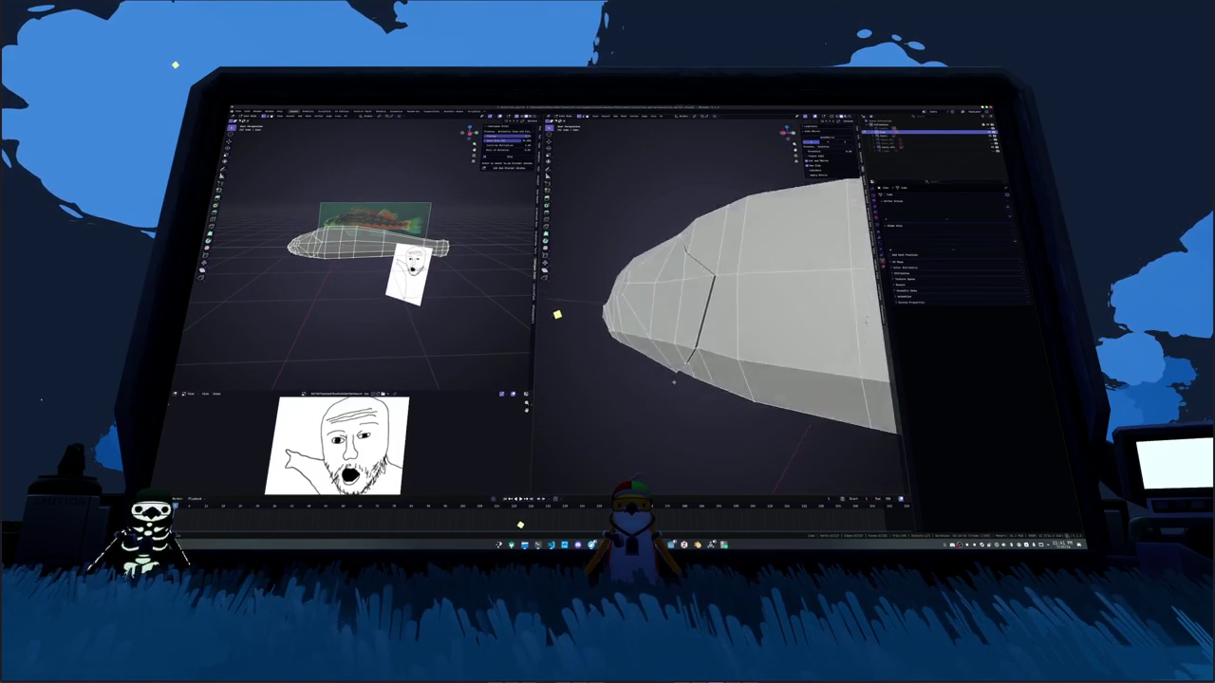
pyautogui.scroll(-3, 557, 314)
pyautogui.scroll(-3, 567, 338)
pyautogui.scroll(-2, 575, 374)
pyautogui.scroll(-2, 575, 374)
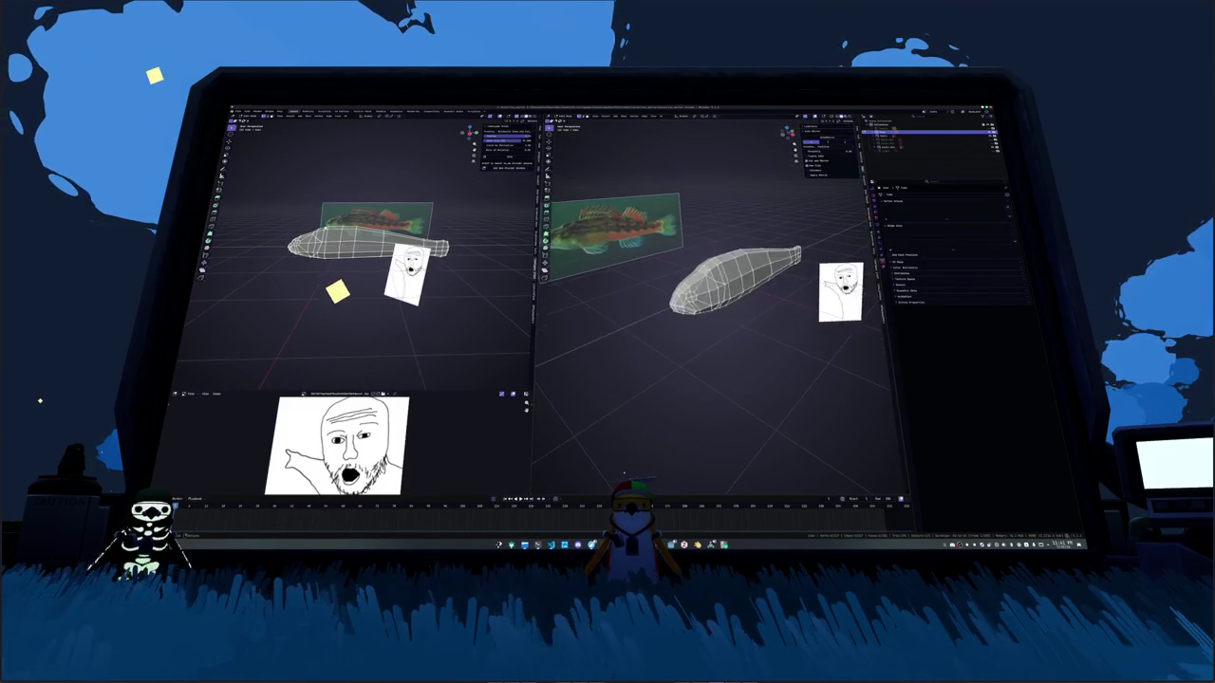
pyautogui.moveTo(722, 284)
pyautogui.mouseDown(button='middle')
pyautogui.moveTo(778, 299)
pyautogui.moveTo(759, 313)
pyautogui.mouseUp(button='middle')
pyautogui.scroll(3, 790, 304)
pyautogui.scroll(3, 790, 304)
pyautogui.scroll(3, 790, 305)
pyautogui.scroll(3, 370, 247)
pyautogui.scroll(2, 370, 247)
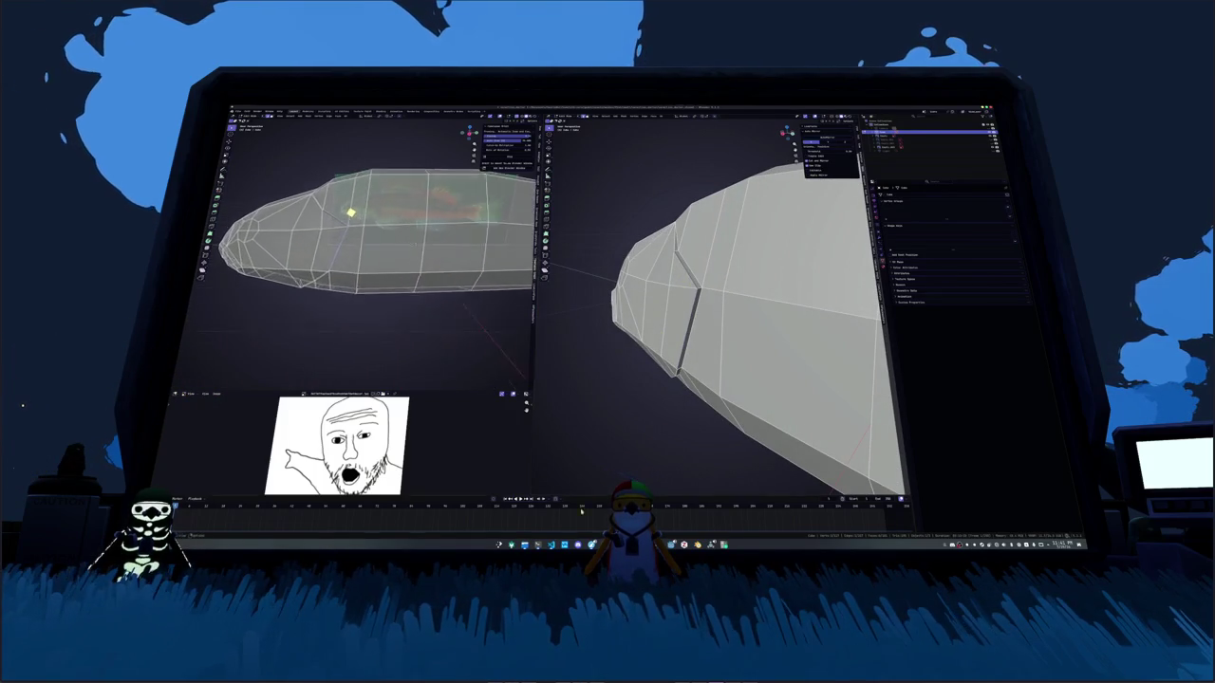
pyautogui.scroll(2, 350, 212)
# Step: Return to Blender and orient both views toward the fish head
pyautogui.hotkey('alt', 'Tab')
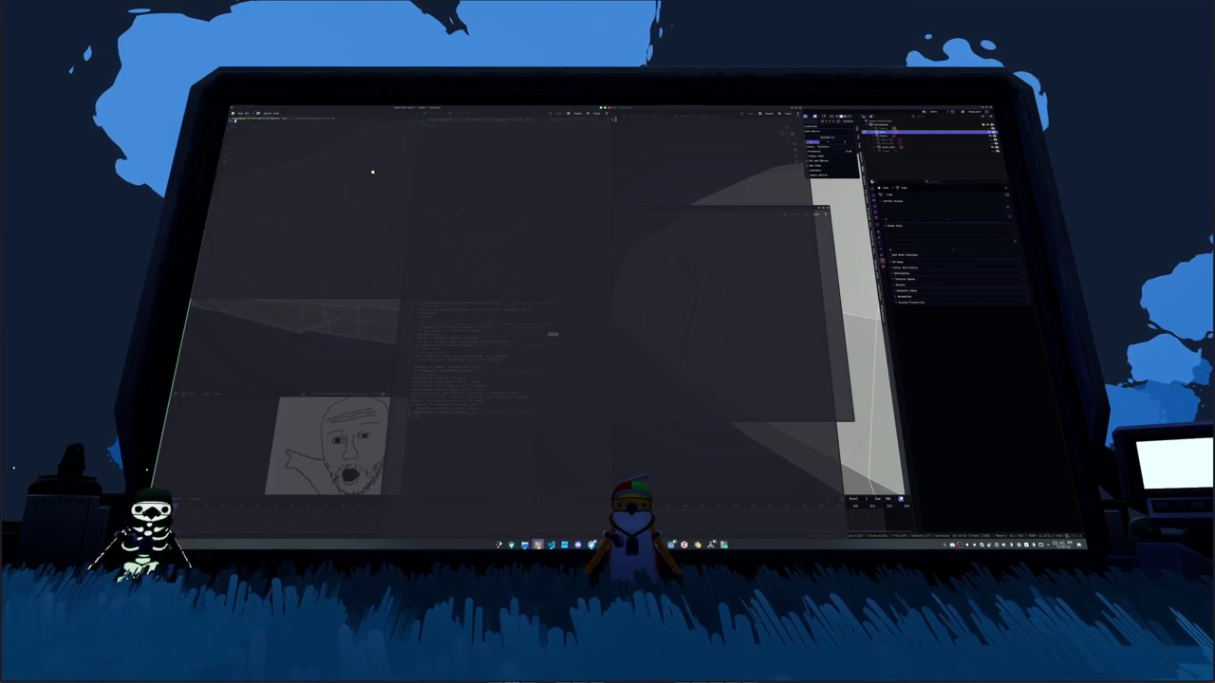
pyautogui.hotkey('alt', 'Tab')
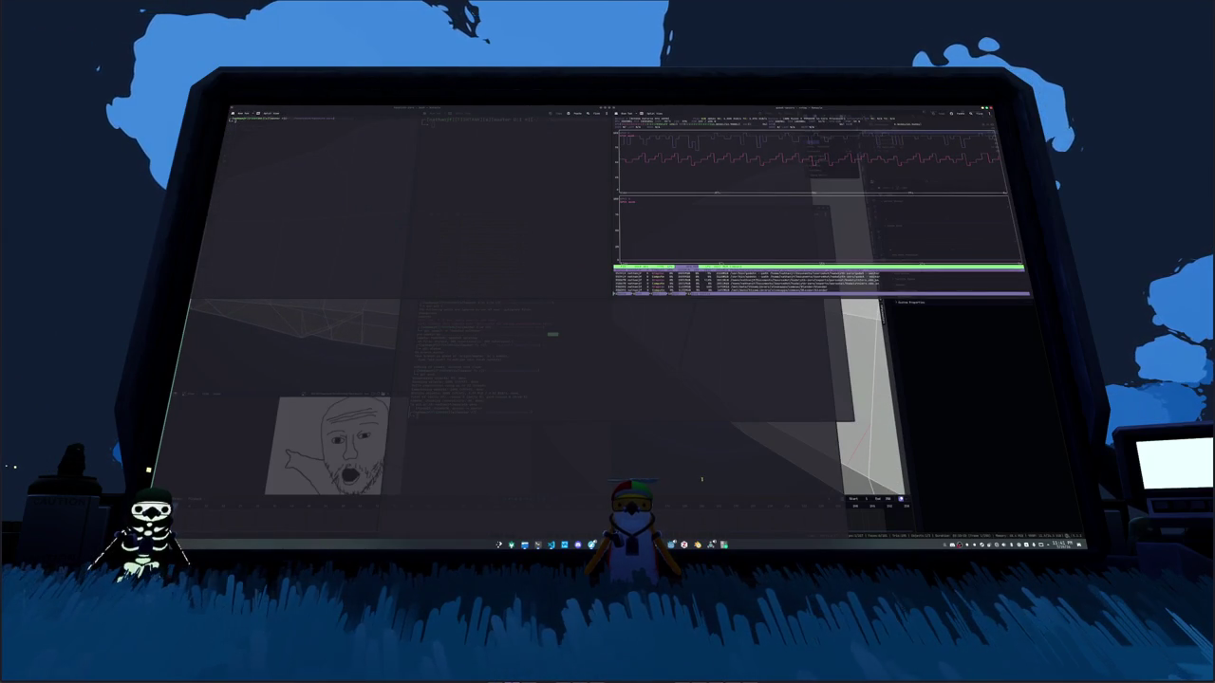
pyautogui.hotkey('alt', 'Tab')
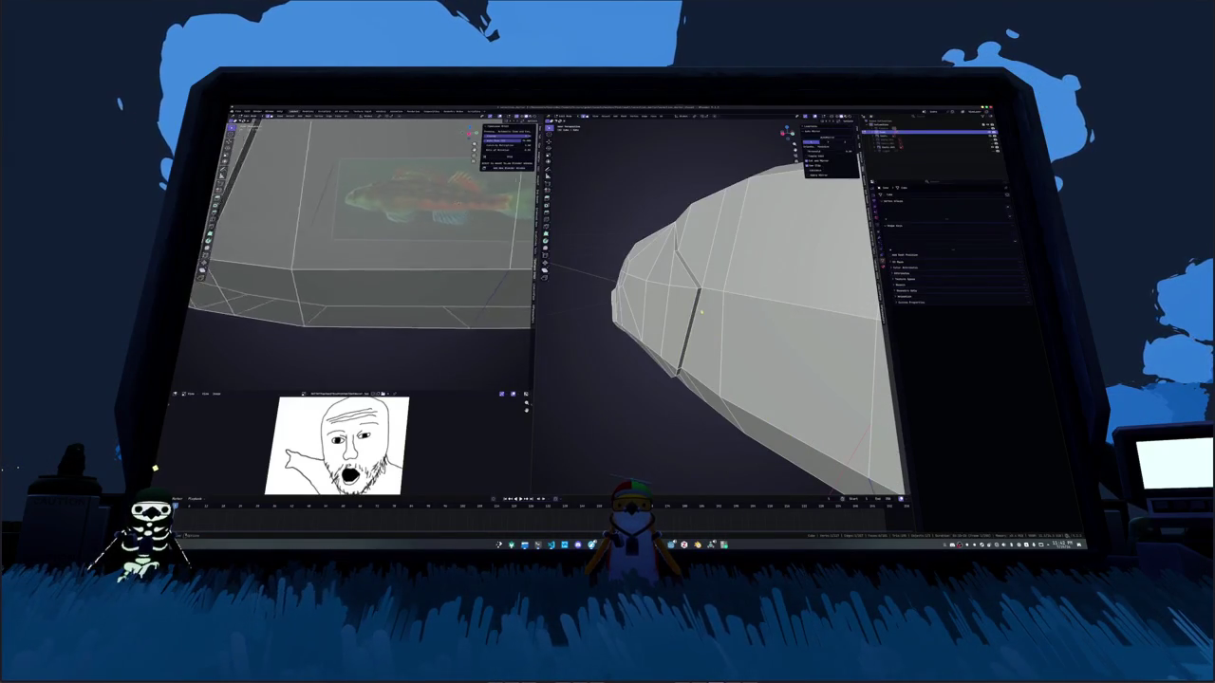
pyautogui.moveTo(361, 237); pyautogui.dragTo(379, 223, button='middle')
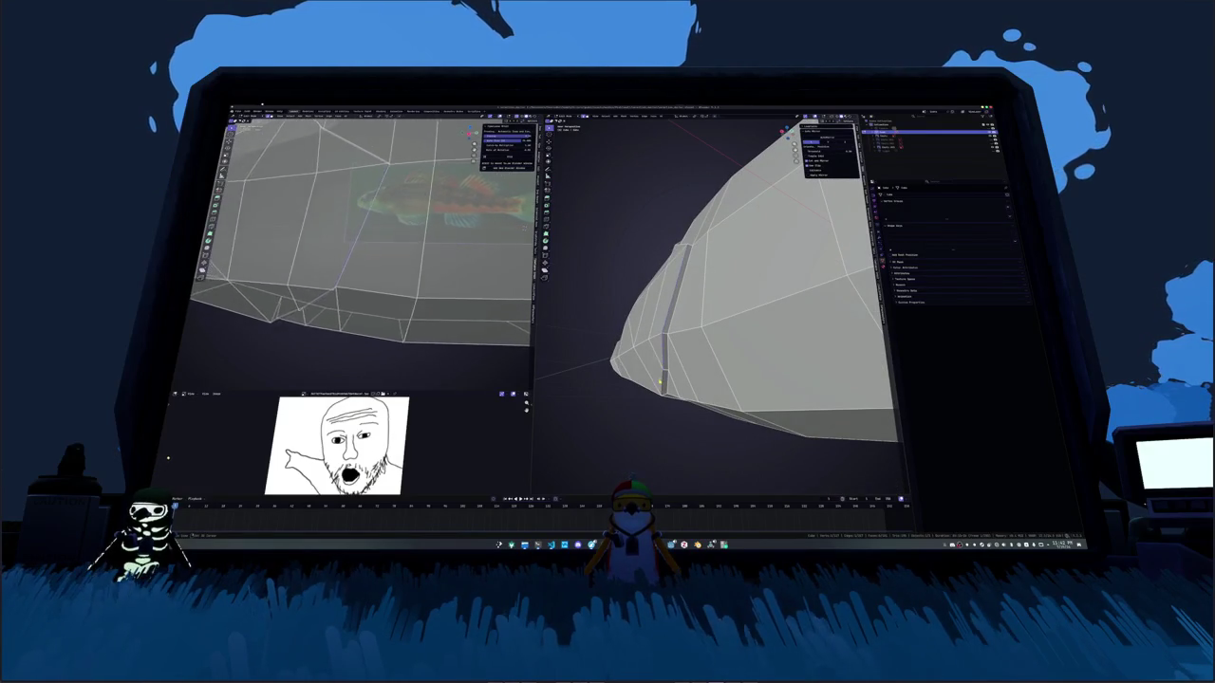
pyautogui.moveTo(740, 313)
pyautogui.mouseDown(button='middle')
pyautogui.moveTo(760, 299)
pyautogui.moveTo(721, 313)
pyautogui.mouseUp(button='middle')
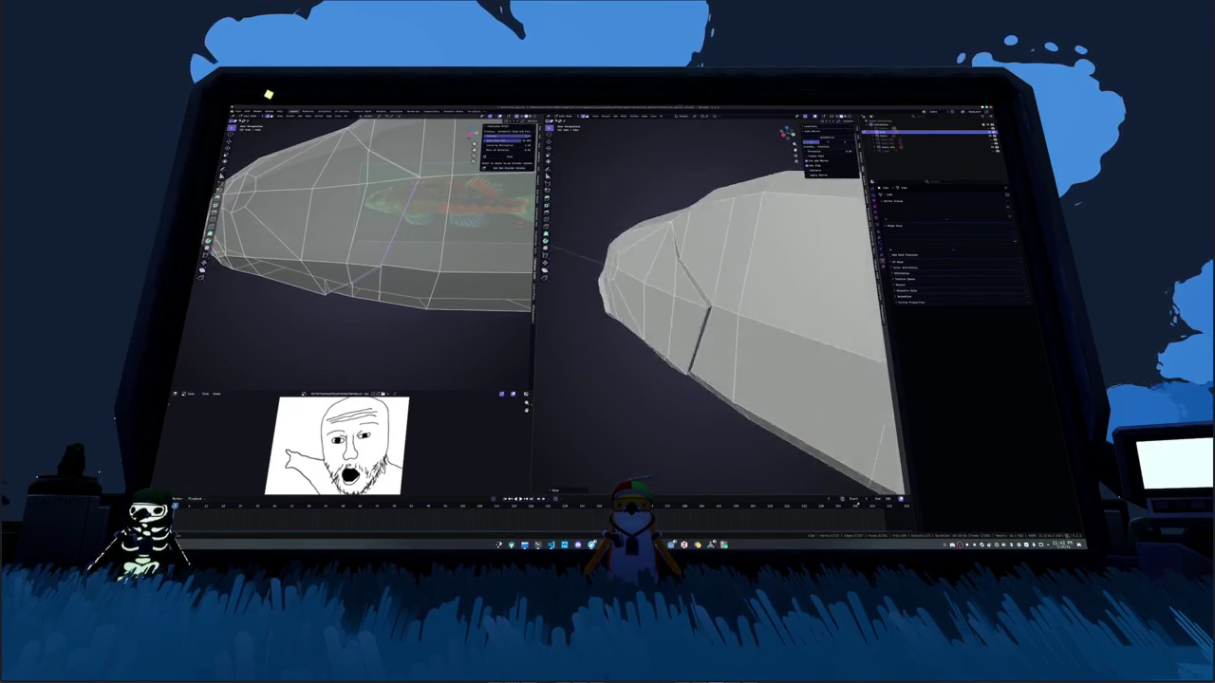
pyautogui.moveTo(380, 228)
pyautogui.mouseDown(button='middle')
pyautogui.moveTo(360, 227)
pyautogui.moveTo(380, 266)
pyautogui.moveTo(379, 237)
pyautogui.mouseUp(button='middle')
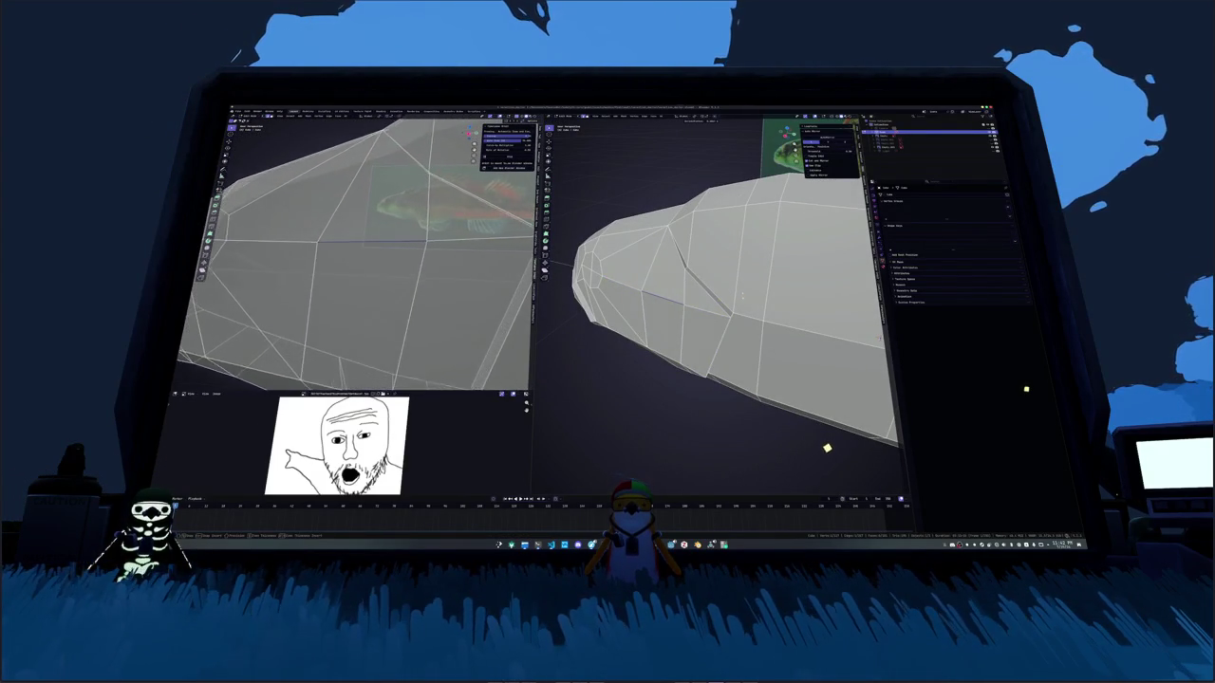
pyautogui.moveTo(721, 304); pyautogui.dragTo(683, 285, button='middle')
# Step: Select the eye face on the fish head and snap the right view to side orthographic
pyautogui.click(711, 302)
pyautogui.scroll(-3, 360, 246)
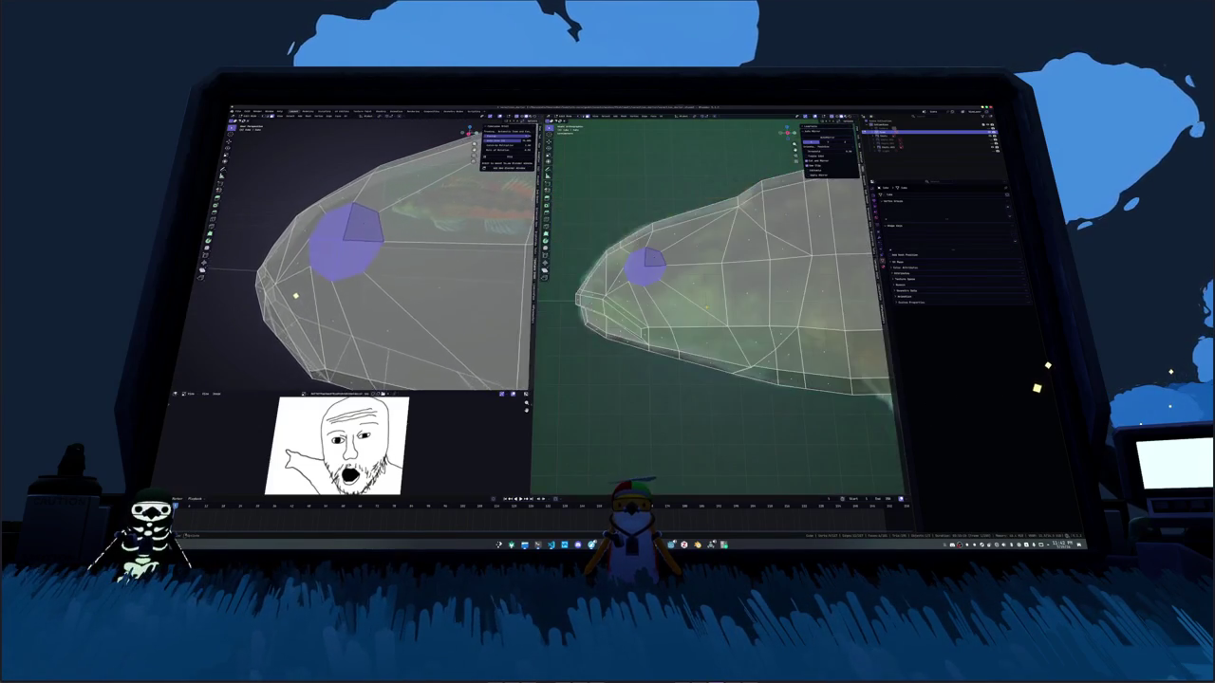
pyautogui.scroll(4, 291, 286)
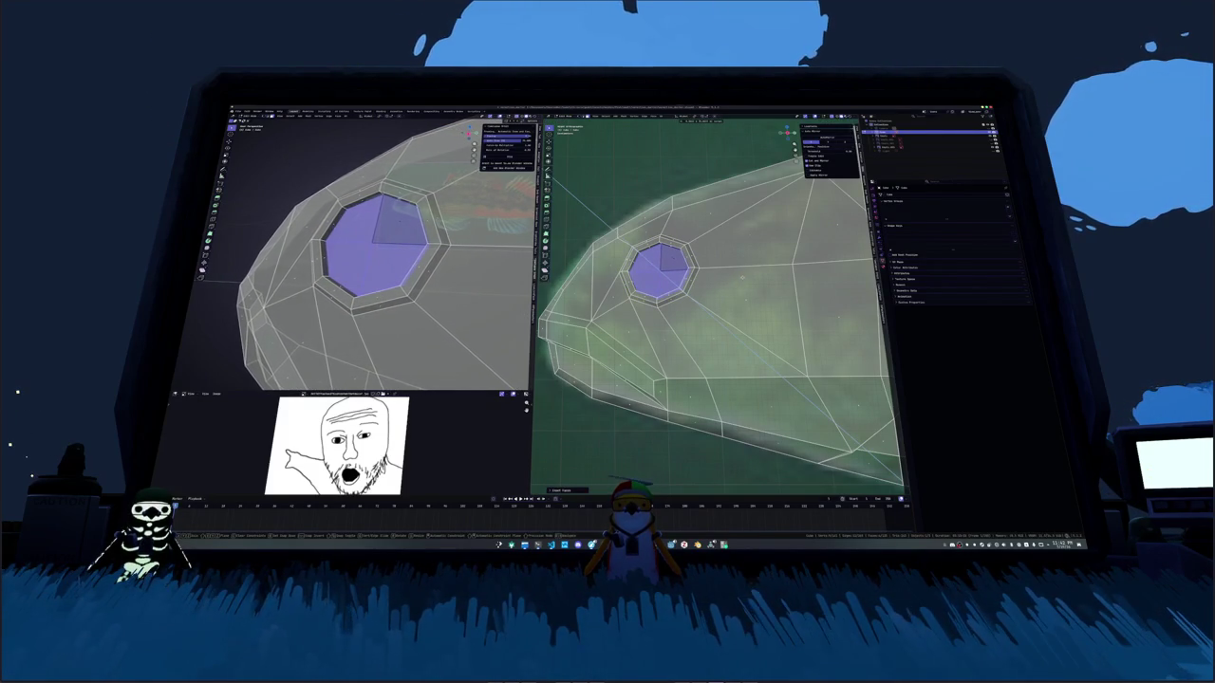
pyautogui.scroll(-3, 711, 303)
pyautogui.moveTo(711, 304); pyautogui.dragTo(740, 285, button='middle')
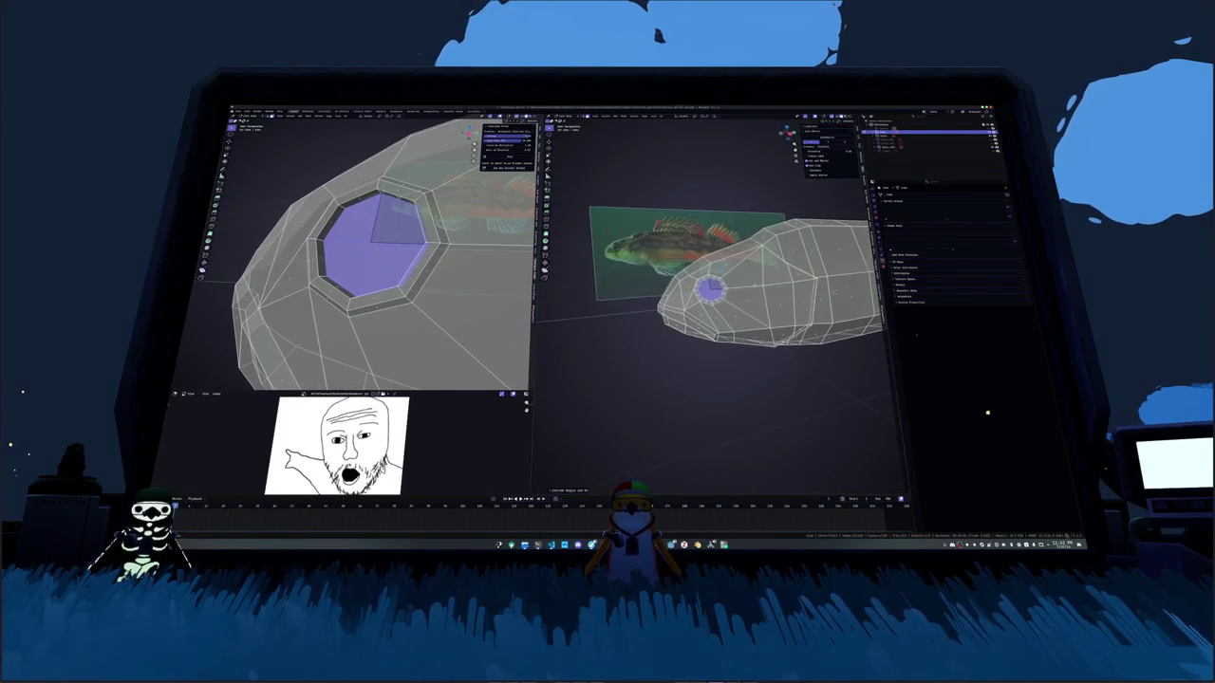
pyautogui.press('KP_3')
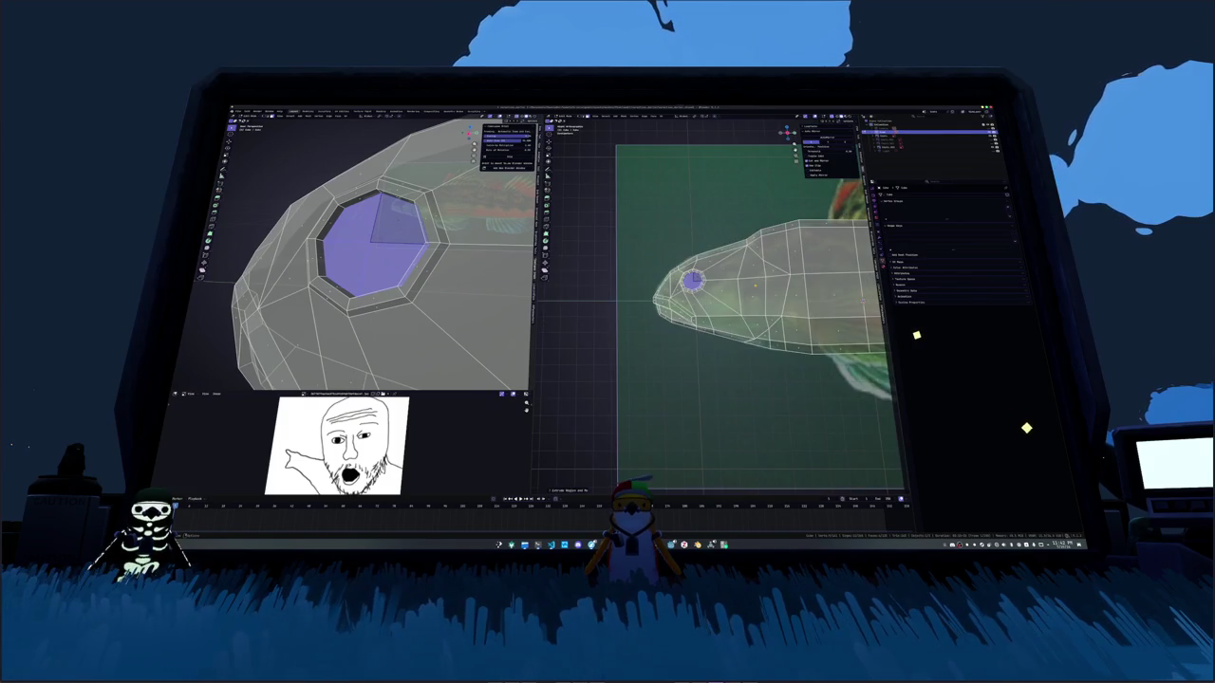
pyautogui.scroll(4, 711, 304)
# Step: Inset the eye face twice into concentric rings and check it from several angles
pyautogui.press('i')
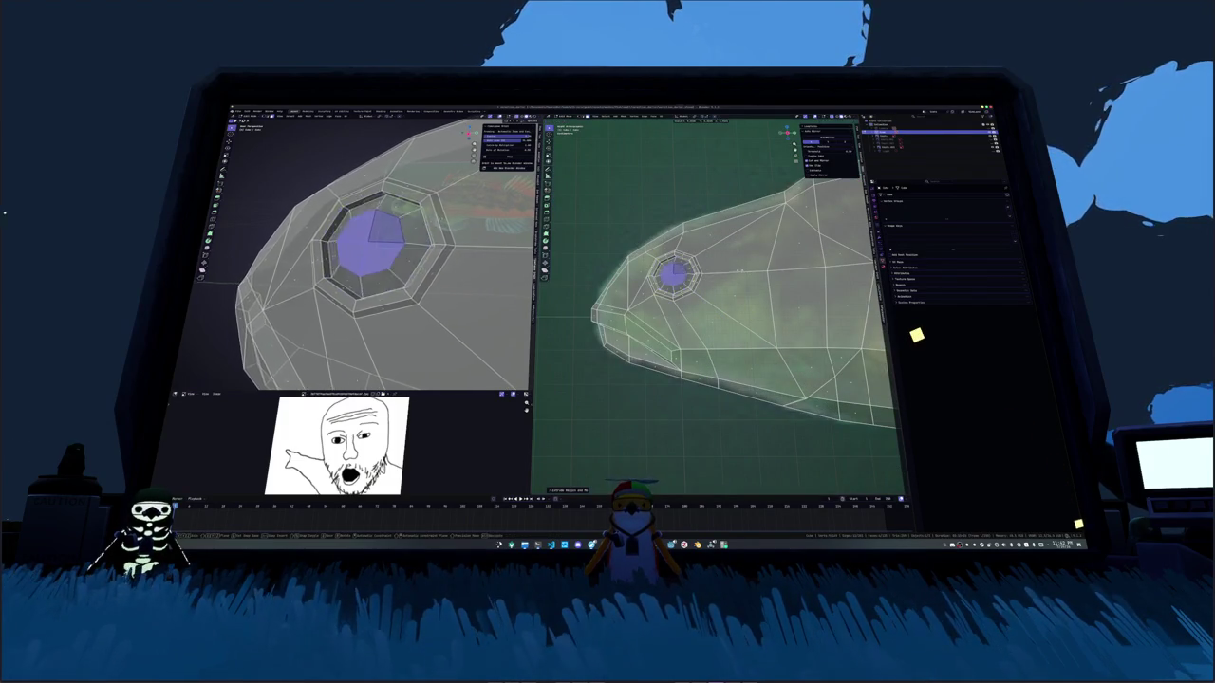
pyautogui.press('i')
pyautogui.scroll(2, 360, 257)
pyautogui.moveTo(361, 256); pyautogui.dragTo(398, 265, button='middle')
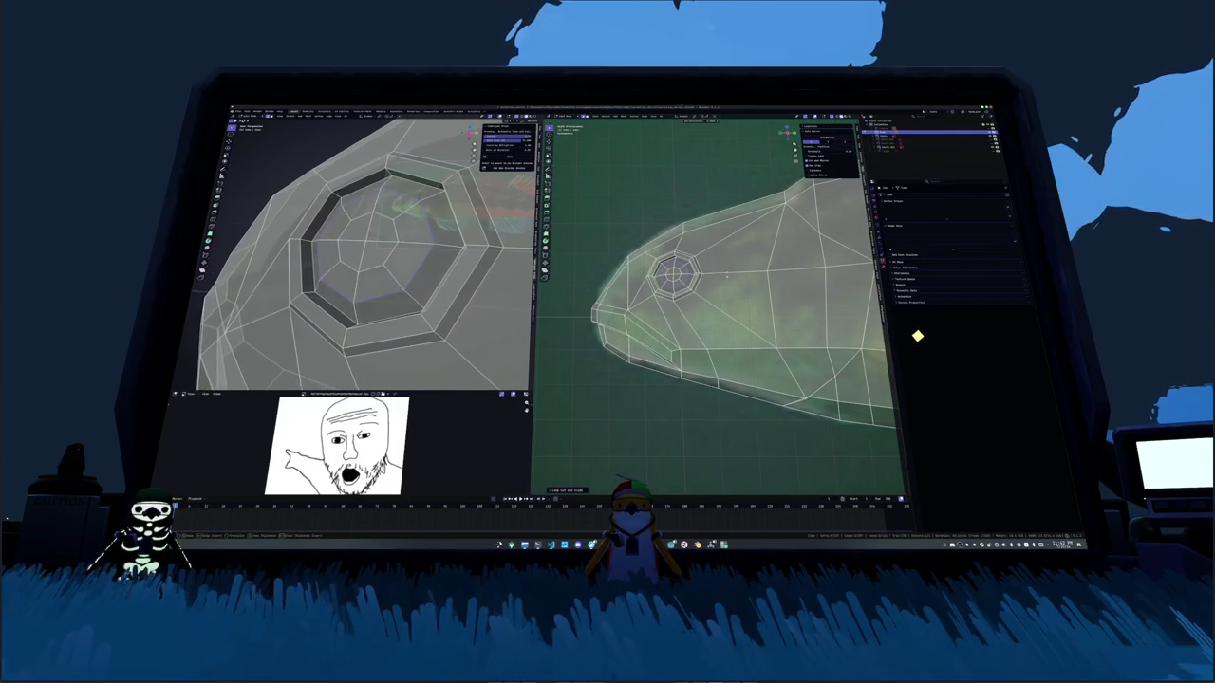
pyautogui.scroll(4, 711, 304)
pyautogui.scroll(-5, 285, 304)
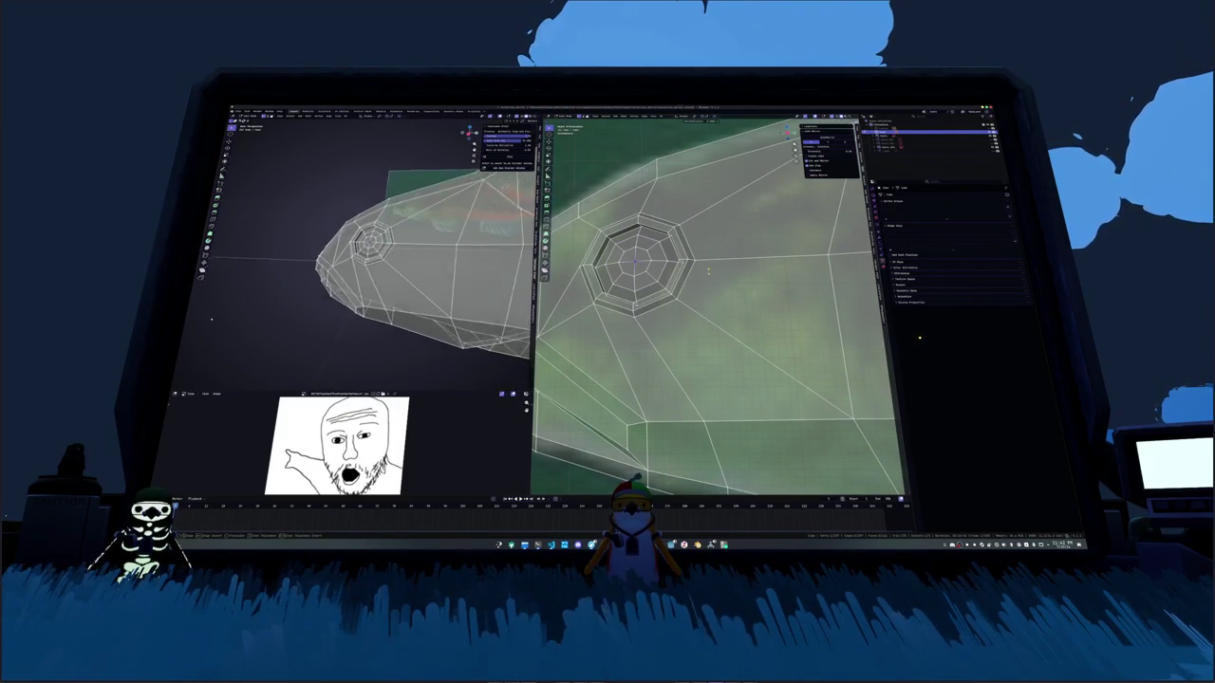
pyautogui.moveTo(285, 304); pyautogui.dragTo(217, 322, button='middle')
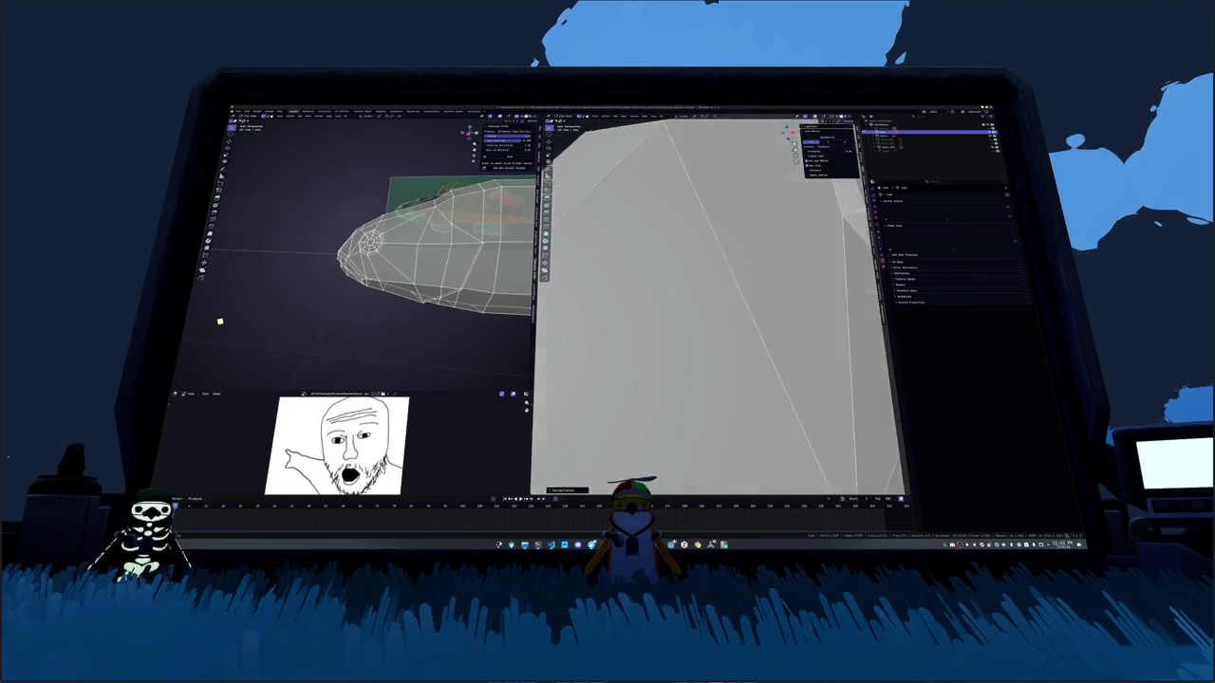
pyautogui.scroll(-5, 716, 304)
pyautogui.moveTo(716, 304)
pyautogui.mouseDown(button='middle')
pyautogui.moveTo(665, 313)
pyautogui.moveTo(793, 294)
pyautogui.moveTo(733, 302)
pyautogui.mouseUp(button='middle')
pyautogui.press('KP_1')
# Step: Toggle out of and back into Edit Mode and apply an option from the edge menu
pyautogui.scroll(2, 732, 300)
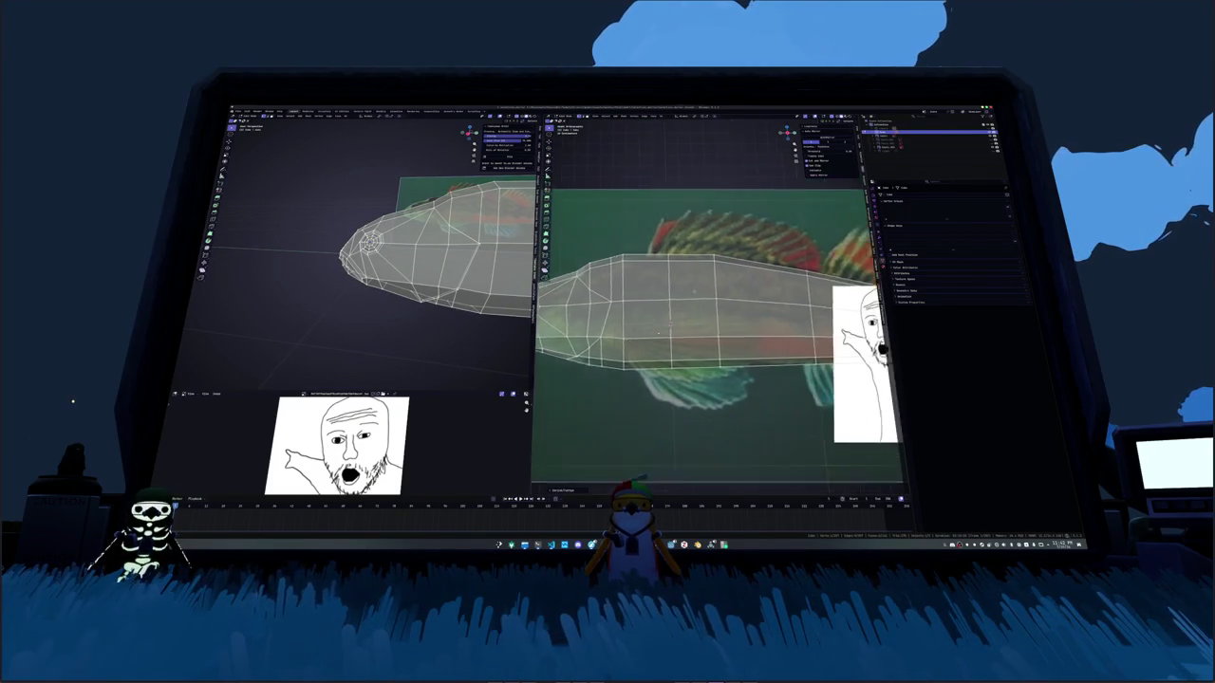
pyautogui.scroll(2, 732, 300)
pyautogui.press('Tab')
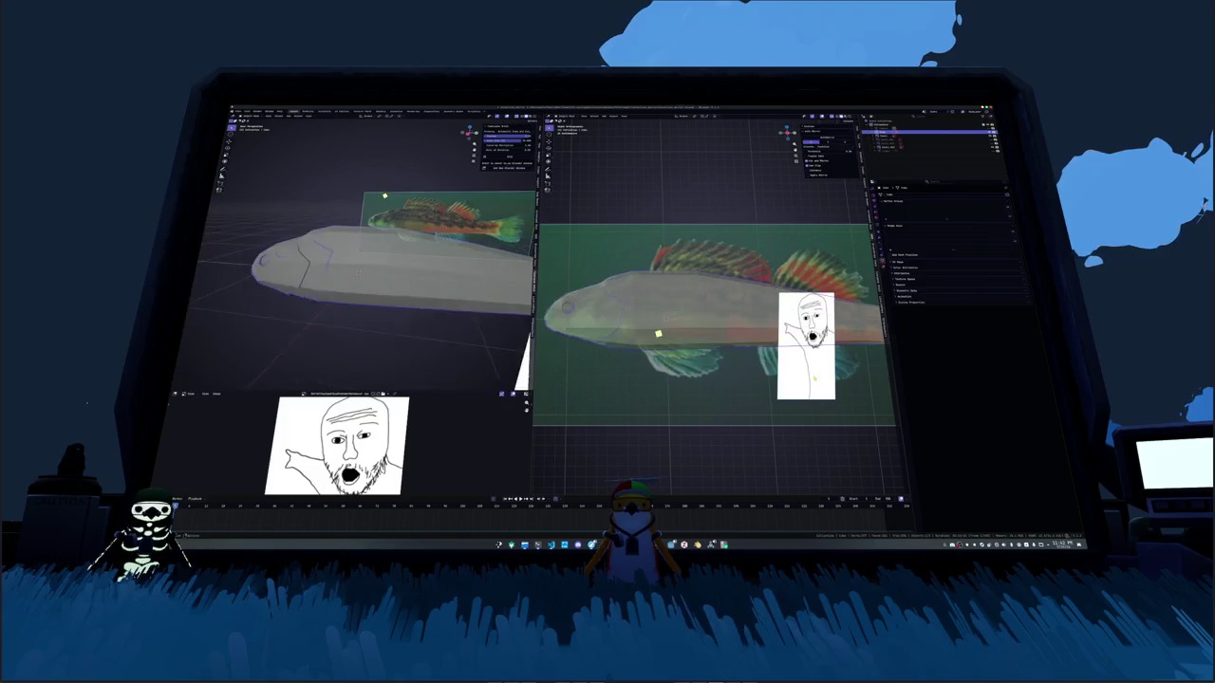
pyautogui.press('Tab')
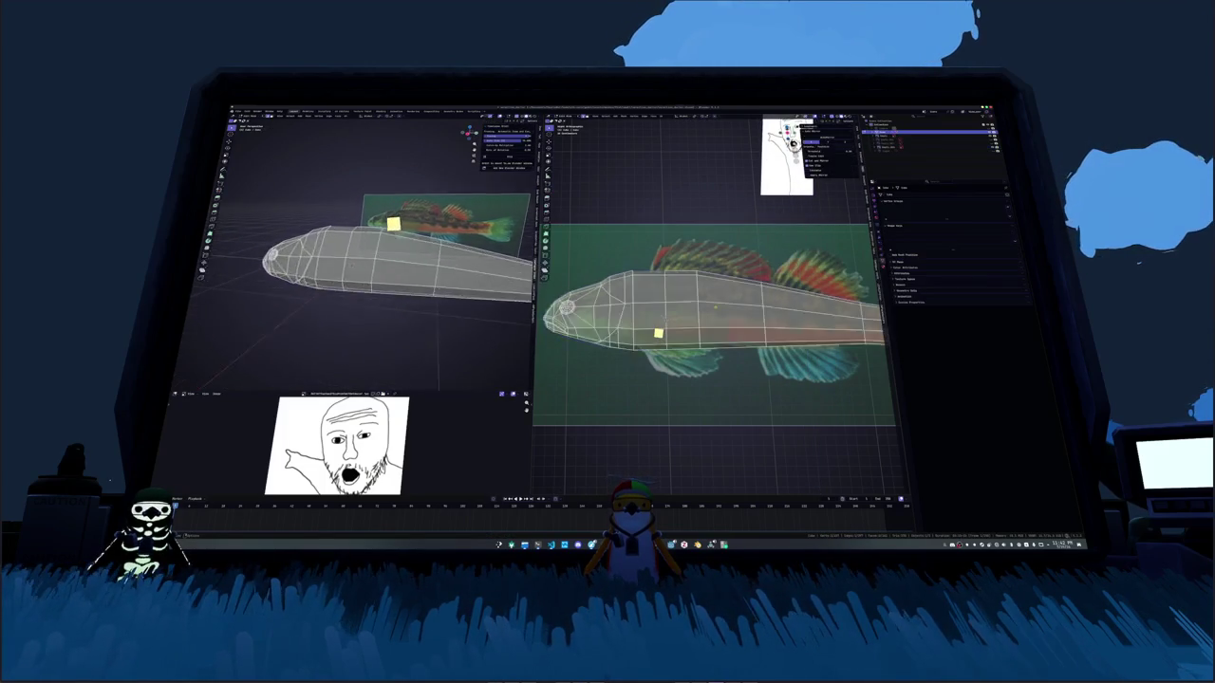
pyautogui.scroll(2, 718, 304)
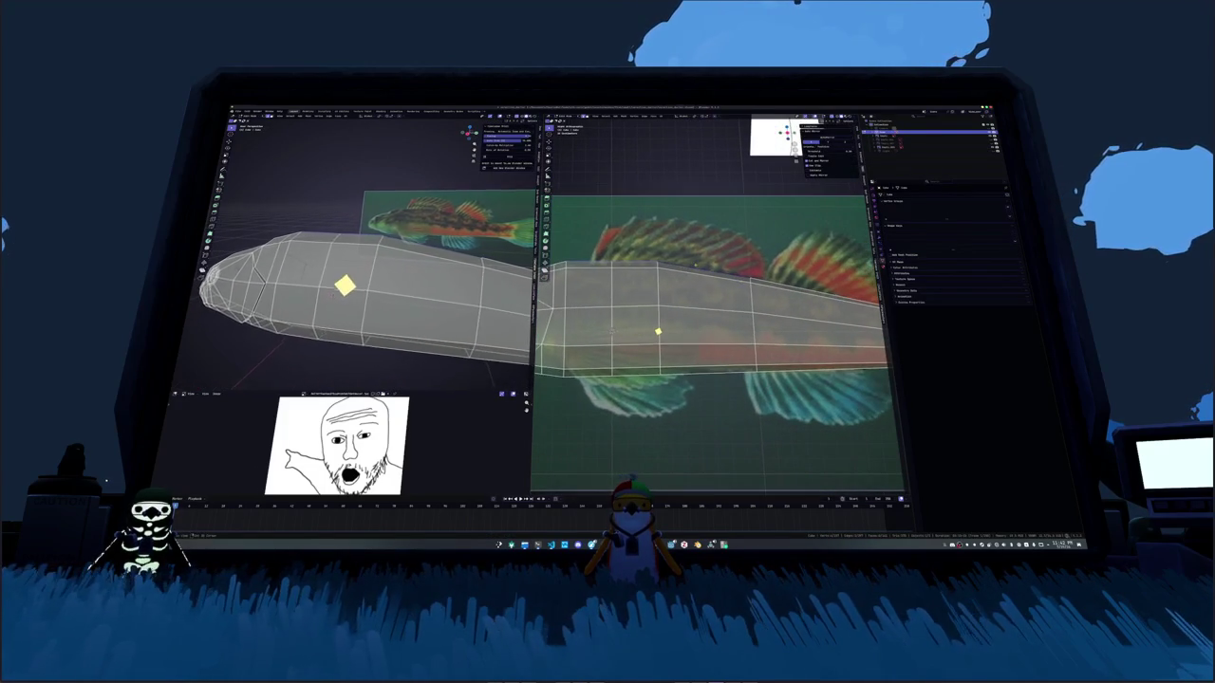
pyautogui.rightClick(702, 277)
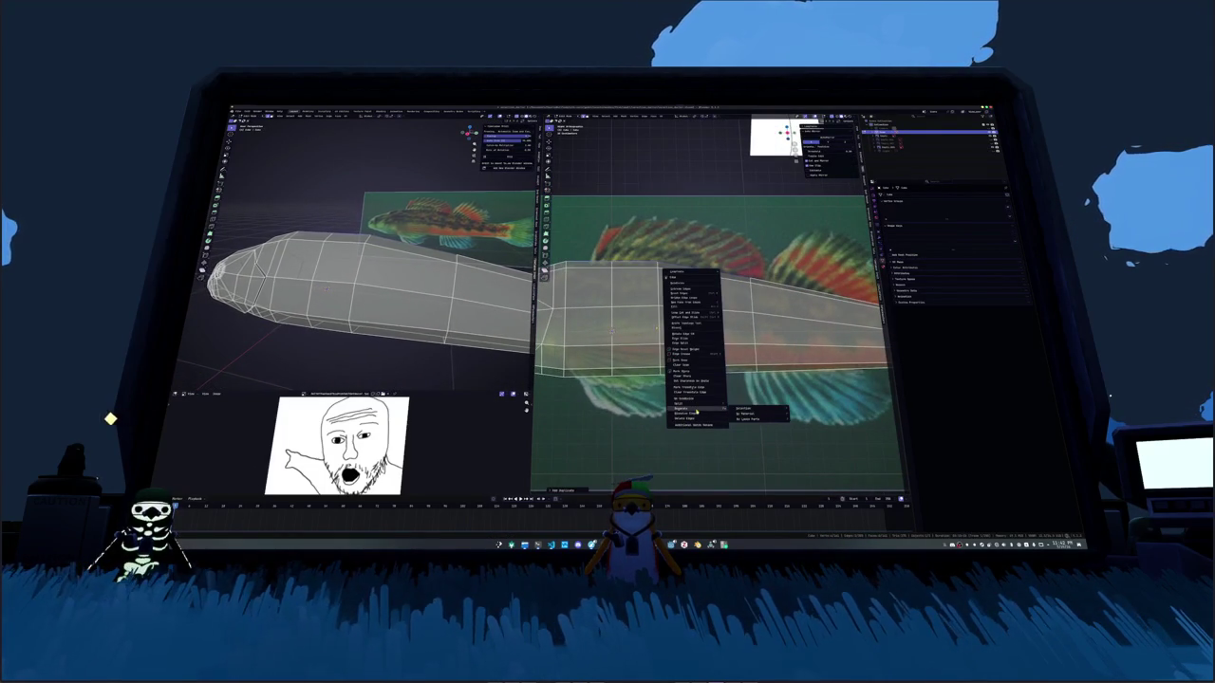
pyautogui.click(744, 408)
# Step: Leave Edit Mode and scale the fish mesh up
pyautogui.press('Tab')
pyautogui.press('s')
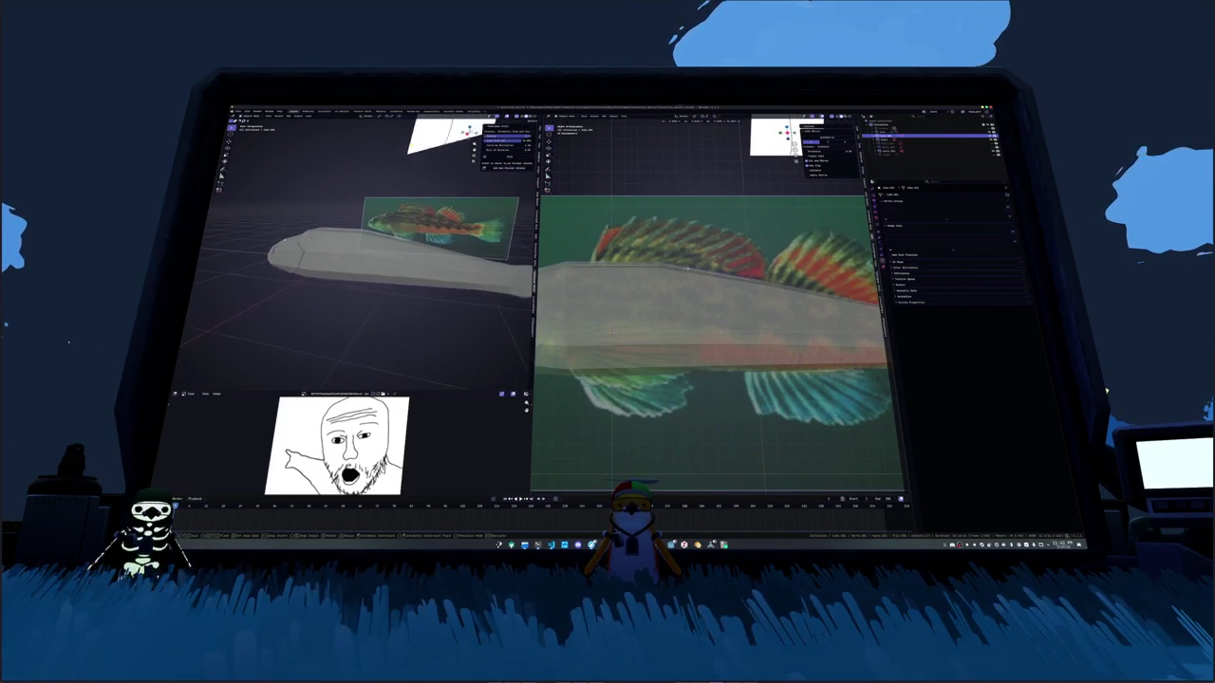
pyautogui.press('Return')
pyautogui.scroll(3, 370, 284)
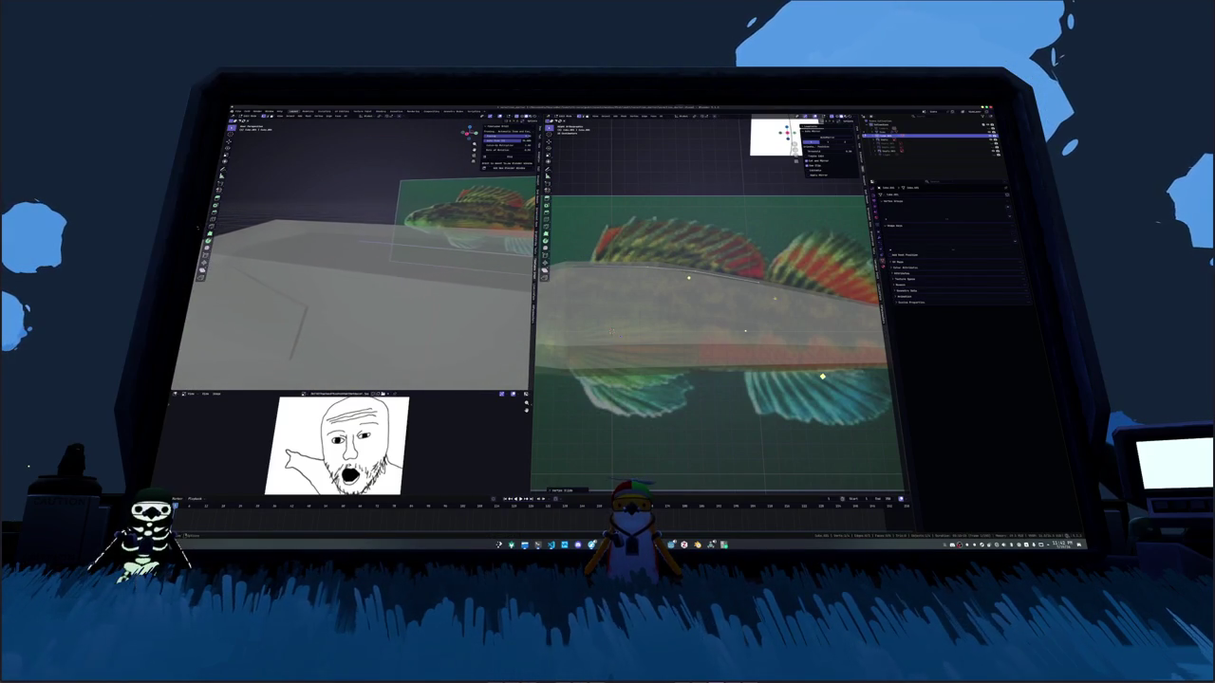
# Step: Grab the fin vertices to slant the fin outline toward the reference dorsal fin
pyautogui.moveTo(370, 285); pyautogui.dragTo(389, 275, button='middle')
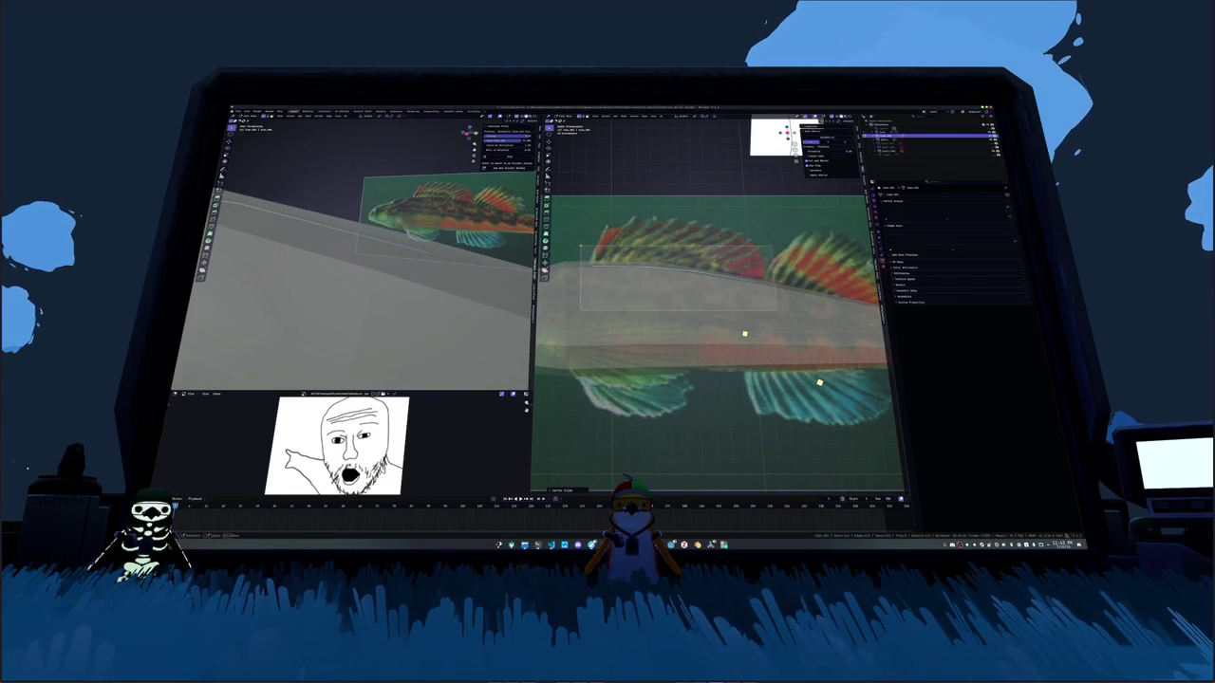
pyautogui.scroll(-3, 370, 285)
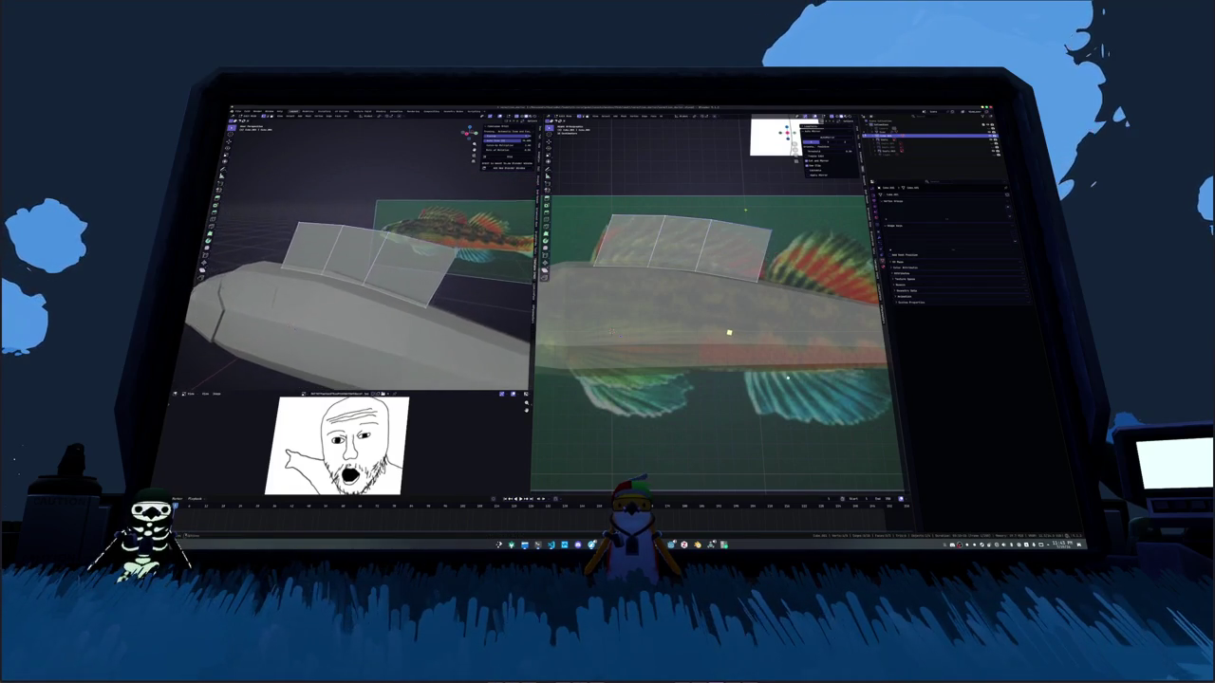
pyautogui.press('g')
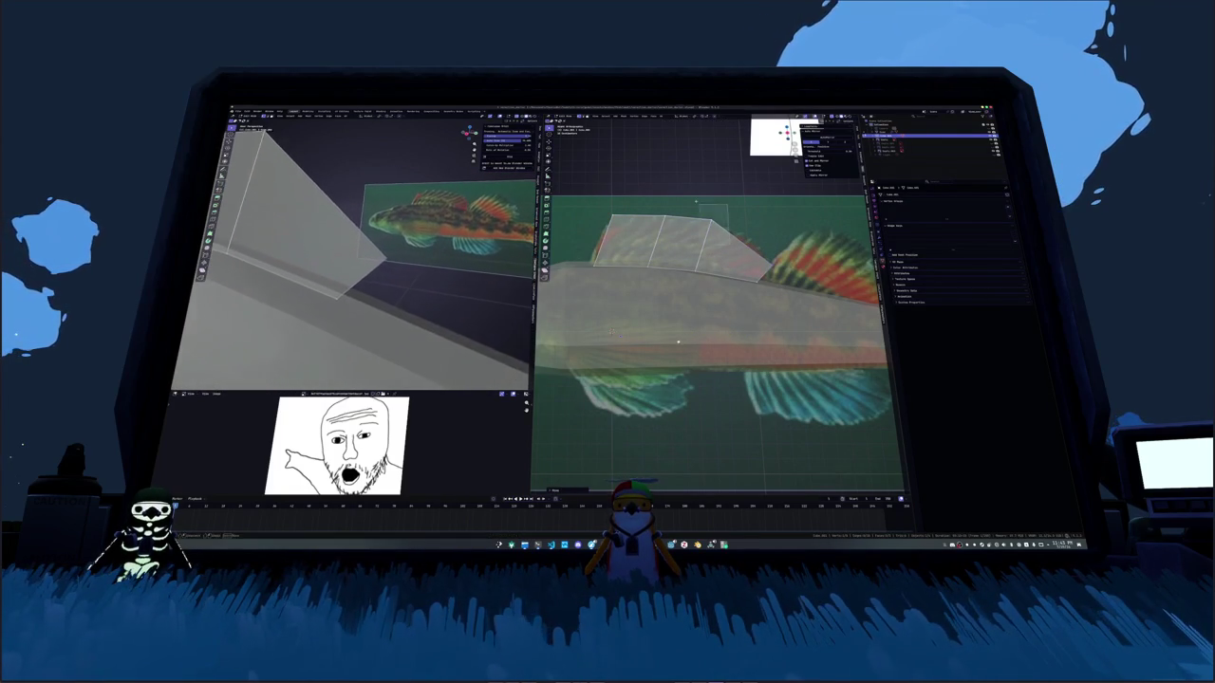
pyautogui.moveTo(370, 285); pyautogui.dragTo(460, 237, button='middle')
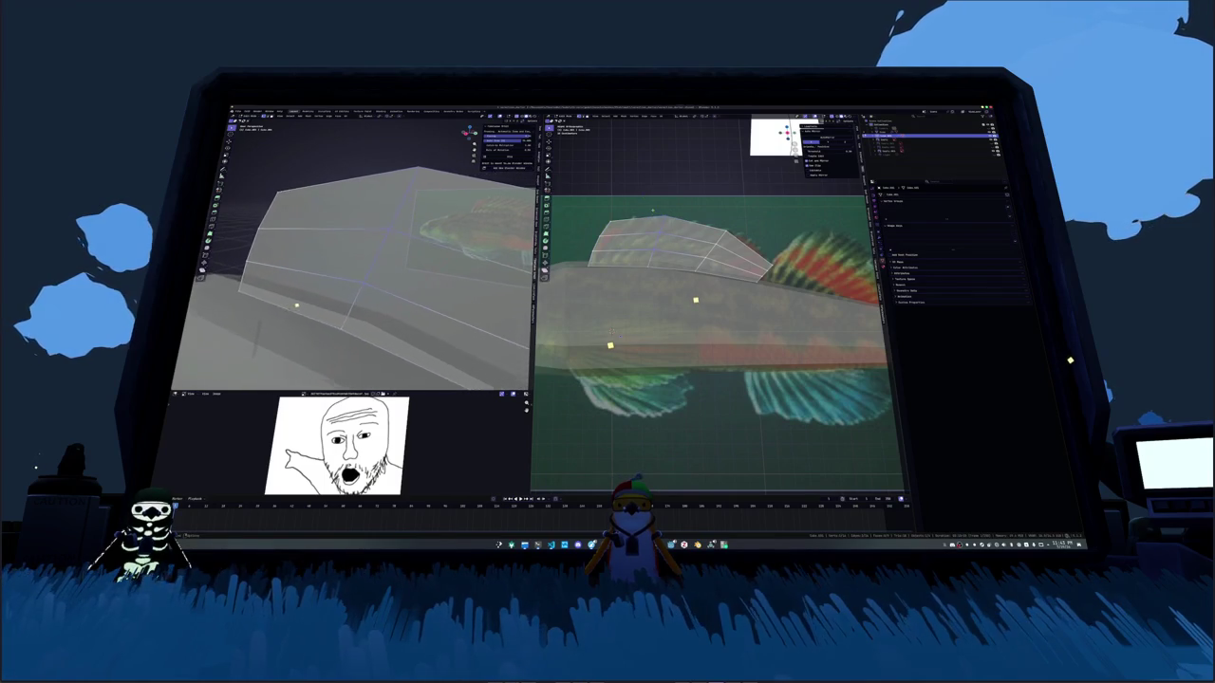
pyautogui.moveTo(460, 237); pyautogui.dragTo(465, 235, button='middle')
pyautogui.scroll(2, 613, 334)
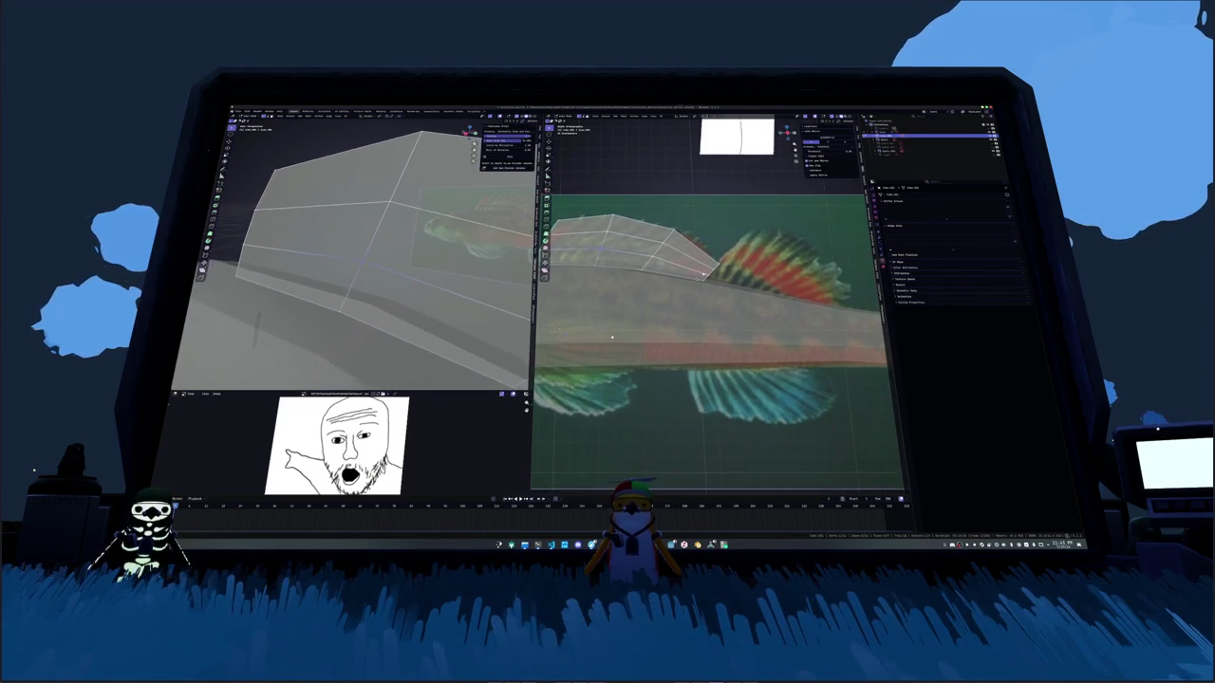
pyautogui.scroll(3, 614, 334)
# Step: Vertex-slide the fin vertices along their edges to fit the photo's dorsal fin
pyautogui.moveTo(222, 165); pyautogui.dragTo(236, 193, button='middle')
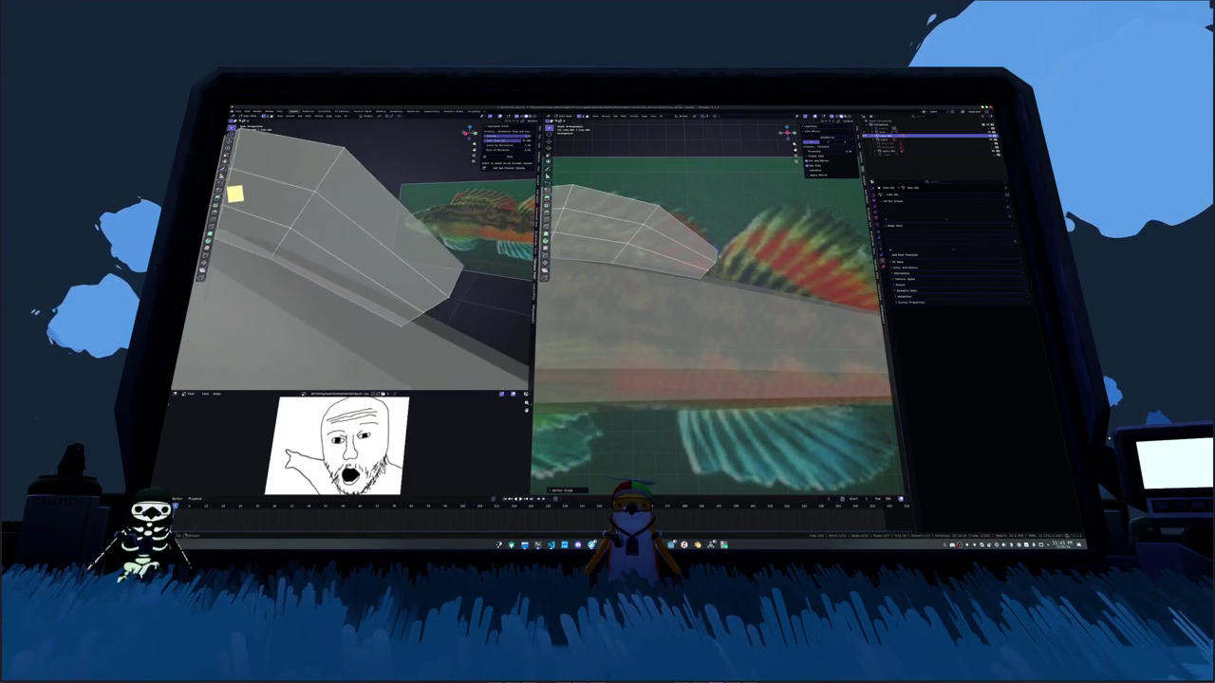
pyautogui.moveTo(233, 243); pyautogui.dragTo(176, 459, button='middle')
pyautogui.moveTo(211, 346)
pyautogui.mouseDown(button='middle')
pyautogui.moveTo(193, 361)
pyautogui.moveTo(351, 323)
pyautogui.mouseUp(button='middle')
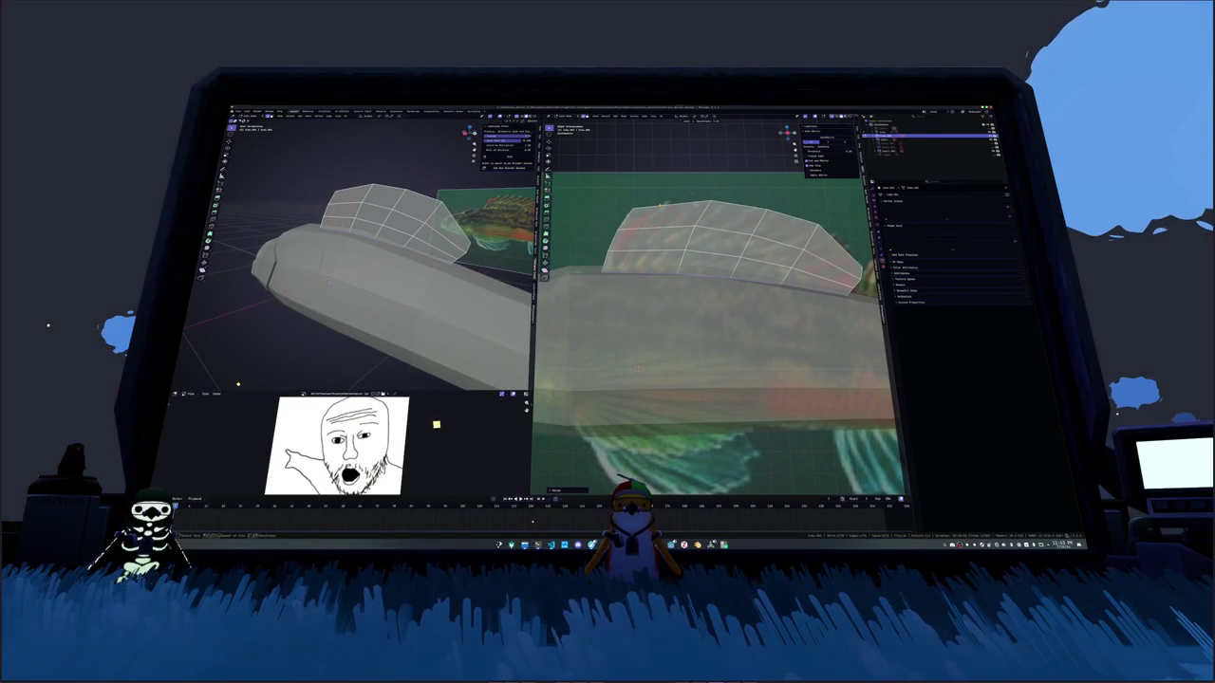
pyautogui.moveTo(351, 323); pyautogui.dragTo(419, 306, button='middle')
pyautogui.moveTo(241, 368); pyautogui.dragTo(258, 354, button='middle')
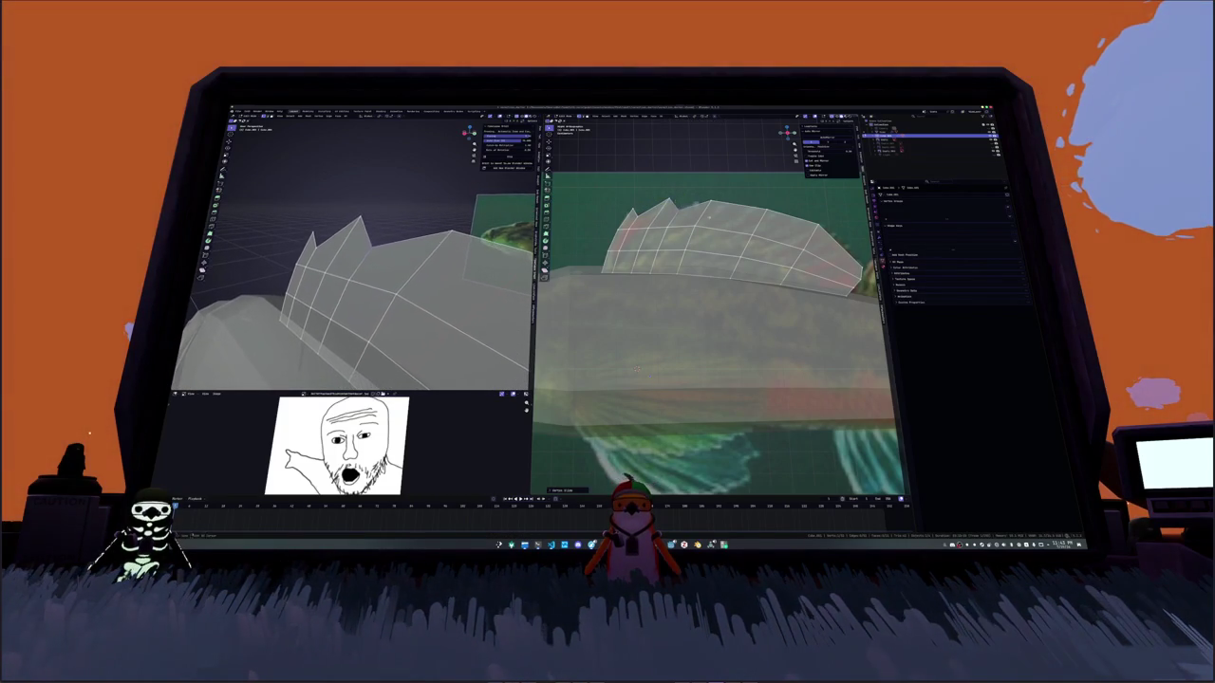
pyautogui.moveTo(635, 369); pyautogui.dragTo(575, 371, button='middle')
pyautogui.moveTo(285, 374); pyautogui.dragTo(340, 300, button='middle')
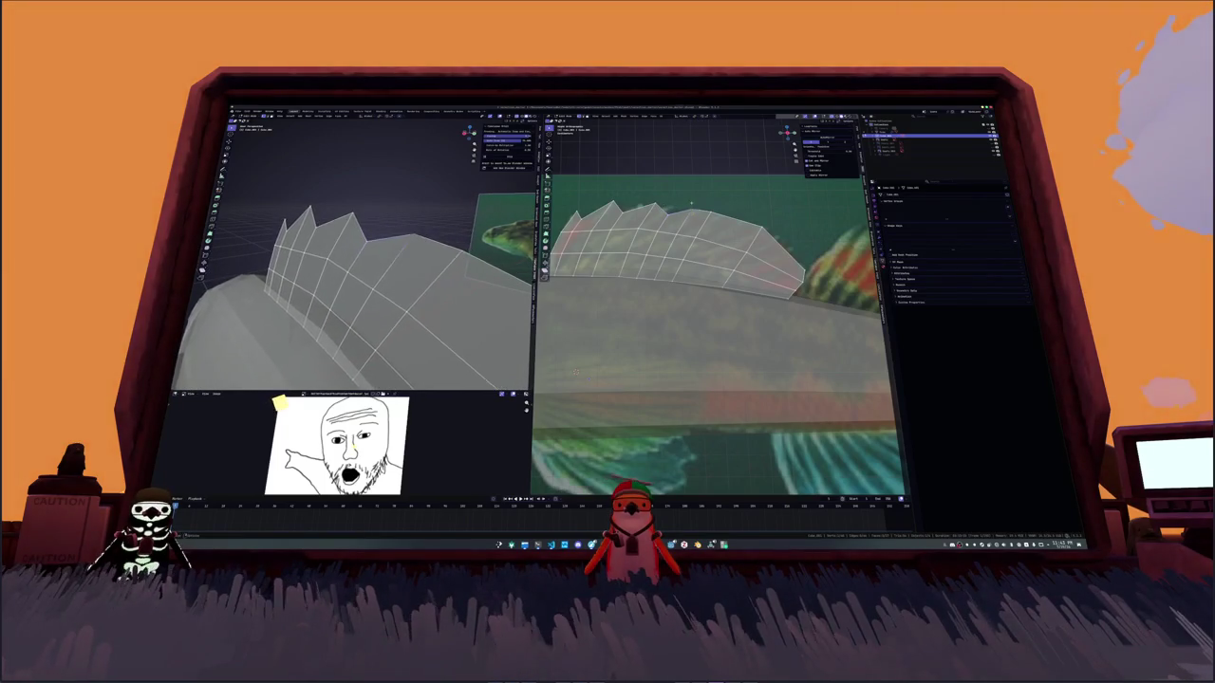
pyautogui.scroll(-5, 576, 372)
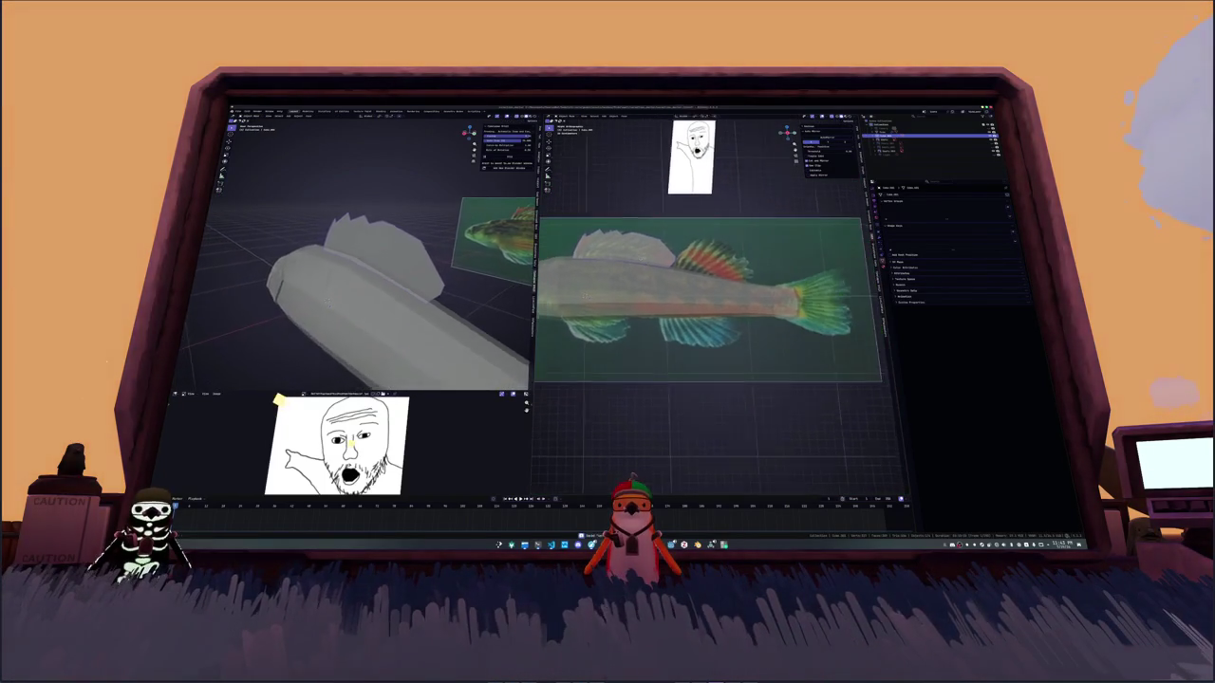
# Step: Apply Shade Smooth to the fish body
pyautogui.moveTo(275, 133)
pyautogui.mouseDown(button='middle')
pyautogui.moveTo(320, 136)
pyautogui.moveTo(342, 166)
pyautogui.moveTo(256, 123)
pyautogui.mouseUp(button='middle')
pyautogui.press('Tab')
pyautogui.rightClick(714, 275)
pyautogui.click(750, 276)
pyautogui.press('Tab')
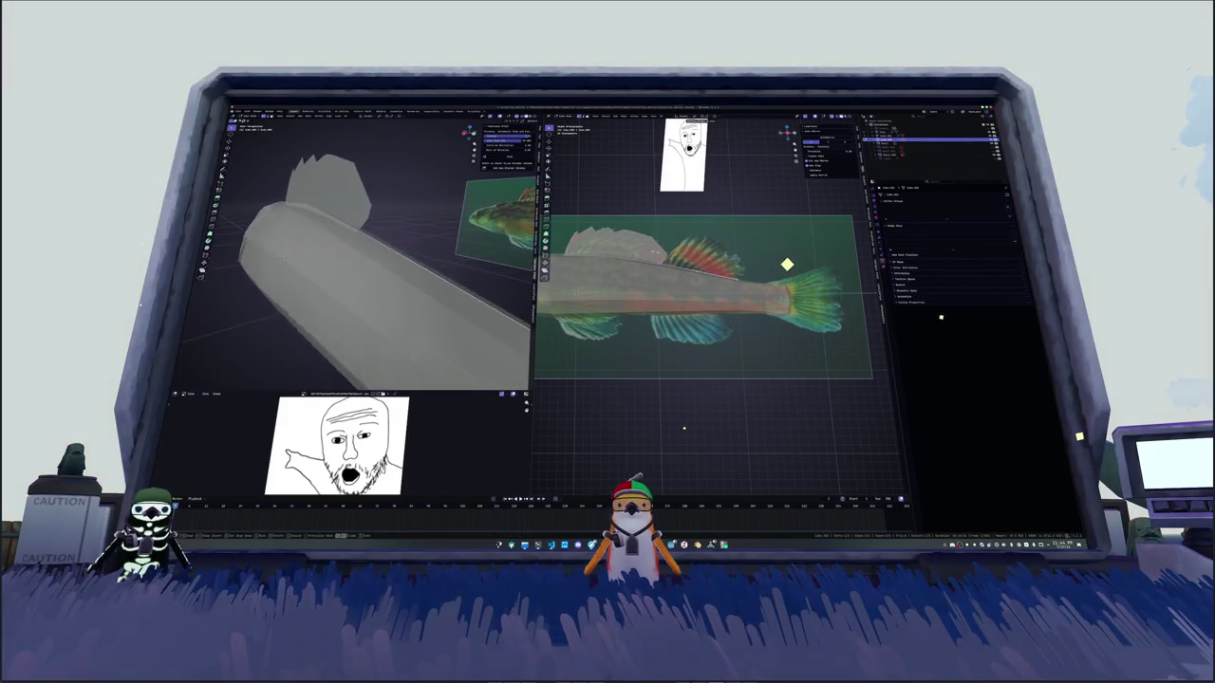
# Step: Add a second fin plane and shape it over the rear dorsal fin
pyautogui.moveTo(286, 257)
pyautogui.mouseDown(button='middle')
pyautogui.moveTo(281, 243)
pyautogui.moveTo(254, 291)
pyautogui.moveTo(250, 271)
pyautogui.mouseUp(button='middle')
pyautogui.hotkey('alt', 'h')
pyautogui.scroll(2, 735, 246)
pyautogui.scroll(3, 748, 261)
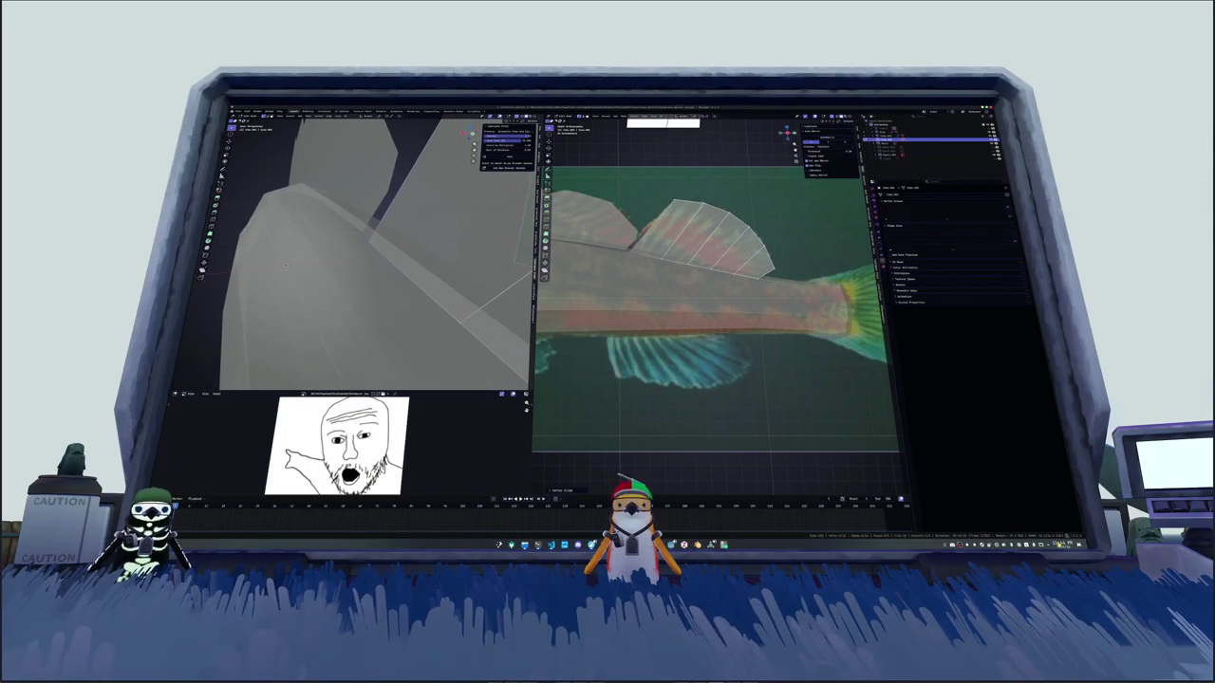
pyautogui.click(1058, 545)
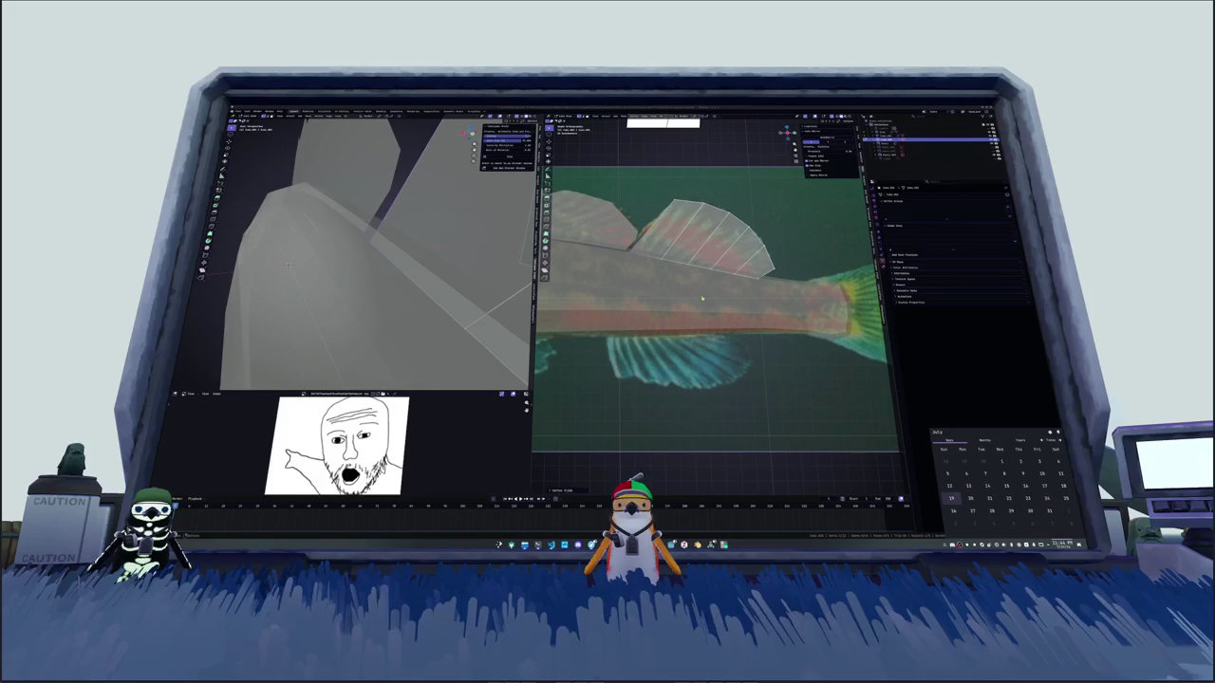
pyautogui.moveTo(251, 271)
pyautogui.mouseDown(button='middle')
pyautogui.moveTo(287, 252)
pyautogui.moveTo(294, 276)
pyautogui.moveTo(314, 250)
pyautogui.mouseUp(button='middle')
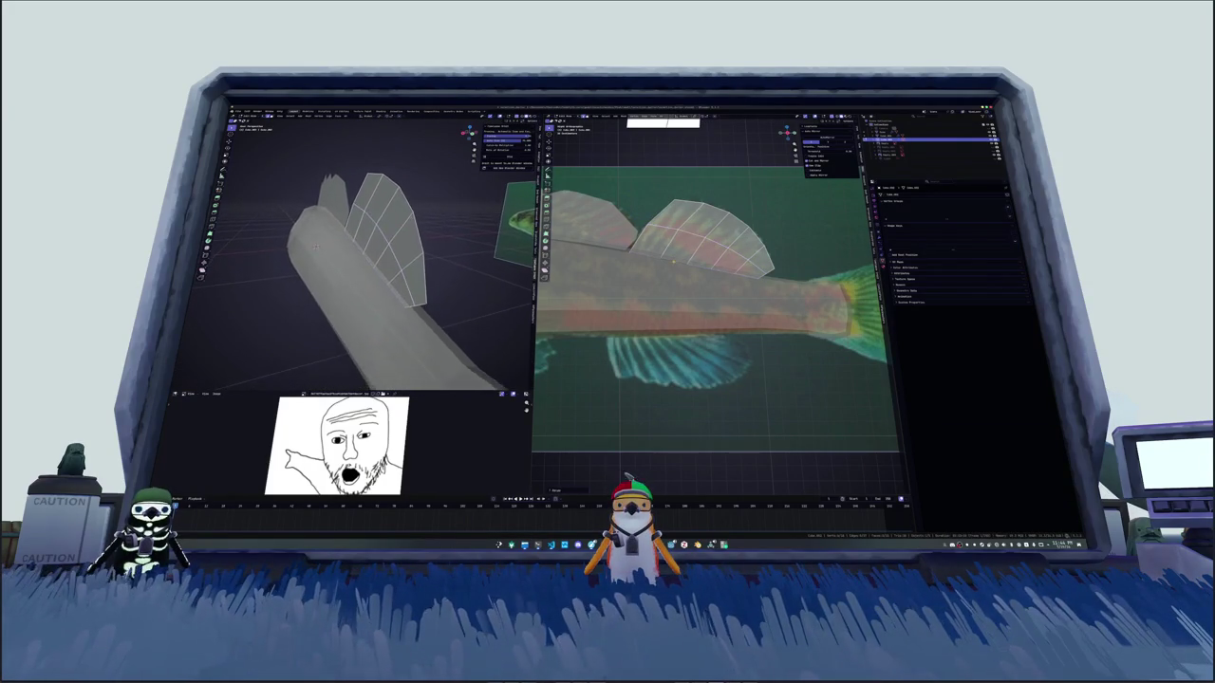
pyautogui.scroll(-2, 756, 305)
pyautogui.scroll(-2, 756, 304)
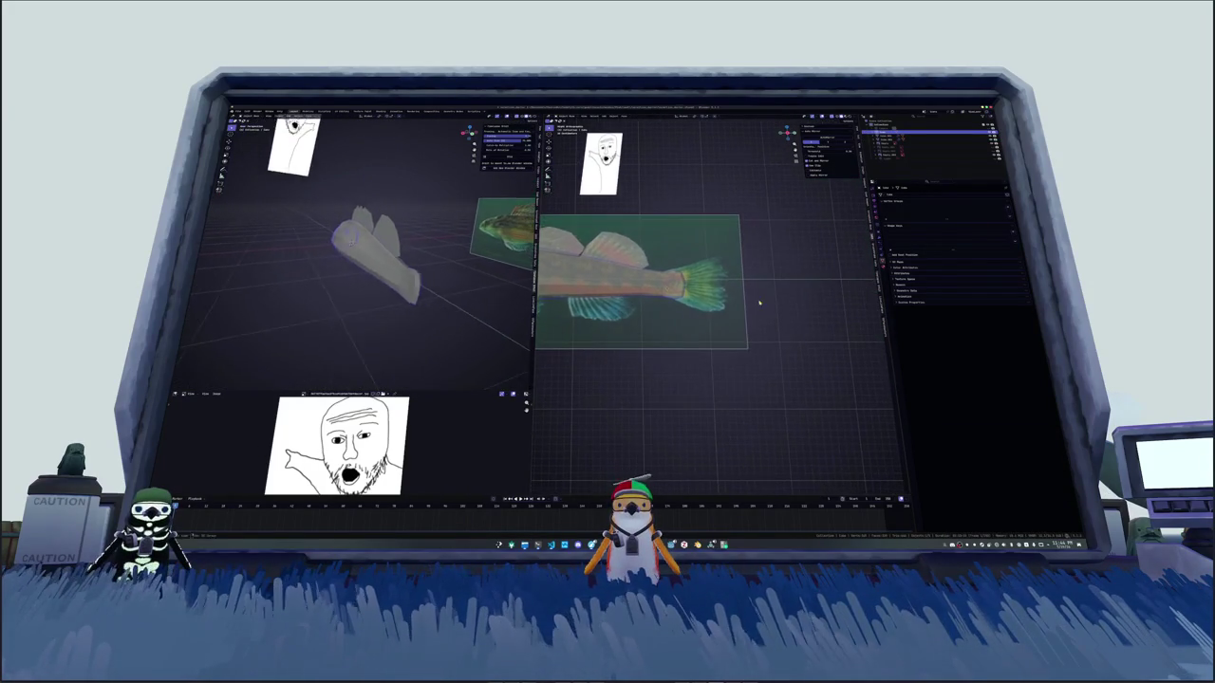
# Step: Extrude the tail's end loop and scale it outward into a fanned tail fin
pyautogui.press('Tab')
pyautogui.moveTo(314, 250); pyautogui.dragTo(323, 242, button='middle')
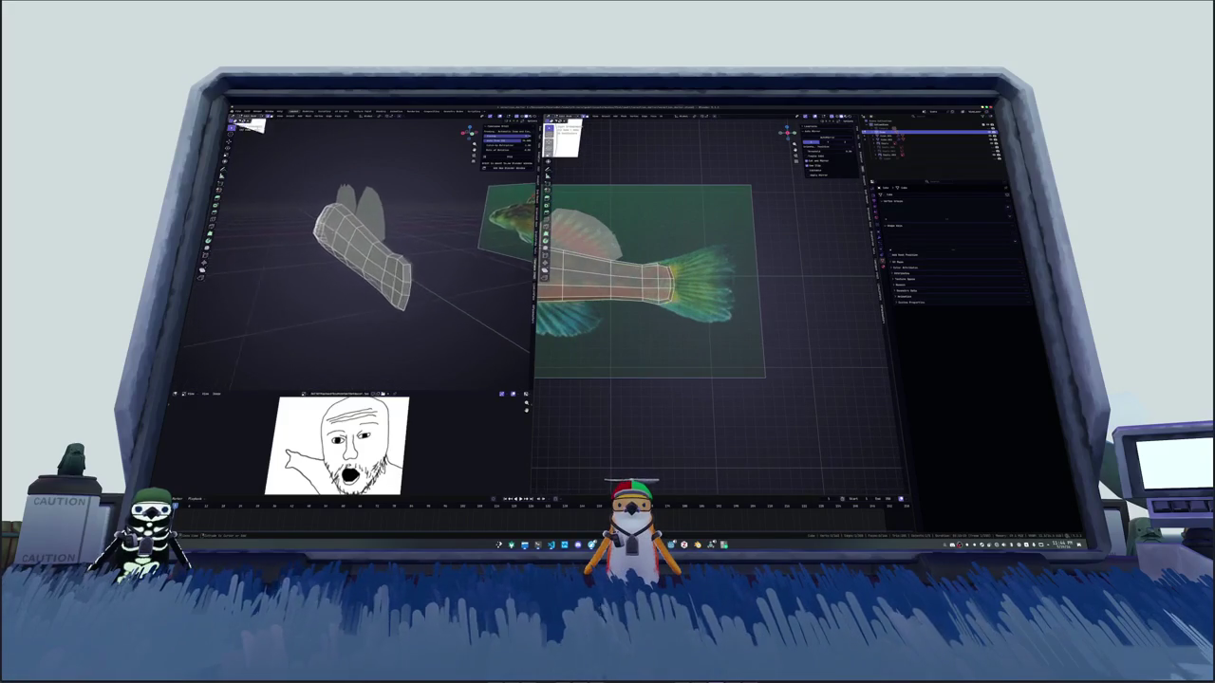
pyautogui.press('Tab')
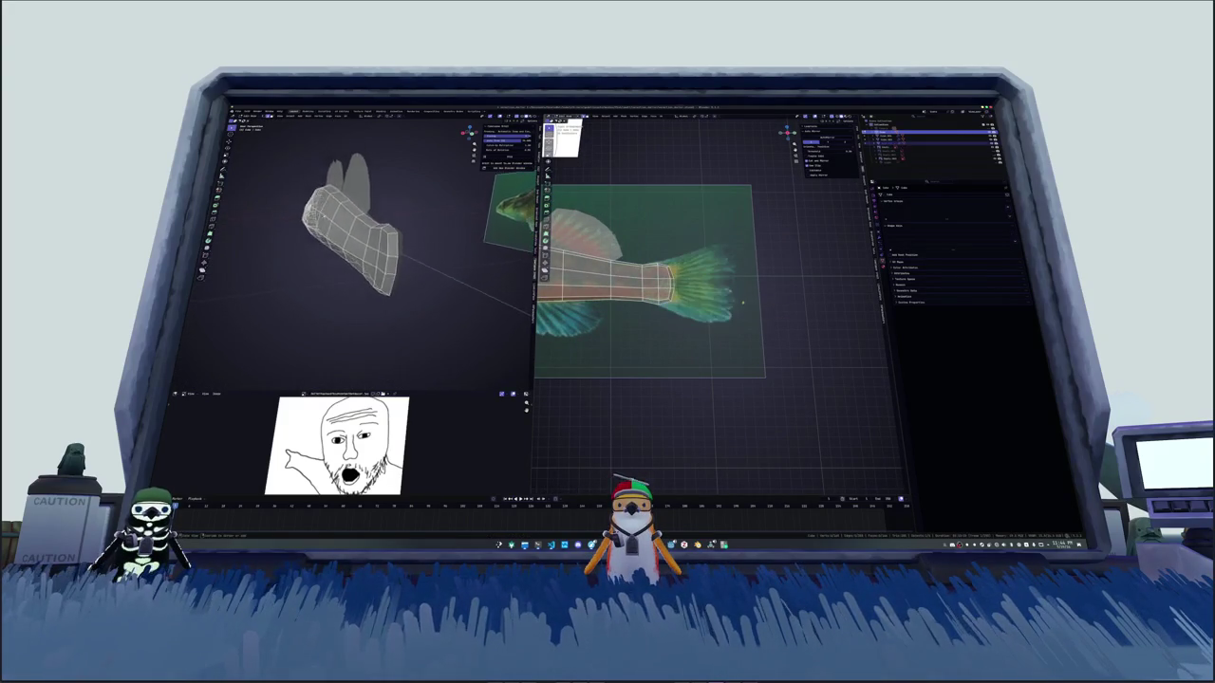
pyautogui.scroll(2, 691, 287)
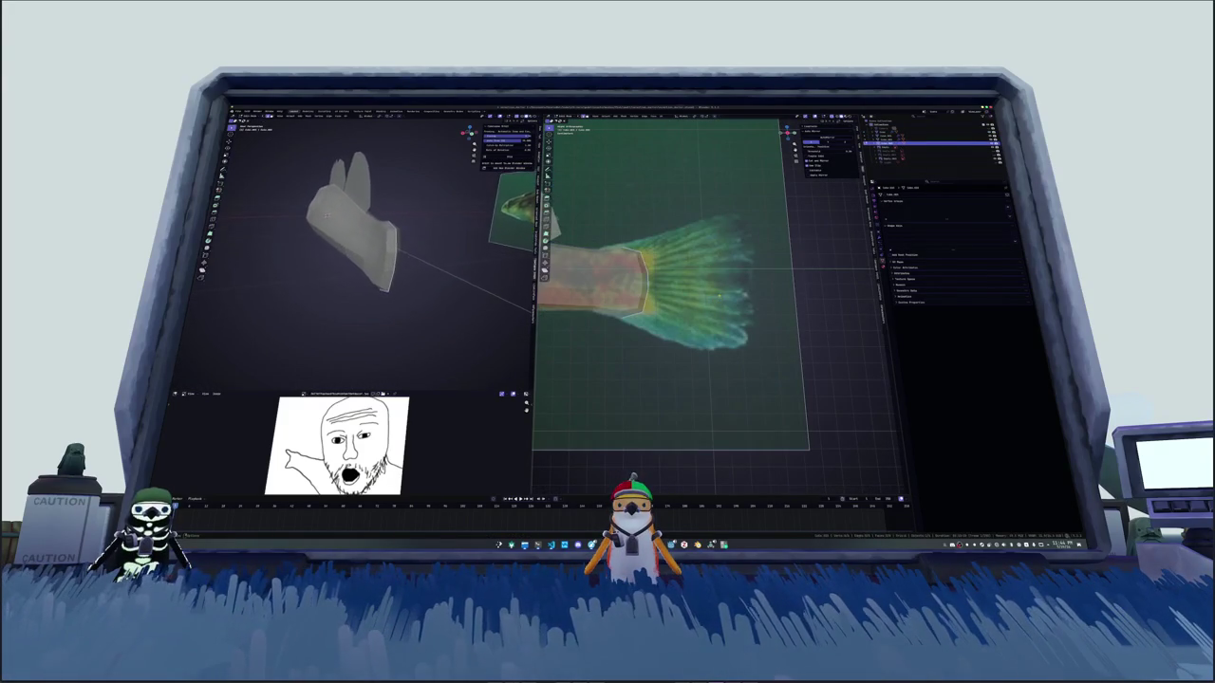
pyautogui.scroll(2, 691, 287)
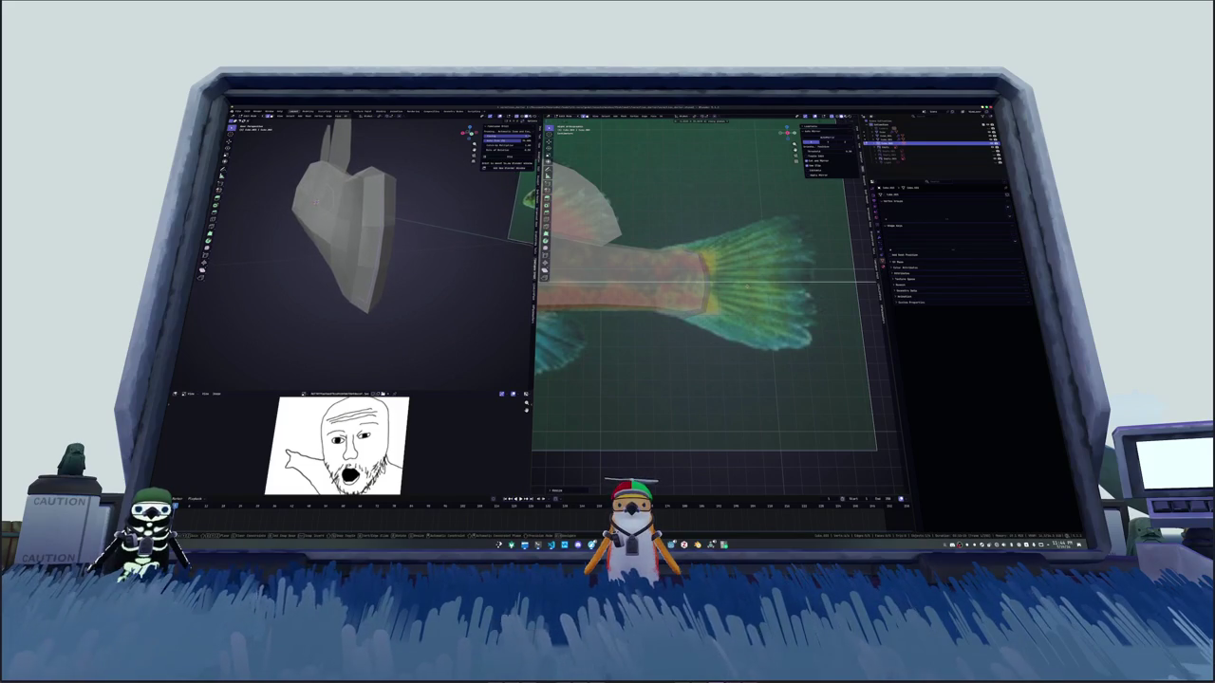
pyautogui.press('e')
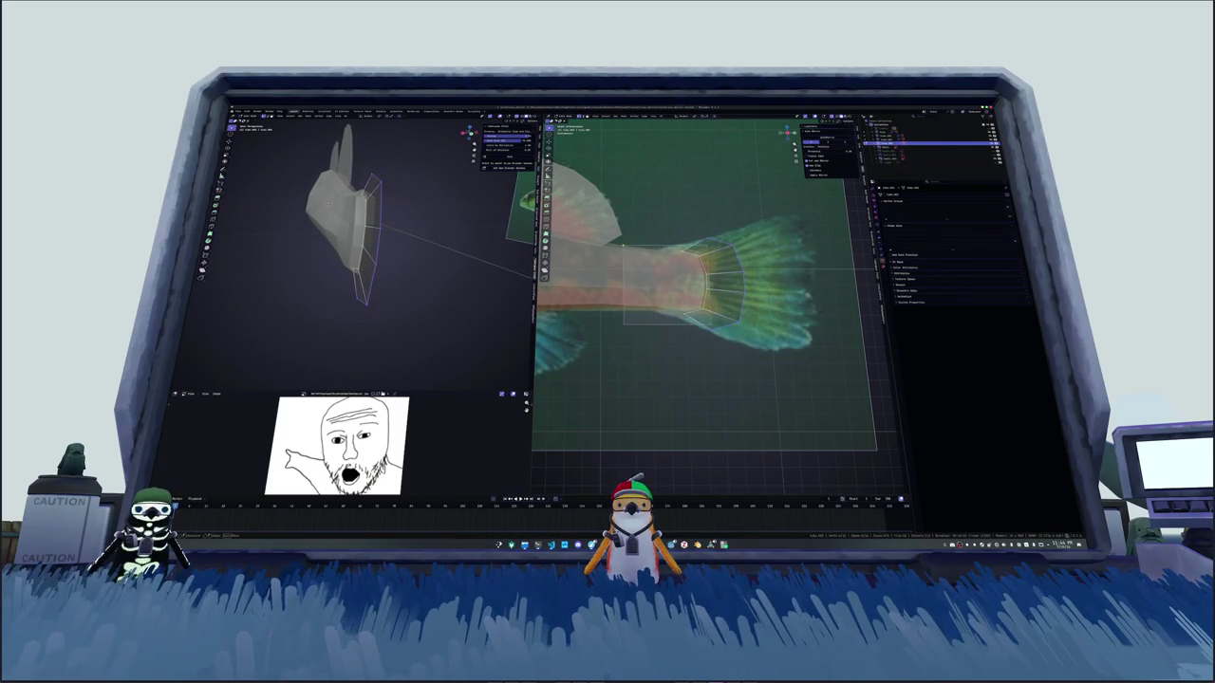
pyautogui.press('s')
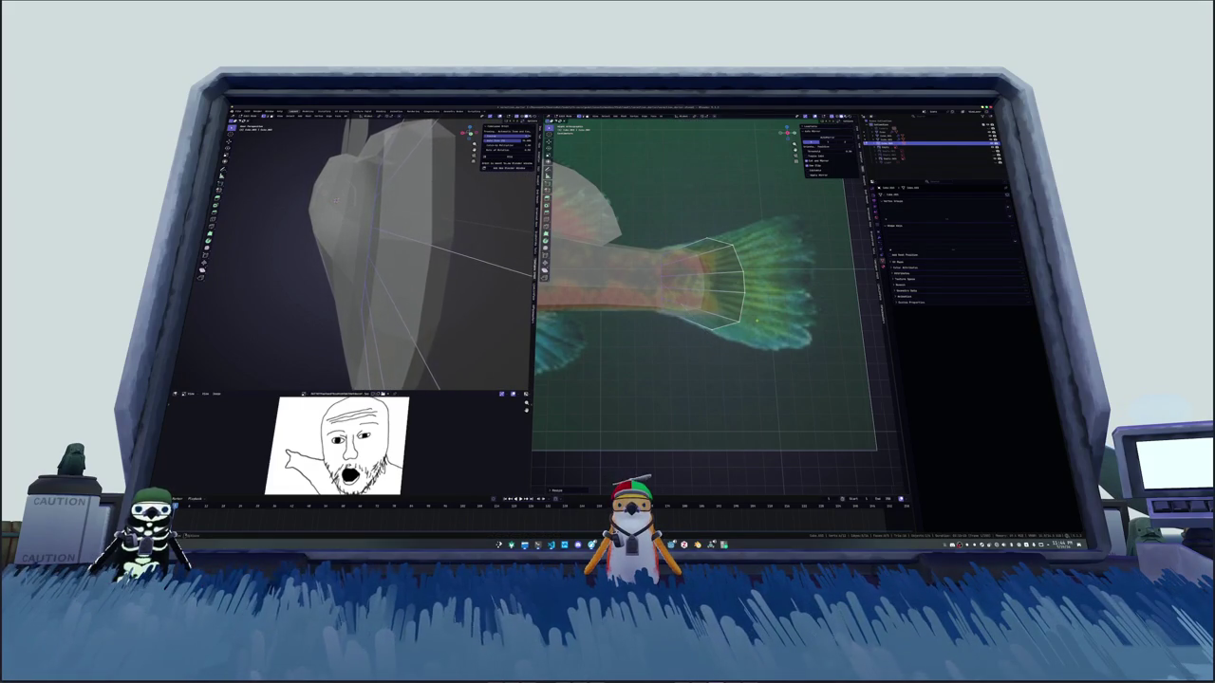
pyautogui.scroll(-2, 721, 332)
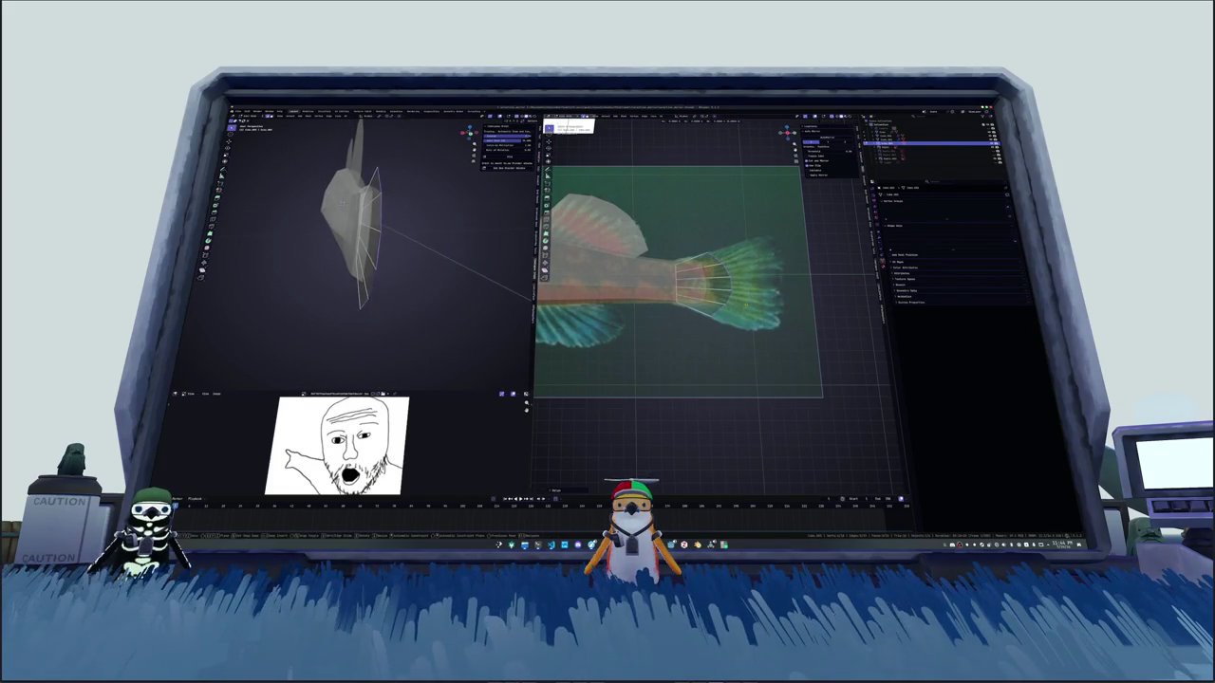
pyautogui.press('y')
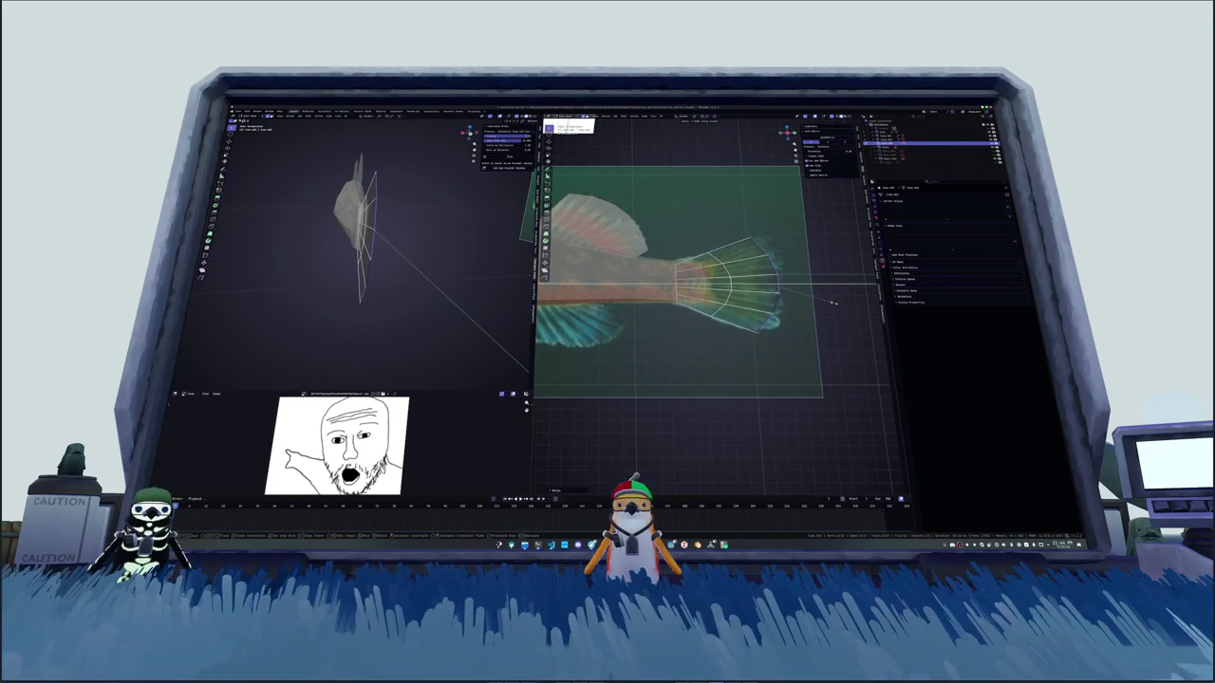
pyautogui.click(802, 297)
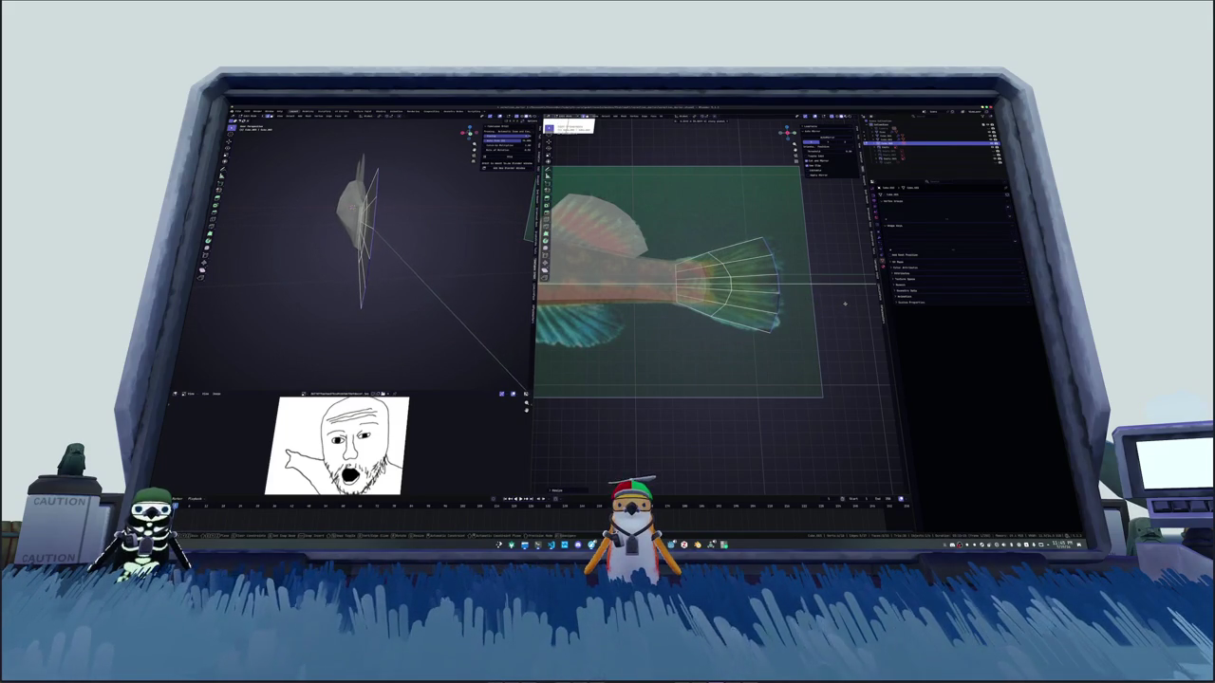
pyautogui.press('y')
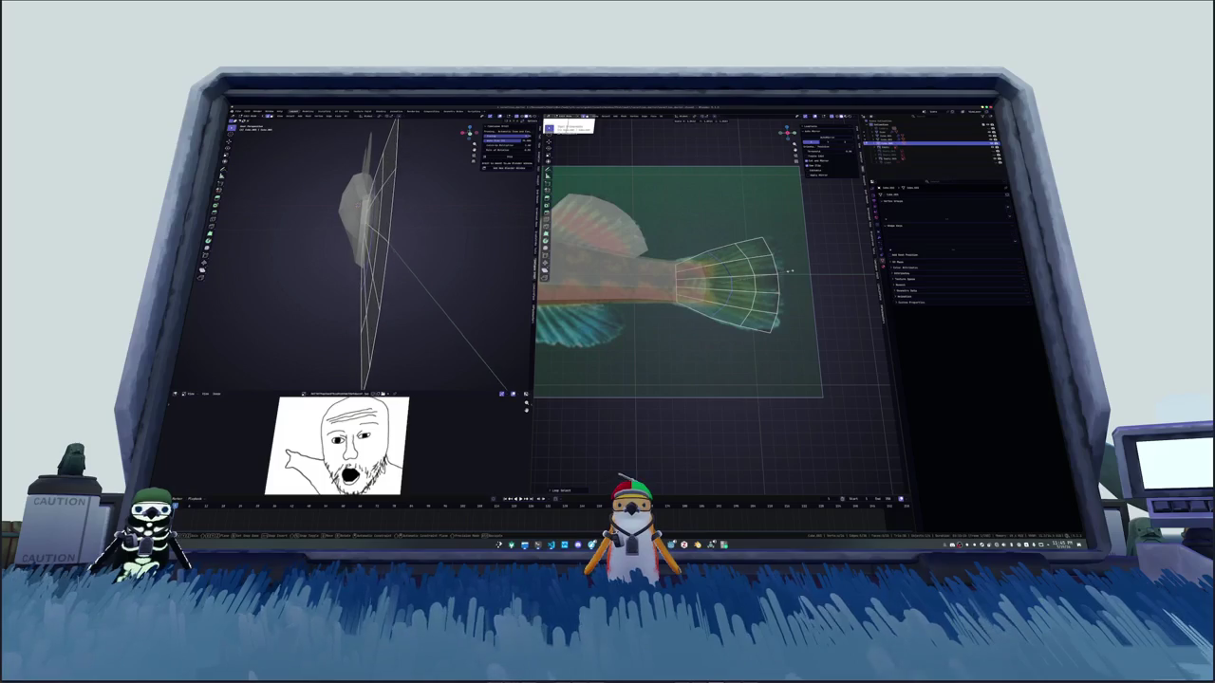
# Step: Frame the tail fin and toggle X-ray to check it against the reference
pyautogui.moveTo(775, 264); pyautogui.dragTo(639, 282, button='middle')
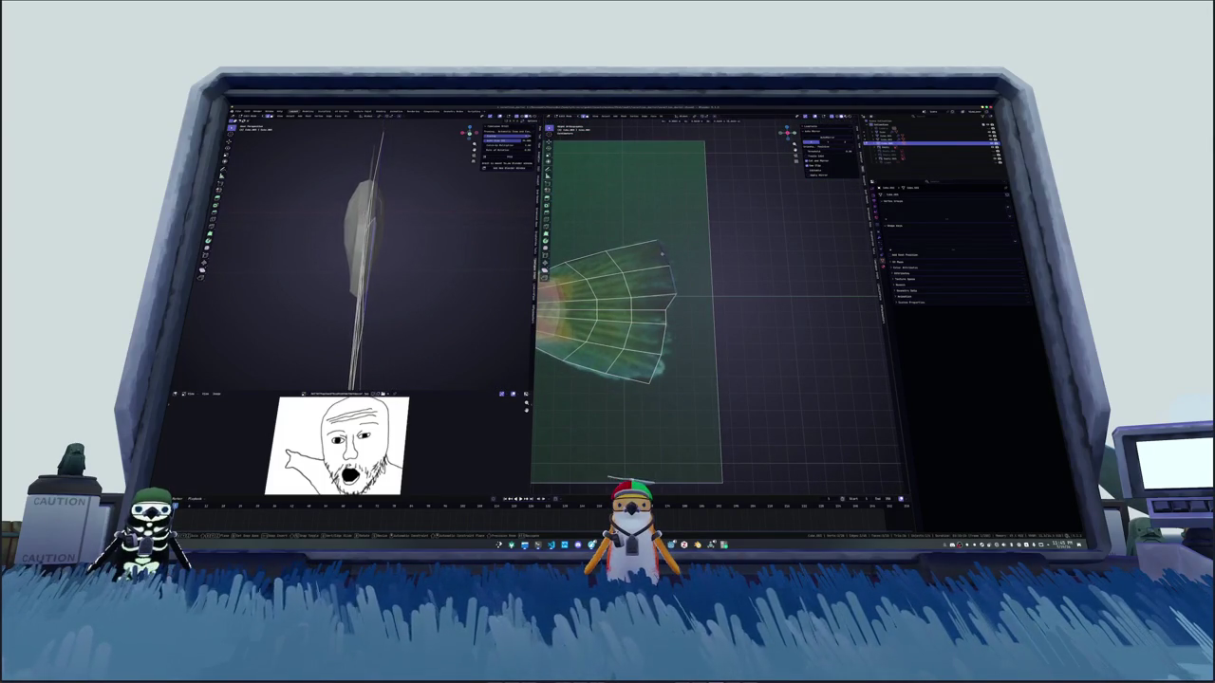
pyautogui.keyDown('shift'); pyautogui.moveTo(664, 251); pyautogui.dragTo(664, 197, button='middle'); pyautogui.keyUp('shift')
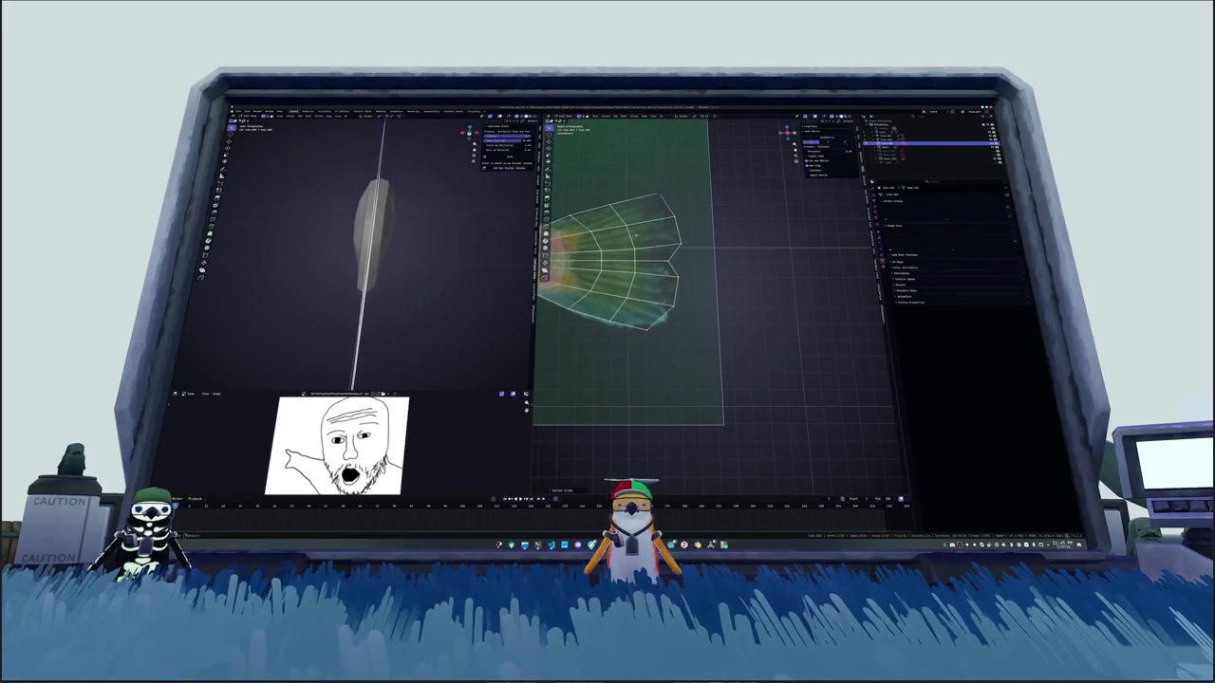
pyautogui.moveTo(665, 285); pyautogui.dragTo(692, 275, button='middle')
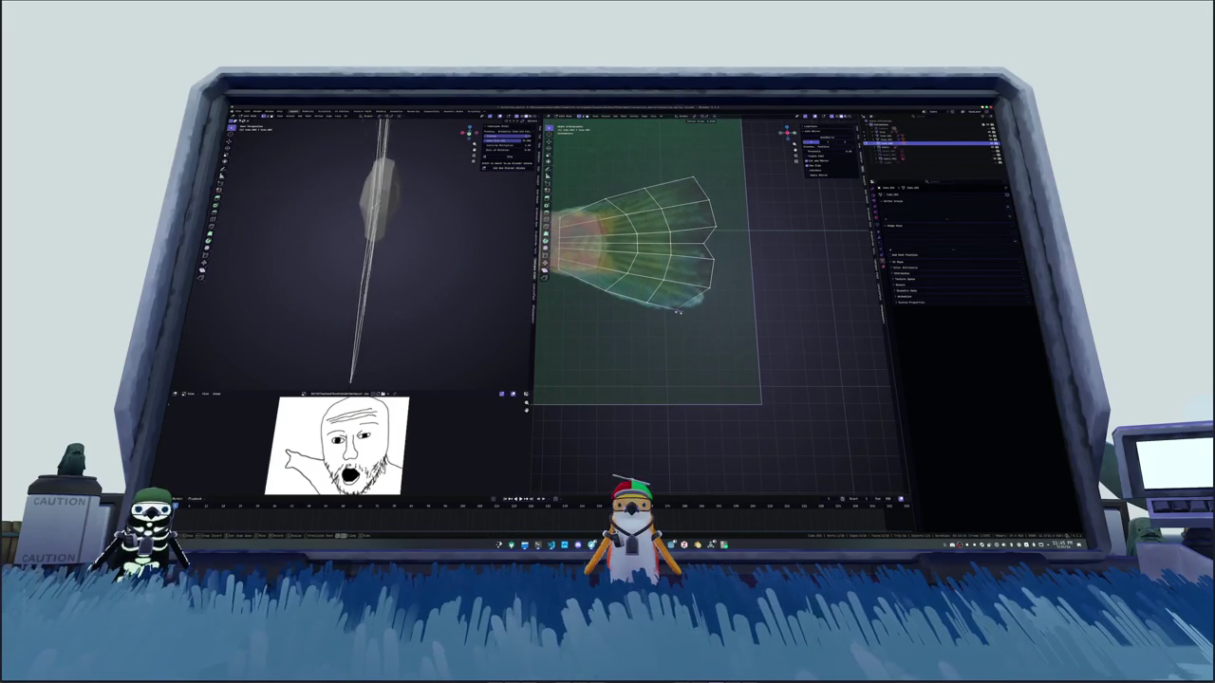
pyautogui.scroll(-4, 697, 300)
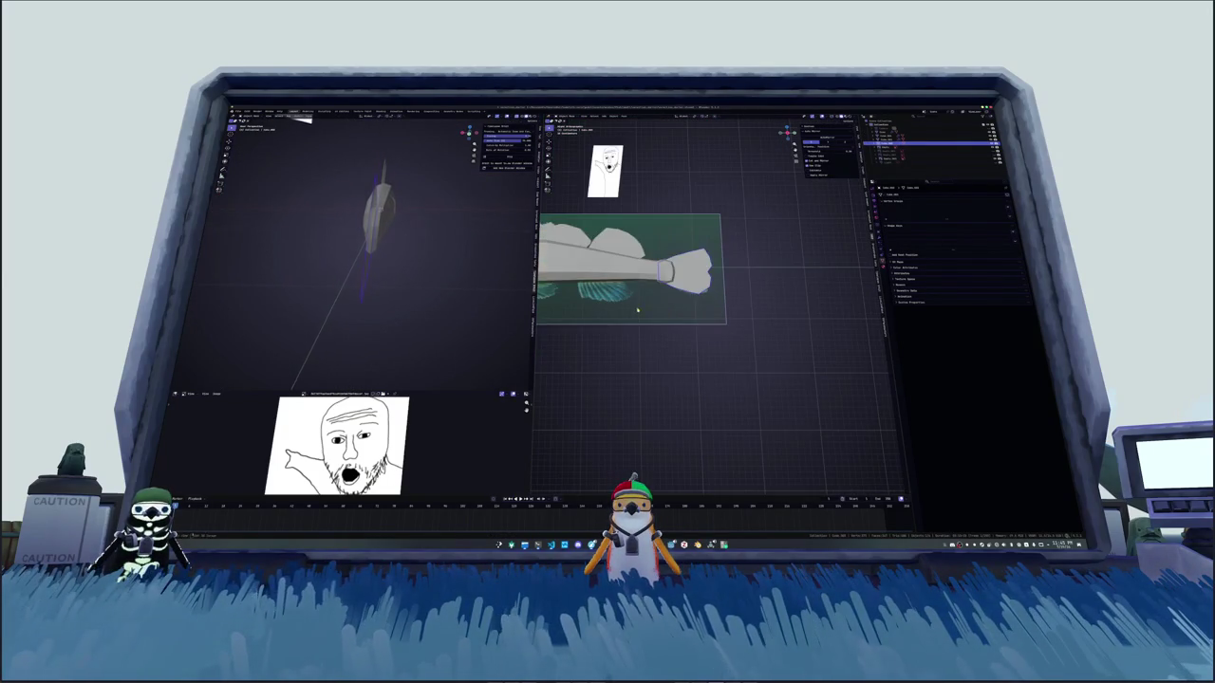
pyautogui.scroll(-2, 664, 306)
pyautogui.scroll(2, 707, 275)
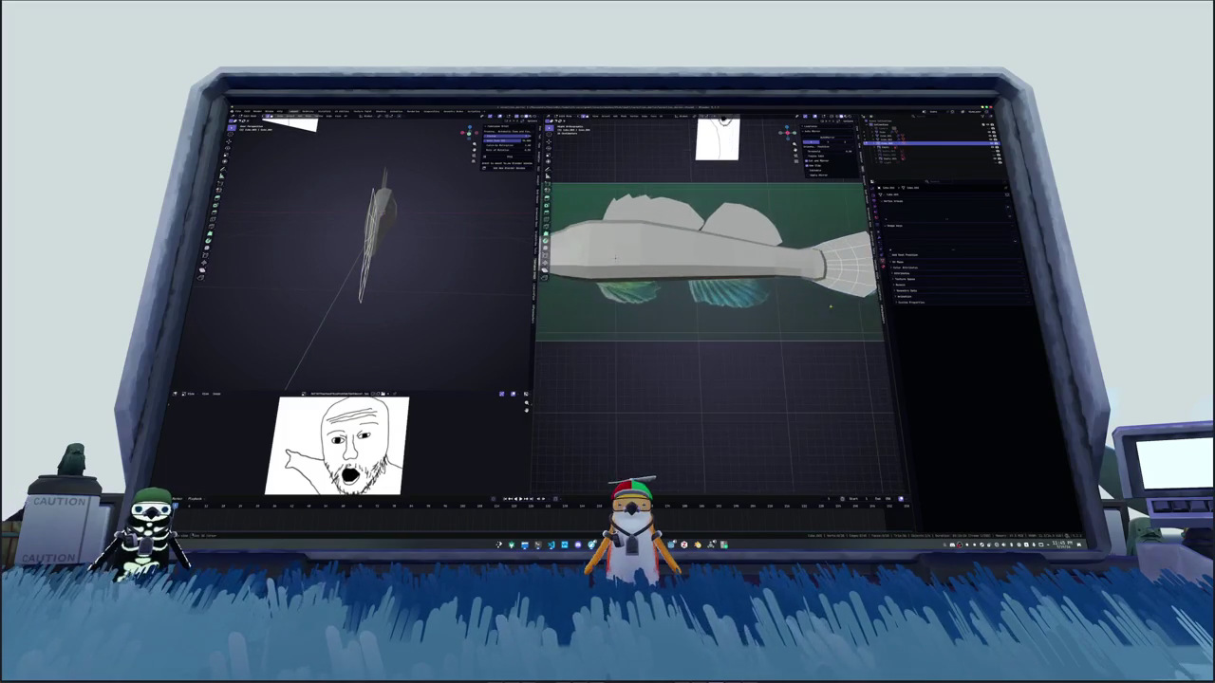
pyautogui.scroll(2, 706, 275)
pyautogui.scroll(2, 740, 308)
pyautogui.hotkey('alt', 'z')
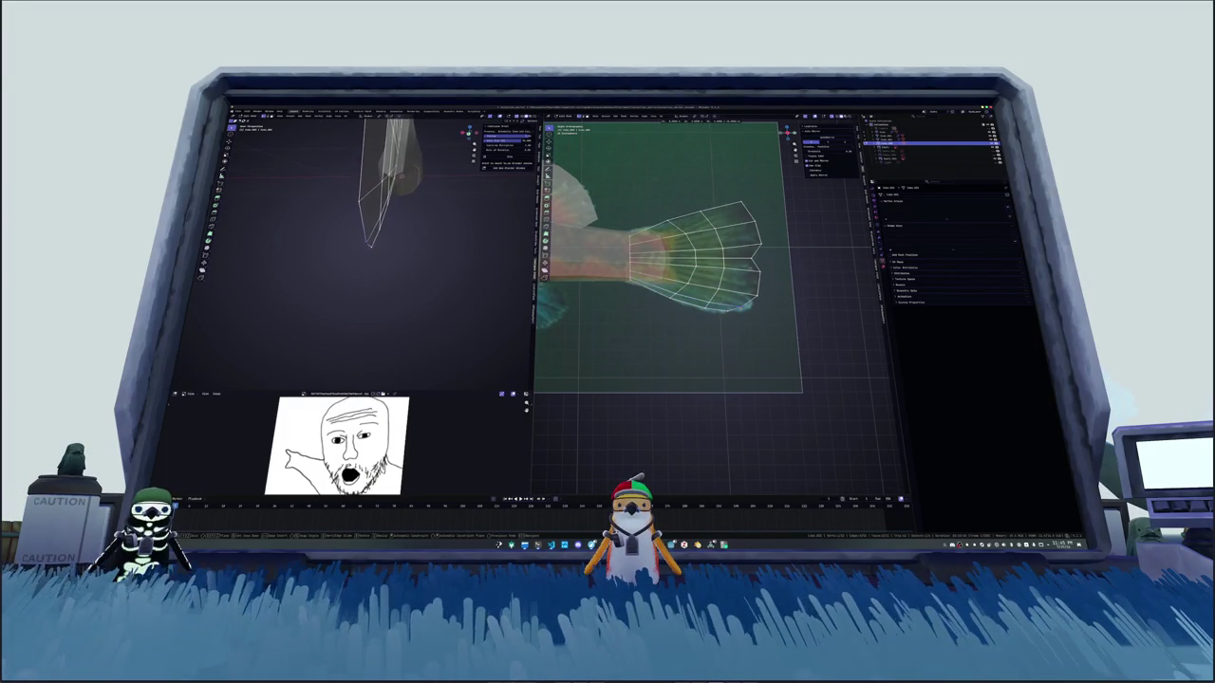
pyautogui.hotkey('alt', 'z')
pyautogui.scroll(-3, 716, 333)
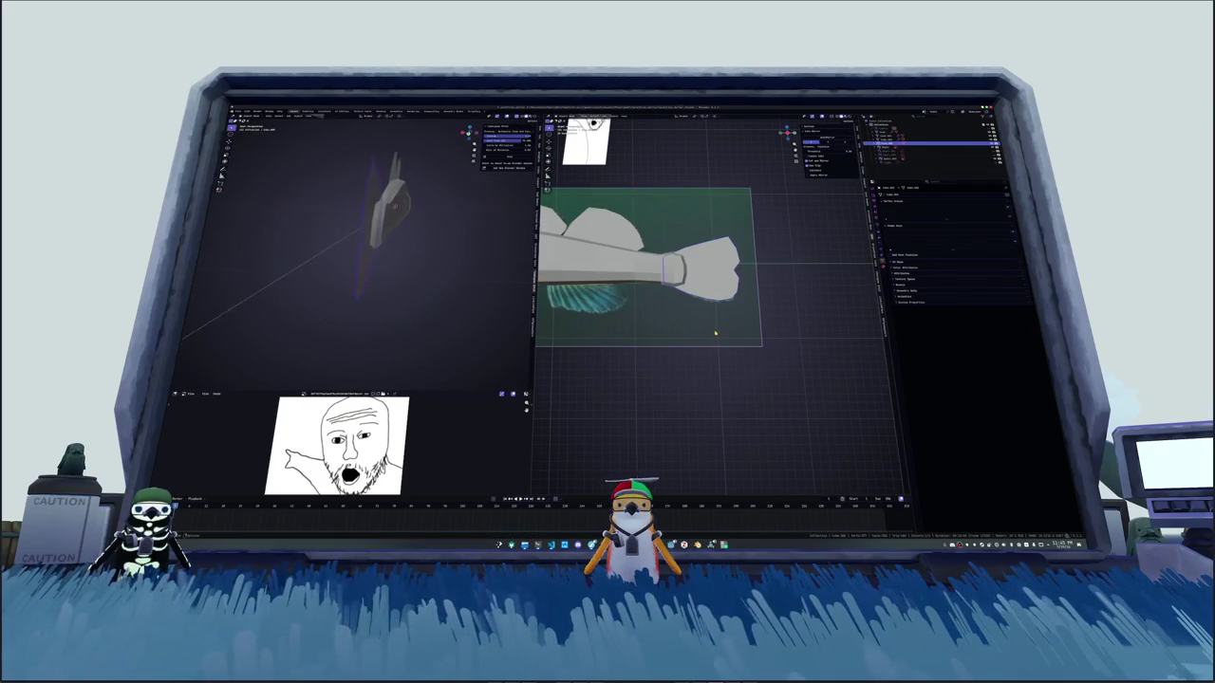
pyautogui.press('Tab')
pyautogui.hotkey('alt', 'z')
pyautogui.scroll(3, 710, 287)
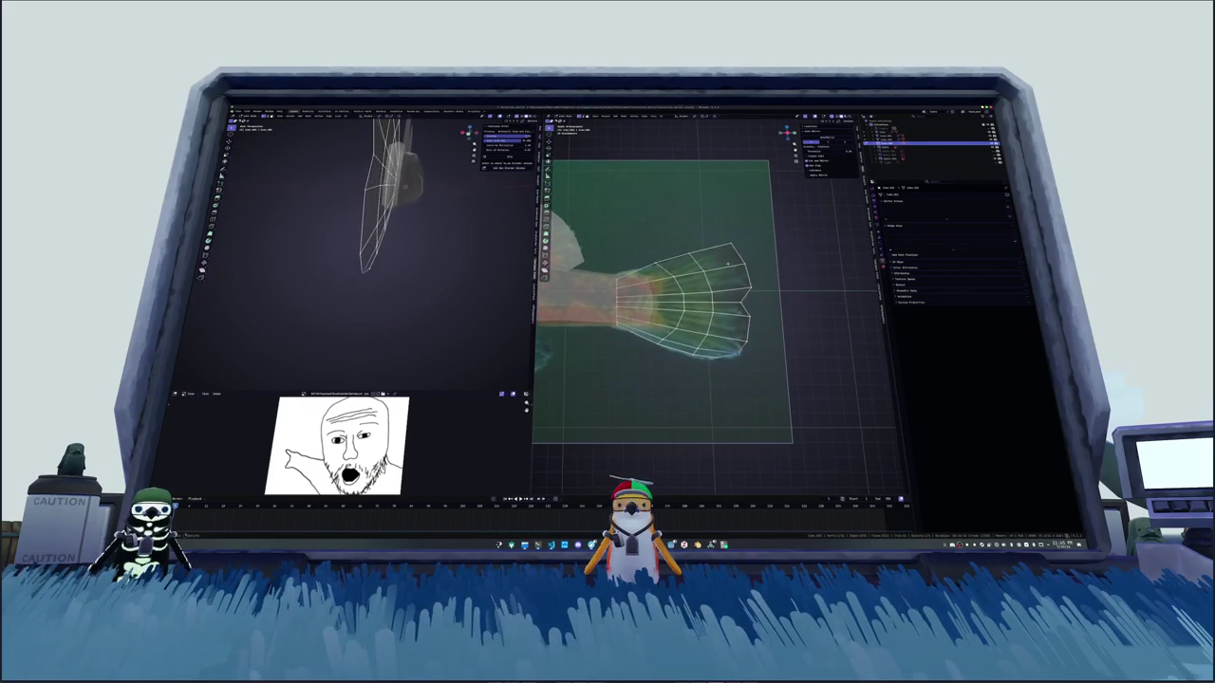
pyautogui.moveTo(370, 247); pyautogui.dragTo(306, 120, button='middle')
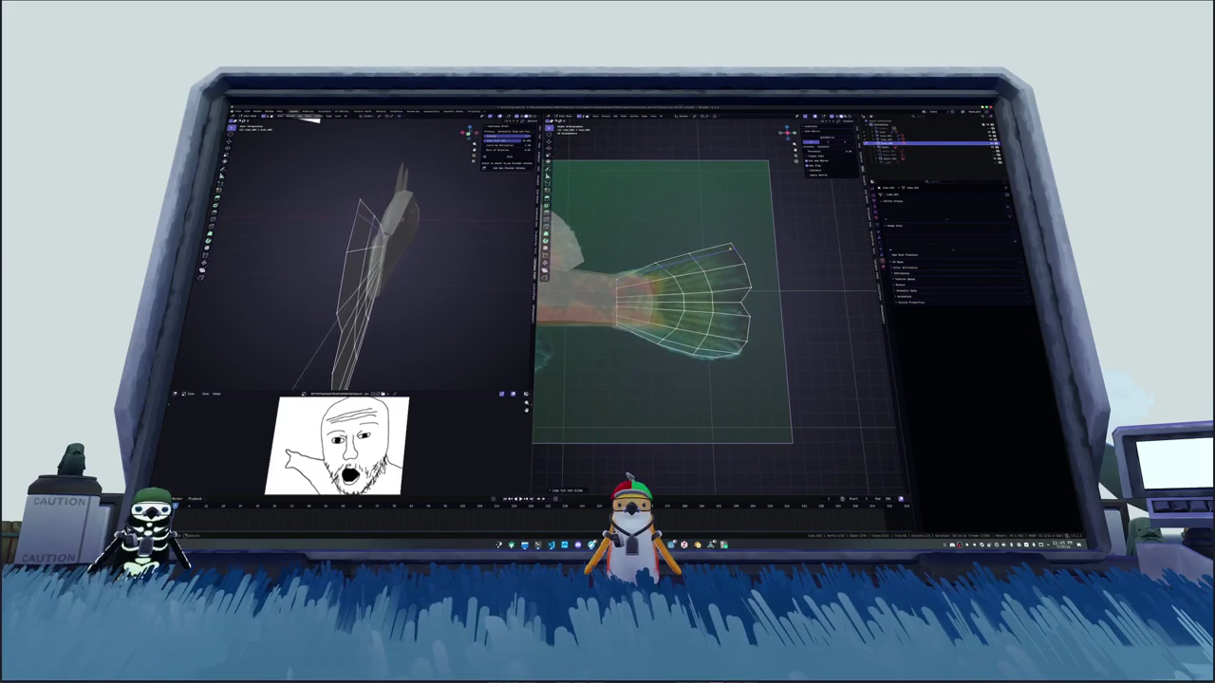
# Step: Leave the tail fin, select the fish body and enter its Edit Mode
pyautogui.press('Tab')
pyautogui.scroll(-4, 715, 275)
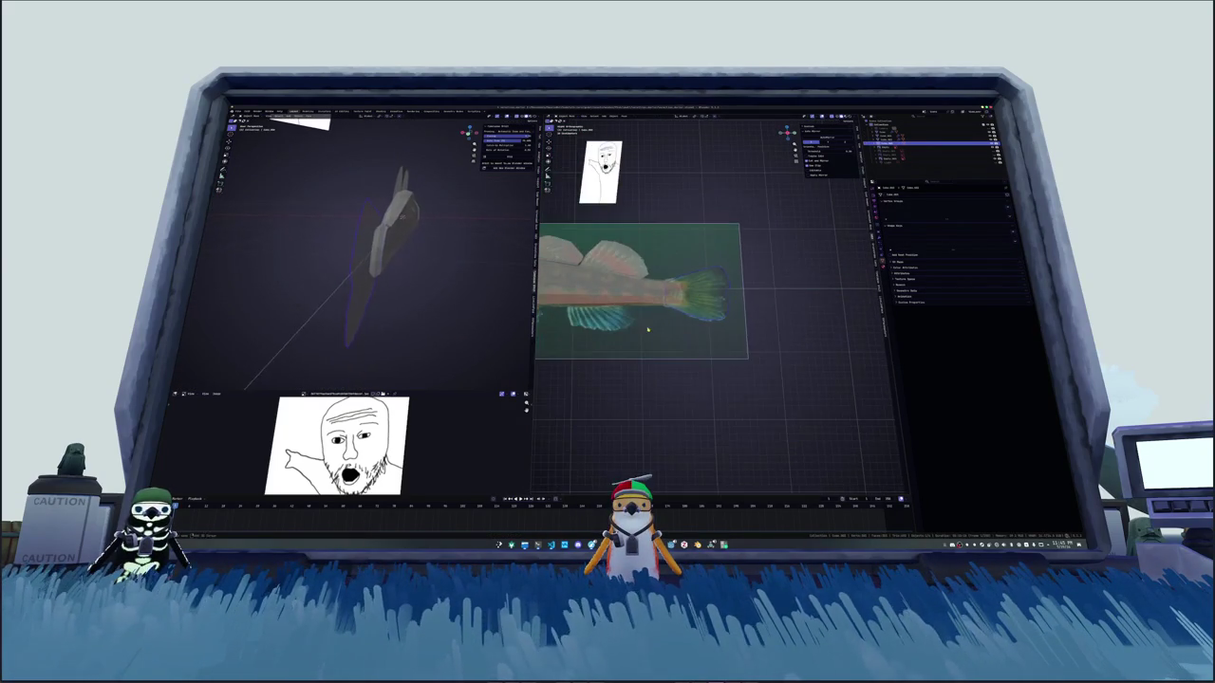
pyautogui.scroll(2, 714, 275)
pyautogui.click(911, 132)
pyautogui.press('Tab')
pyautogui.scroll(5, 314, 247)
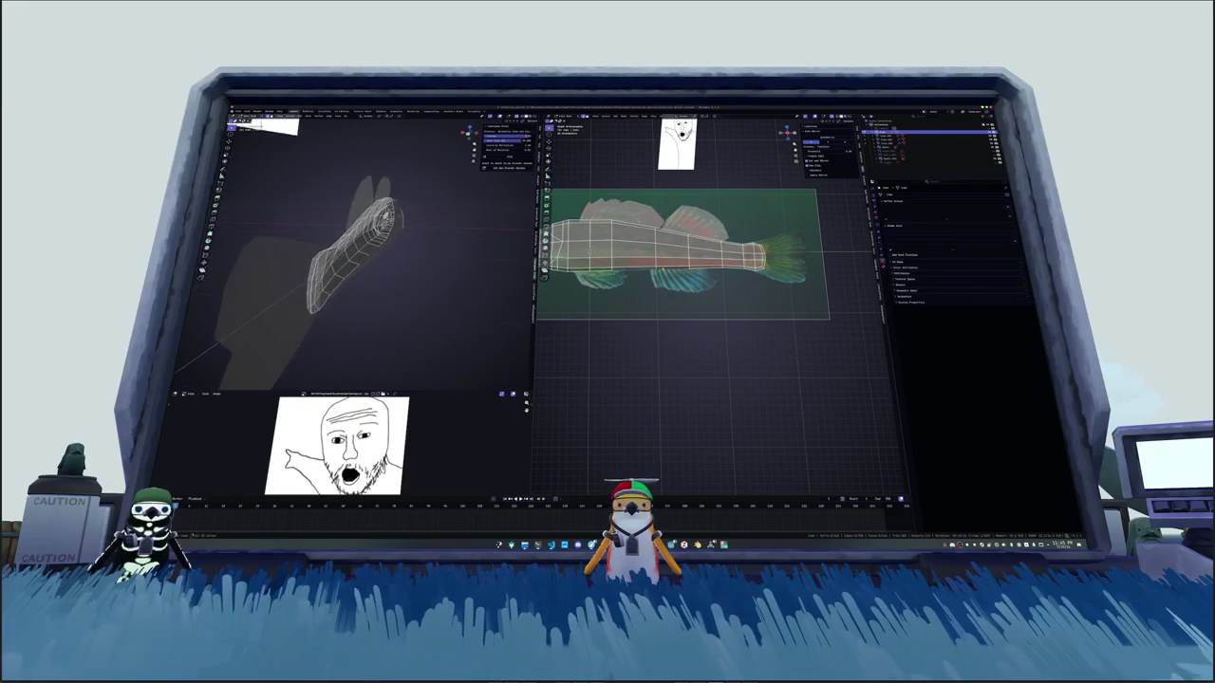
pyautogui.rightClick(688, 276)
pyautogui.press('Escape')
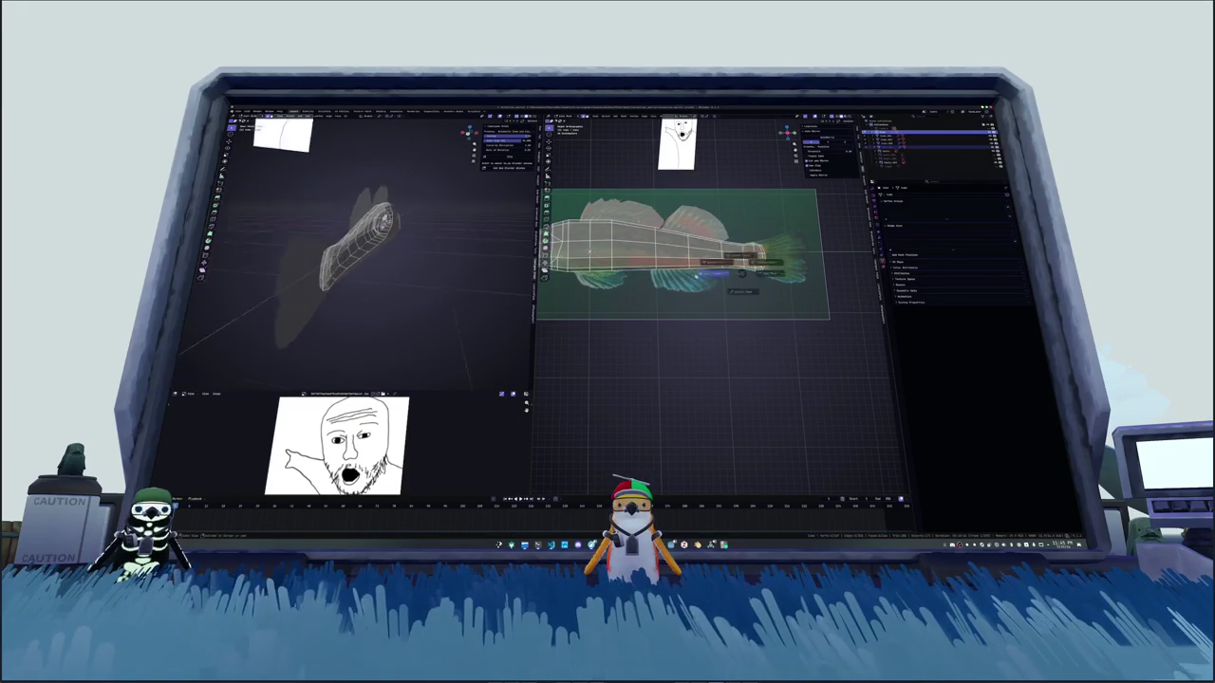
pyautogui.press('Tab')
pyautogui.scroll(2, 670, 267)
pyautogui.press('Tab')
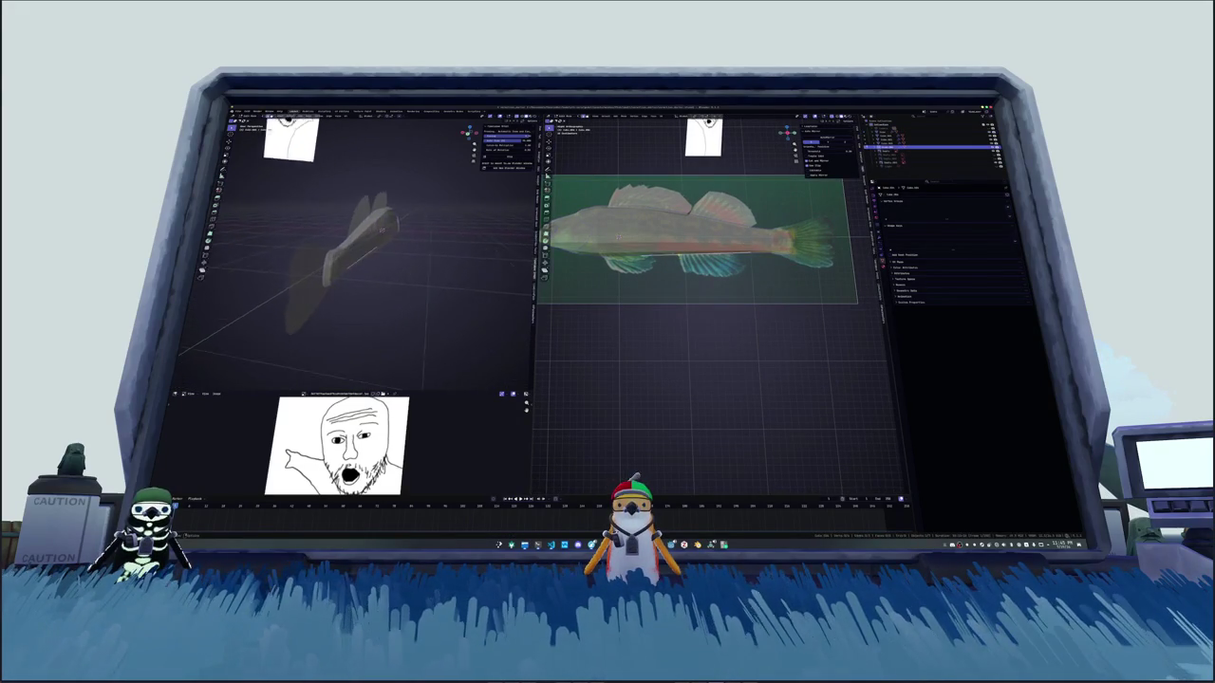
# Step: Zoom in on the fish body and start moving the selected geometry
pyautogui.scroll(2, 313, 247)
pyautogui.scroll(3, 313, 246)
pyautogui.scroll(3, 314, 247)
pyautogui.scroll(2, 356, 254)
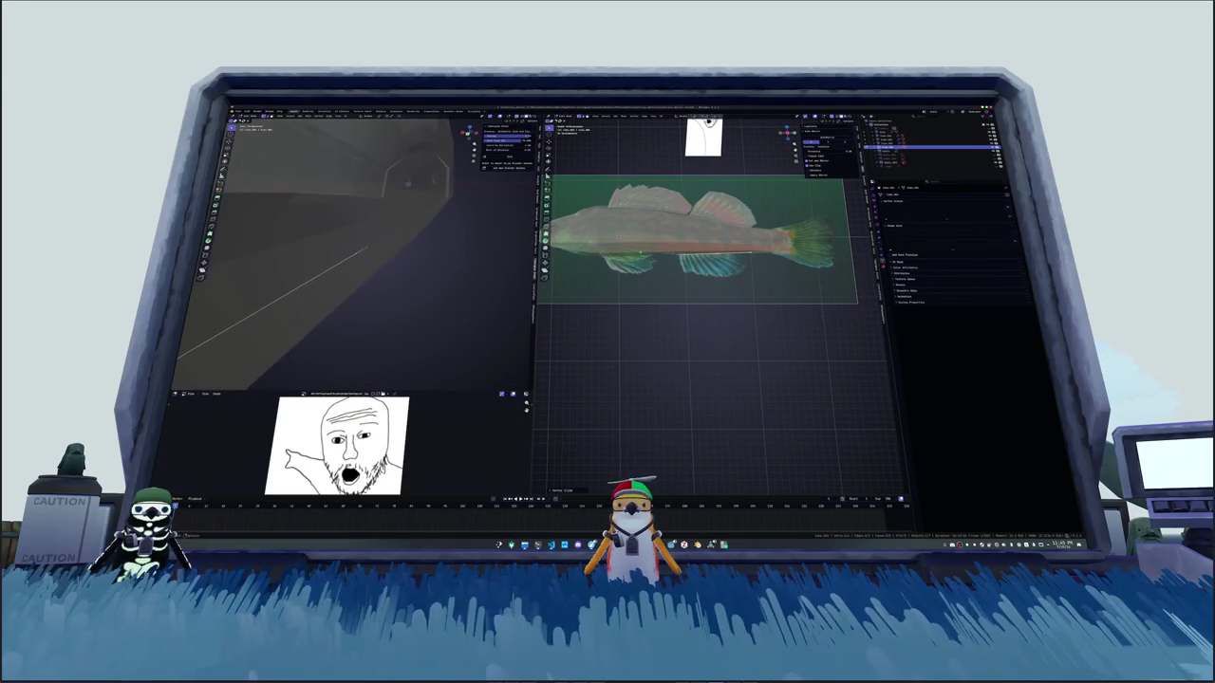
pyautogui.scroll(3, 356, 255)
pyautogui.scroll(2, 356, 254)
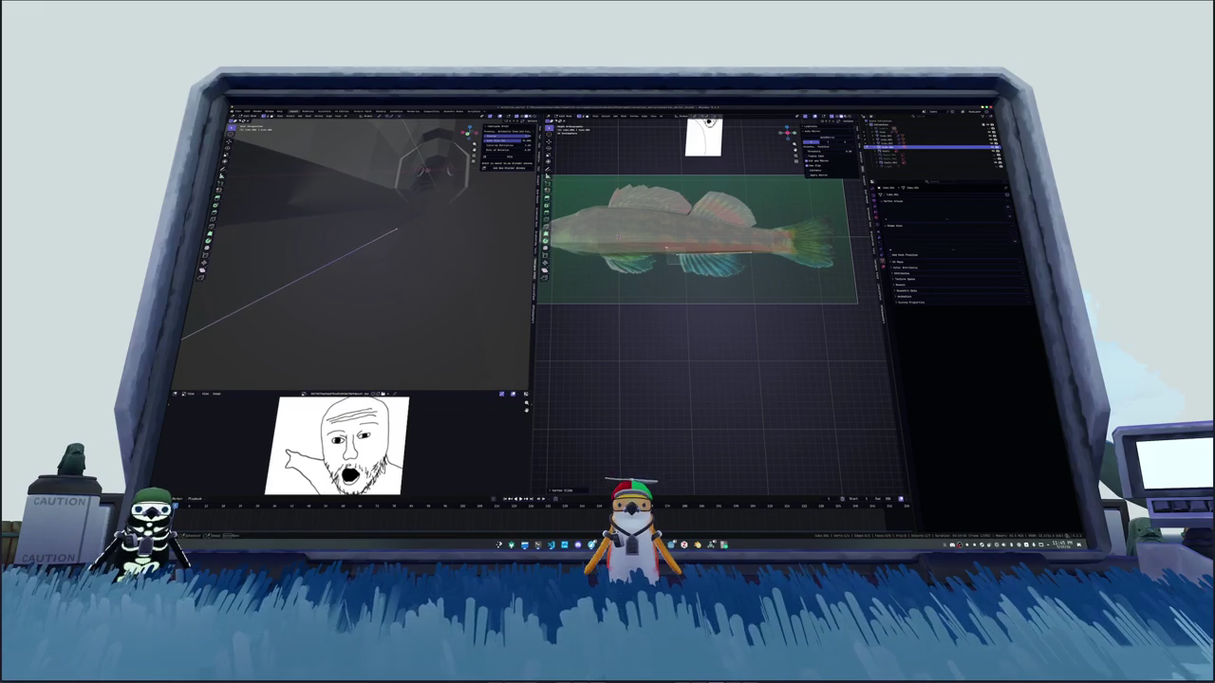
pyautogui.press('g')
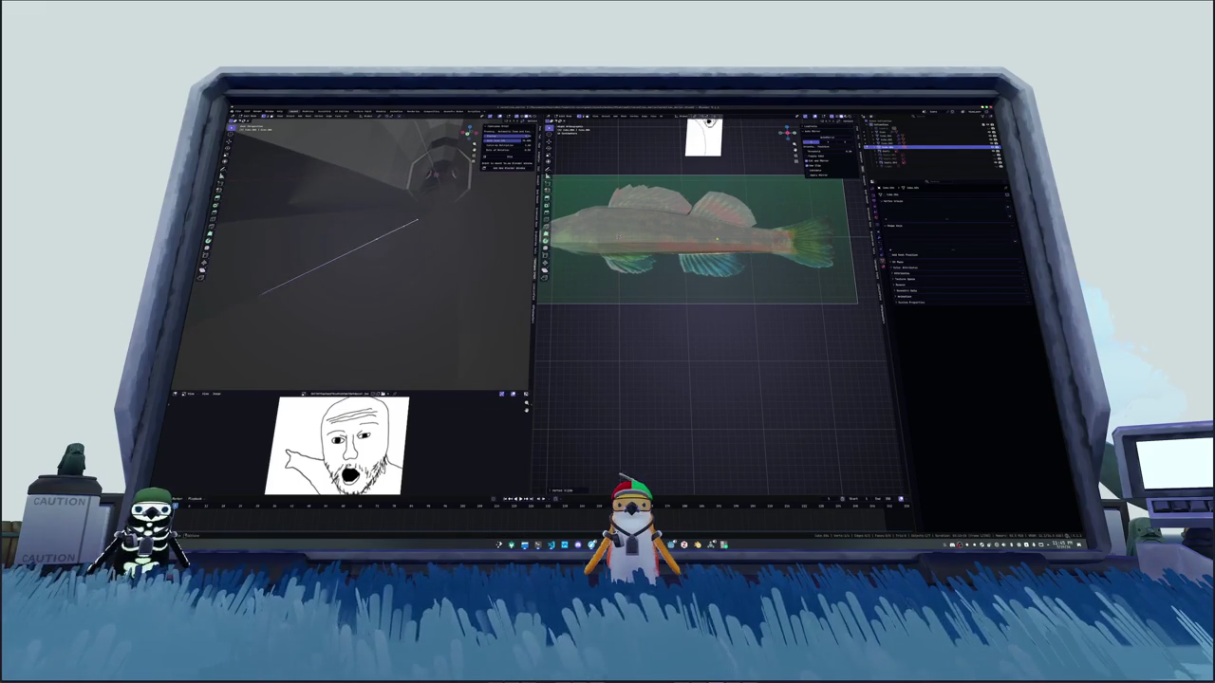
pyautogui.scroll(3, 764, 267)
# Step: Frame the lower fin planes and drag their bottom and corner vertices onto the reference fin outline
pyautogui.click(762, 271)
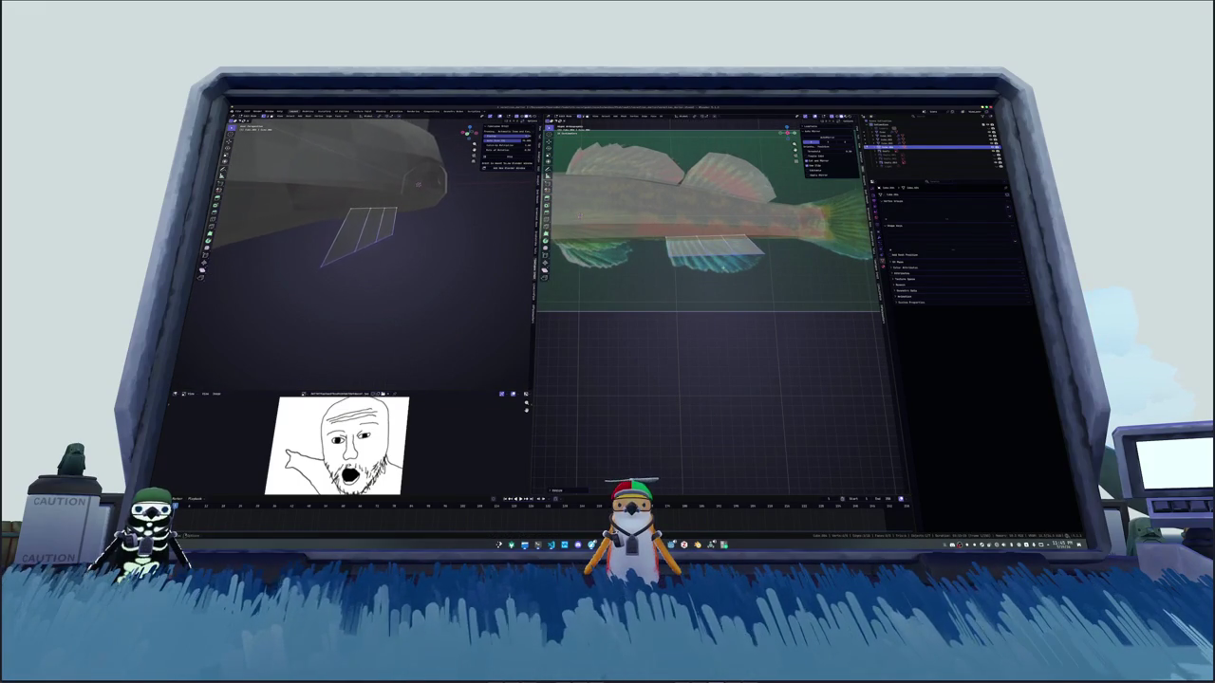
pyautogui.press('KP_Decimal')
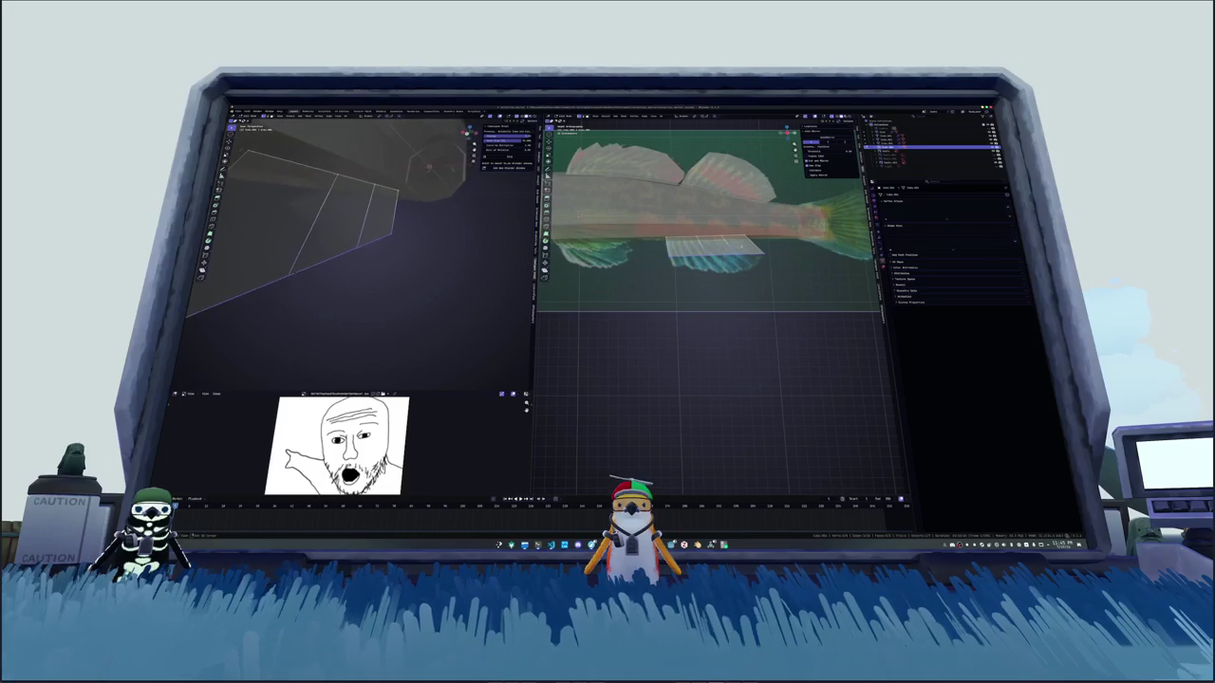
pyautogui.scroll(4, 722, 248)
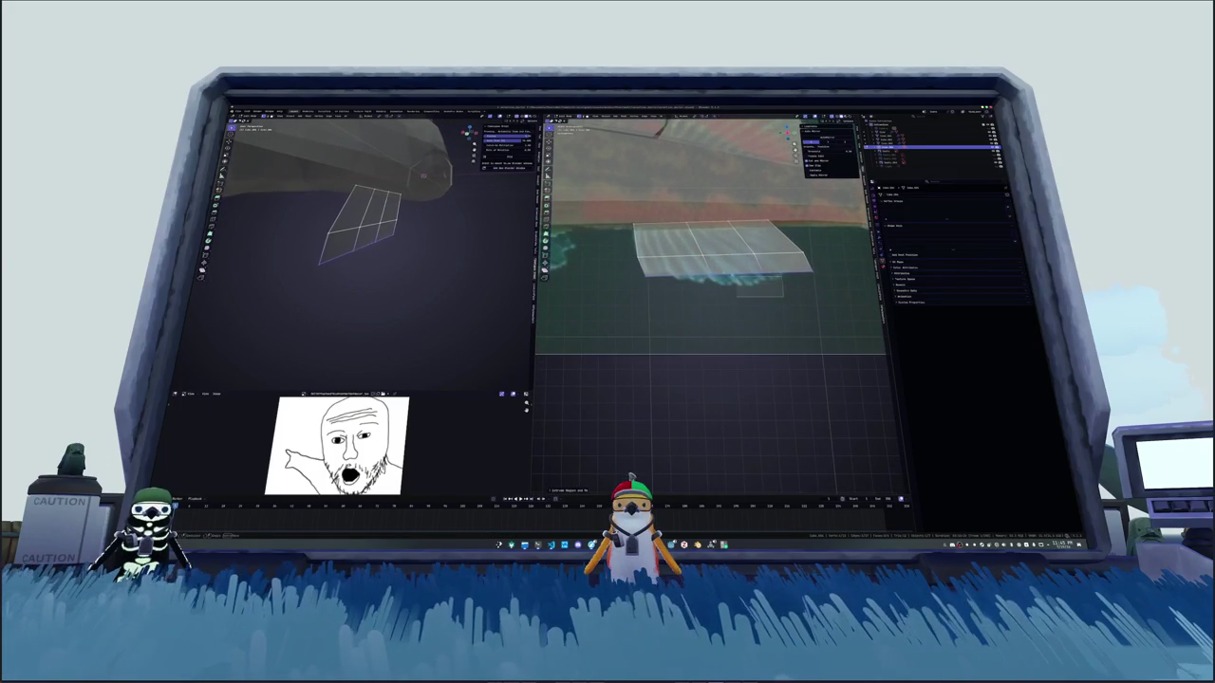
pyautogui.moveTo(721, 285); pyautogui.dragTo(733, 298, button='middle')
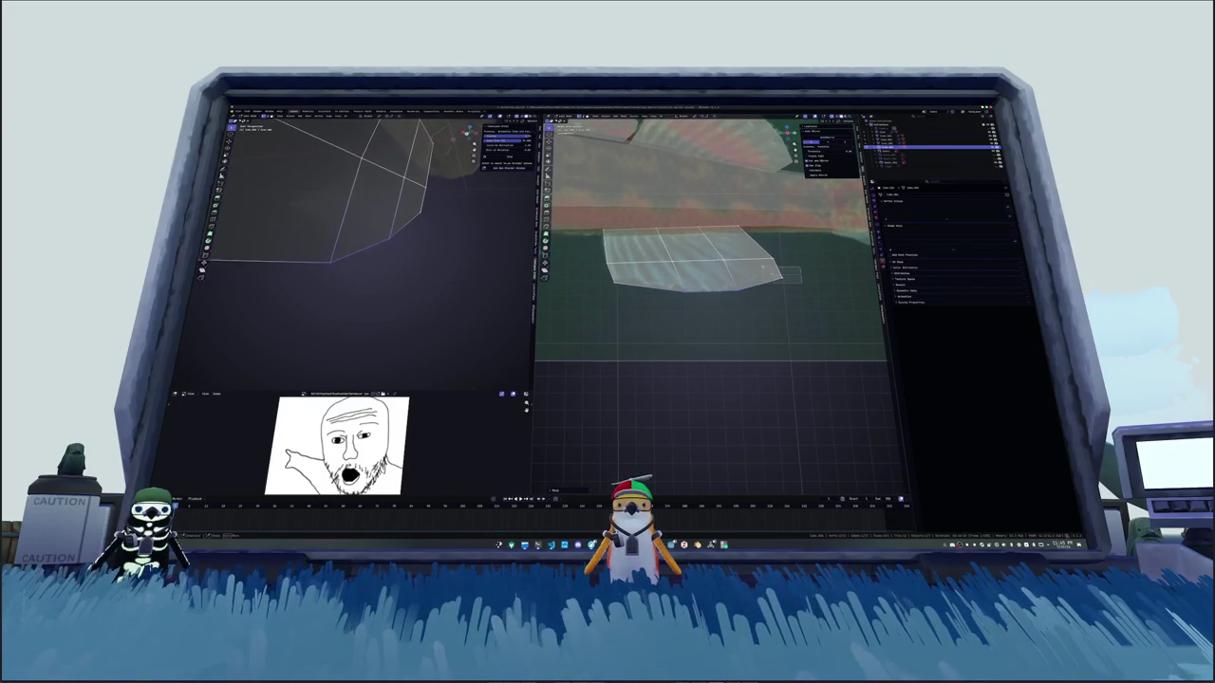
pyautogui.moveTo(792, 275); pyautogui.dragTo(753, 254)
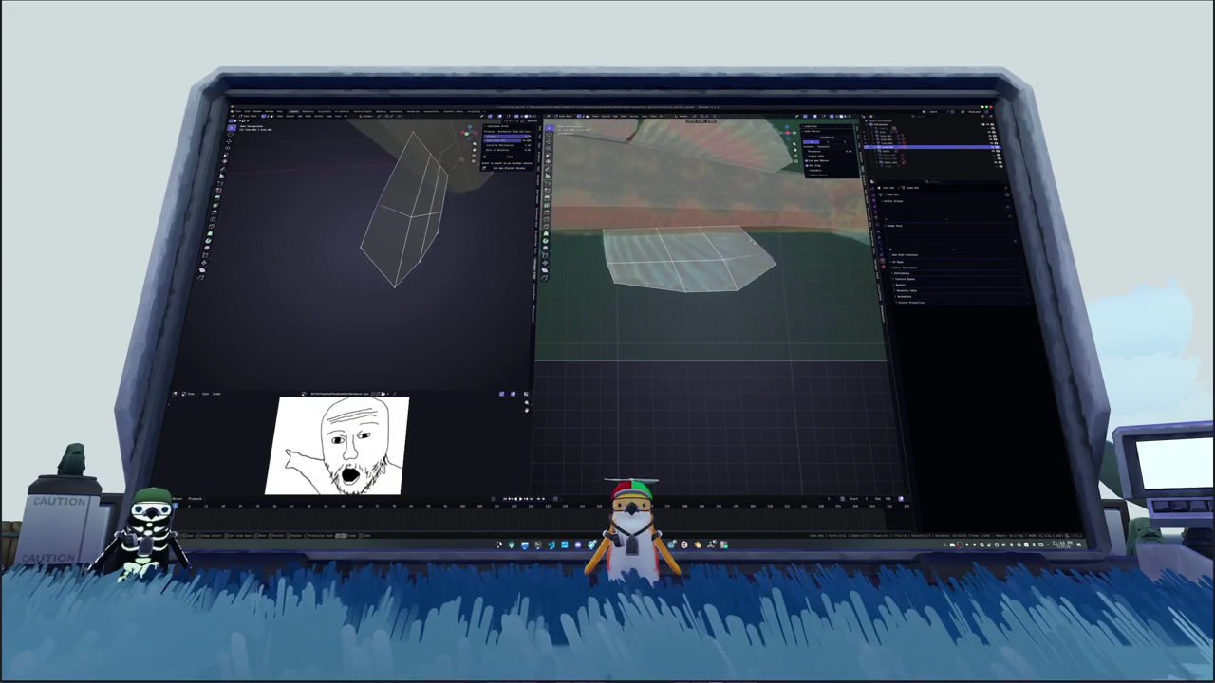
pyautogui.press('g')
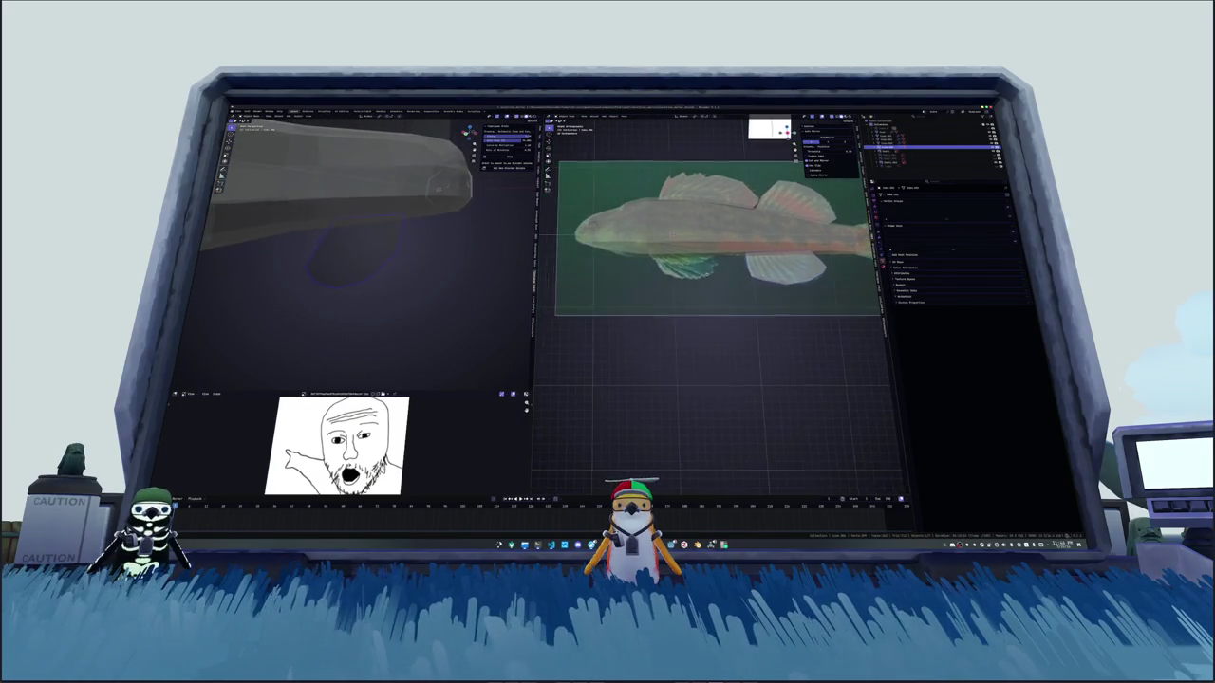
pyautogui.scroll(2, 689, 258)
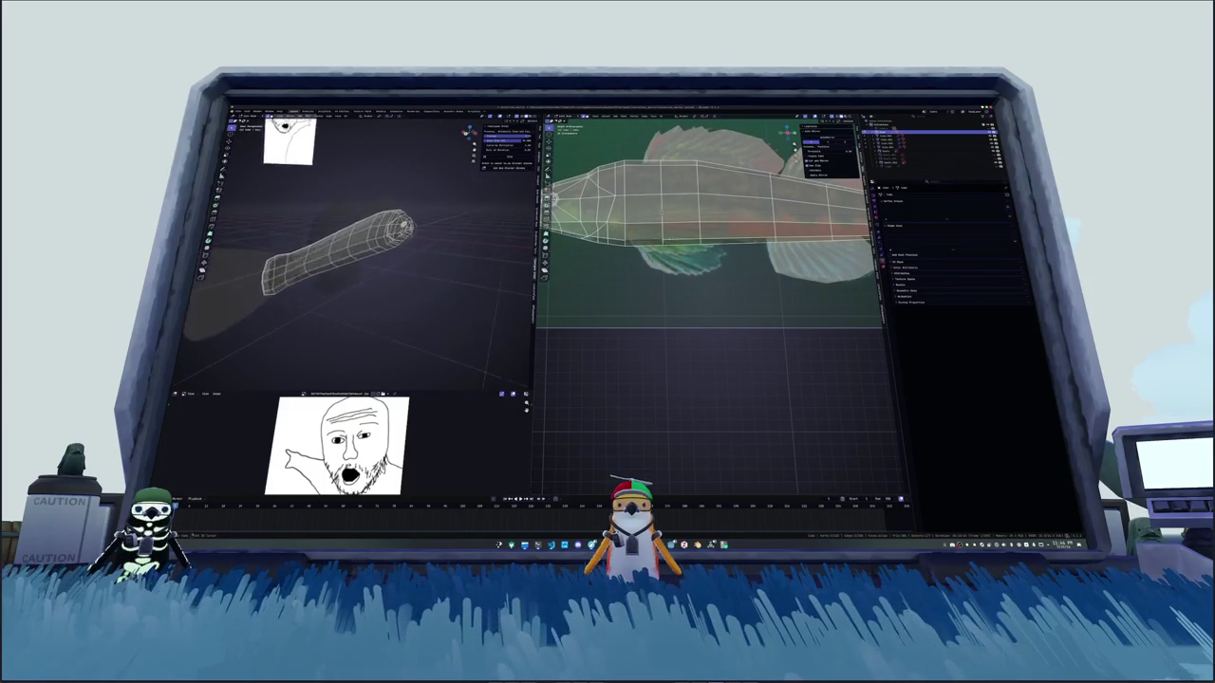
pyautogui.rightClick(689, 258)
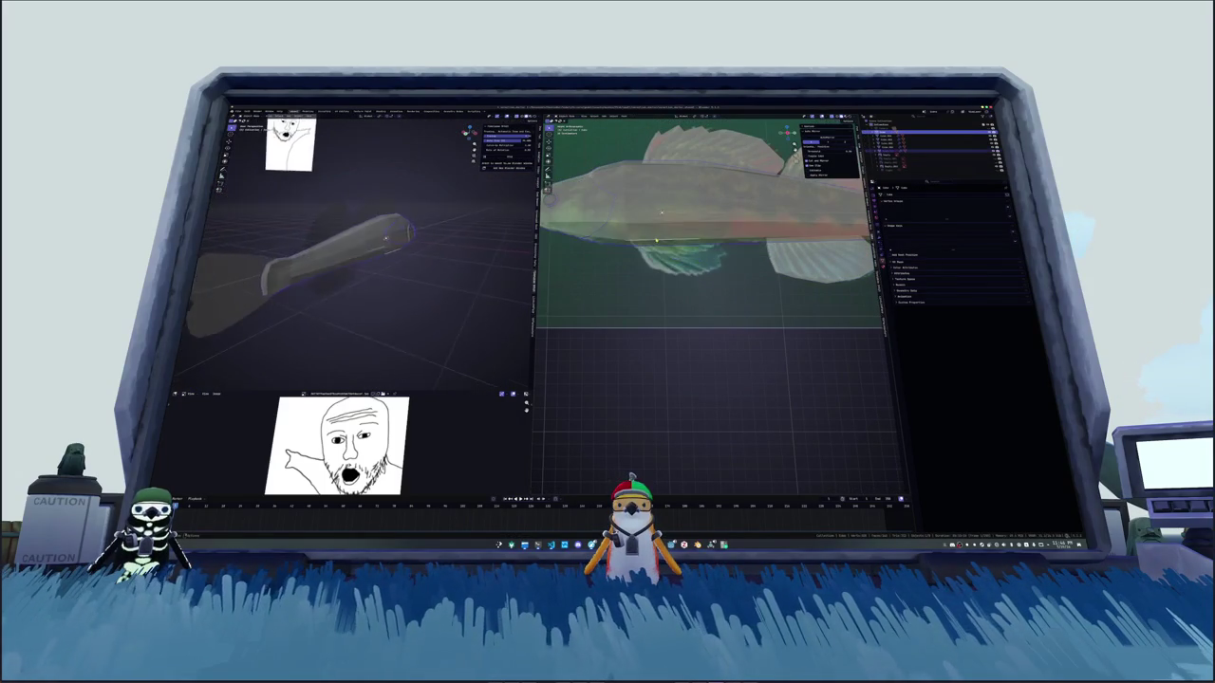
pyautogui.scroll(5, 332, 237)
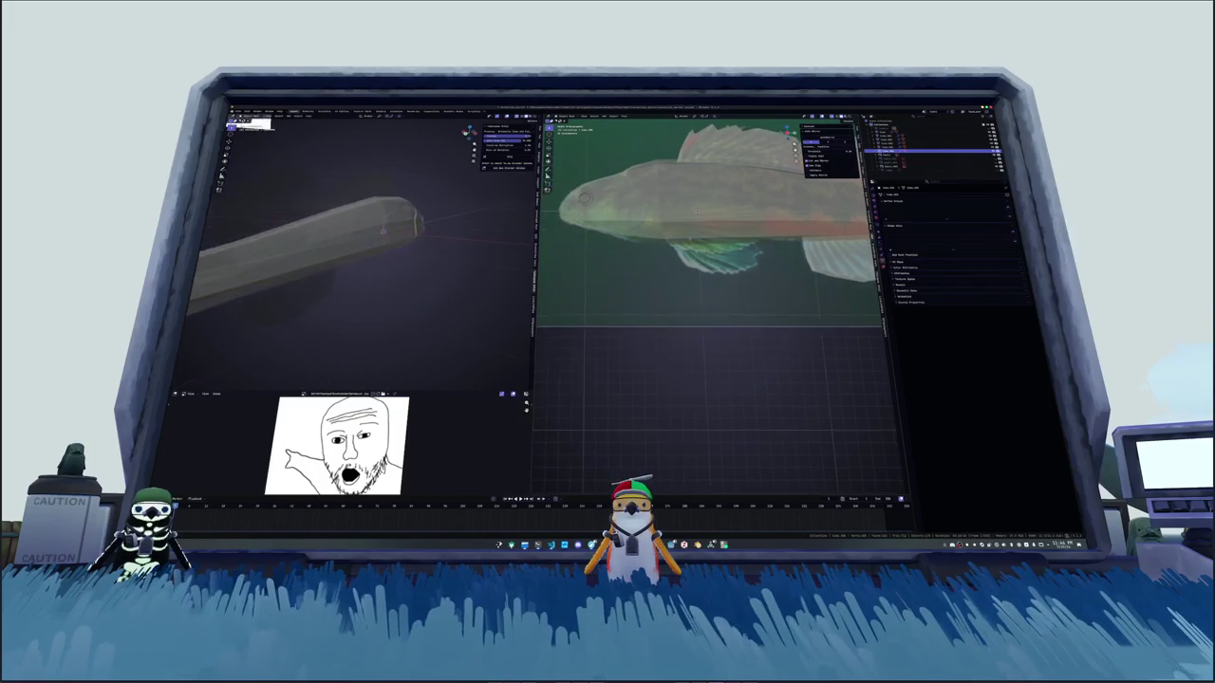
pyautogui.scroll(2, 382, 206)
pyautogui.scroll(2, 382, 206)
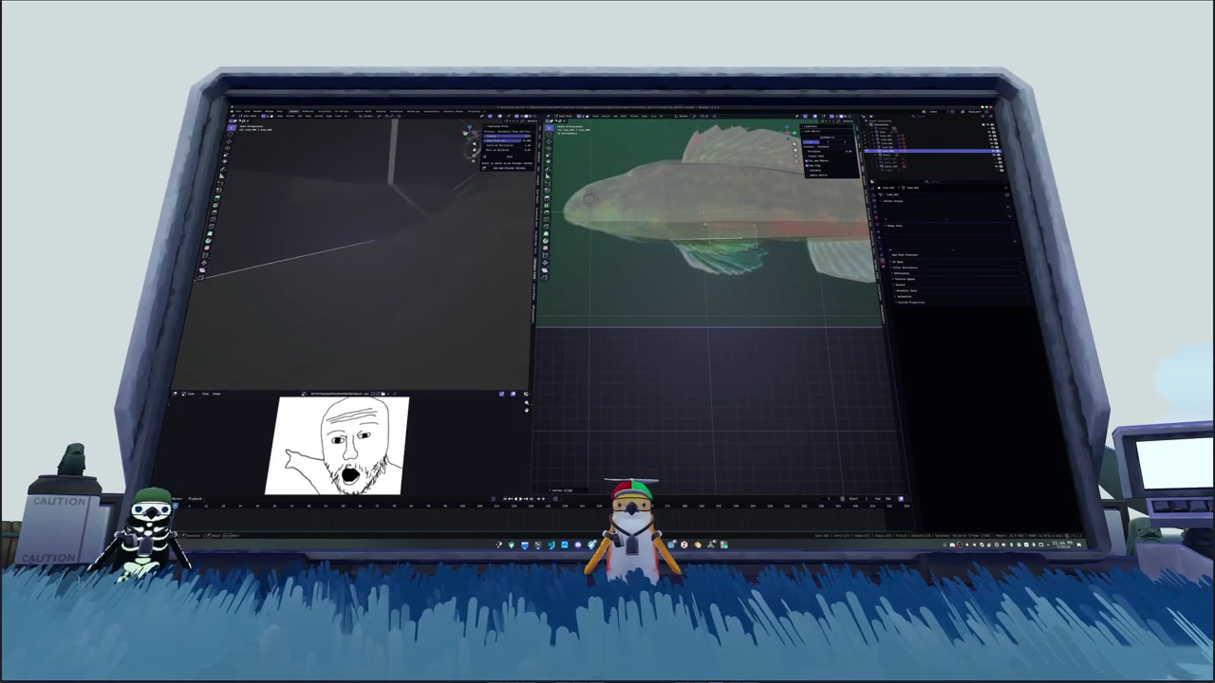
pyautogui.scroll(2, 381, 206)
pyautogui.moveTo(702, 228); pyautogui.dragTo(721, 246, button='middle')
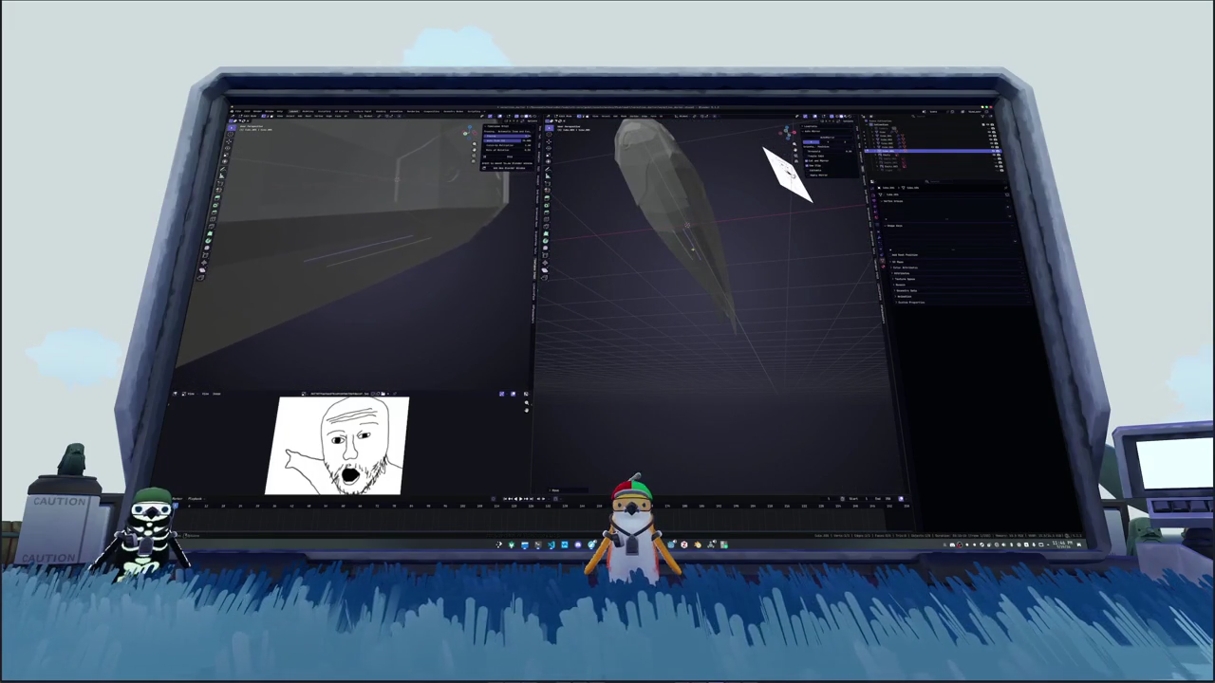
# Step: Orbit and zoom the left view around the fin plane from the front view
pyautogui.press('KP_1')
pyautogui.moveTo(361, 275); pyautogui.dragTo(427, 209, button='middle')
pyautogui.scroll(2, 707, 256)
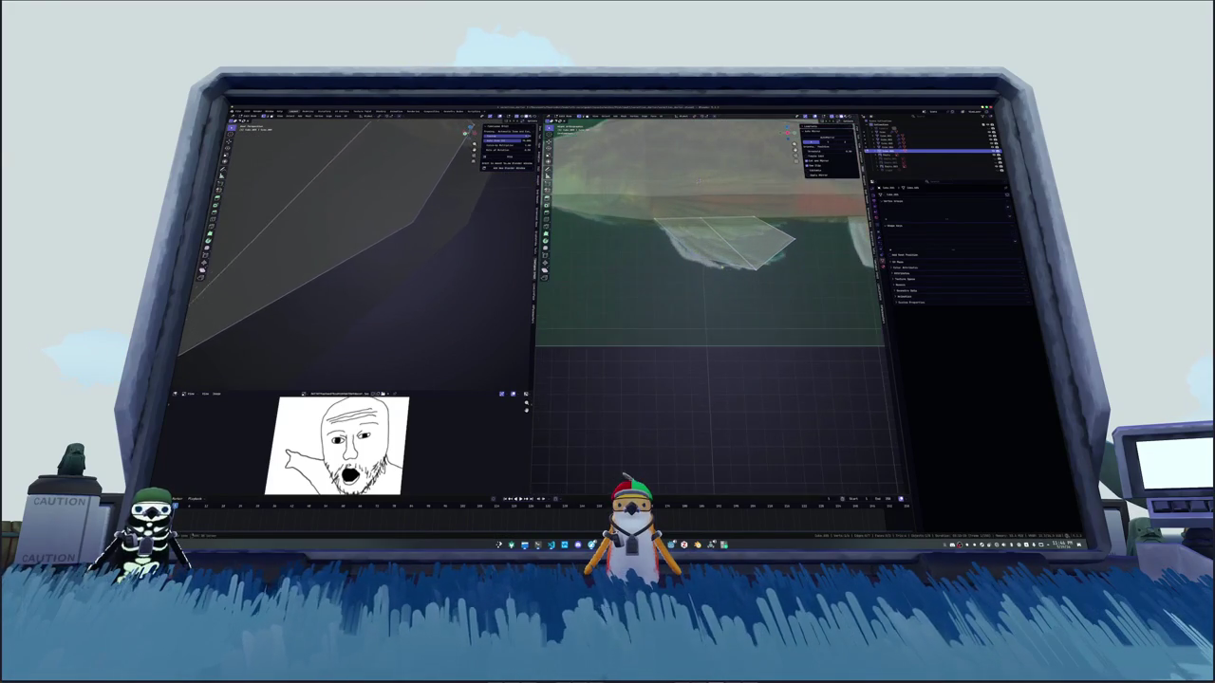
pyautogui.scroll(2, 706, 257)
pyautogui.scroll(1, 707, 256)
pyautogui.moveTo(427, 209); pyautogui.dragTo(417, 219, button='middle')
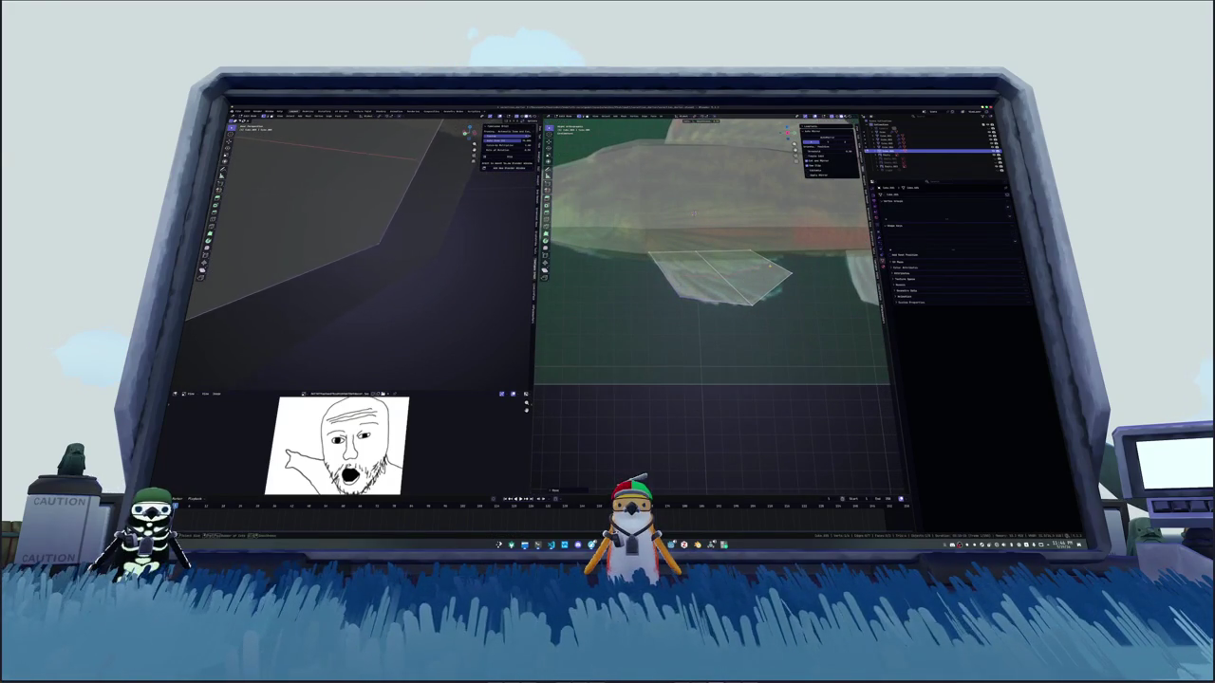
pyautogui.scroll(-1, 360, 247)
pyautogui.scroll(-2, 360, 247)
pyautogui.scroll(-2, 361, 246)
pyautogui.scroll(-1, 361, 246)
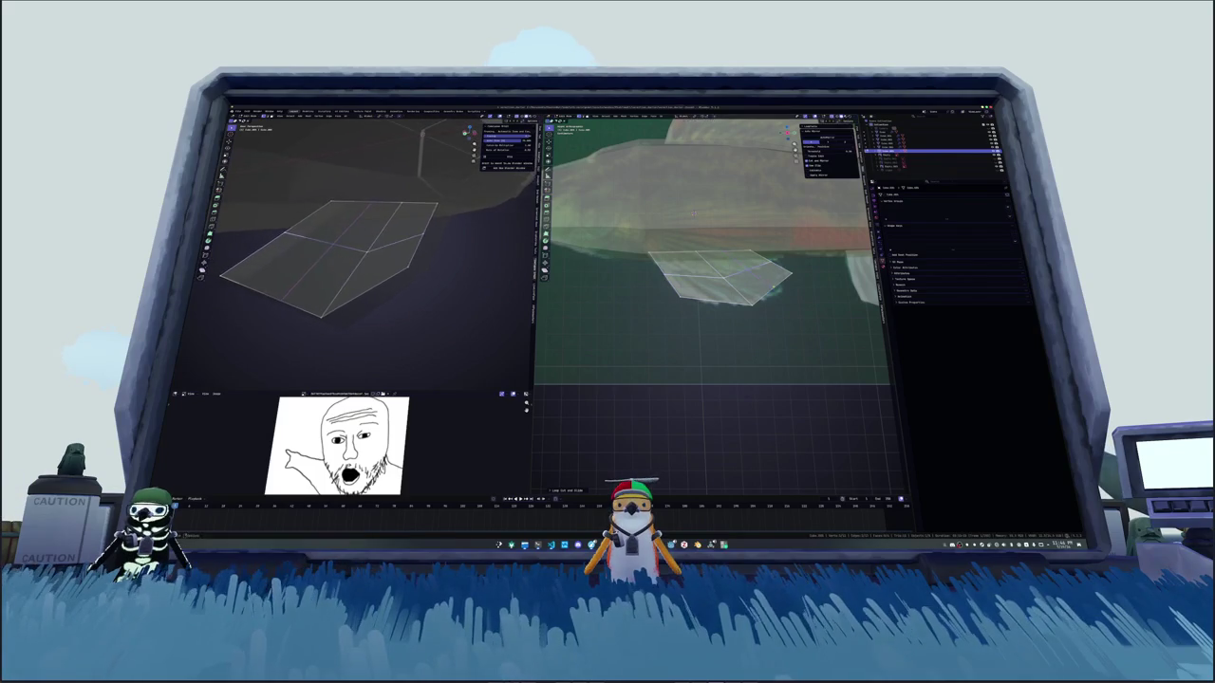
pyautogui.scroll(1, 361, 246)
pyautogui.scroll(1, 360, 247)
pyautogui.scroll(1, 361, 246)
pyautogui.scroll(1, 361, 246)
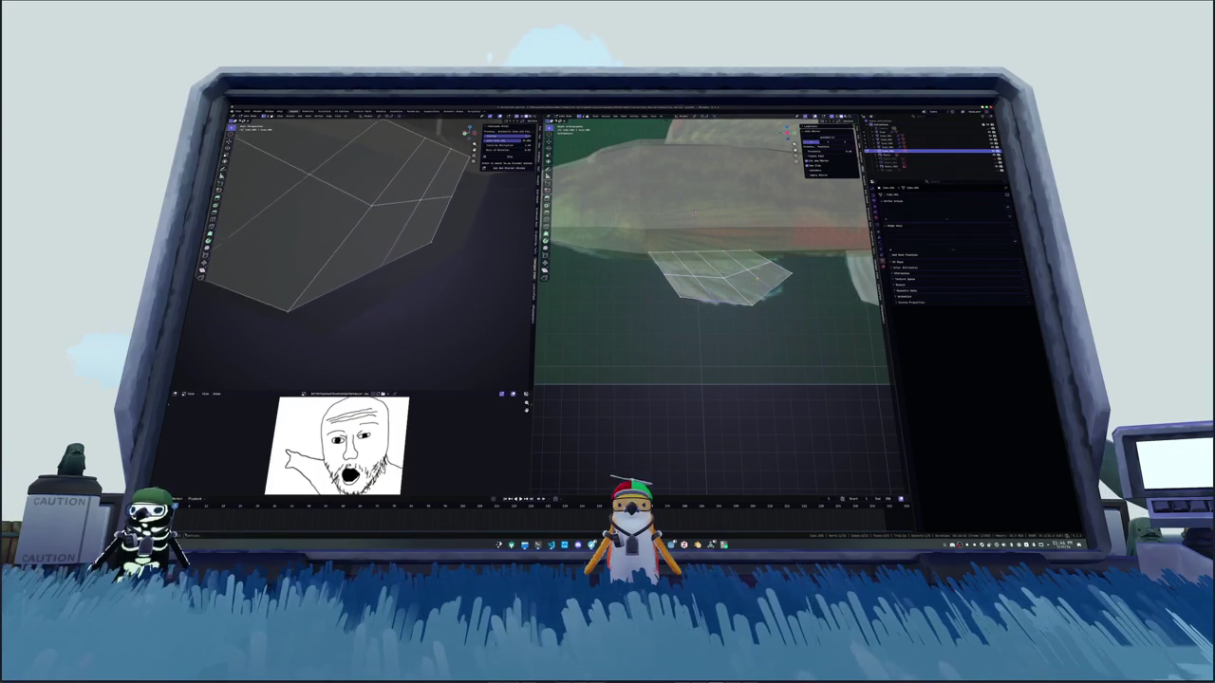
pyautogui.moveTo(360, 247); pyautogui.dragTo(394, 214, button='middle')
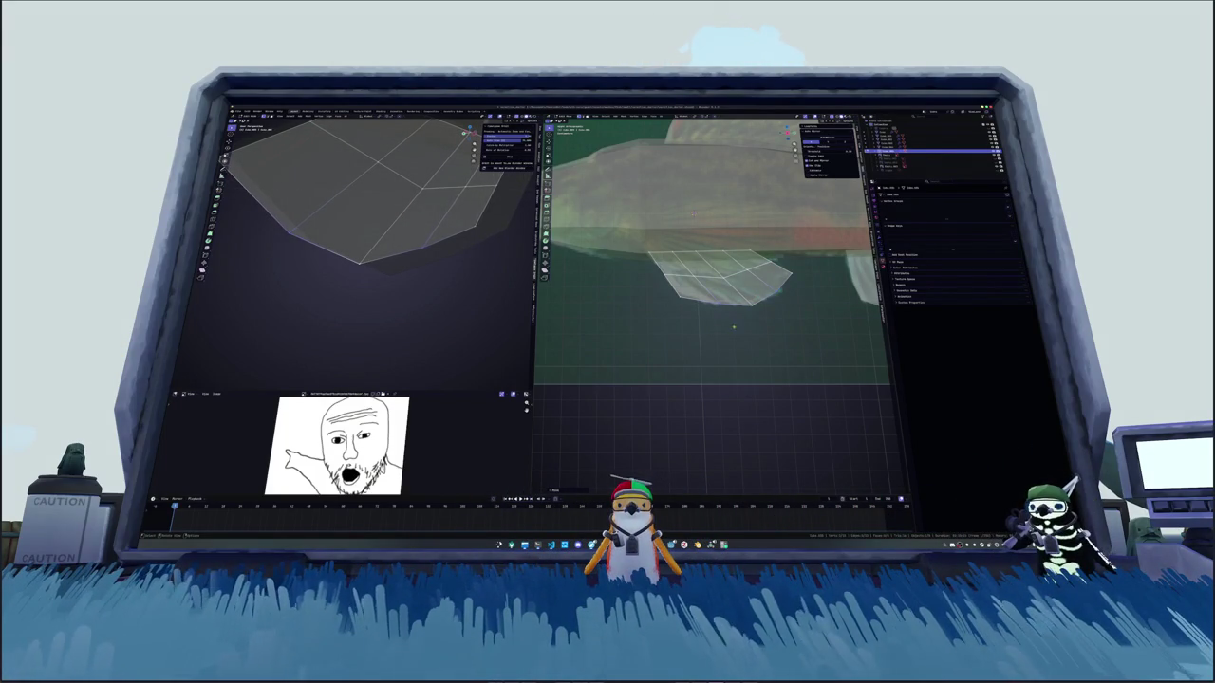
pyautogui.scroll(-5, 370, 237)
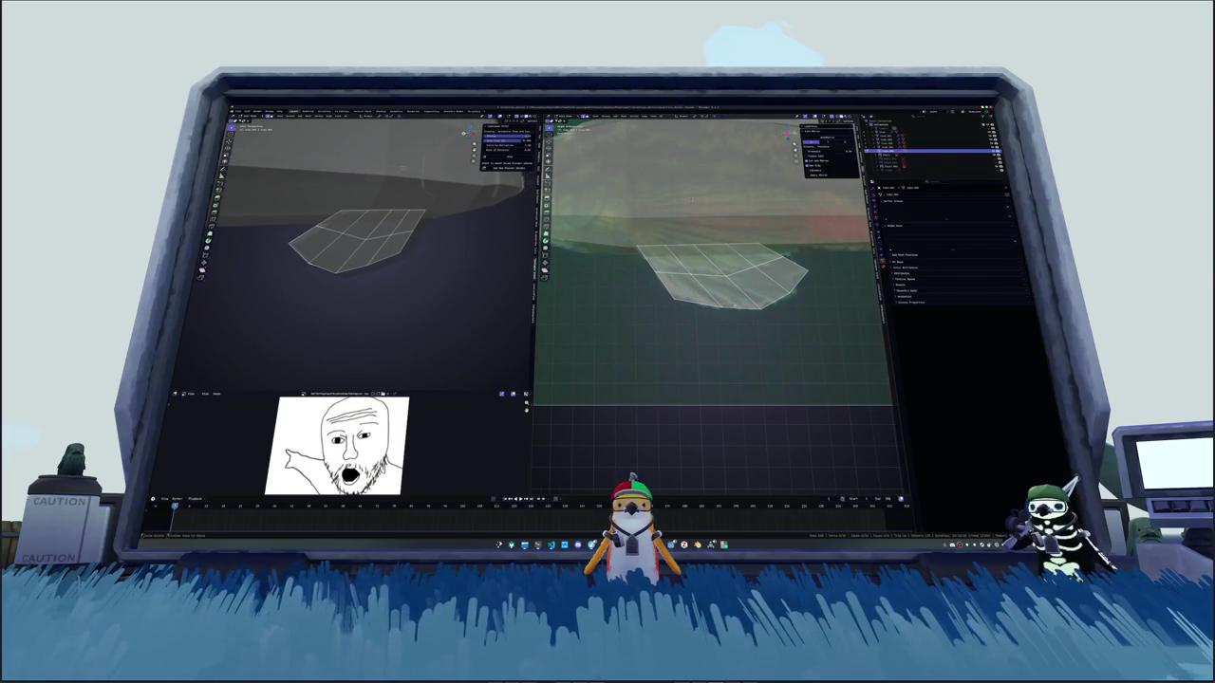
pyautogui.moveTo(370, 237); pyautogui.dragTo(399, 223, button='middle')
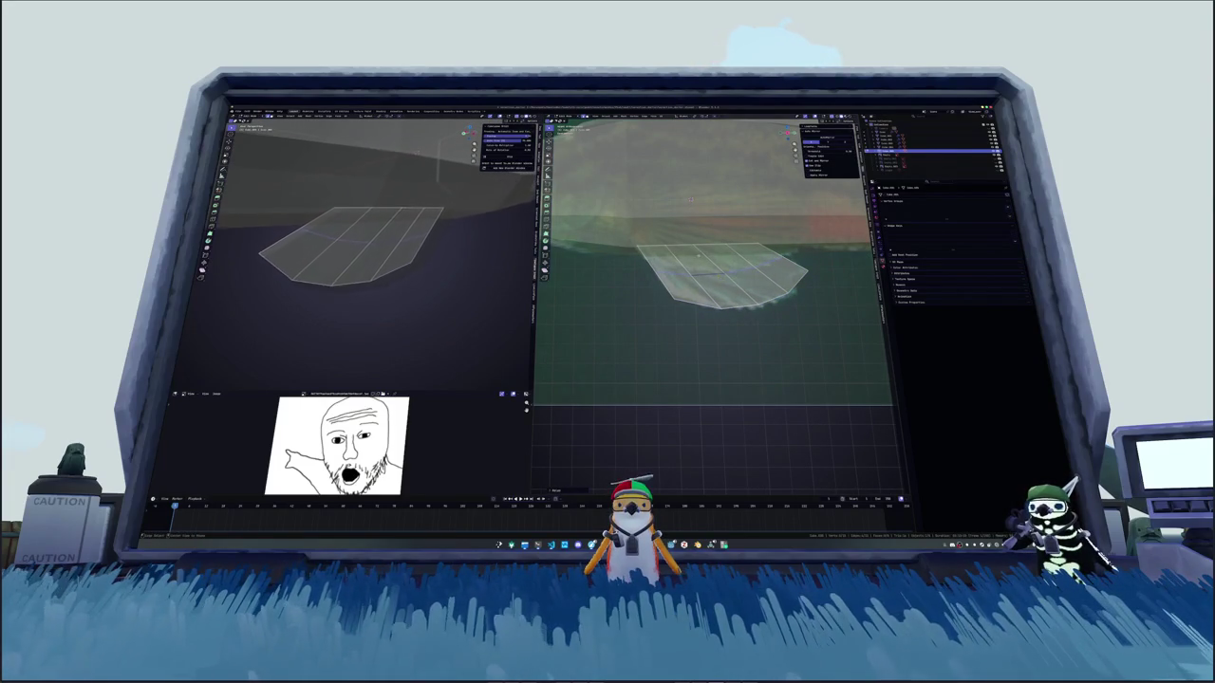
# Step: Select the whole fin mesh and orbit from top view to the side view showing the reference photo
pyautogui.moveTo(689, 199); pyautogui.dragTo(702, 218, button='middle')
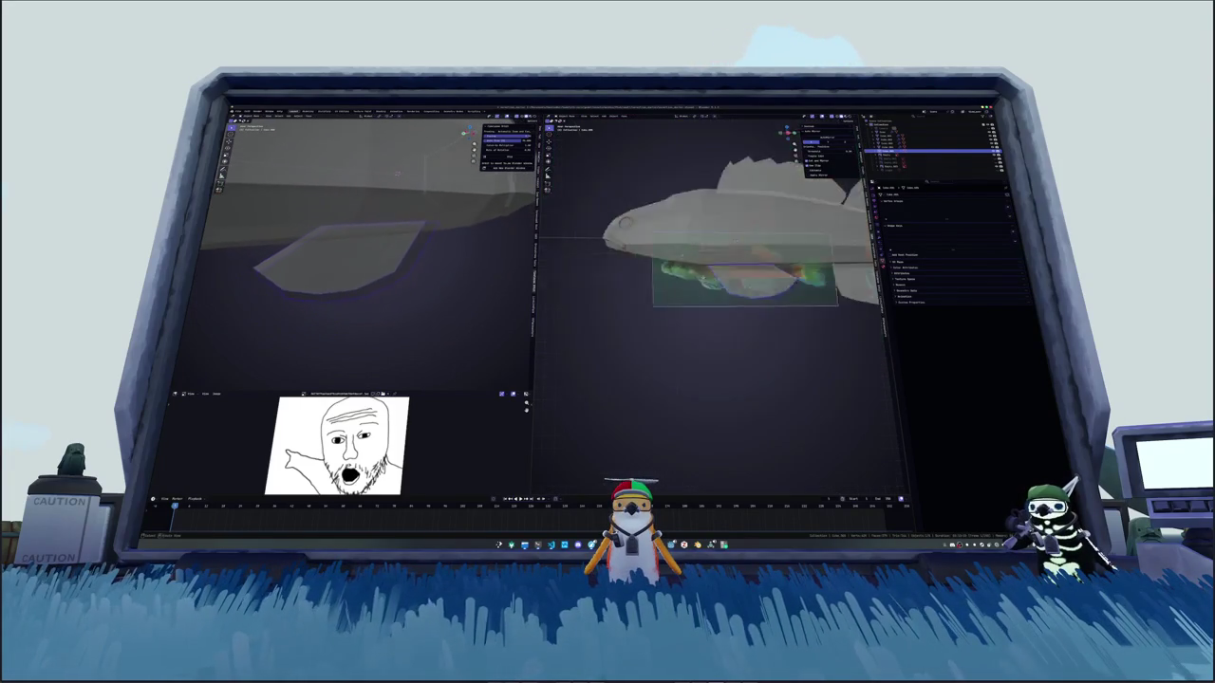
pyautogui.moveTo(702, 285); pyautogui.dragTo(740, 360, button='middle')
pyautogui.press('a')
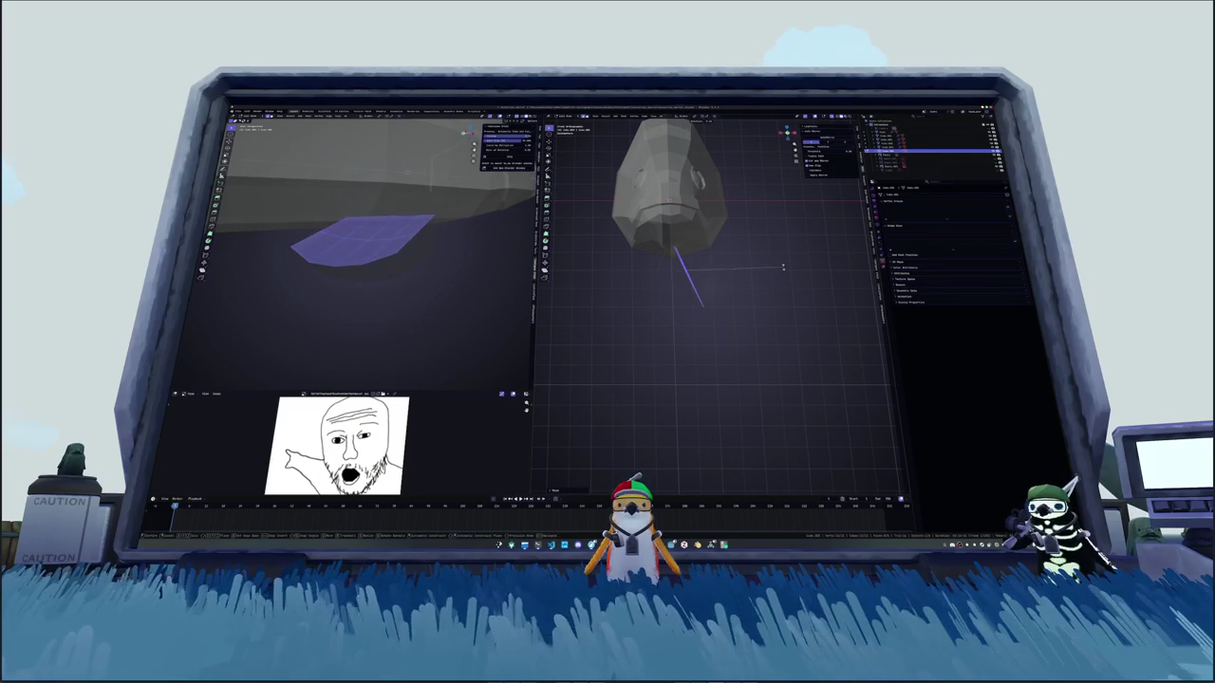
pyautogui.press('KP_7')
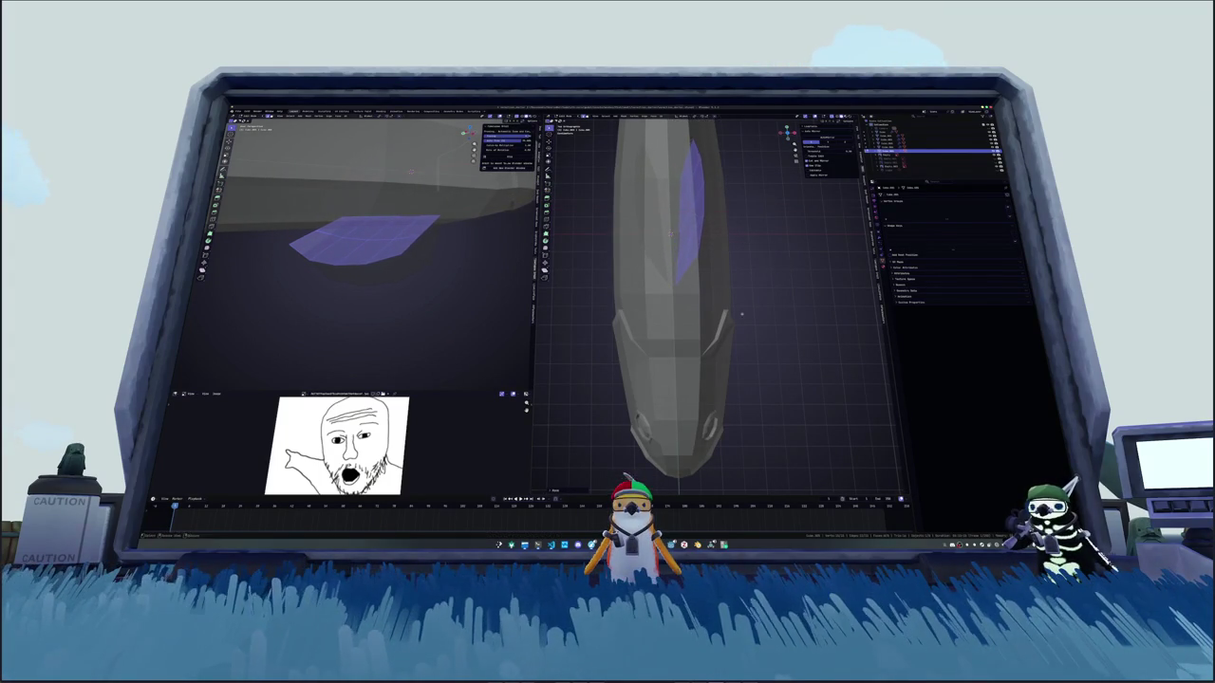
pyautogui.moveTo(741, 313); pyautogui.dragTo(723, 266, button='middle')
pyautogui.moveTo(721, 313); pyautogui.dragTo(674, 246, button='middle')
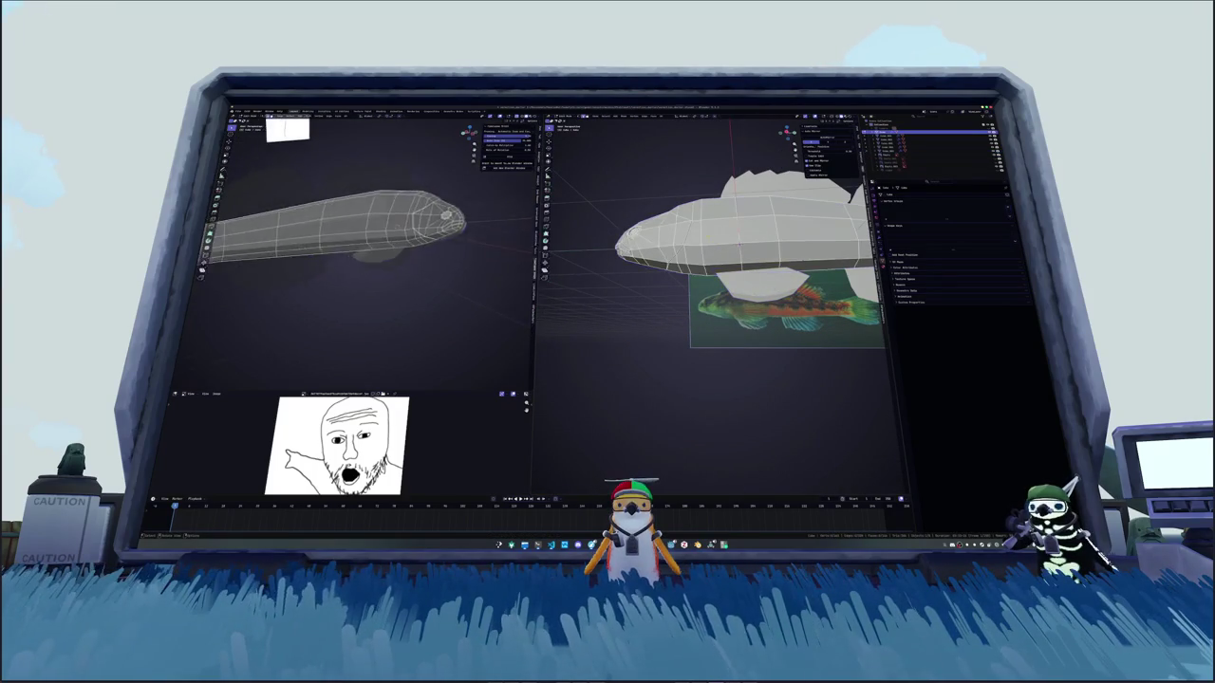
# Step: Switch to orthographic side view with X-ray on and view the shaded fish in Object Mode
pyautogui.scroll(3, 721, 285)
pyautogui.press('KP_3')
pyautogui.hotkey('alt', 'z')
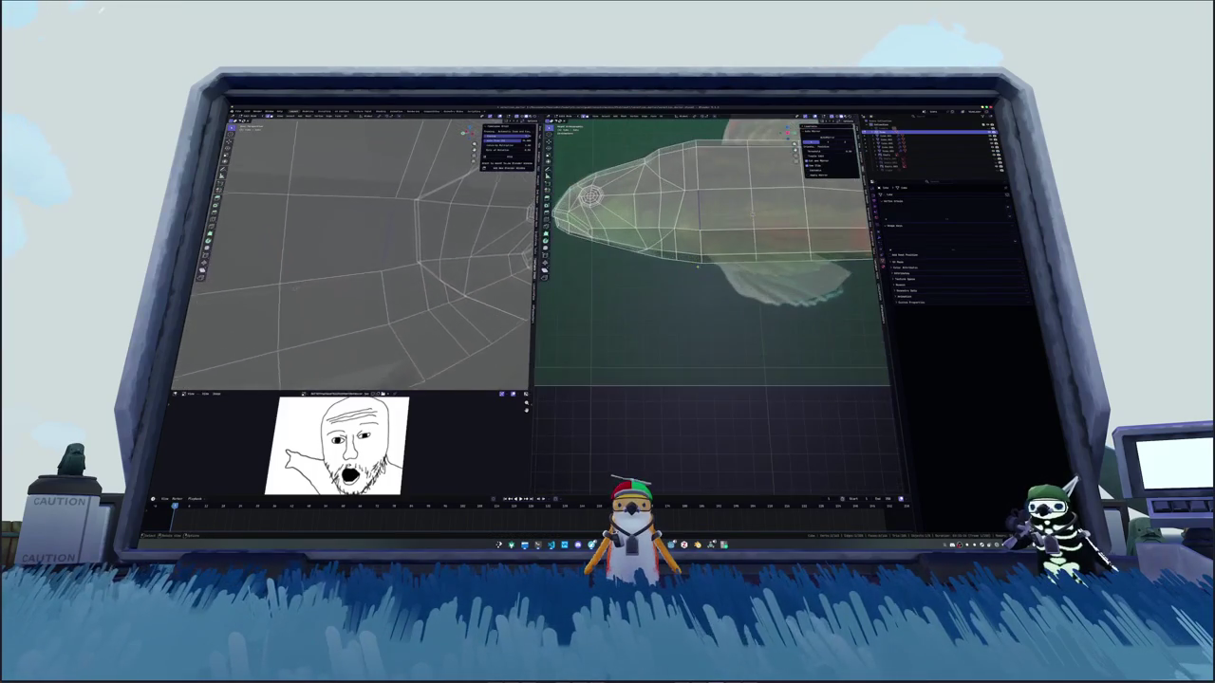
pyautogui.scroll(3, 721, 247)
pyautogui.rightClick(683, 252)
pyautogui.click(740, 254)
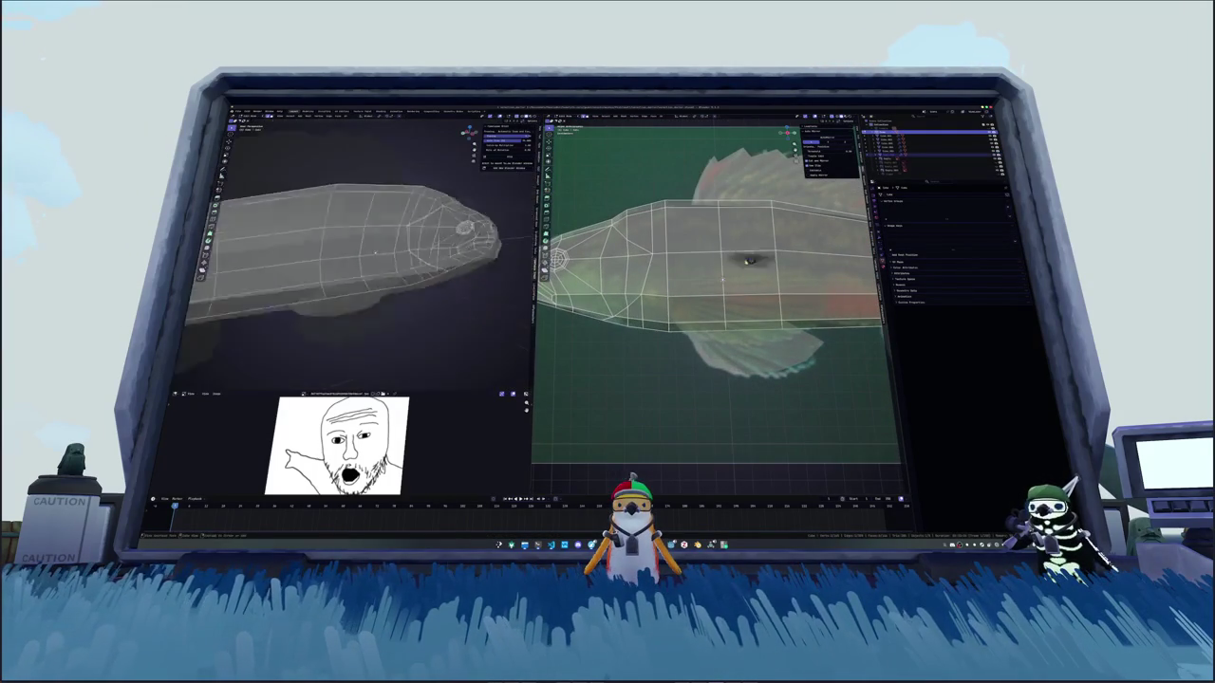
pyautogui.press('Tab')
pyautogui.scroll(2, 370, 247)
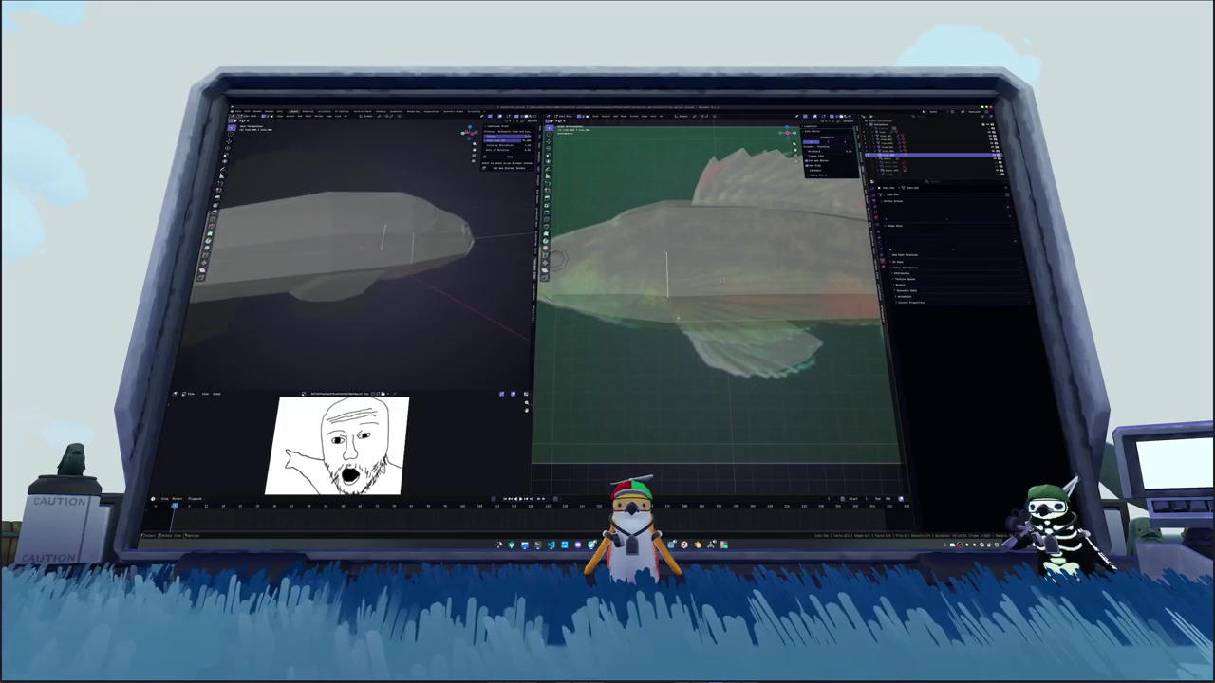
pyautogui.scroll(2, 370, 247)
pyautogui.scroll(3, 370, 247)
# Step: Add loop cuts across the flank fin plane with Loop Cut and Slide
pyautogui.press('Tab')
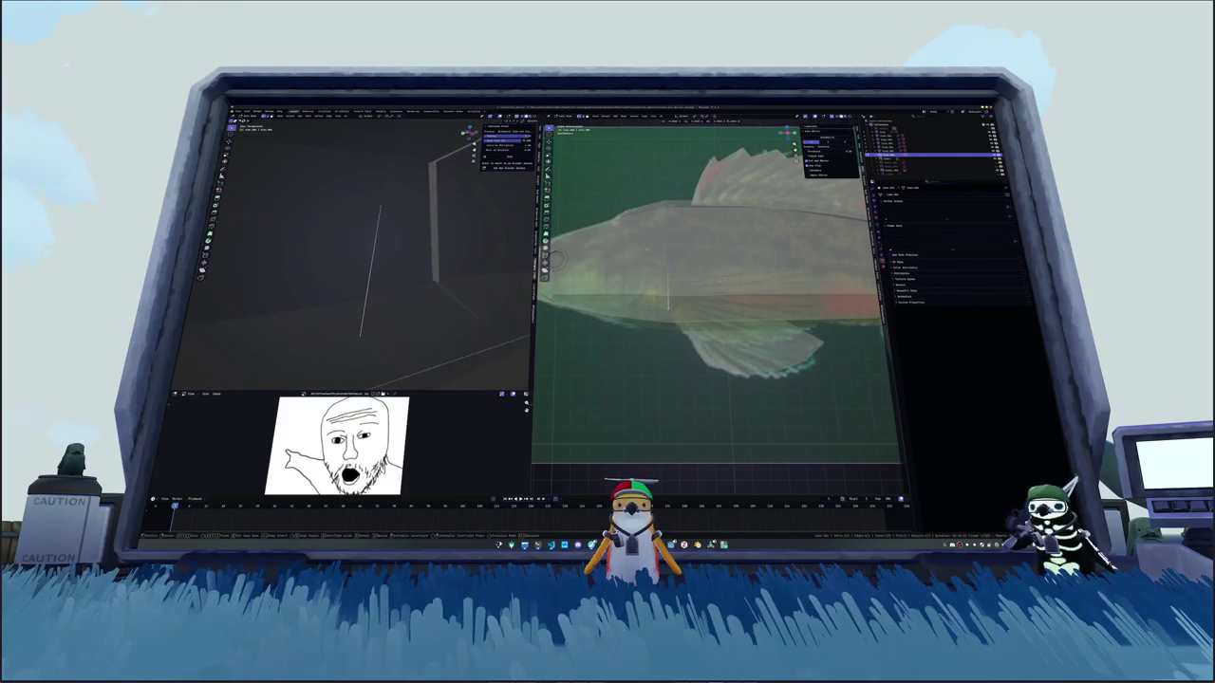
pyautogui.moveTo(370, 247); pyautogui.dragTo(379, 228, button='middle')
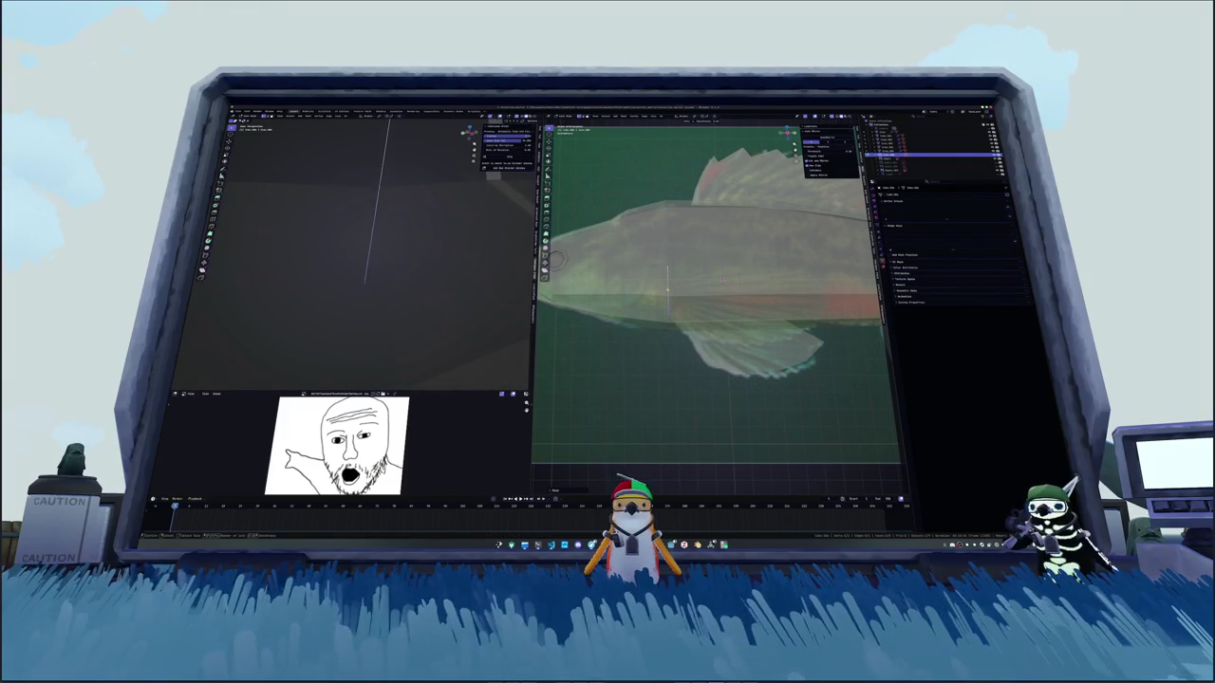
pyautogui.rightClick(669, 290)
pyautogui.click(664, 284)
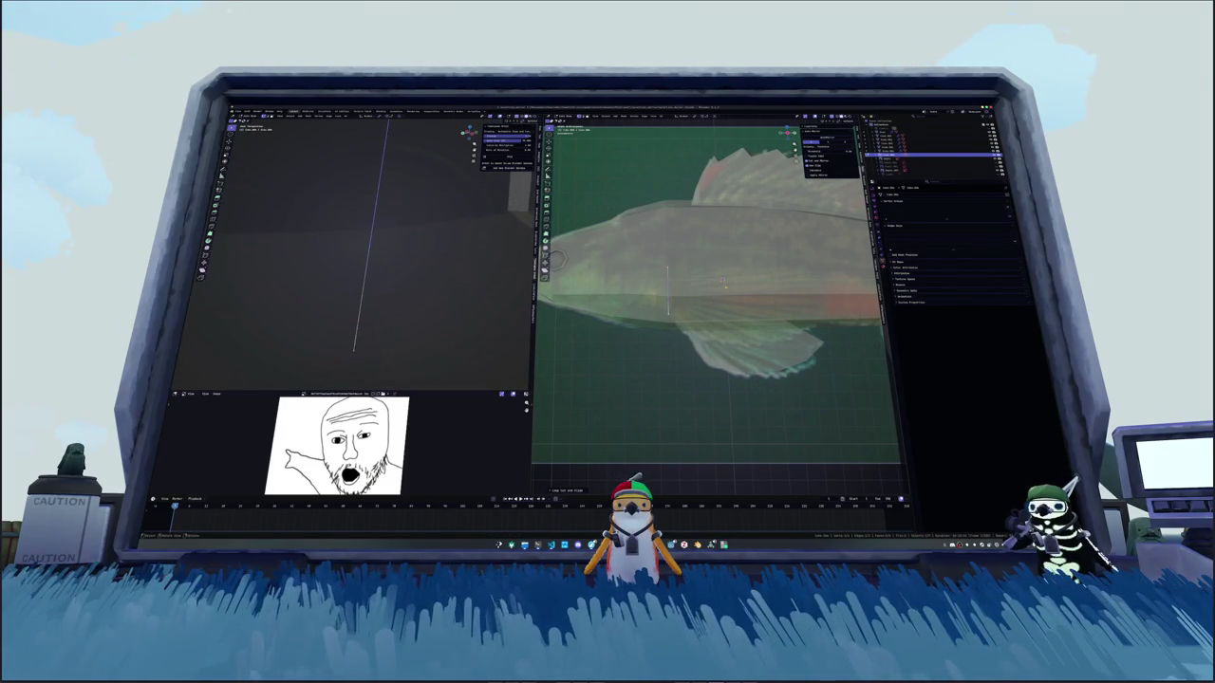
pyautogui.click(721, 290)
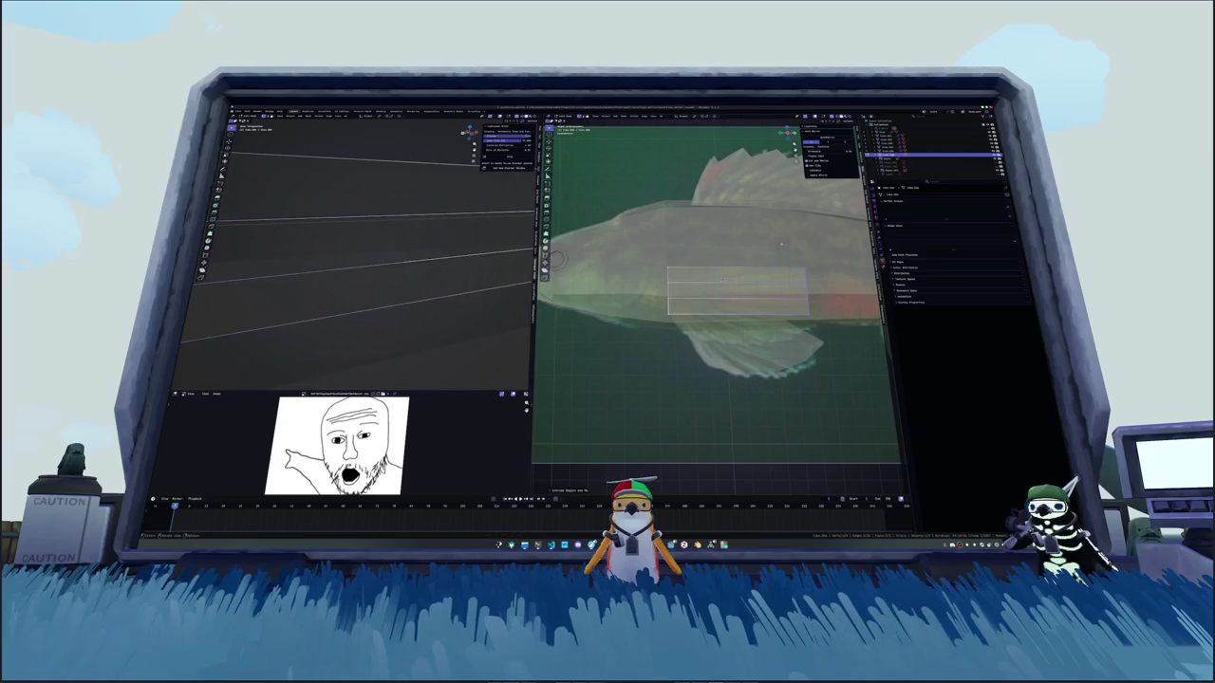
pyautogui.scroll(-2, 721, 290)
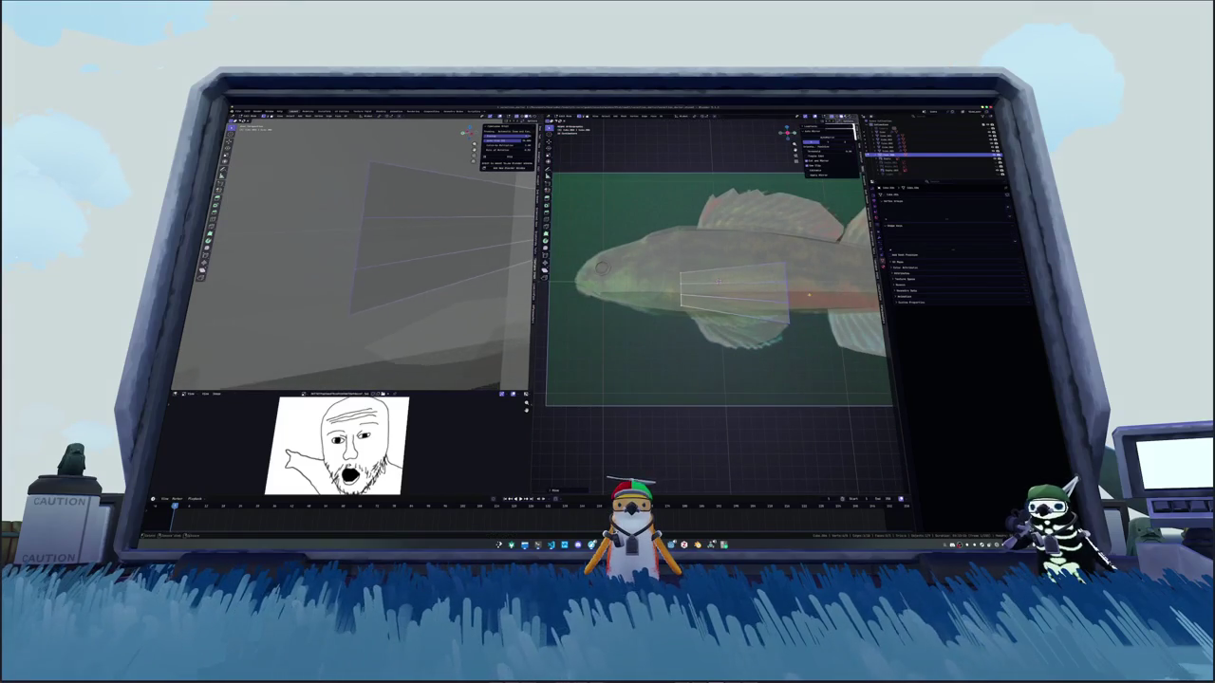
# Step: Check the loop-cut fin from front, top and side views
pyautogui.moveTo(788, 133); pyautogui.dragTo(787, 130)
pyautogui.moveTo(465, 132); pyautogui.dragTo(468, 133)
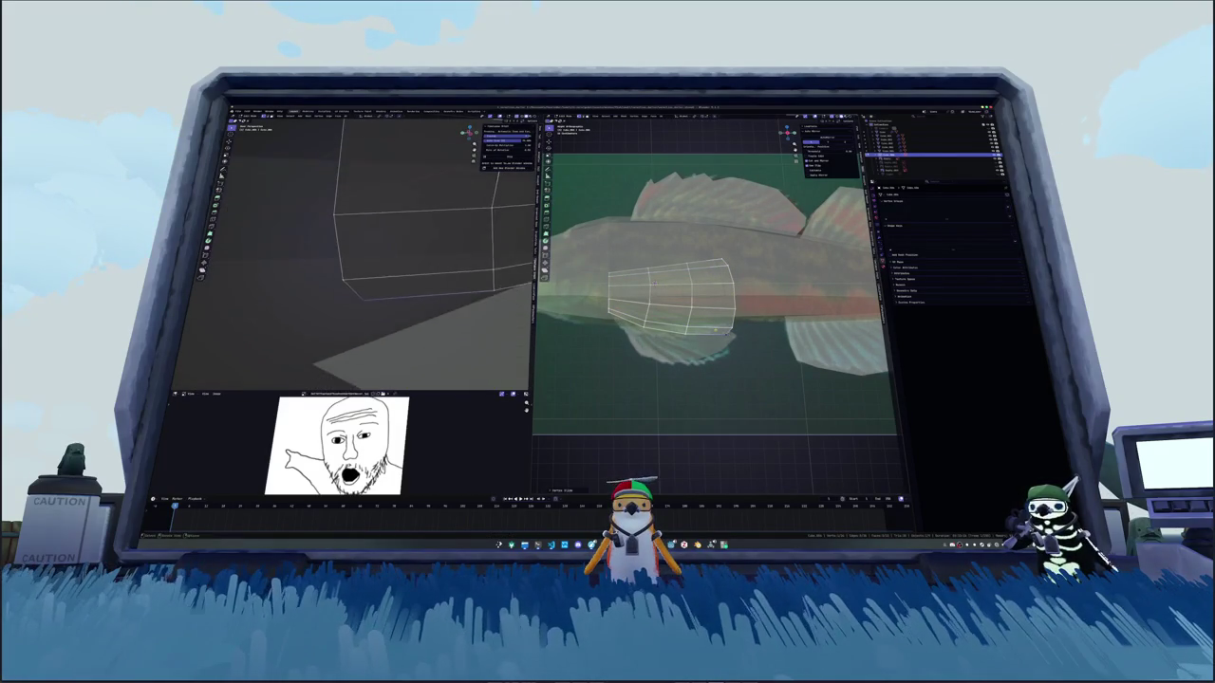
pyautogui.moveTo(789, 133); pyautogui.dragTo(791, 135)
pyautogui.moveTo(468, 133); pyautogui.dragTo(471, 136)
pyautogui.click(788, 133)
pyautogui.press('KP_7')
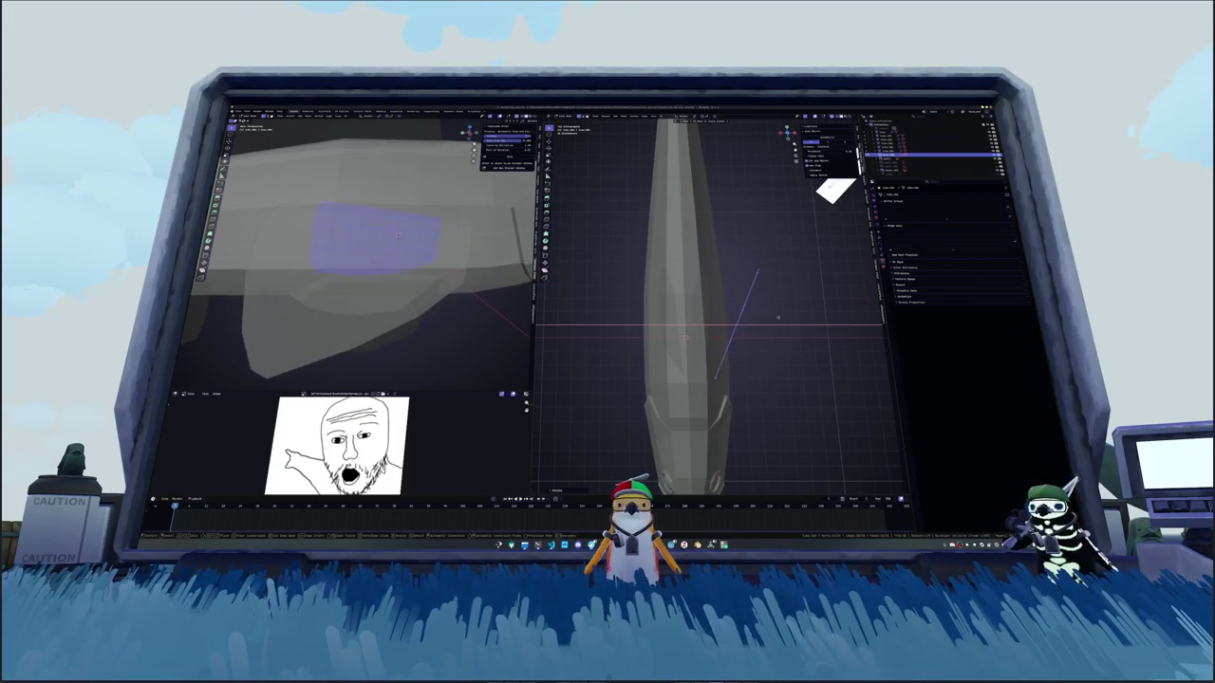
pyautogui.press('KP_1')
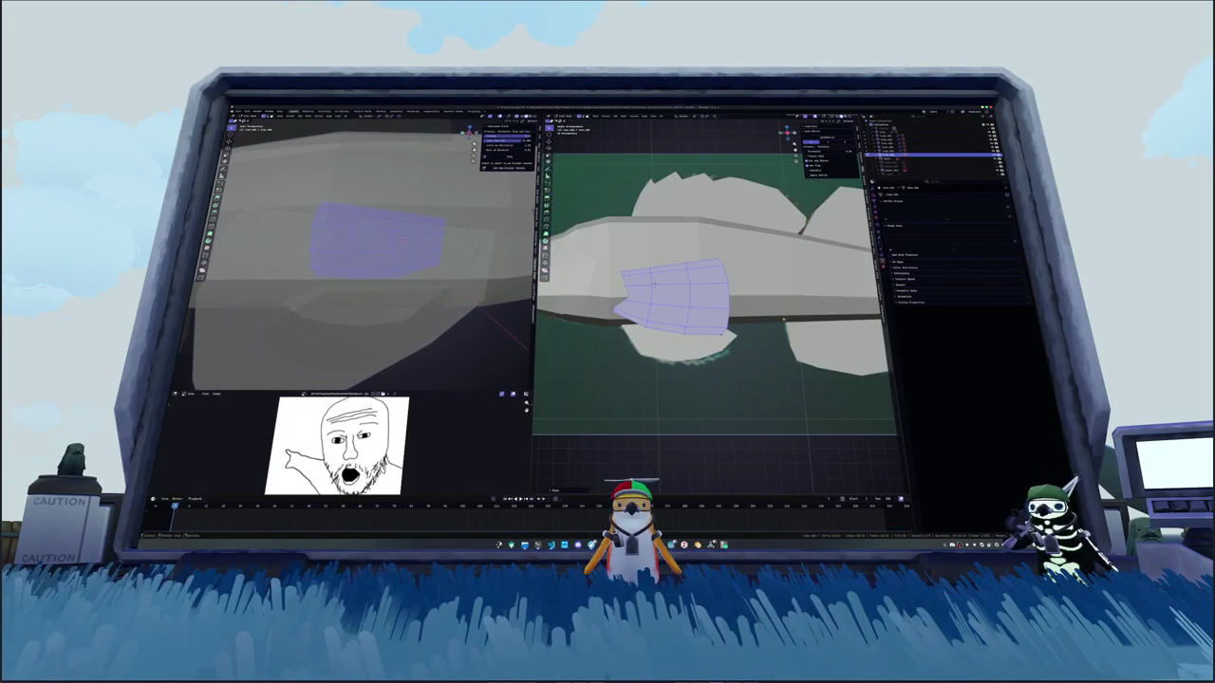
pyautogui.scroll(-3, 777, 317)
pyautogui.moveTo(777, 317); pyautogui.dragTo(737, 304, button='middle')
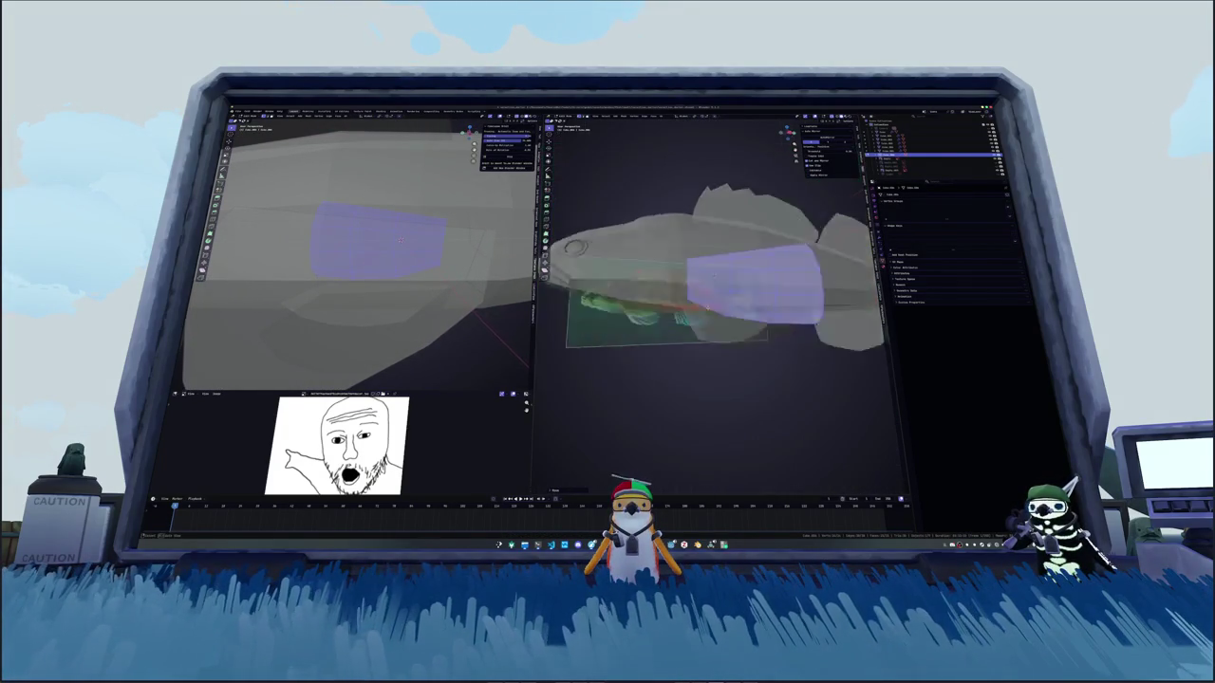
pyautogui.press('KP_1')
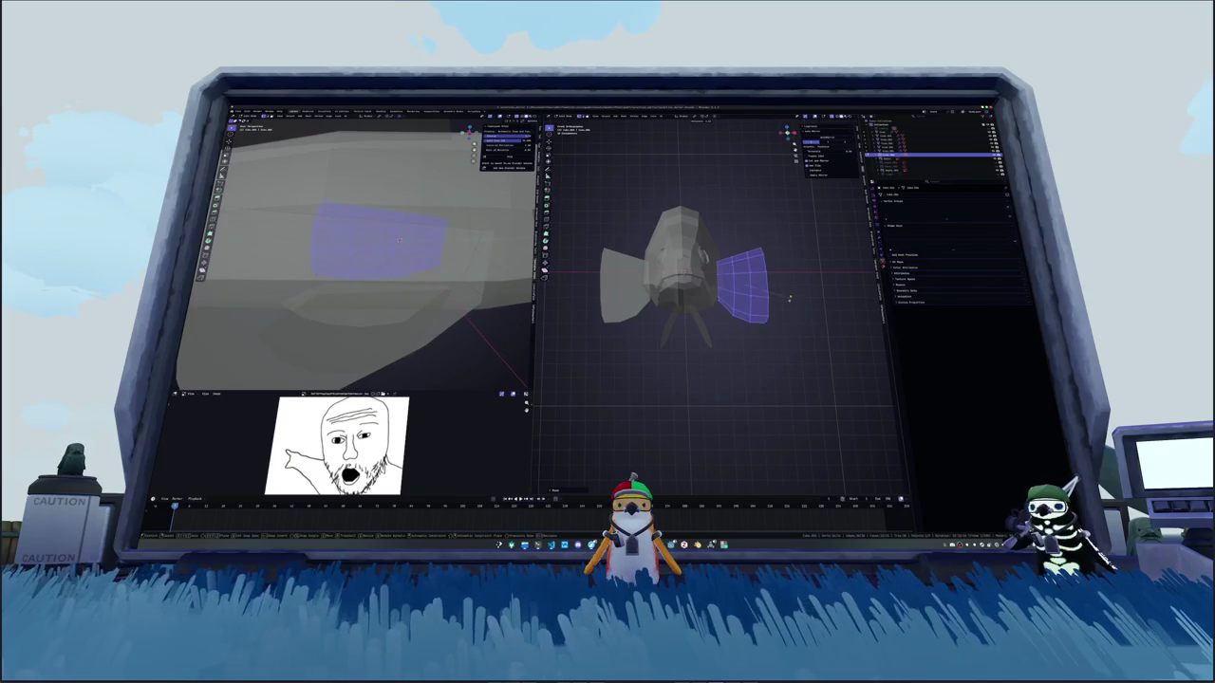
pyautogui.moveTo(789, 299); pyautogui.dragTo(736, 315, button='middle')
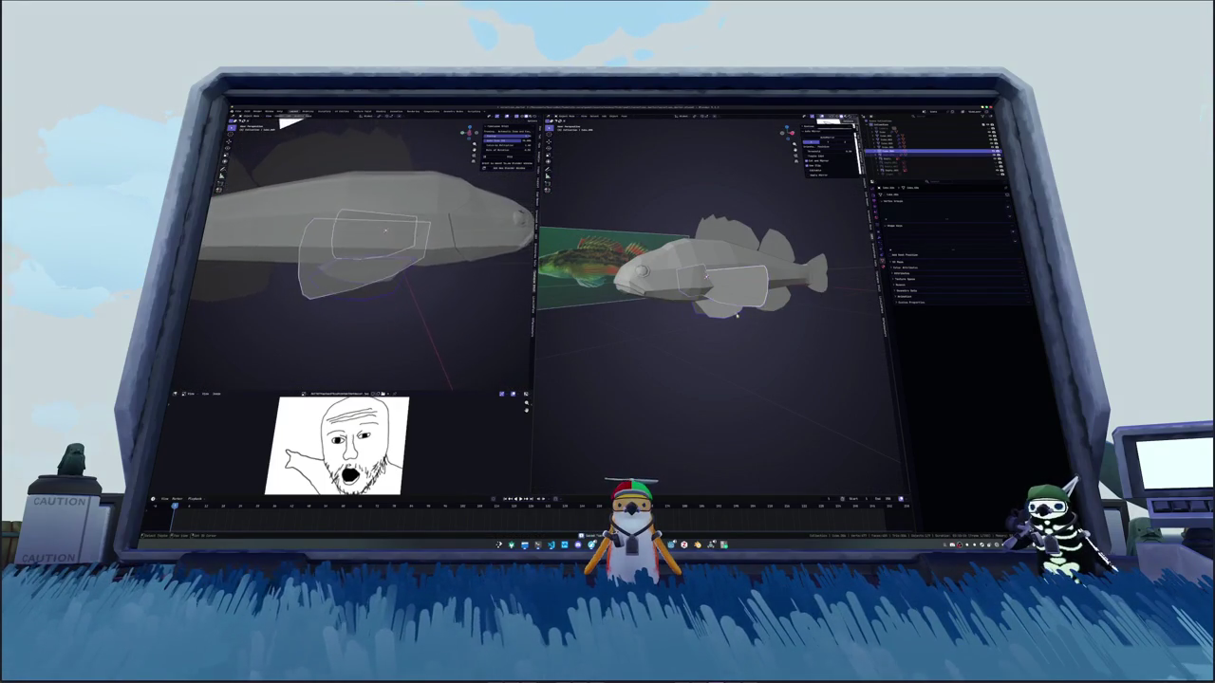
pyautogui.moveTo(736, 315); pyautogui.dragTo(735, 245, button='middle')
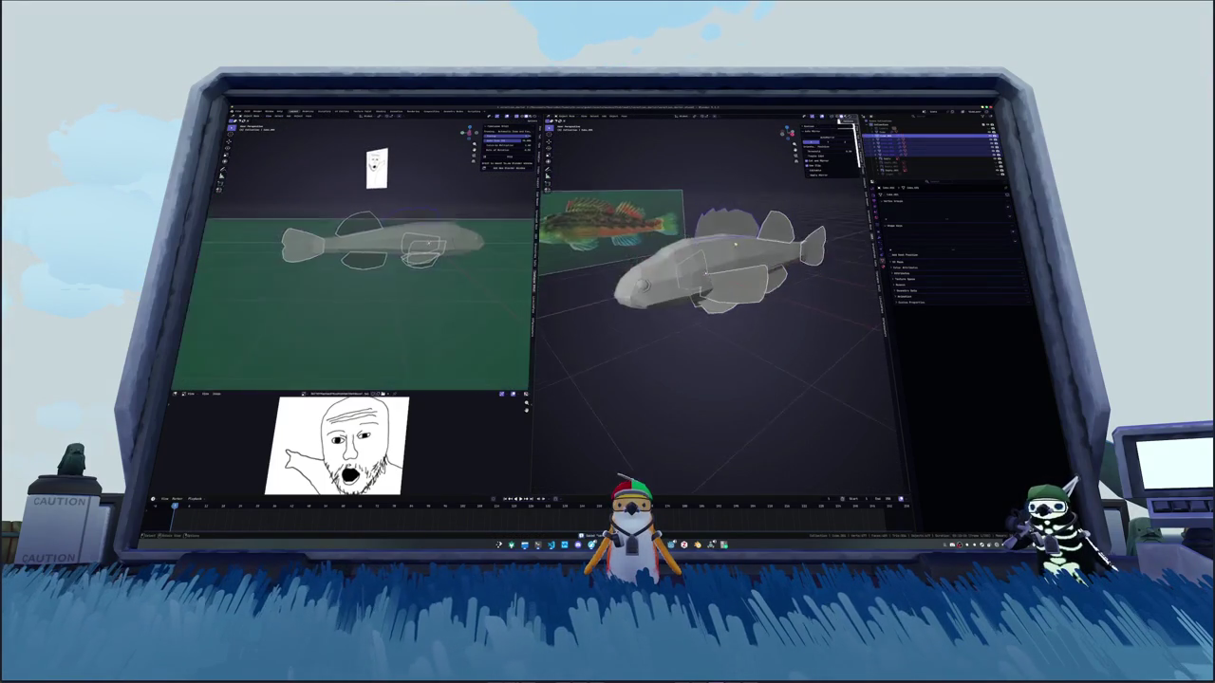
pyautogui.scroll(-3, 735, 244)
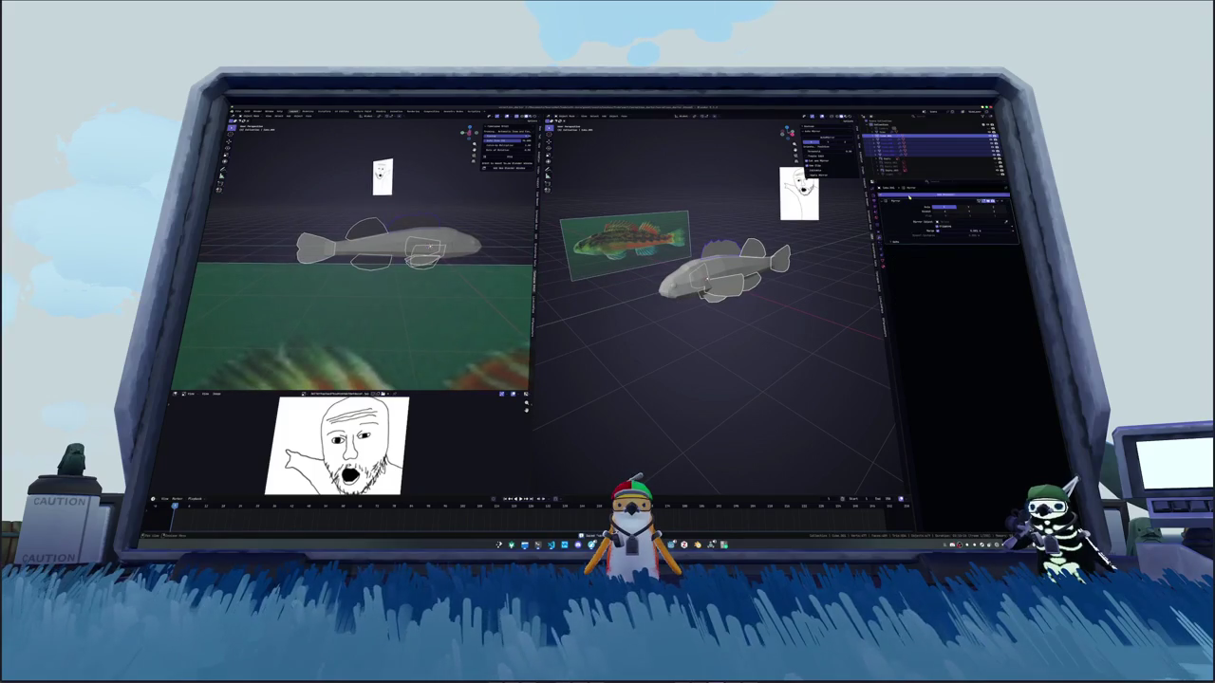
# Step: Show the fin's modifier settings and apply All Transforms to it with Ctrl+A
pyautogui.click(879, 223)
pyautogui.hotkey('ctrl', 'a')
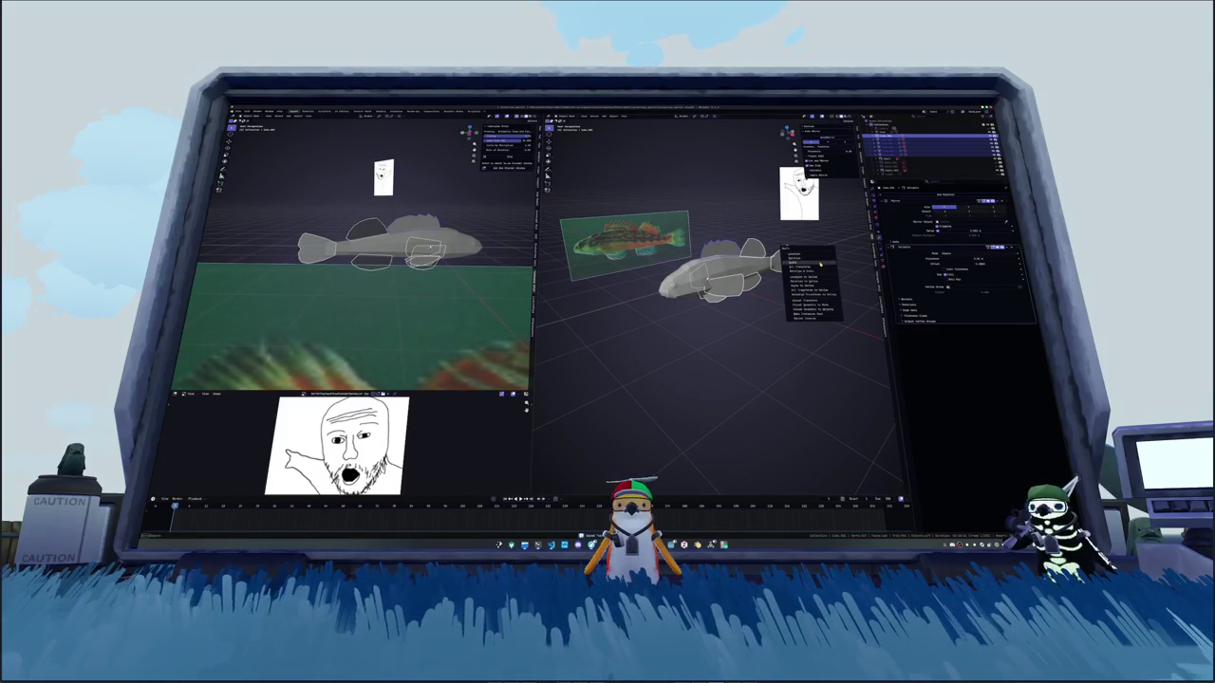
pyautogui.click(819, 263)
pyautogui.scroll(2, 820, 263)
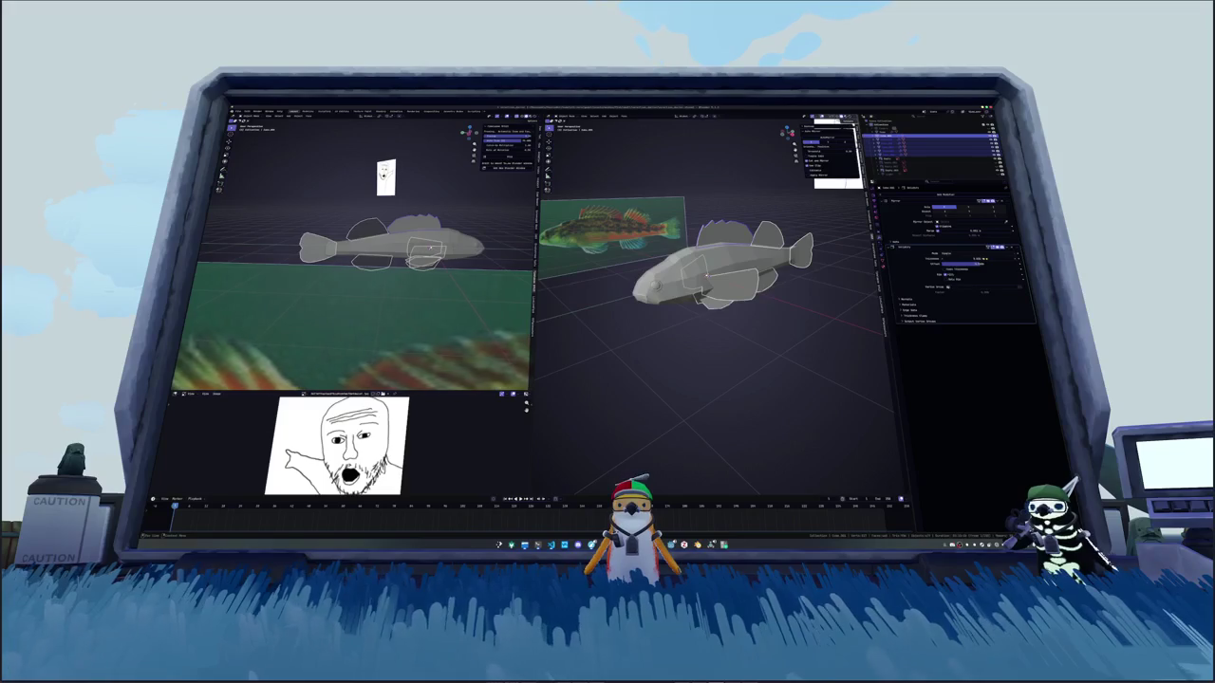
pyautogui.moveTo(721, 304)
pyautogui.mouseDown(button='middle')
pyautogui.moveTo(733, 224)
pyautogui.moveTo(759, 266)
pyautogui.moveTo(784, 262)
pyautogui.mouseUp(button='middle')
pyautogui.hotkey('ctrl', 'a')
pyautogui.click(774, 285)
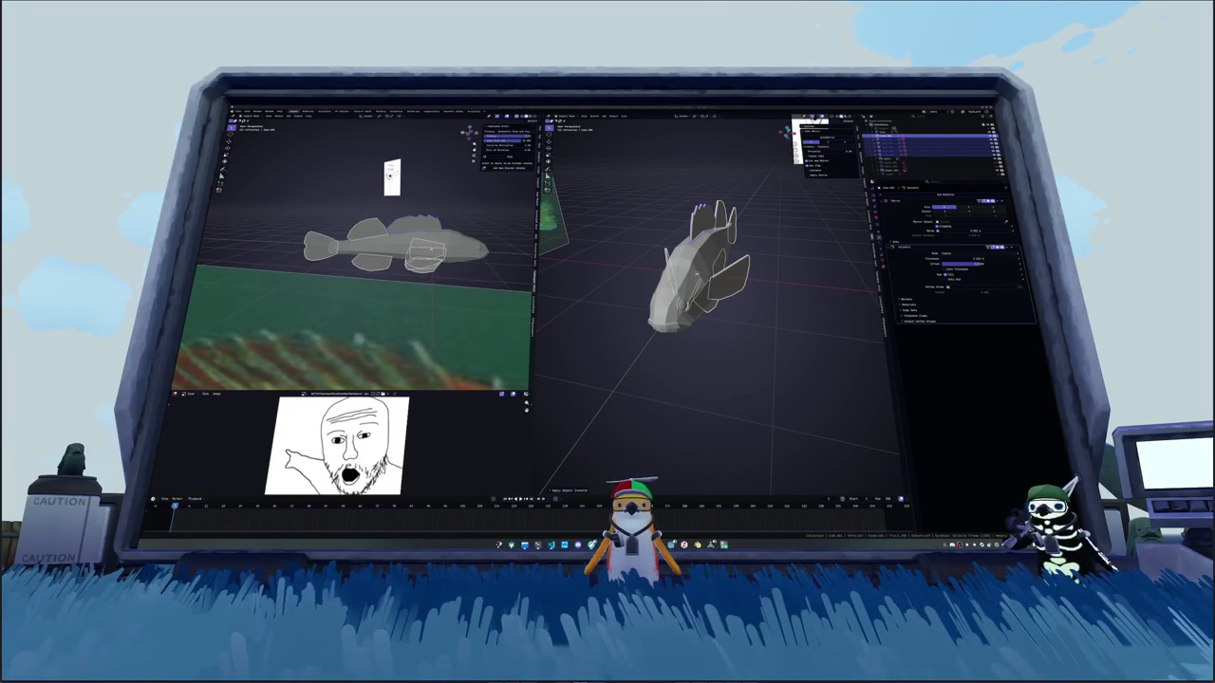
# Step: Apply Shade Smooth to the fish body
pyautogui.moveTo(757, 295); pyautogui.dragTo(771, 313, button='middle')
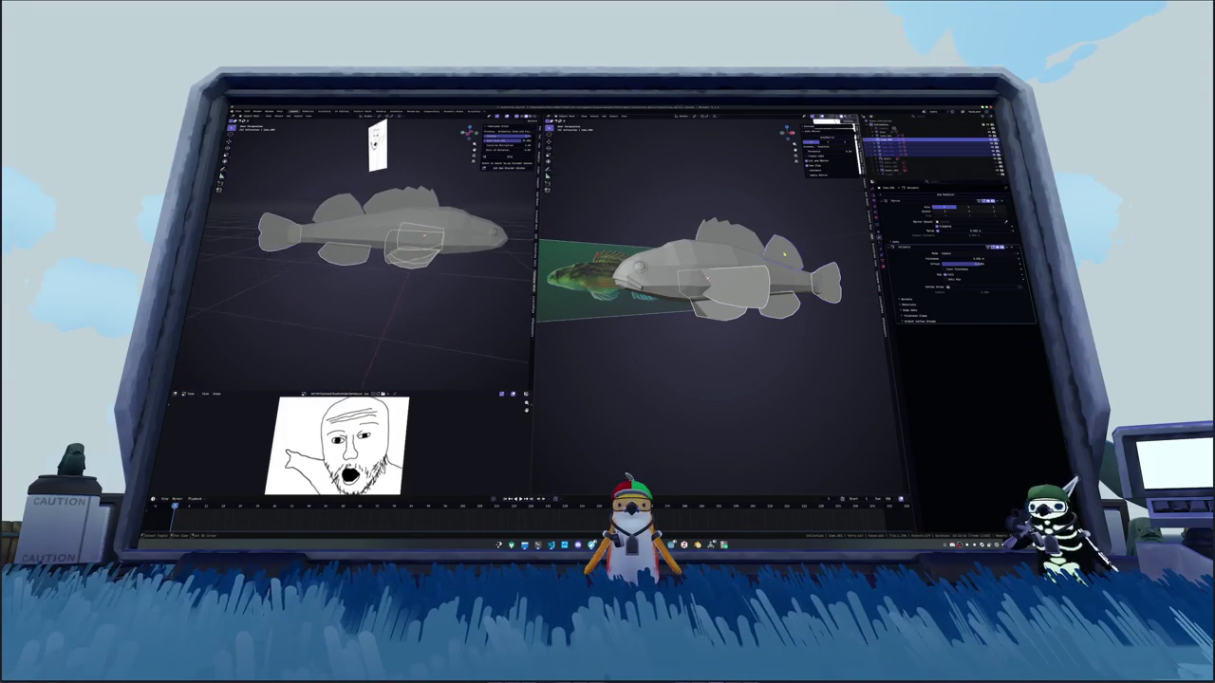
pyautogui.moveTo(771, 314)
pyautogui.mouseDown(button='middle')
pyautogui.moveTo(686, 261)
pyautogui.moveTo(684, 284)
pyautogui.moveTo(792, 289)
pyautogui.moveTo(794, 256)
pyautogui.moveTo(626, 233)
pyautogui.mouseUp(button='middle')
pyautogui.rightClick(686, 261)
pyautogui.click(654, 270)
pyautogui.rightClick(681, 284)
pyautogui.click(655, 285)
# Step: Mark UV seams on the head edge loops and around the eye, then exit Edit Mode
pyautogui.scroll(3, 716, 282)
pyautogui.scroll(5, 361, 237)
pyautogui.scroll(3, 780, 281)
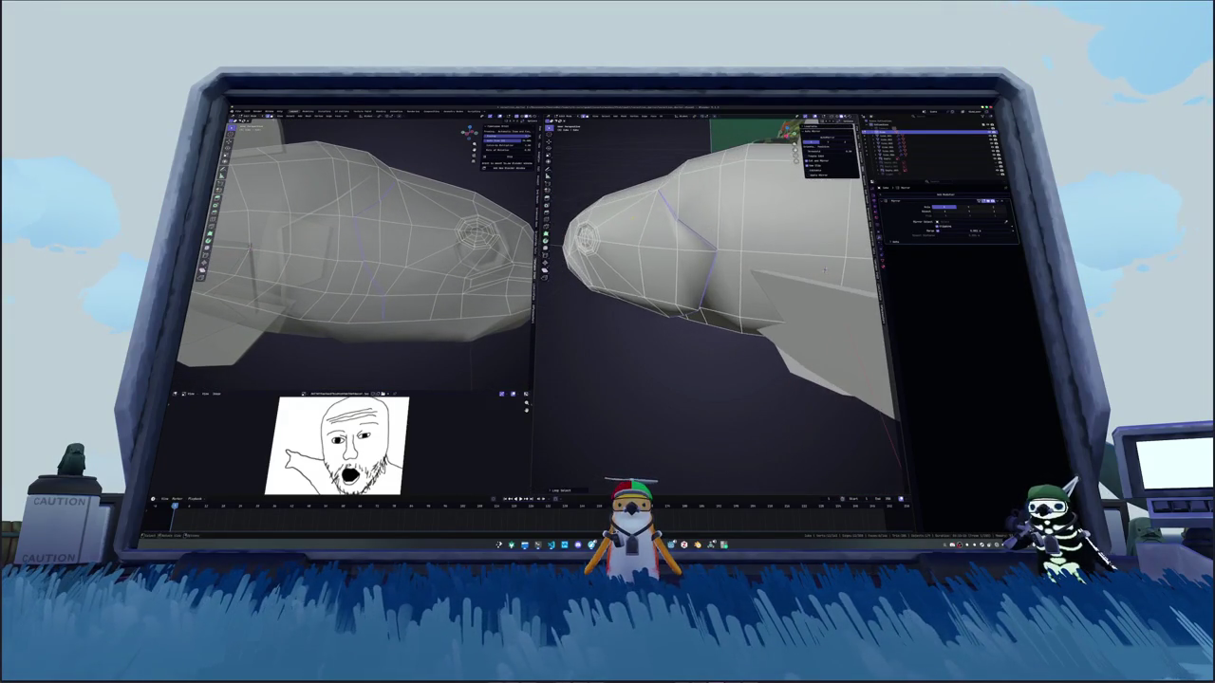
pyautogui.rightClick(627, 234)
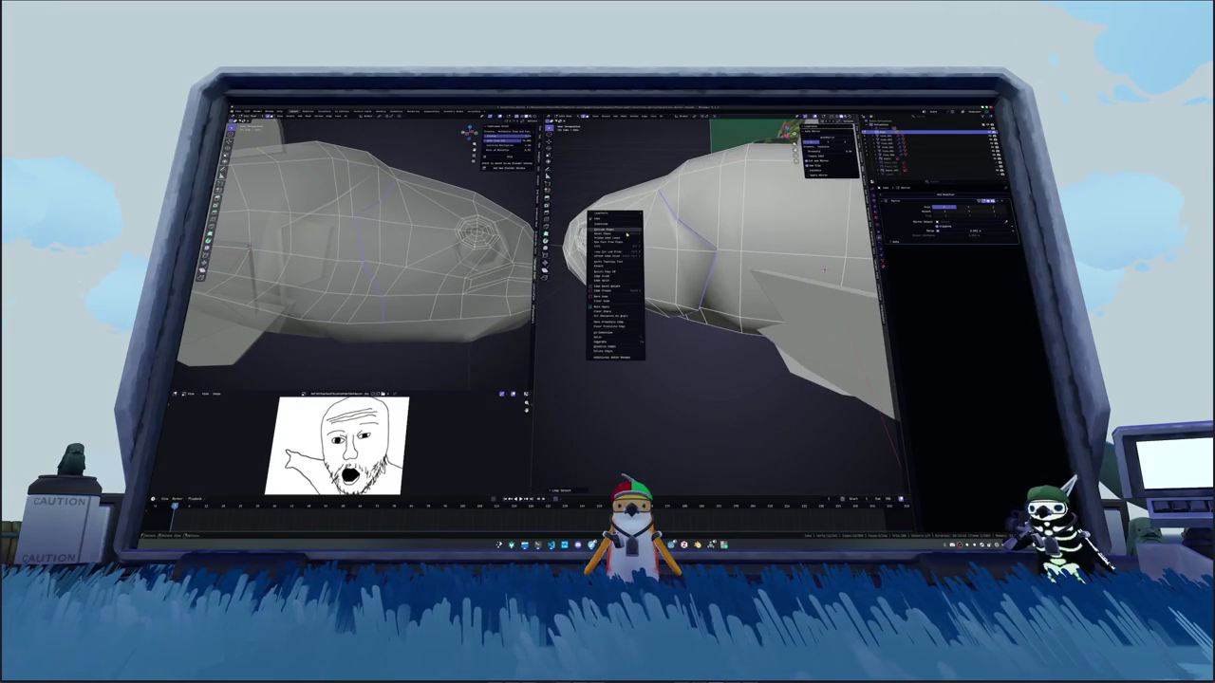
pyautogui.click(607, 310)
pyautogui.moveTo(607, 309)
pyautogui.mouseDown(button='middle')
pyautogui.moveTo(626, 232)
pyautogui.moveTo(671, 248)
pyautogui.moveTo(654, 228)
pyautogui.moveTo(753, 274)
pyautogui.mouseUp(button='middle')
pyautogui.rightClick(626, 234)
pyautogui.click(626, 234)
pyautogui.rightClick(671, 248)
pyautogui.click(670, 245)
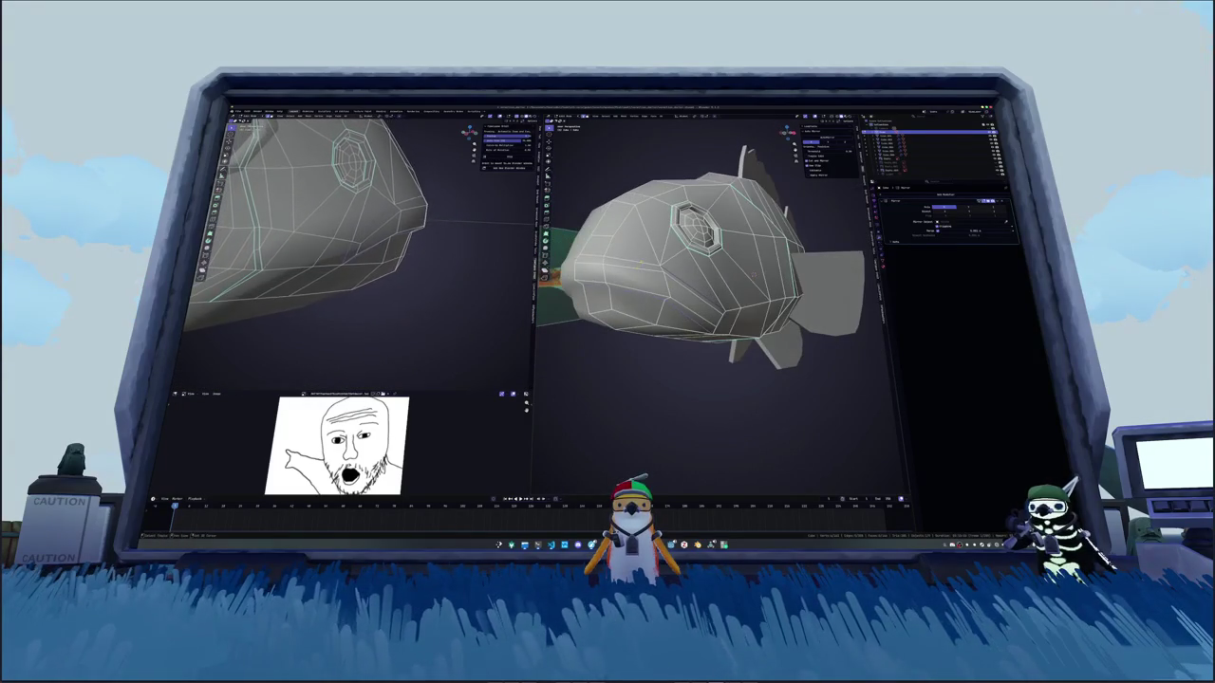
pyautogui.press('Tab')
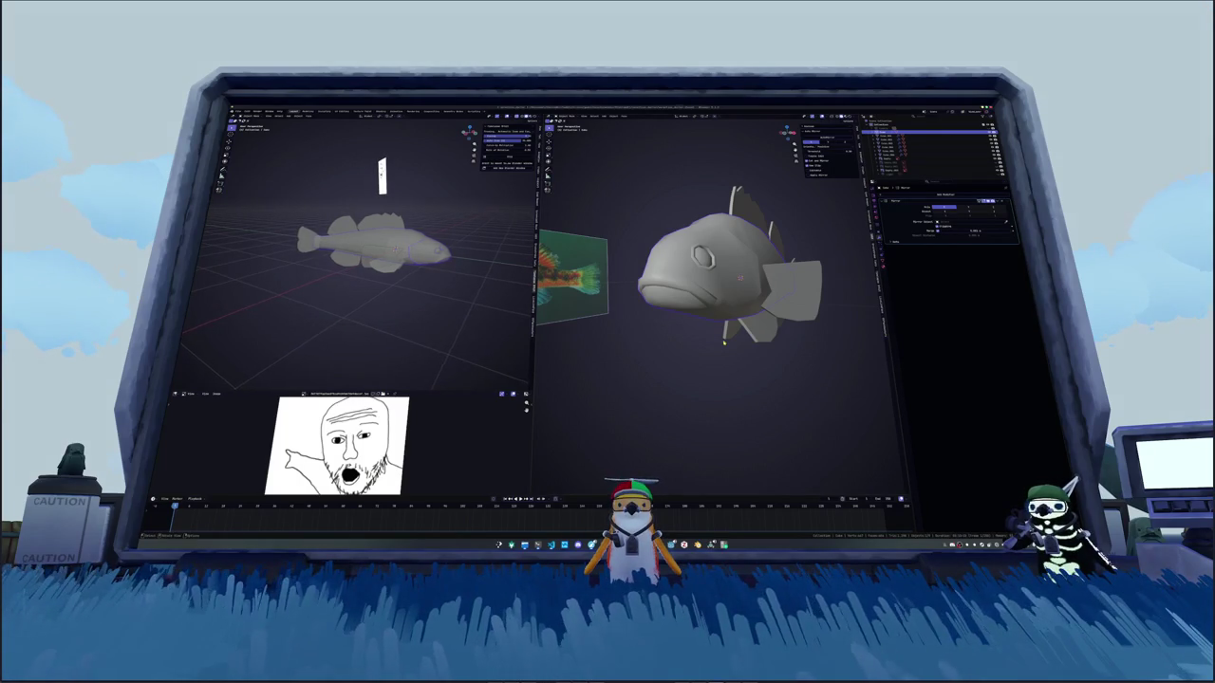
# Step: Frame the fish and put the fin object into Edit Mode
pyautogui.moveTo(724, 342); pyautogui.dragTo(708, 290, button='middle')
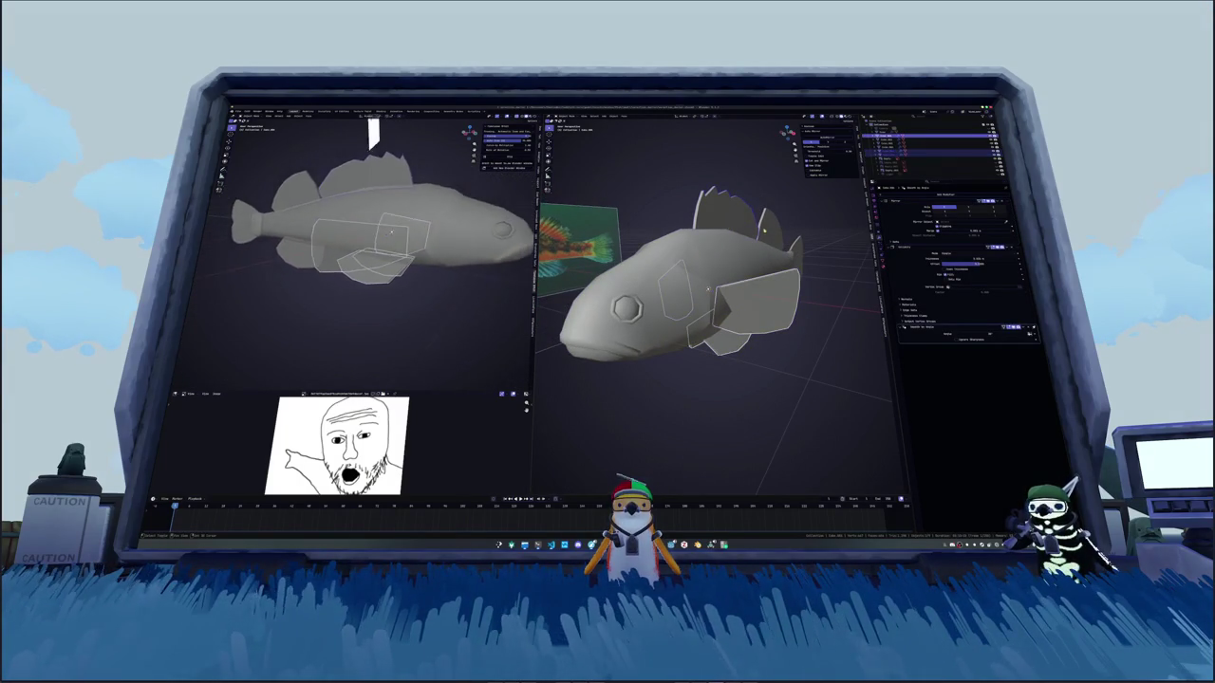
pyautogui.moveTo(708, 289); pyautogui.dragTo(799, 298, button='middle')
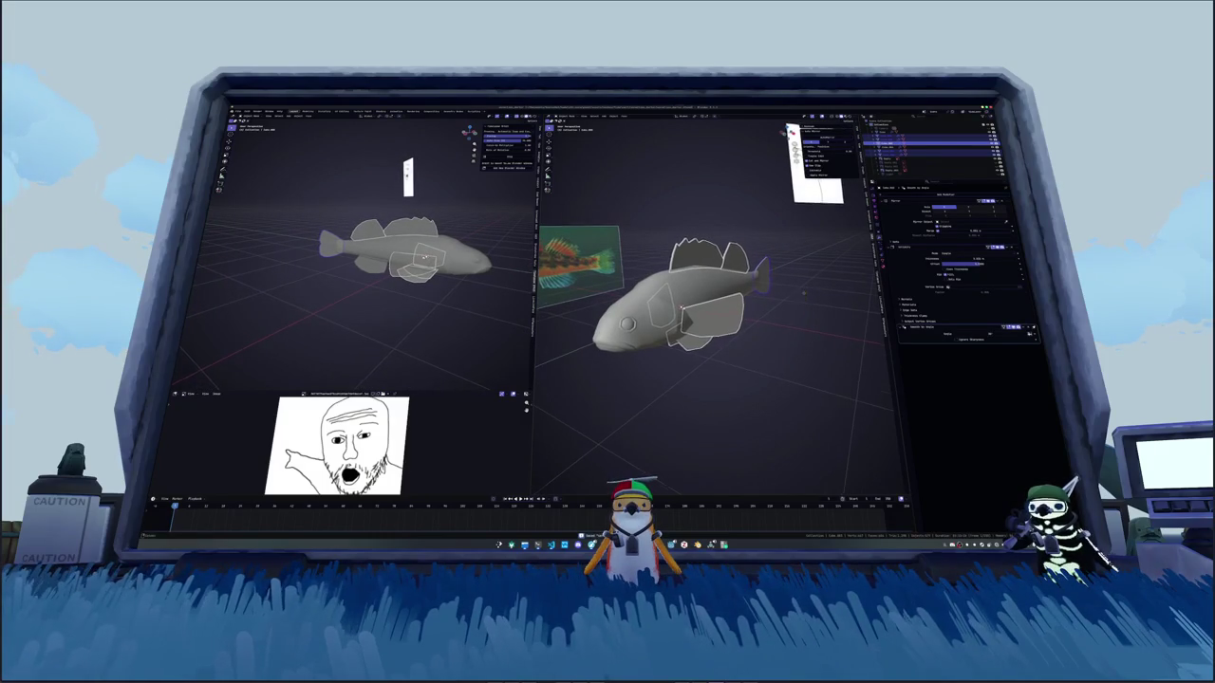
pyautogui.moveTo(804, 293); pyautogui.dragTo(804, 281, button='middle')
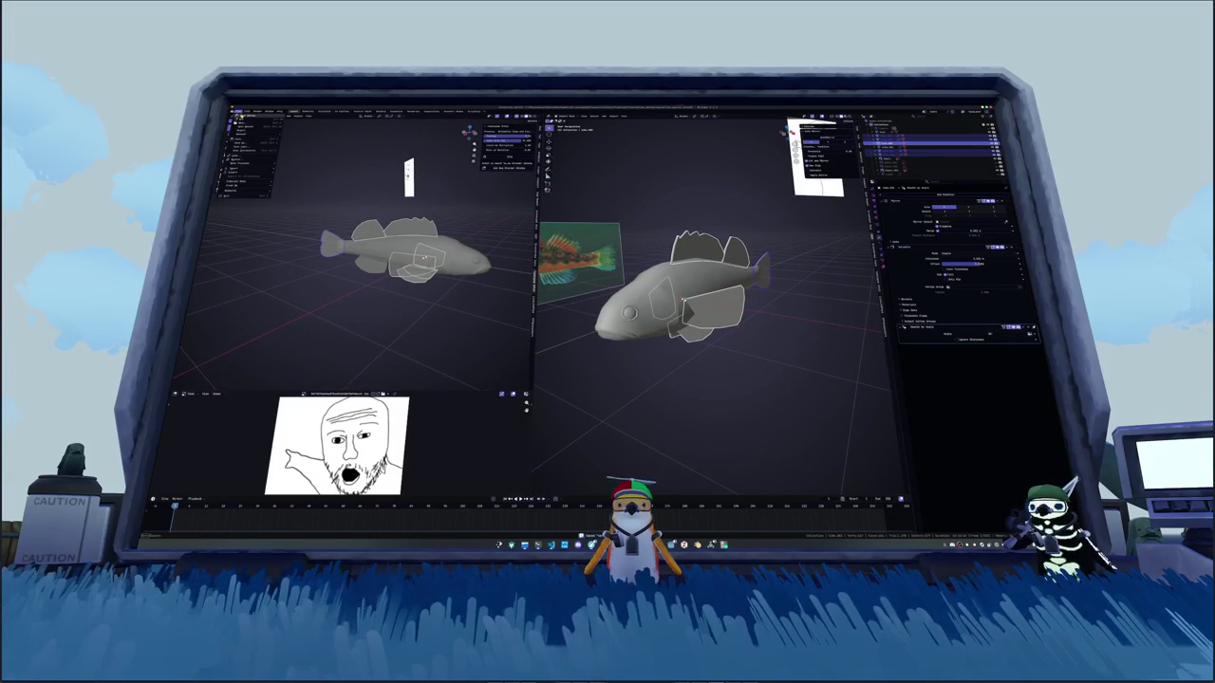
pyautogui.rightClick(825, 322)
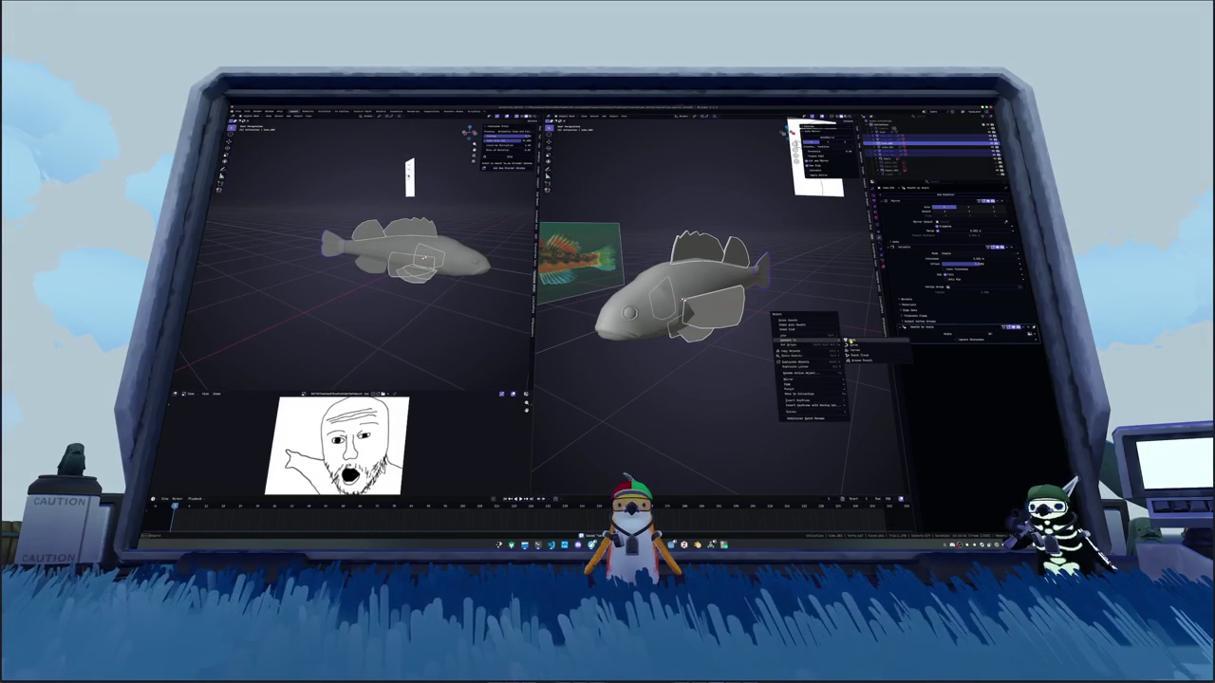
pyautogui.click(848, 341)
pyautogui.press('Tab')
pyautogui.scroll(2, 719, 321)
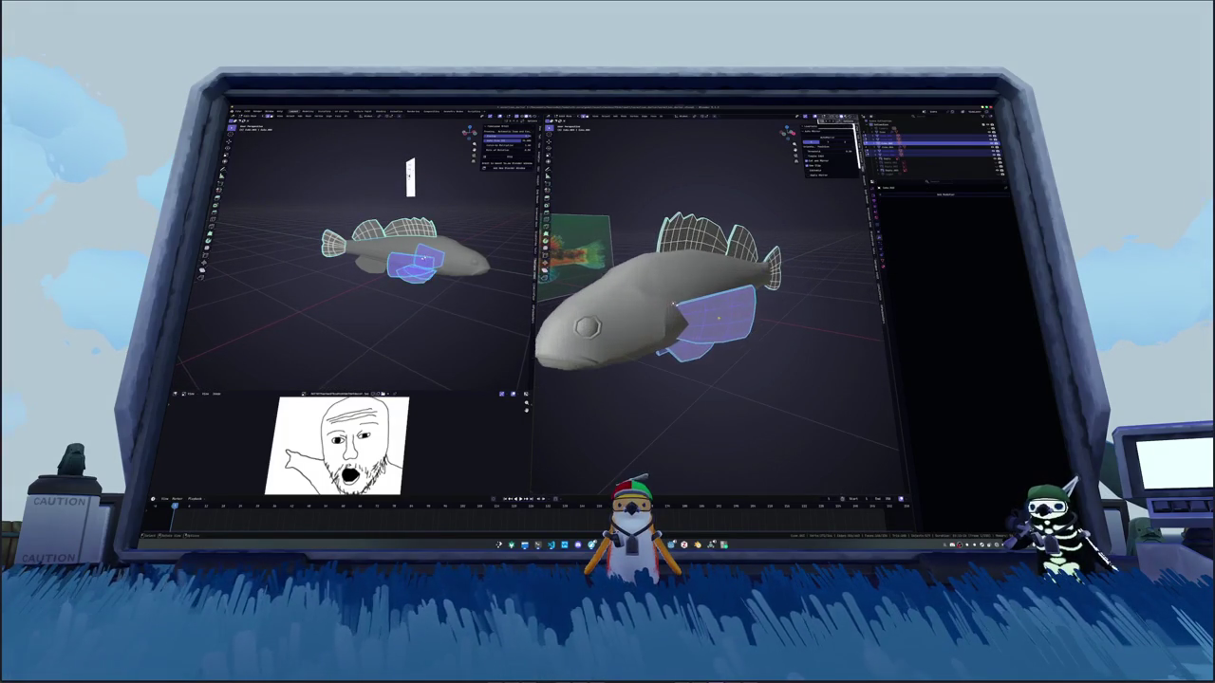
# Step: Pick one fin face and use Select Similar (Shift+G) to select all fin faces
pyautogui.click(673, 304)
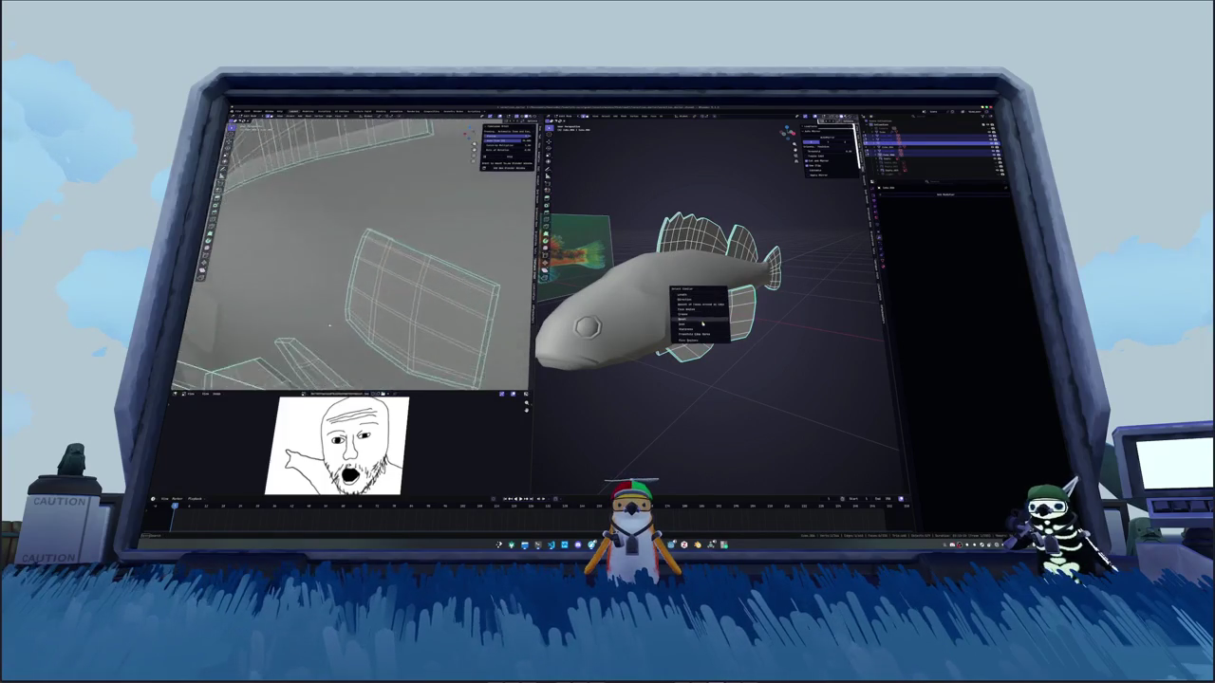
pyautogui.hotkey('shift', 'g')
pyautogui.click(703, 329)
pyautogui.hotkey('shift', 'g')
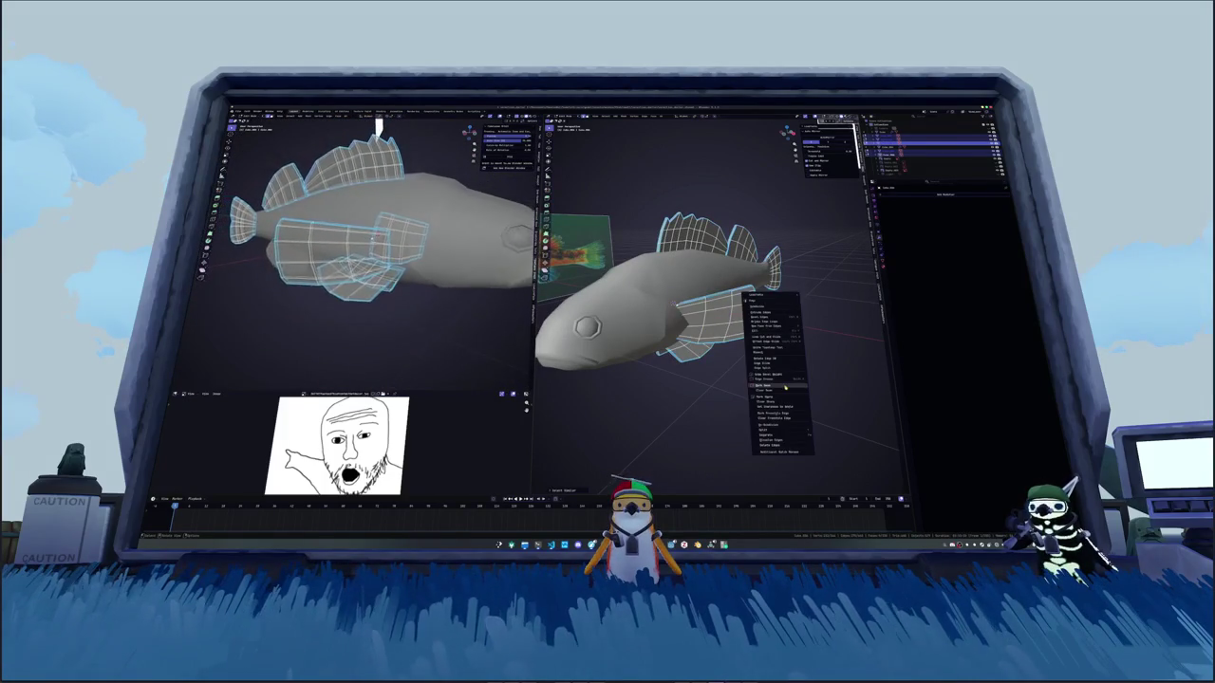
pyautogui.click(764, 342)
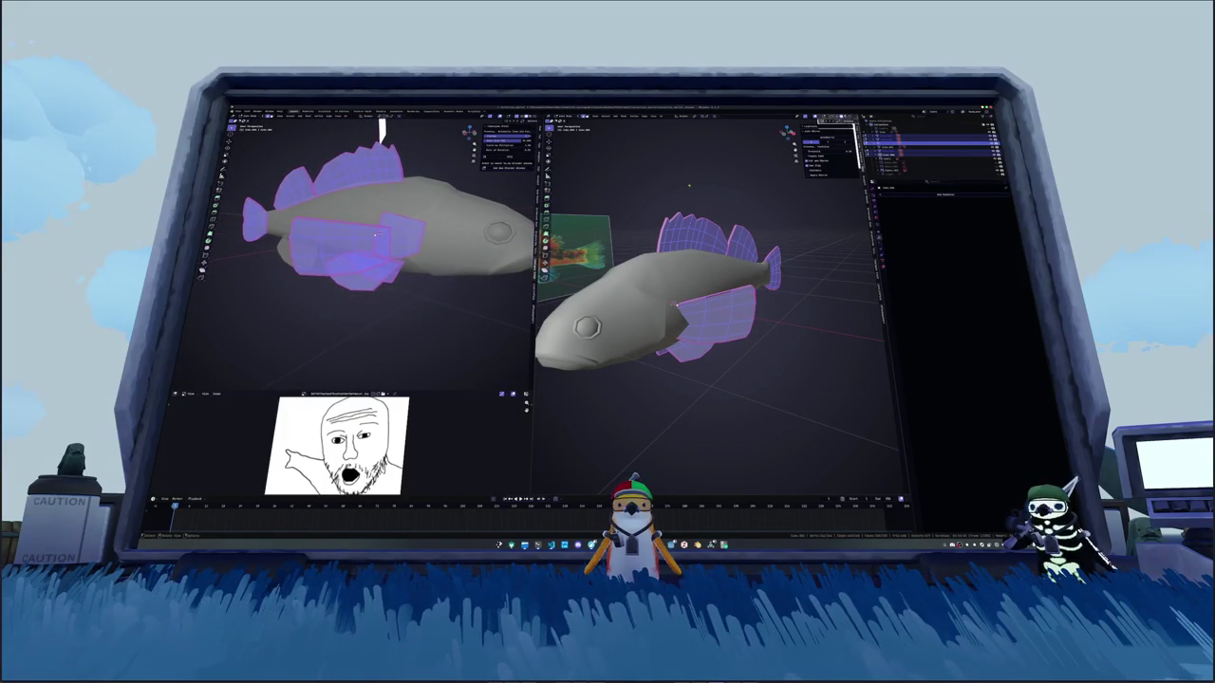
# Step: Show the selected fins' UV islands in the UV Editing workspace
pyautogui.click(661, 116)
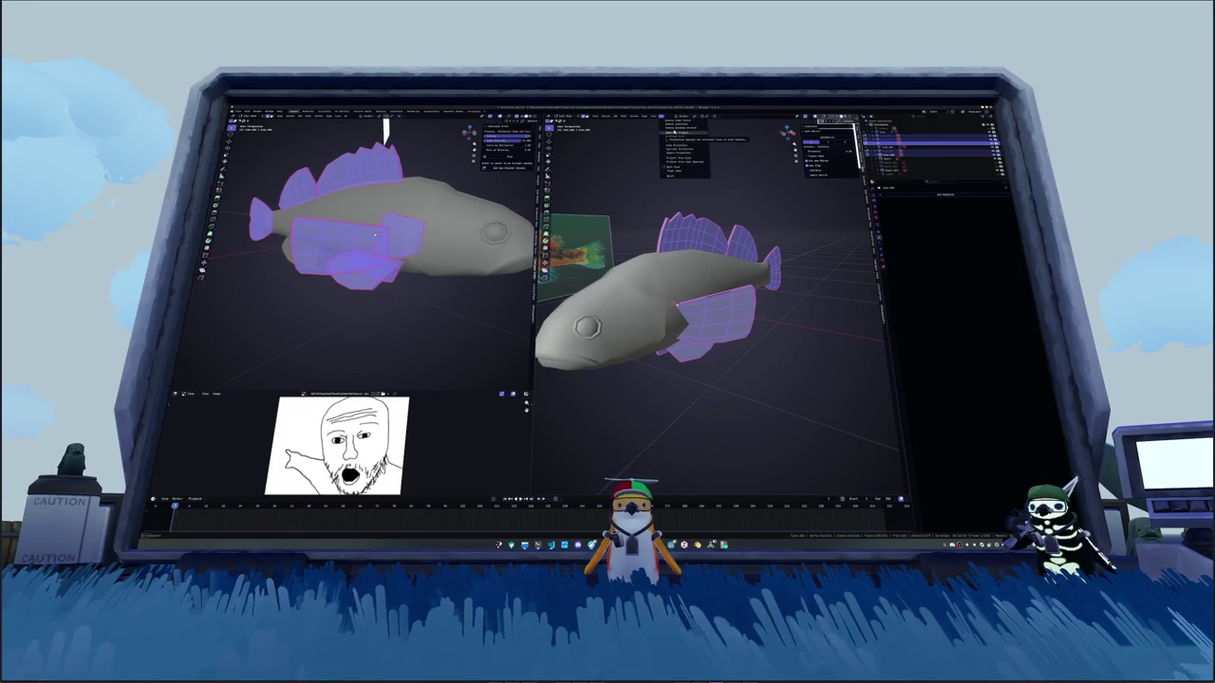
pyautogui.press('Escape')
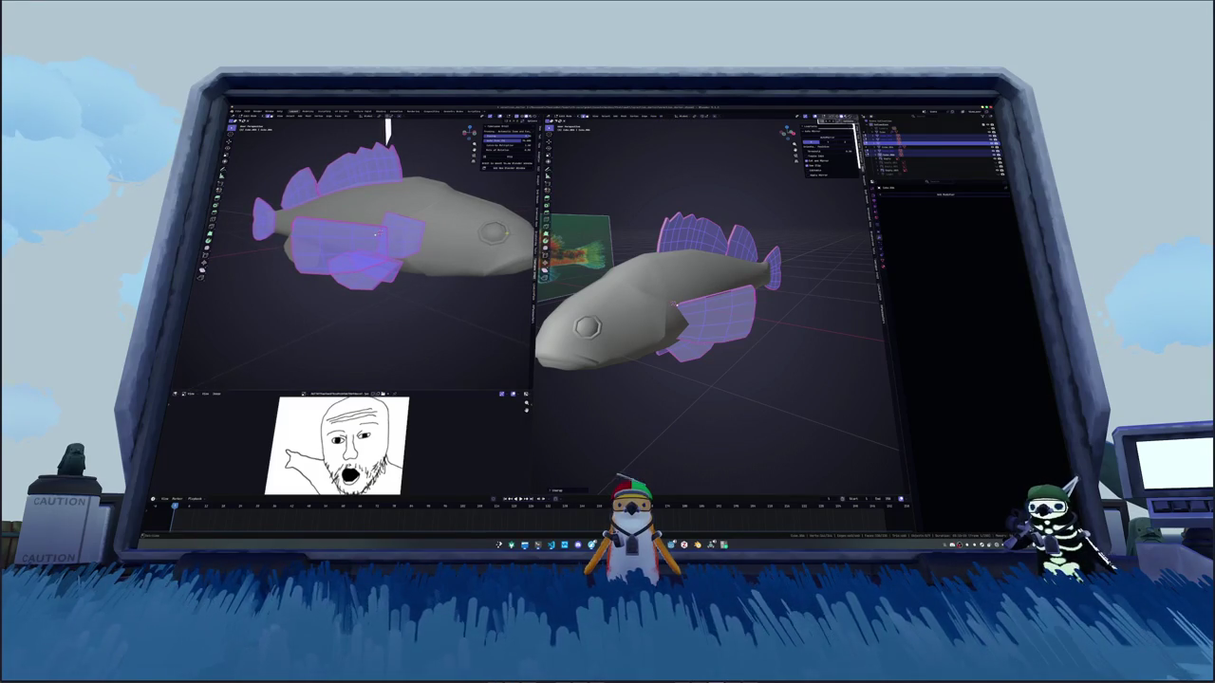
pyautogui.moveTo(387, 131); pyautogui.dragTo(388, 130, button='middle')
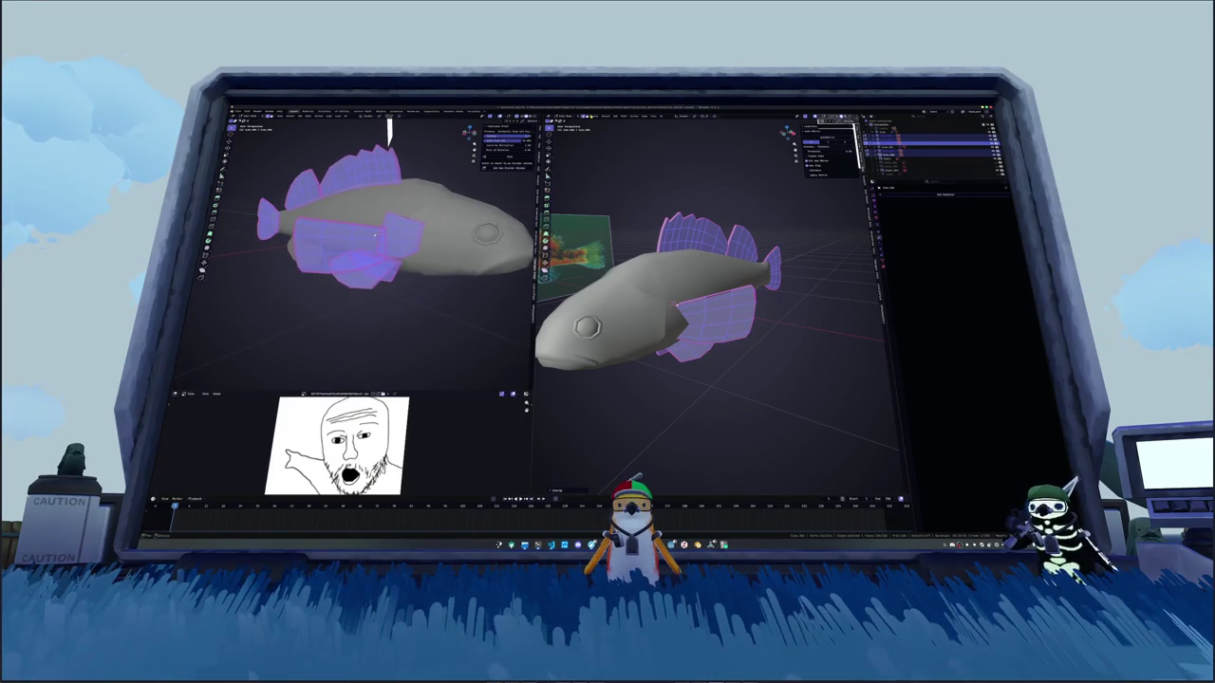
pyautogui.click(342, 111)
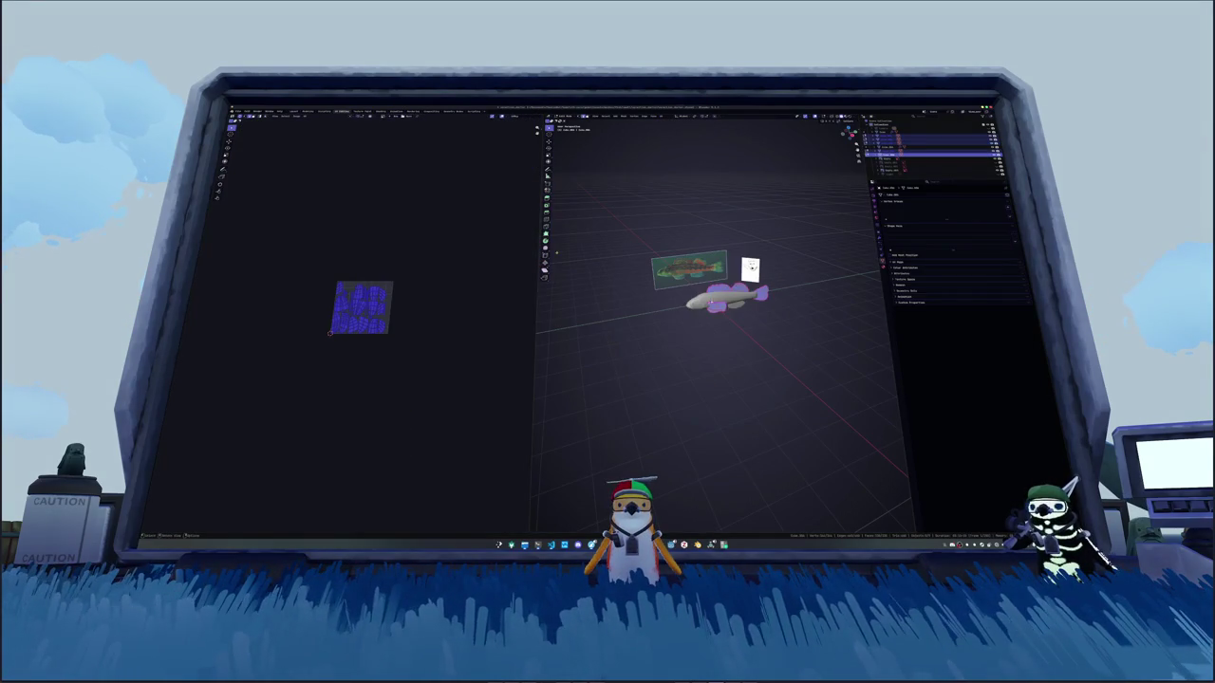
# Step: Leave the fins and enter Edit Mode on the fish body
pyautogui.scroll(5, 721, 285)
pyautogui.scroll(3, 361, 308)
pyautogui.scroll(3, 360, 308)
pyautogui.press('Tab')
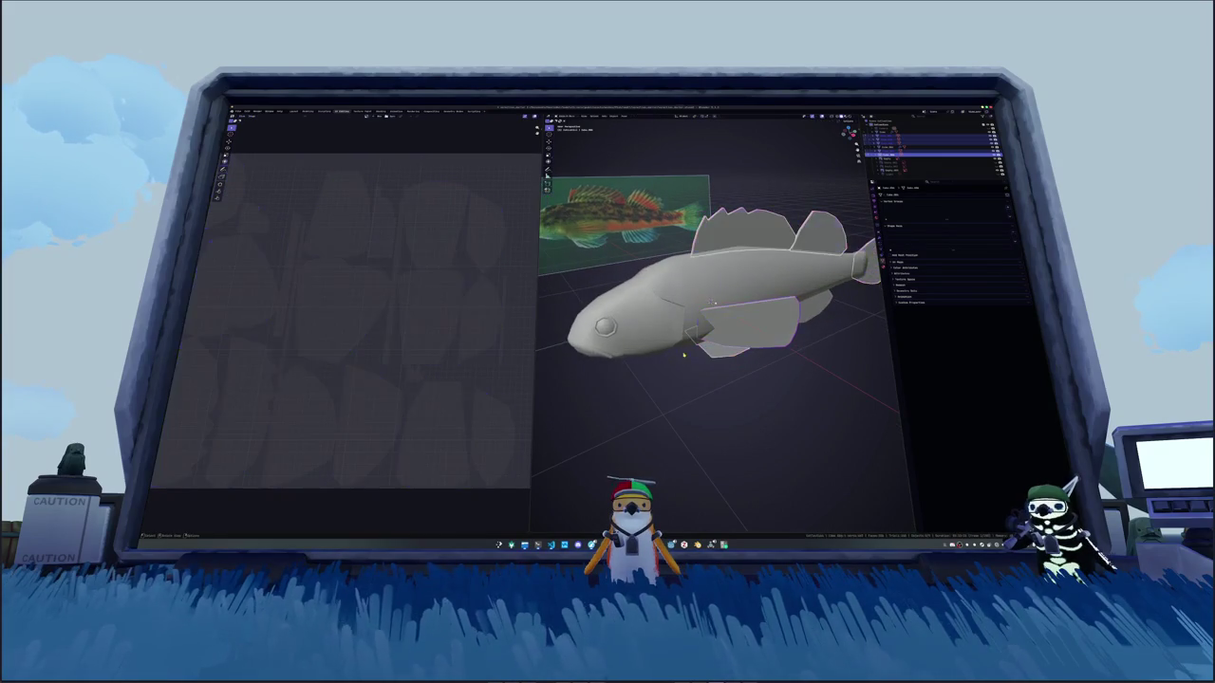
pyautogui.click(916, 131)
pyautogui.press('Tab')
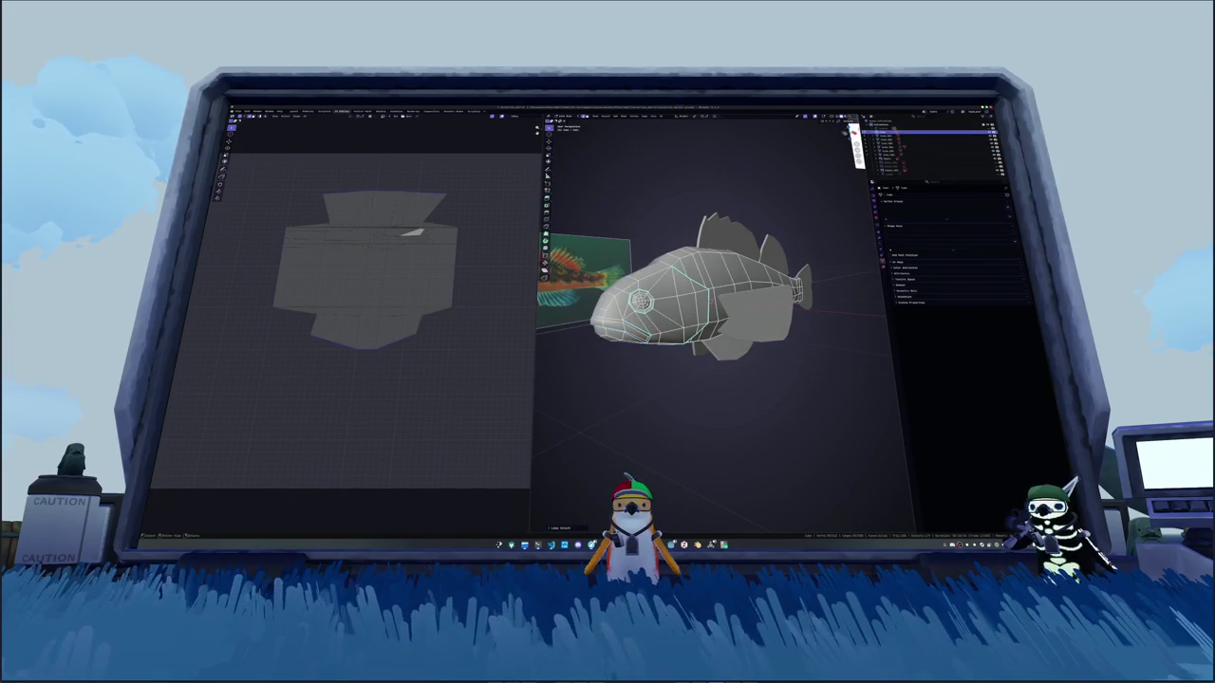
# Step: Turn the view to the fish head and mark the first selected edges as a seam
pyautogui.moveTo(721, 323); pyautogui.dragTo(759, 284, button='middle')
pyautogui.scroll(5, 721, 322)
pyautogui.moveTo(722, 322)
pyautogui.mouseDown(button='middle')
pyautogui.moveTo(740, 361)
pyautogui.moveTo(882, 365)
pyautogui.moveTo(682, 375)
pyautogui.mouseUp(button='middle')
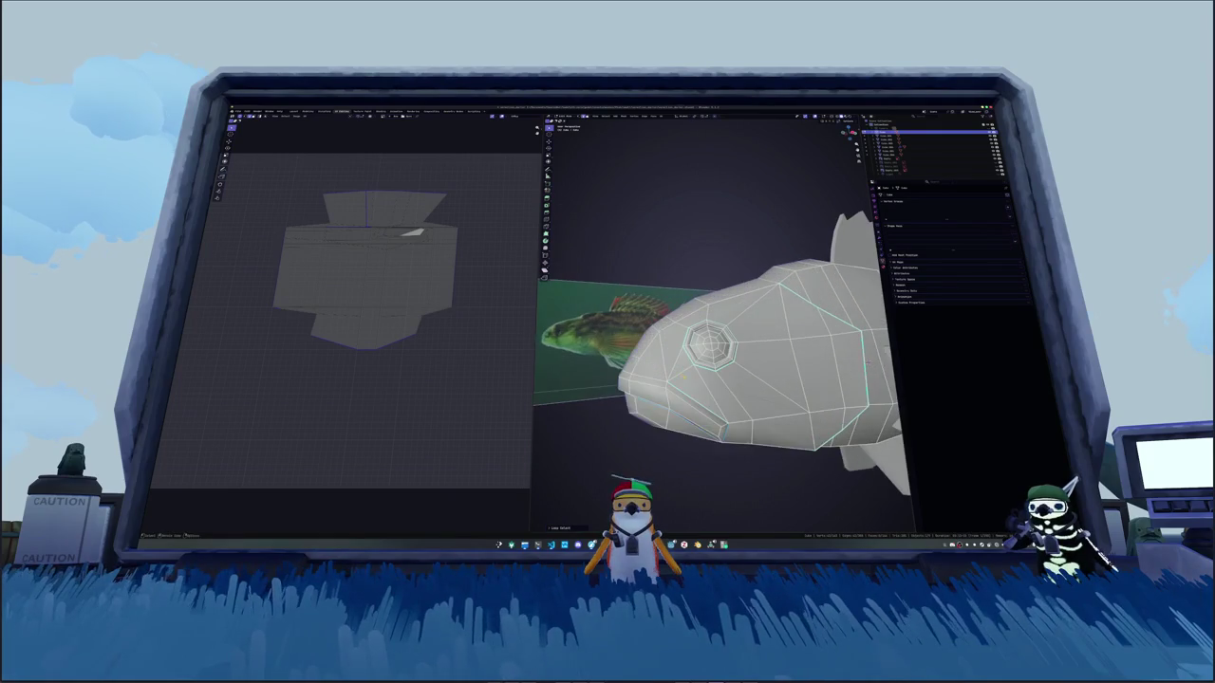
pyautogui.scroll(2, 712, 370)
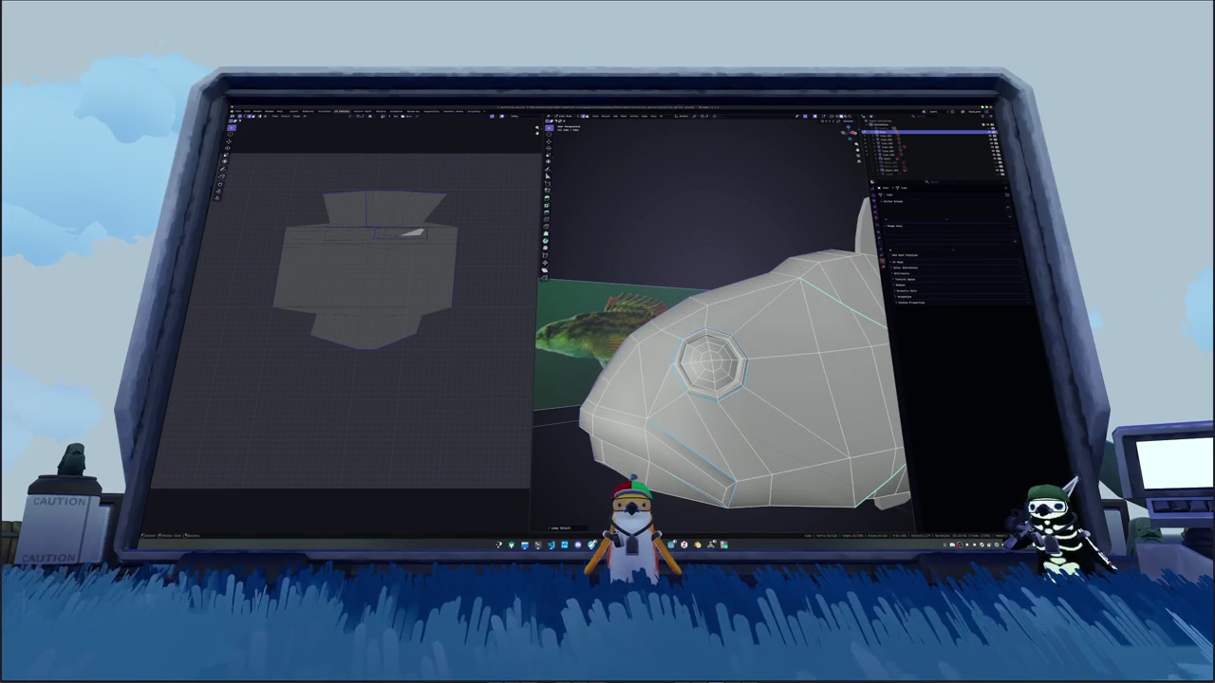
pyautogui.scroll(2, 712, 370)
pyautogui.moveTo(712, 370)
pyautogui.mouseDown(button='middle')
pyautogui.moveTo(702, 341)
pyautogui.moveTo(721, 361)
pyautogui.mouseUp(button='middle')
pyautogui.scroll(-3, 712, 370)
pyautogui.scroll(2, 711, 370)
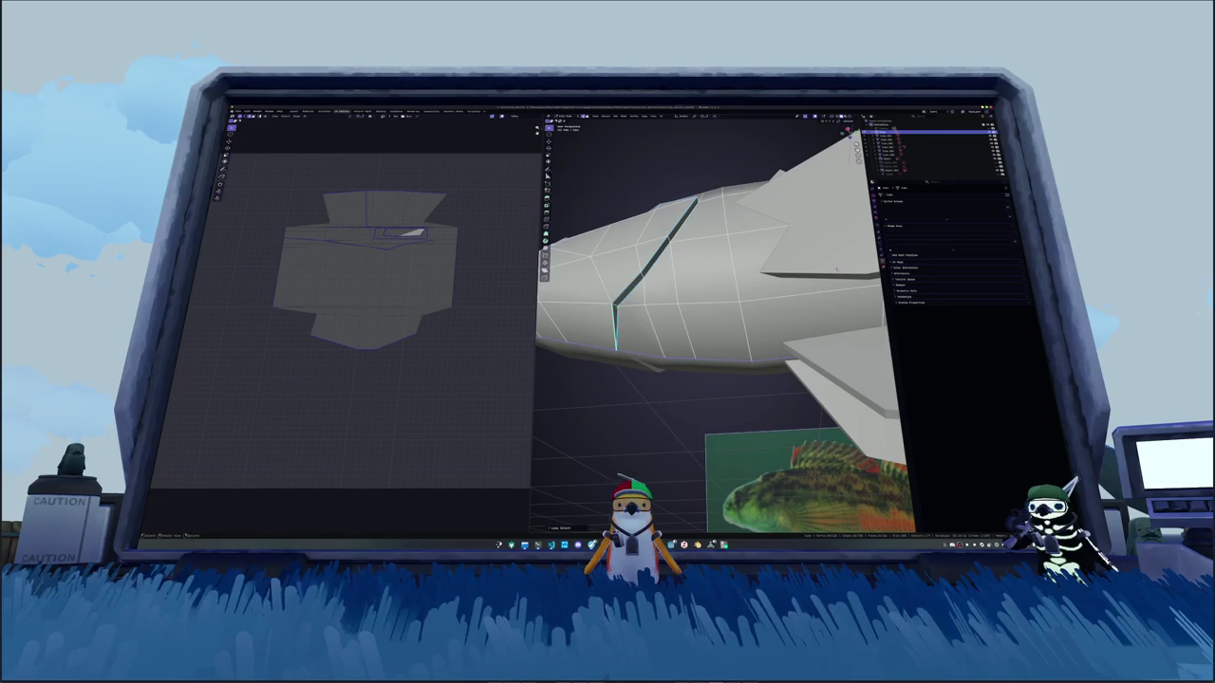
pyautogui.moveTo(836, 269); pyautogui.dragTo(816, 378, button='middle')
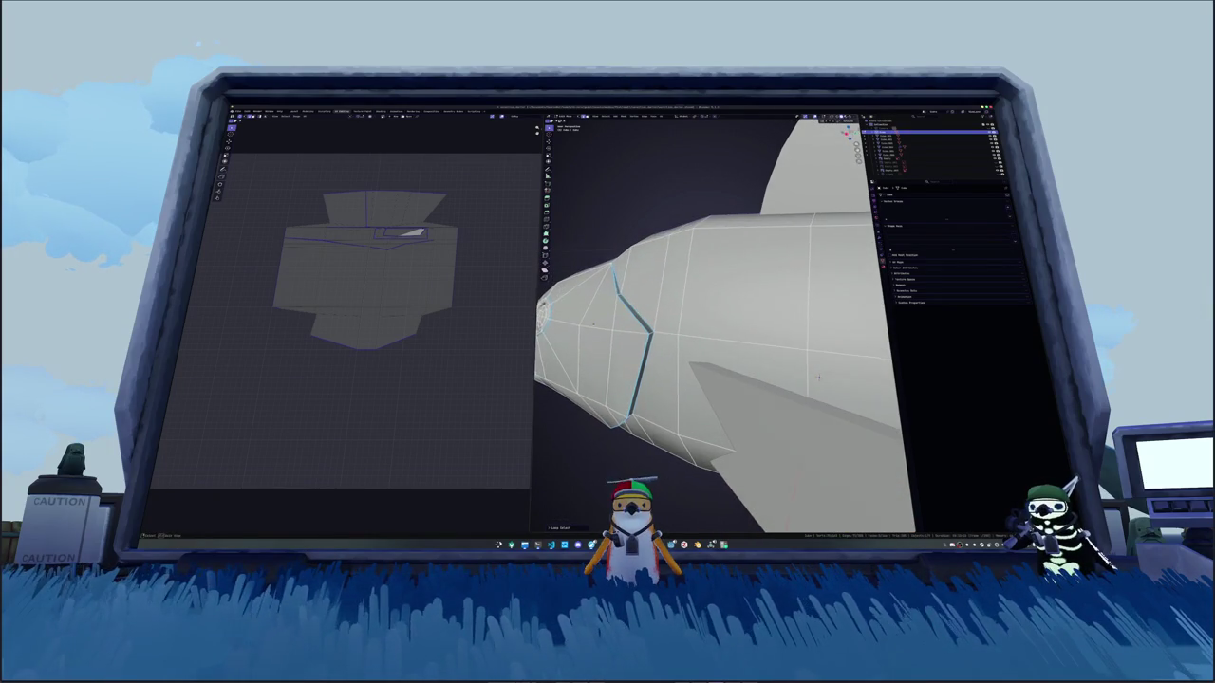
pyautogui.scroll(-4, 816, 377)
pyautogui.scroll(-3, 816, 378)
pyautogui.rightClick(676, 323)
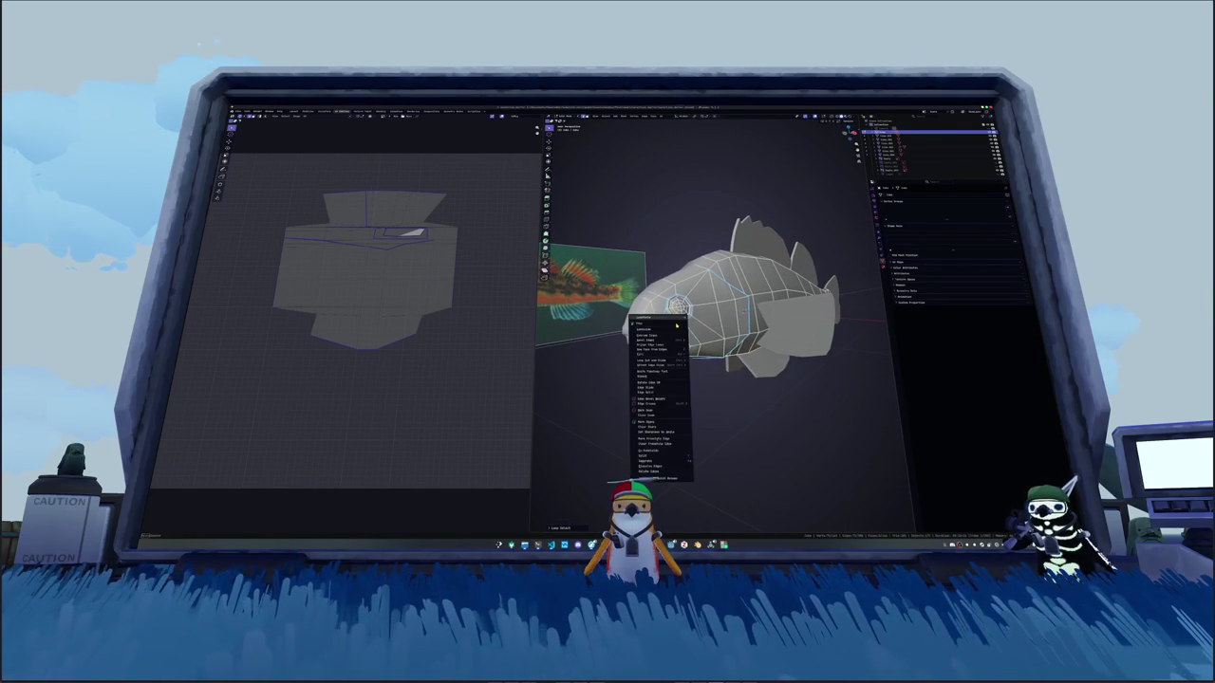
pyautogui.click(647, 423)
# Step: Mark more edges around the head as UV seams
pyautogui.rightClick(689, 402)
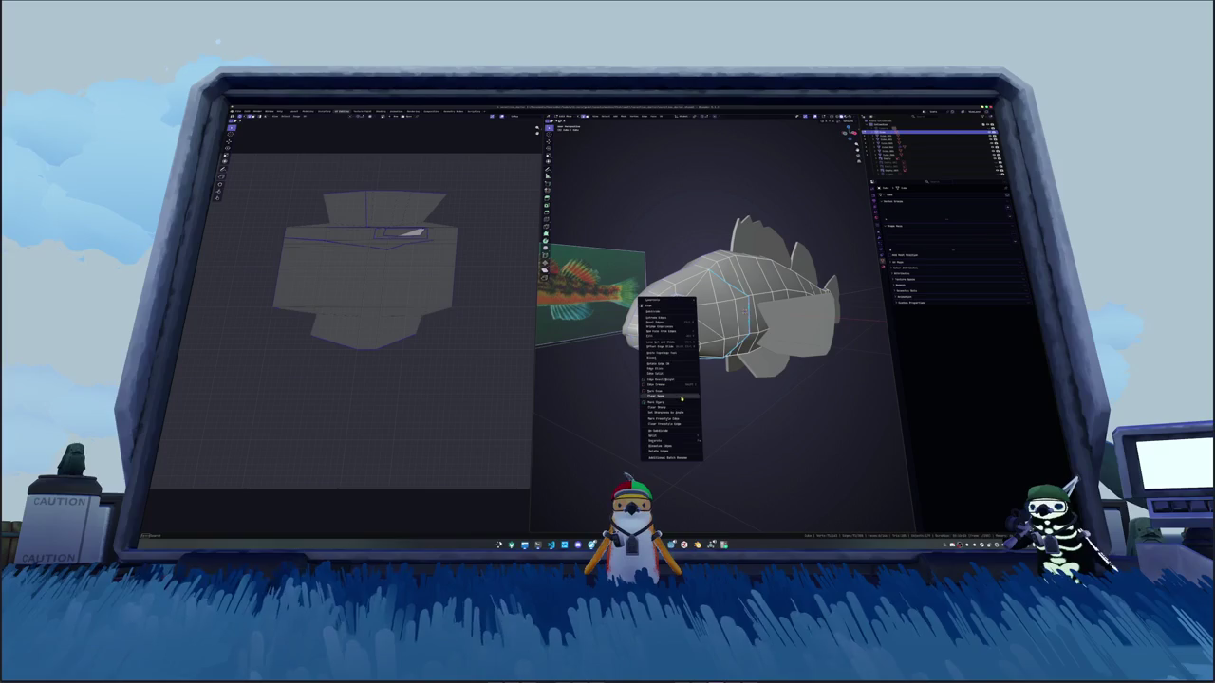
pyautogui.click(669, 398)
pyautogui.scroll(3, 688, 402)
pyautogui.moveTo(689, 402)
pyautogui.mouseDown(button='middle')
pyautogui.moveTo(758, 301)
pyautogui.moveTo(758, 314)
pyautogui.mouseUp(button='middle')
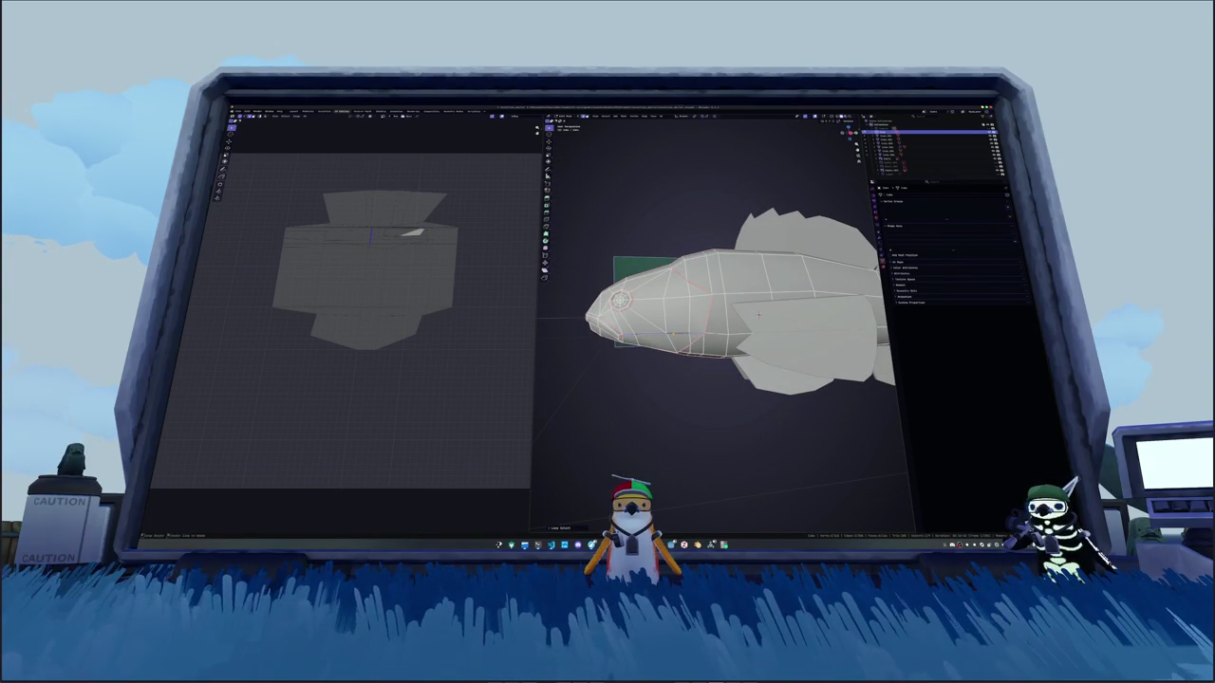
pyautogui.rightClick(683, 391)
pyautogui.click(670, 389)
pyautogui.moveTo(670, 389)
pyautogui.mouseDown(button='middle')
pyautogui.moveTo(721, 361)
pyautogui.moveTo(750, 313)
pyautogui.moveTo(620, 313)
pyautogui.moveTo(731, 315)
pyautogui.moveTo(812, 253)
pyautogui.mouseUp(button='middle')
# Step: Select every body face and unwrap the body along its seams
pyautogui.rightClick(731, 315)
pyautogui.press('a')
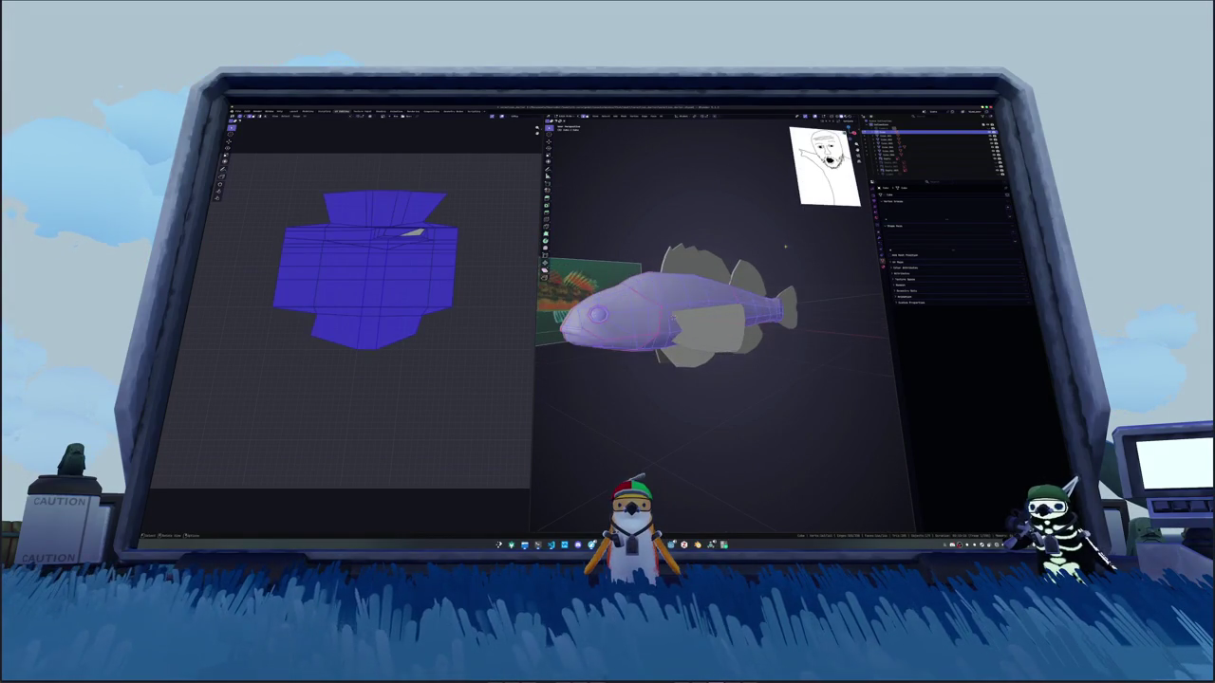
pyautogui.press('Tab')
pyautogui.press('Tab')
pyautogui.click(661, 115)
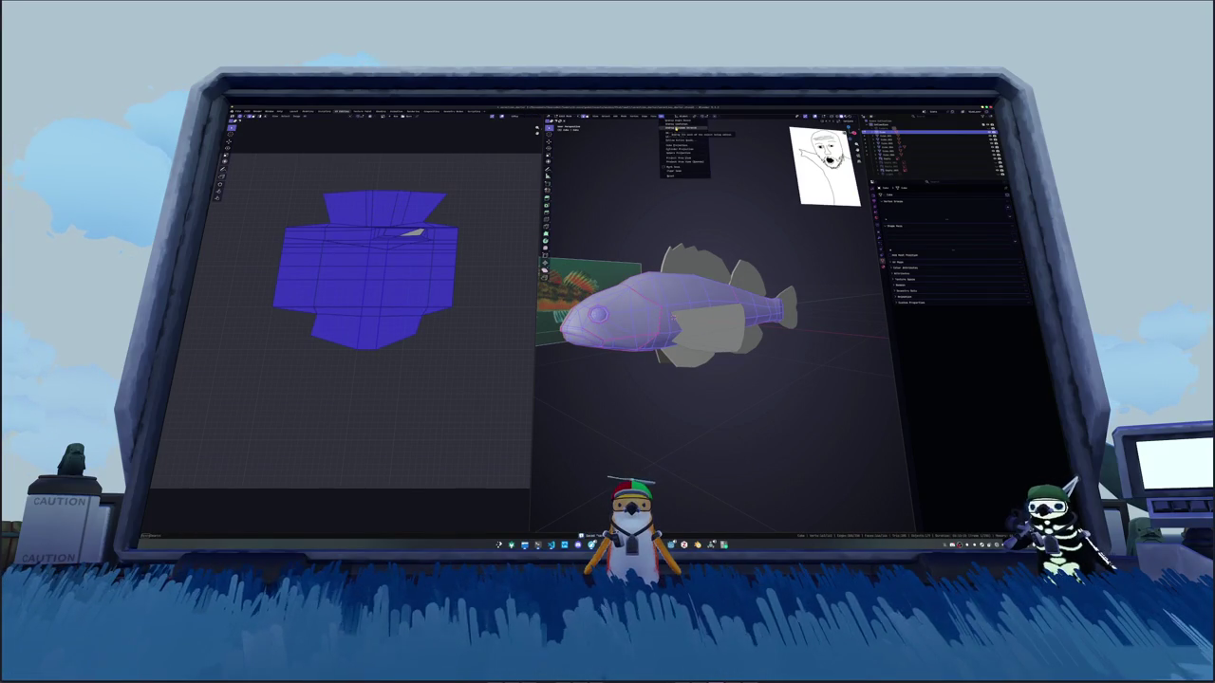
pyautogui.click(675, 133)
pyautogui.scroll(-2, 495, 240)
# Step: Return to Object Mode and click through the body and fin objects
pyautogui.press('Tab')
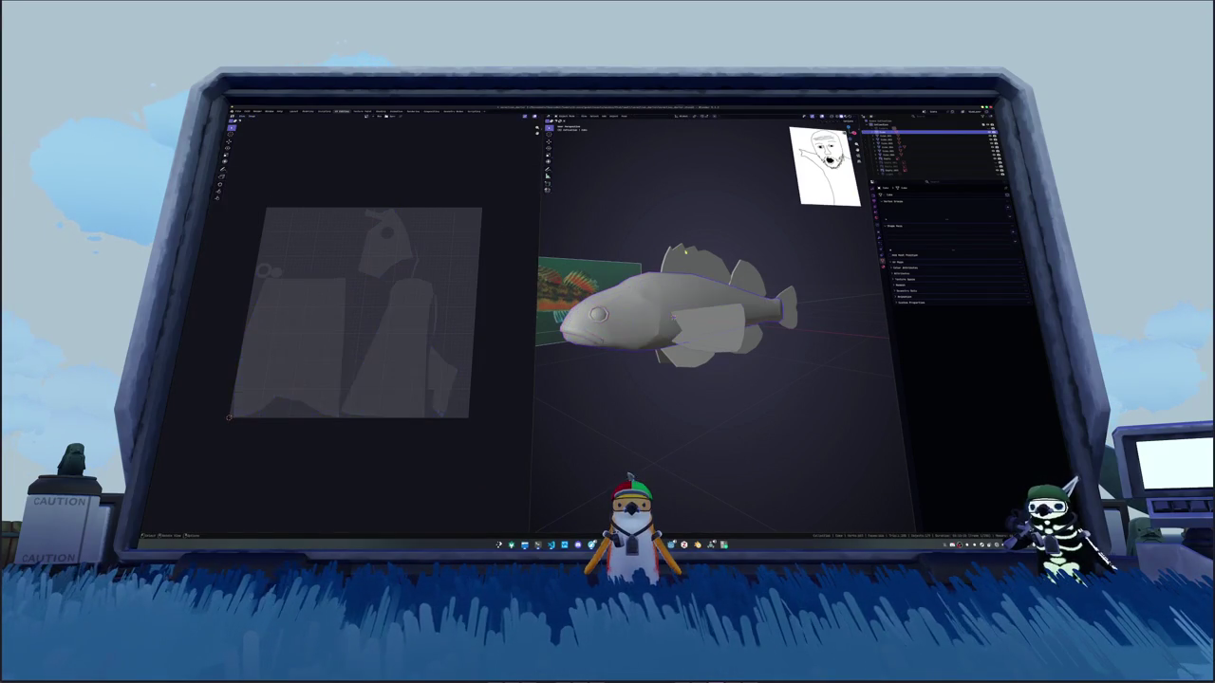
pyautogui.press('Tab')
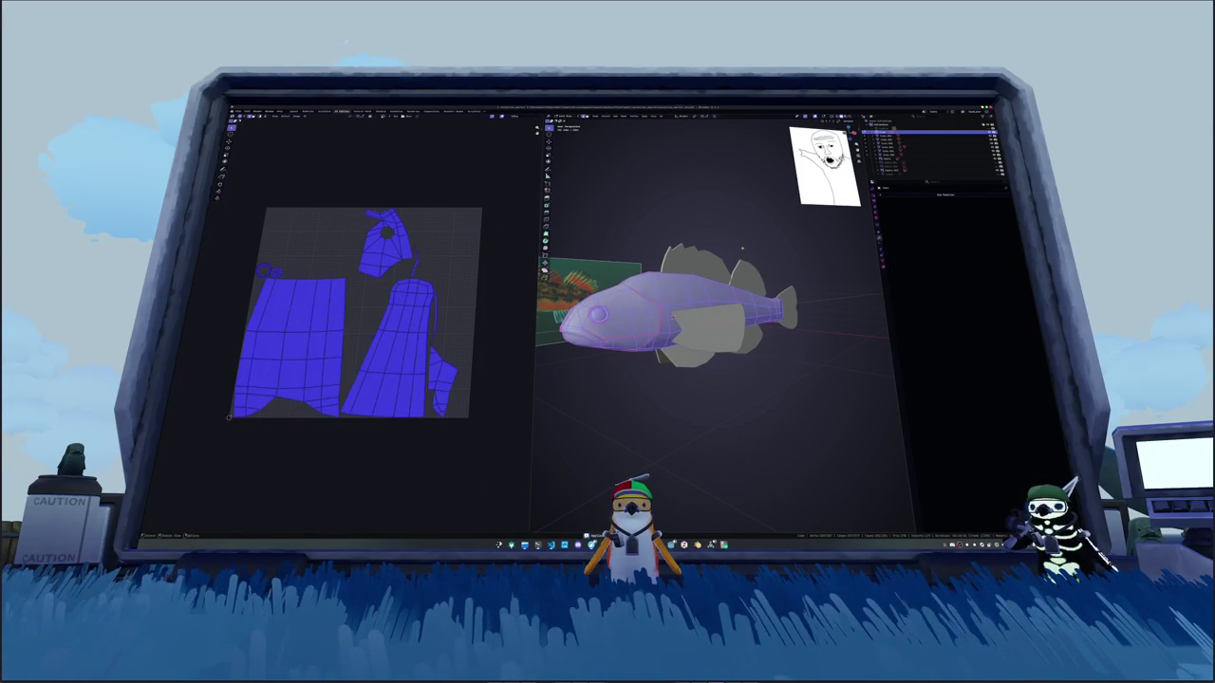
pyautogui.press('Tab')
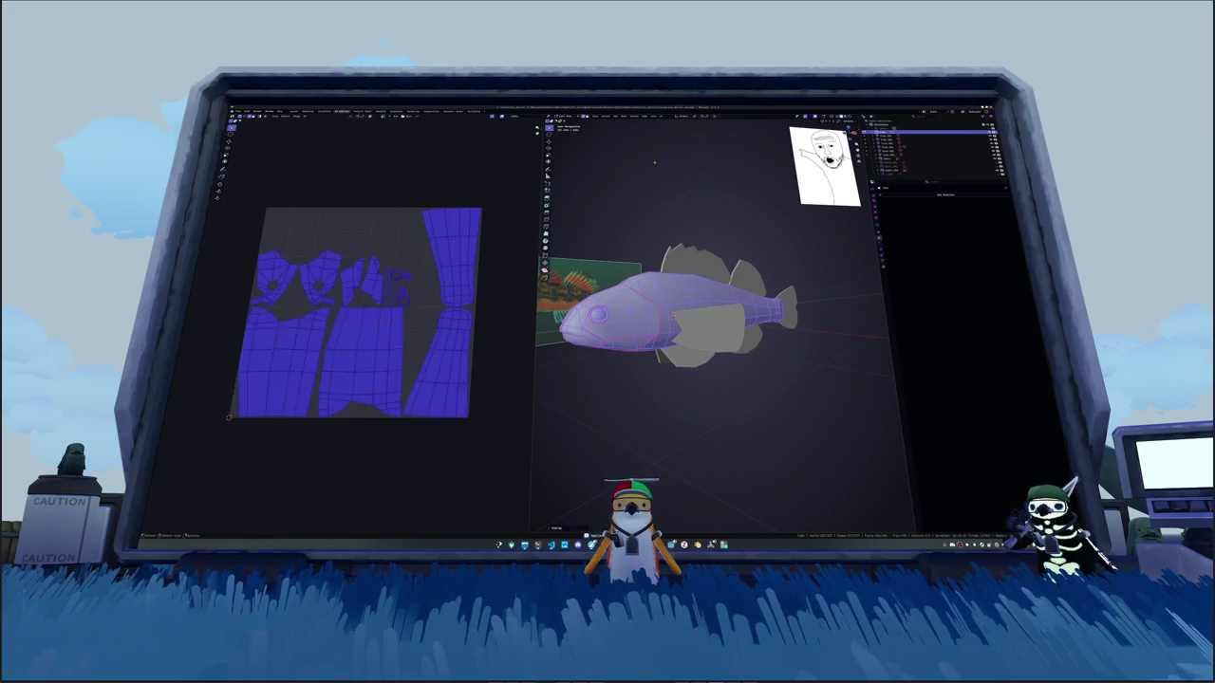
pyautogui.click(707, 327)
pyautogui.click(706, 327)
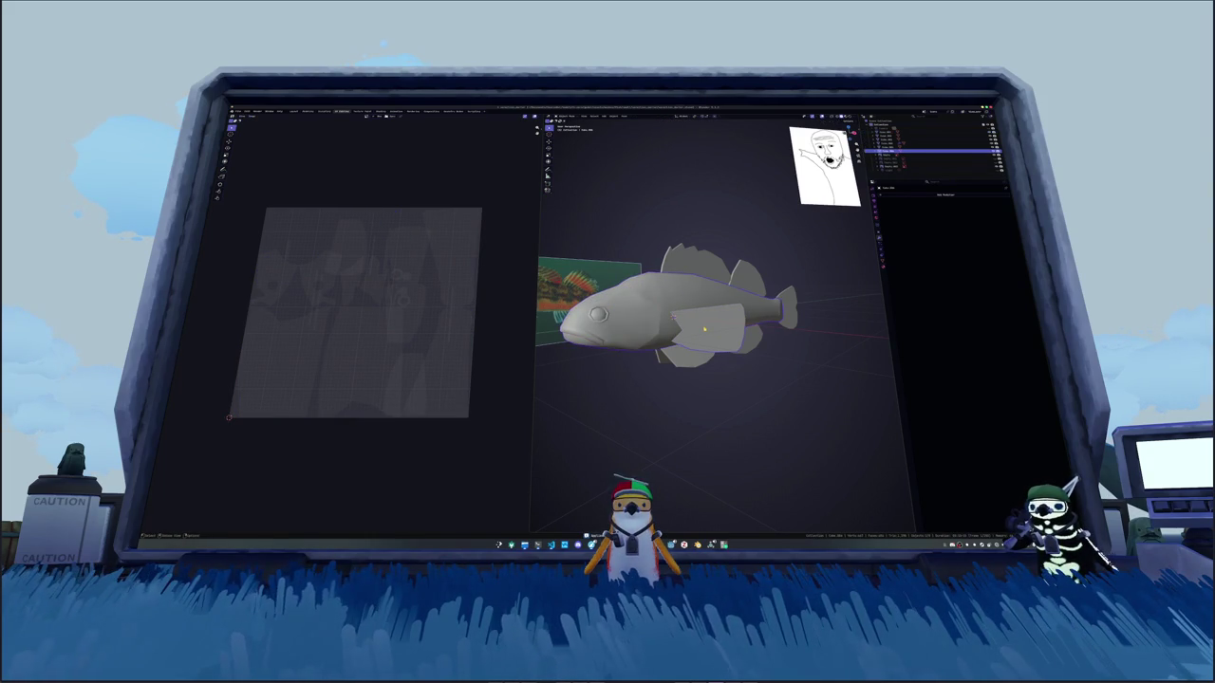
pyautogui.click(705, 294)
pyautogui.keyDown('shift'); pyautogui.click(716, 353); pyautogui.keyUp('shift')
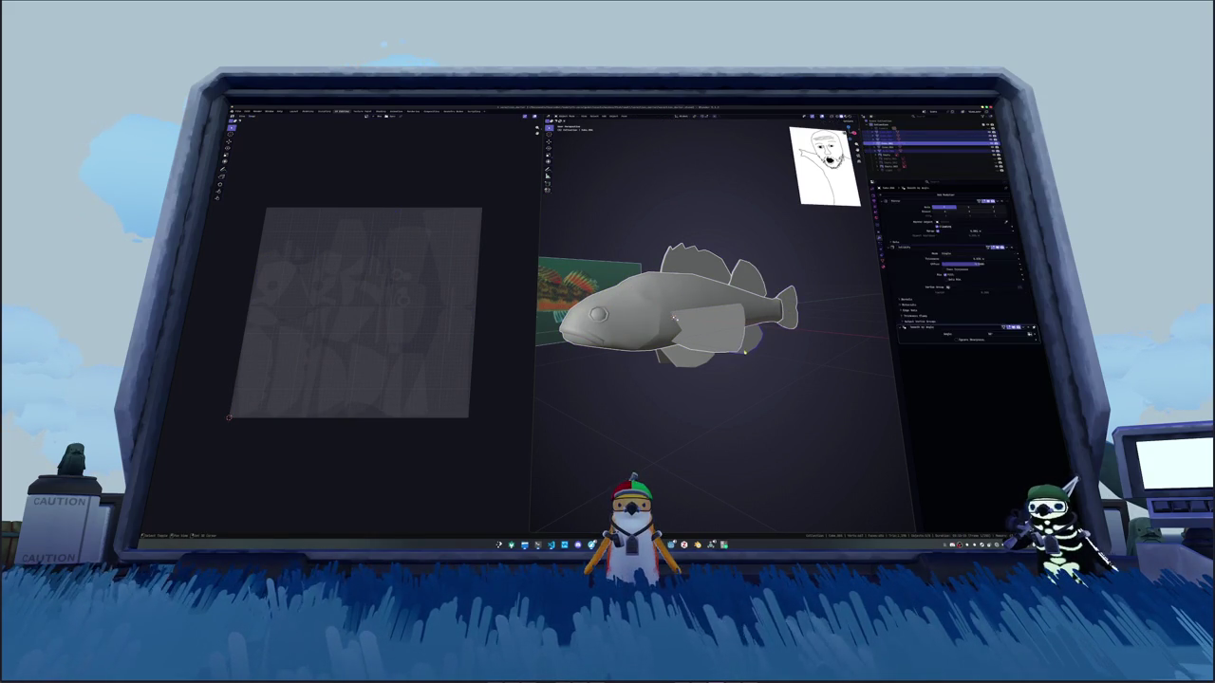
pyautogui.moveTo(707, 328); pyautogui.dragTo(631, 321, button='middle')
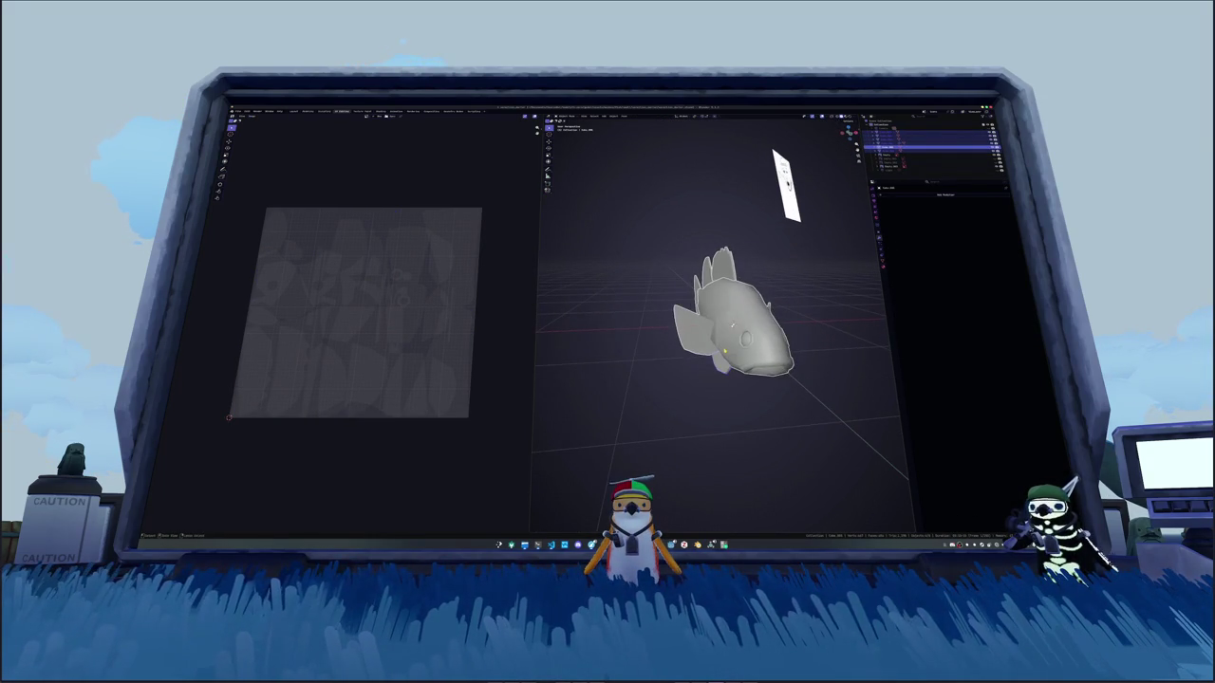
# Step: Select all the fish's UV islands and pack them tightly into the UV square
pyautogui.press('Tab')
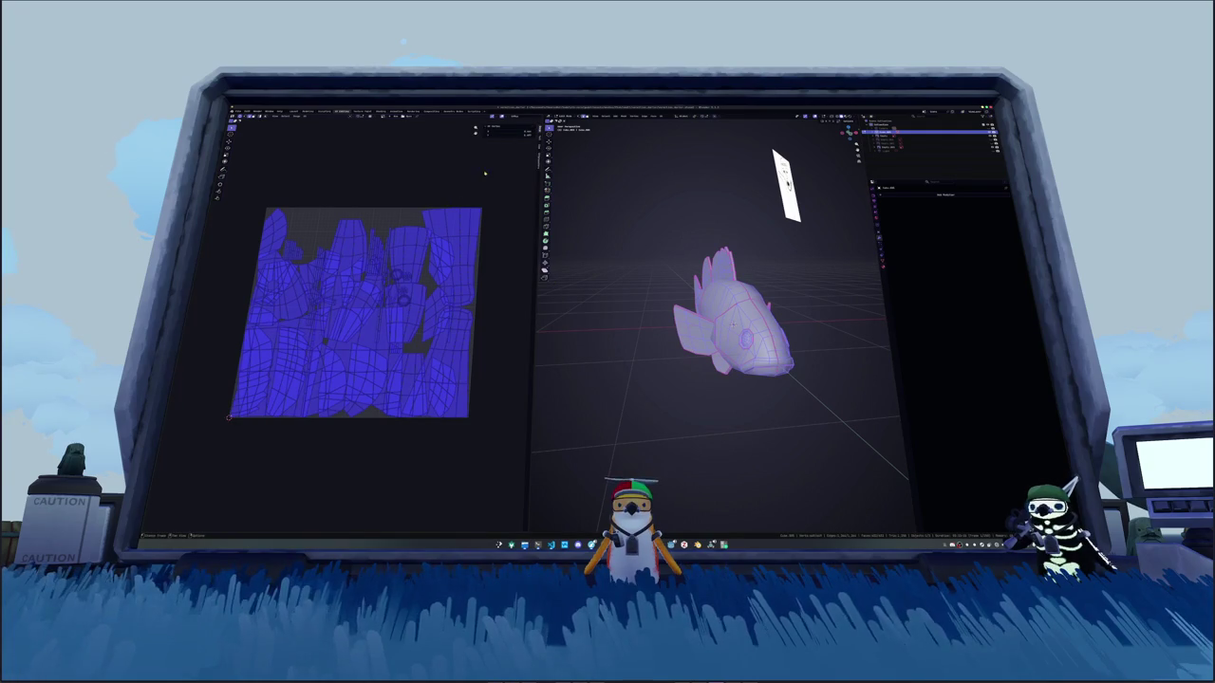
pyautogui.hotkey('alt', 'a')
pyautogui.press('n')
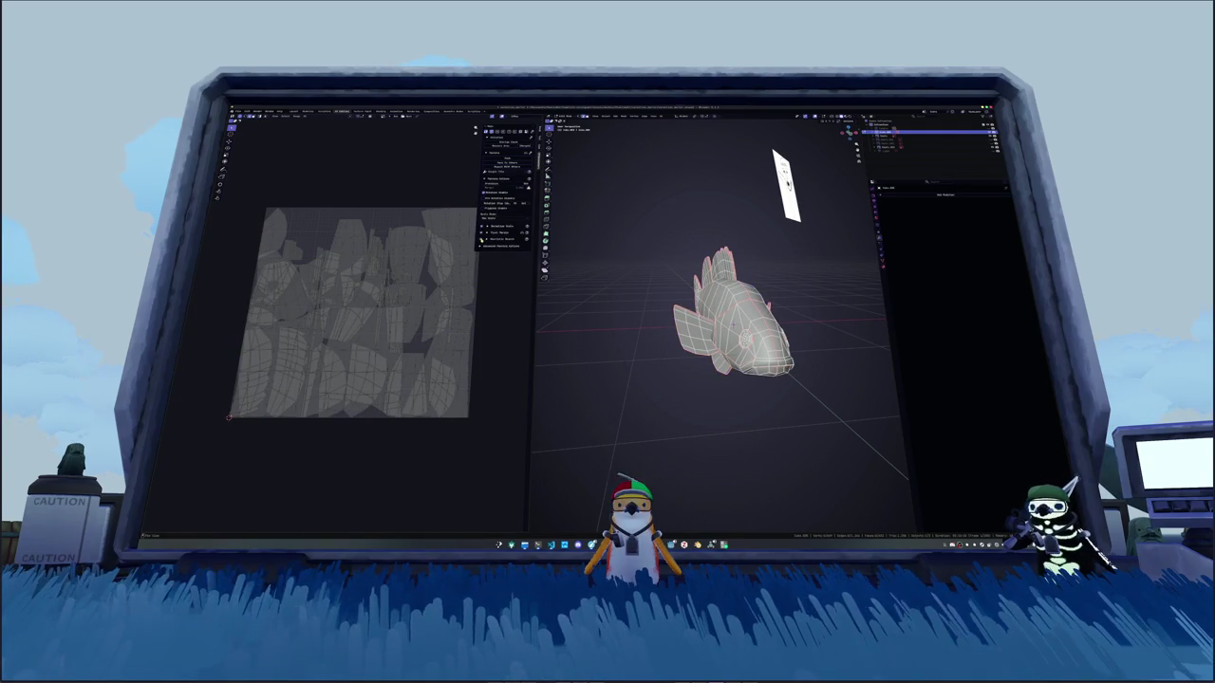
pyautogui.press('a')
pyautogui.click(506, 158)
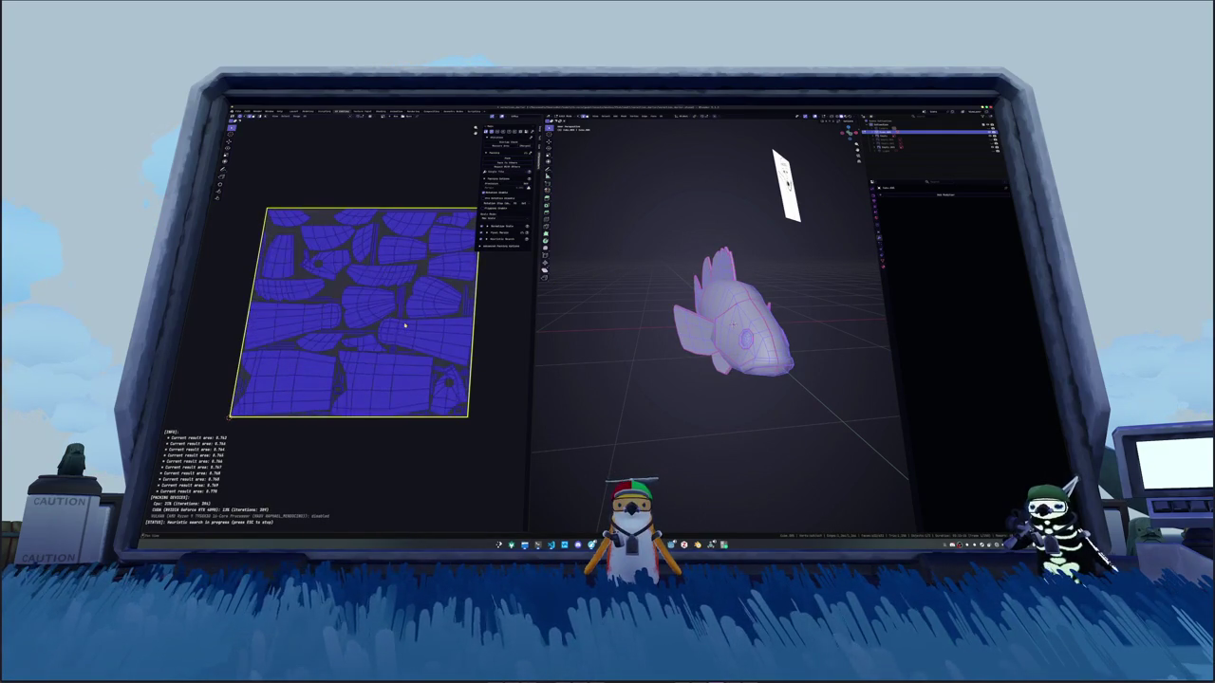
pyautogui.press('Tab')
pyautogui.moveTo(651, 343); pyautogui.dragTo(636, 332, button='middle')
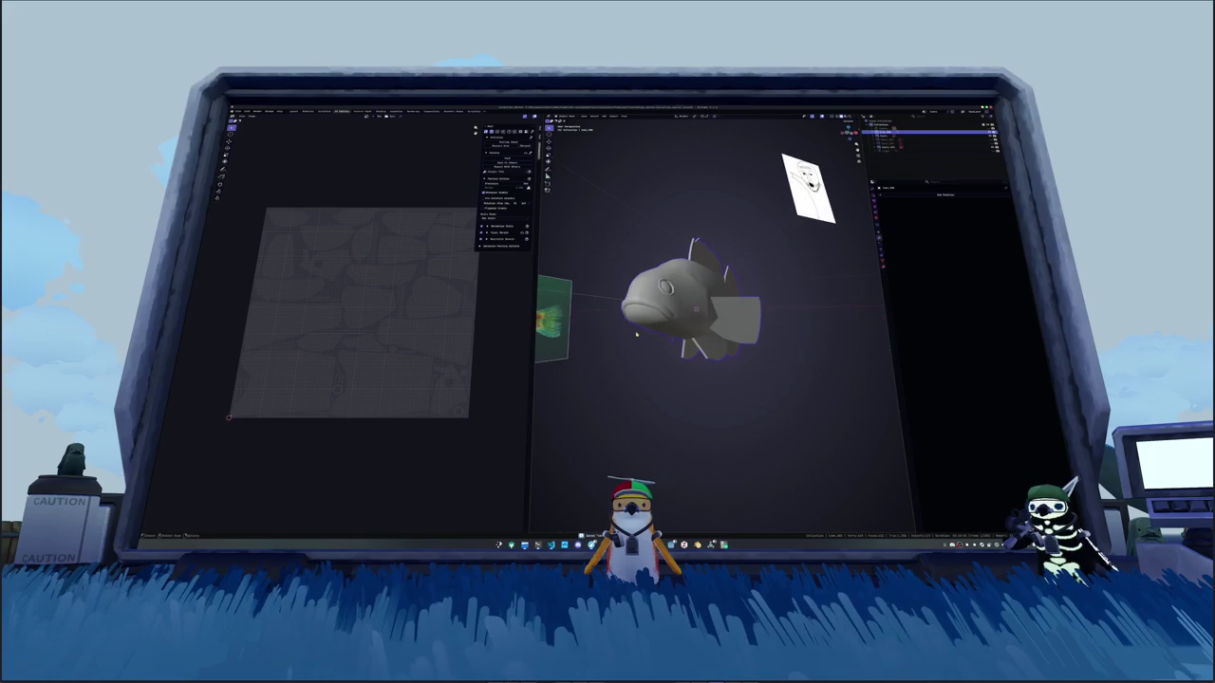
# Step: Rename the fish object and add a new color attribute to its mesh
pyautogui.press('F2')
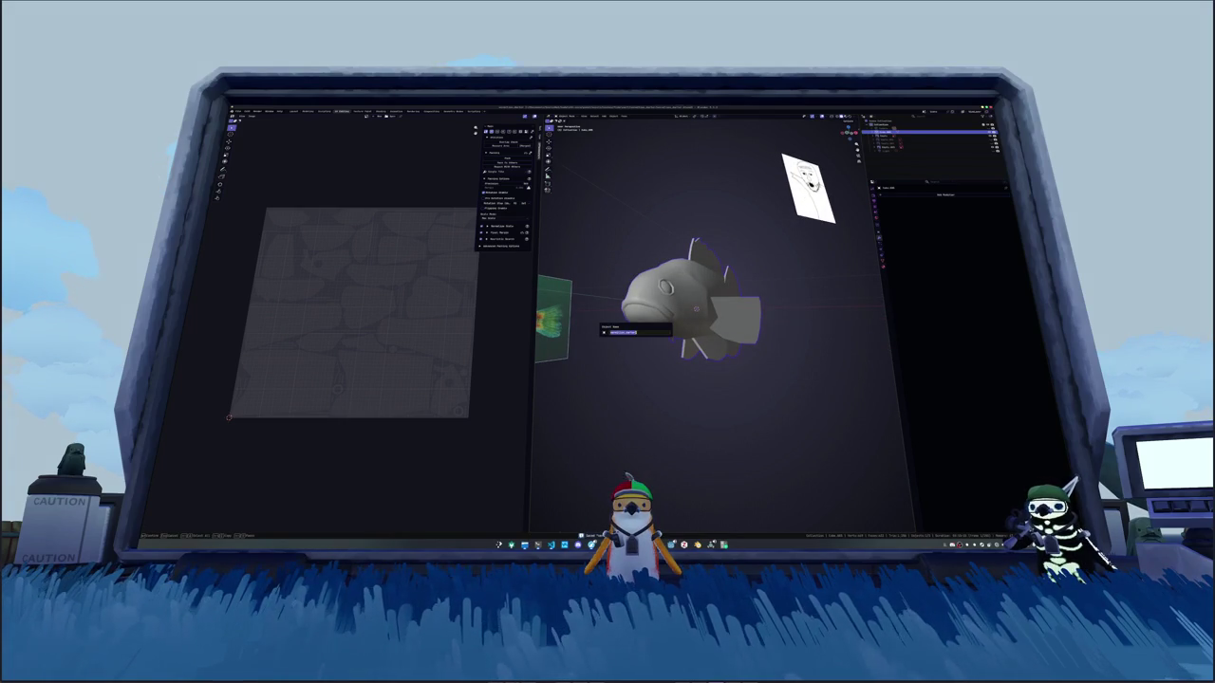
pyautogui.press('Return')
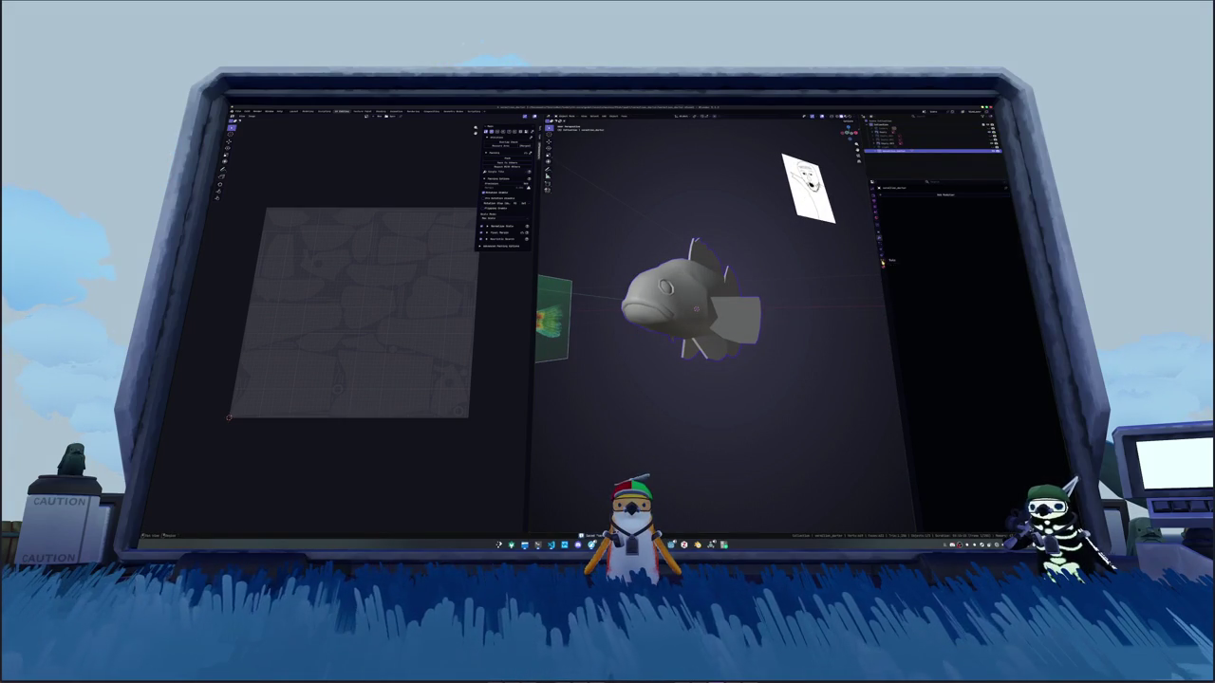
pyautogui.click(883, 262)
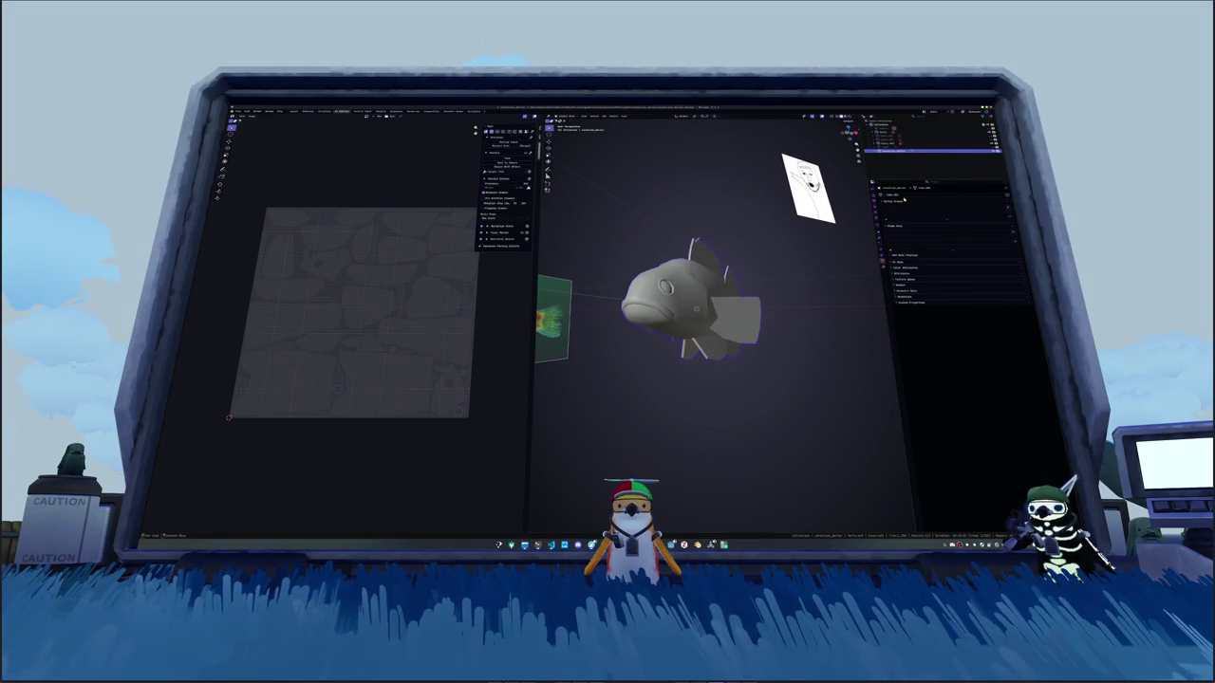
pyautogui.click(1022, 277)
pyautogui.click(1001, 298)
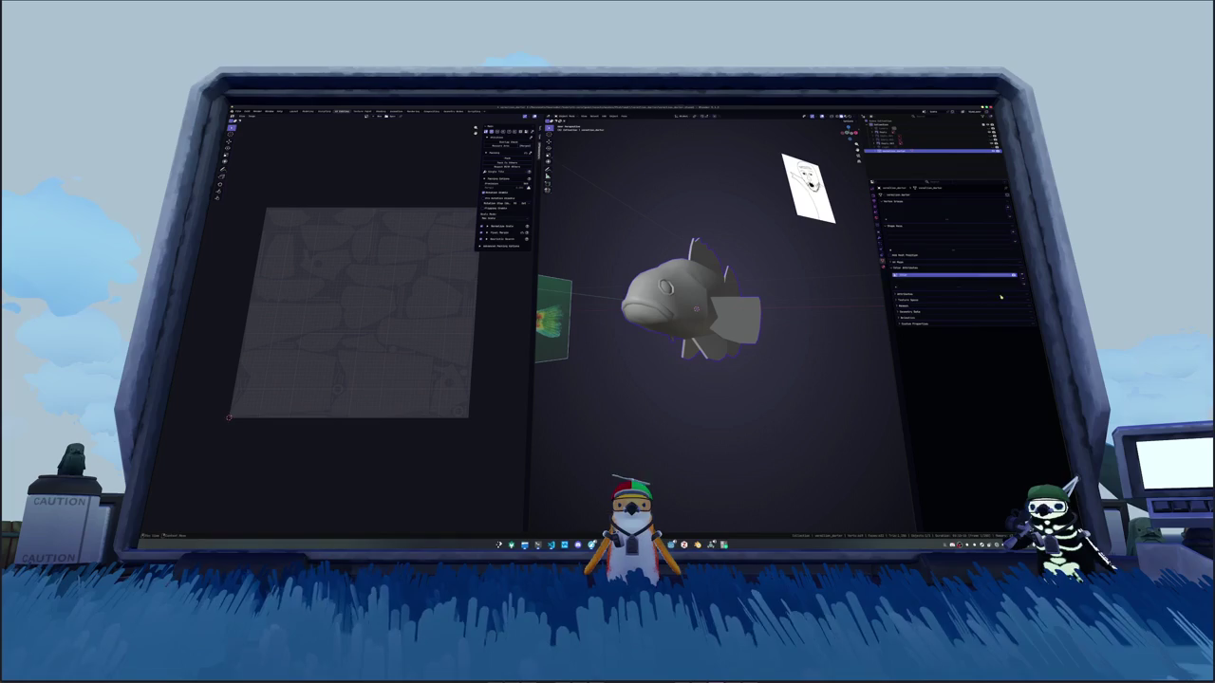
# Step: Apply all transforms to the fish object with Ctrl+A
pyautogui.click(883, 270)
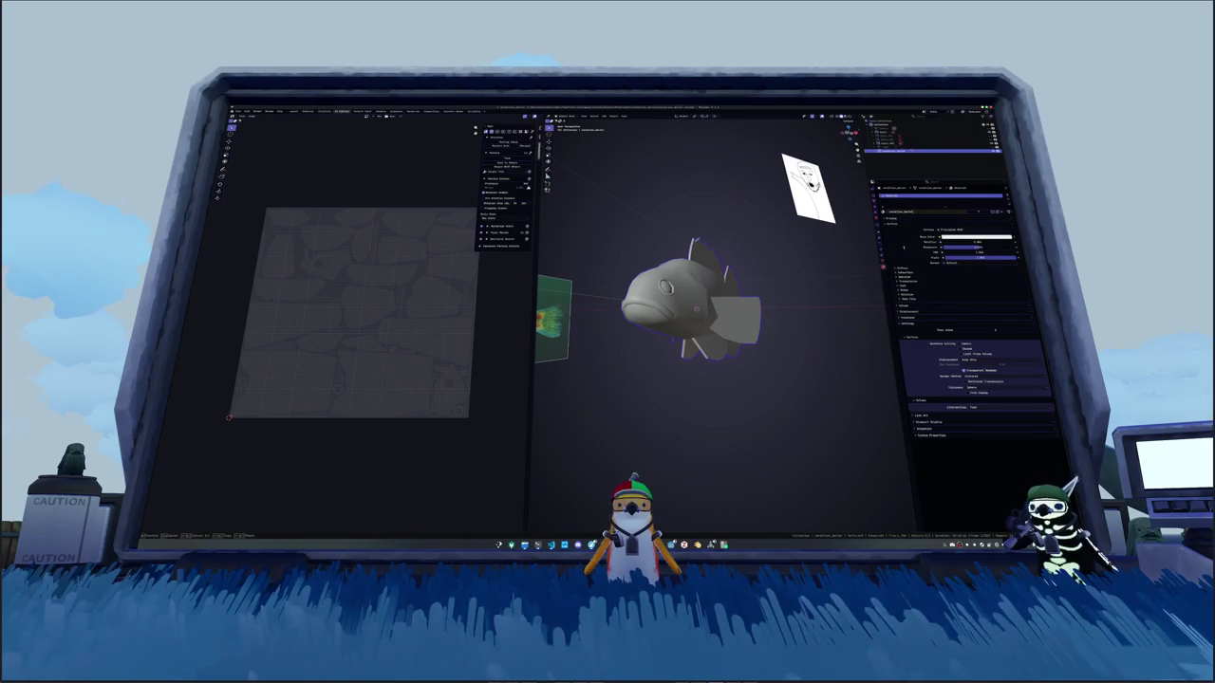
pyautogui.hotkey('ctrl', 'a')
pyautogui.click(693, 329)
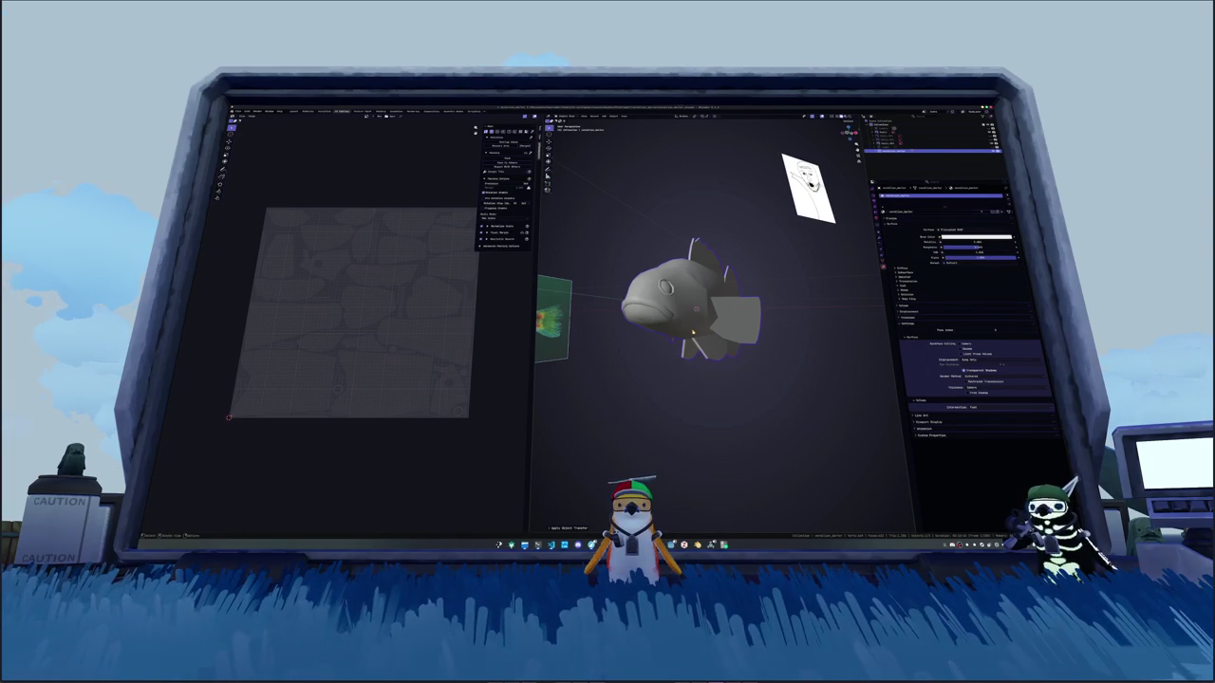
# Step: In the Shading workspace, delete the Principled BSDF node and rework the node links
pyautogui.click(411, 112)
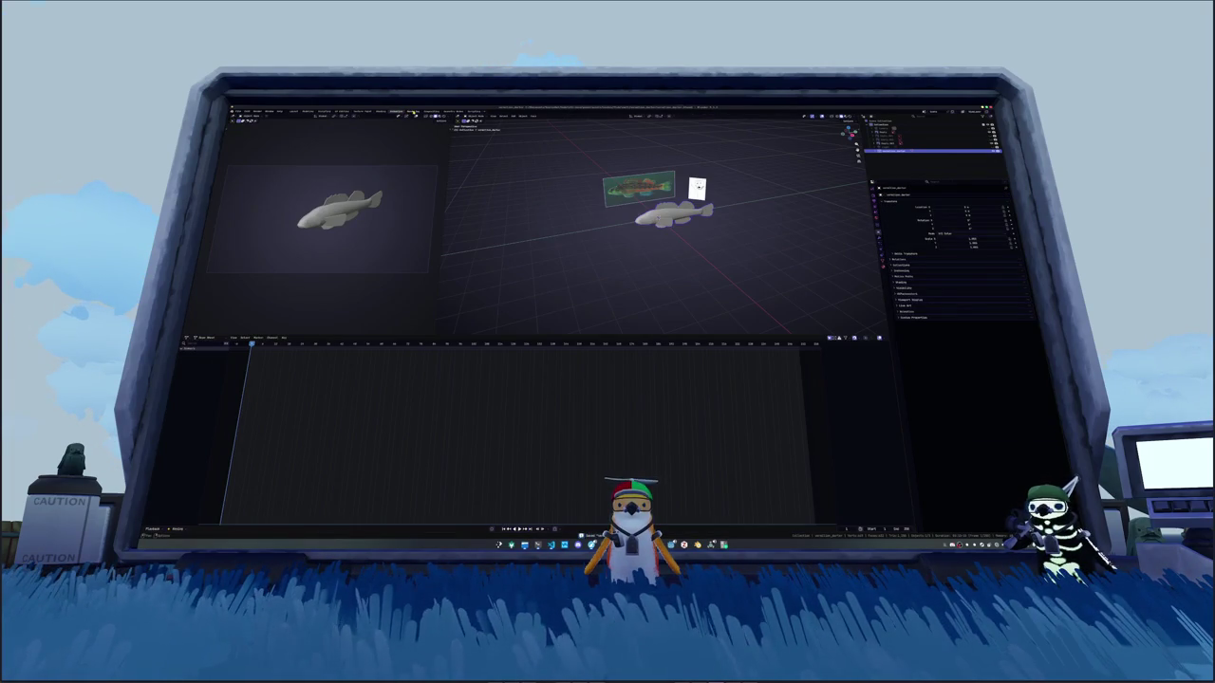
pyautogui.click(380, 112)
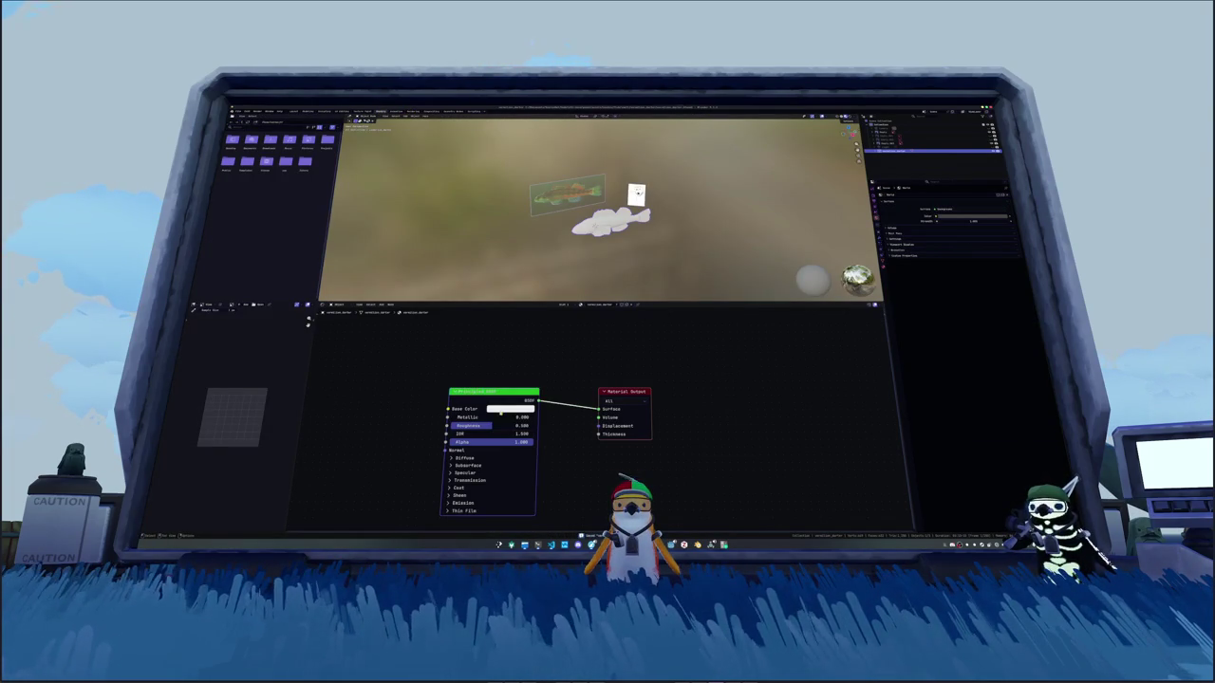
pyautogui.press('Delete')
pyautogui.hotkey('ctrl', 'v')
pyautogui.press('Delete')
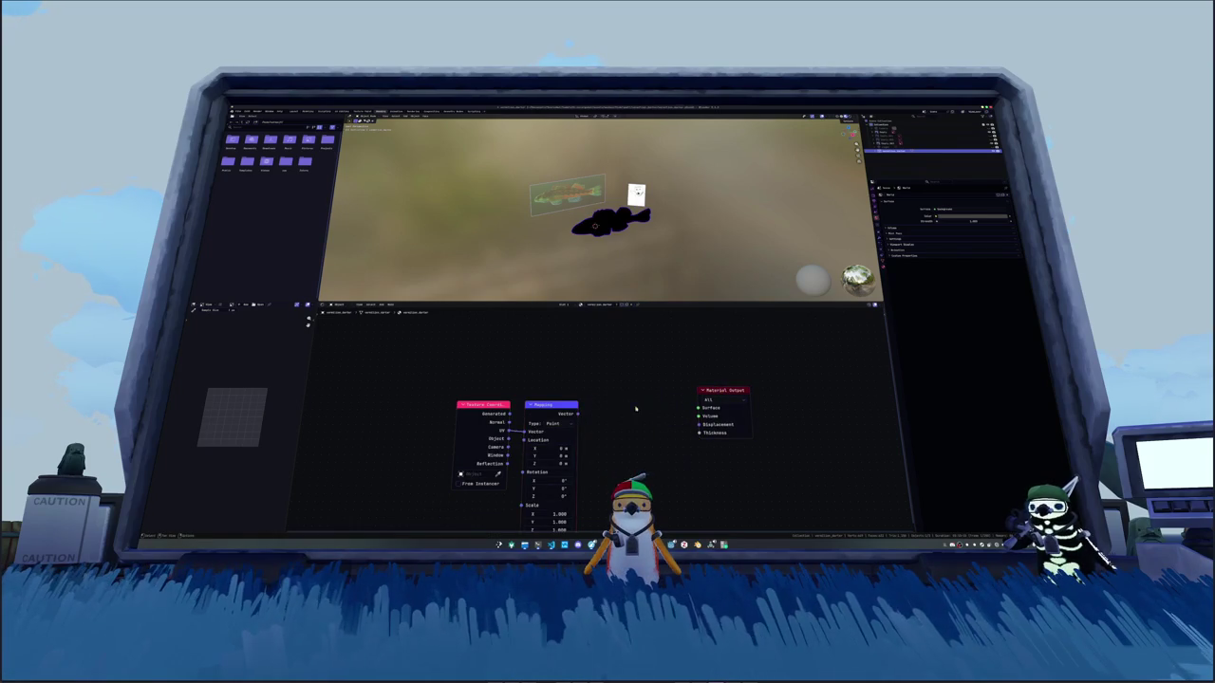
pyautogui.press('Delete')
pyautogui.moveTo(510, 414); pyautogui.dragTo(699, 407)
# Step: Add a Color Attribute node to the fish's material
pyautogui.hotkey('shift', 'a')
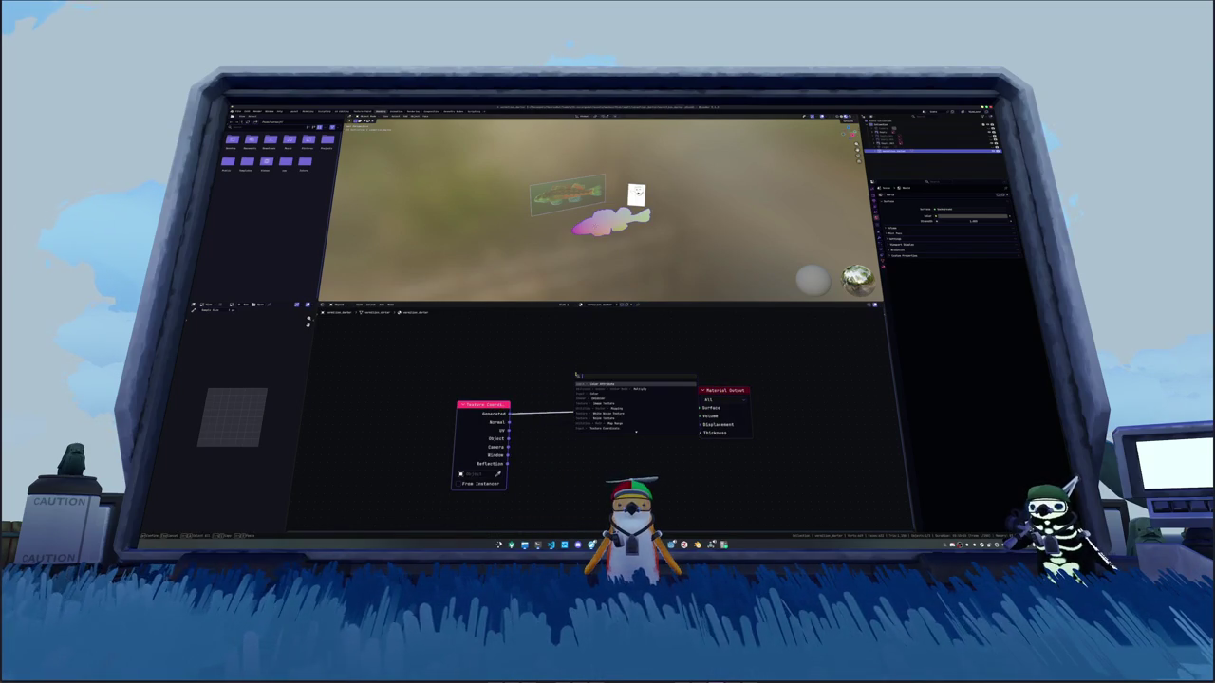
pyautogui.press('Return')
pyautogui.click(566, 369)
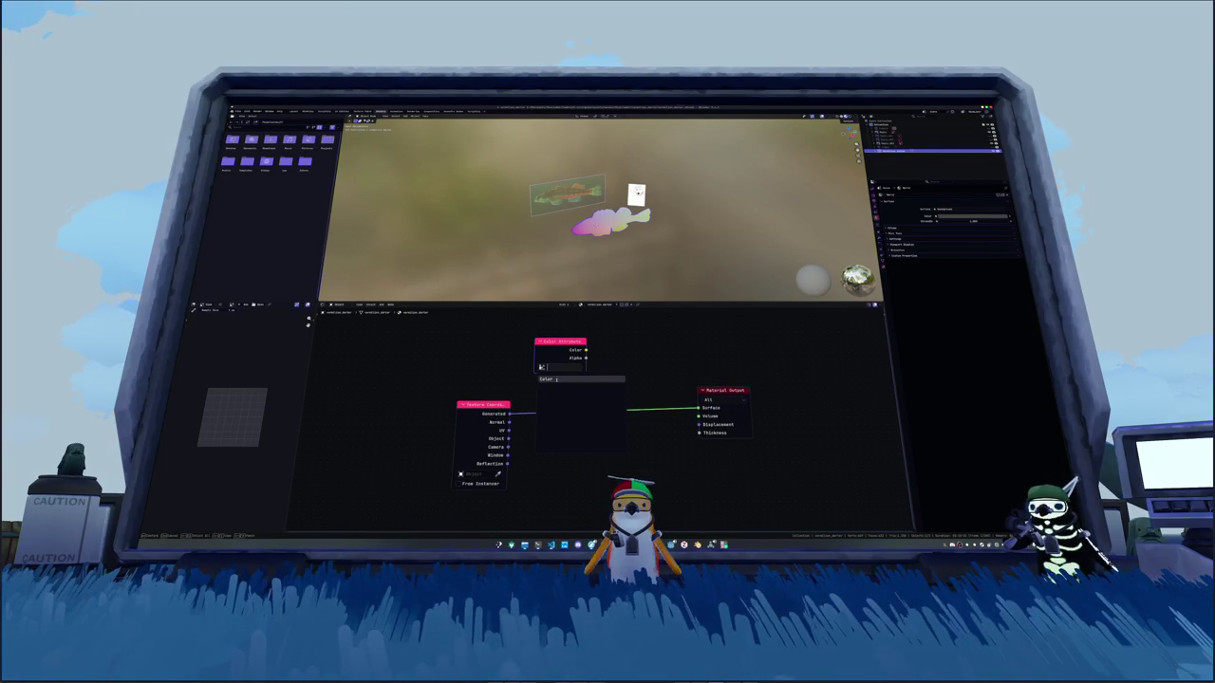
pyautogui.scroll(1, 566, 370)
pyautogui.scroll(3, 605, 218)
pyautogui.scroll(2, 604, 218)
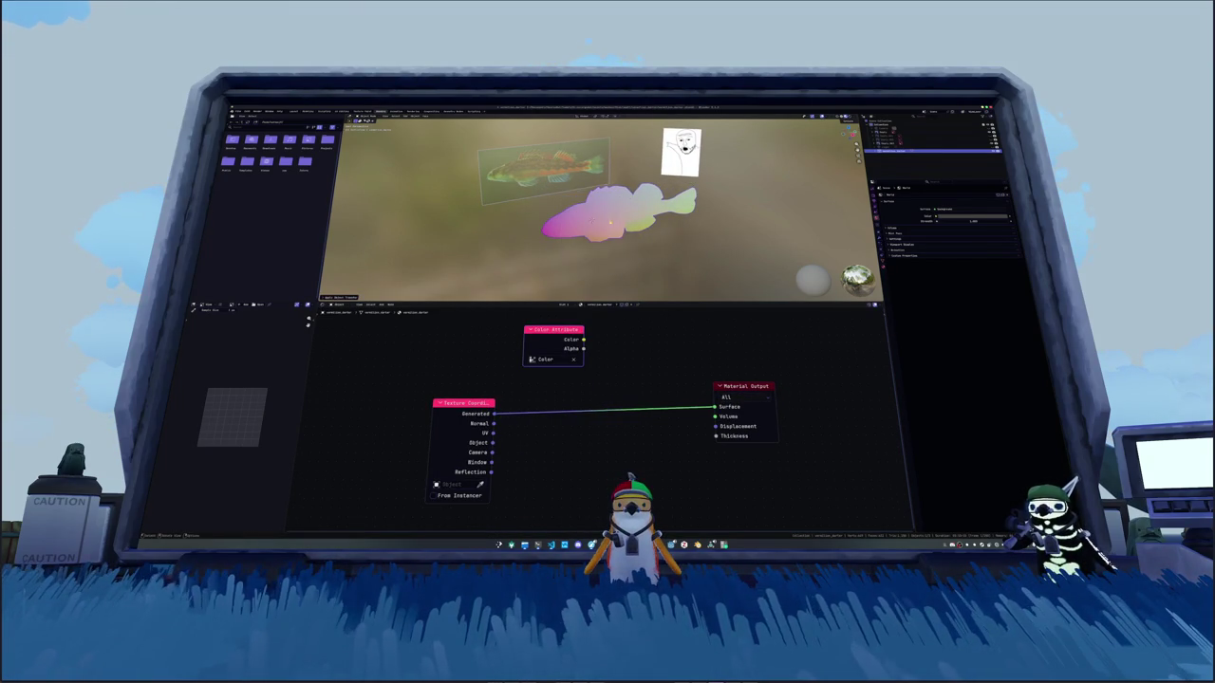
# Step: Set the render engine to Cycles with bake target Active Color Attributes
pyautogui.click(878, 207)
pyautogui.click(945, 196)
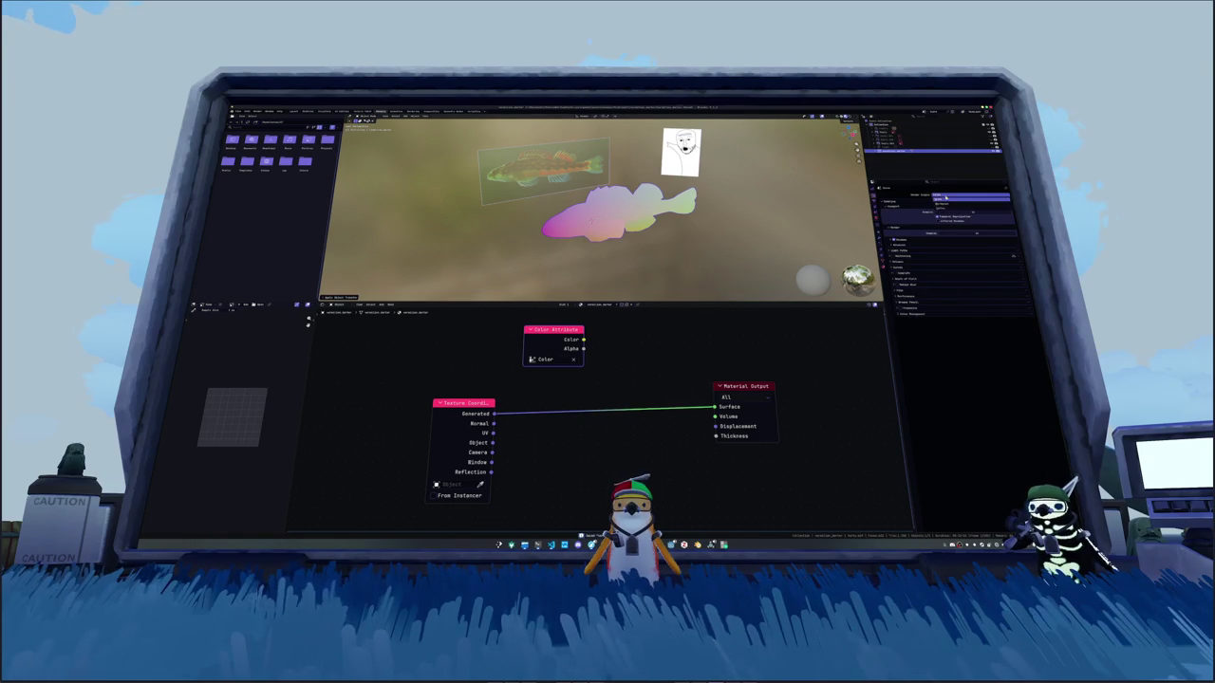
pyautogui.click(945, 209)
pyautogui.click(906, 338)
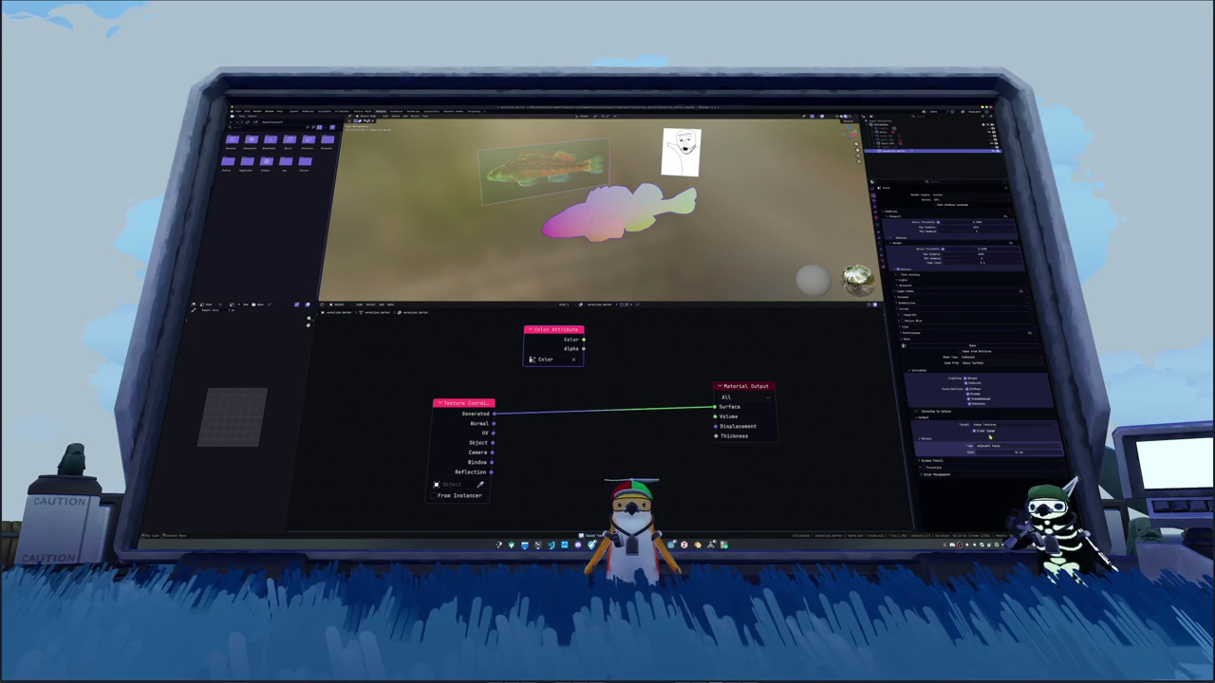
pyautogui.click(982, 425)
pyautogui.click(979, 436)
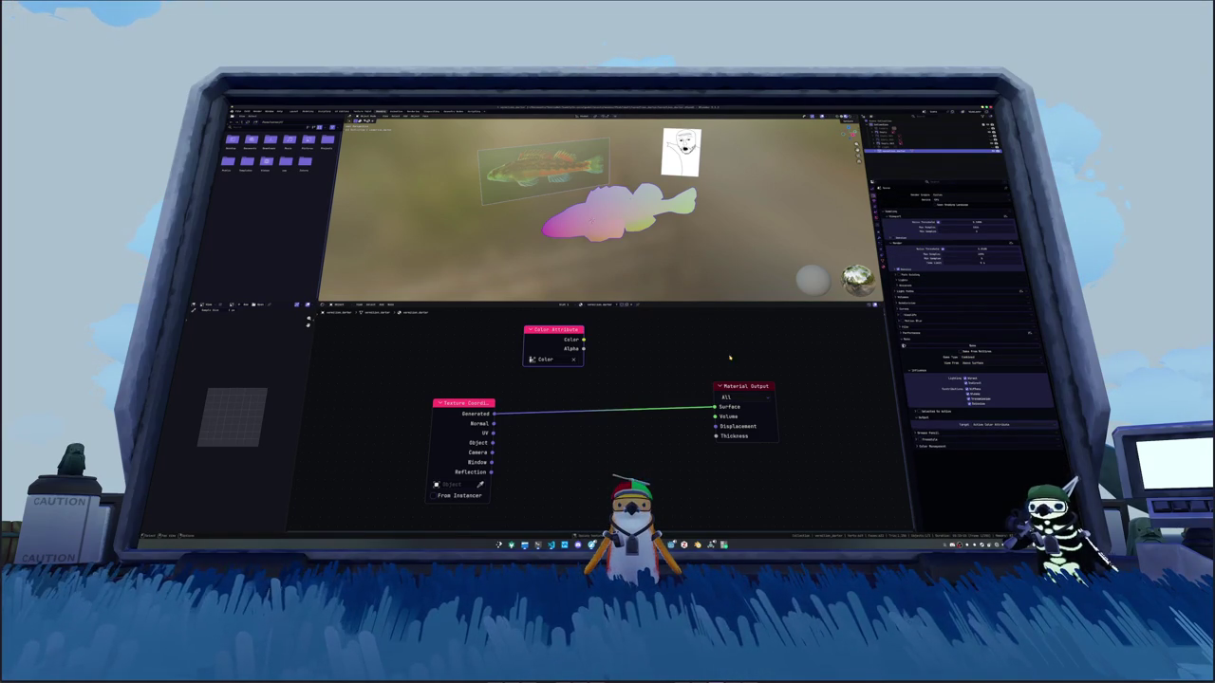
# Step: Connect the Color Attribute colour to the Surface, then reopen a recent file
pyautogui.keyDown('ctrl'); pyautogui.keyDown('shift'); pyautogui.click(554, 334); pyautogui.keyUp('shift'); pyautogui.keyUp('ctrl')
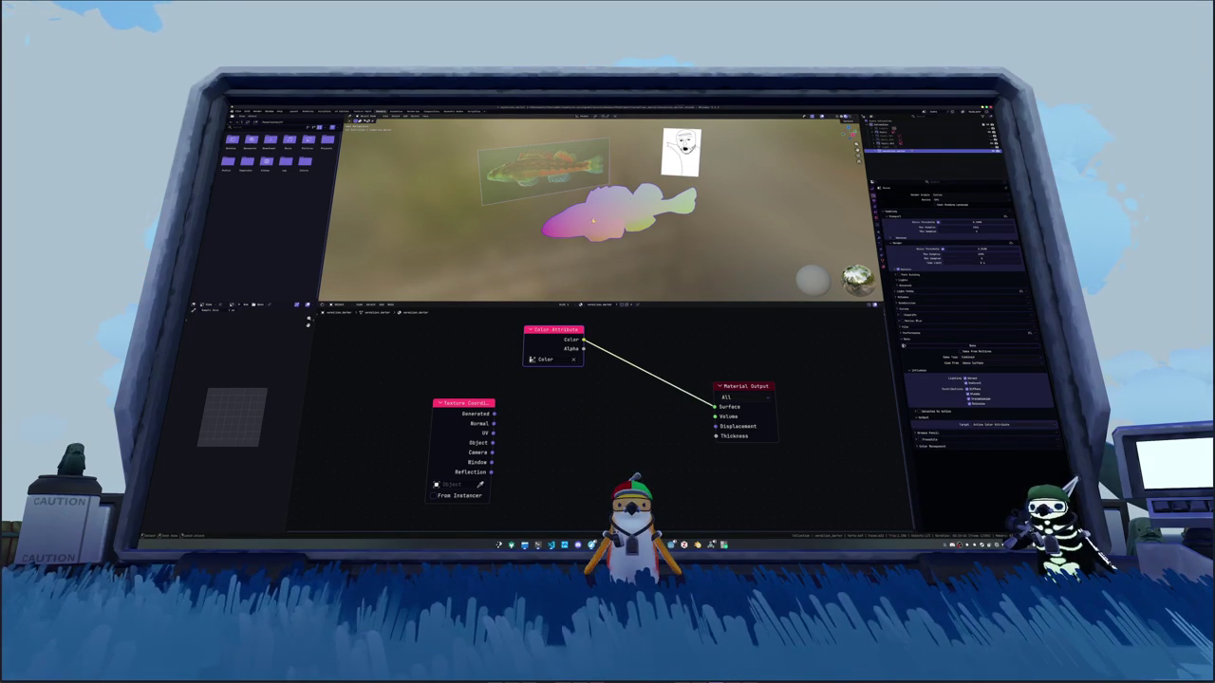
pyautogui.click(240, 111)
pyautogui.moveTo(249, 138)
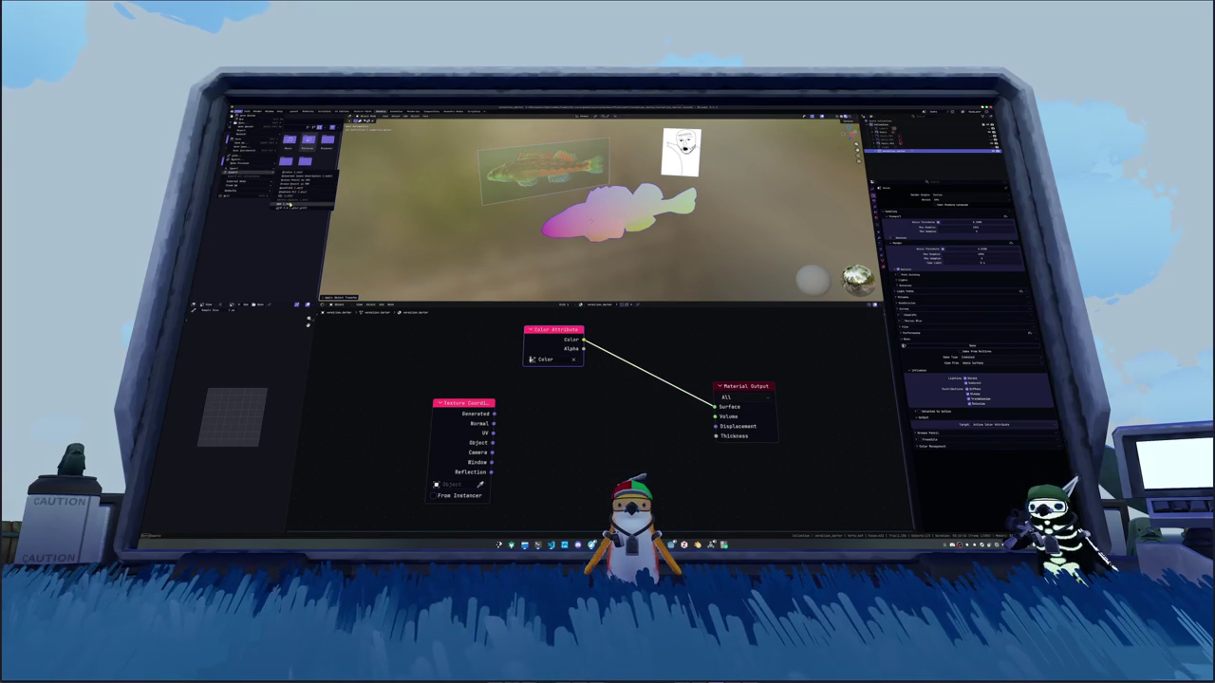
pyautogui.click(290, 206)
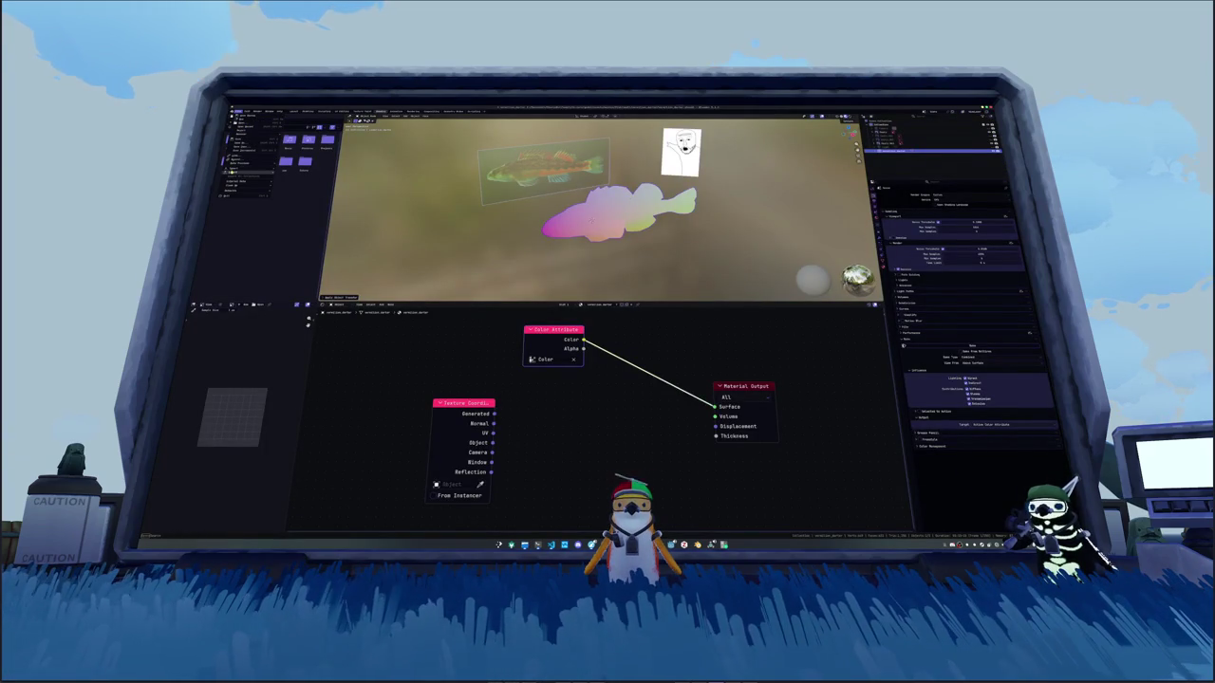
# Step: Bring up the file browser with Ctrl+O and cancel it
pyautogui.hotkey('ctrl', 'o')
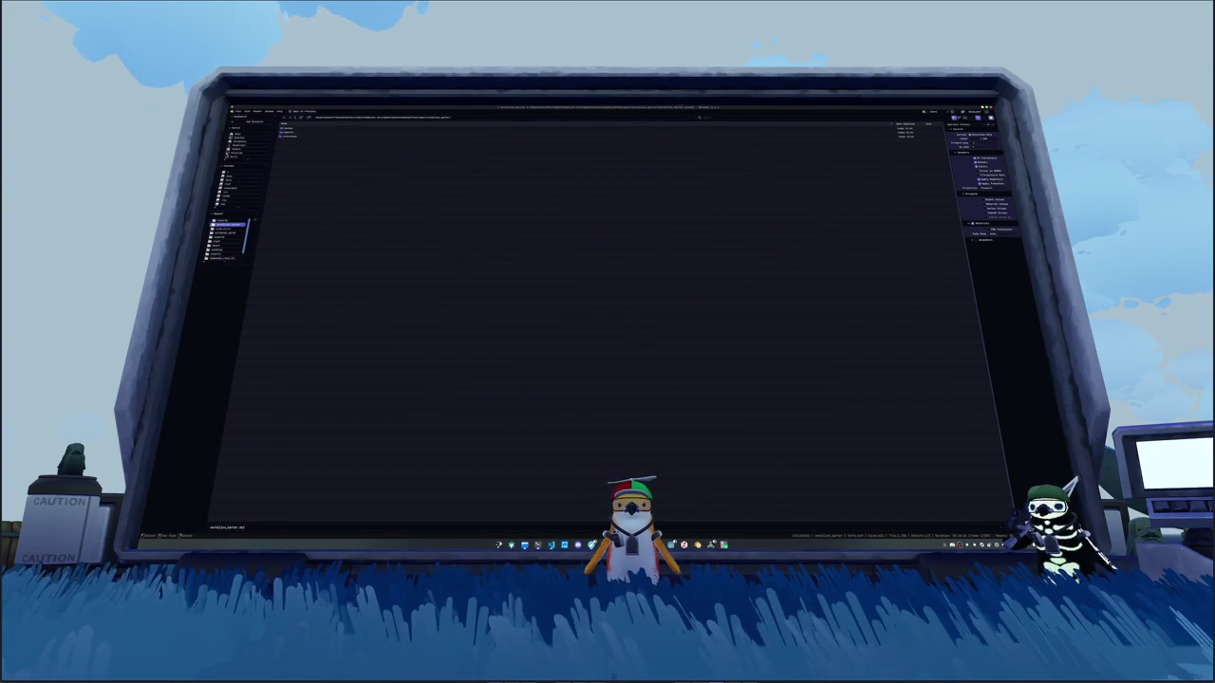
pyautogui.press('Escape')
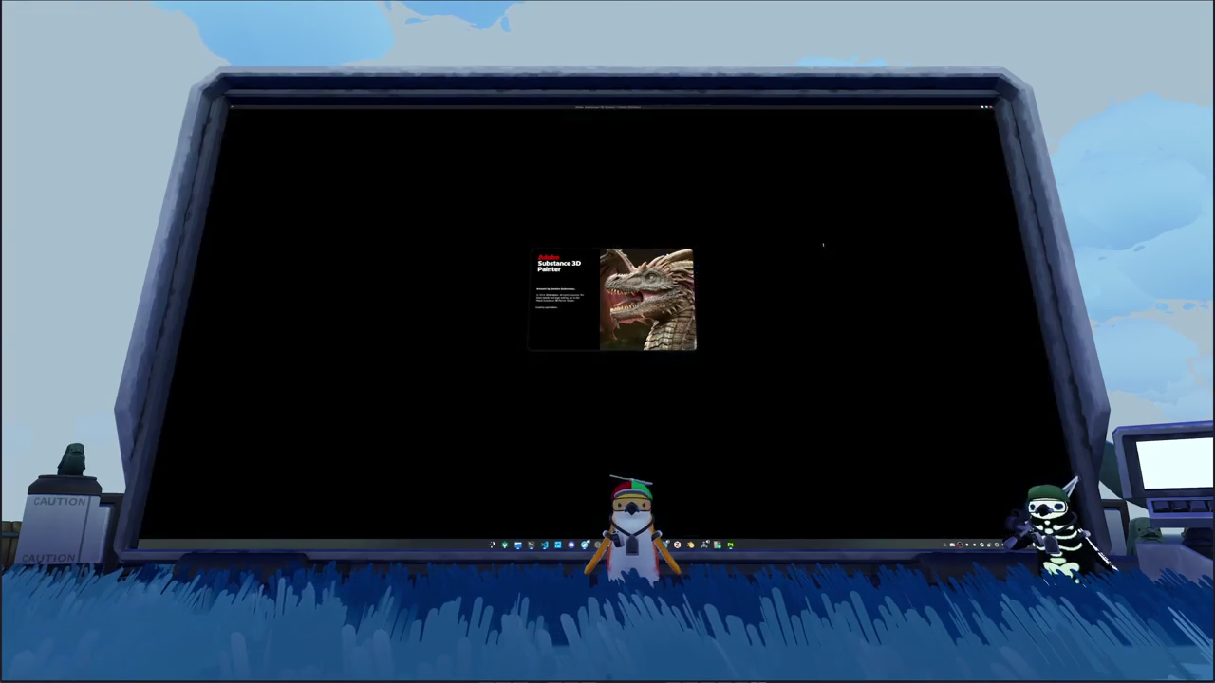
# Step: Choose the first fish reference JPG image
pyautogui.hotkey('ctrl', 'i')
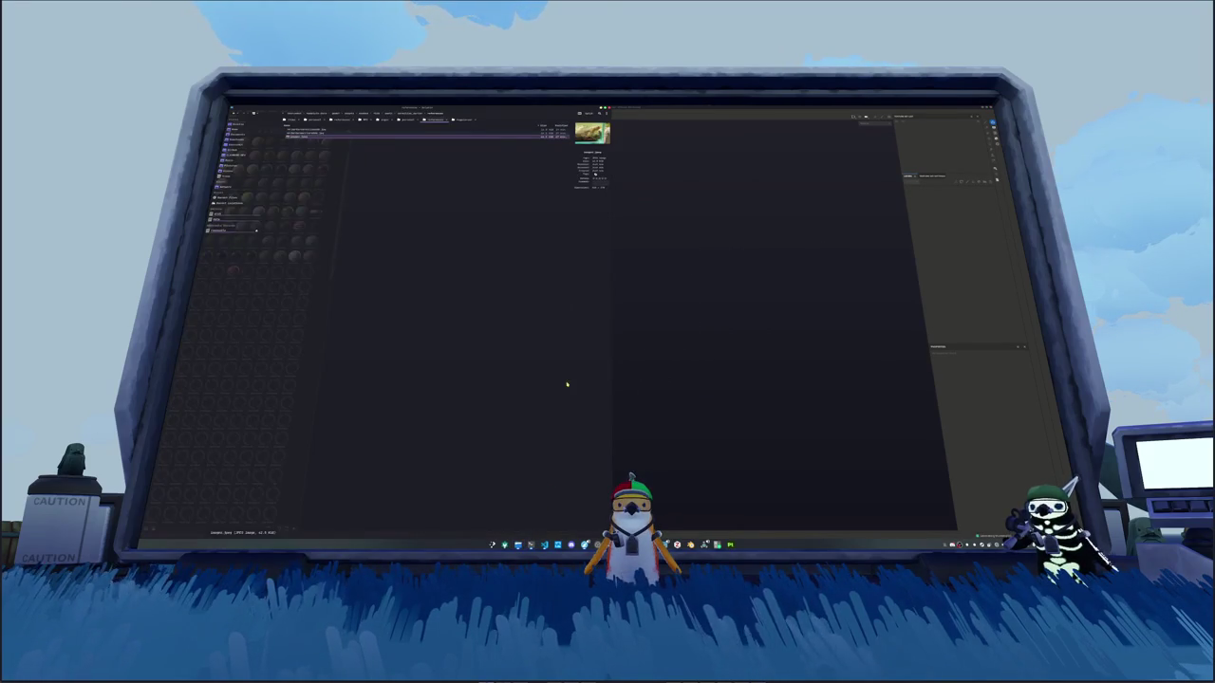
pyautogui.click(444, 135)
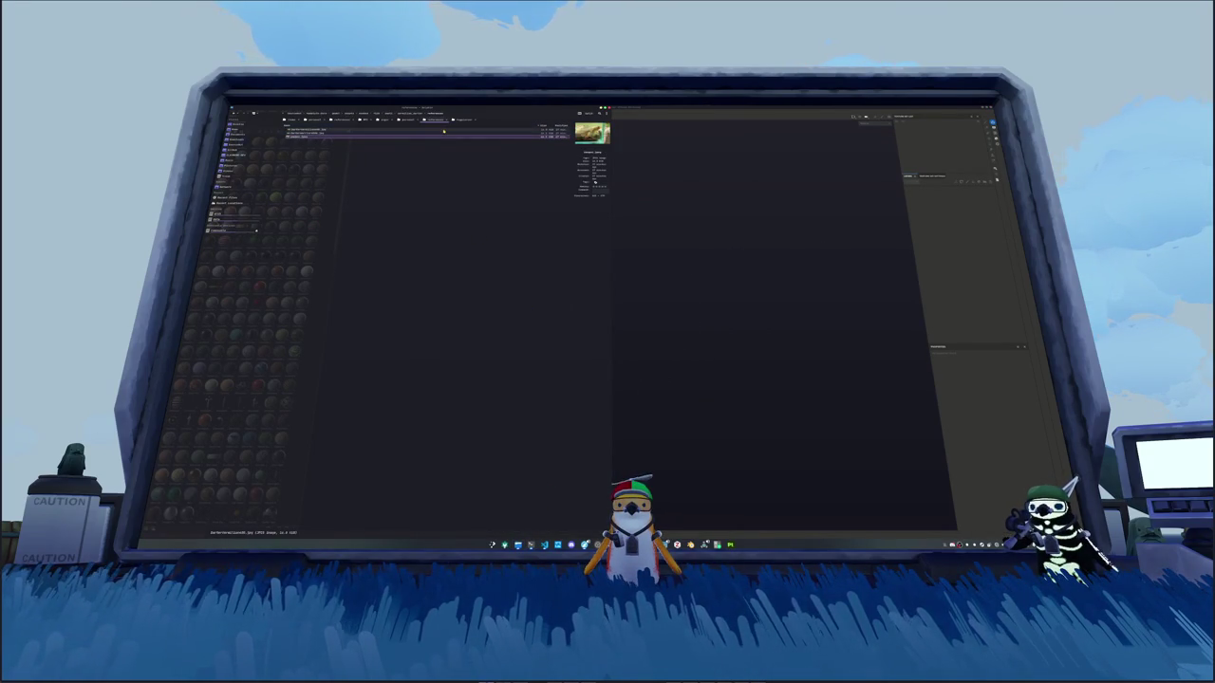
pyautogui.click(494, 127)
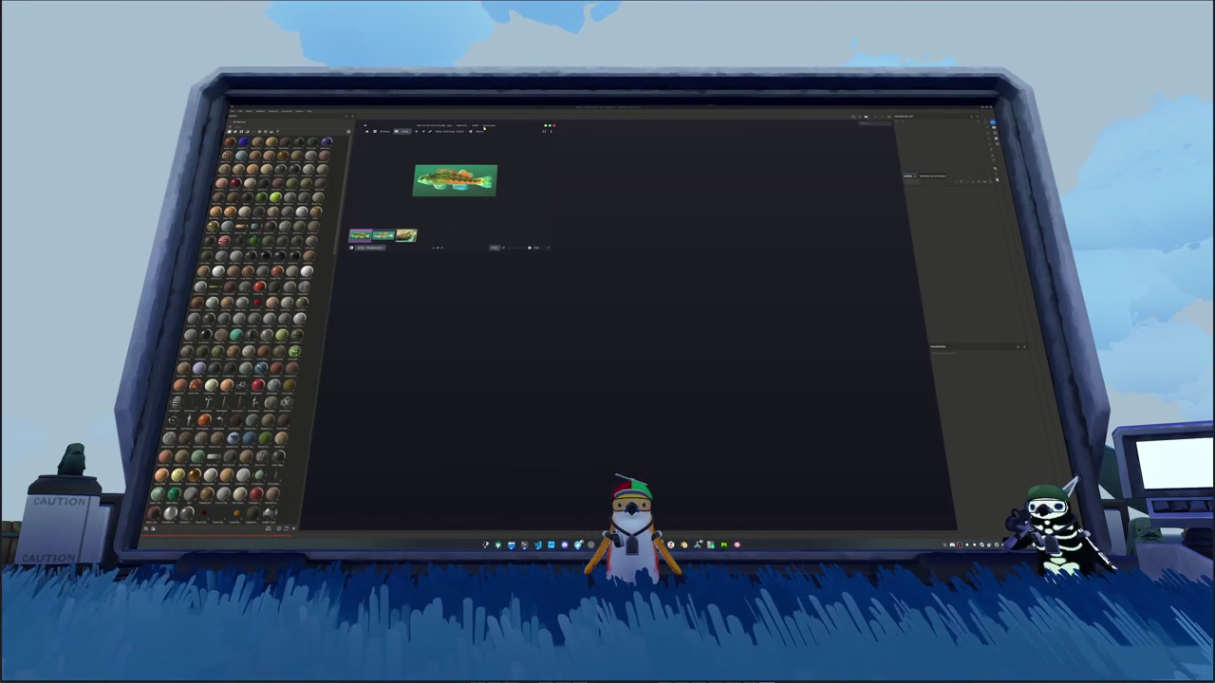
# Step: Launch the colour picker app and move it to the top of the screen
pyautogui.press('super')
pyautogui.write('or')
pyautogui.press('Return')
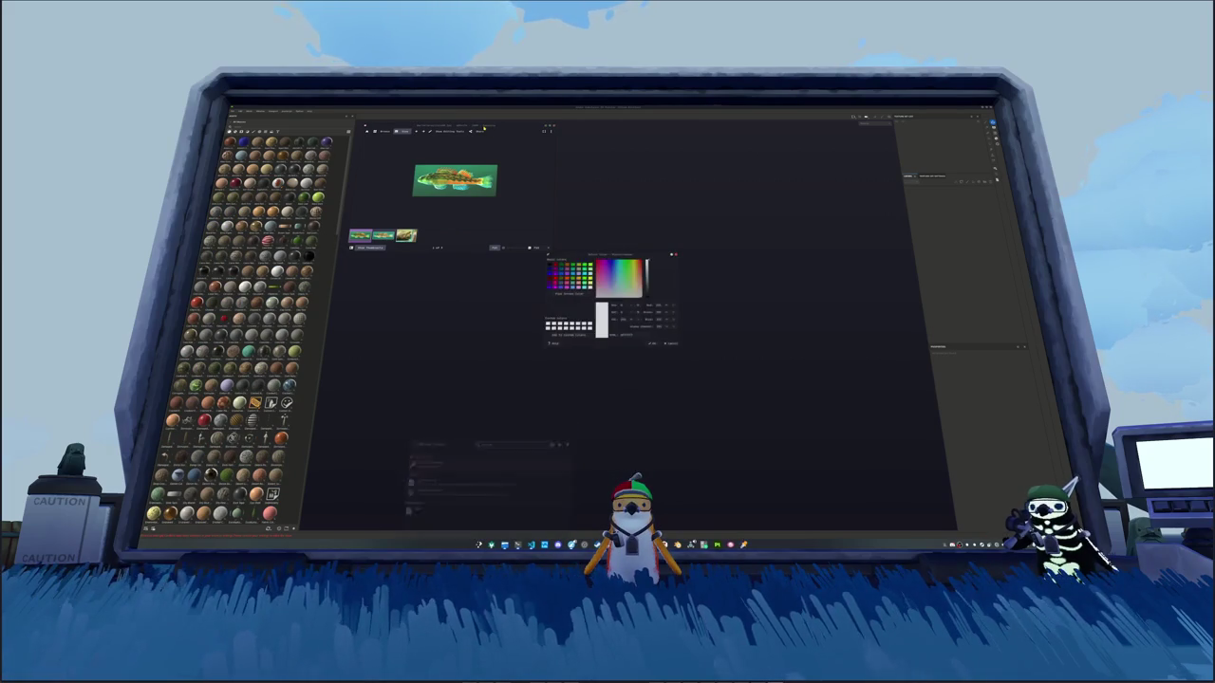
pyautogui.moveTo(591, 254); pyautogui.dragTo(607, 124)
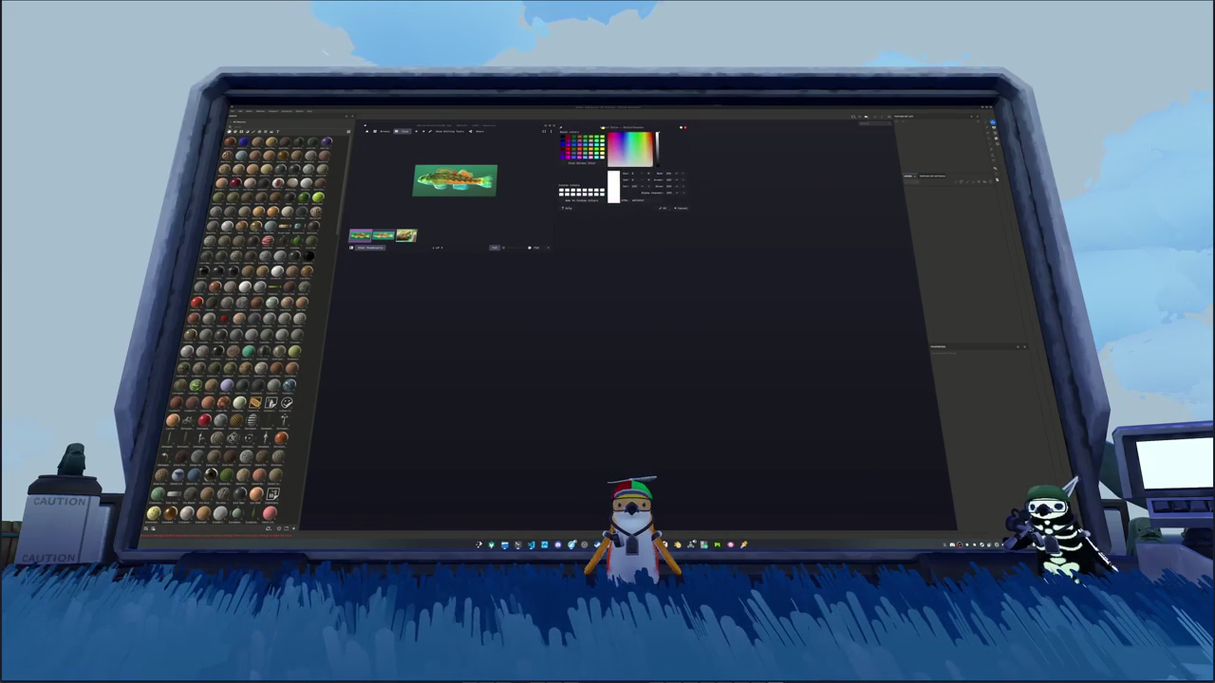
pyautogui.moveTo(453, 180)
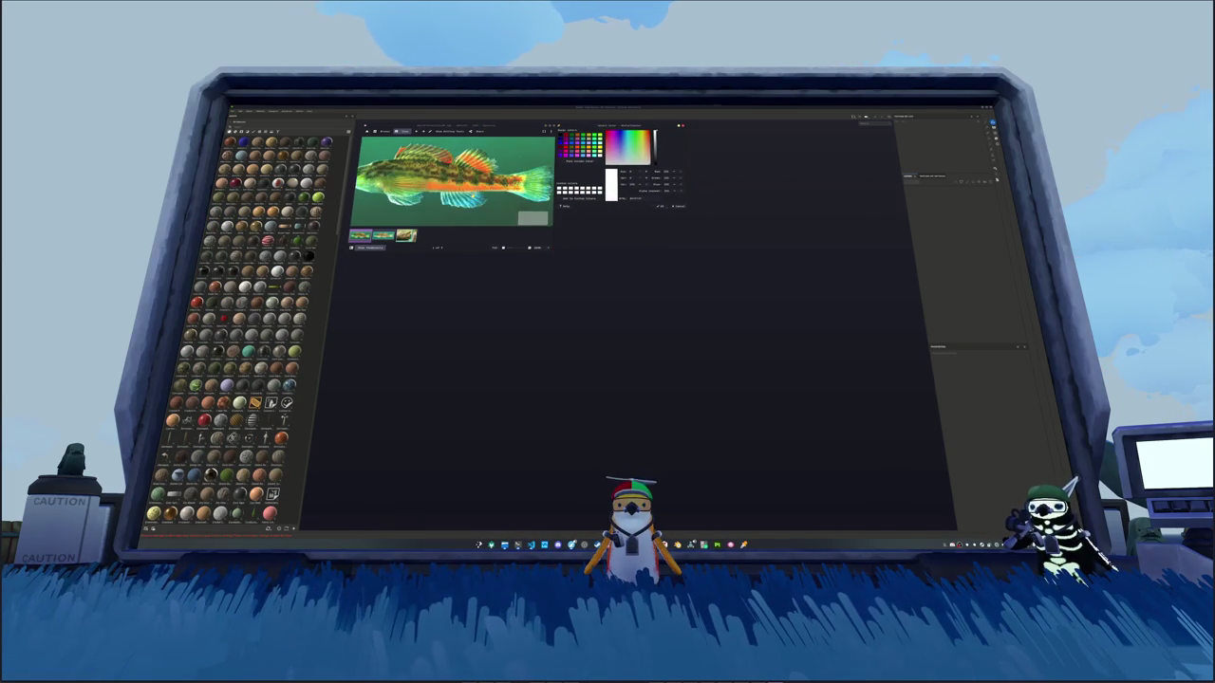
pyautogui.scroll(-10, 256, 351)
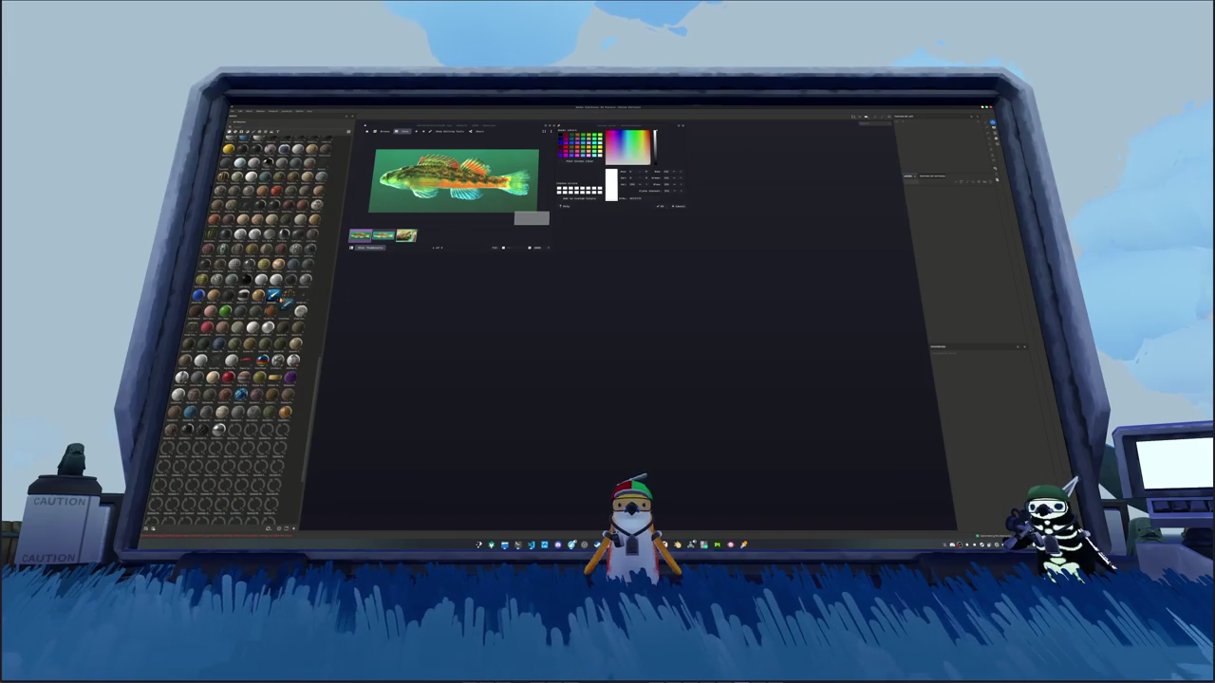
# Step: Create a new Painter project from the exported fish mesh file
pyautogui.click(233, 111)
pyautogui.click(245, 118)
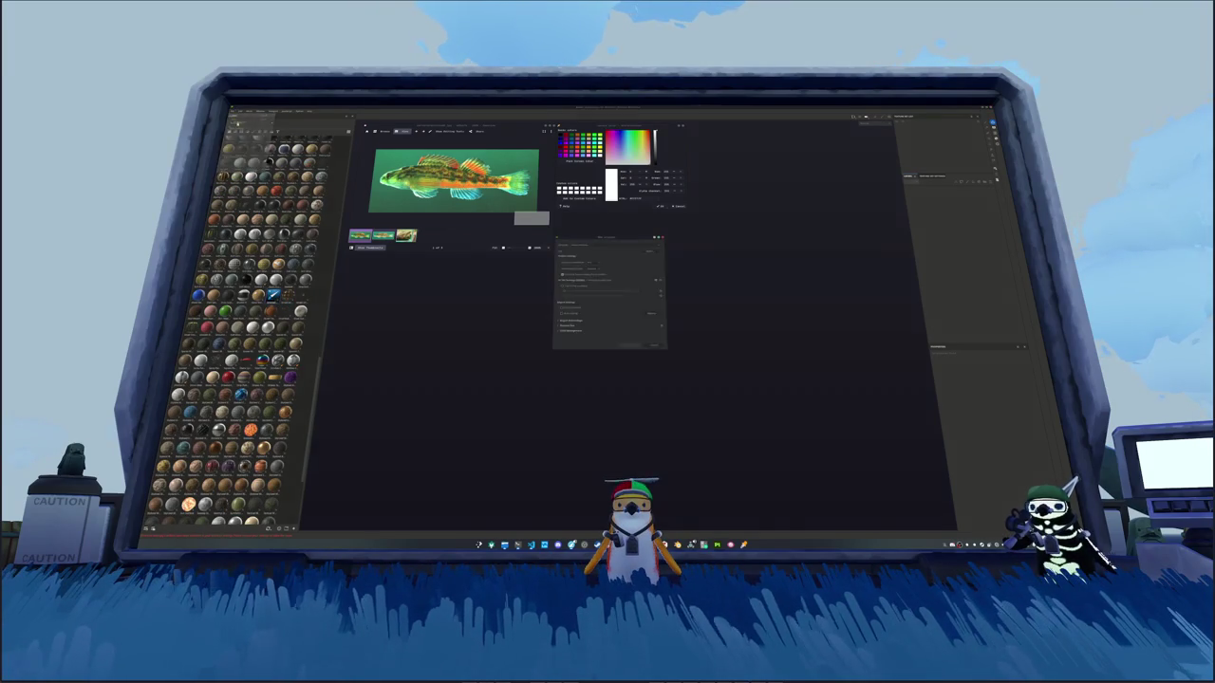
pyautogui.click(659, 249)
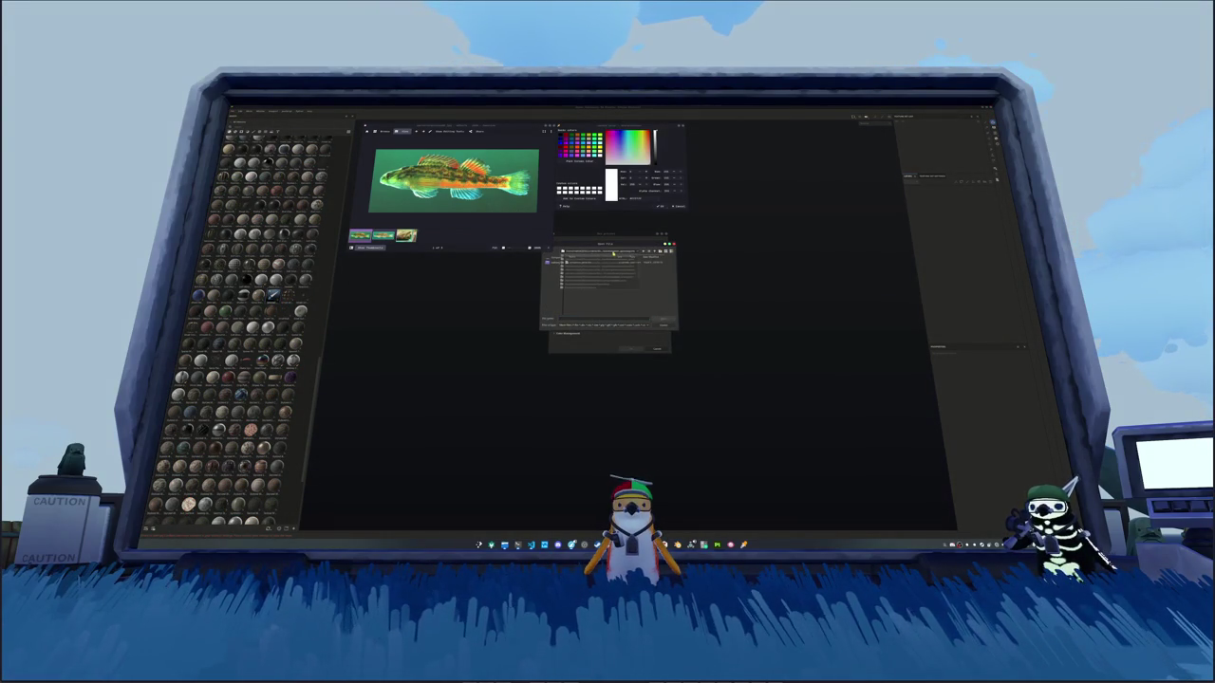
pyautogui.doubleClick(611, 273)
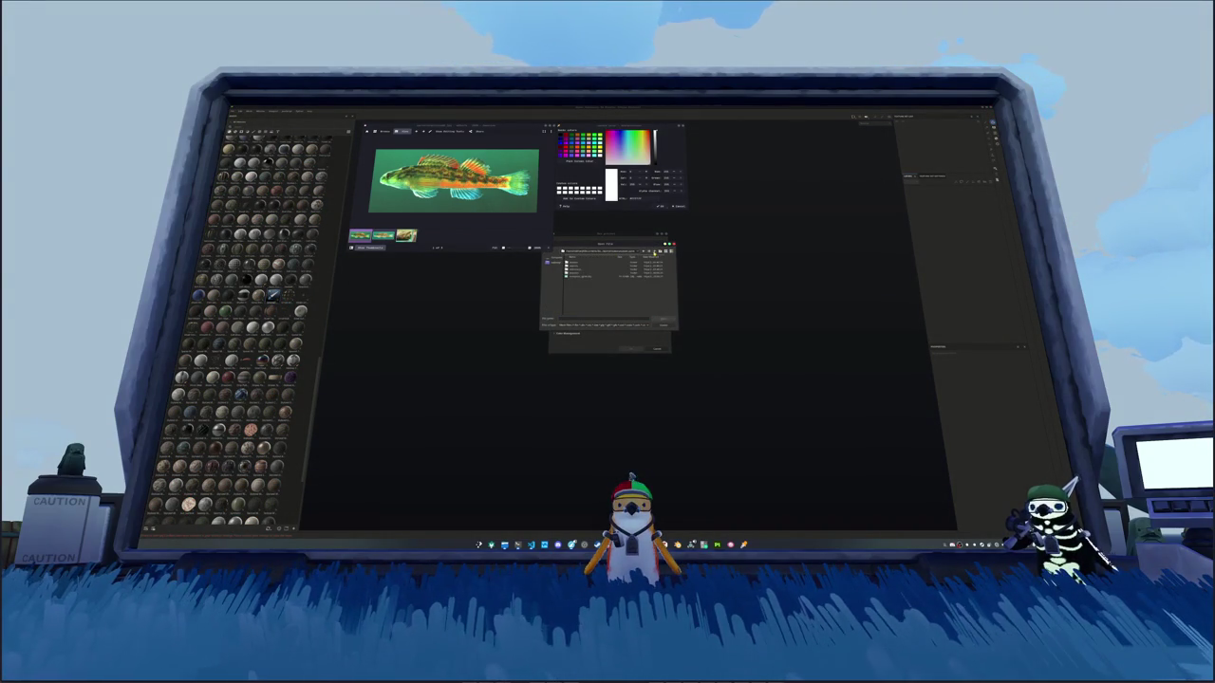
pyautogui.doubleClick(587, 272)
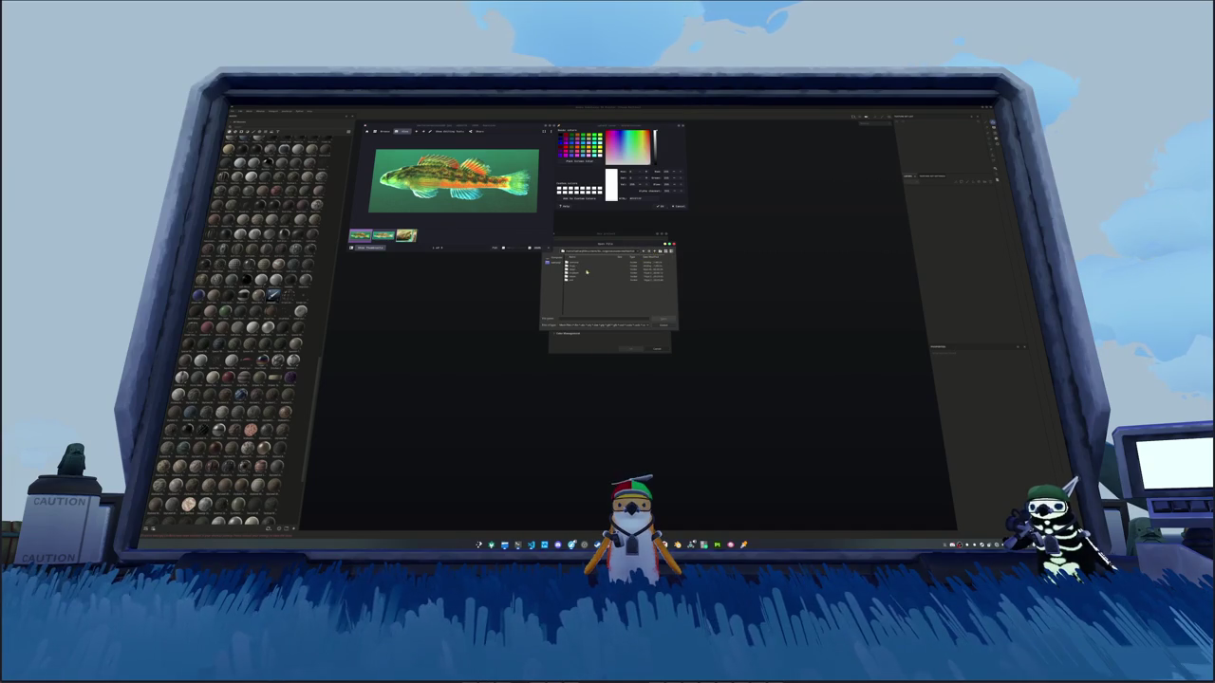
pyautogui.doubleClick(576, 277)
pyautogui.doubleClick(576, 278)
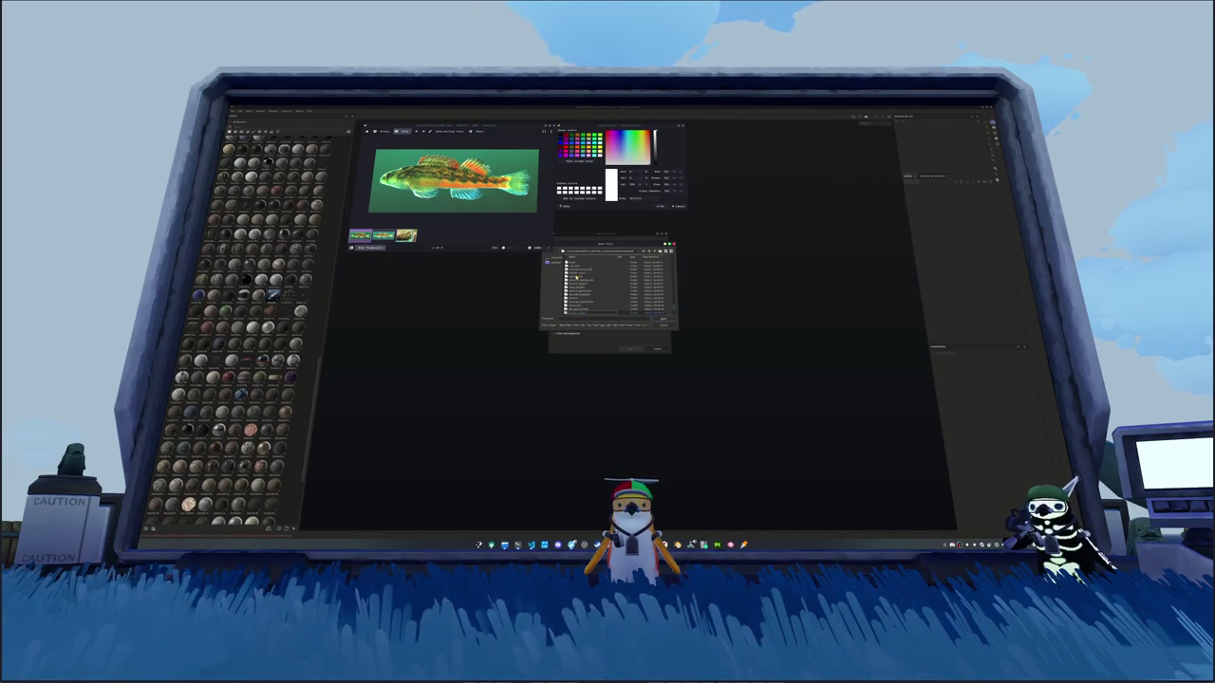
pyautogui.doubleClick(582, 306)
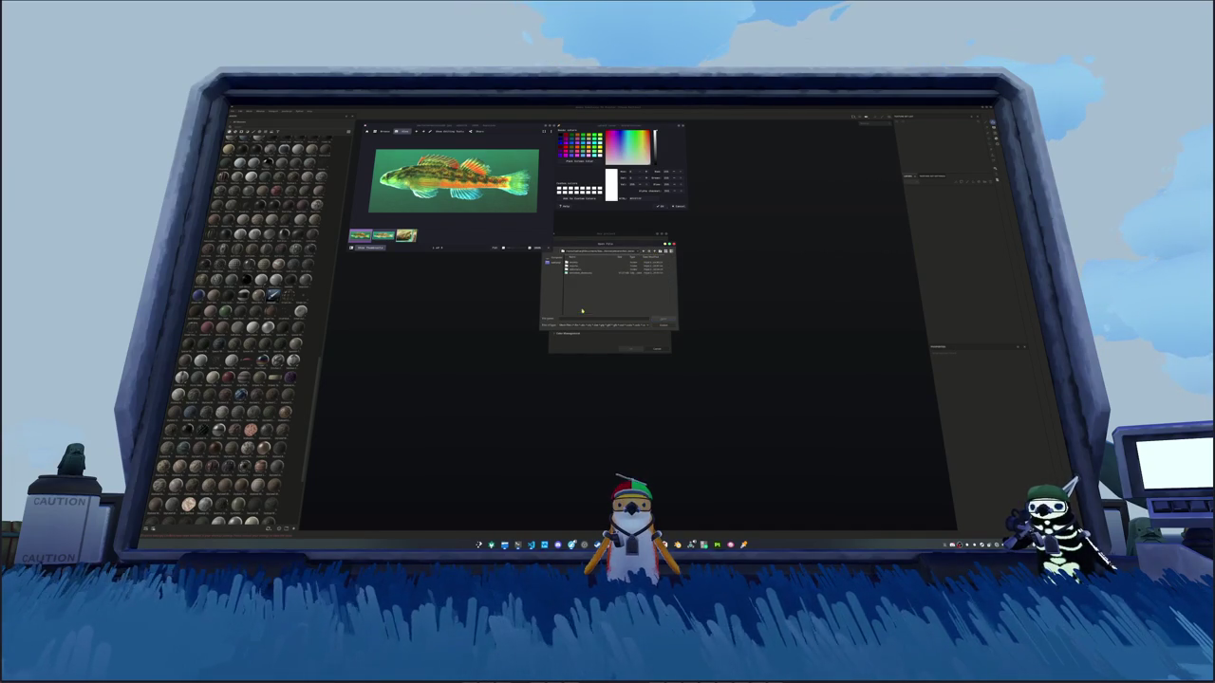
pyautogui.doubleClick(577, 268)
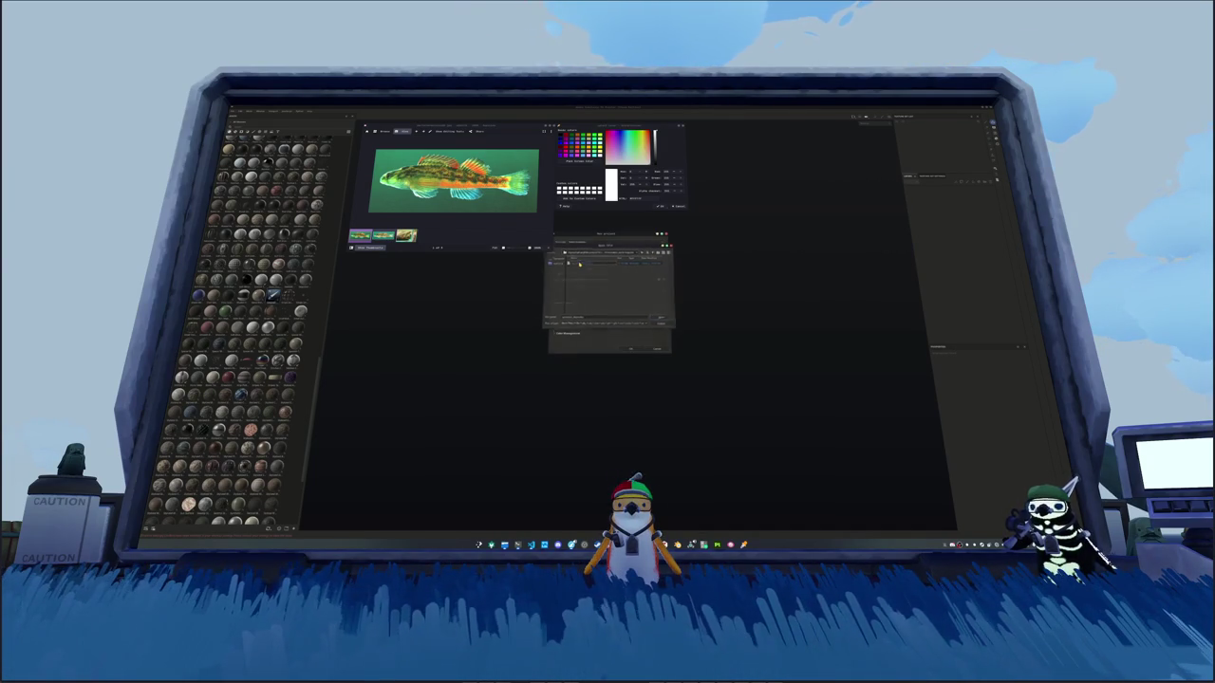
pyautogui.click(628, 347)
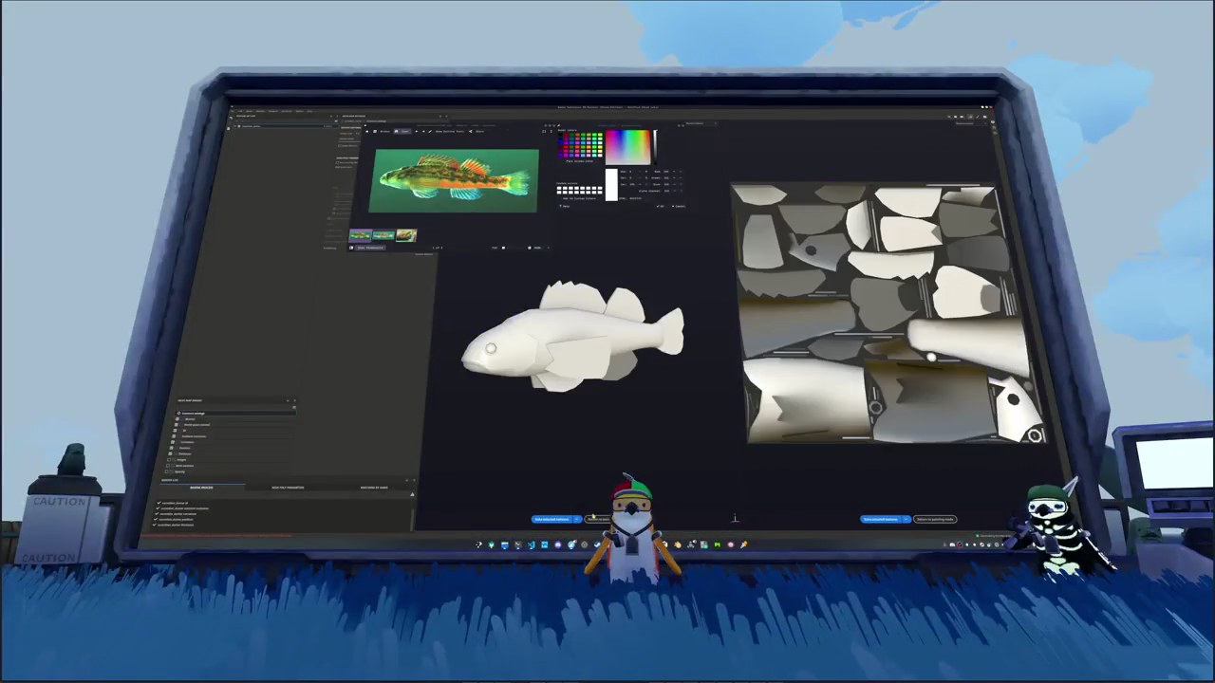
# Step: Exit baking mode, change the viewport display channel, inspect the fish, then return to Blender
pyautogui.click(596, 519)
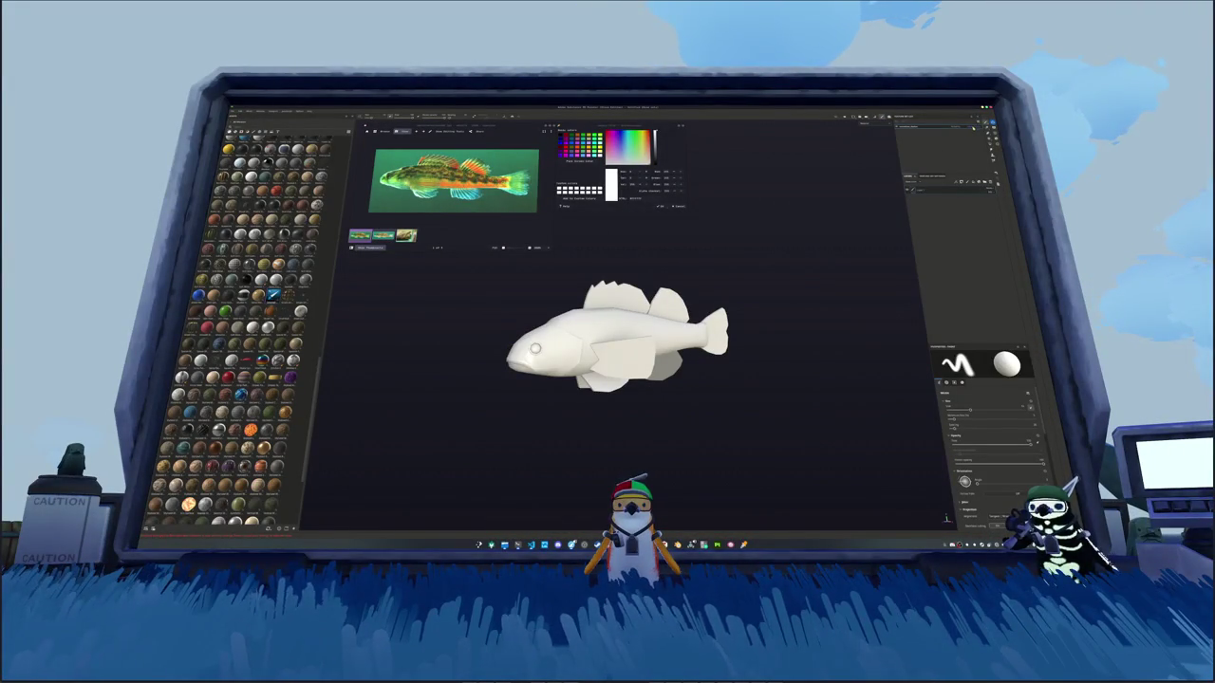
pyautogui.click(879, 123)
pyautogui.click(867, 138)
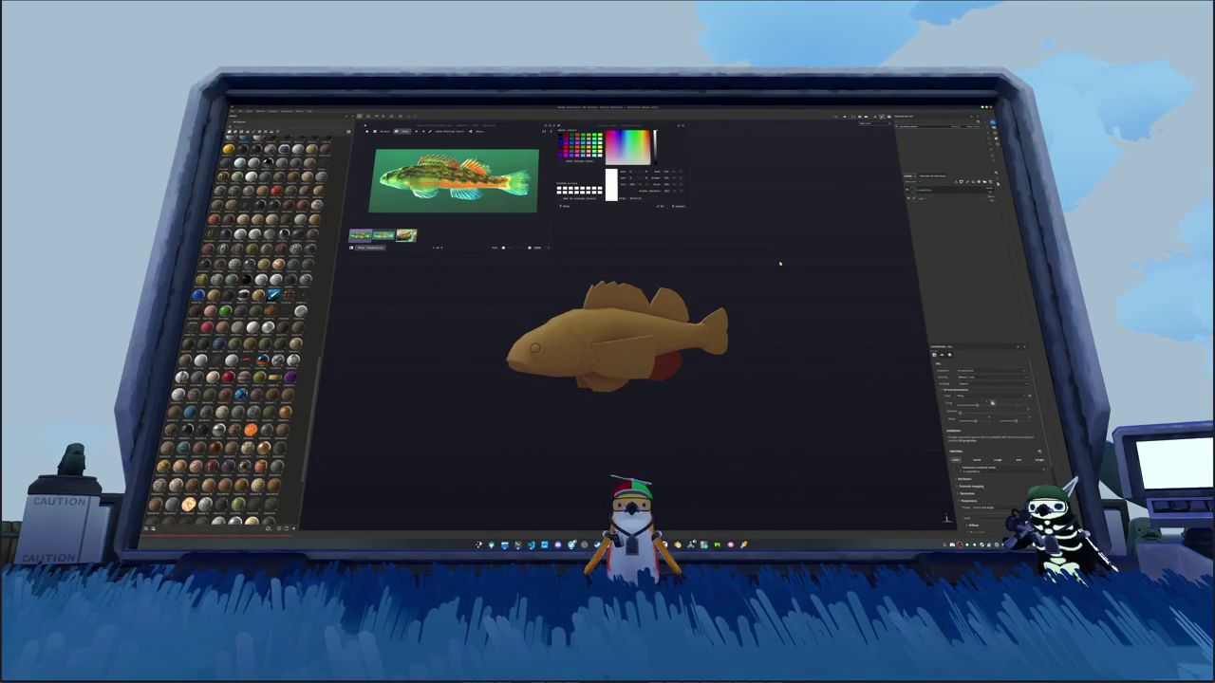
pyautogui.moveTo(702, 313)
pyautogui.keyDown('alt'); pyautogui.mouseDown()
pyautogui.moveTo(755, 233)
pyautogui.moveTo(733, 330)
pyautogui.moveTo(656, 360)
pyautogui.mouseUp(); pyautogui.keyUp('alt')
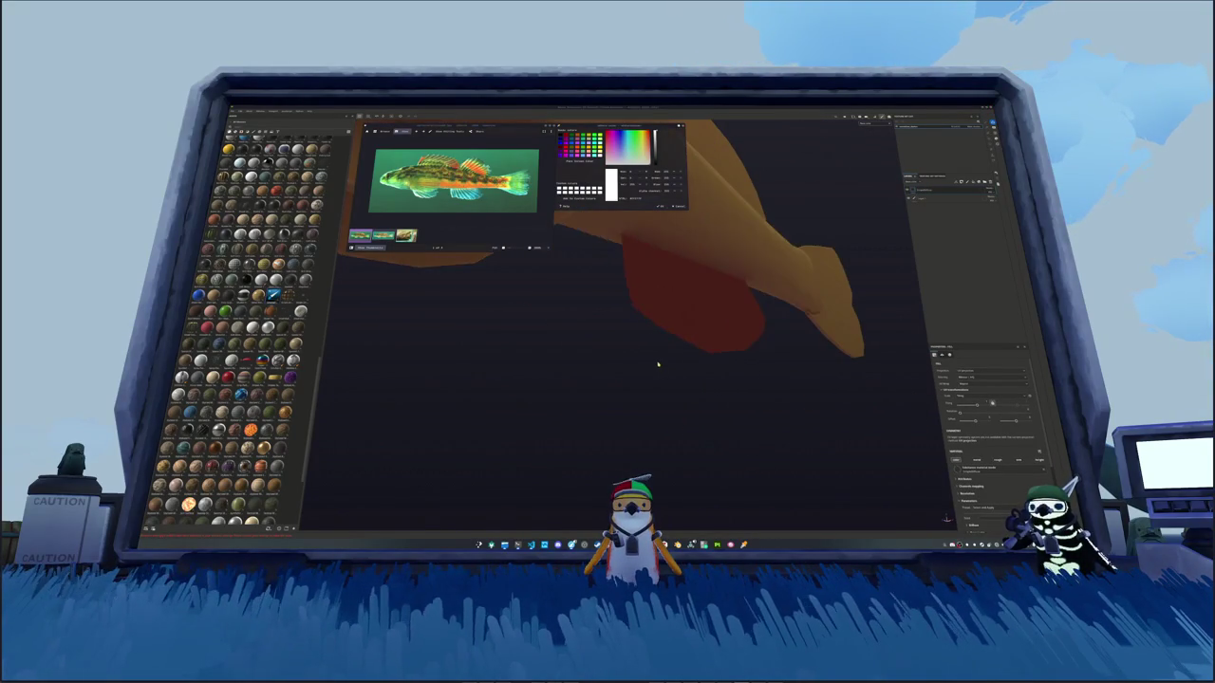
pyautogui.hotkey('alt', 'Tab')
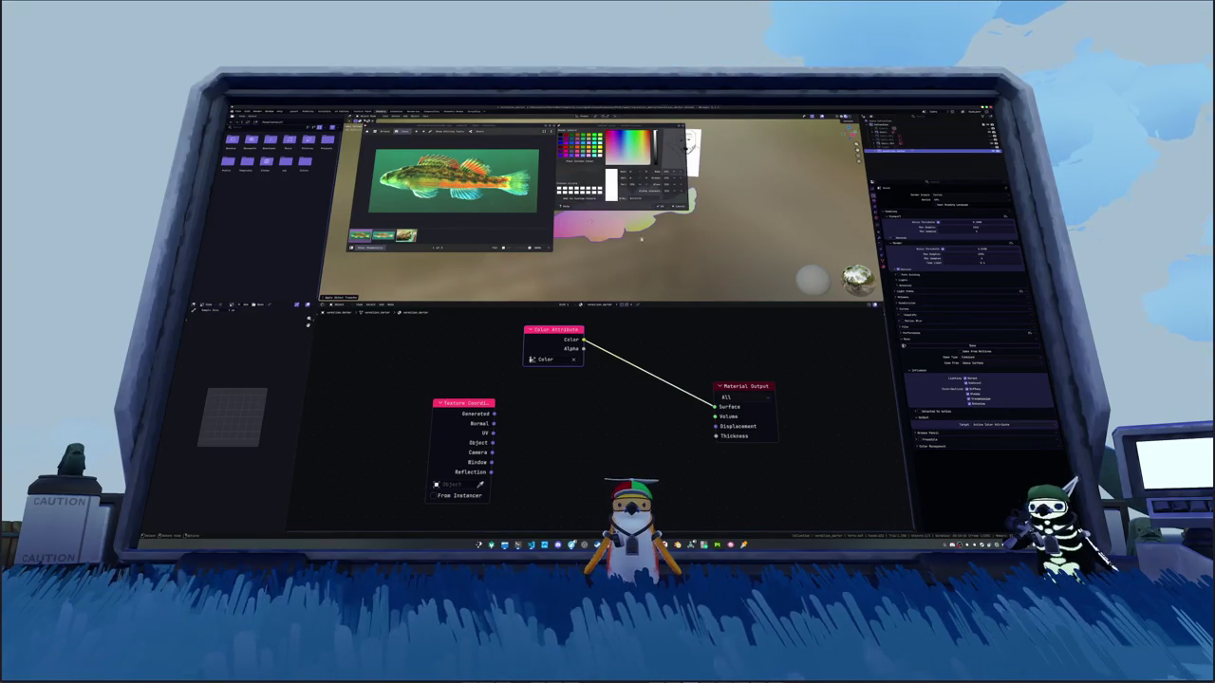
# Step: Add a thickness modifier to the fish, adjust its thickness, then remove it
pyautogui.moveTo(640, 239); pyautogui.dragTo(654, 272, button='middle')
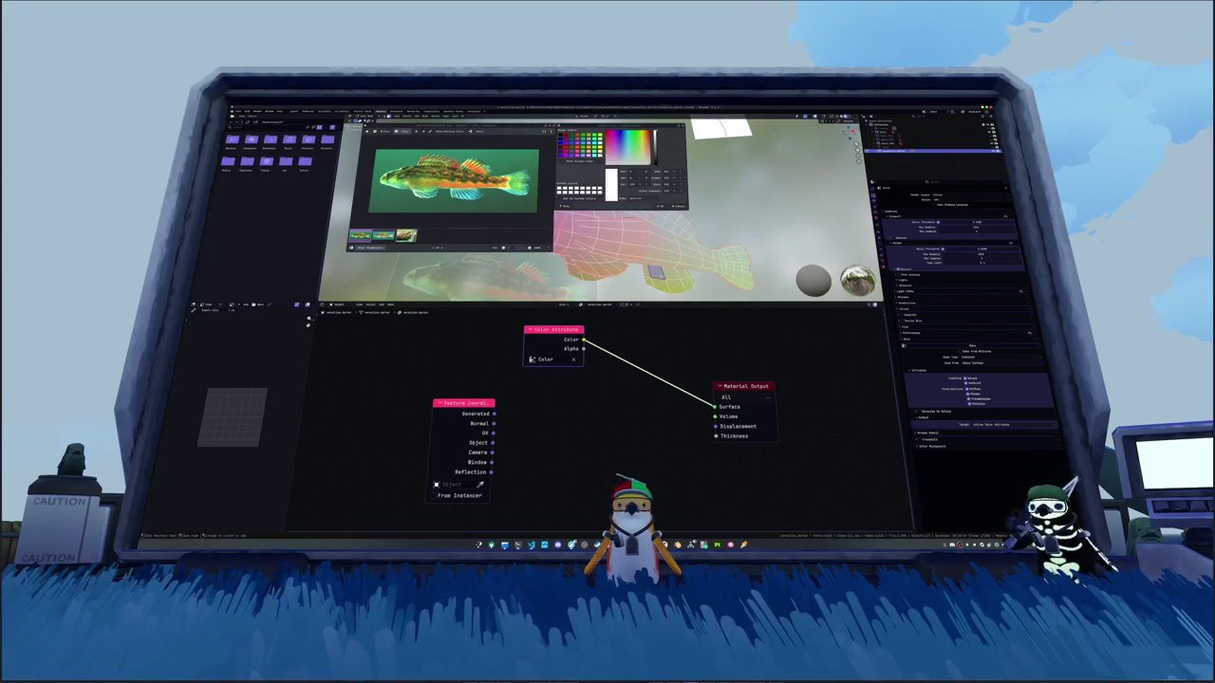
pyautogui.click(674, 277)
pyautogui.rightClick(645, 275)
pyautogui.moveTo(646, 344)
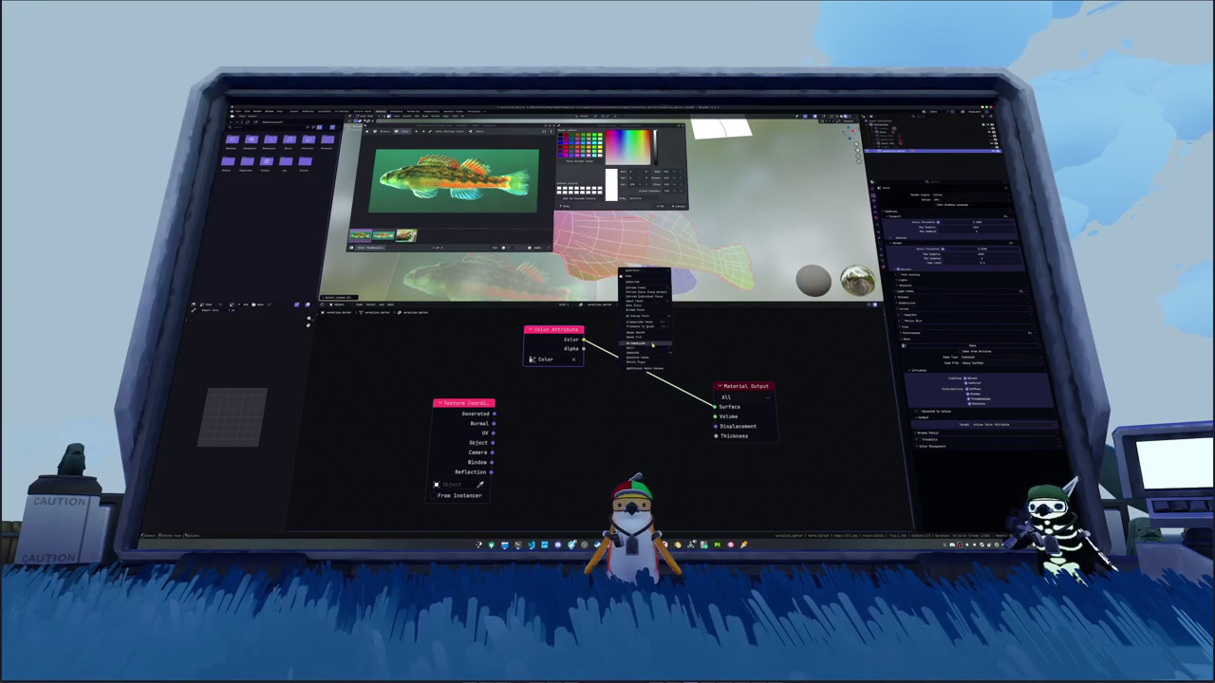
pyautogui.click(693, 353)
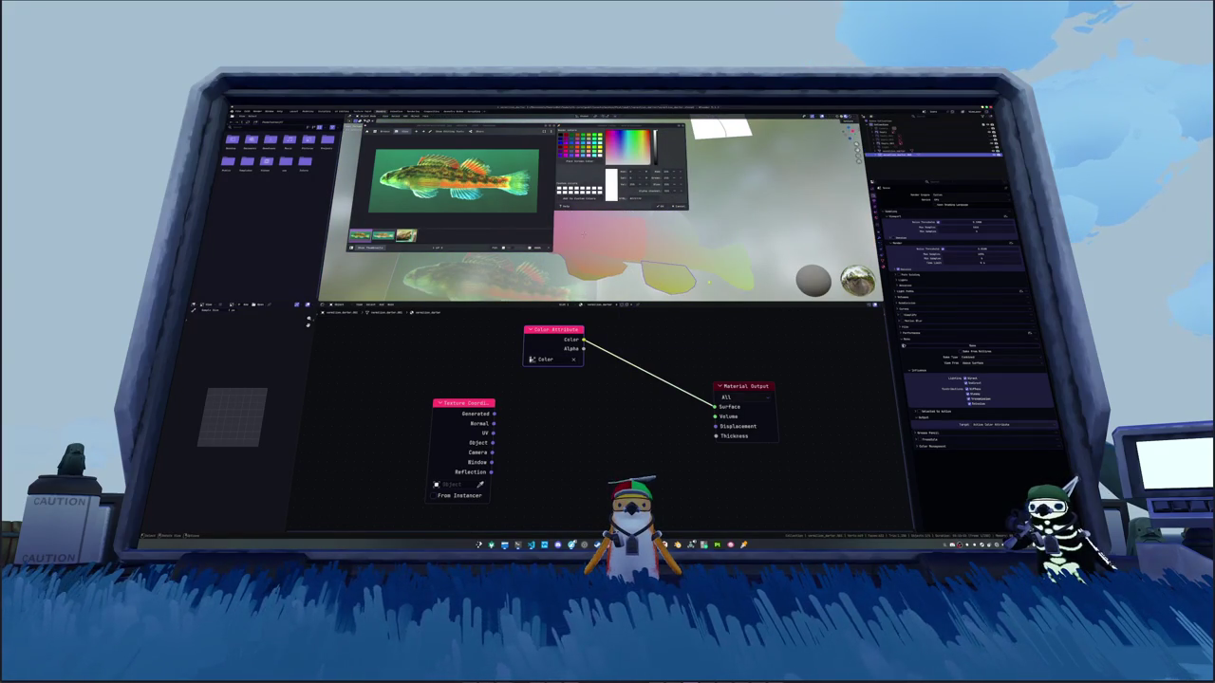
pyautogui.click(880, 233)
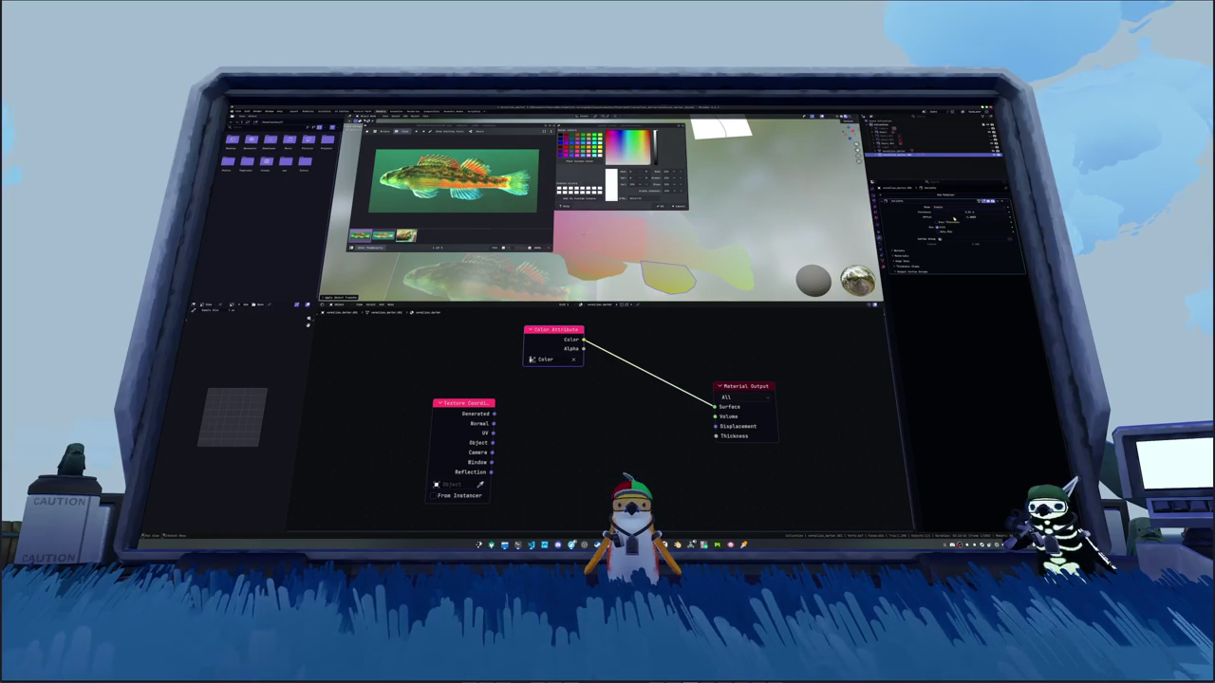
pyautogui.click(953, 217)
pyautogui.moveTo(957, 217); pyautogui.dragTo(970, 215)
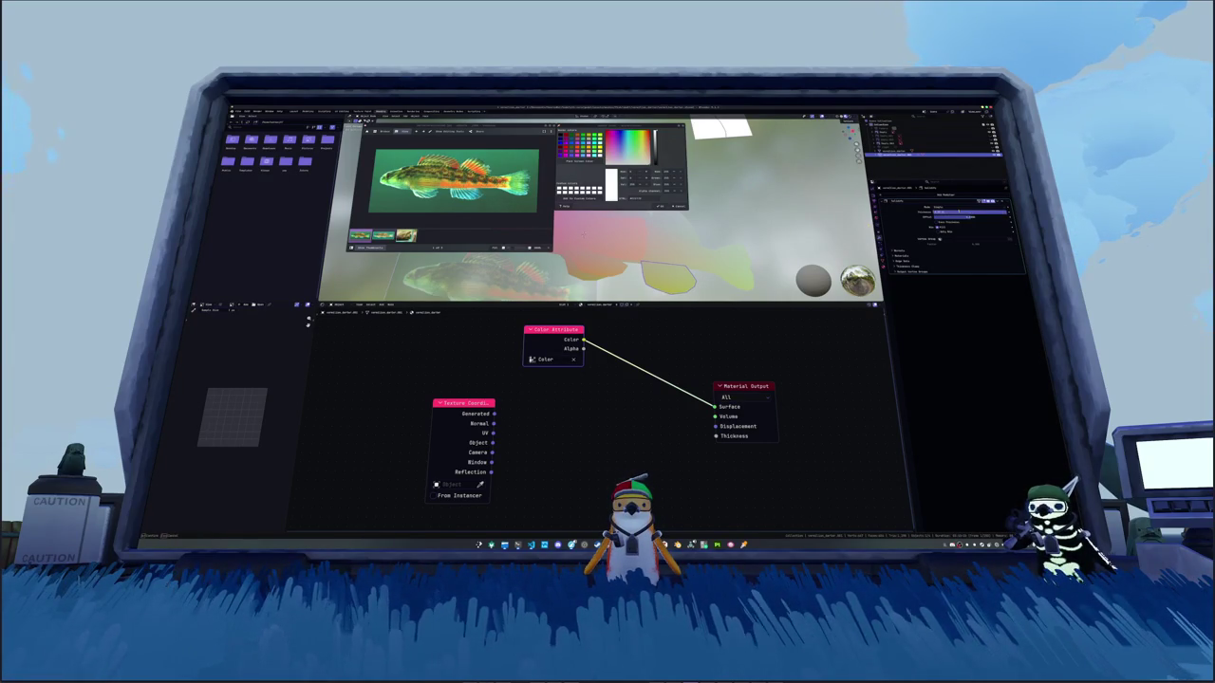
pyautogui.hotkey('ctrl', 'x')
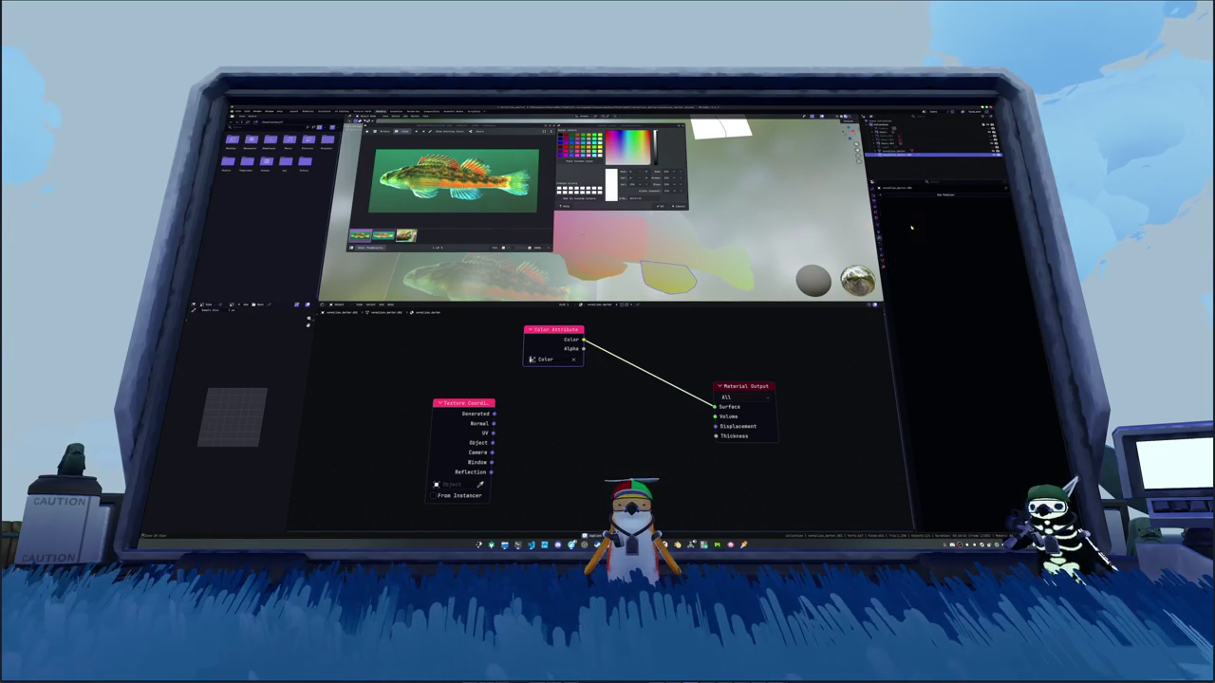
# Step: Run several context-menu commands on the fish
pyautogui.rightClick(619, 256)
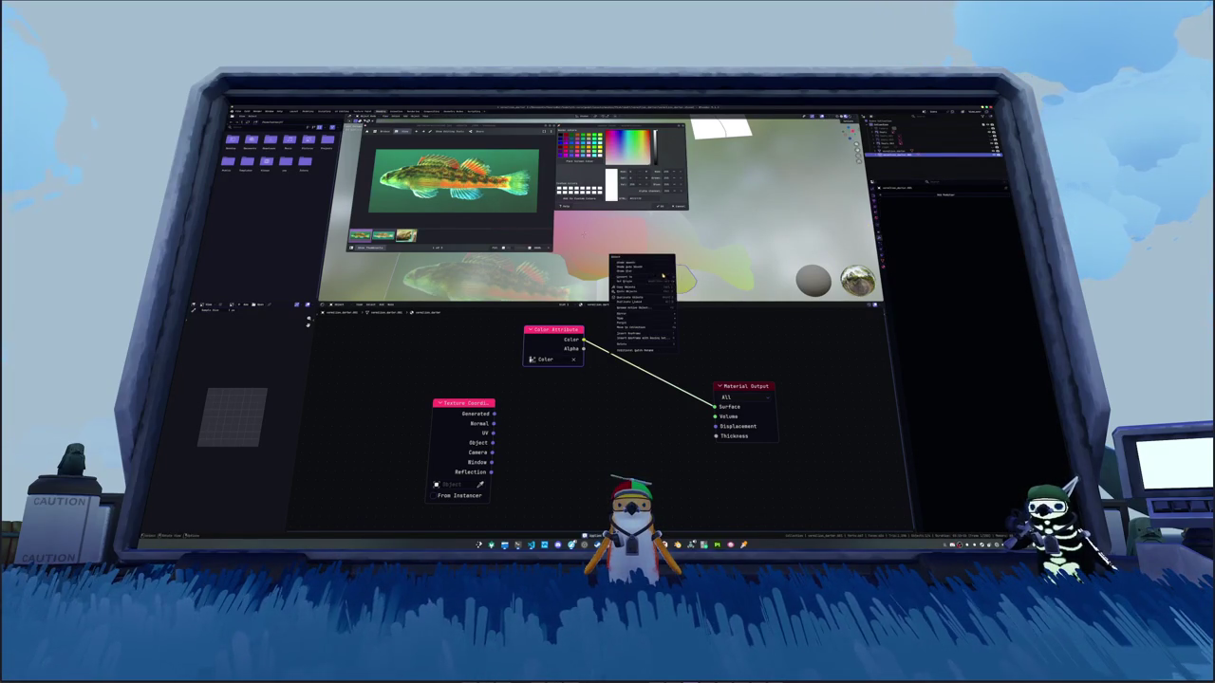
pyautogui.click(641, 268)
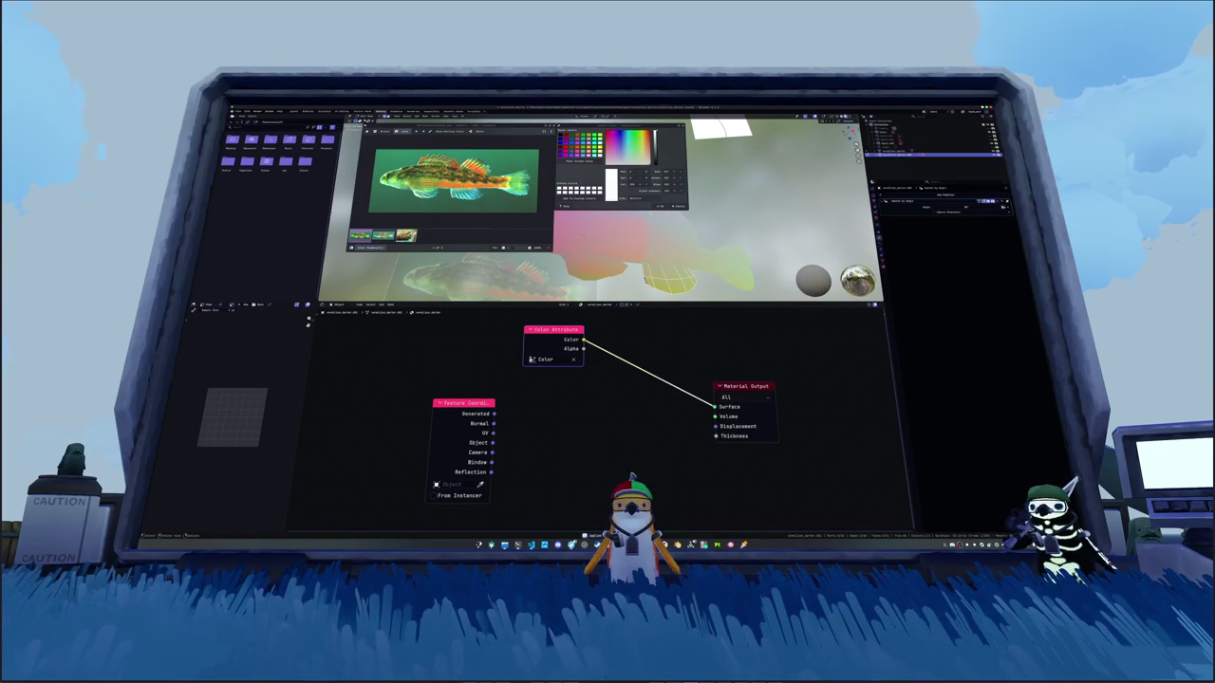
pyautogui.hotkey('ctrl', 'z')
pyautogui.rightClick(672, 266)
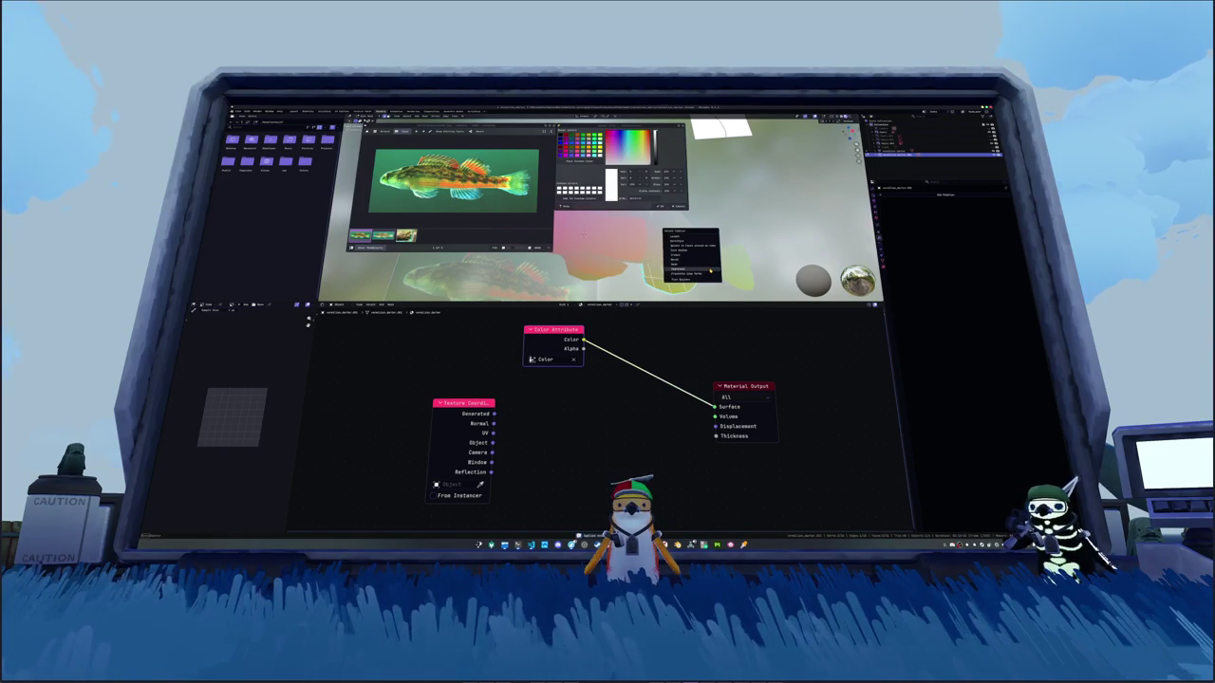
pyautogui.click(683, 268)
pyautogui.rightClick(740, 233)
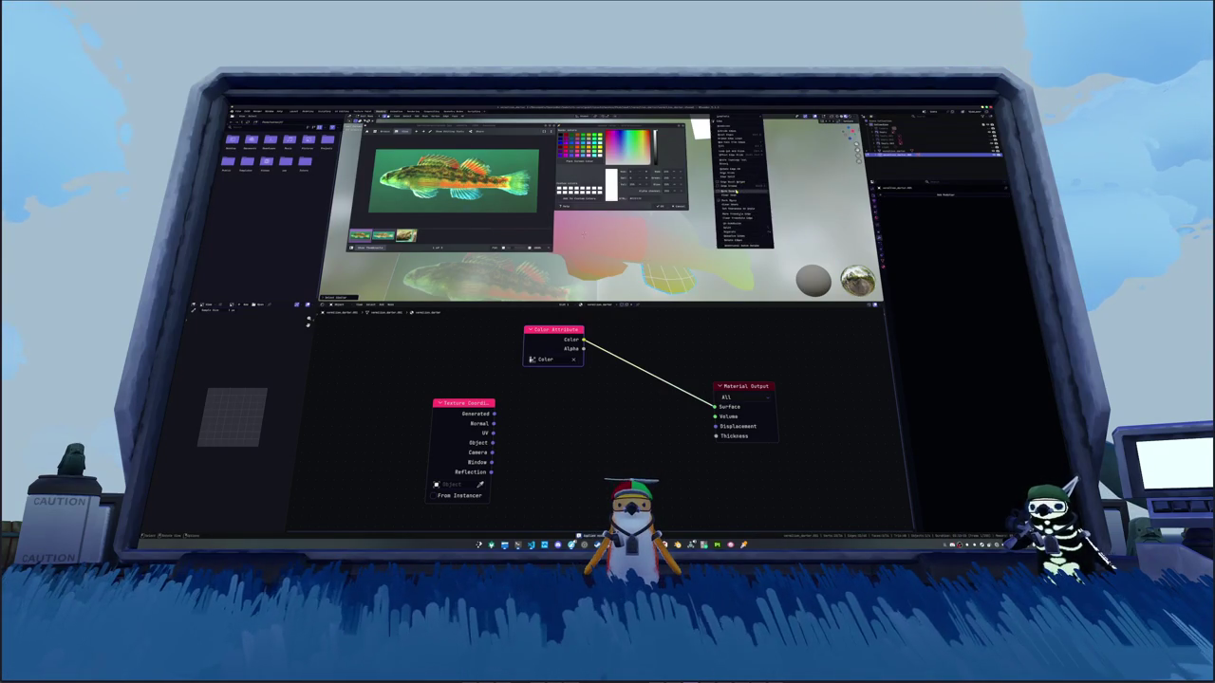
pyautogui.click(740, 187)
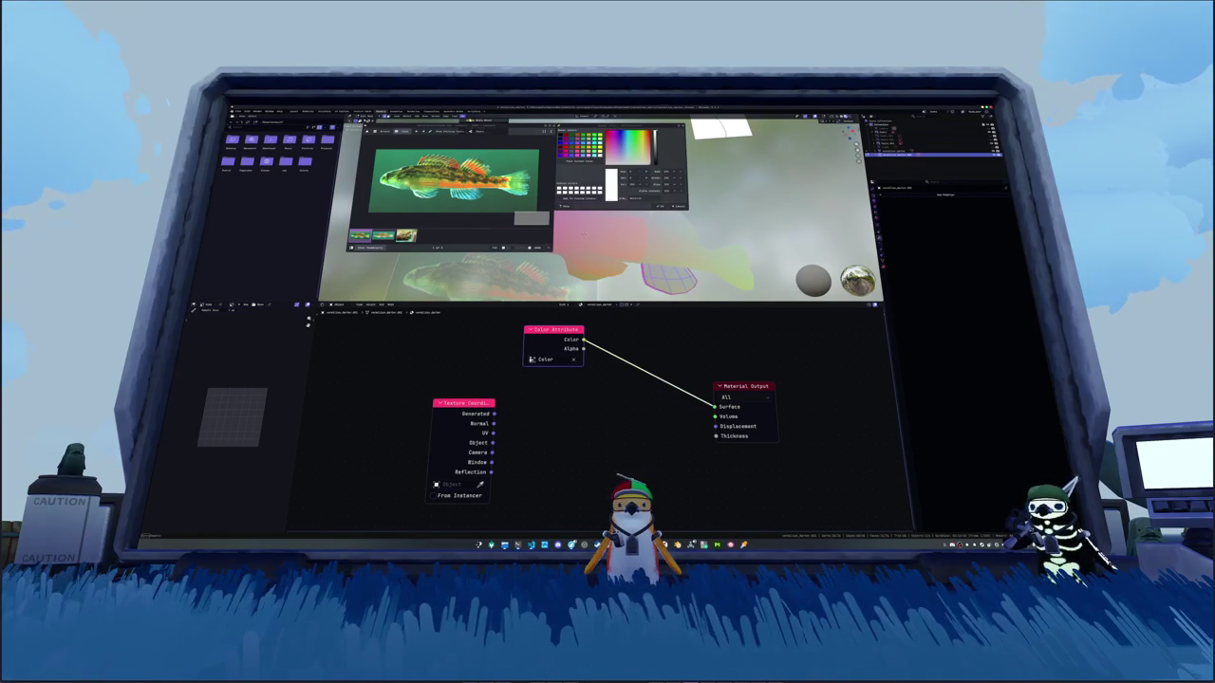
# Step: Undo those changes and reconnect the Color Attribute colour to the Surface input
pyautogui.hotkey('ctrl', 'z')
pyautogui.hotkey('ctrl', 'z')
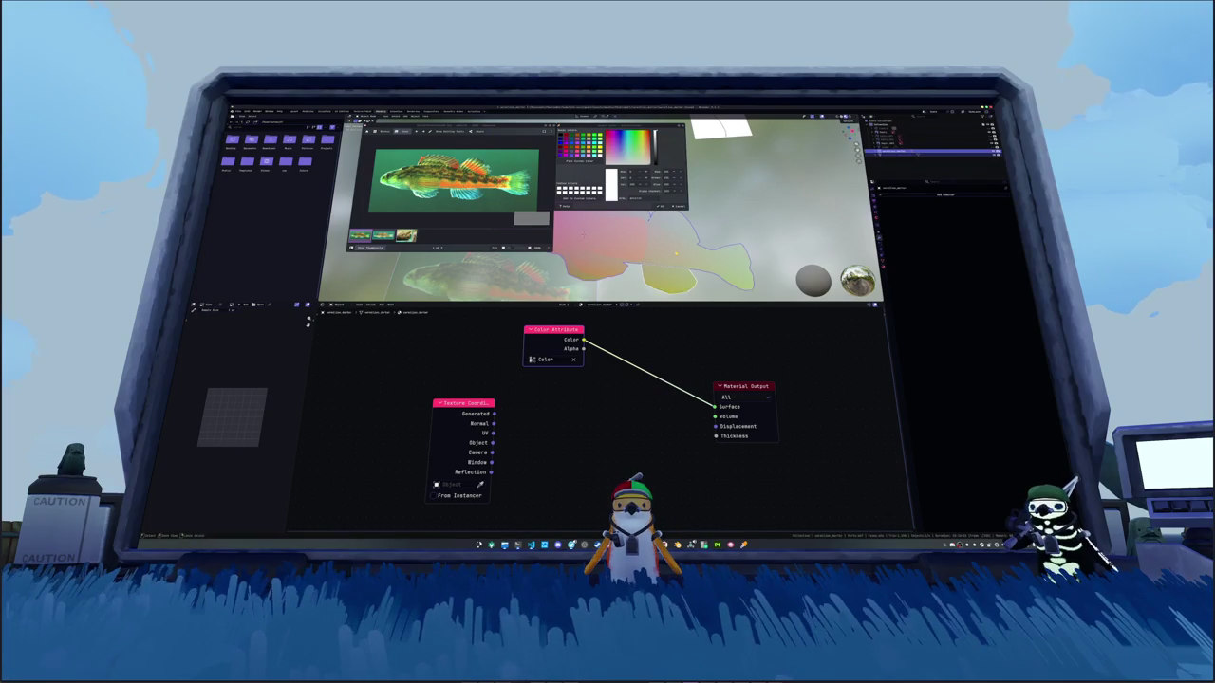
pyautogui.hotkey('ctrl', 'z')
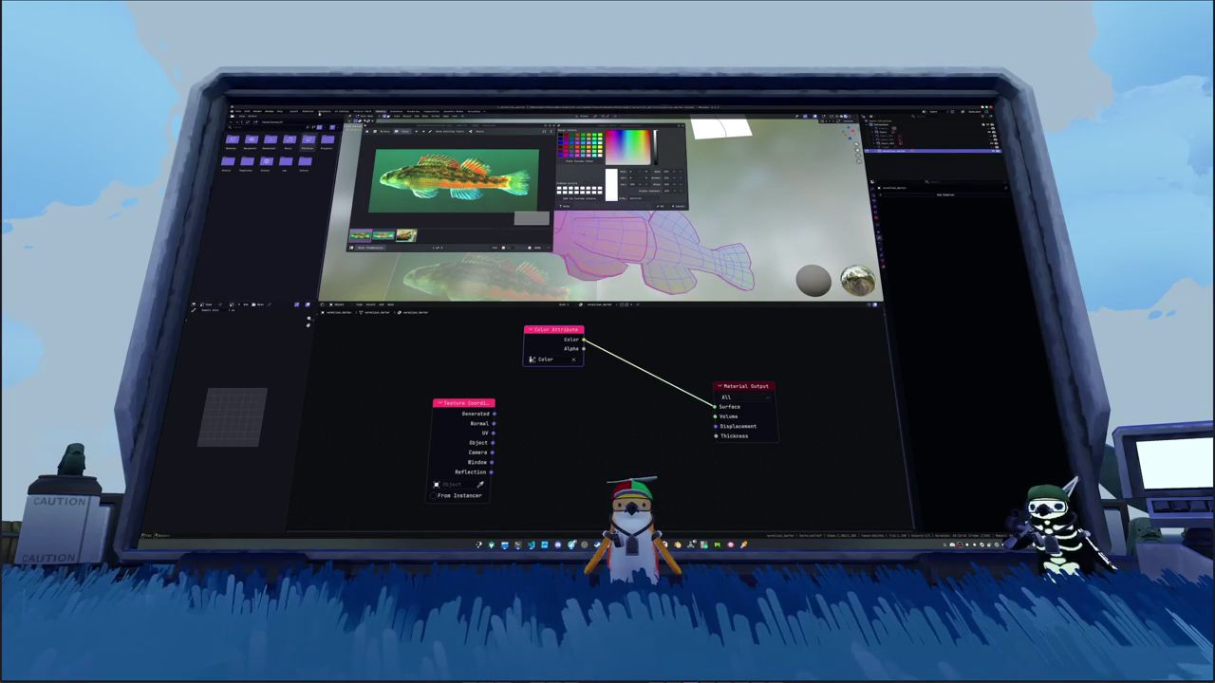
pyautogui.hotkey('ctrl', 'z')
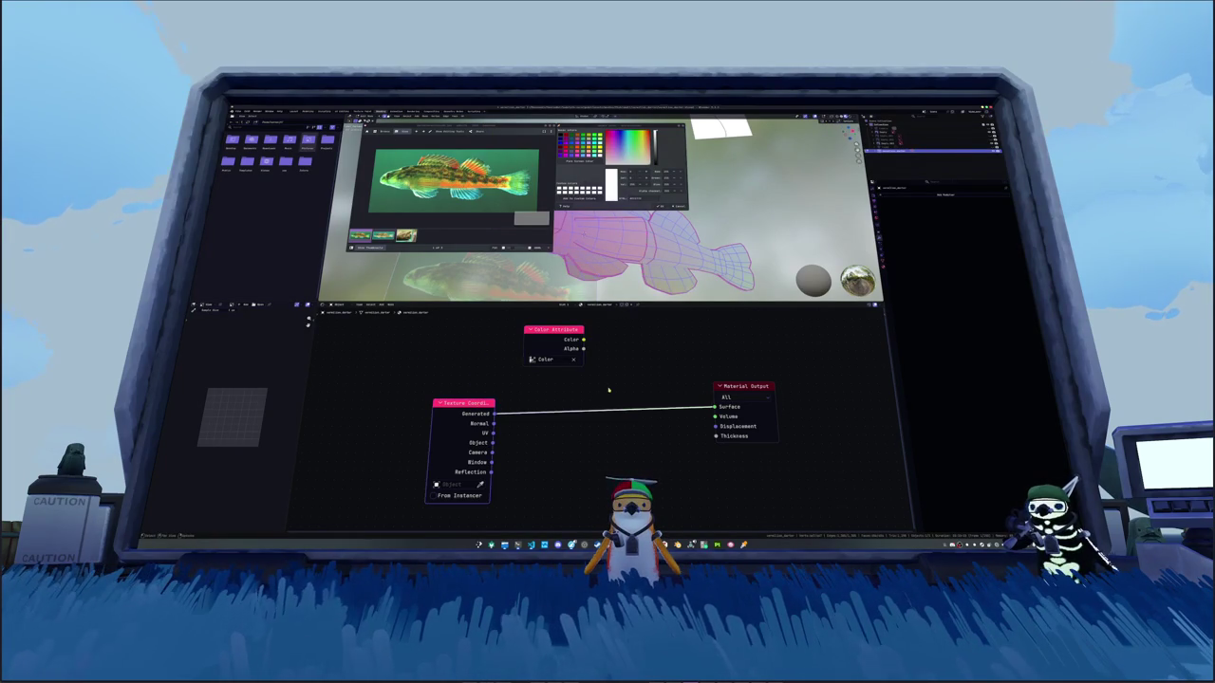
pyautogui.click(876, 197)
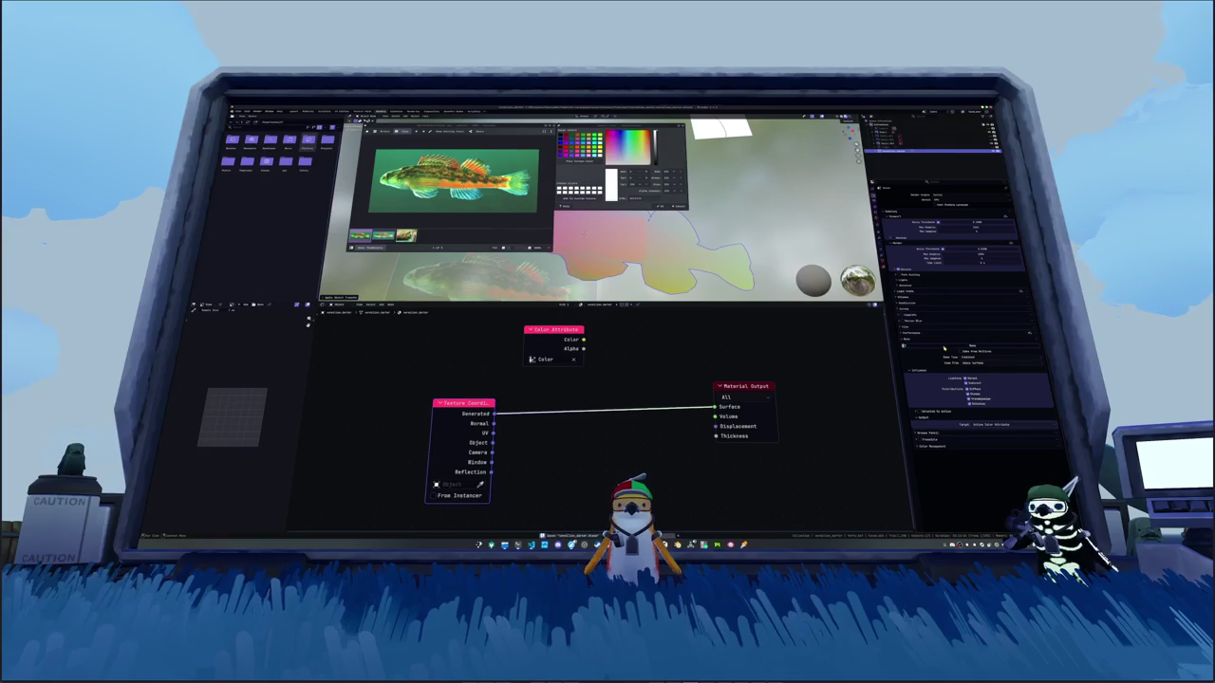
pyautogui.moveTo(580, 338); pyautogui.dragTo(714, 406)
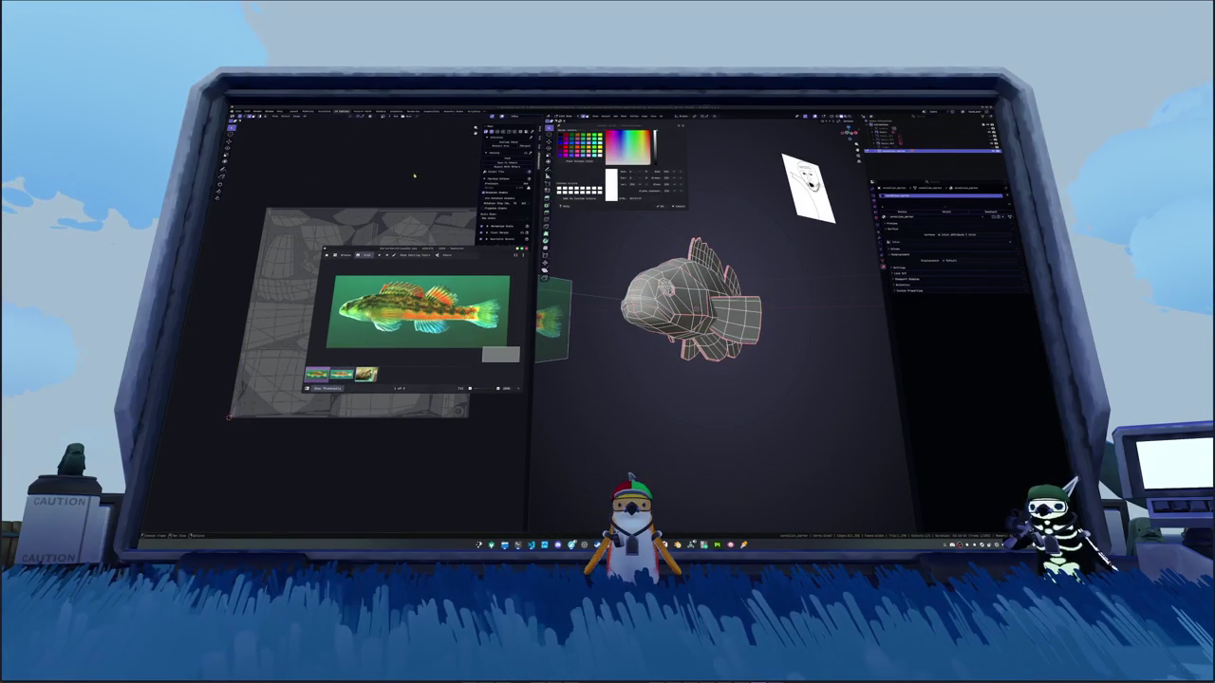
# Step: Select all of the fish's UVs, repack the islands, and return to object mode
pyautogui.press('a')
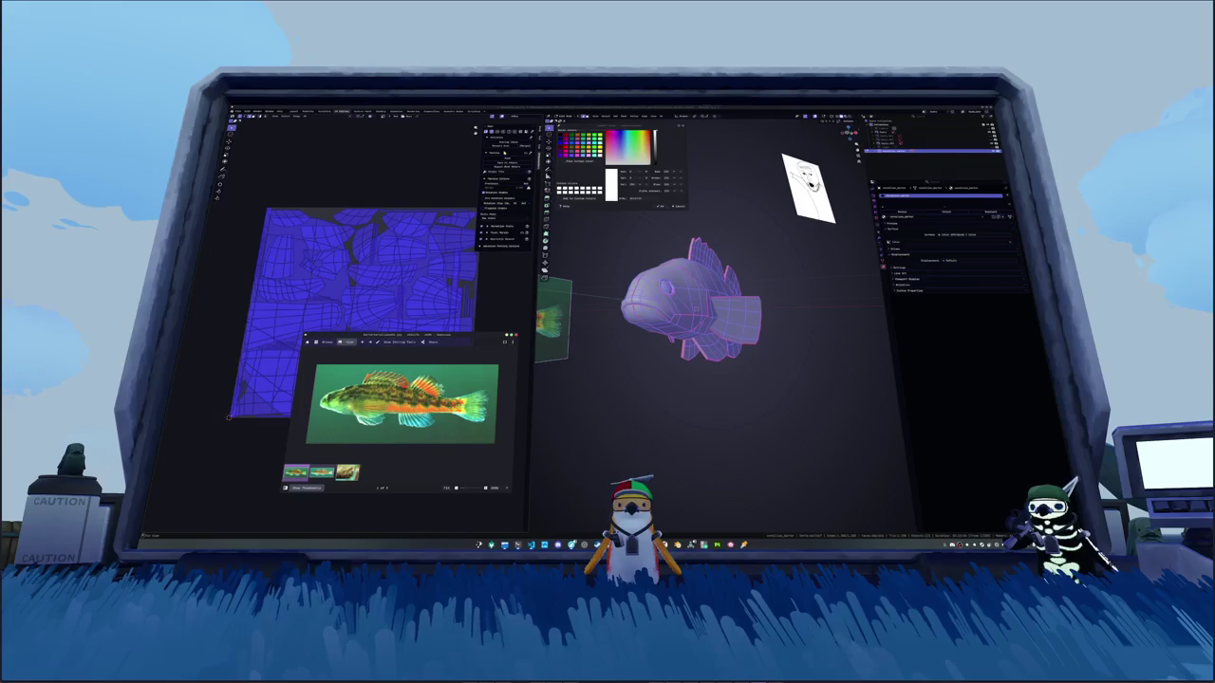
pyautogui.hotkey('ctrl', 'p')
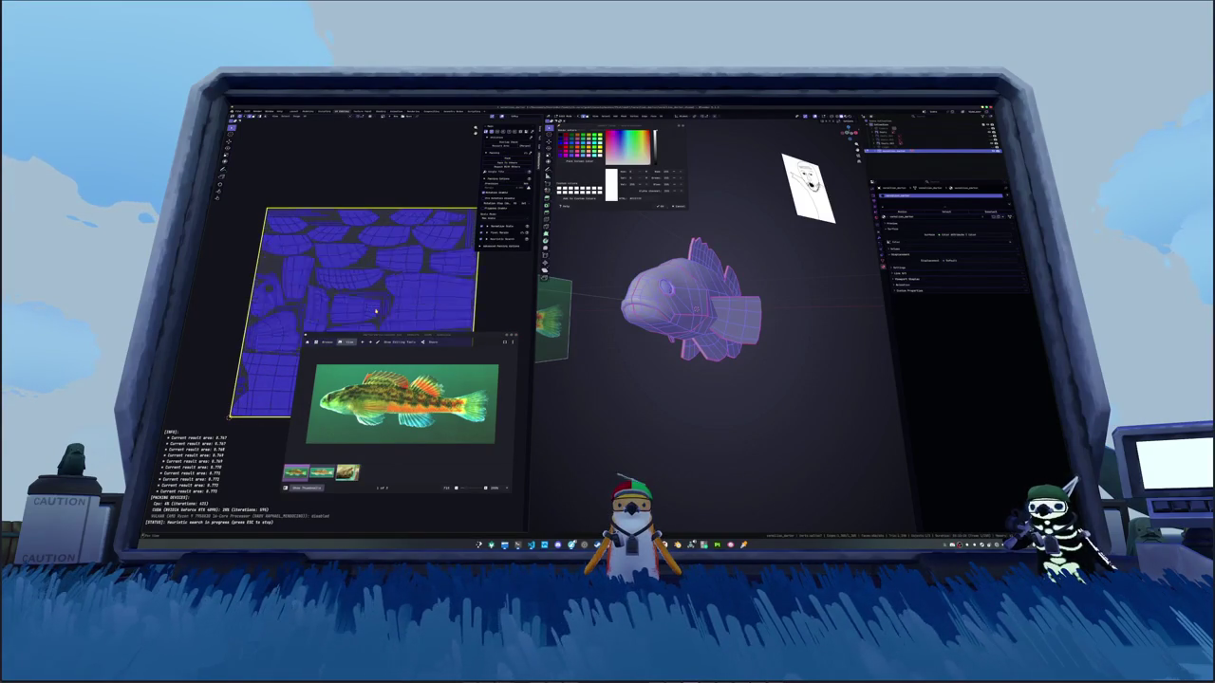
pyautogui.press('Tab')
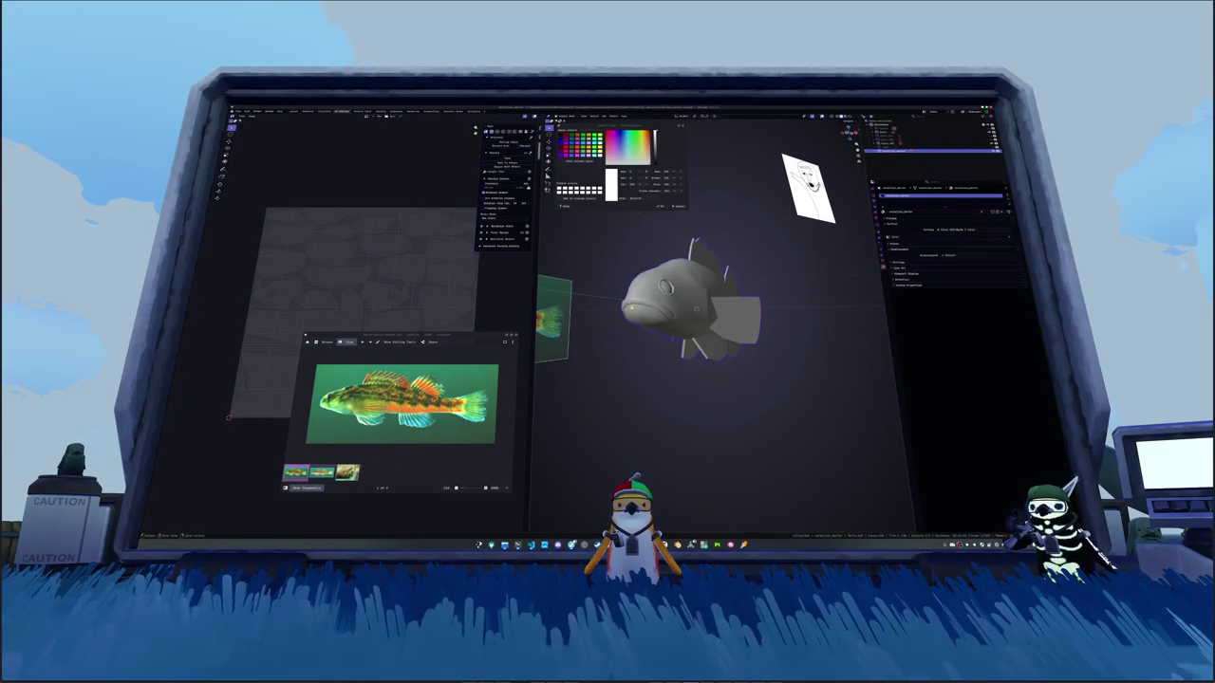
# Step: Apply all transforms to the fish object
pyautogui.hotkey('ctrl', 'a')
pyautogui.click(614, 323)
pyautogui.press('n')
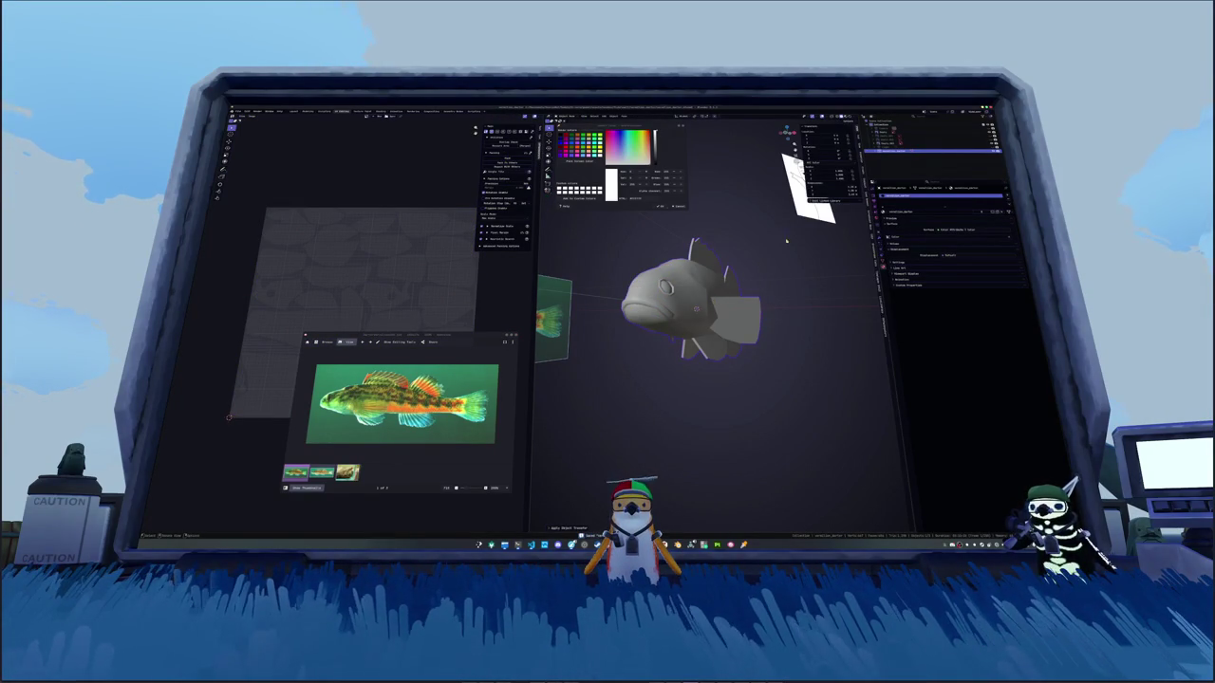
pyautogui.moveTo(857, 253); pyautogui.dragTo(787, 352, button='middle')
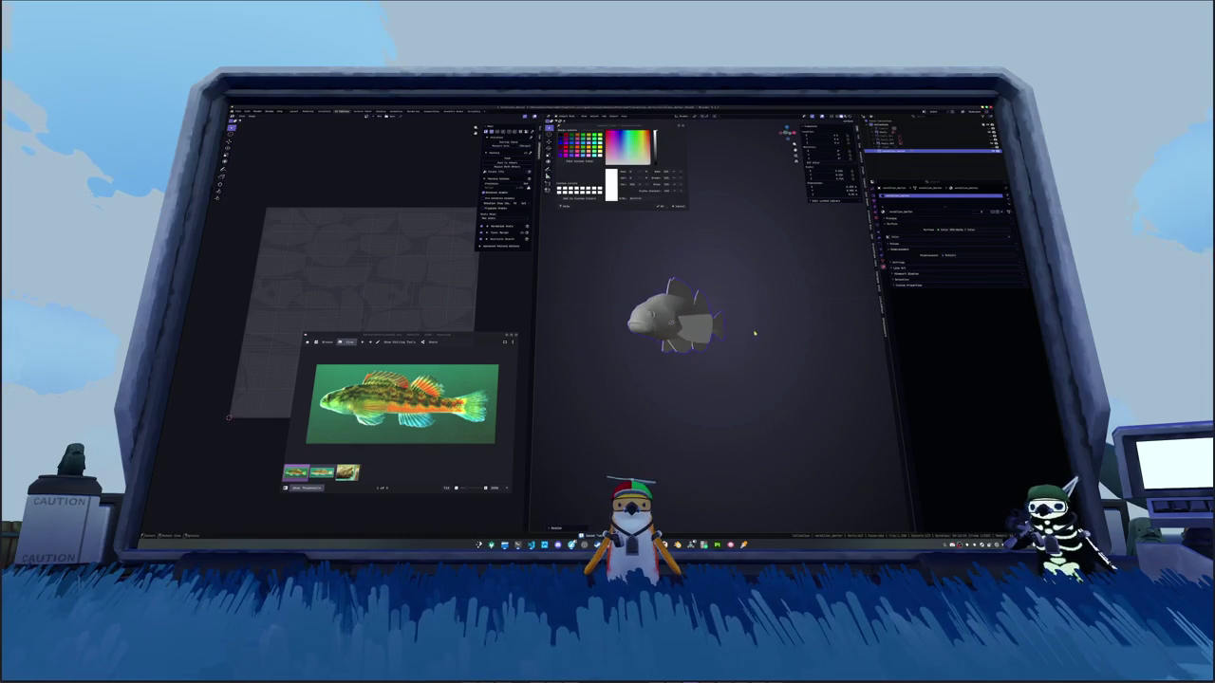
pyautogui.scroll(-5, 786, 352)
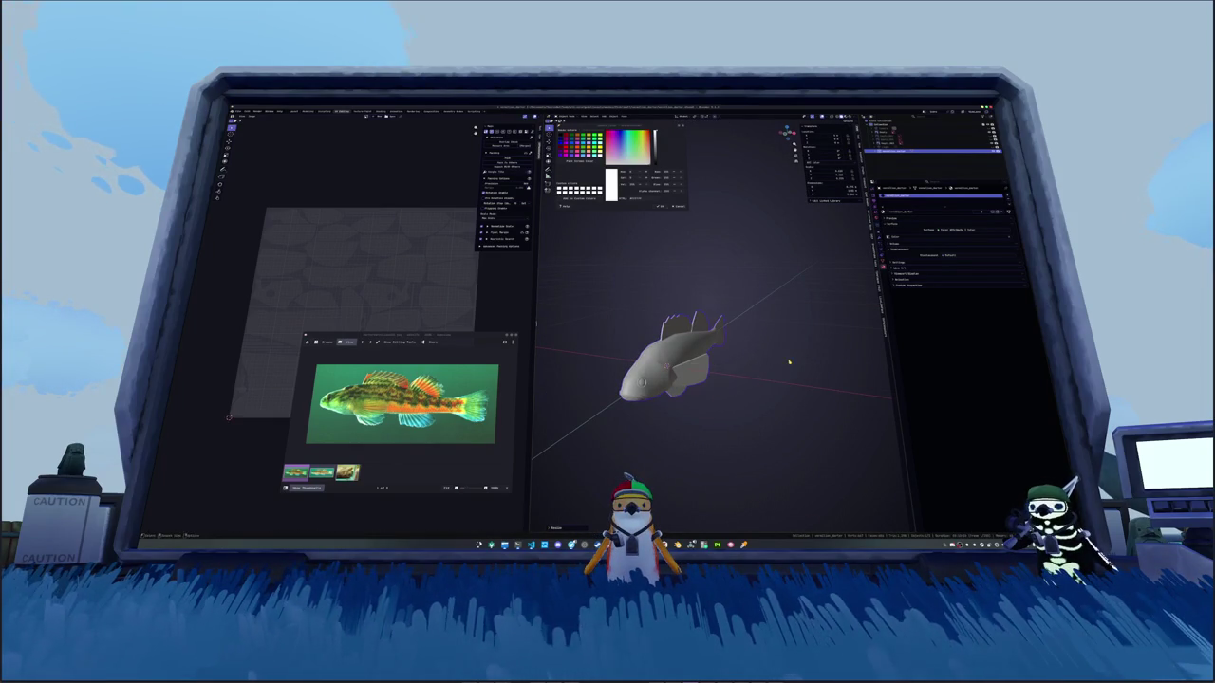
pyautogui.hotkey('ctrl', 'a')
pyautogui.click(789, 362)
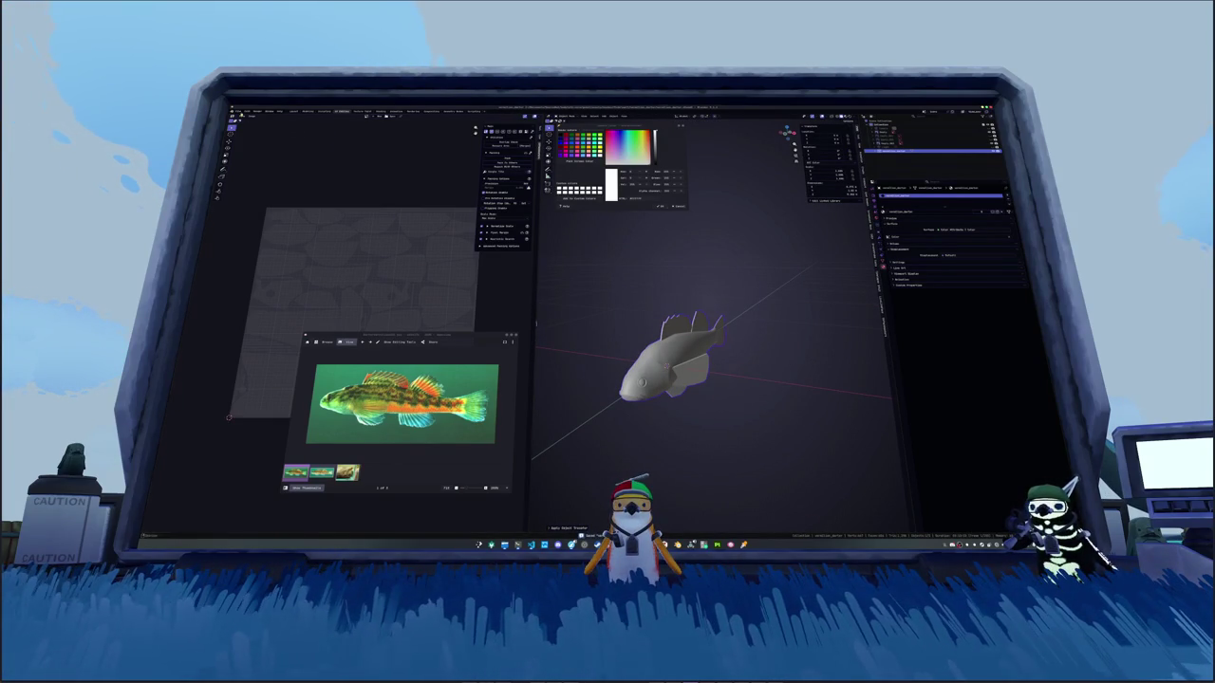
# Step: Export the fish as an FBX file and switch back to Substance 3D Painter
pyautogui.click(237, 112)
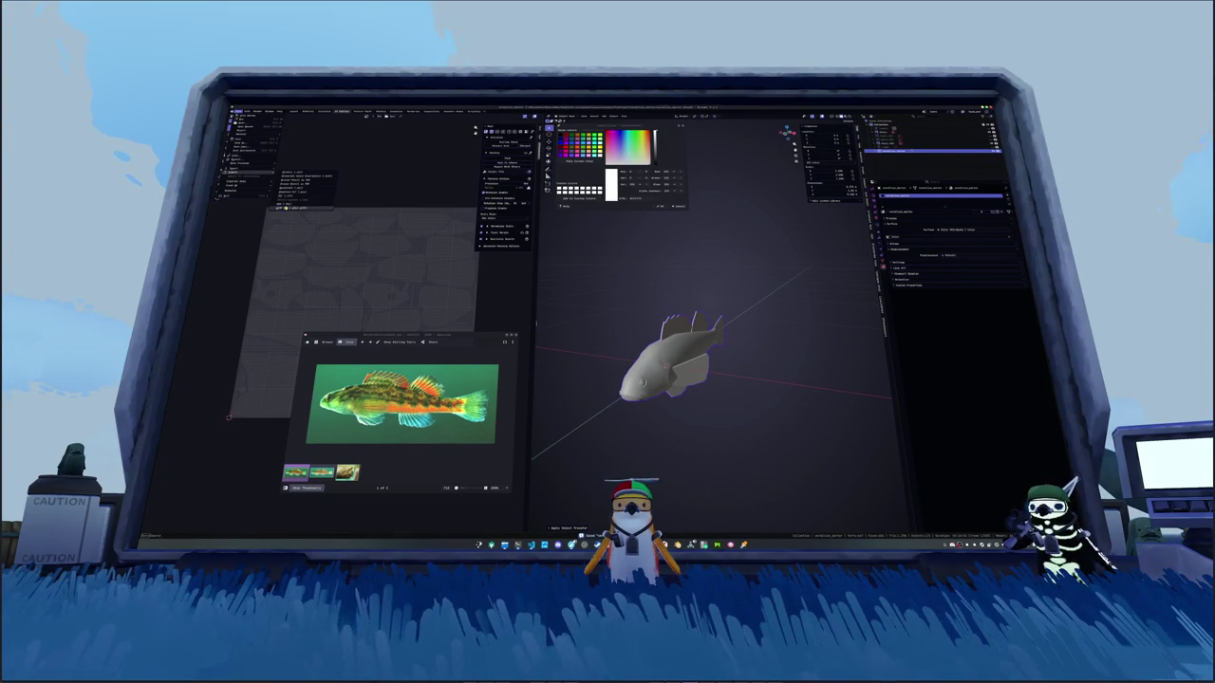
pyautogui.click(301, 207)
pyautogui.press('Return')
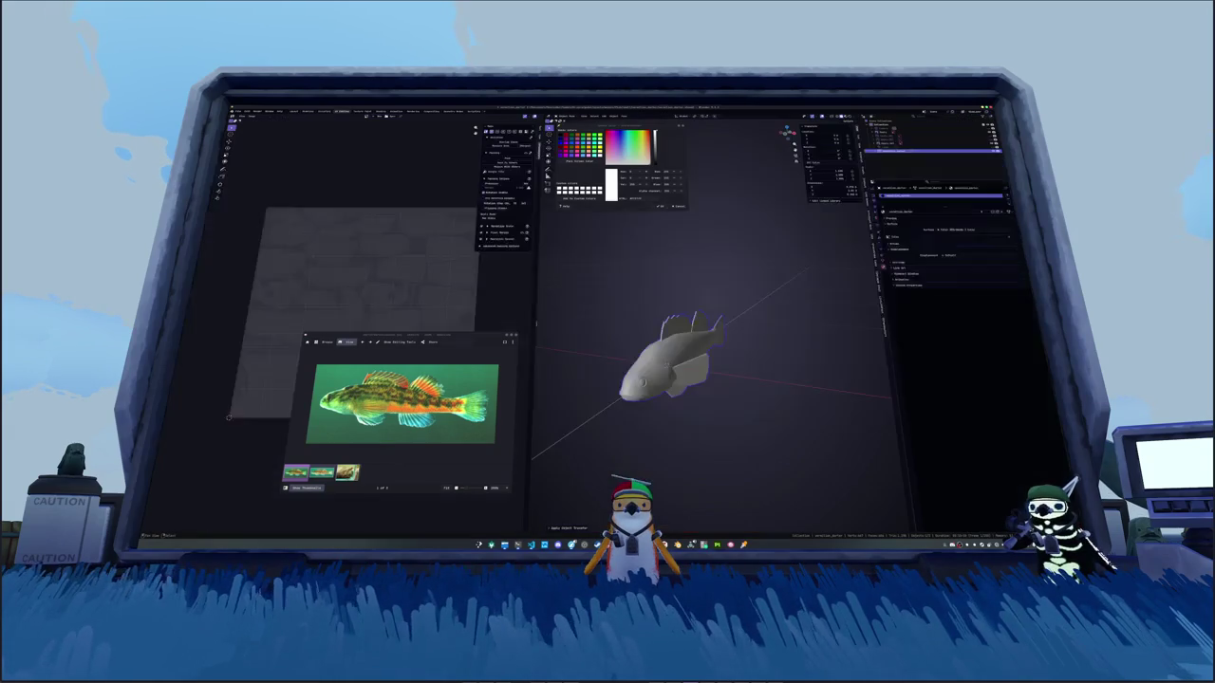
pyautogui.click(237, 112)
pyautogui.moveTo(245, 143)
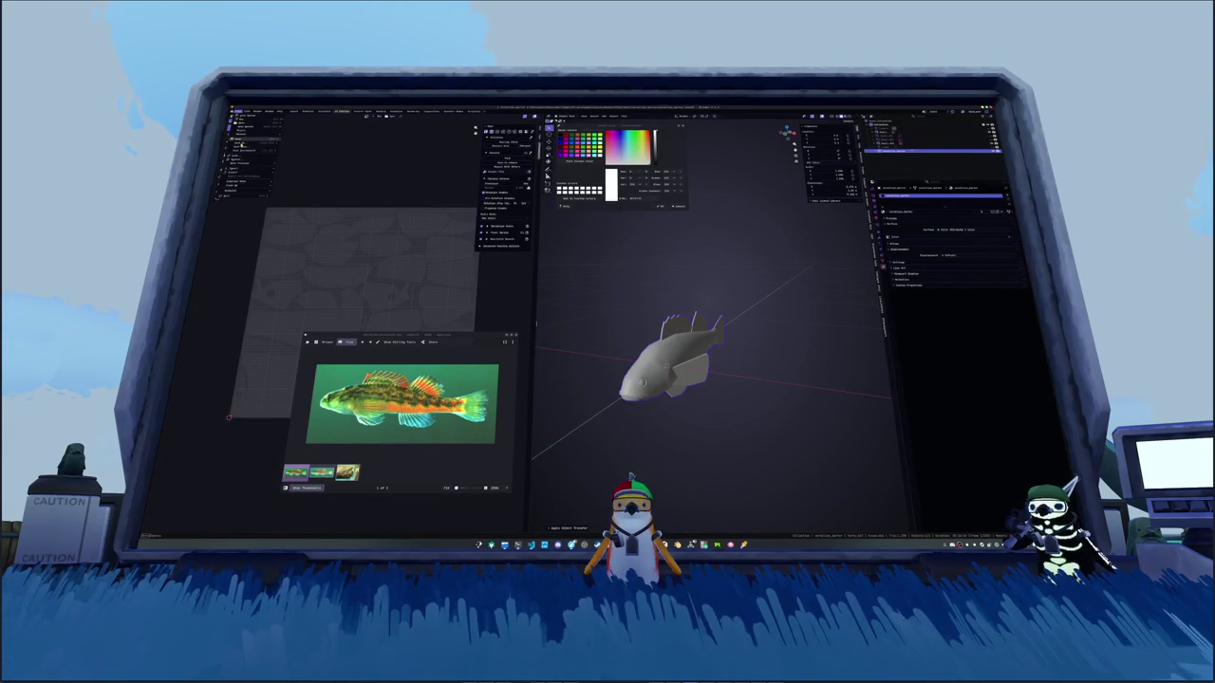
pyautogui.click(297, 190)
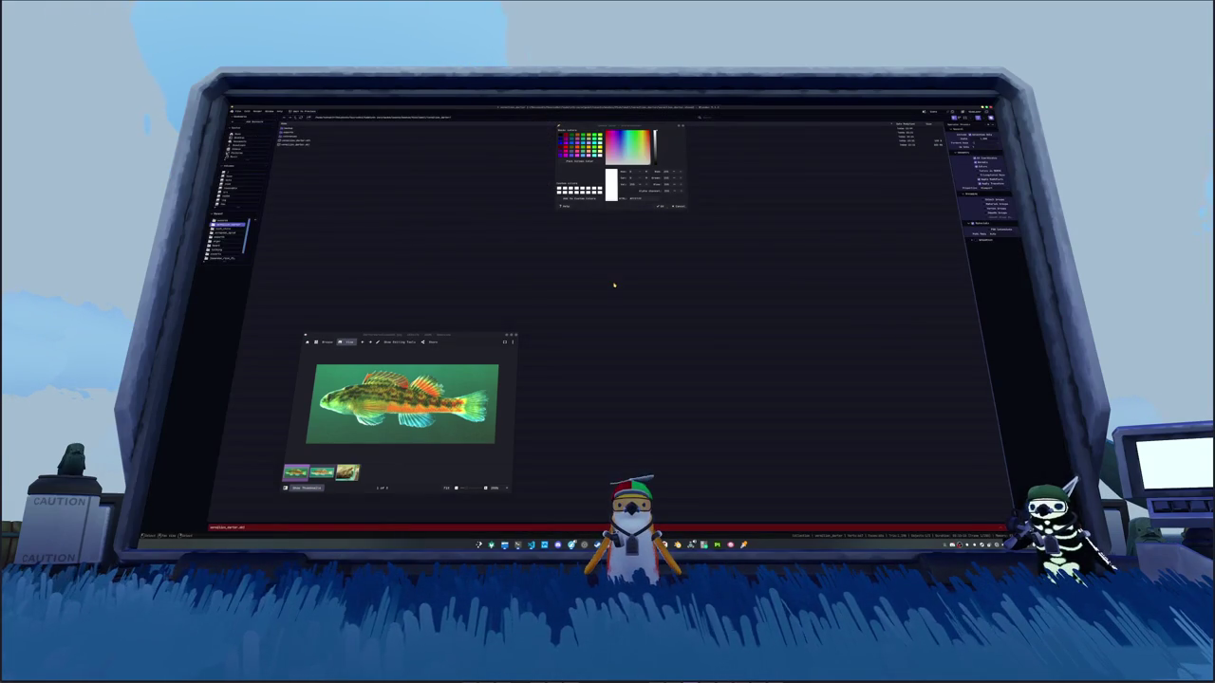
pyautogui.press('Return')
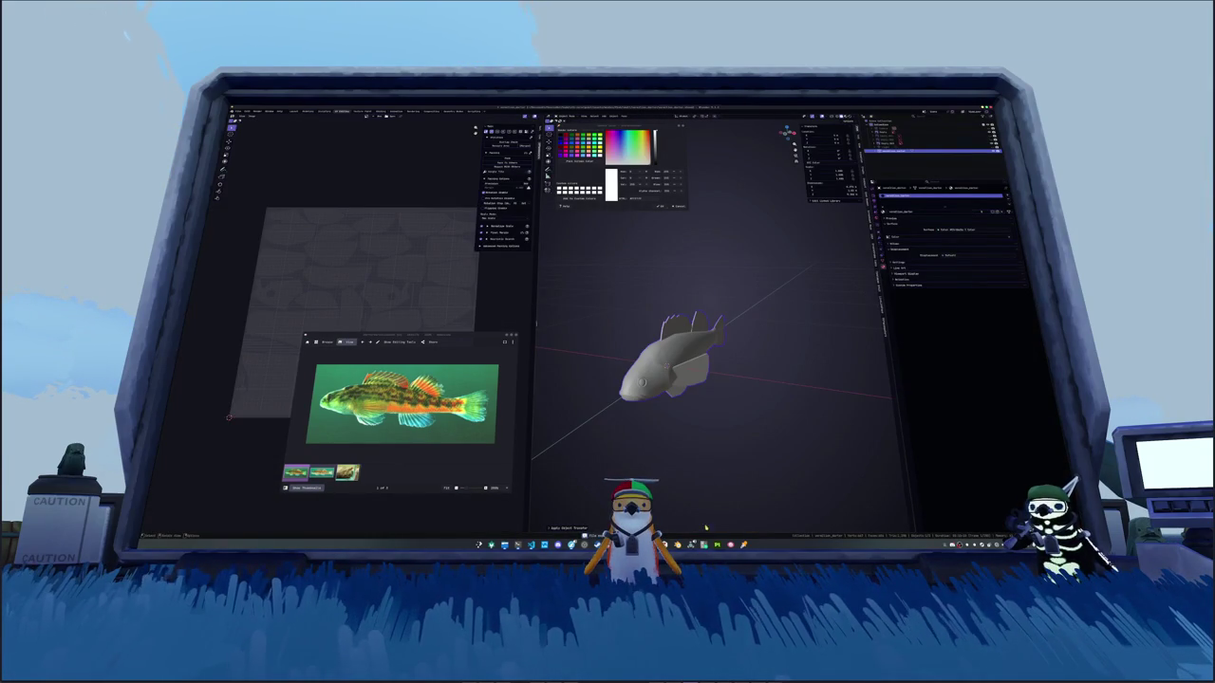
pyautogui.hotkey('alt', 'Tab')
# Step: Bake the mesh maps for the updated fish and return to painting mode
pyautogui.scroll(-3, 683, 408)
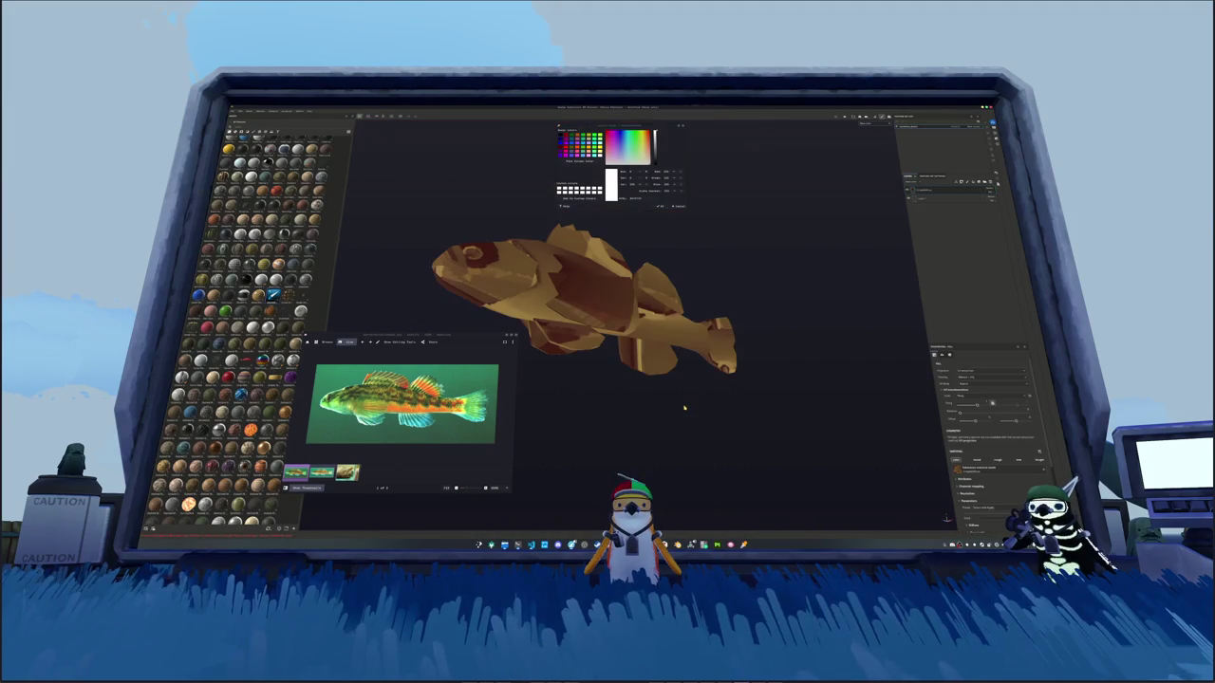
pyautogui.hotkey('alt', 'Tab')
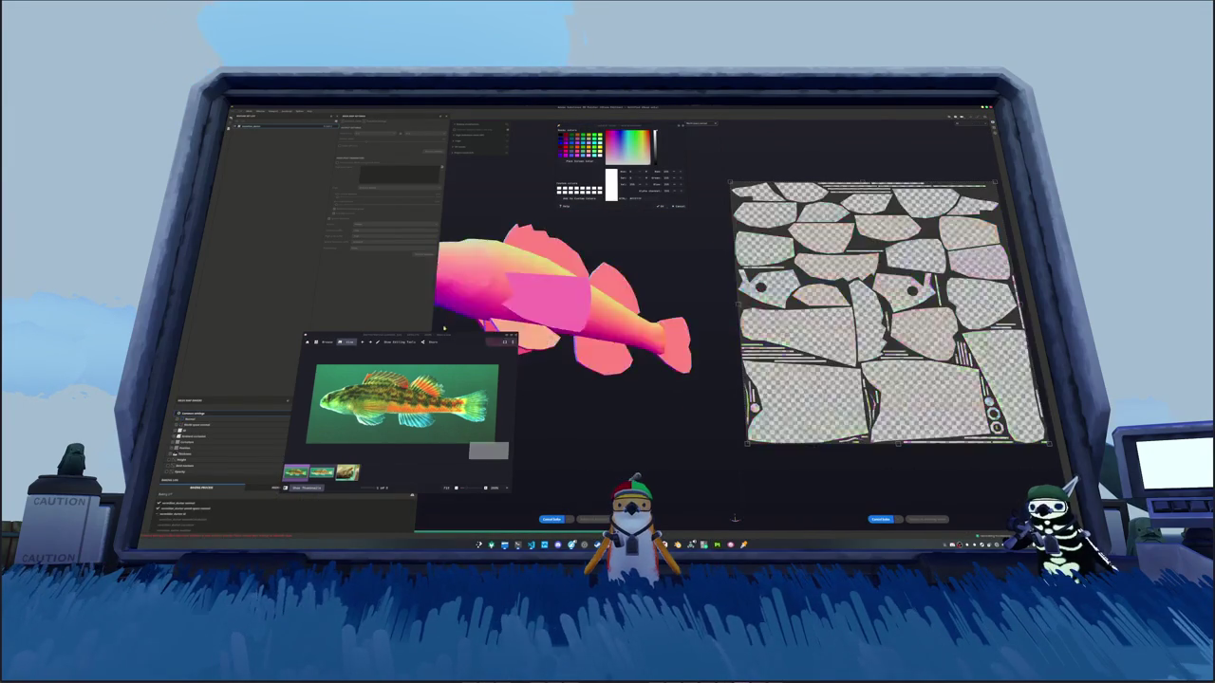
pyautogui.click(591, 518)
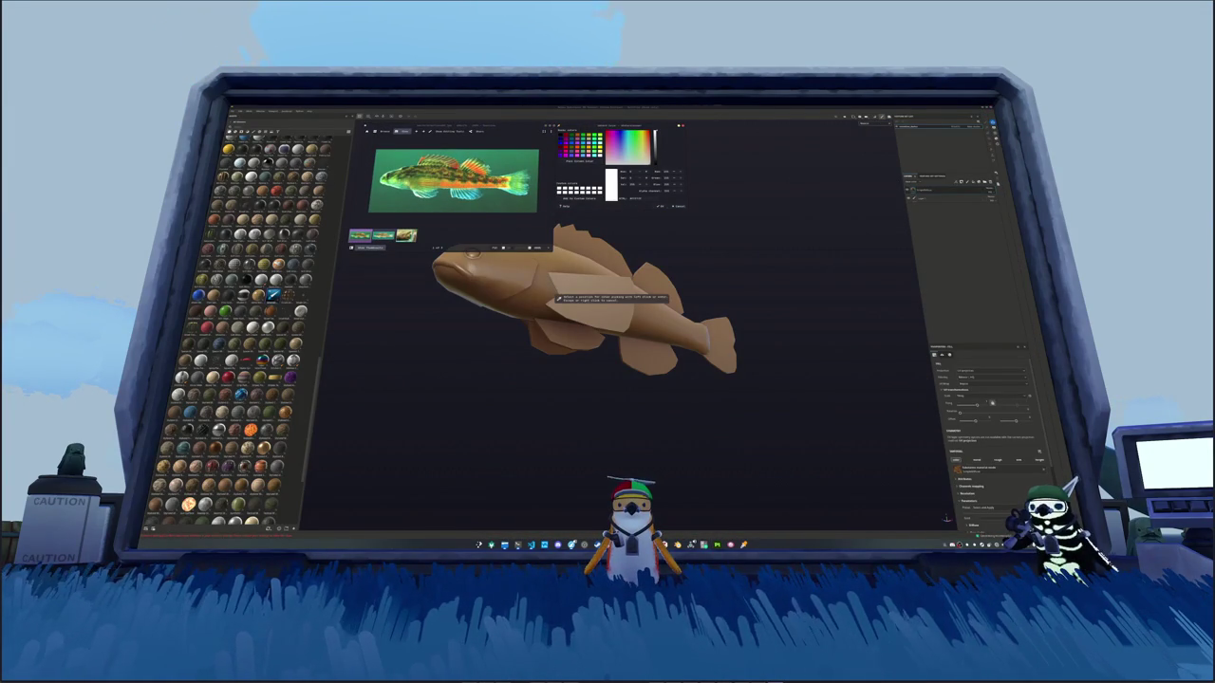
# Step: Sample a green from the reference photo and select the fish's base fill layer
pyautogui.click(631, 204)
pyautogui.moveTo(569, 313); pyautogui.dragTo(741, 340)
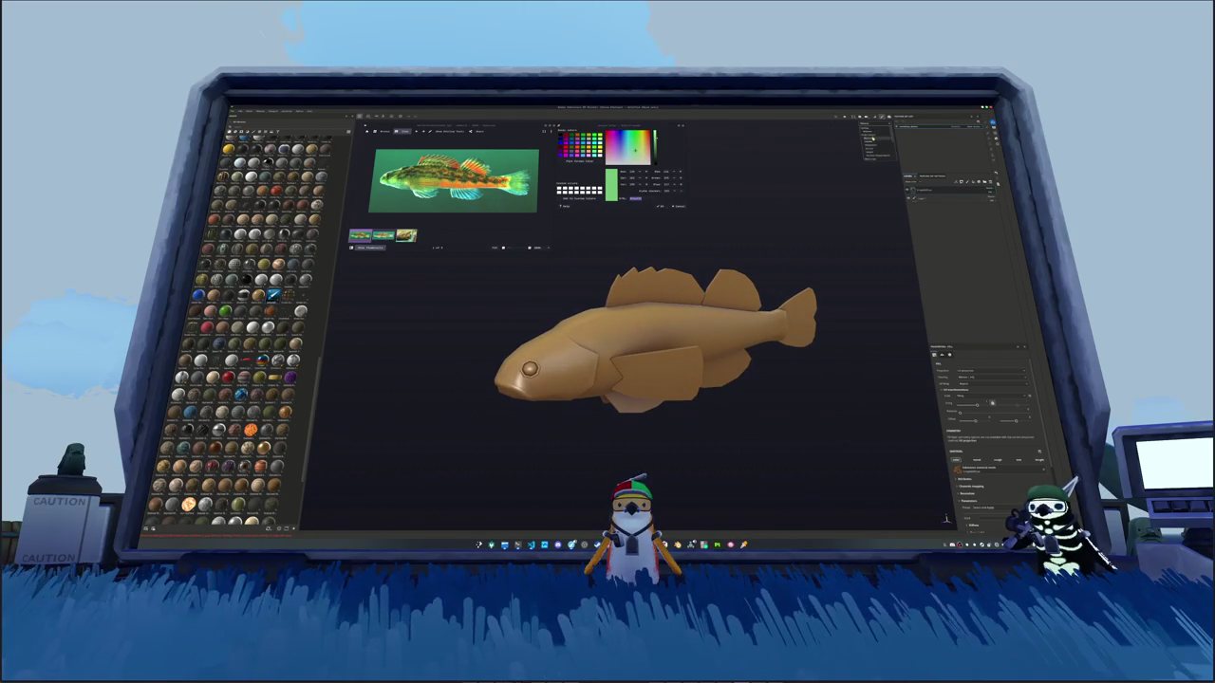
pyautogui.click(868, 139)
# Step: Set the fill layer's Base Color to a light, bright green
pyautogui.click(966, 480)
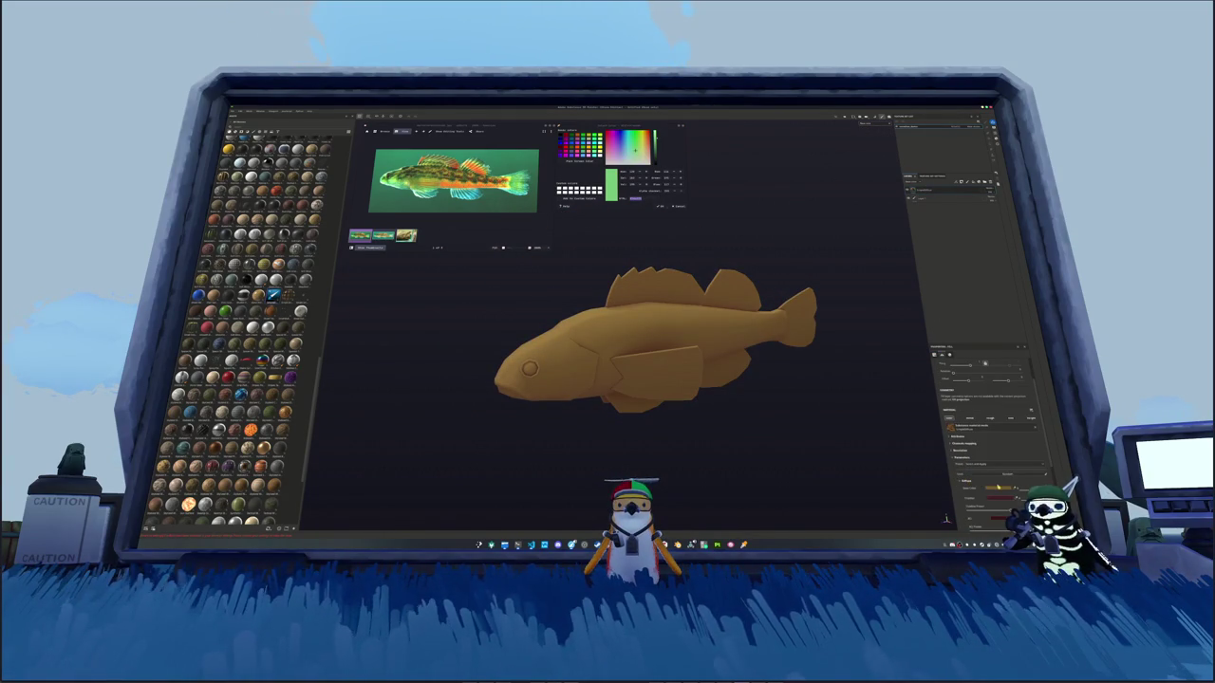
pyautogui.click(1000, 488)
pyautogui.click(1045, 446)
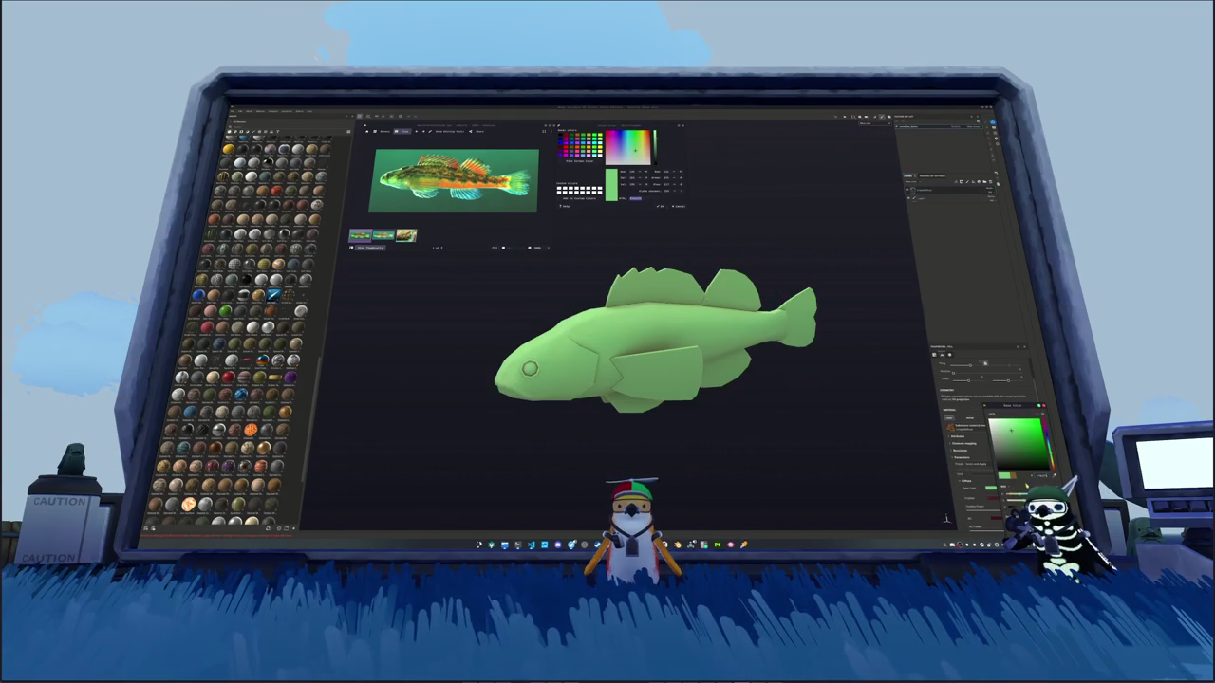
pyautogui.click(1011, 432)
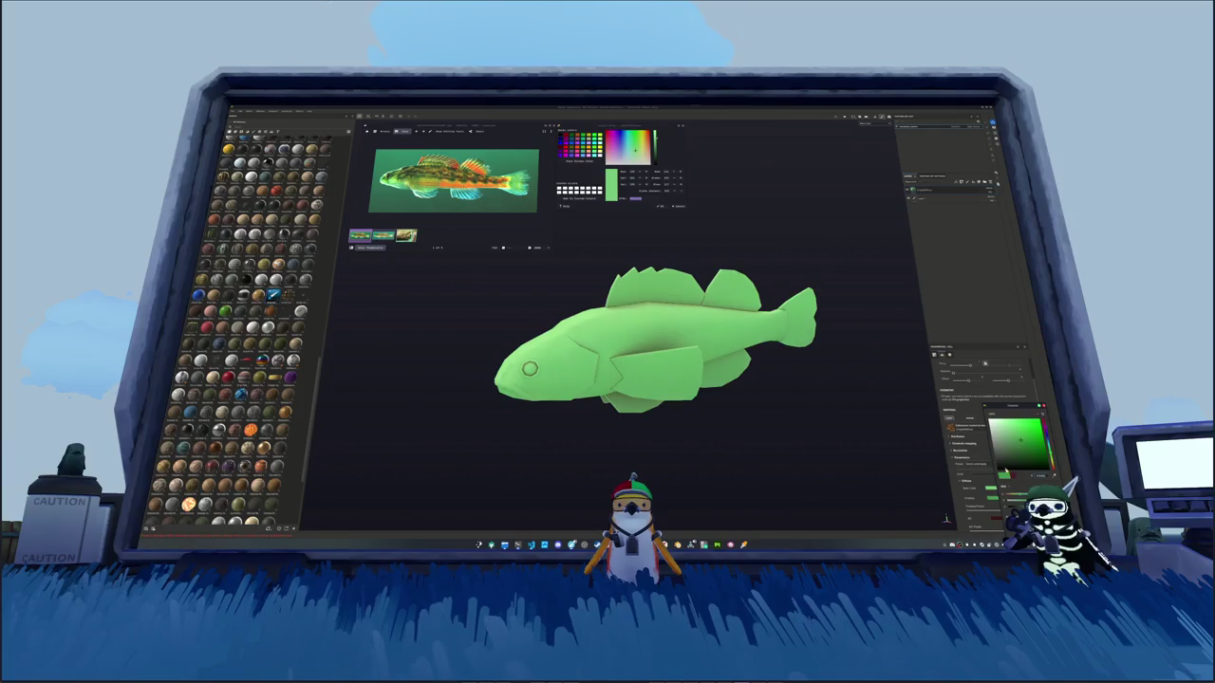
pyautogui.click(1022, 443)
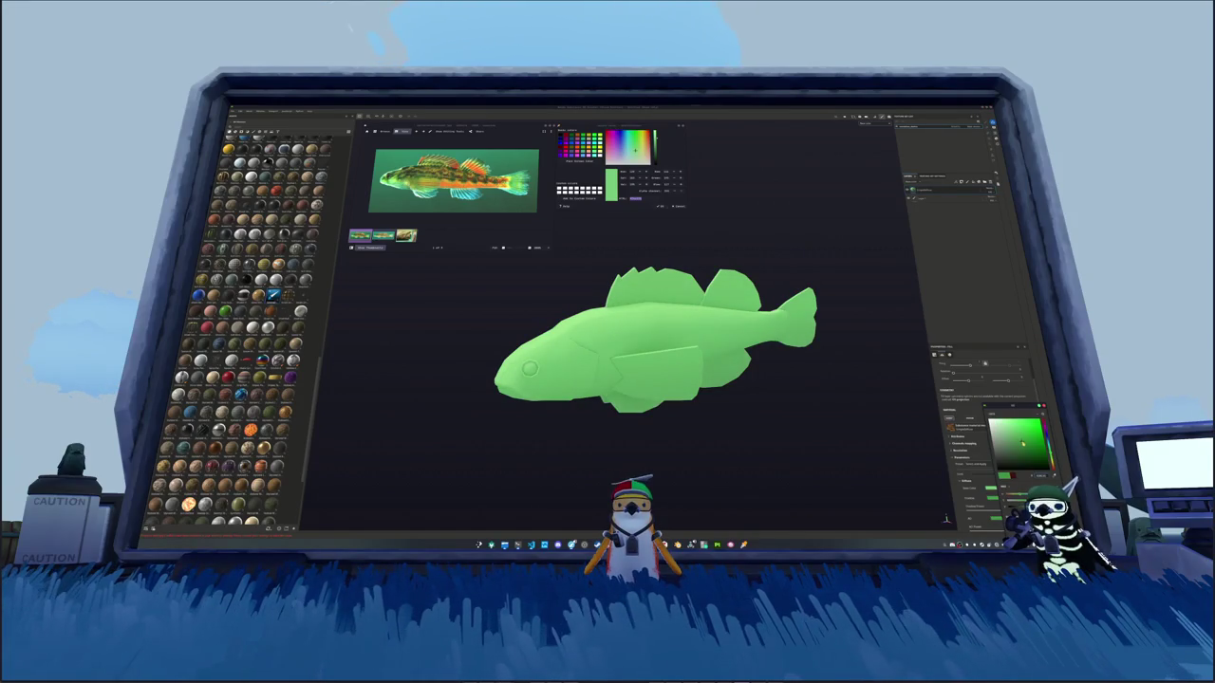
pyautogui.keyDown('alt'); pyautogui.moveTo(786, 407); pyautogui.dragTo(784, 405); pyautogui.keyUp('alt')
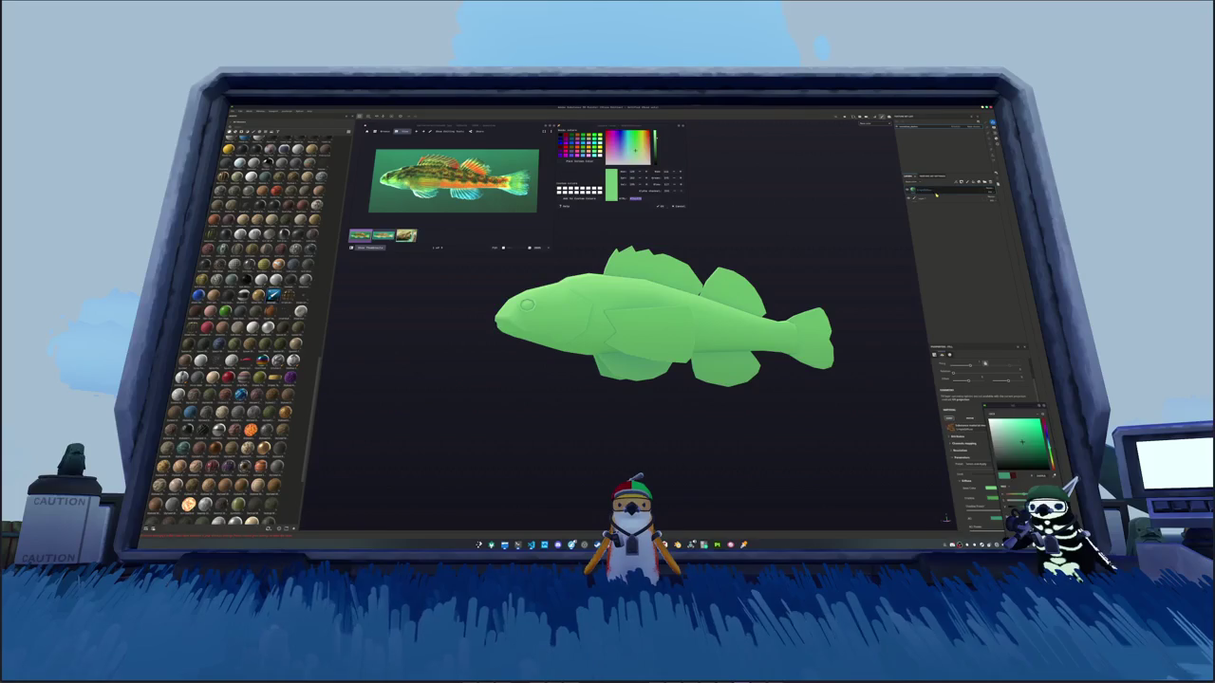
pyautogui.press('Escape')
# Step: Eyedrop a green from the screen, then fine-tune it toward a muted teal-green
pyautogui.click(578, 161)
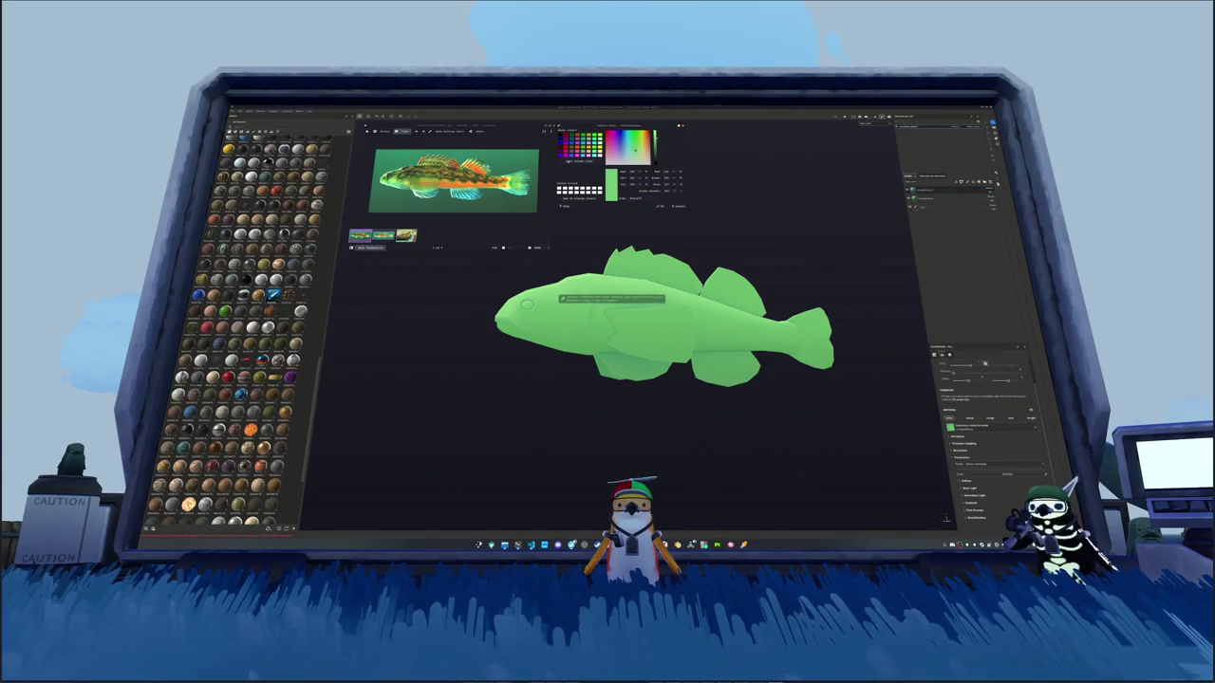
pyautogui.click(559, 298)
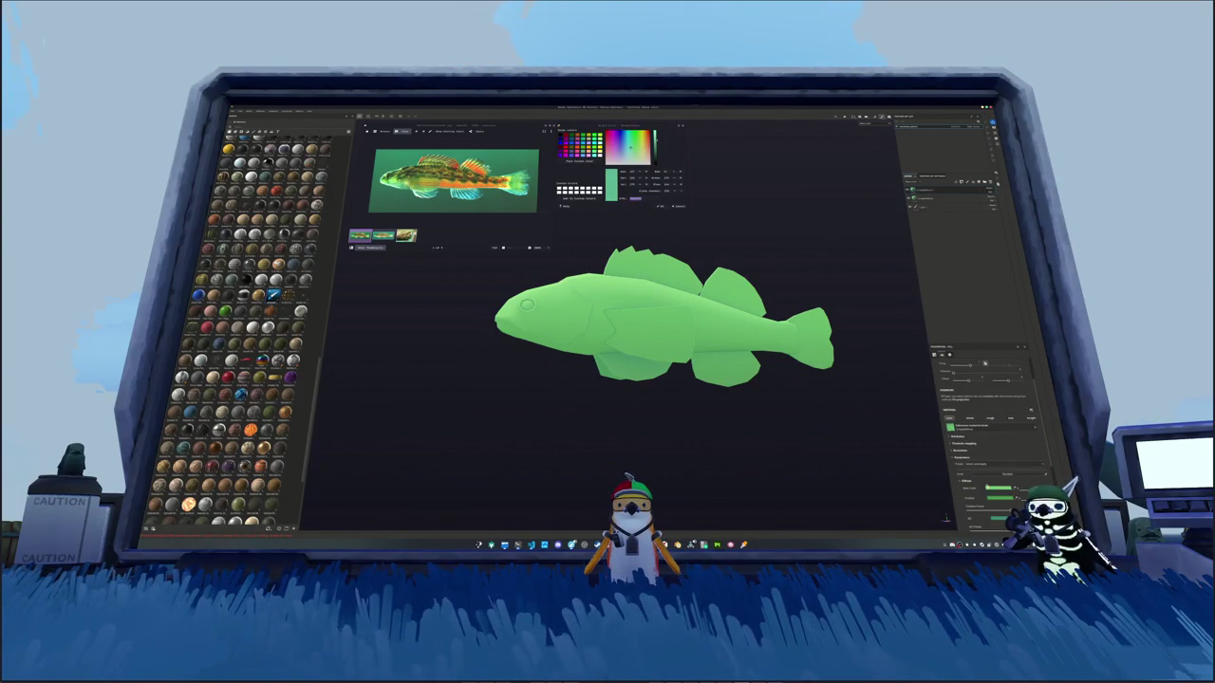
pyautogui.click(991, 489)
pyautogui.click(1016, 434)
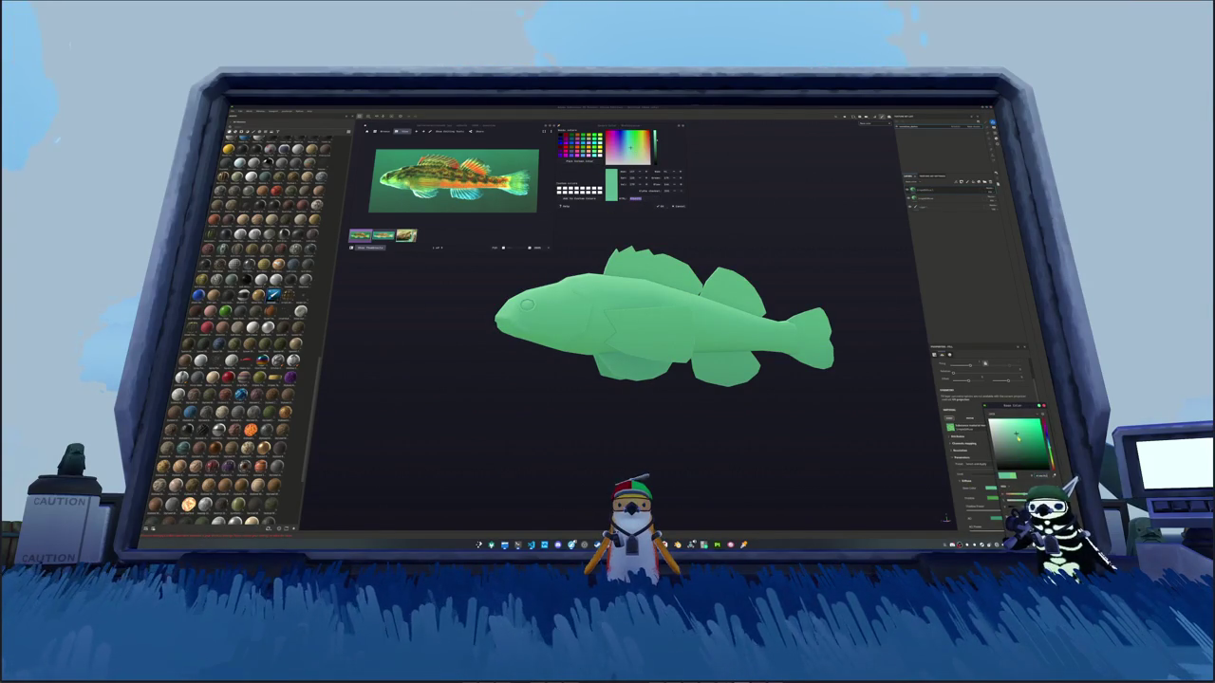
pyautogui.moveTo(1019, 437); pyautogui.dragTo(1027, 442)
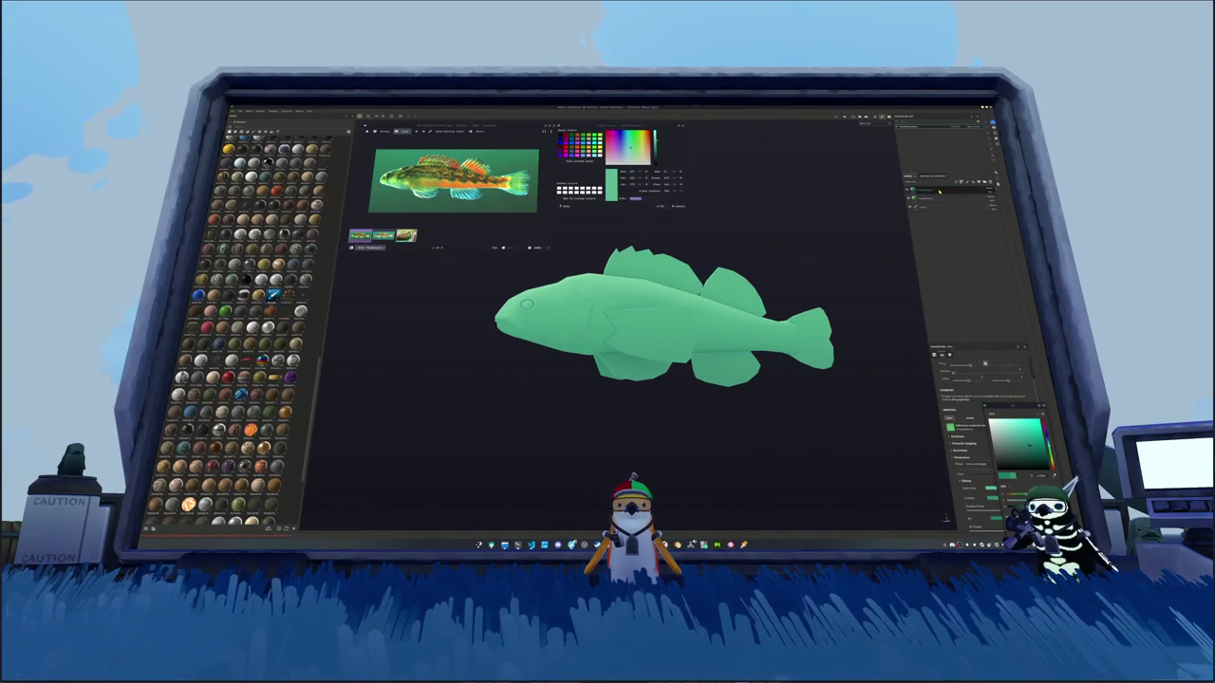
# Step: Raise the environment exposure in Display Settings to brighten the fish's lighting
pyautogui.click(971, 361)
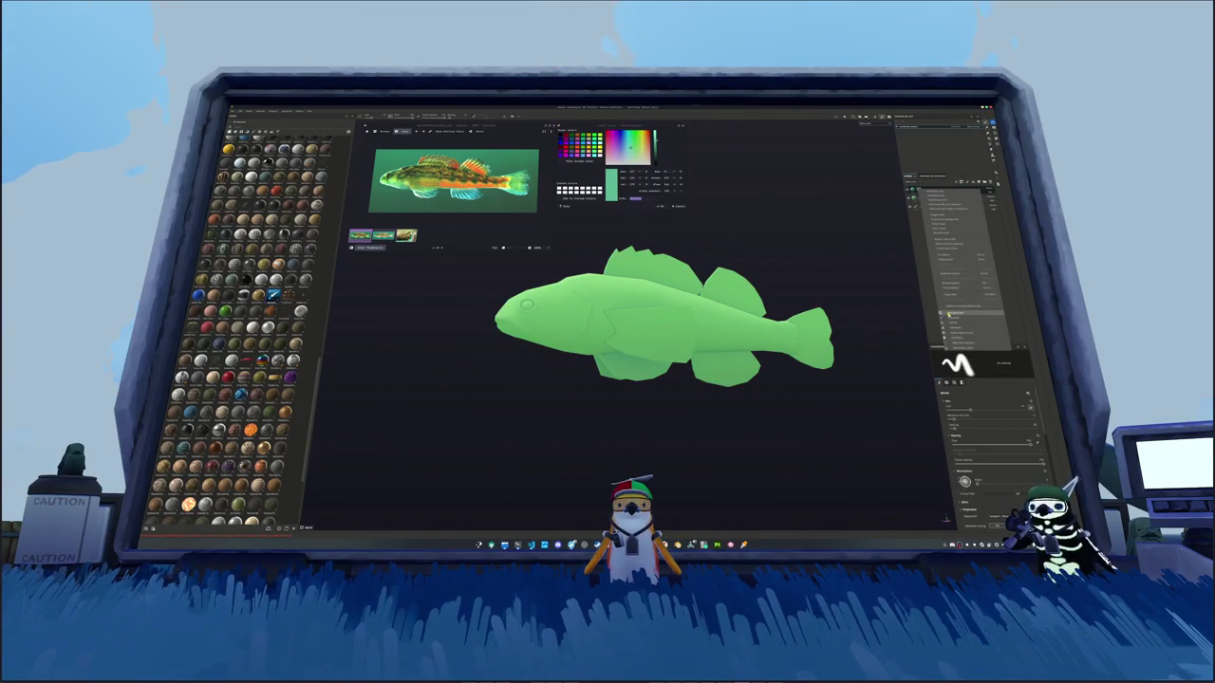
pyautogui.click(968, 313)
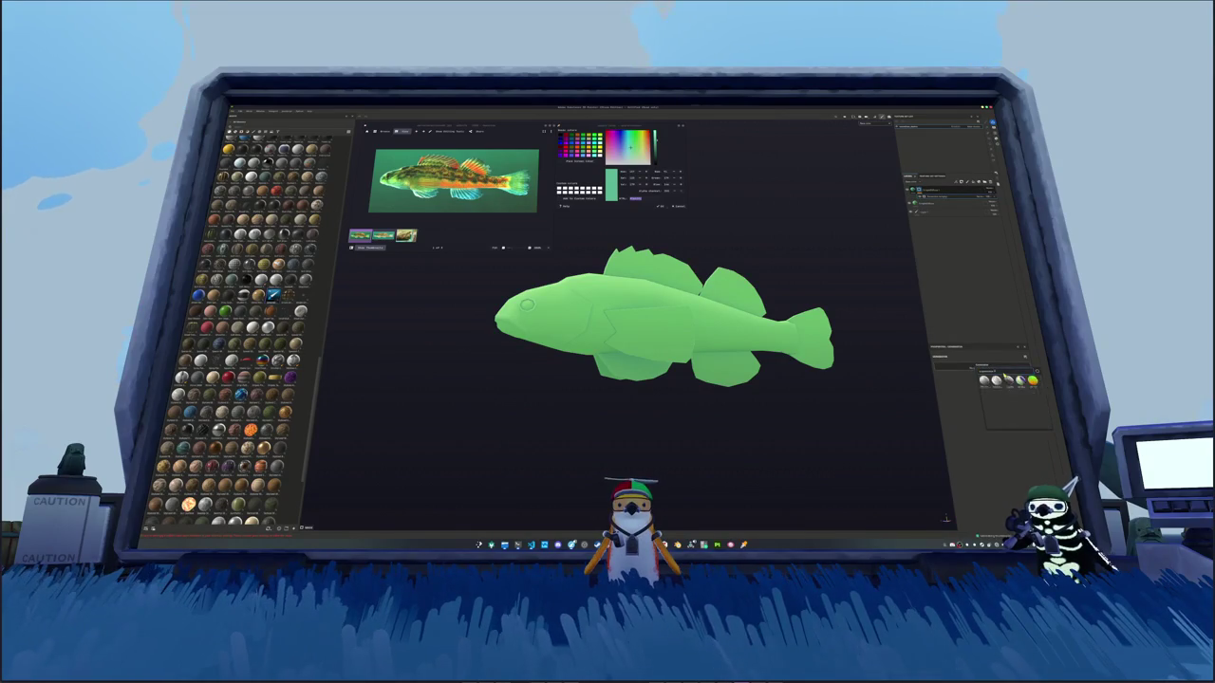
pyautogui.click(987, 379)
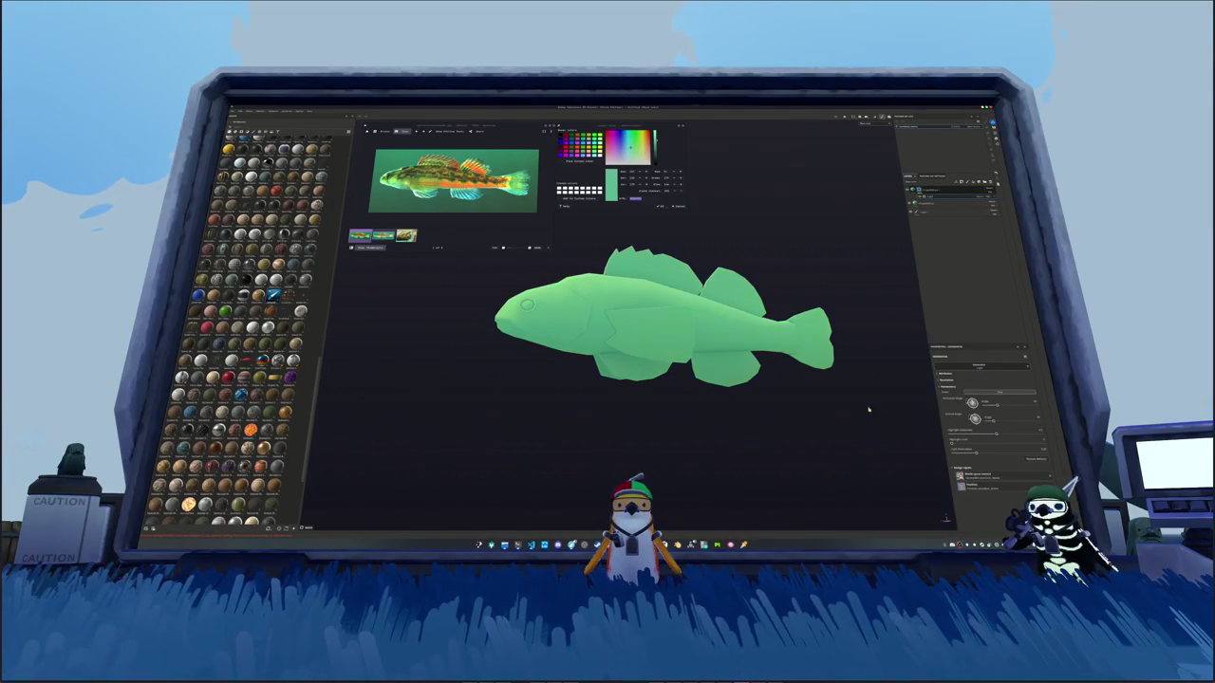
pyautogui.moveTo(867, 412)
pyautogui.keyDown('alt'); pyautogui.mouseDown()
pyautogui.moveTo(905, 450)
pyautogui.moveTo(1042, 453)
pyautogui.mouseUp(); pyautogui.keyUp('alt')
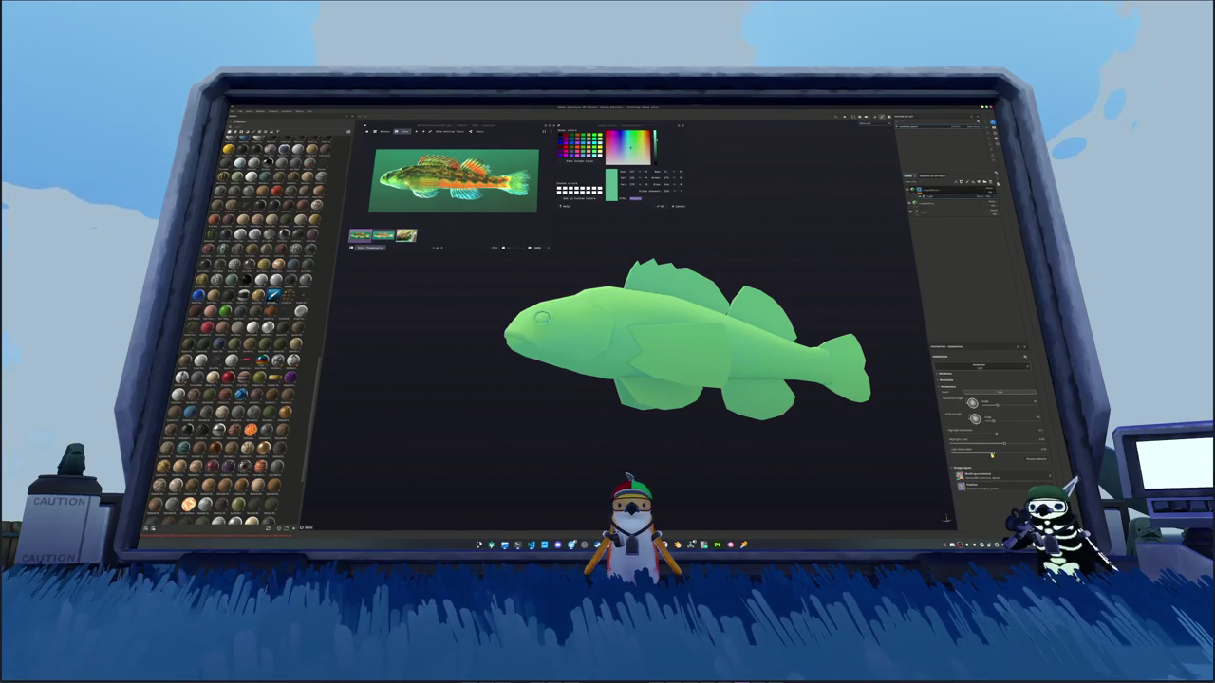
pyautogui.moveTo(966, 453); pyautogui.dragTo(1006, 452)
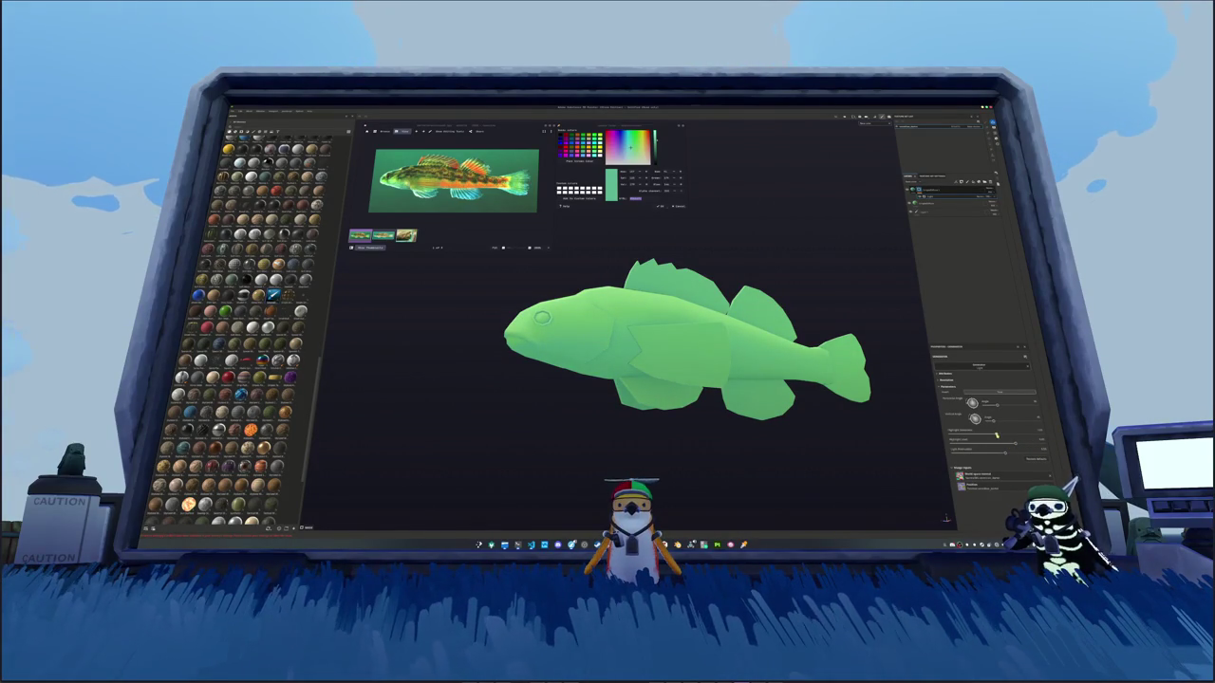
pyautogui.moveTo(981, 438); pyautogui.dragTo(972, 439)
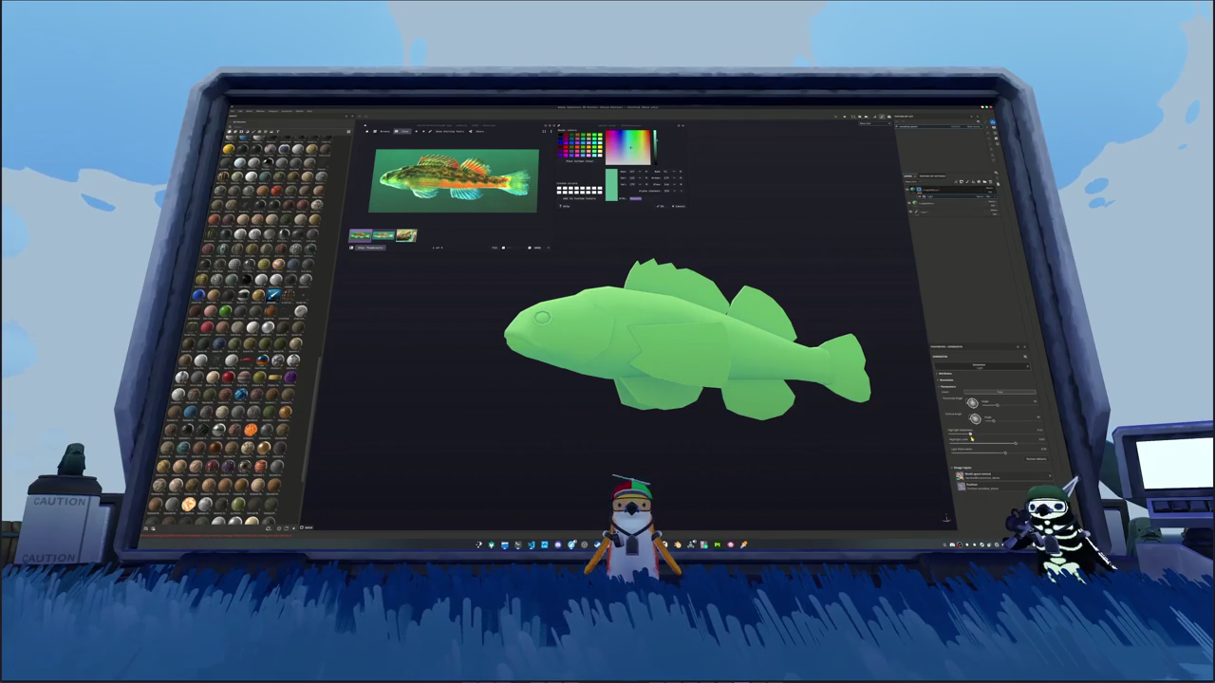
pyautogui.moveTo(749, 361)
pyautogui.keyDown('alt'); pyautogui.mouseDown()
pyautogui.moveTo(774, 359)
pyautogui.moveTo(750, 363)
pyautogui.mouseUp(); pyautogui.keyUp('alt')
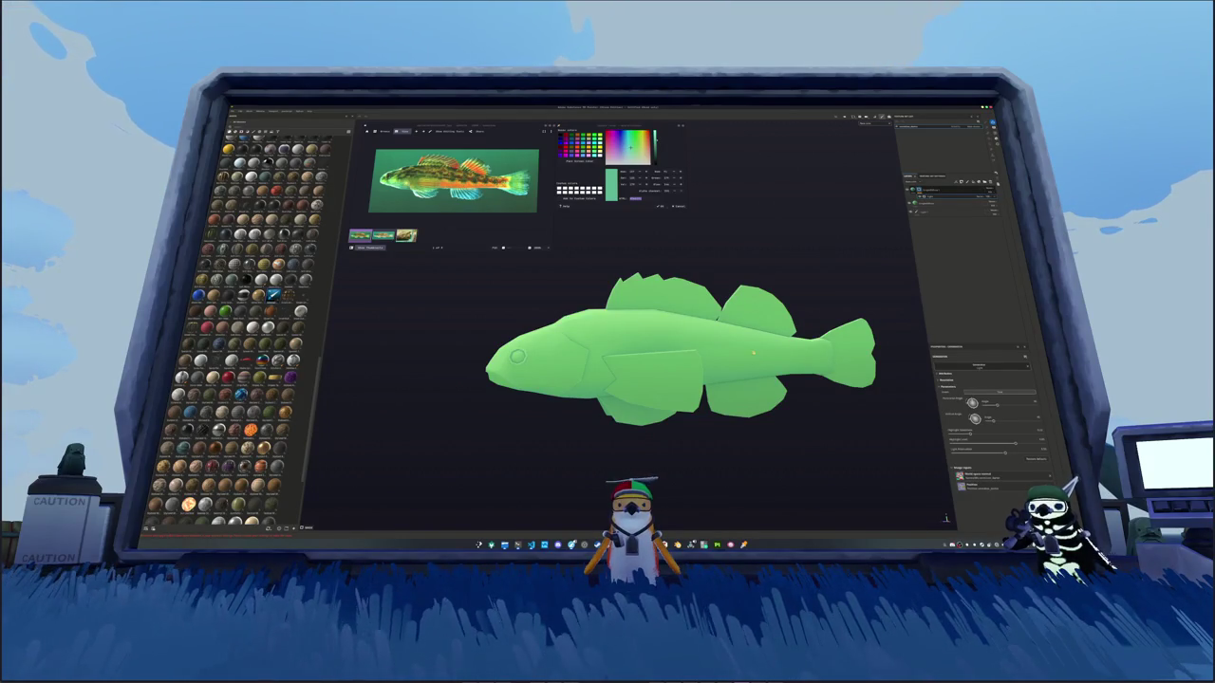
pyautogui.keyDown('alt'); pyautogui.moveTo(752, 361); pyautogui.dragTo(722, 323); pyautogui.keyUp('alt')
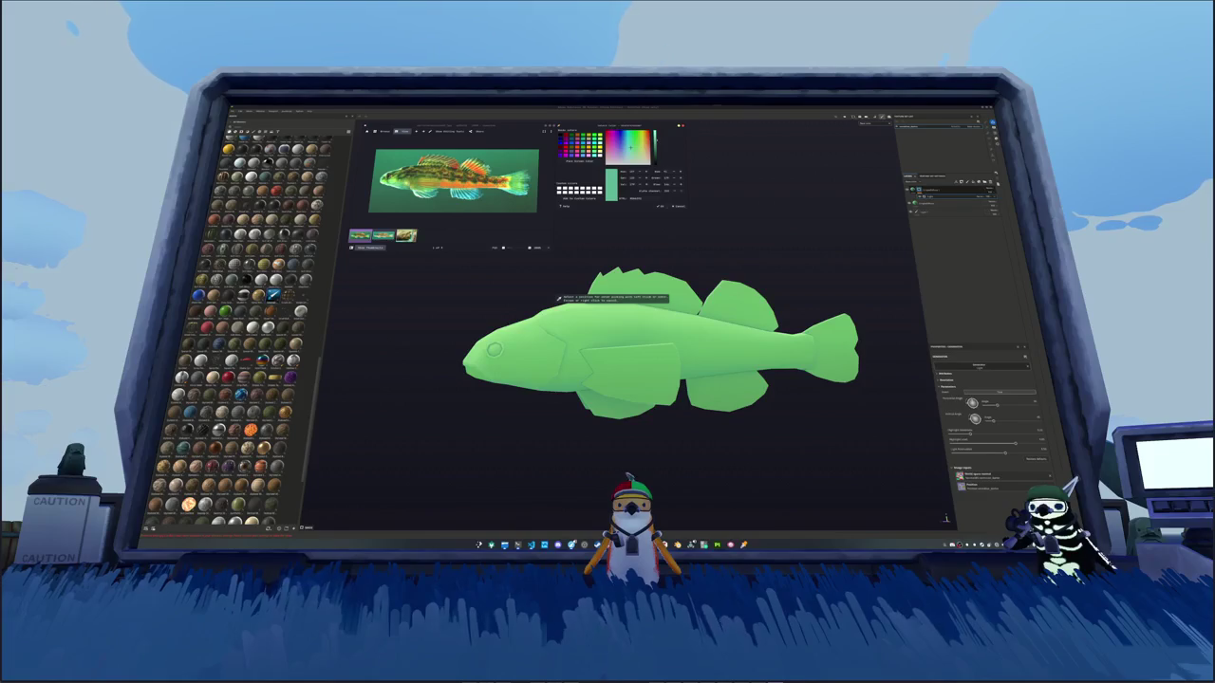
# Step: Sample a dark green, add a new paint layer, and open the fill layer's Base Color picker
pyautogui.click(523, 207)
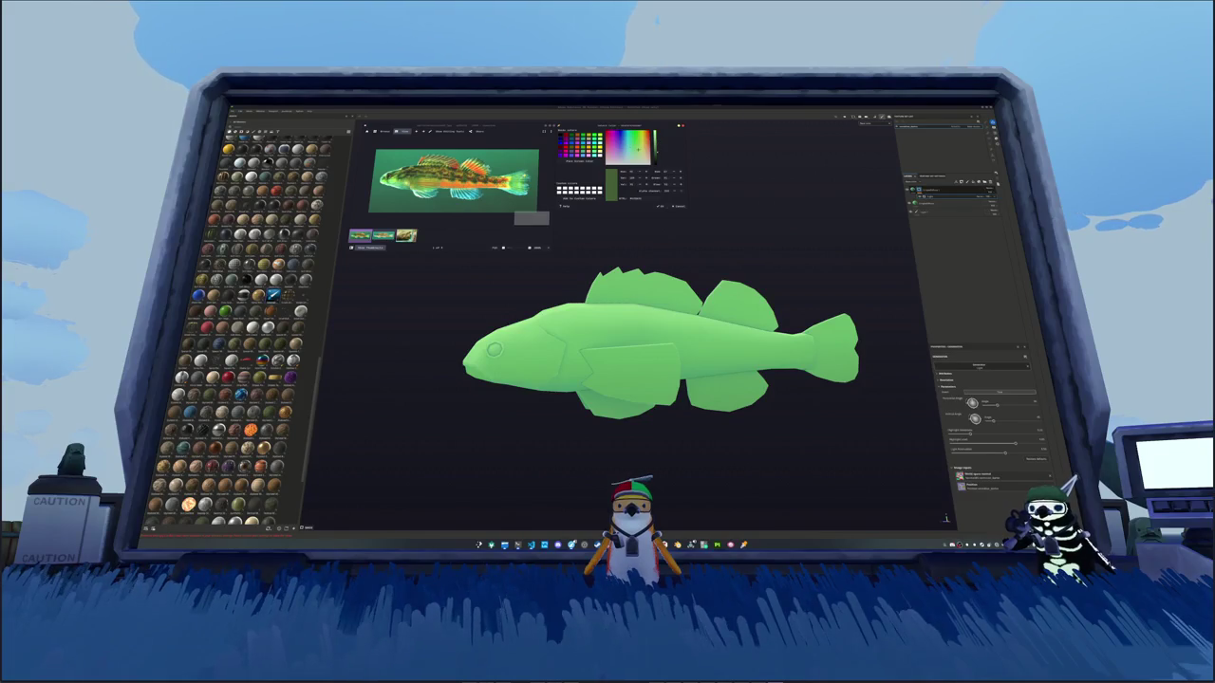
pyautogui.hotkey('ctrl', 'shift', 'n')
pyautogui.click(949, 189)
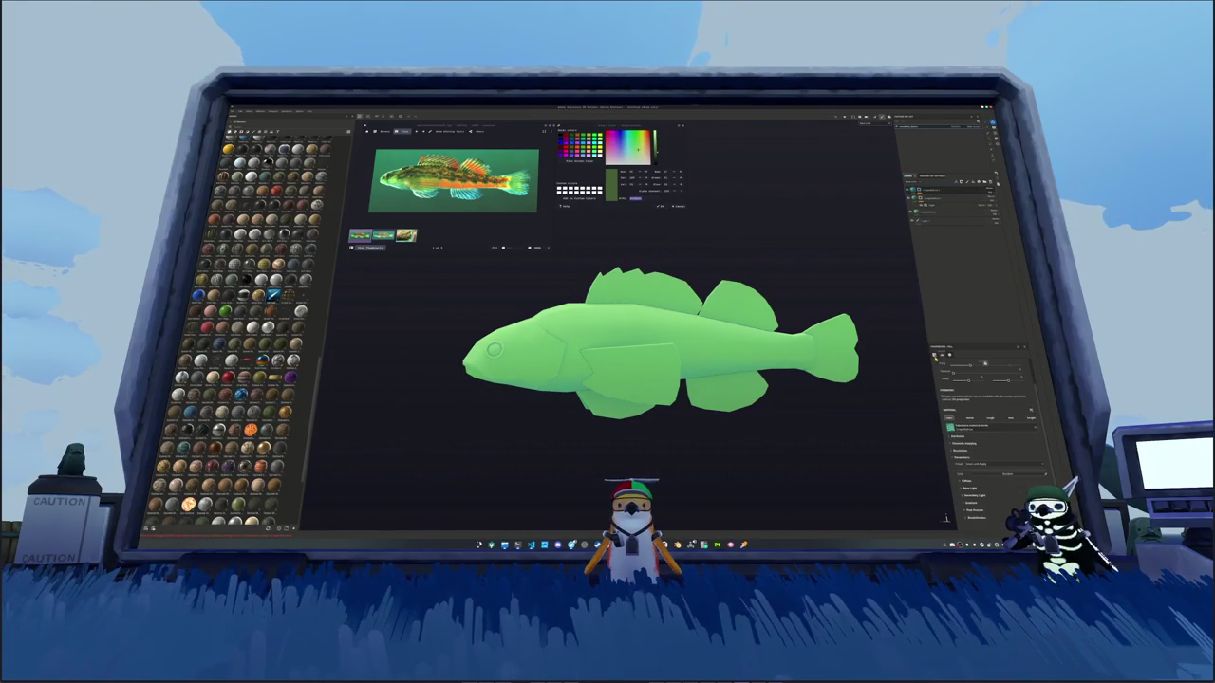
pyautogui.click(997, 487)
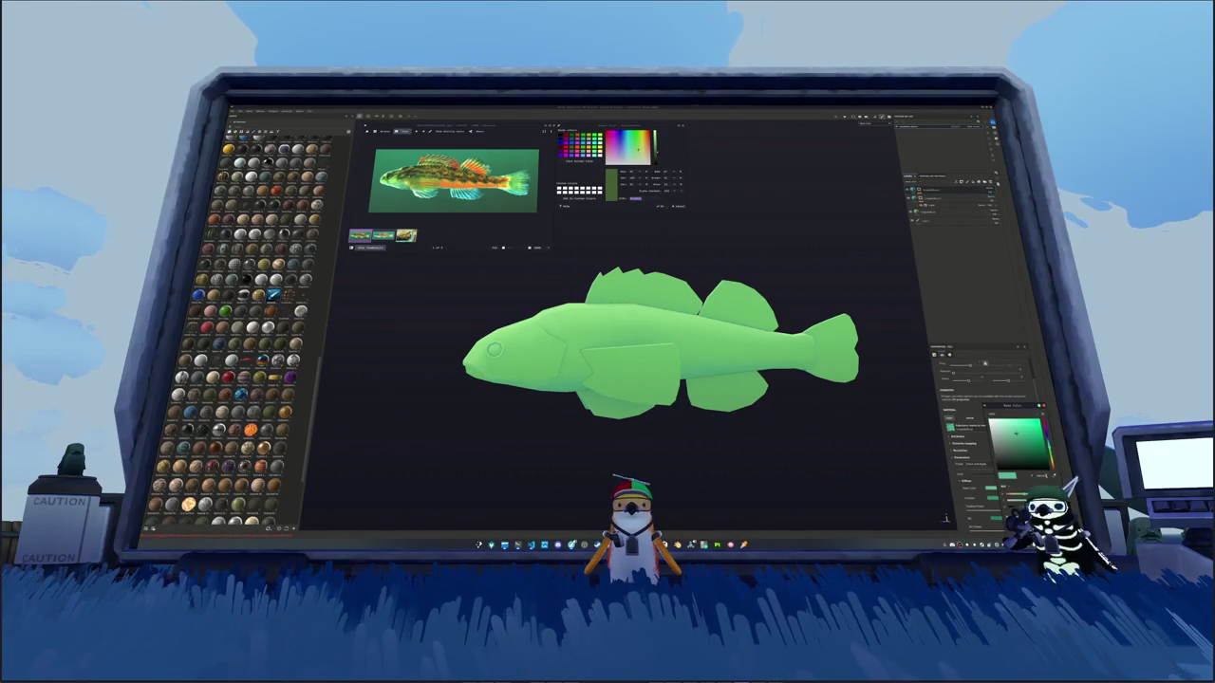
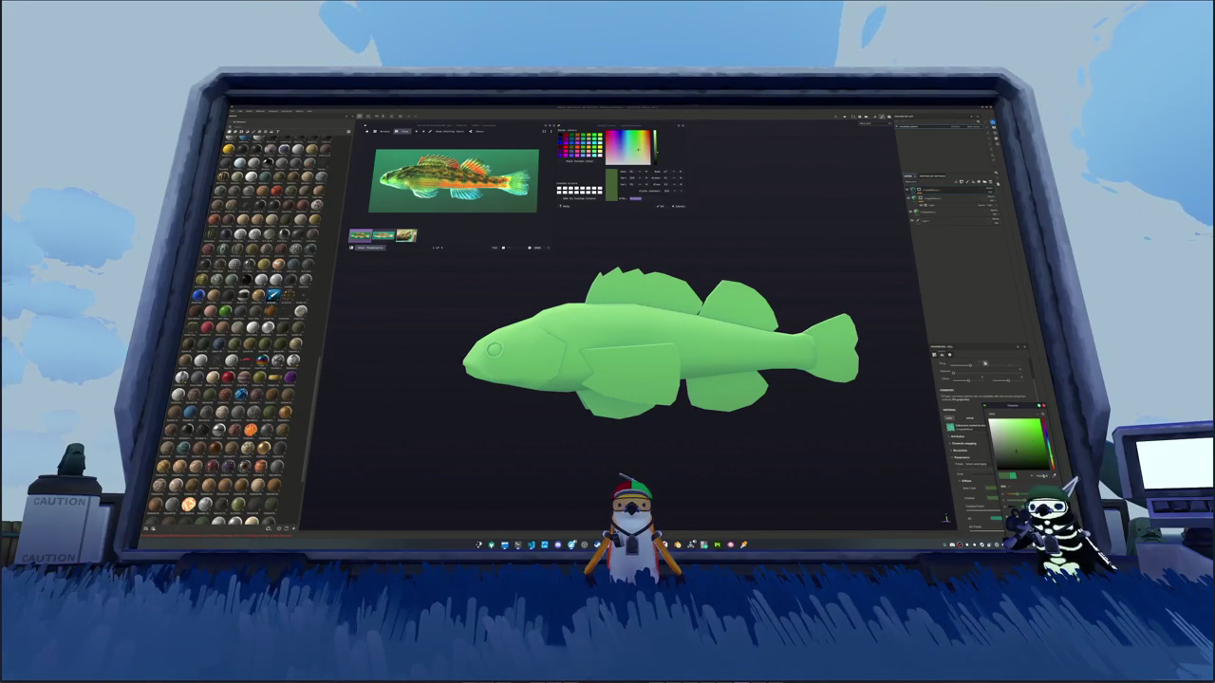
# Step: Shift the base colour slightly toward teal and add a generator shading layer
pyautogui.moveTo(1047, 451); pyautogui.dragTo(1048, 456)
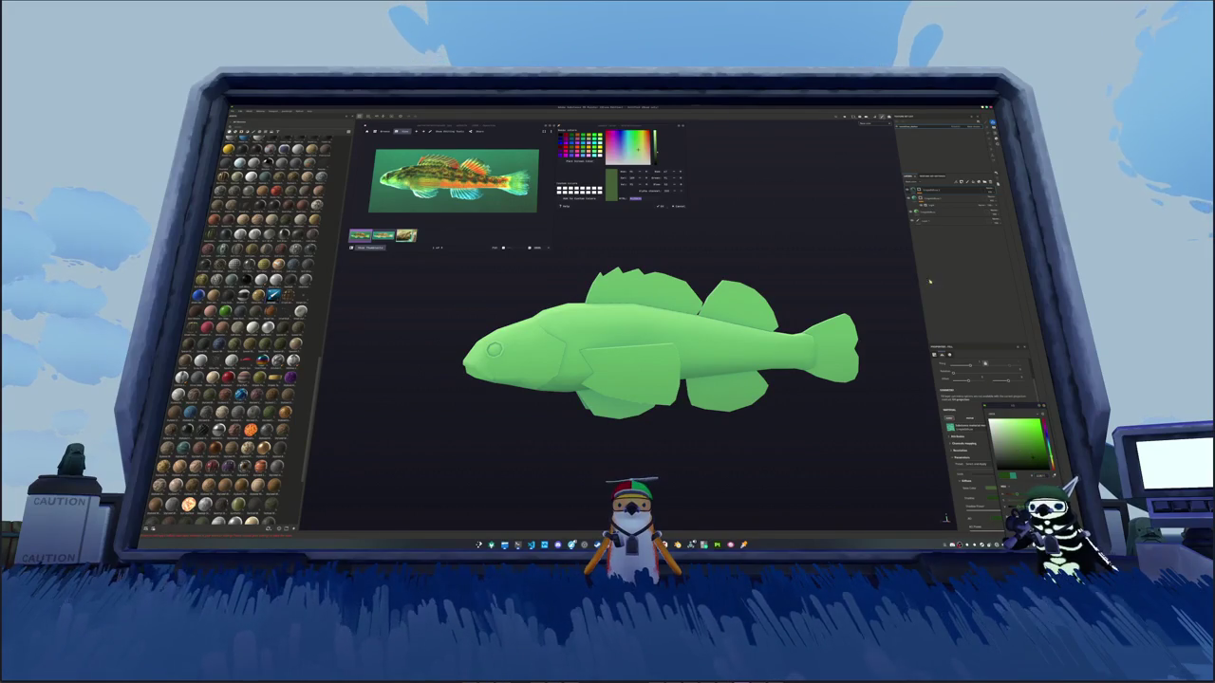
pyautogui.click(940, 197)
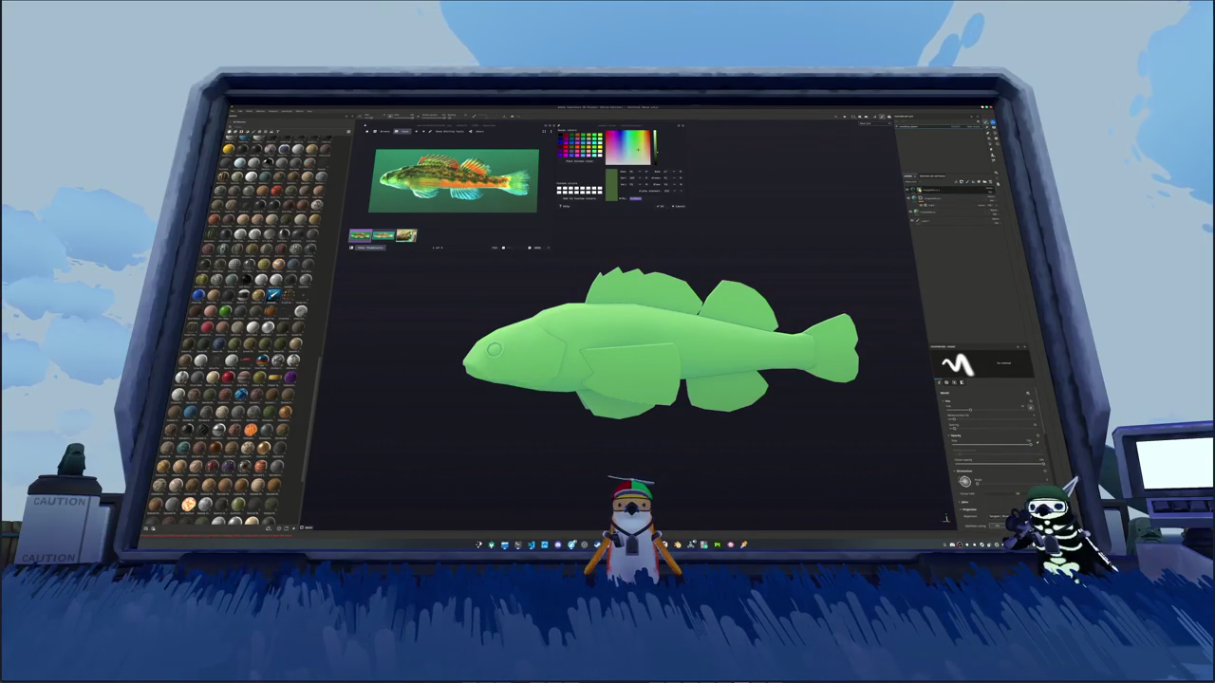
pyautogui.rightClick(935, 189)
pyautogui.click(960, 312)
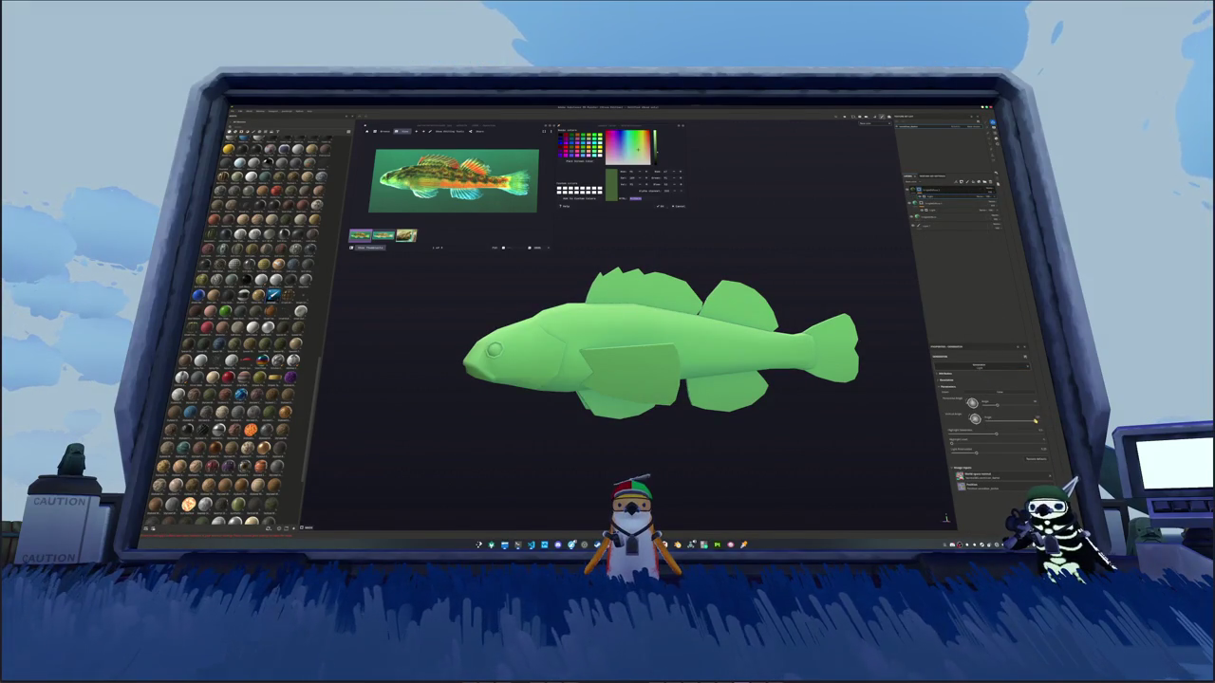
# Step: Strengthen the dark contour shading along the fish's back, then add another effect layer
pyautogui.moveTo(1036, 418); pyautogui.dragTo(1022, 416)
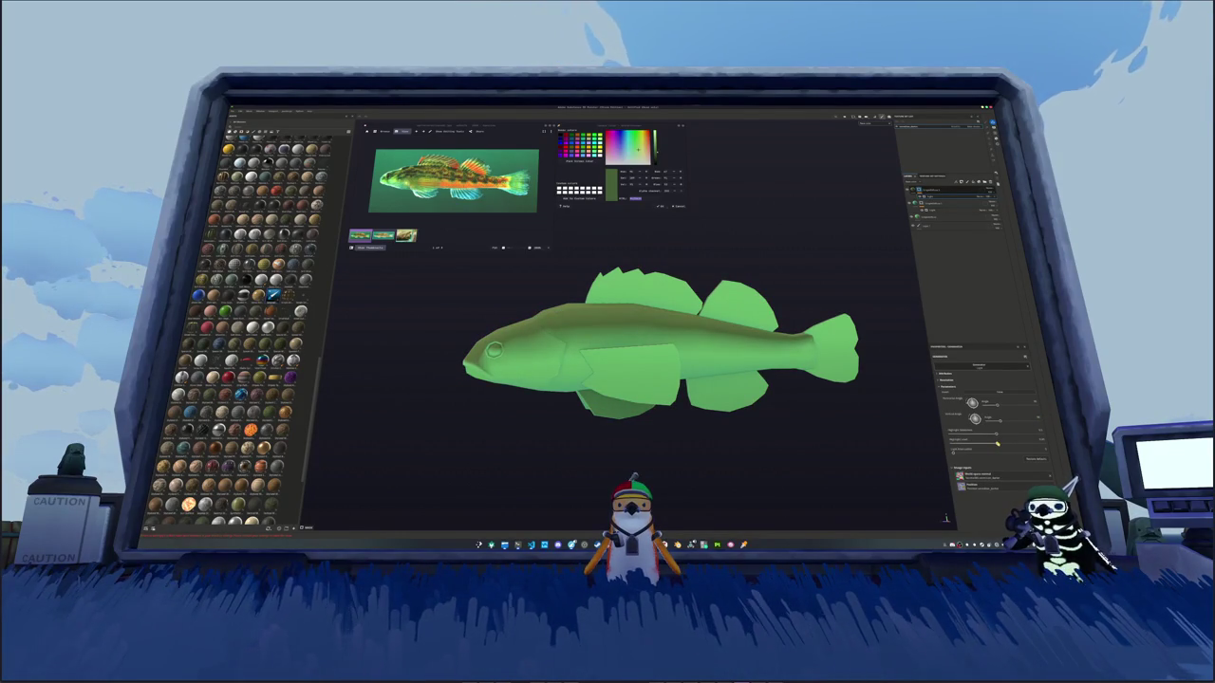
pyautogui.moveTo(957, 443)
pyautogui.mouseDown()
pyautogui.moveTo(1041, 445)
pyautogui.moveTo(995, 435)
pyautogui.mouseUp()
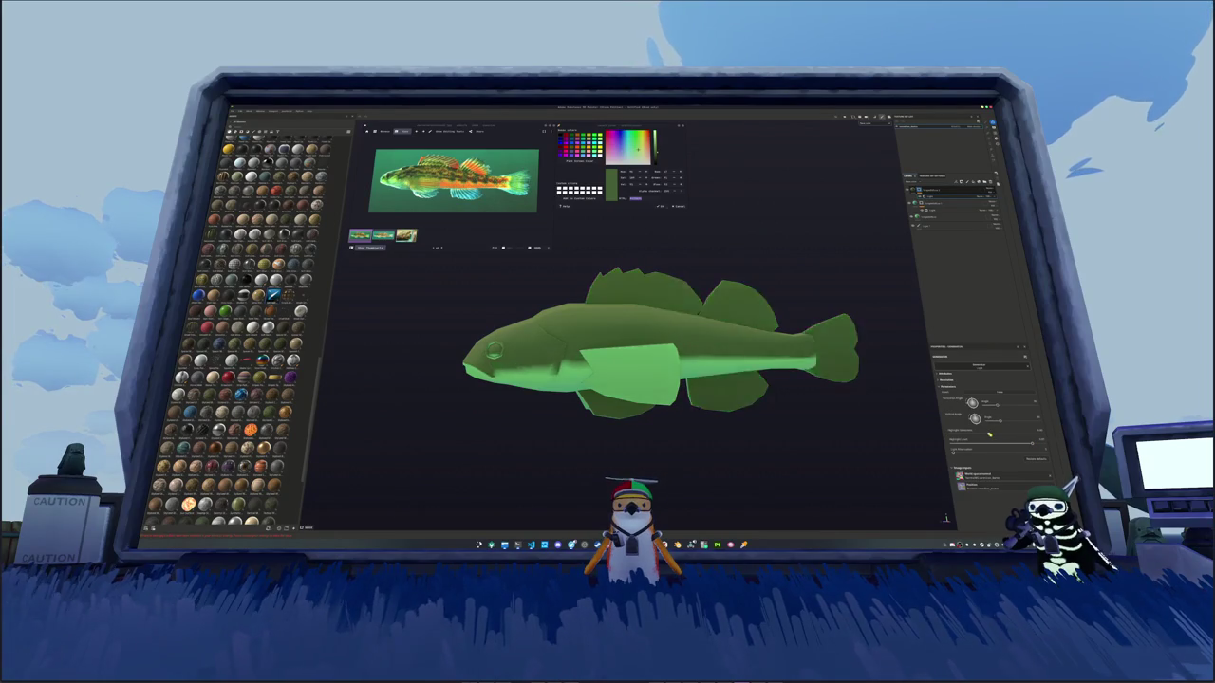
pyautogui.rightClick(949, 199)
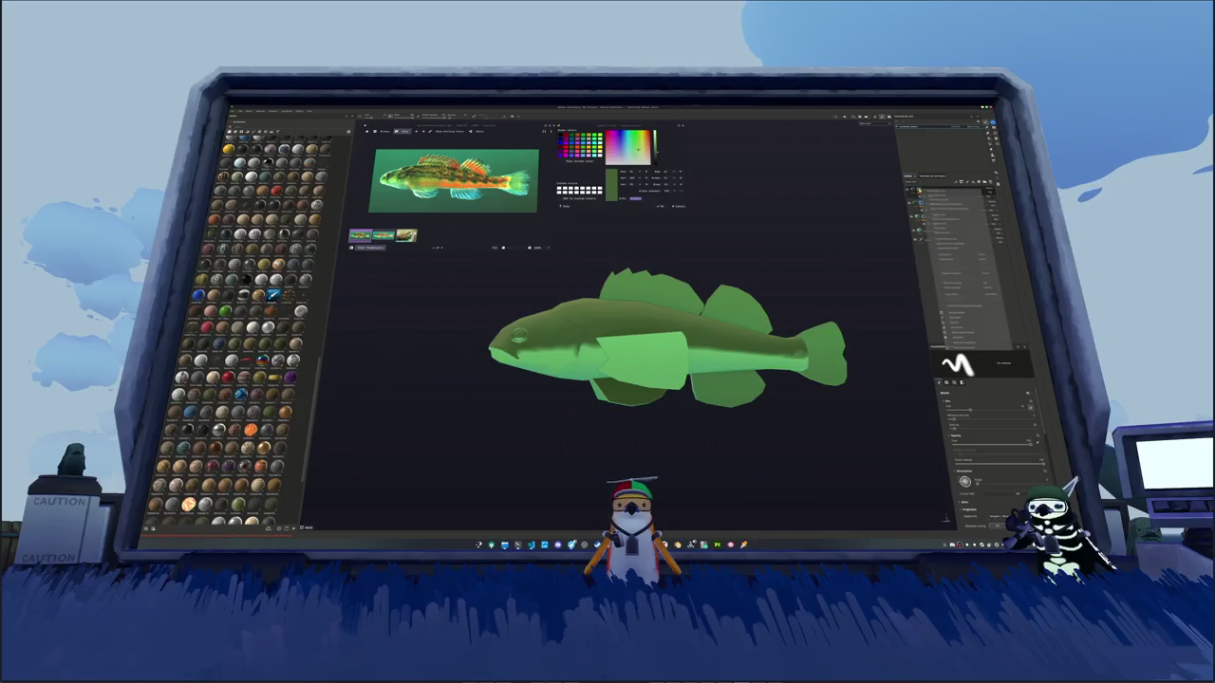
pyautogui.click(951, 322)
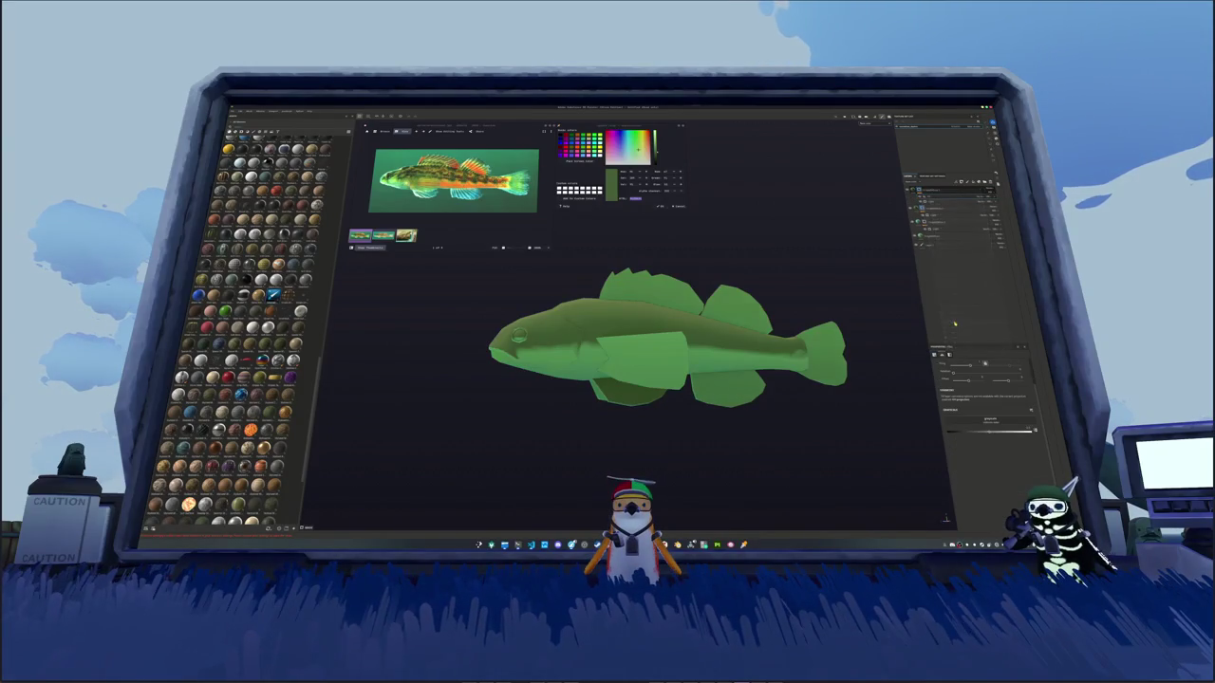
# Step: Apply a generator preset and adjust its shading strength on the fish
pyautogui.click(981, 422)
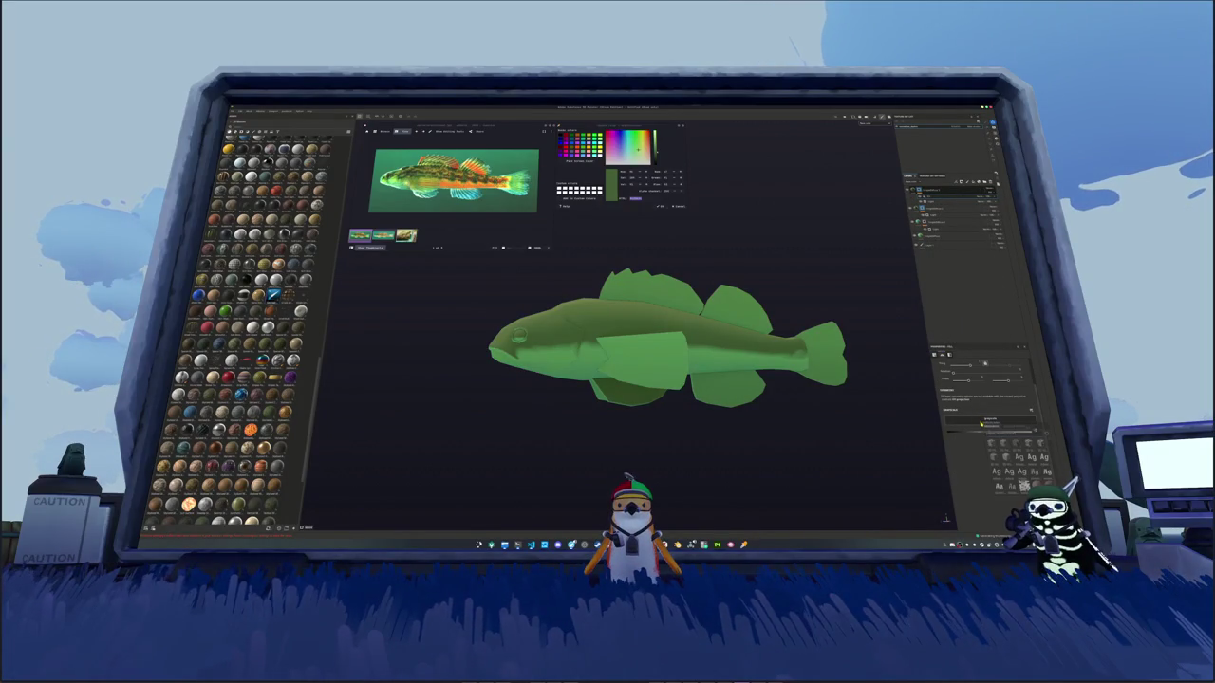
pyautogui.moveTo(1021, 479)
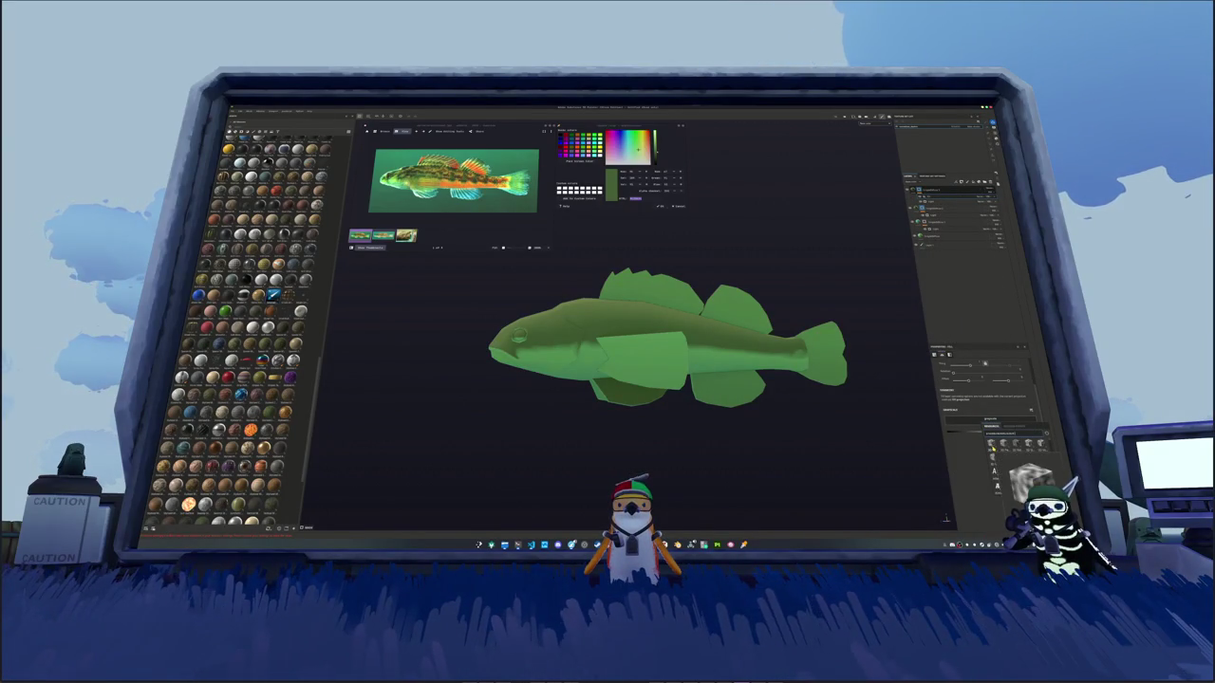
pyautogui.click(1003, 444)
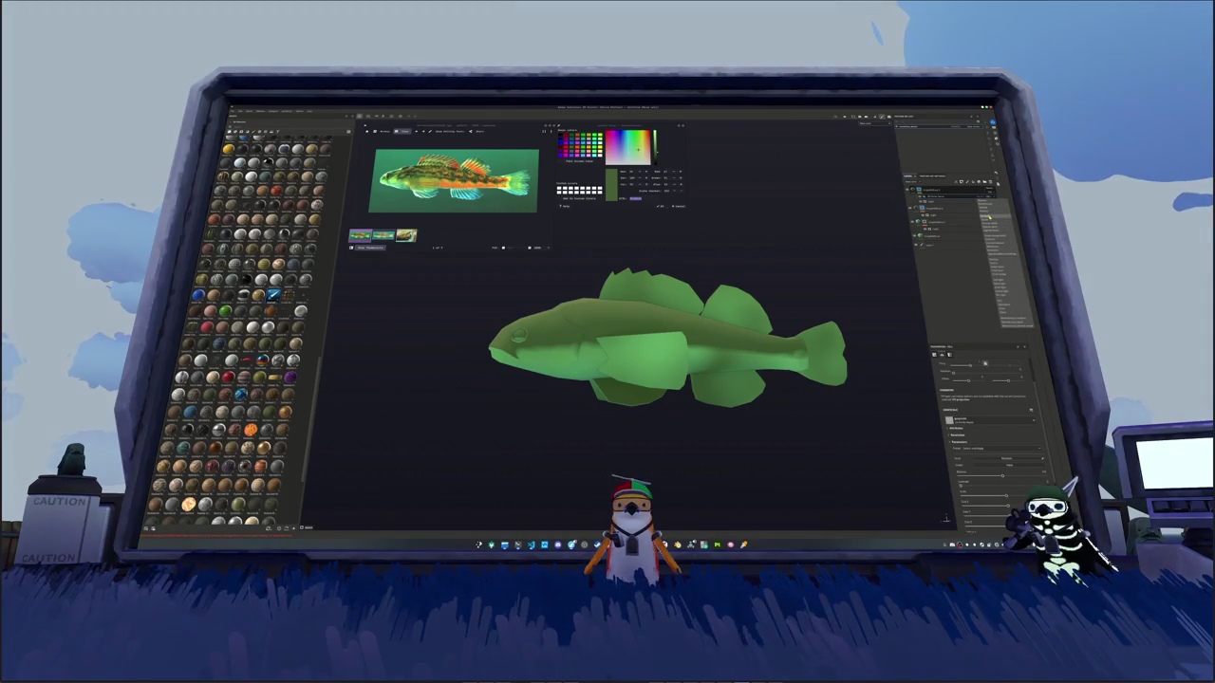
pyautogui.keyDown('alt'); pyautogui.moveTo(784, 351); pyautogui.dragTo(923, 397); pyautogui.keyUp('alt')
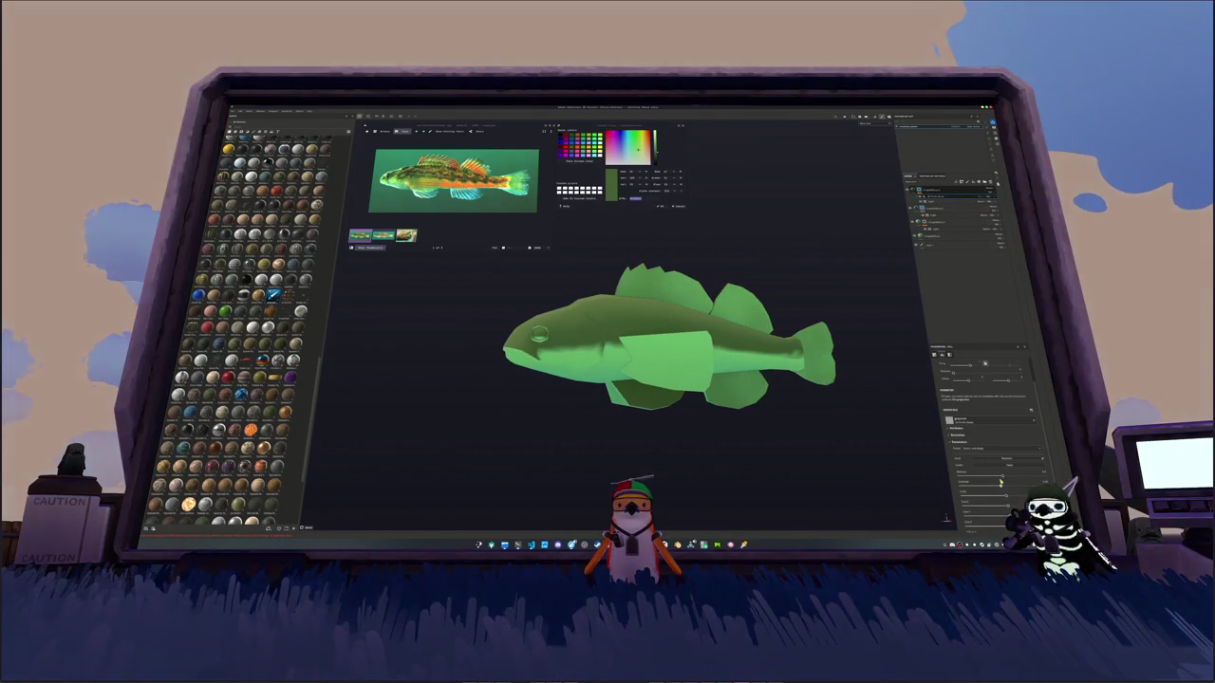
pyautogui.moveTo(1002, 478); pyautogui.dragTo(1014, 482)
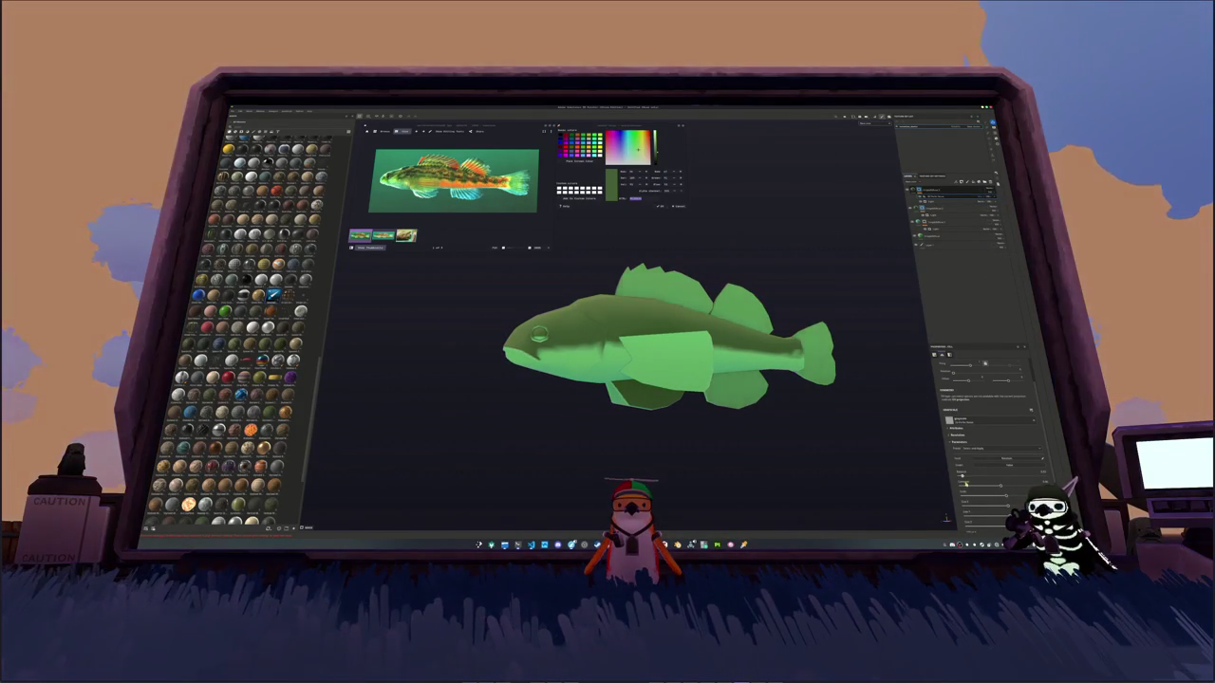
pyautogui.click(957, 199)
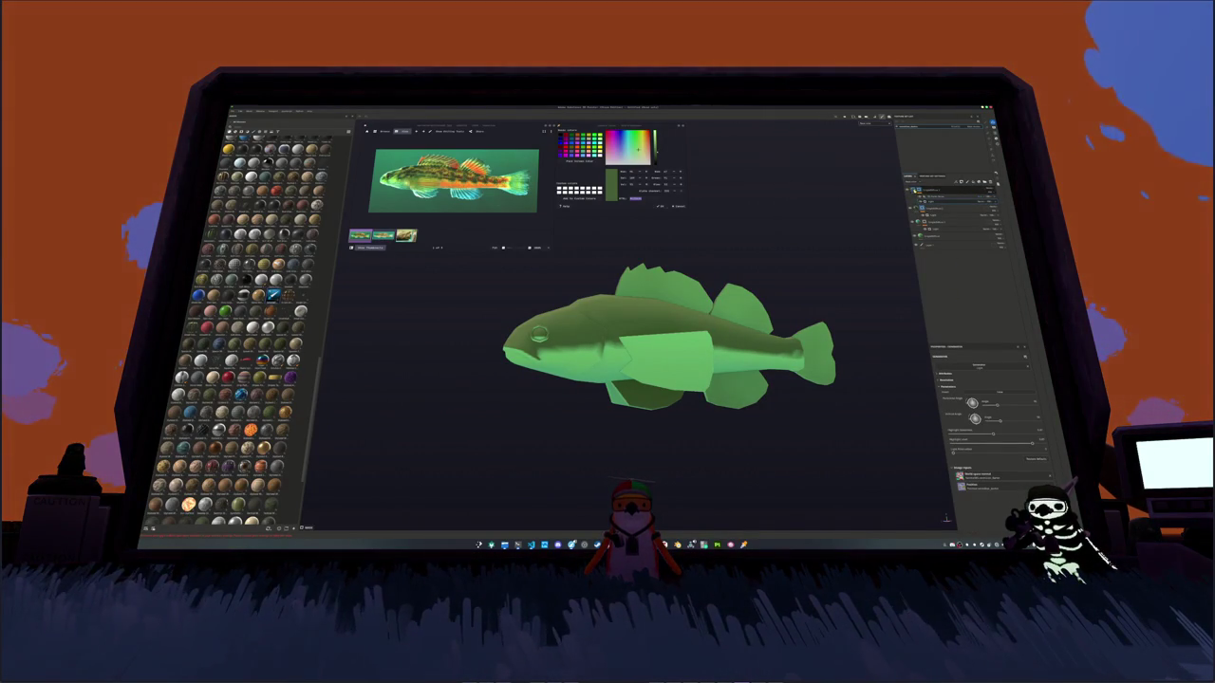
# Step: Sample olive-yellow from the reference into the base colour layer and shift it toward yellow-olive
pyautogui.click(949, 190)
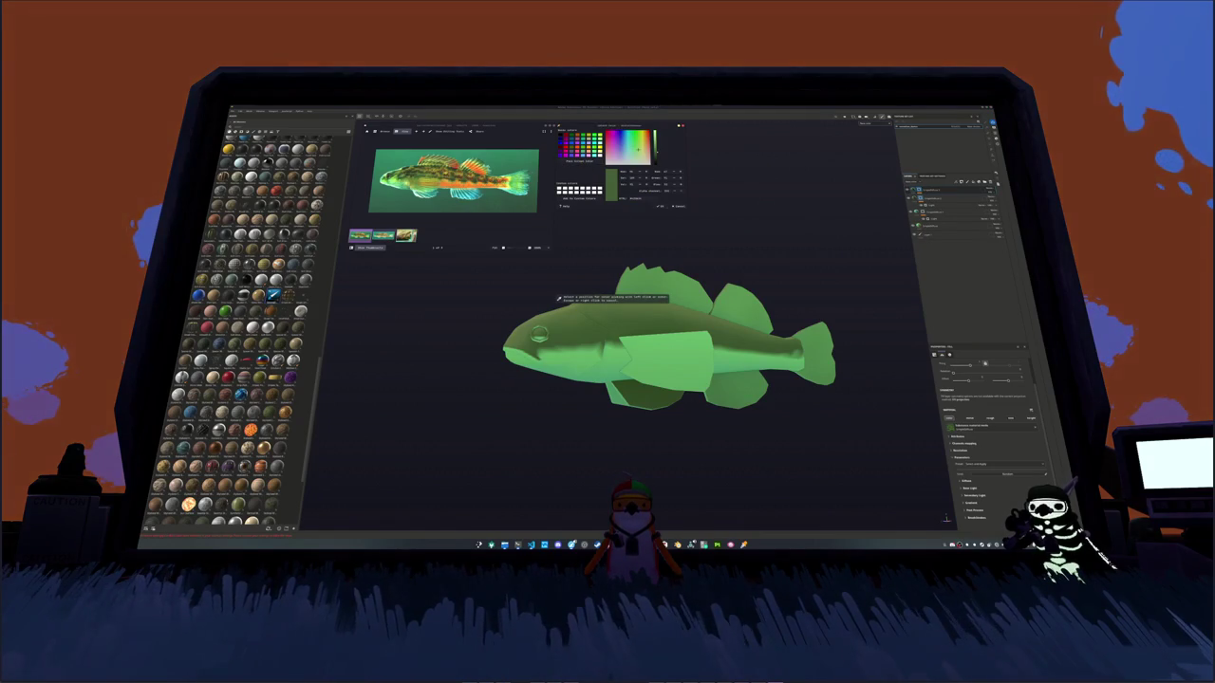
pyautogui.click(643, 143)
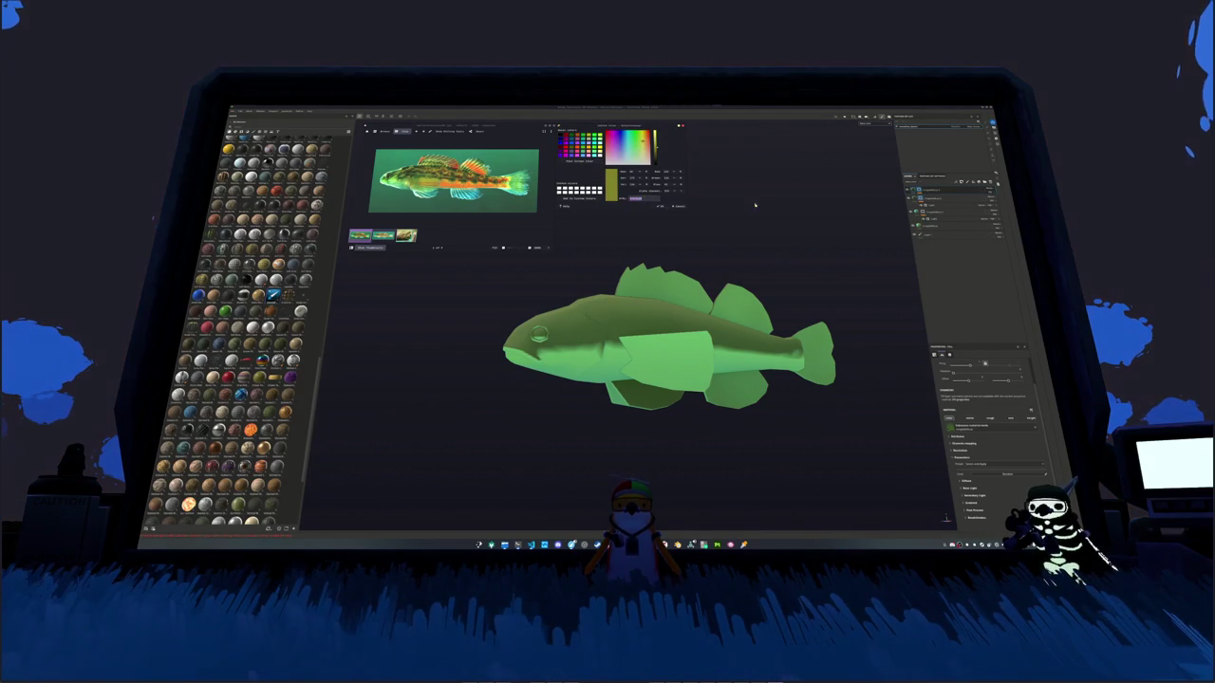
pyautogui.click(962, 439)
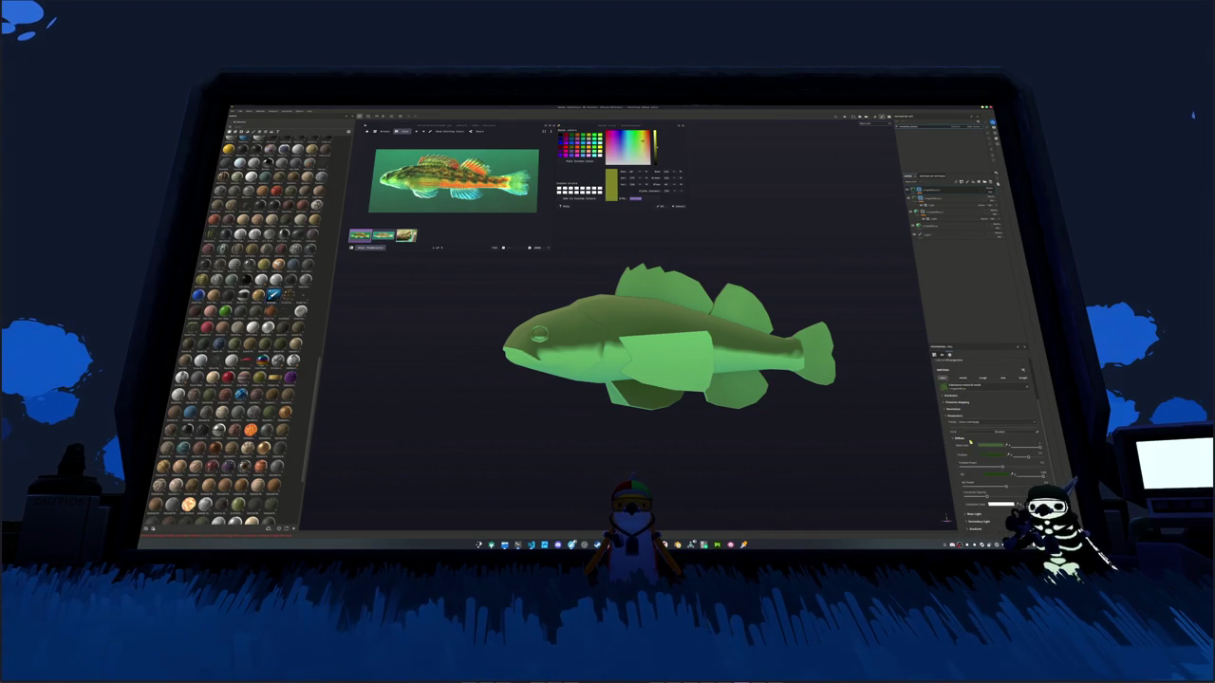
pyautogui.click(989, 446)
pyautogui.moveTo(1041, 474)
pyautogui.mouseDown()
pyautogui.moveTo(1004, 474)
pyautogui.moveTo(1042, 460)
pyautogui.mouseUp()
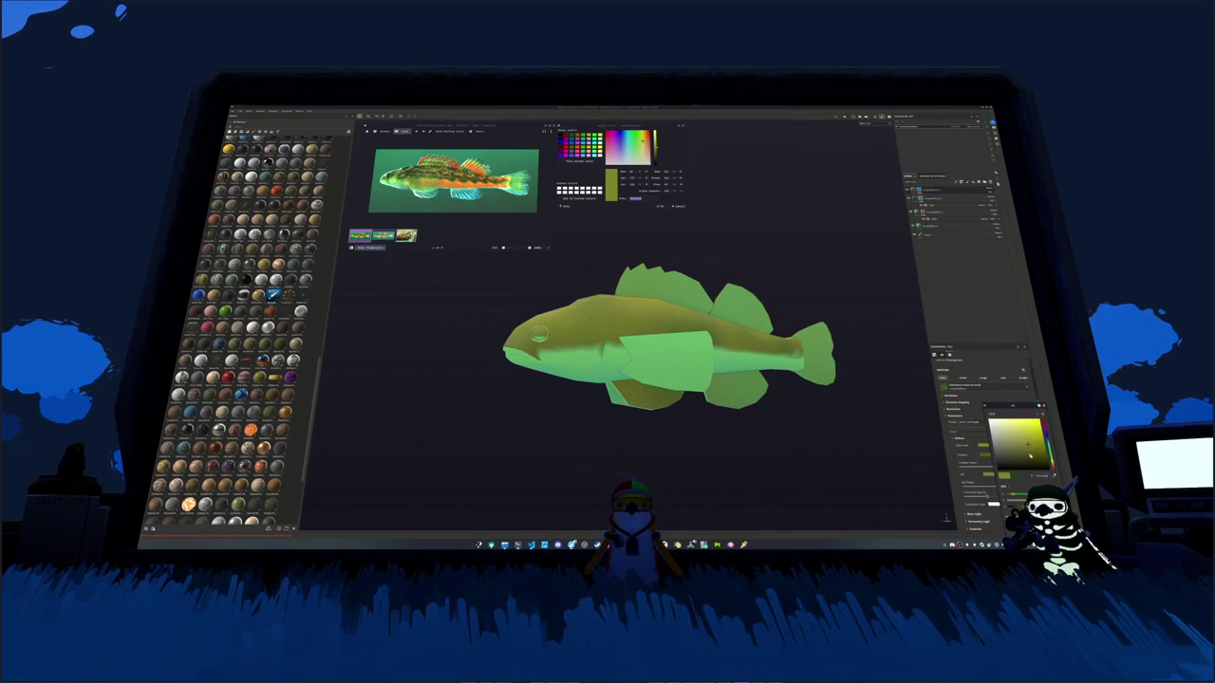
# Step: Tweak the pattern layer sliders to add blotchy dark mottling
pyautogui.click(966, 193)
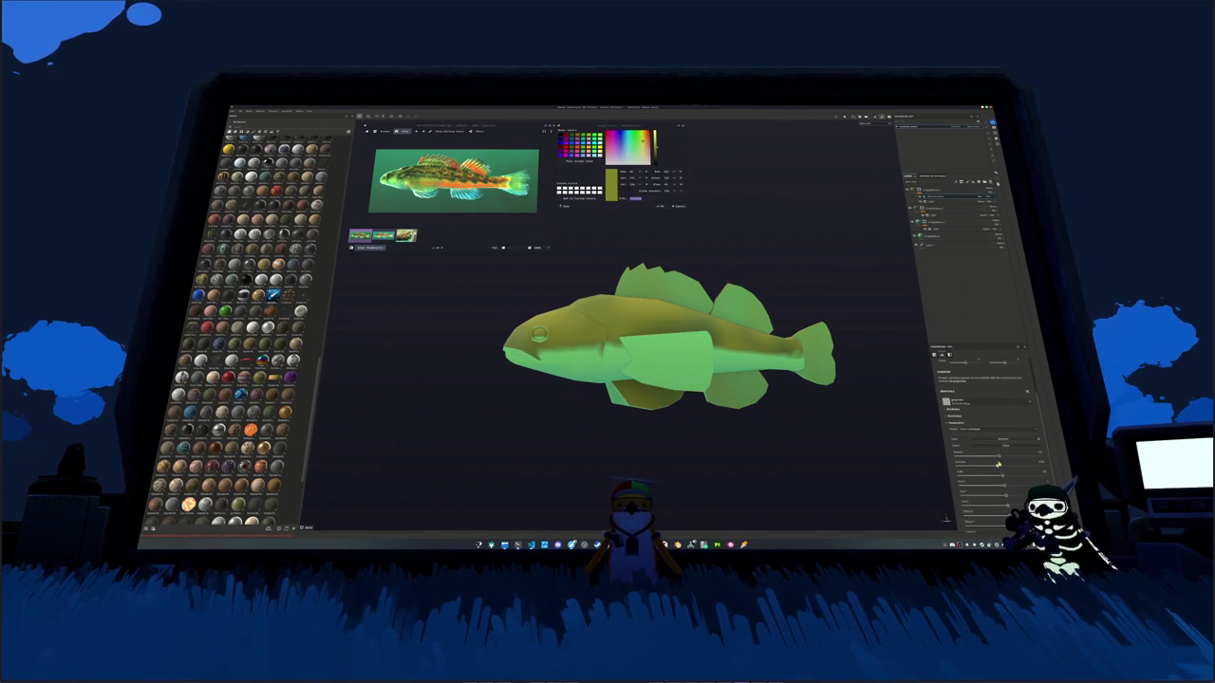
pyautogui.moveTo(1000, 458); pyautogui.dragTo(985, 458)
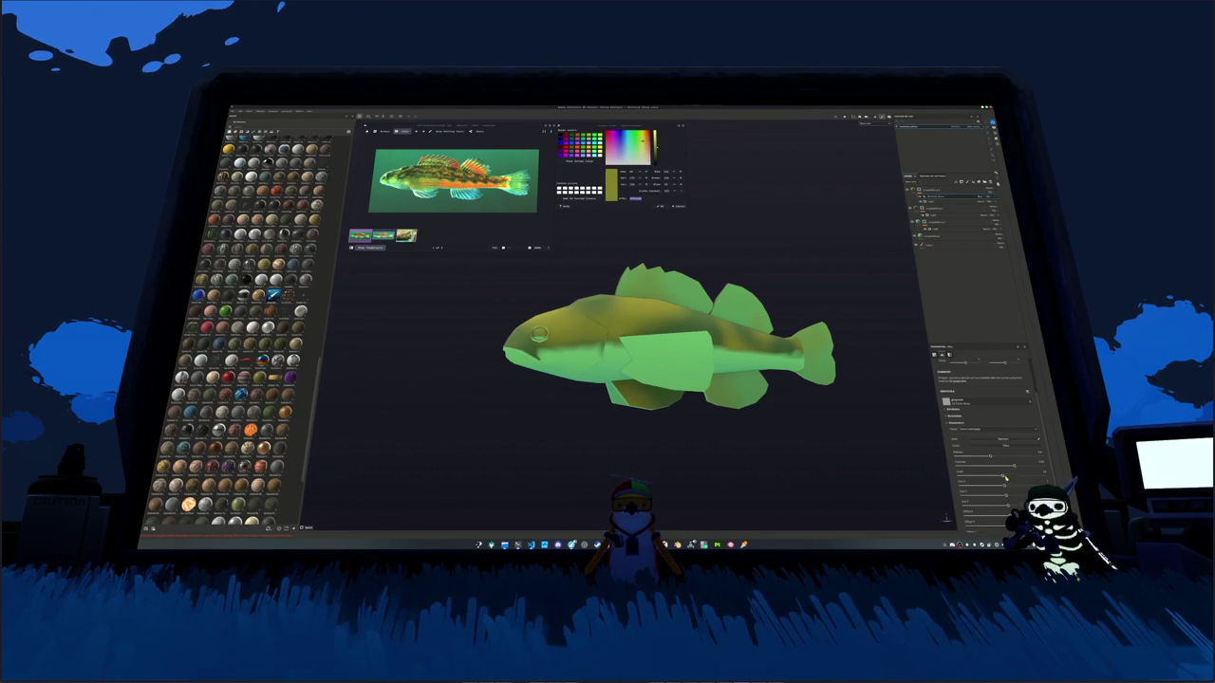
pyautogui.moveTo(1040, 463); pyautogui.dragTo(1052, 472)
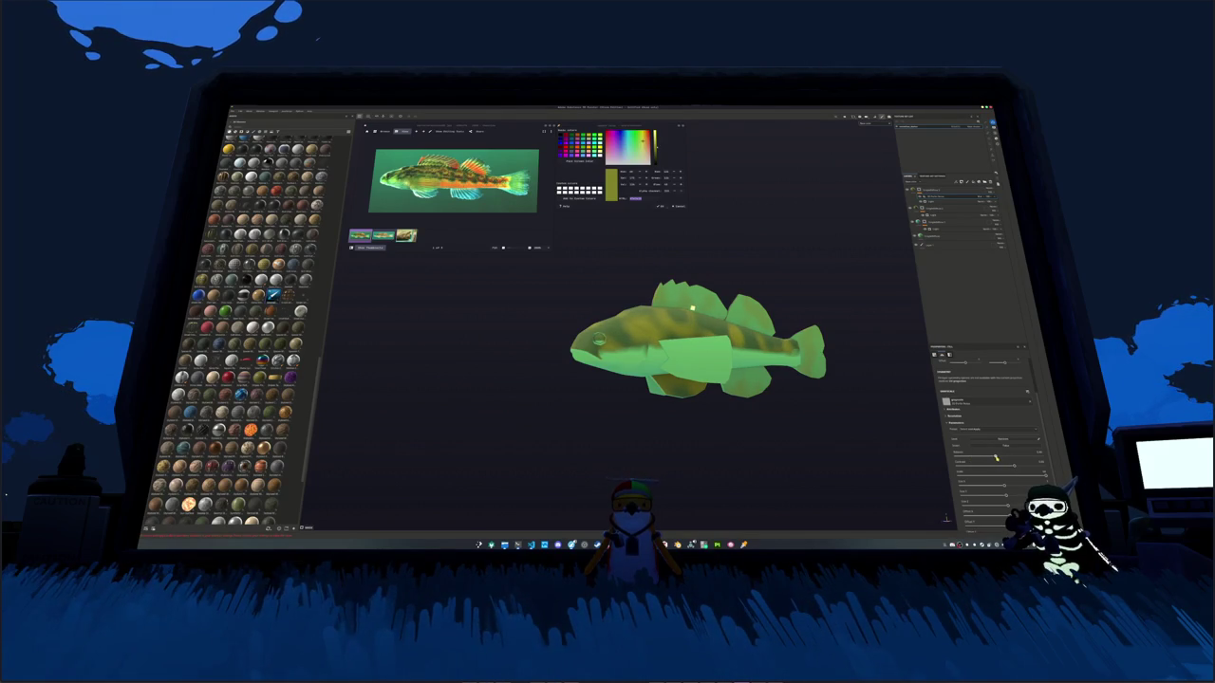
# Step: Add a paint layer and a fill layer, setting the fill's colour to a darker orange
pyautogui.hotkey('ctrl', 'shift', 'l')
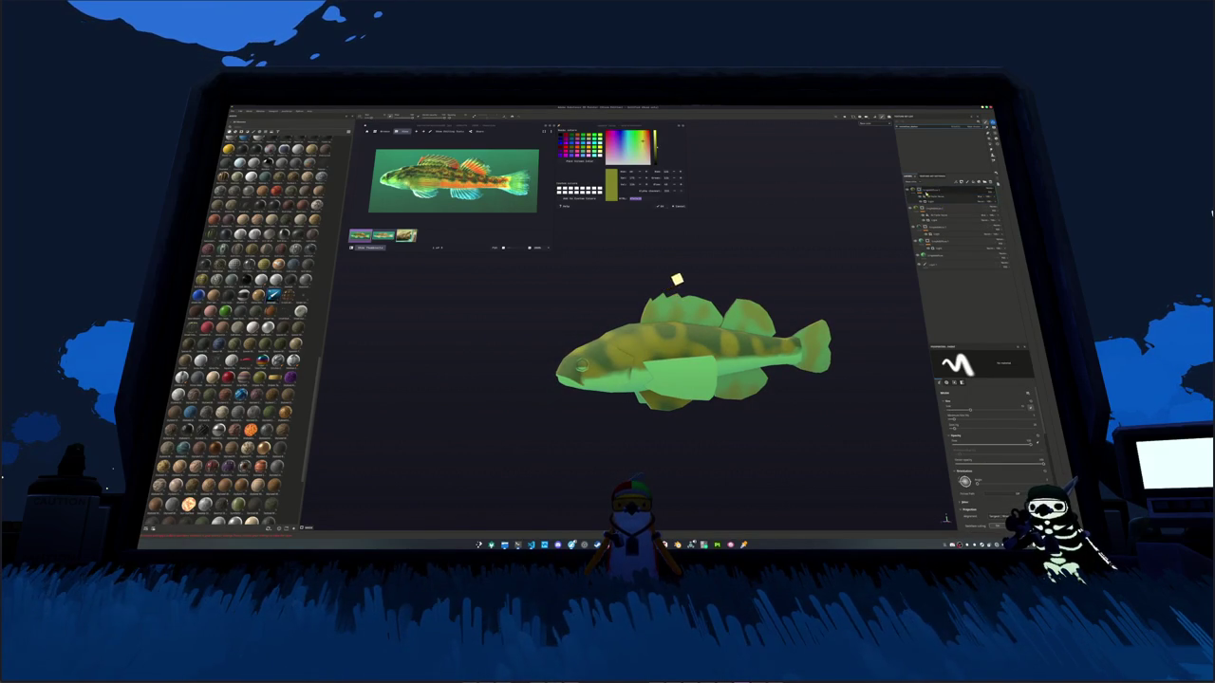
pyautogui.click(949, 195)
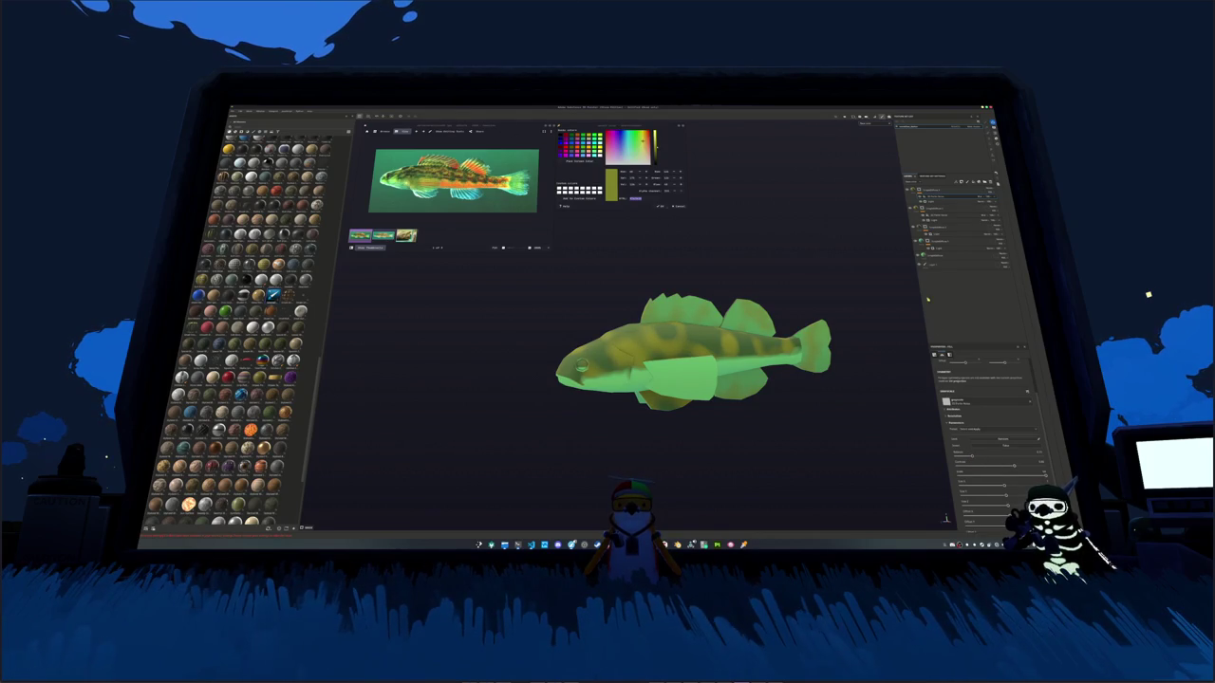
pyautogui.hotkey('ctrl', 'shift', 'f')
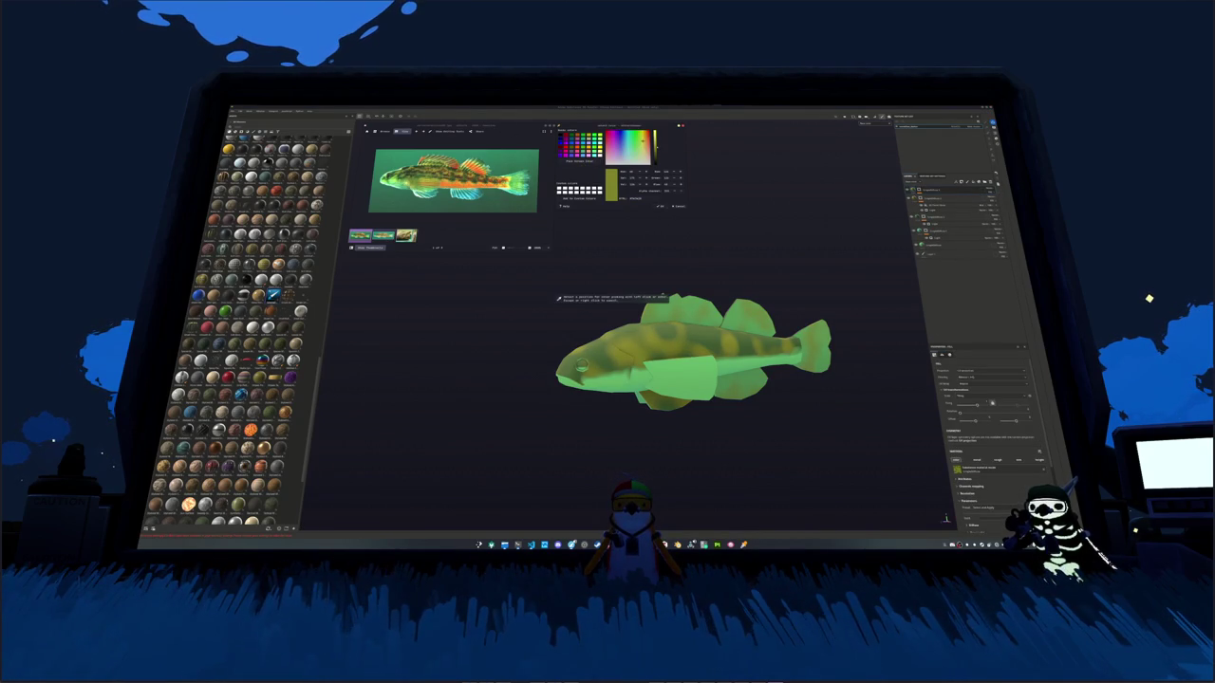
pyautogui.click(508, 200)
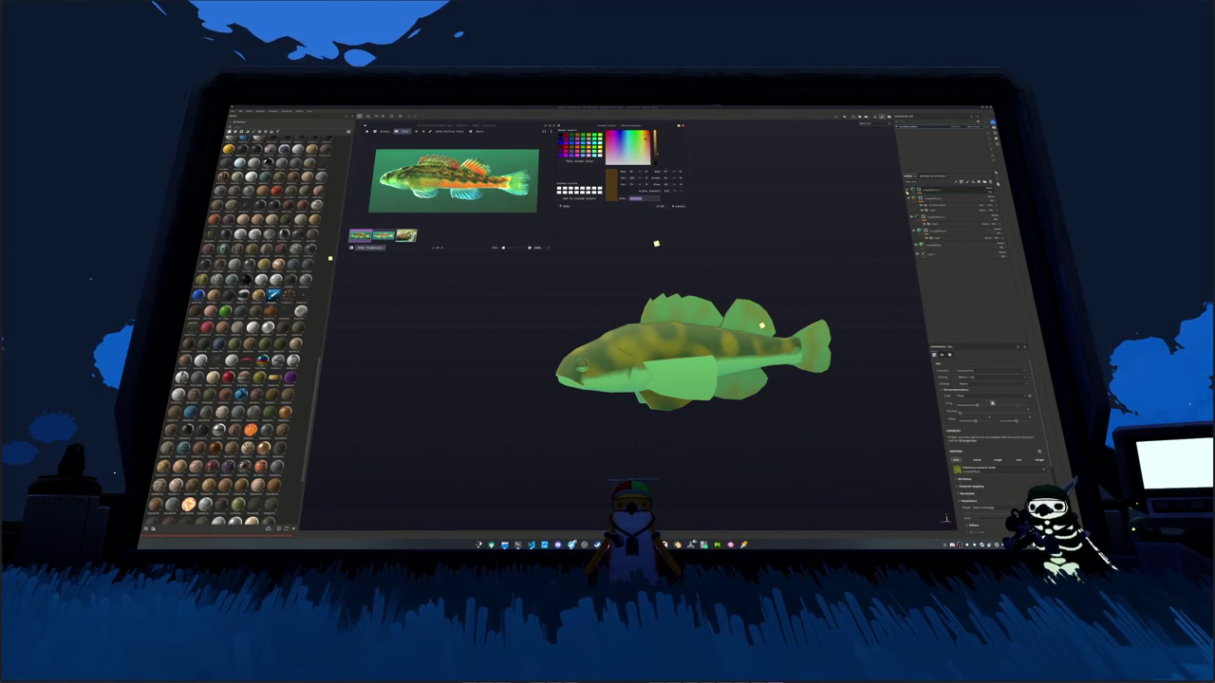
pyautogui.scroll(-2, 969, 452)
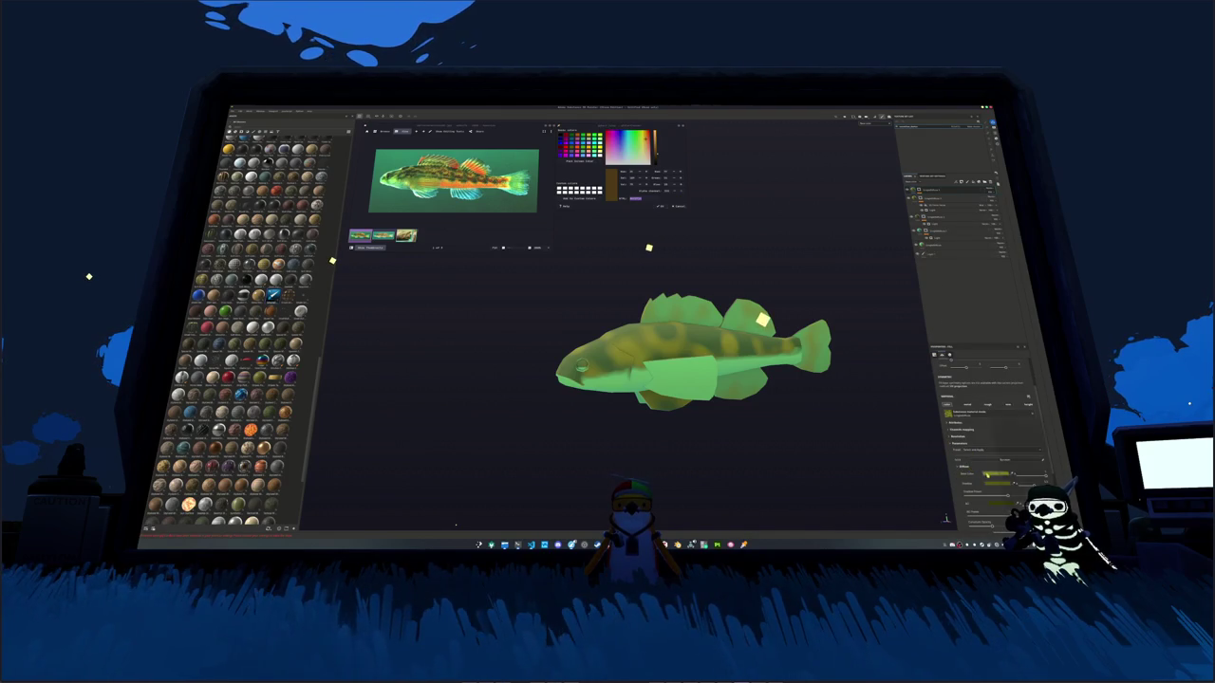
pyautogui.click(963, 468)
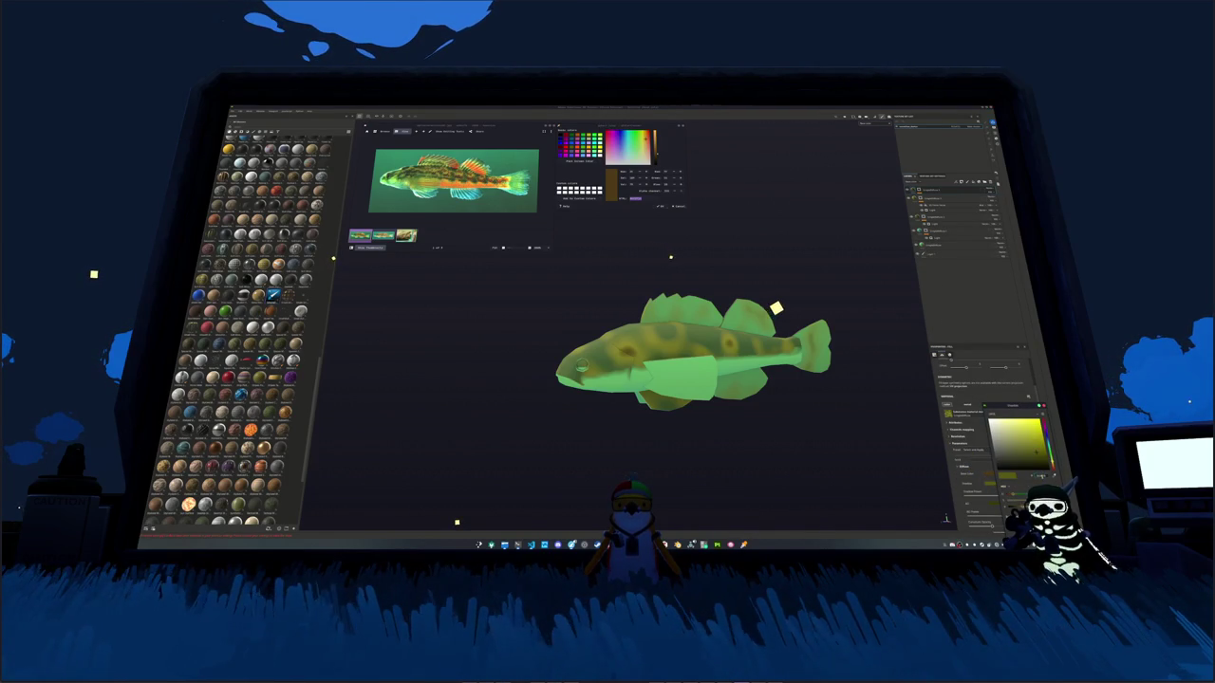
pyautogui.click(1041, 459)
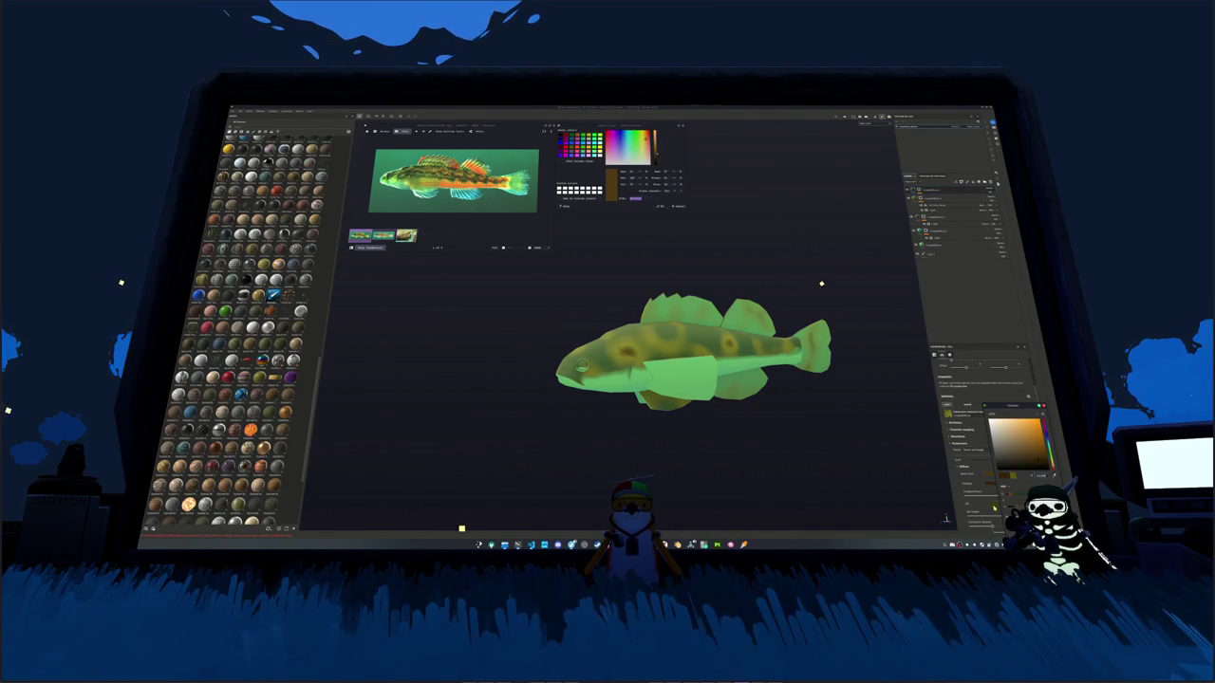
pyautogui.click(1040, 453)
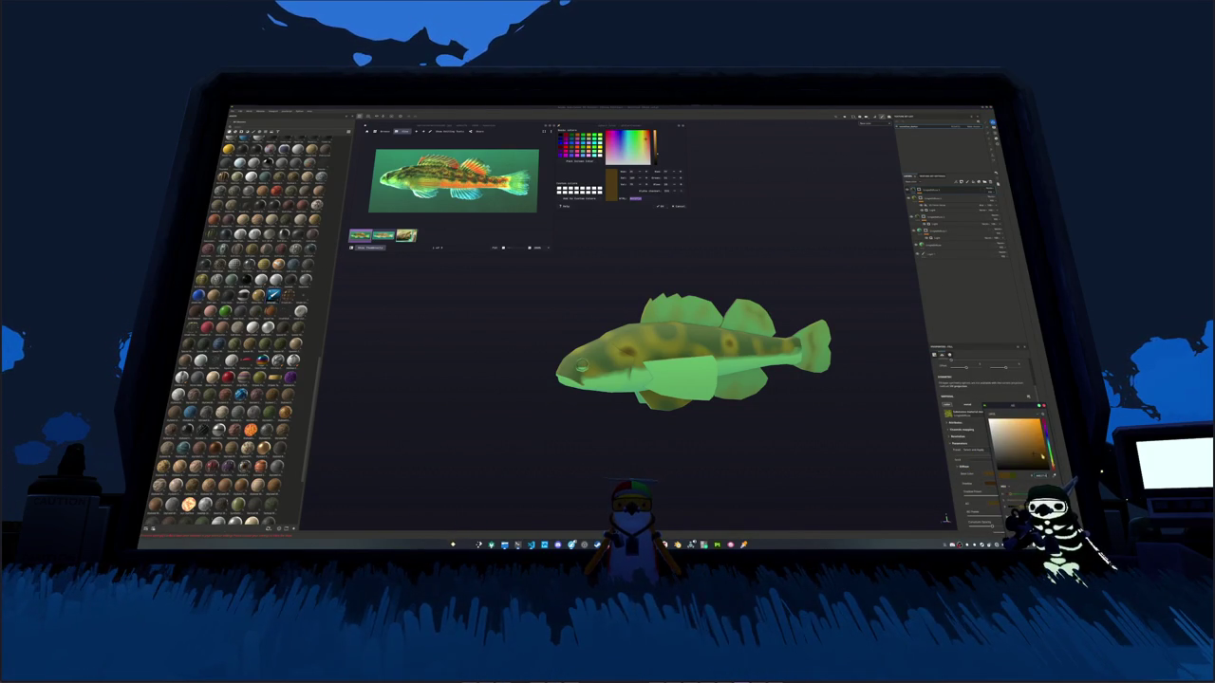
pyautogui.click(1043, 465)
pyautogui.press('Escape')
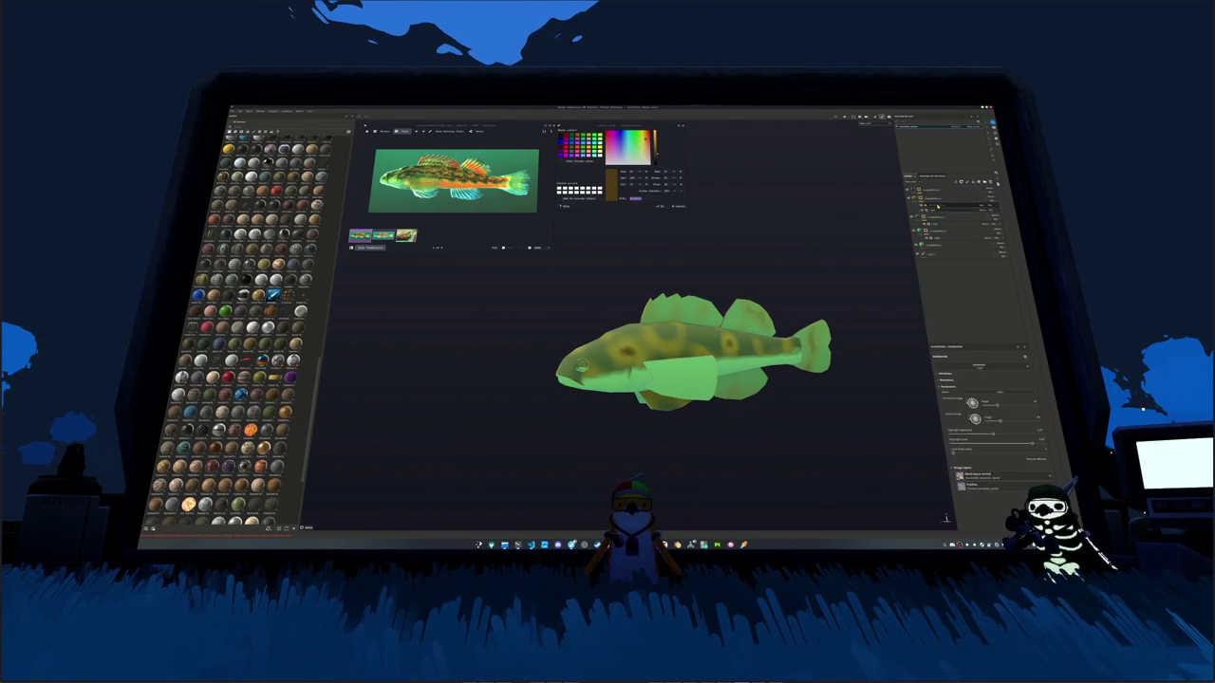
# Step: Adjust the pattern layer's parameters for finer, sharper speckled mottling
pyautogui.click(925, 191)
pyautogui.click(930, 197)
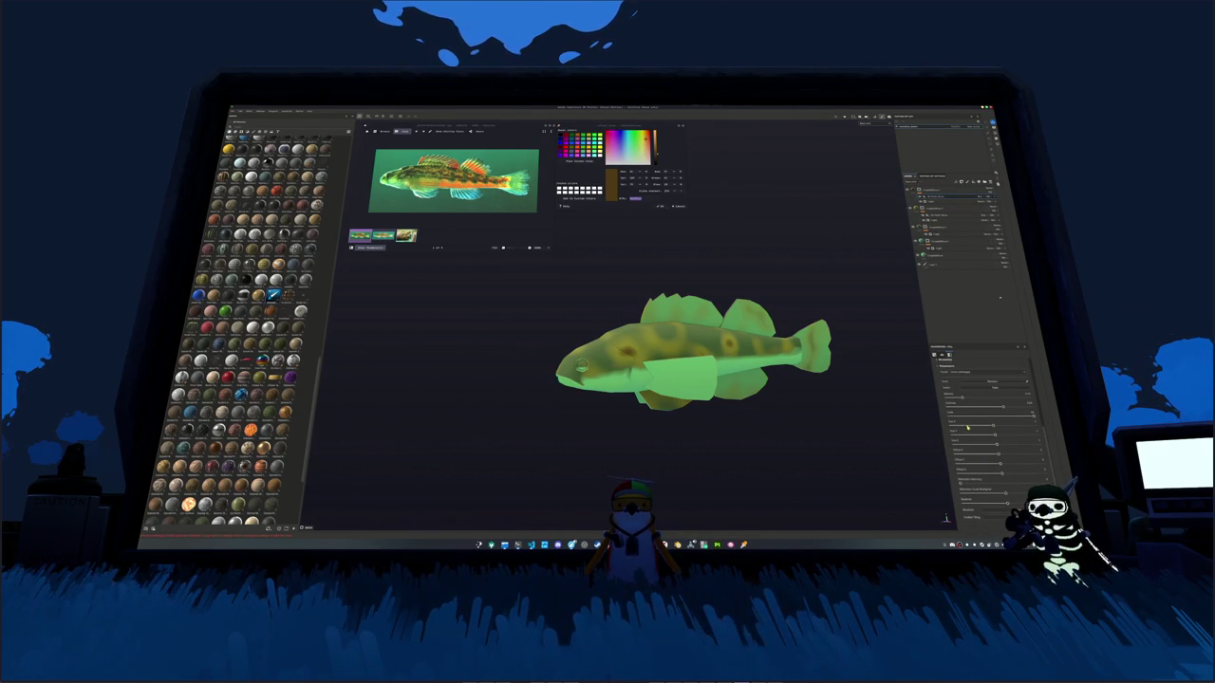
pyautogui.moveTo(1026, 414); pyautogui.dragTo(992, 414)
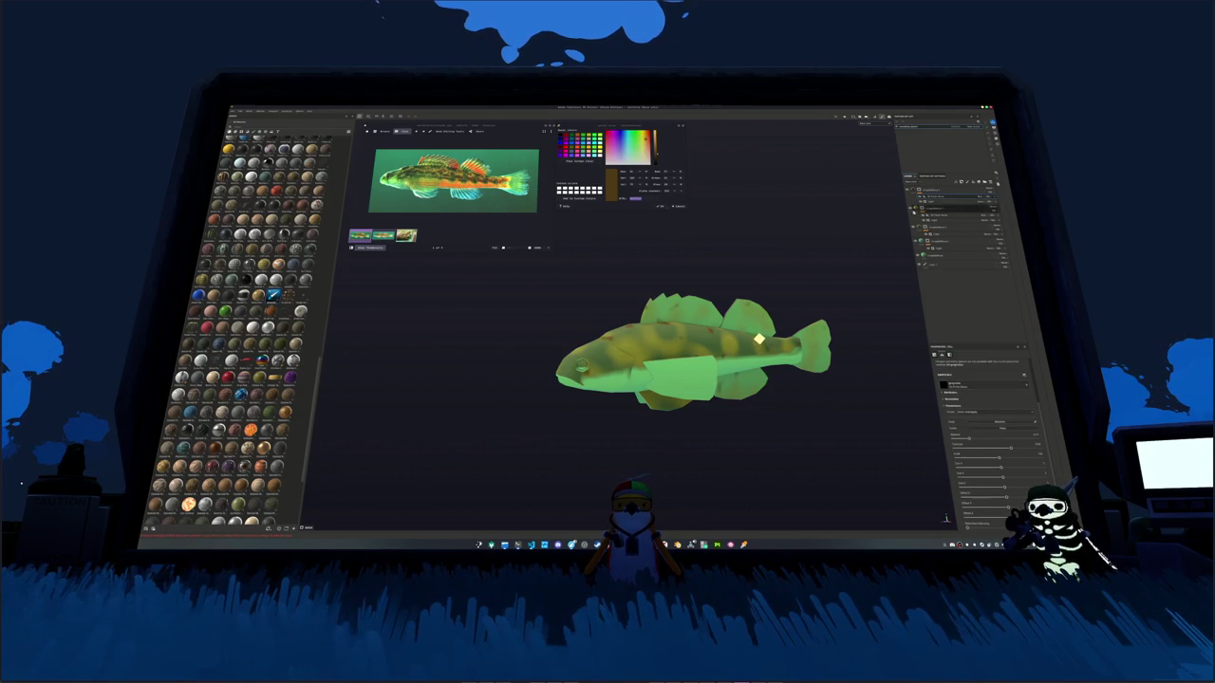
pyautogui.moveTo(1002, 442); pyautogui.dragTo(986, 444)
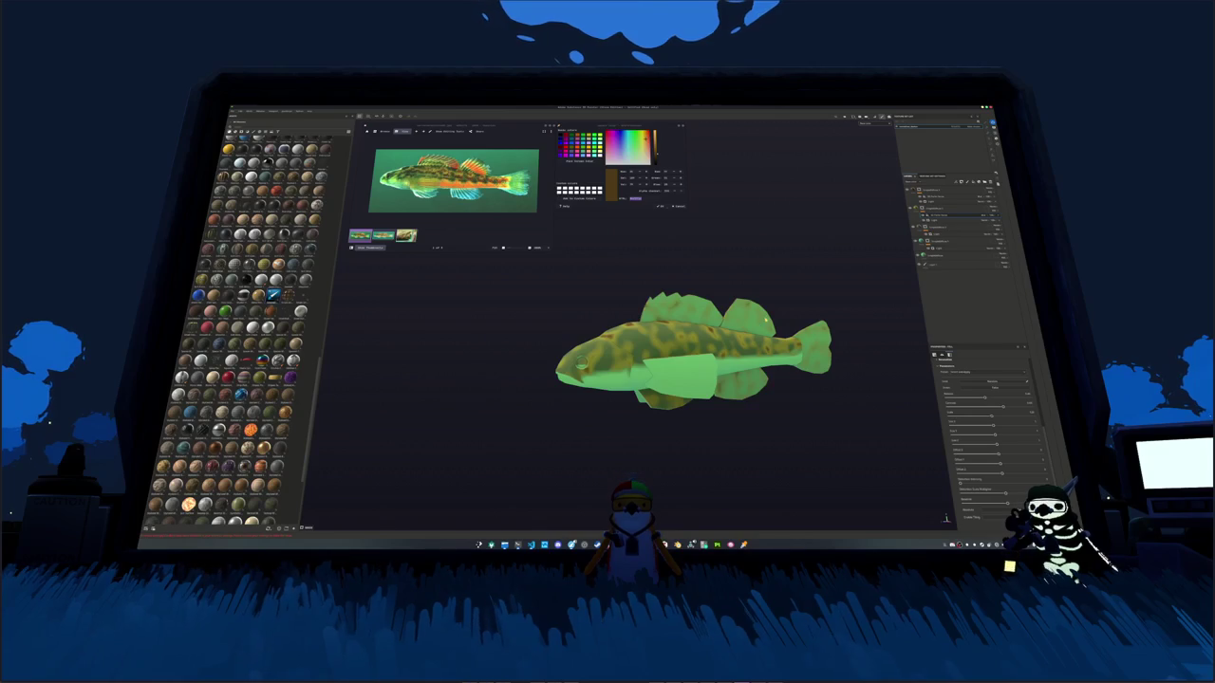
pyautogui.moveTo(995, 435); pyautogui.dragTo(1019, 436)
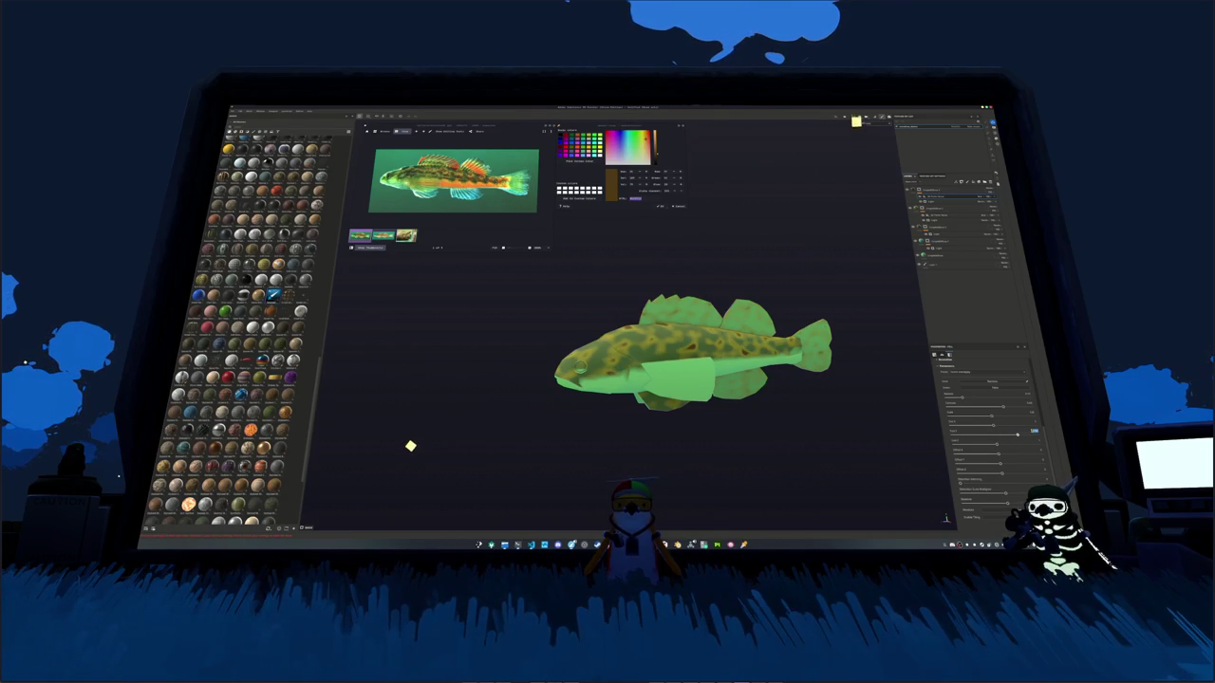
# Step: In a side view, sample the fish's light green as paint colour and select the paint layer
pyautogui.moveTo(664, 247)
pyautogui.keyDown('alt'); pyautogui.mouseDown()
pyautogui.moveTo(700, 218)
pyautogui.moveTo(564, 163)
pyautogui.mouseUp(); pyautogui.keyUp('alt')
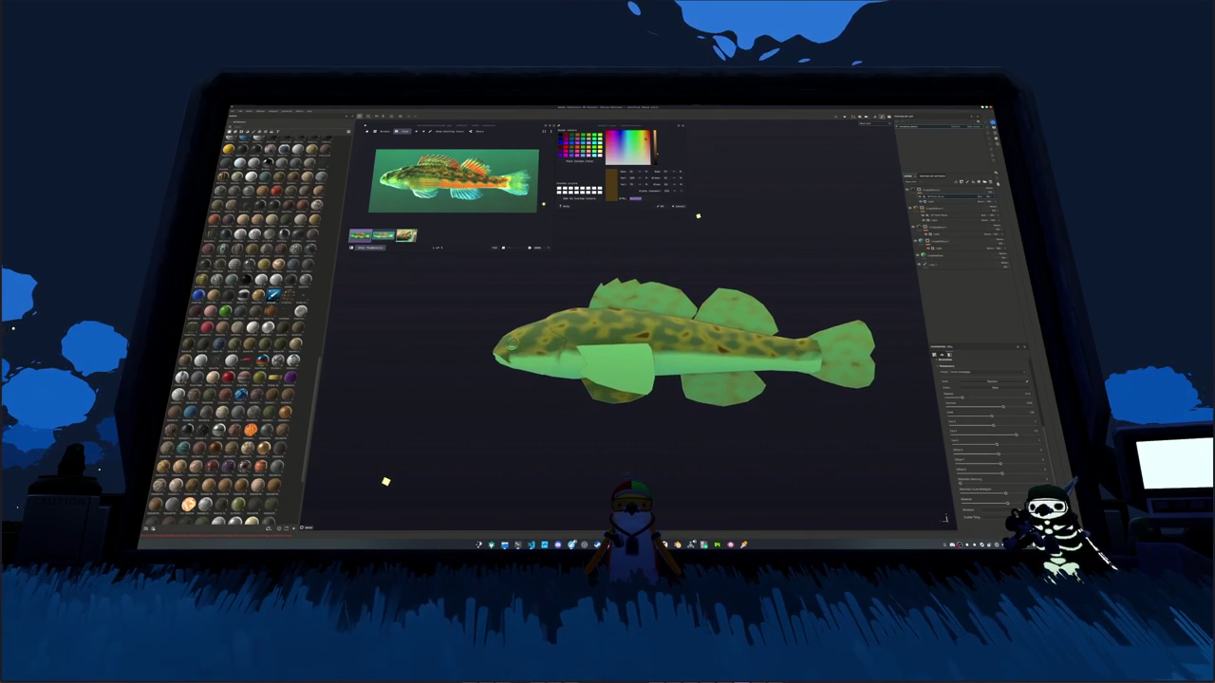
pyautogui.click(570, 162)
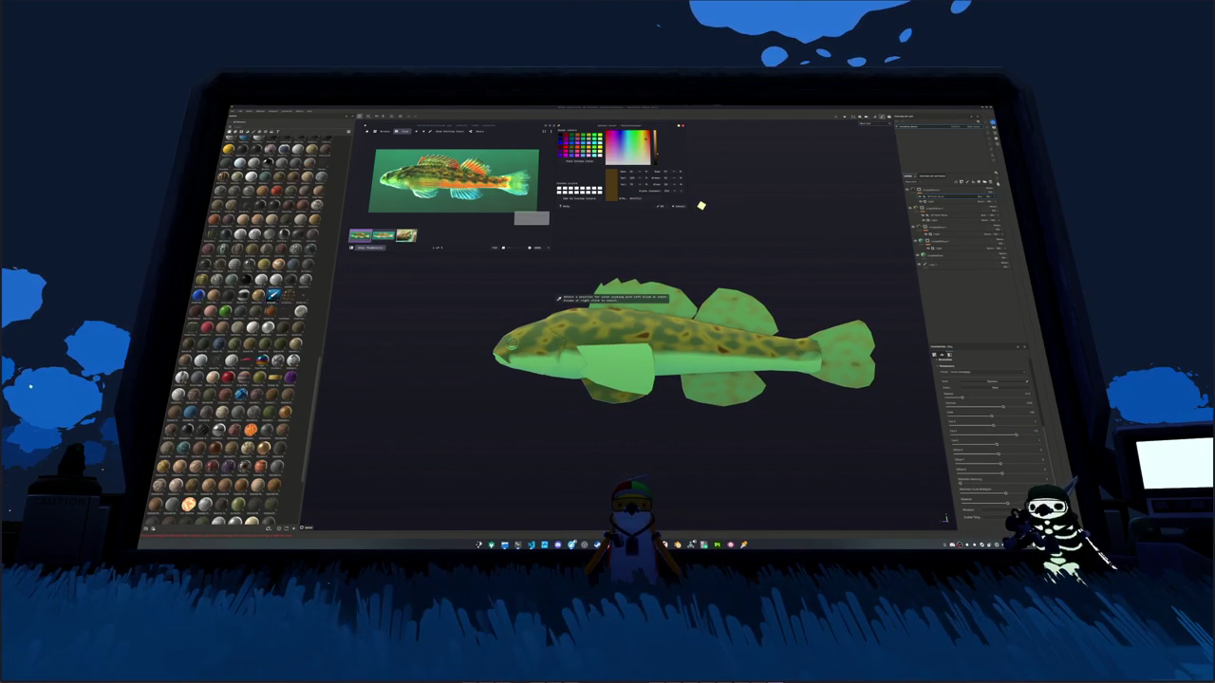
pyautogui.click(562, 311)
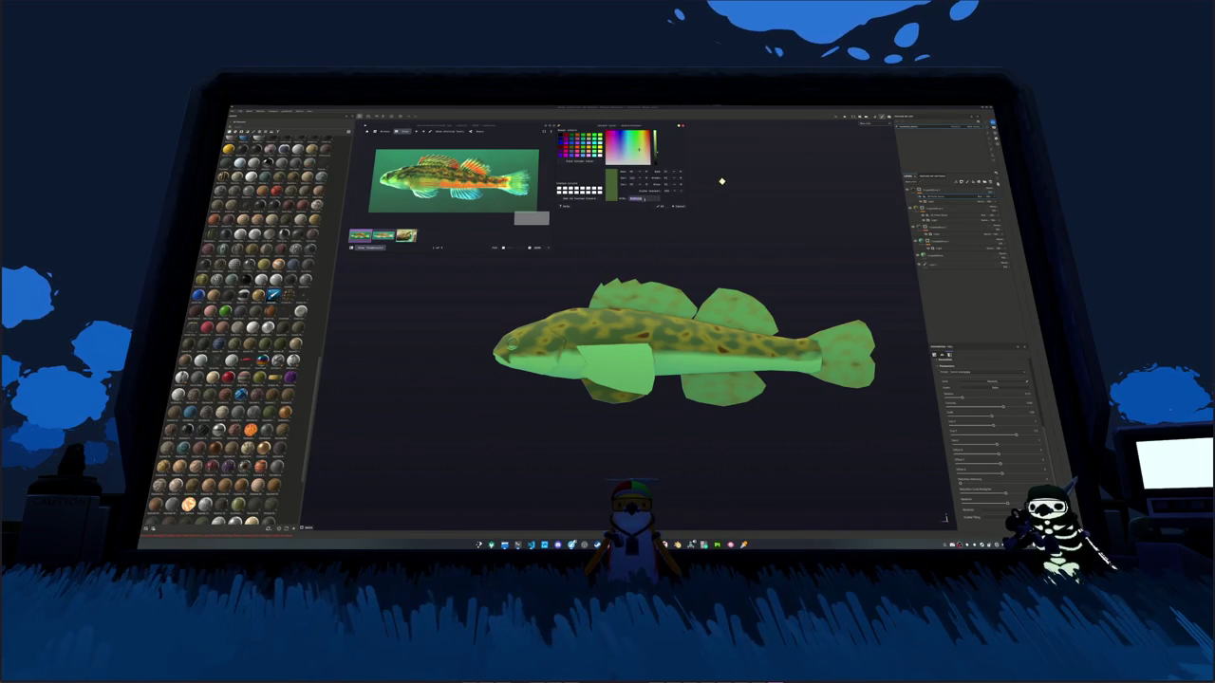
pyautogui.click(949, 191)
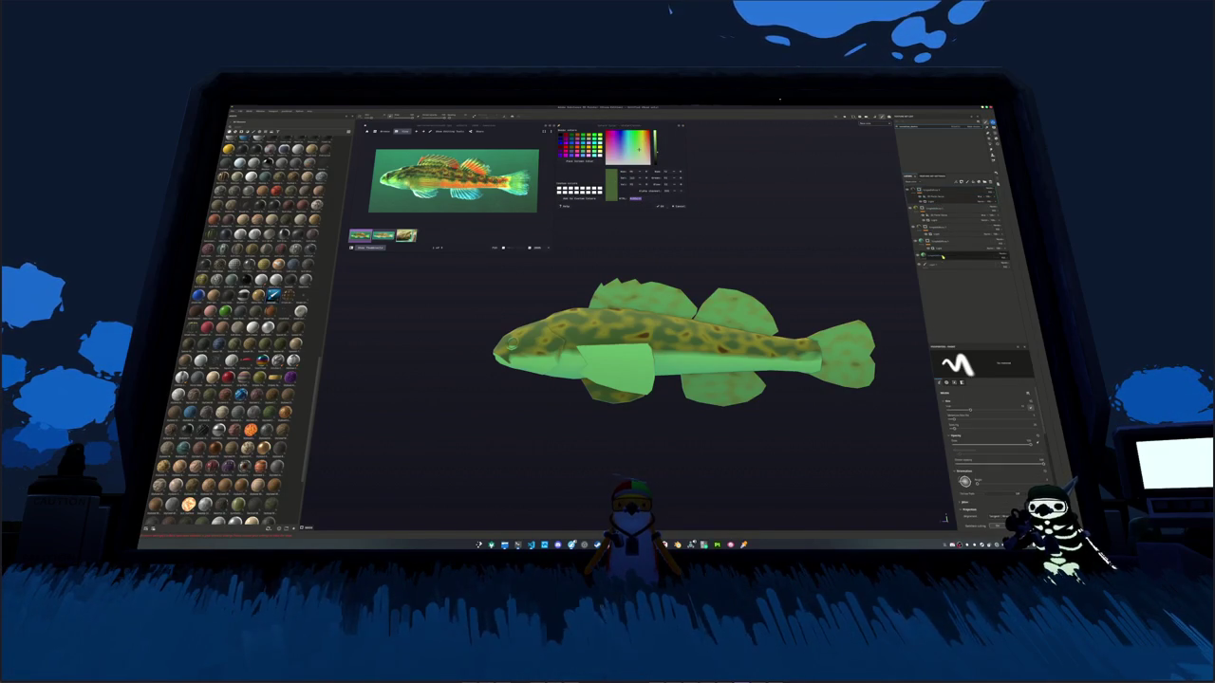
# Step: Toggle the mottled layer's visibility to compare, then move the top layer lower
pyautogui.click(930, 190)
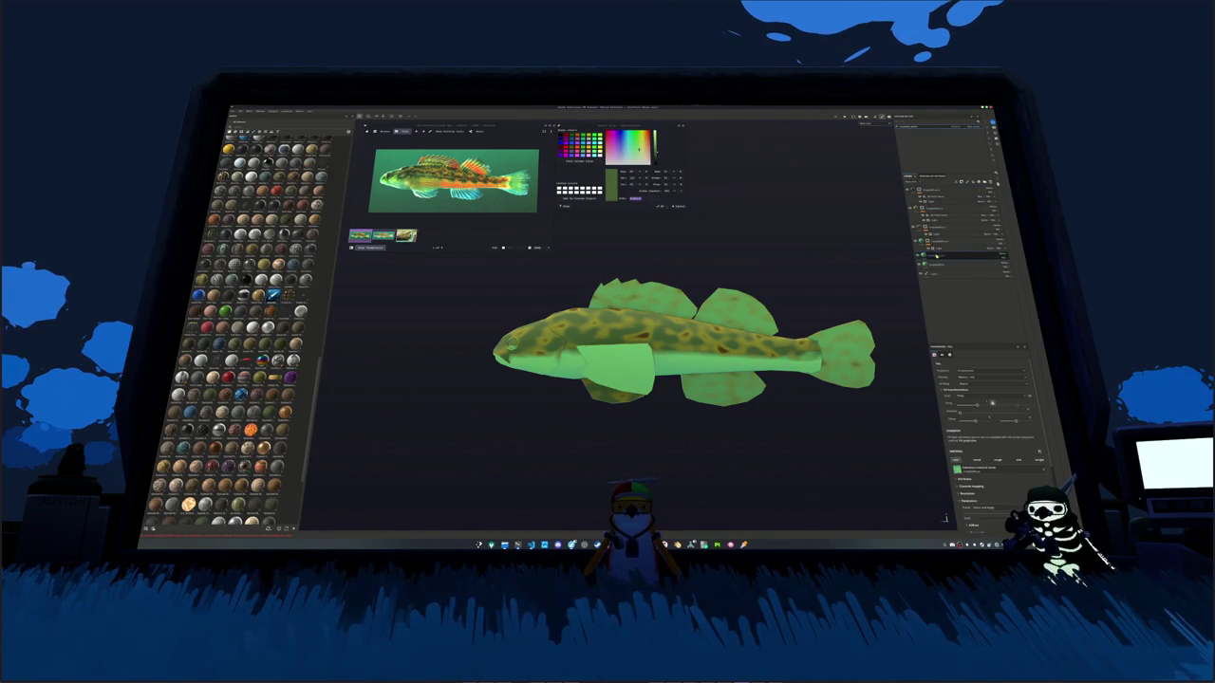
pyautogui.click(930, 191)
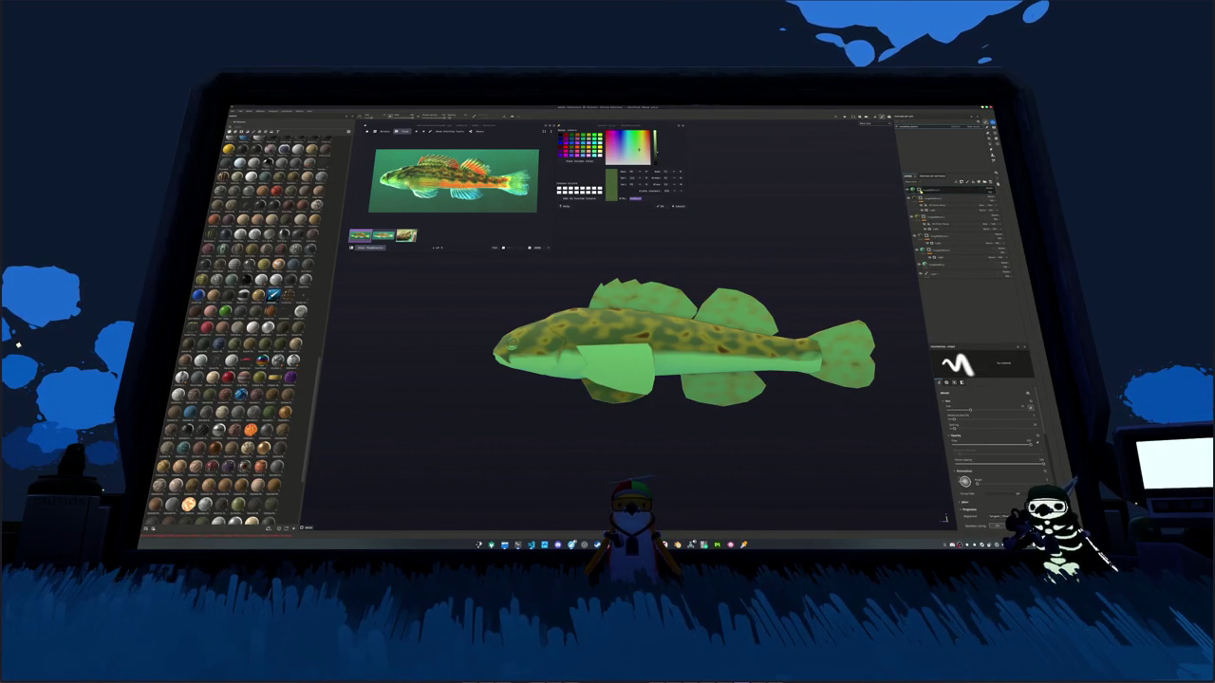
pyautogui.moveTo(918, 190)
pyautogui.mouseDown()
pyautogui.moveTo(937, 228)
pyautogui.moveTo(925, 190)
pyautogui.mouseUp()
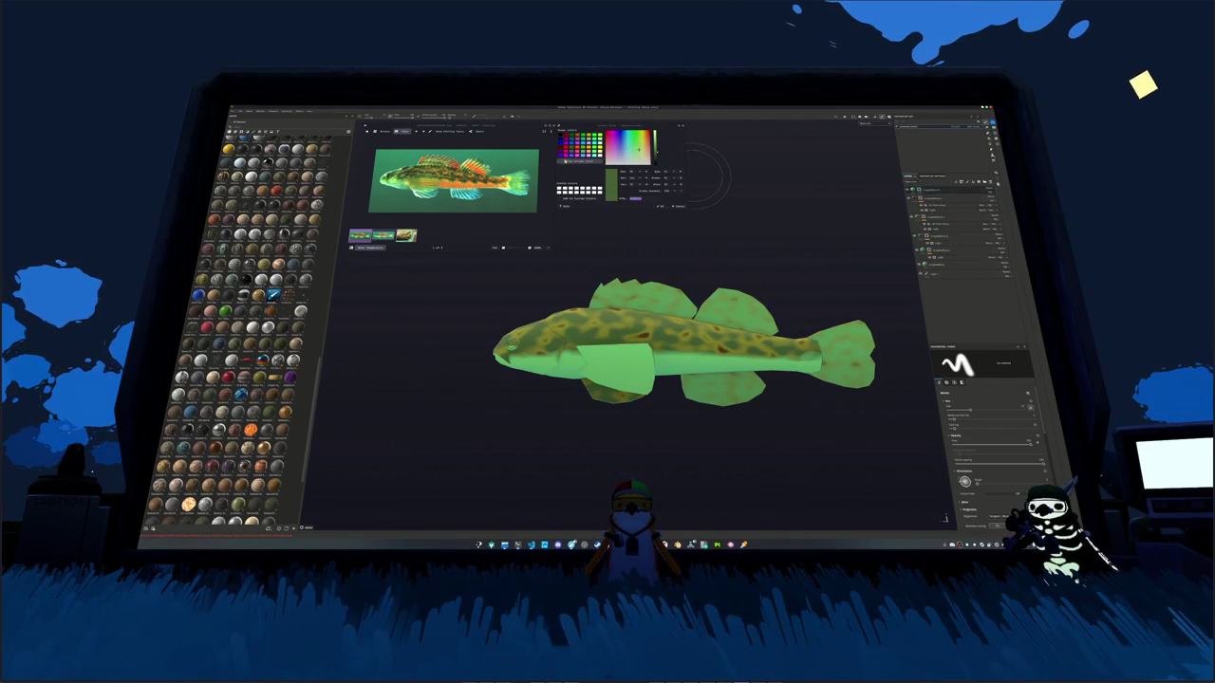
# Step: Sample olive green from the fish and shift the base fill colour toward yellow-green
pyautogui.click(579, 162)
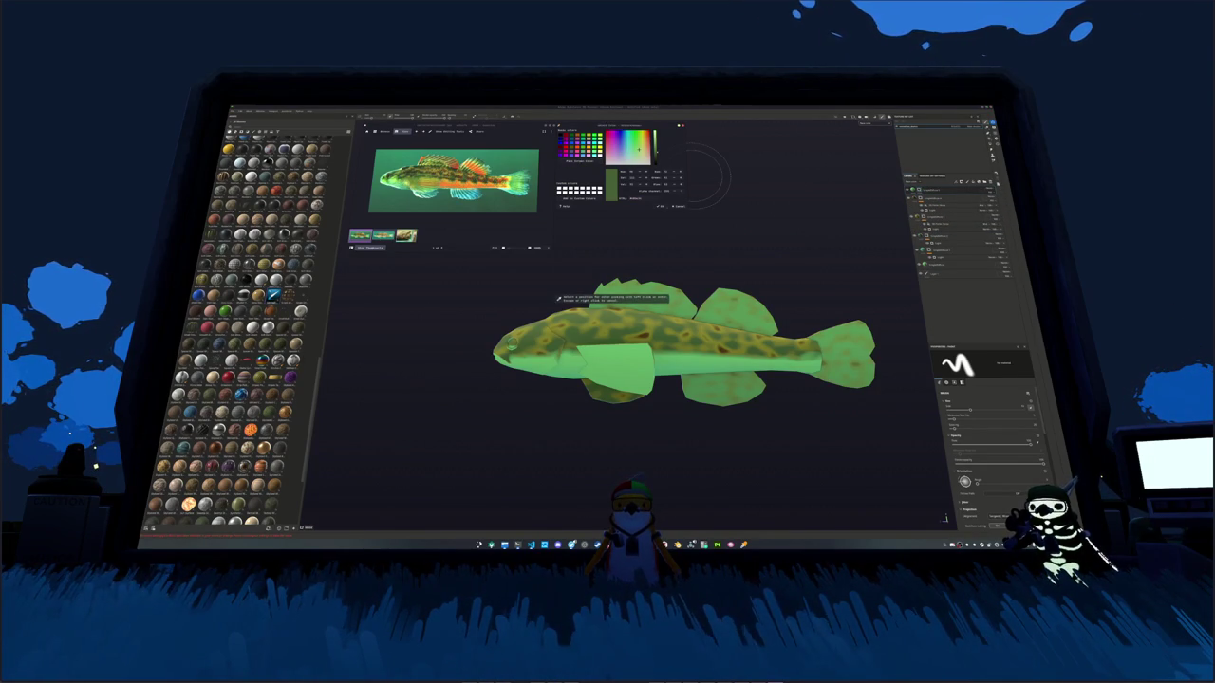
pyautogui.click(558, 299)
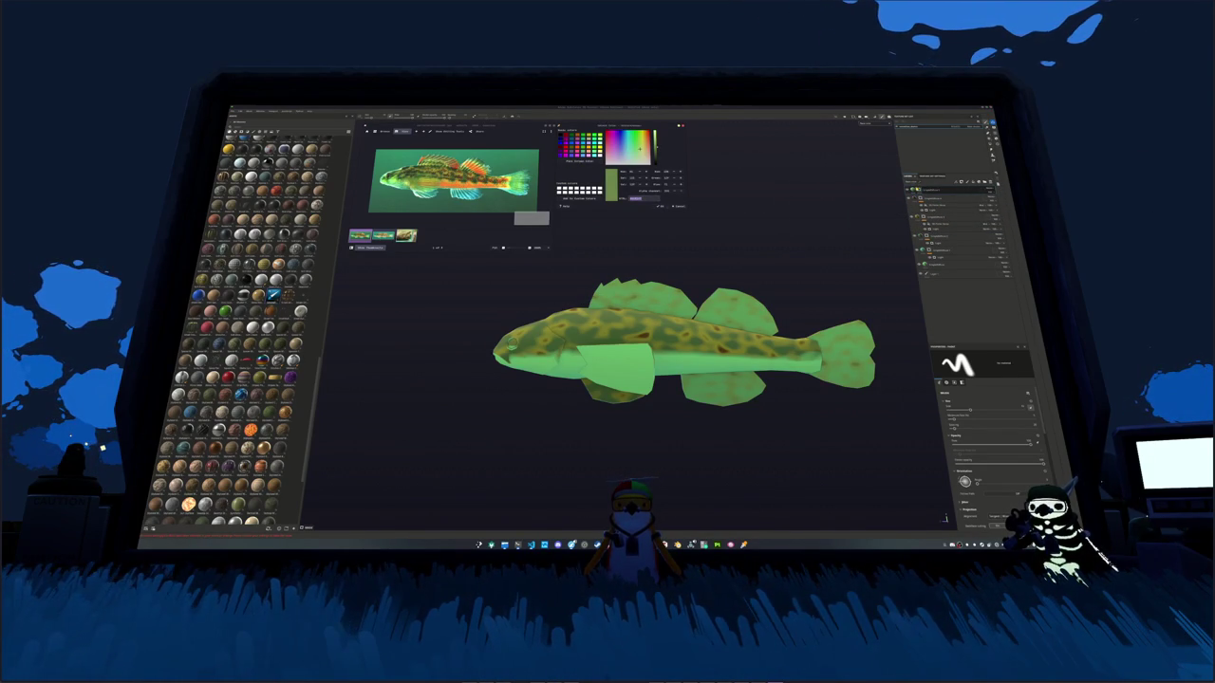
pyautogui.click(939, 190)
pyautogui.click(958, 452)
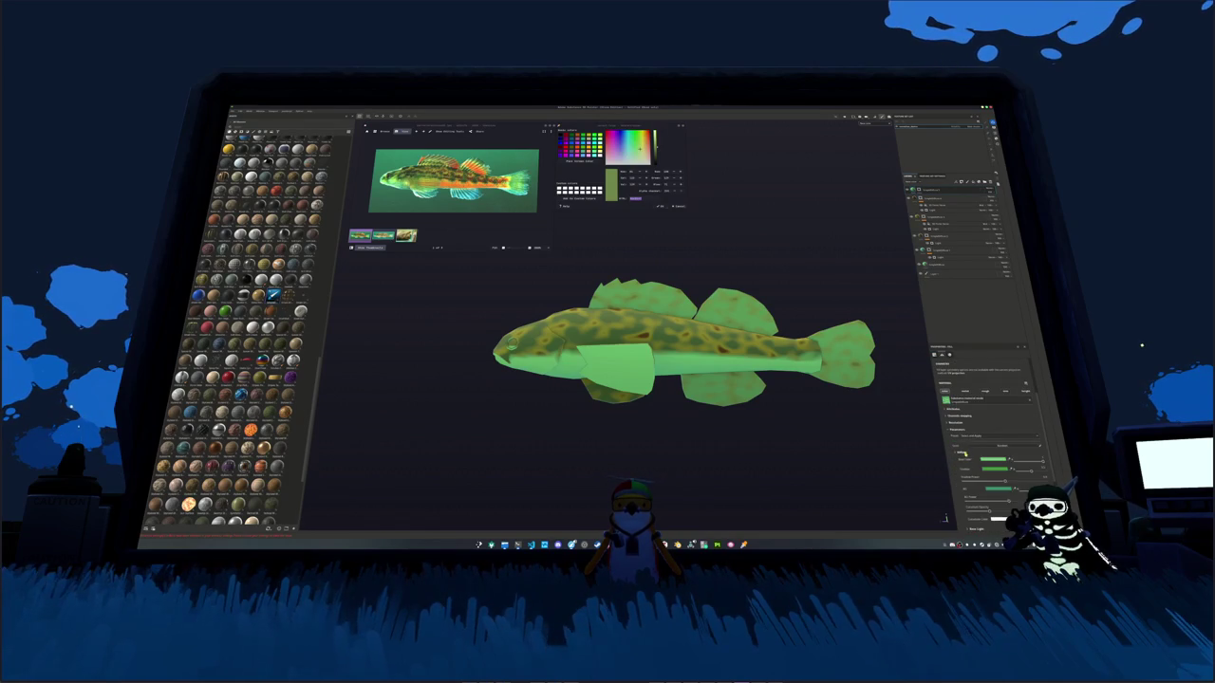
pyautogui.click(987, 461)
pyautogui.moveTo(1044, 471)
pyautogui.mouseDown()
pyautogui.moveTo(1026, 479)
pyautogui.moveTo(1024, 450)
pyautogui.mouseUp()
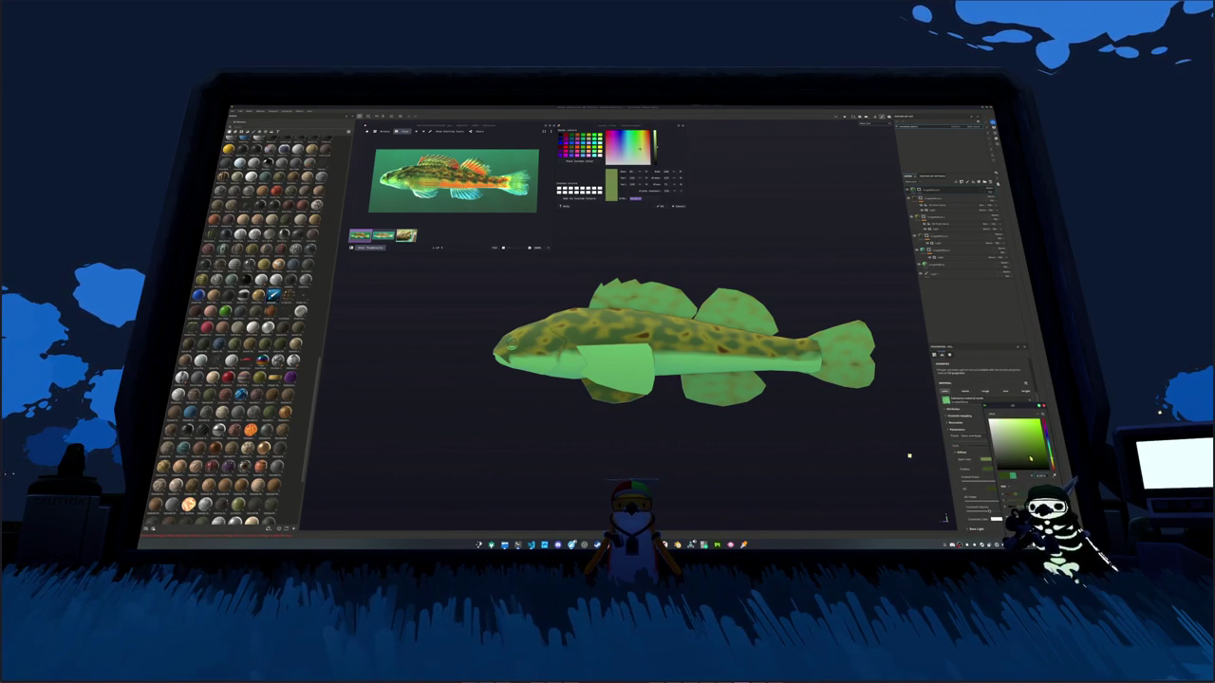
pyautogui.press('1')
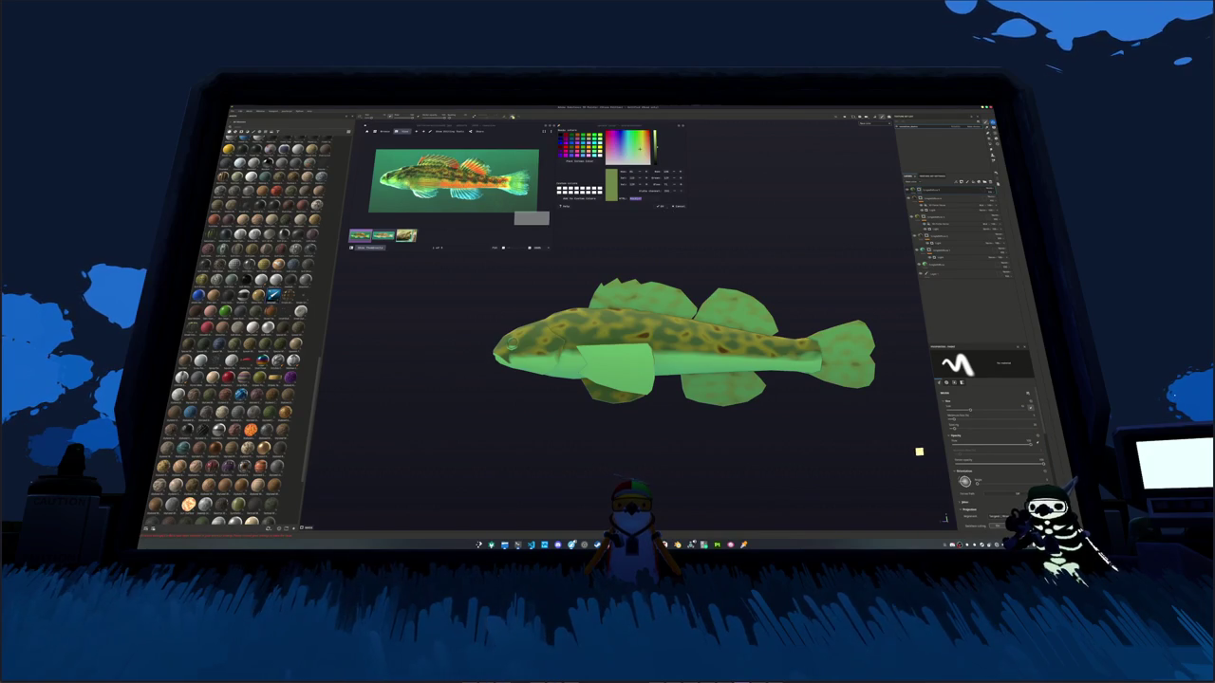
# Step: Orbit and pan around the fish to inspect the flat green result from several angles
pyautogui.rightClick(949, 194)
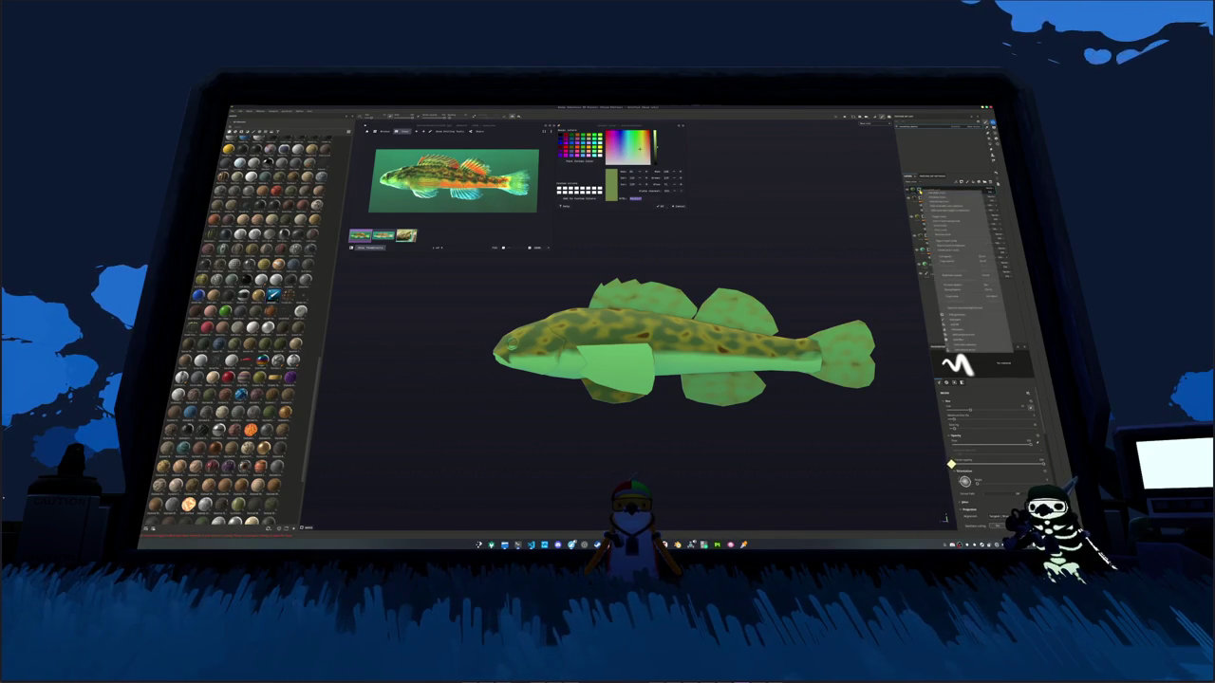
pyautogui.click(958, 323)
pyautogui.scroll(2, 775, 303)
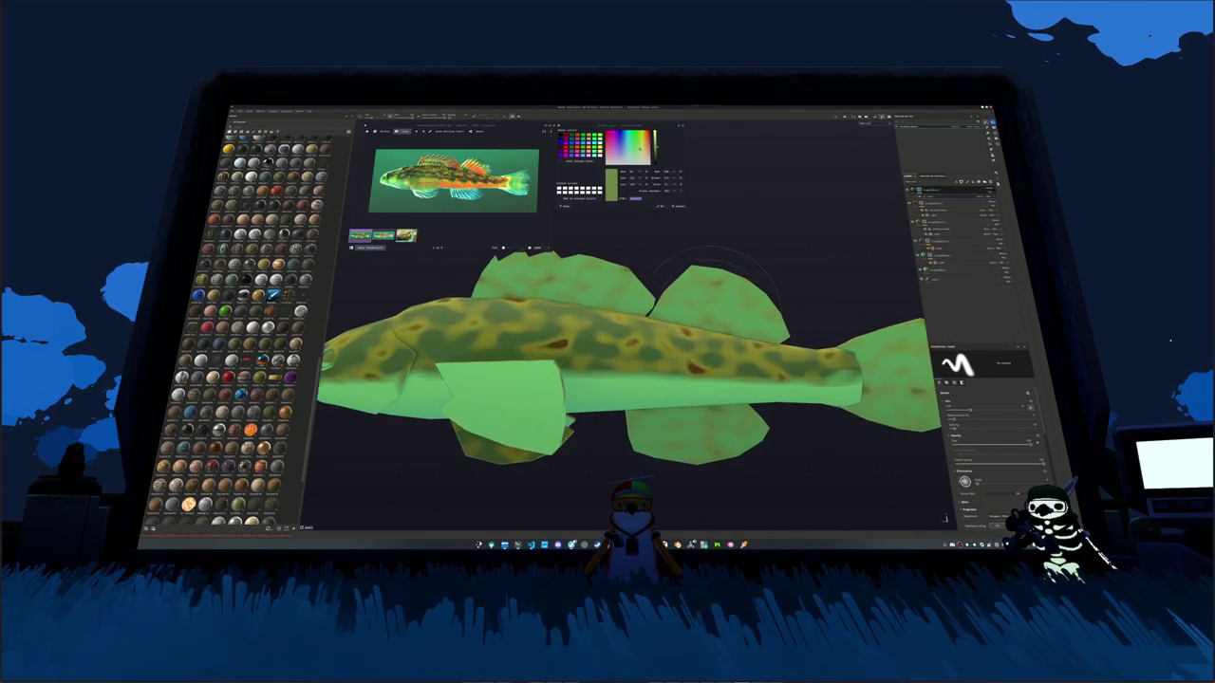
pyautogui.scroll(2, 775, 303)
pyautogui.keyDown('alt'); pyautogui.moveTo(479, 292); pyautogui.dragTo(554, 300, button='middle'); pyautogui.keyUp('alt')
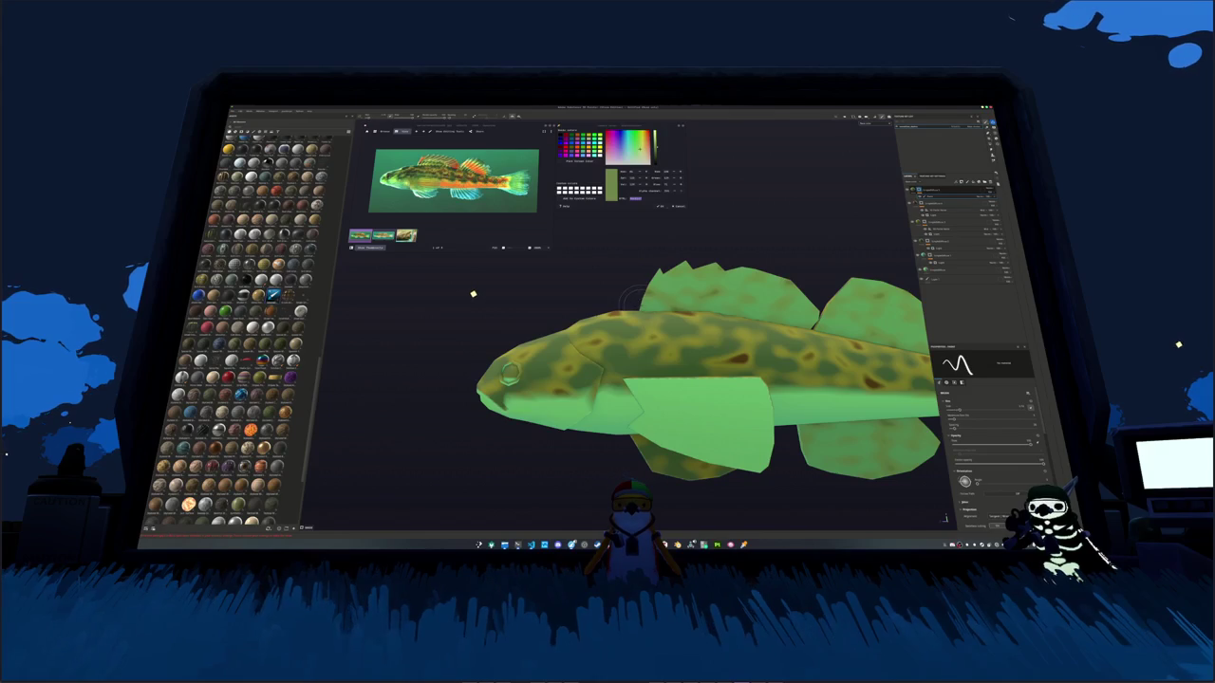
pyautogui.keyDown('alt'); pyautogui.moveTo(466, 293); pyautogui.dragTo(399, 285); pyautogui.keyUp('alt')
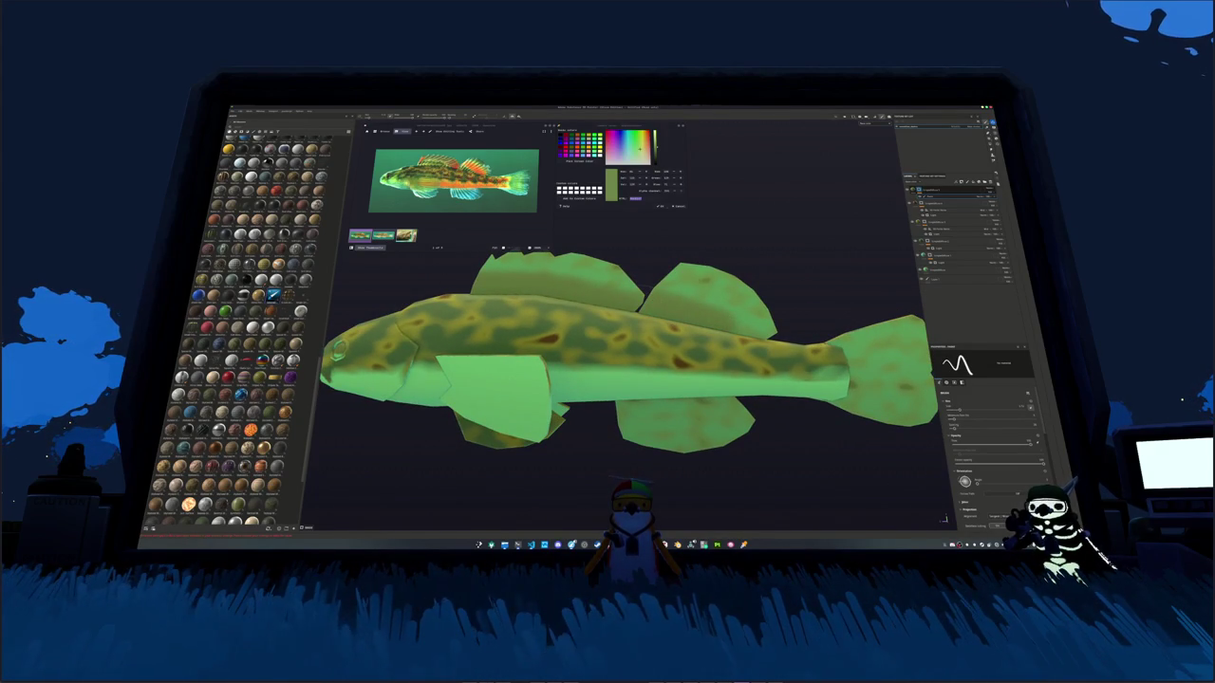
pyautogui.keyDown('alt'); pyautogui.moveTo(339, 349); pyautogui.dragTo(389, 342); pyautogui.keyUp('alt')
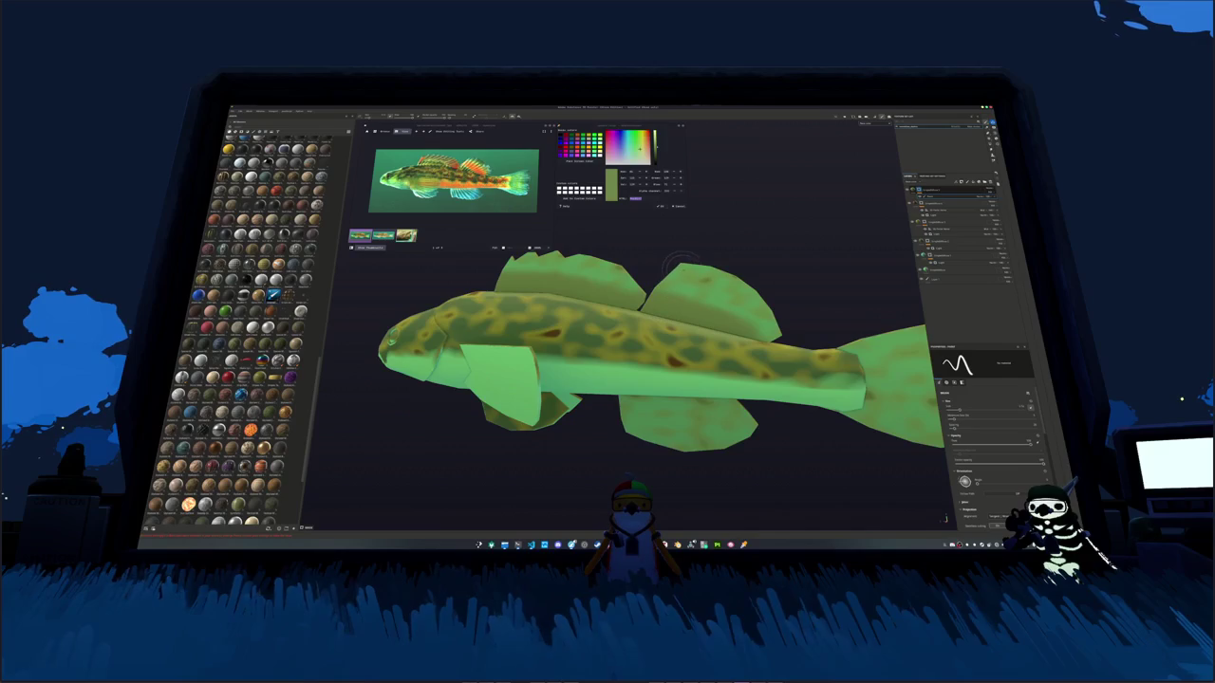
pyautogui.scroll(-2, 721, 313)
pyautogui.scroll(-2, 721, 313)
pyautogui.keyDown('alt'); pyautogui.moveTo(759, 351); pyautogui.dragTo(740, 353, button='middle'); pyautogui.keyUp('alt')
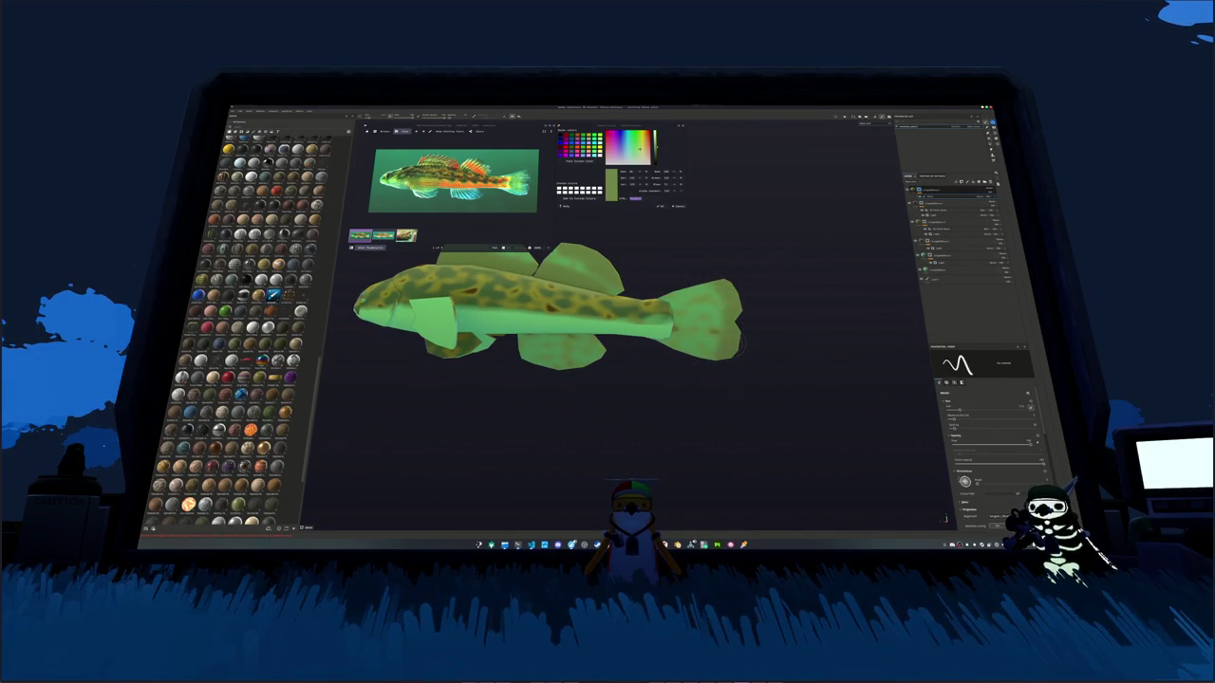
pyautogui.keyDown('alt'); pyautogui.moveTo(570, 313); pyautogui.dragTo(641, 327, button='middle'); pyautogui.keyUp('alt')
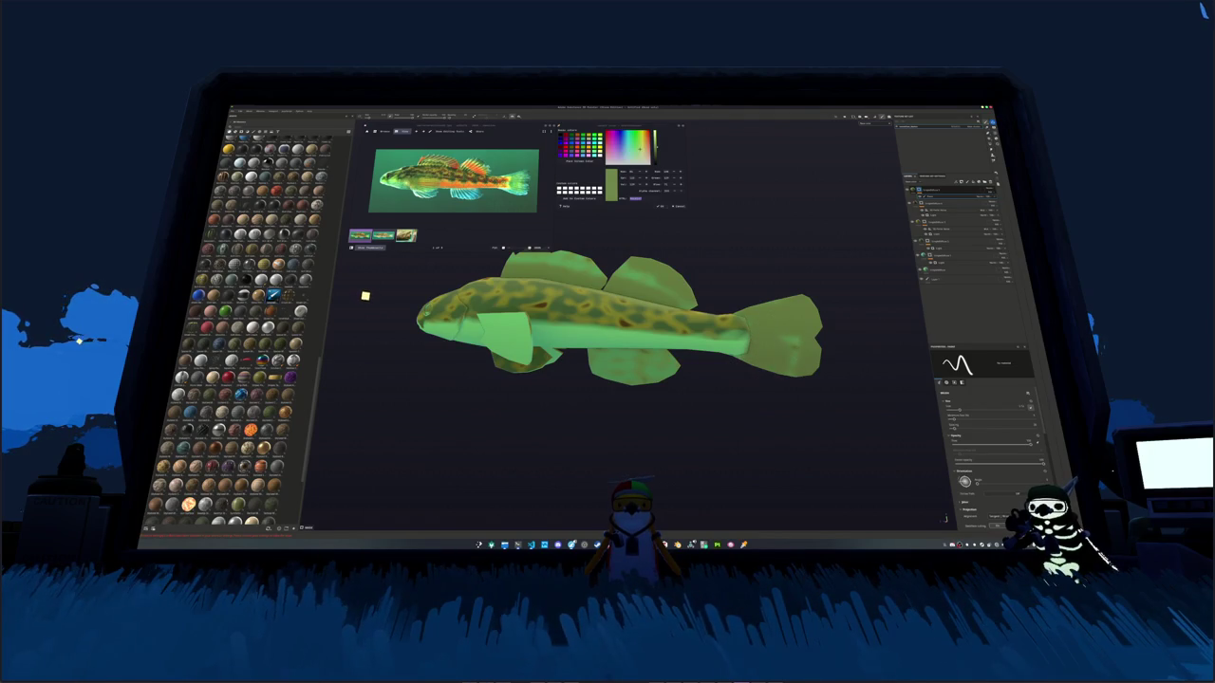
pyautogui.moveTo(762, 375)
pyautogui.keyDown('alt'); pyautogui.mouseDown(button='middle')
pyautogui.moveTo(750, 374)
pyautogui.moveTo(852, 346)
pyautogui.mouseUp(button='middle'); pyautogui.keyUp('alt')
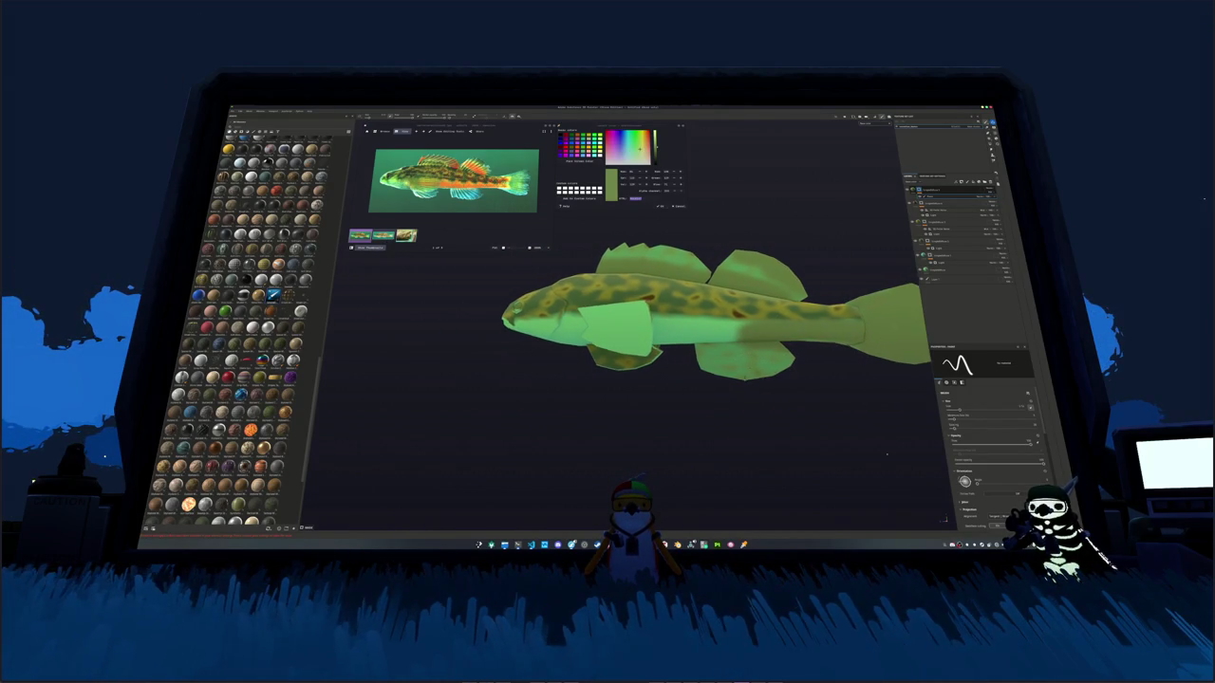
pyautogui.keyDown('alt'); pyautogui.moveTo(749, 380); pyautogui.dragTo(787, 370, button='middle'); pyautogui.keyUp('alt')
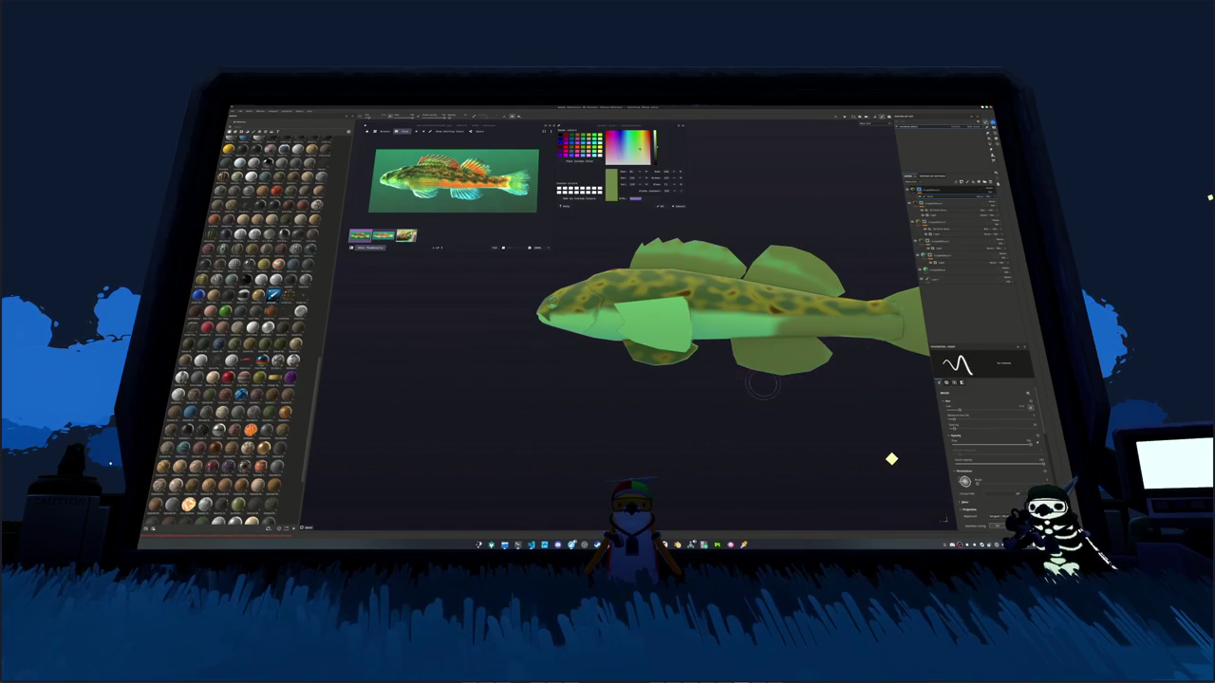
pyautogui.keyDown('alt'); pyautogui.moveTo(762, 383); pyautogui.dragTo(835, 337); pyautogui.keyUp('alt')
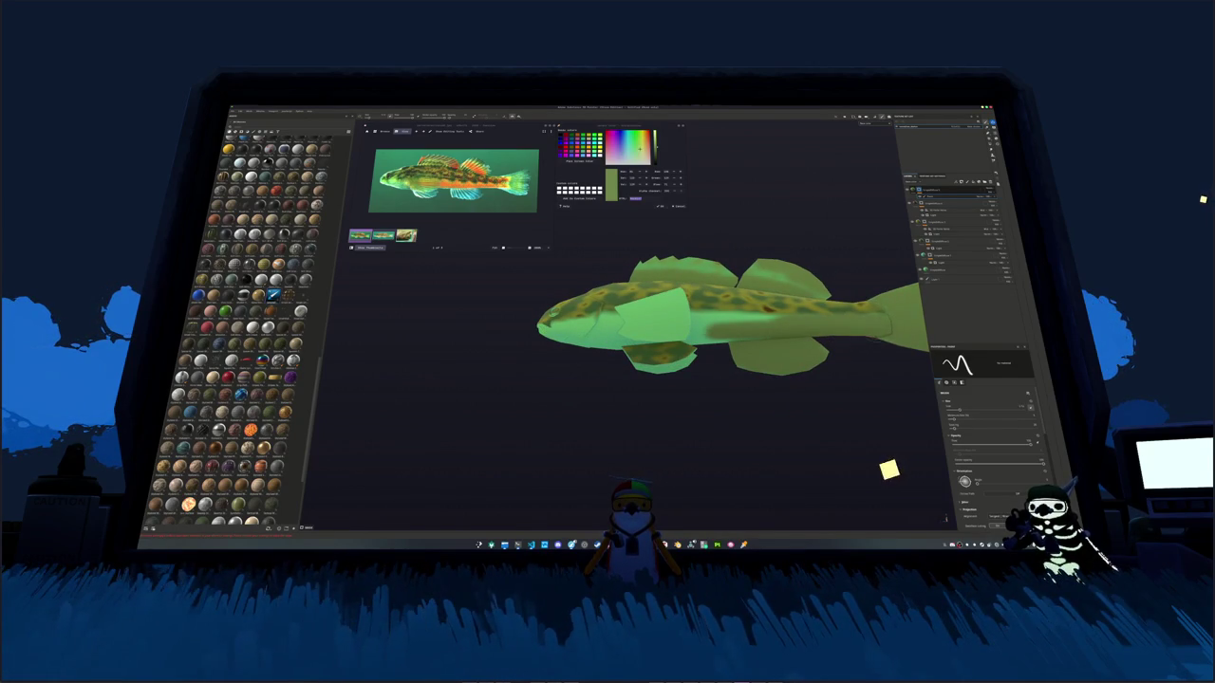
pyautogui.keyDown('alt'); pyautogui.moveTo(889, 469); pyautogui.dragTo(842, 468); pyautogui.keyUp('alt')
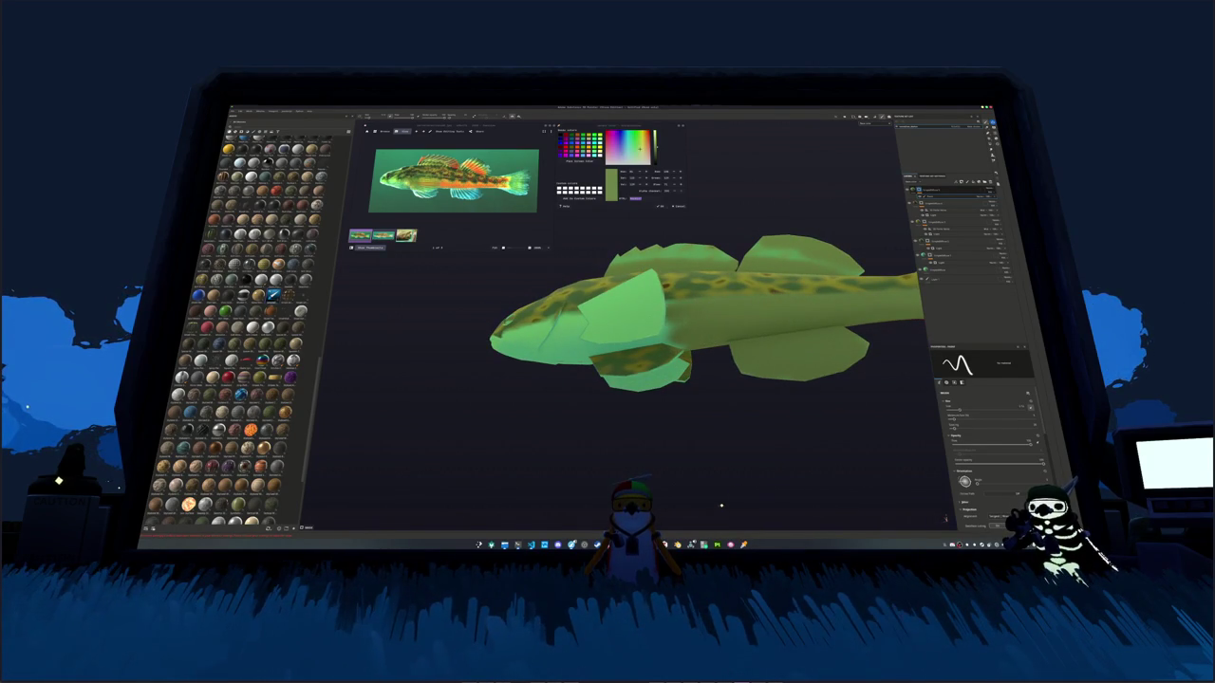
pyautogui.moveTo(811, 298)
pyautogui.keyDown('alt'); pyautogui.mouseDown()
pyautogui.moveTo(797, 301)
pyautogui.moveTo(762, 244)
pyautogui.mouseUp(); pyautogui.keyUp('alt')
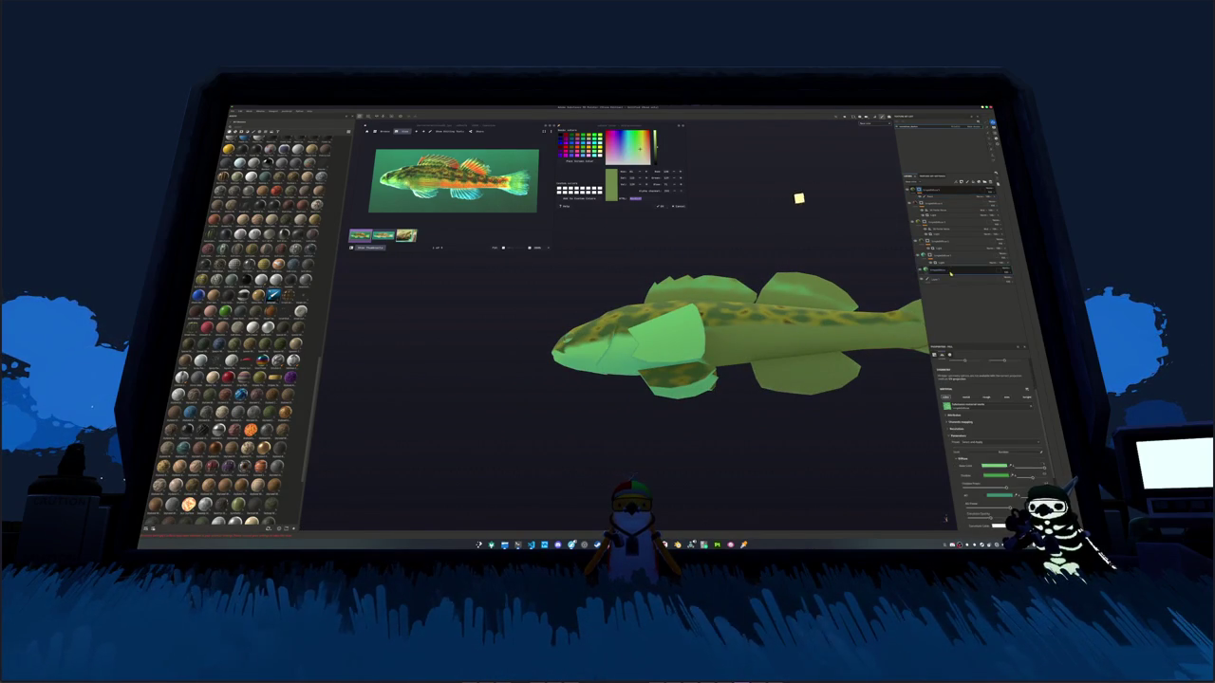
pyautogui.moveTo(949, 272); pyautogui.dragTo(940, 187)
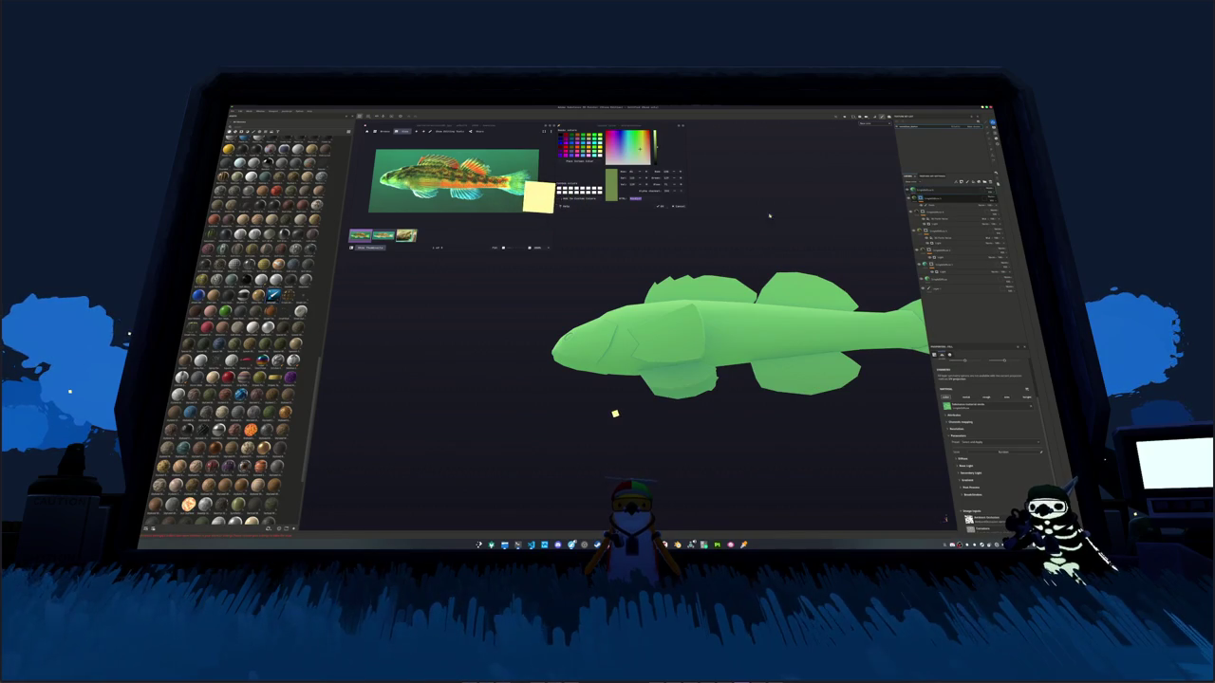
# Step: Give the new layer a saturated green and fill the lower middle fin and tail fin
pyautogui.press('f')
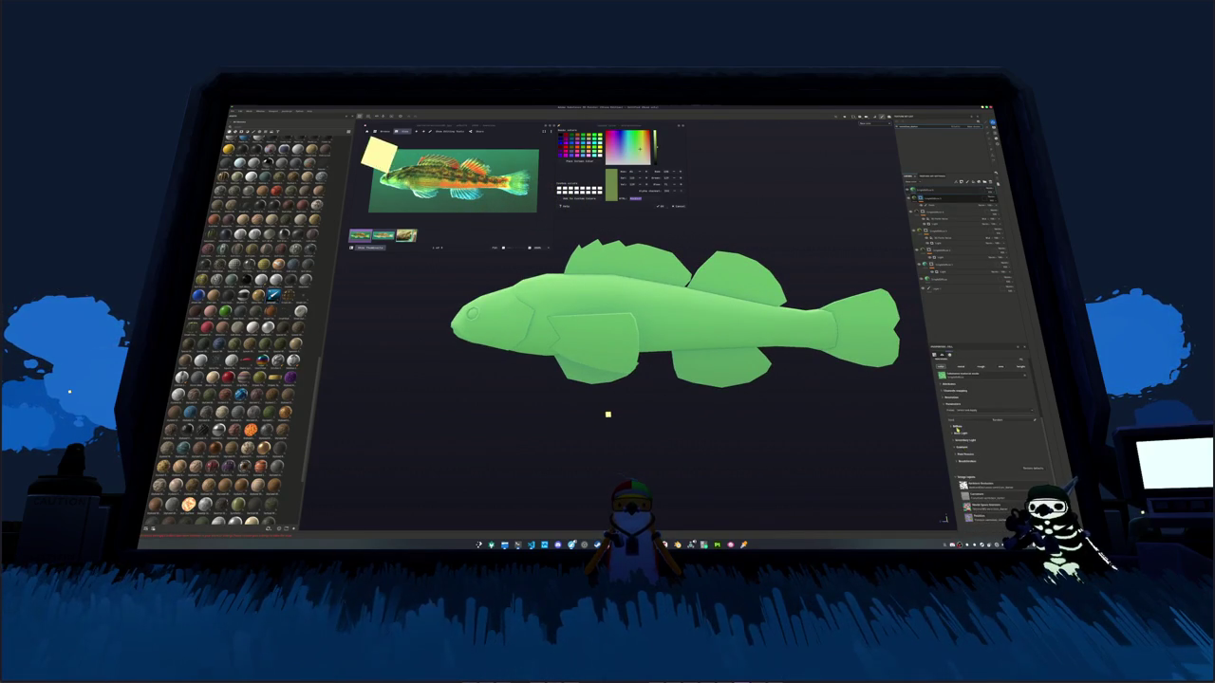
pyautogui.click(984, 433)
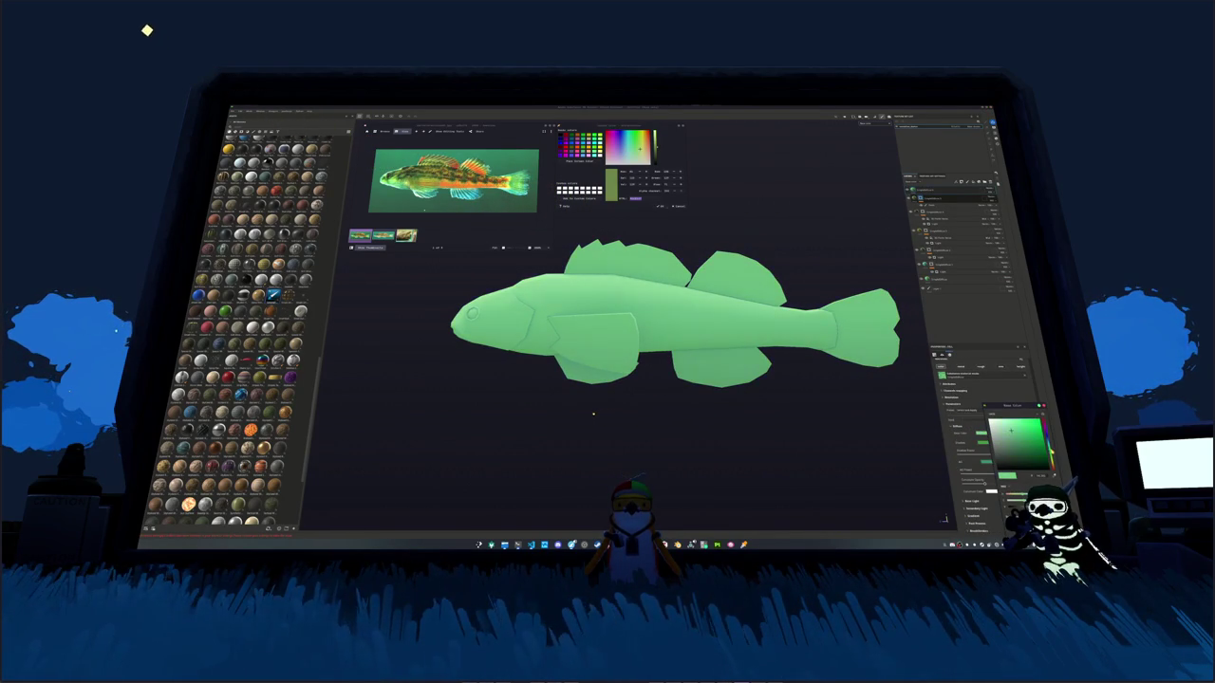
pyautogui.moveTo(1012, 432); pyautogui.dragTo(1027, 438)
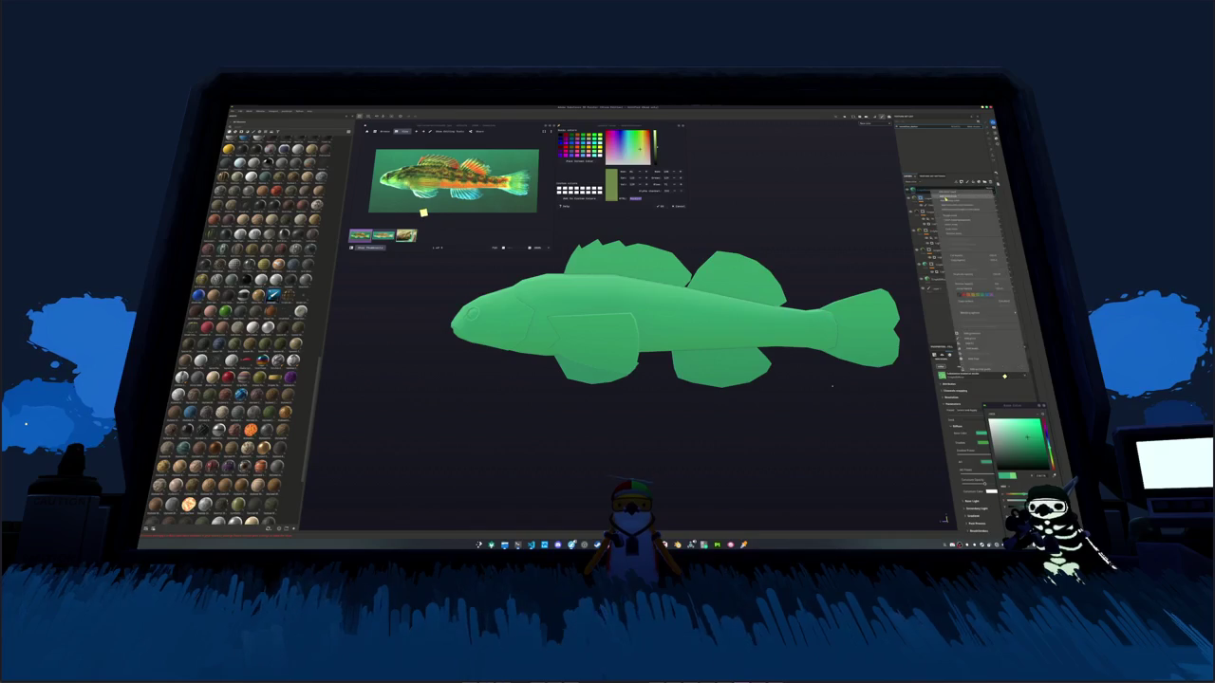
pyautogui.hotkey('ctrl', 'Tab')
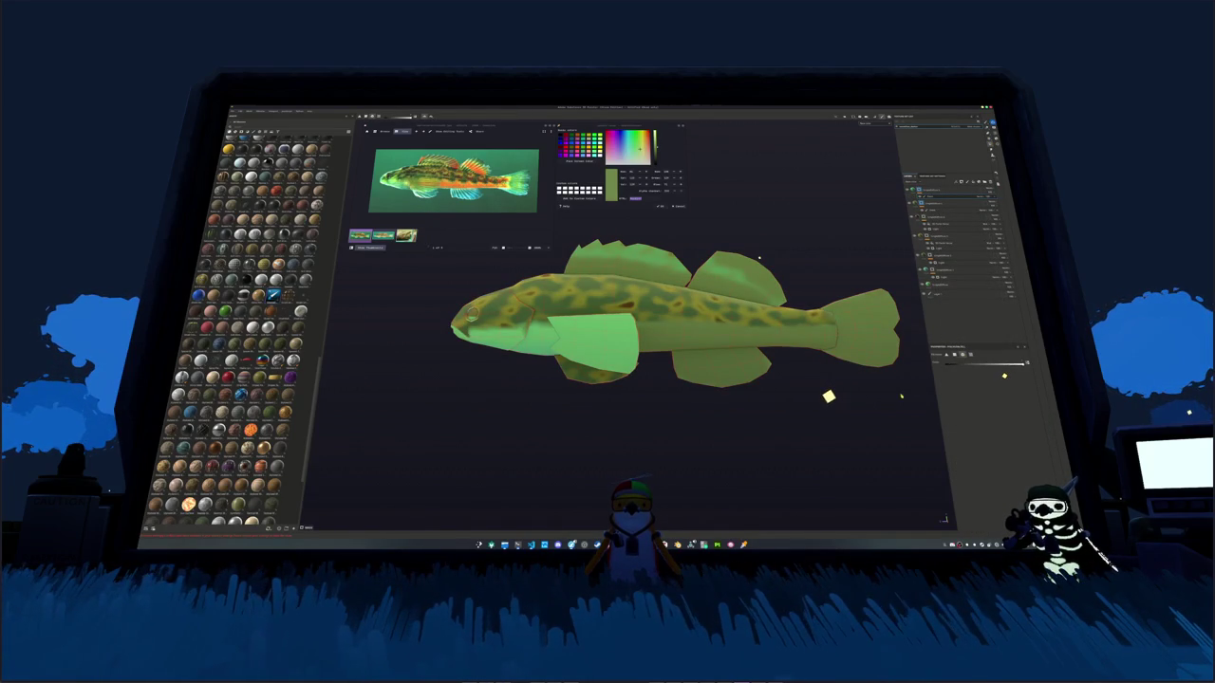
pyautogui.click(721, 372)
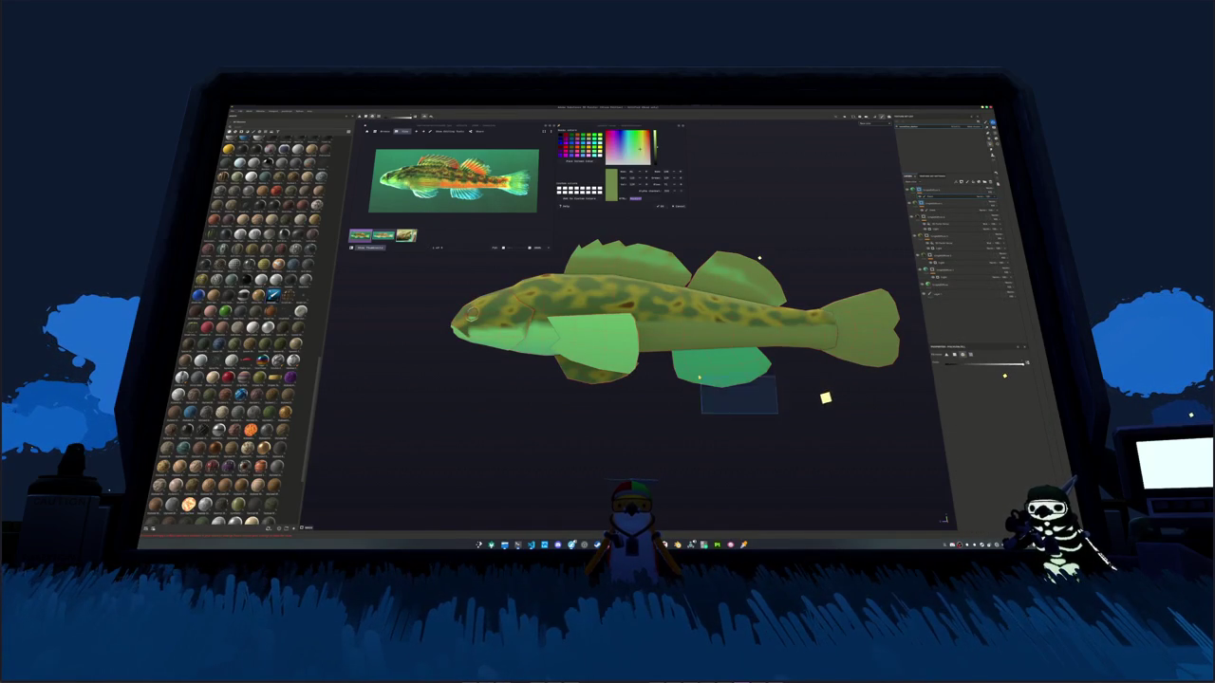
pyautogui.click(839, 343)
pyautogui.moveTo(840, 344)
pyautogui.keyDown('alt'); pyautogui.mouseDown()
pyautogui.moveTo(588, 374)
pyautogui.moveTo(654, 380)
pyautogui.moveTo(619, 408)
pyautogui.moveTo(599, 401)
pyautogui.mouseUp(); pyautogui.keyUp('alt')
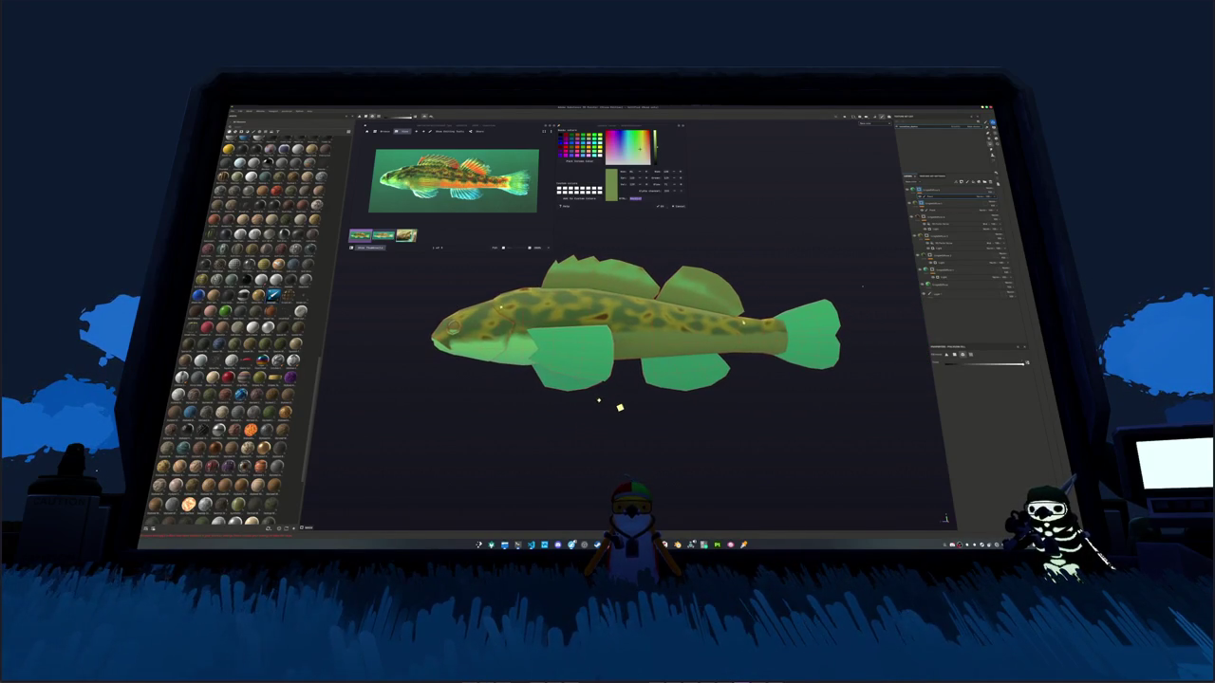
# Step: Sample a darker olive from the fish and add a new paint layer in the expanded group
pyautogui.click(569, 164)
pyautogui.click(557, 298)
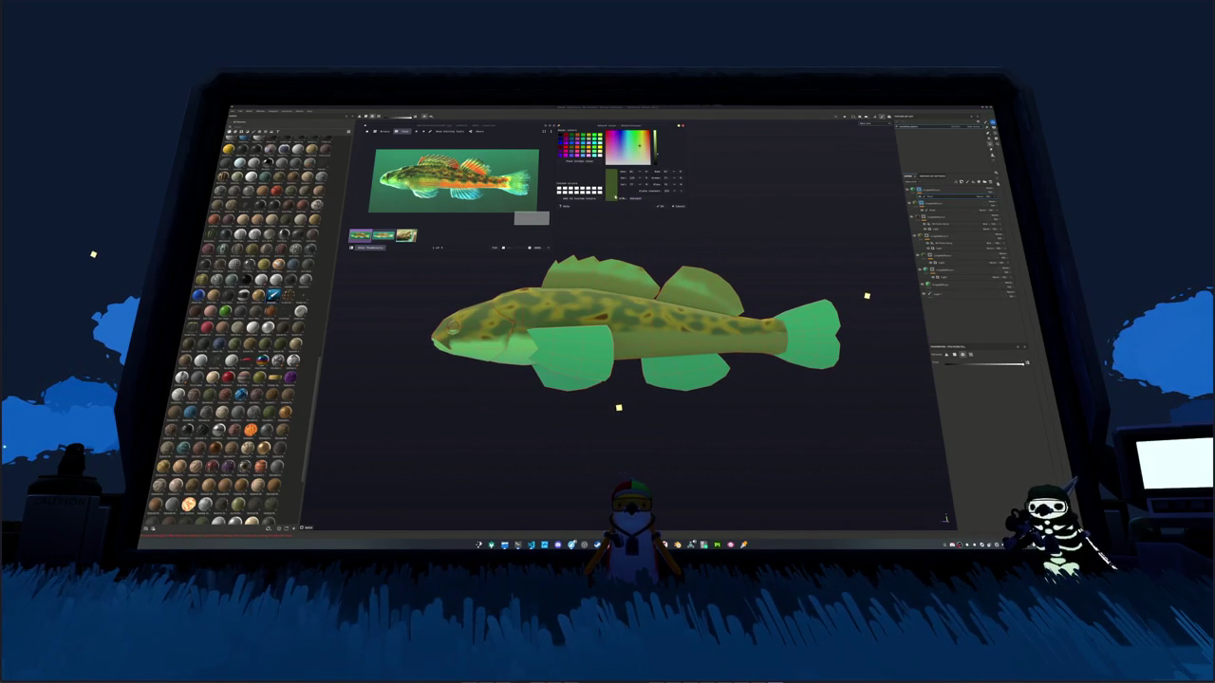
pyautogui.click(934, 204)
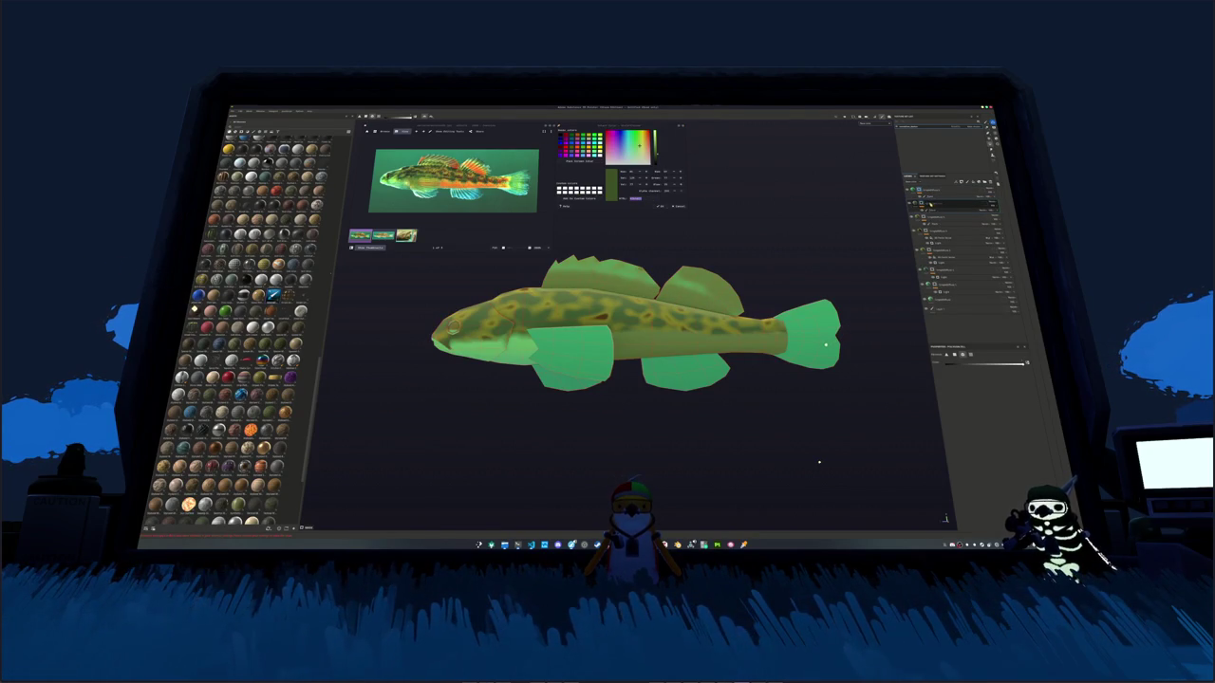
pyautogui.click(996, 209)
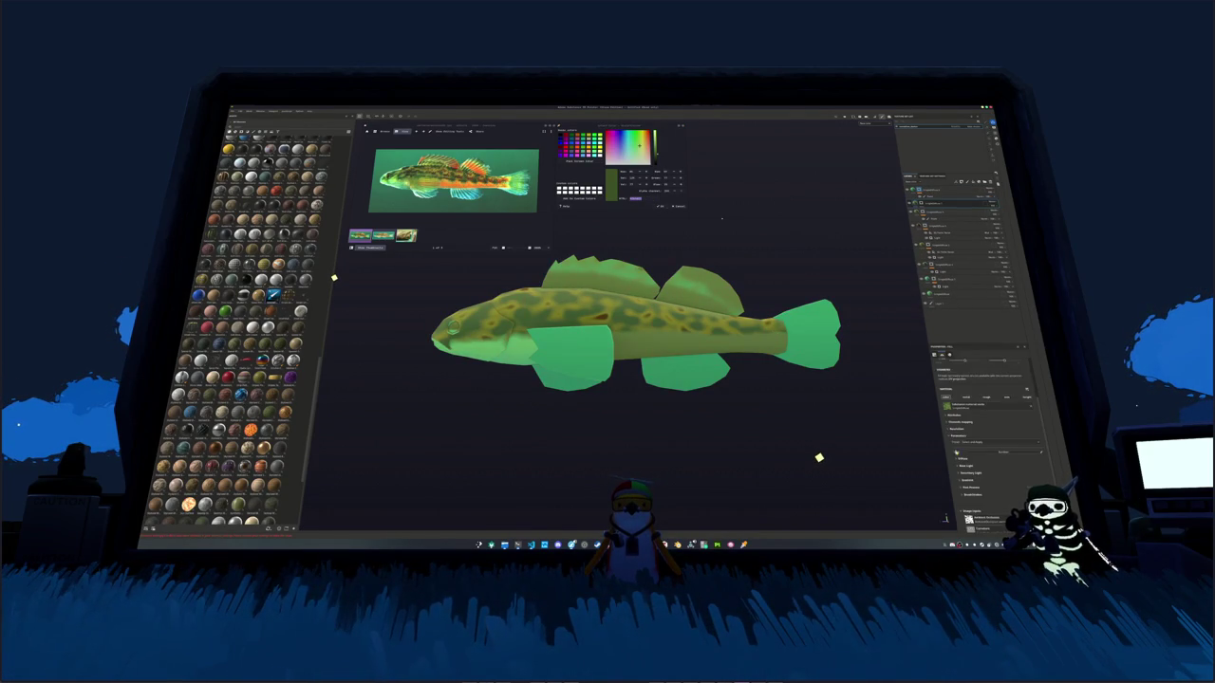
pyautogui.click(982, 433)
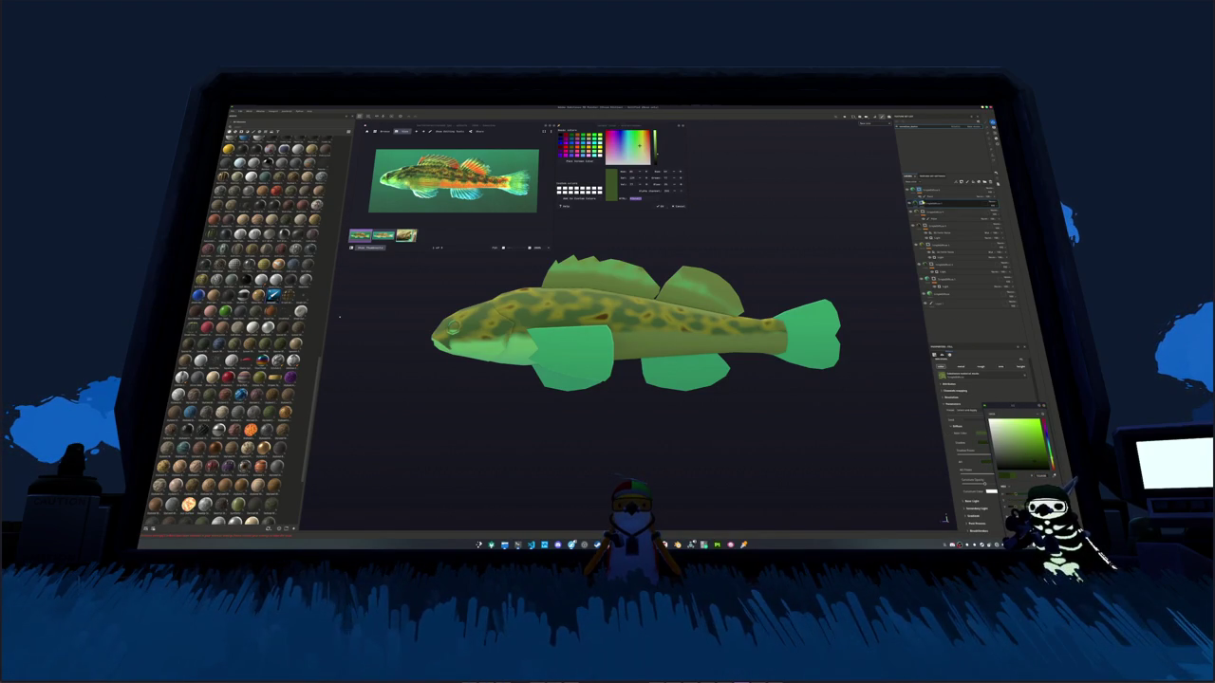
pyautogui.rightClick(923, 203)
pyautogui.click(955, 334)
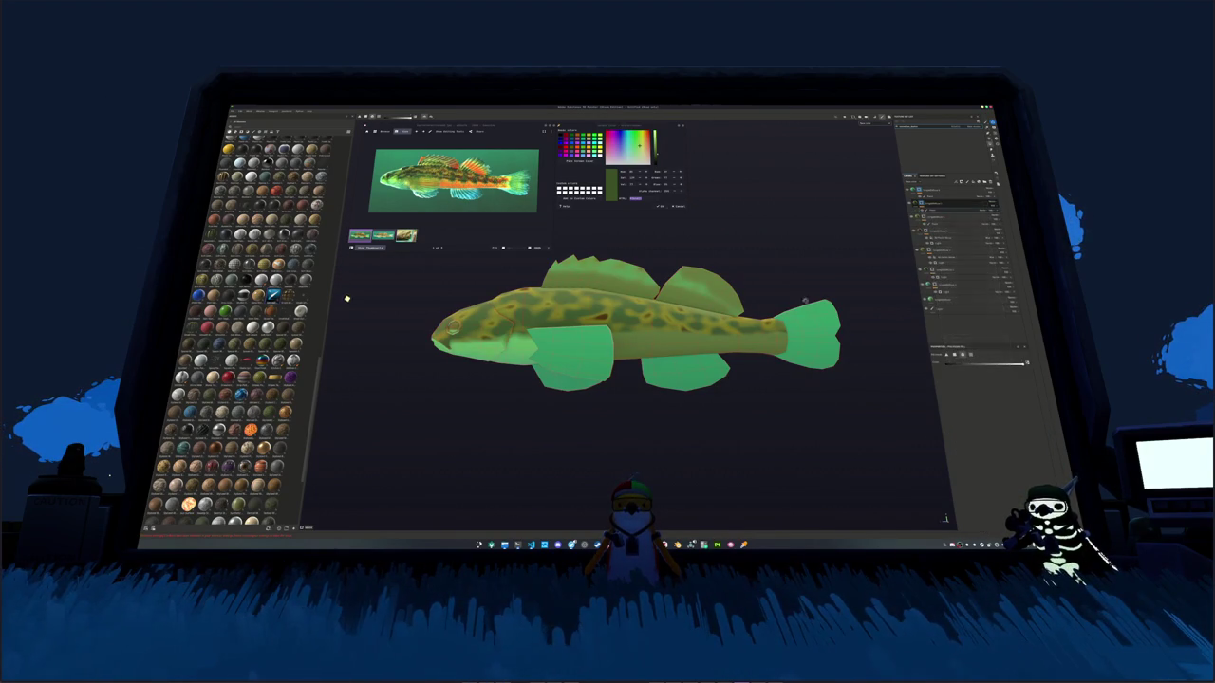
pyautogui.keyDown('alt'); pyautogui.moveTo(749, 285); pyautogui.dragTo(773, 276); pyautogui.keyUp('alt')
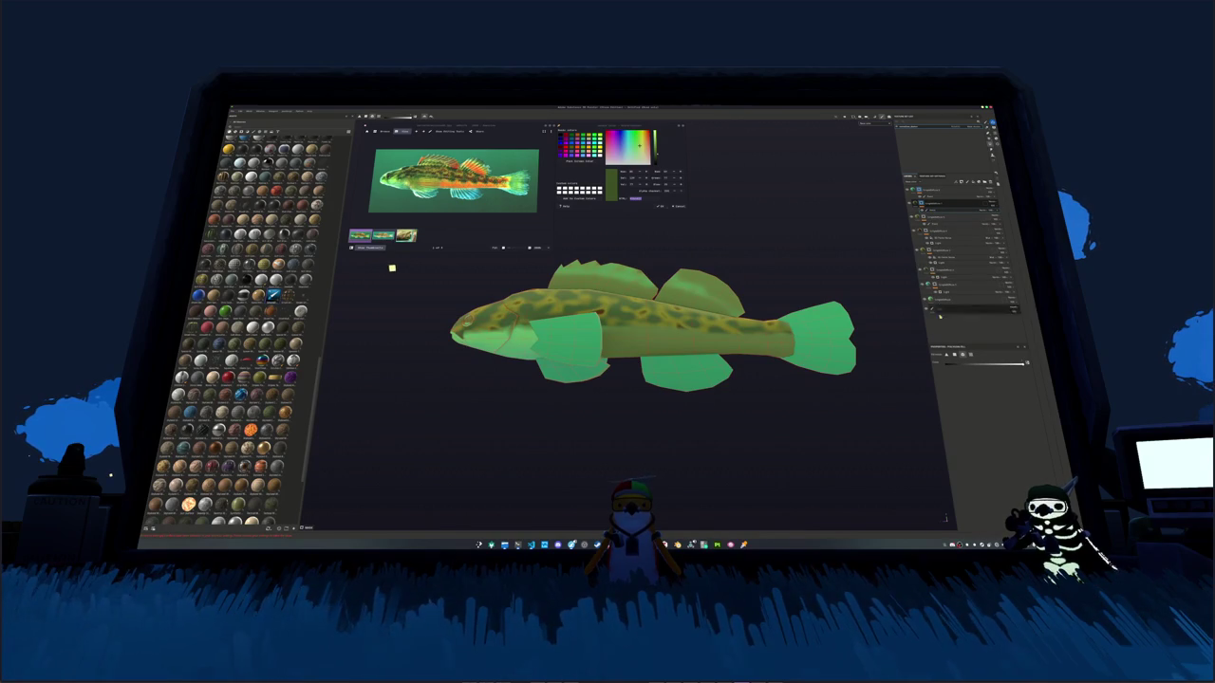
# Step: Paint a darker stroke along the fish's back and a dark green patch on the second dorsal fin
pyautogui.scroll(3, 472, 360)
pyautogui.keyDown('alt'); pyautogui.moveTo(472, 360); pyautogui.dragTo(431, 515); pyautogui.keyUp('alt')
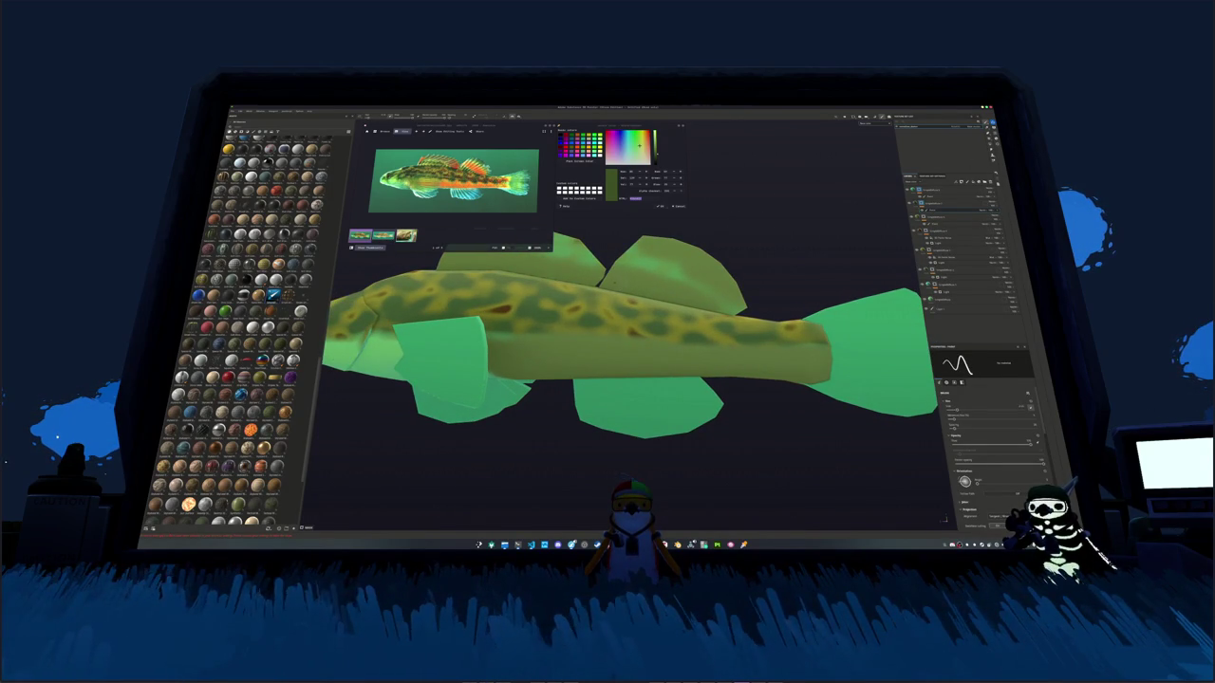
pyautogui.moveTo(622, 280); pyautogui.dragTo(702, 302)
pyautogui.keyDown('alt'); pyautogui.moveTo(600, 283); pyautogui.dragTo(664, 314); pyautogui.keyUp('alt')
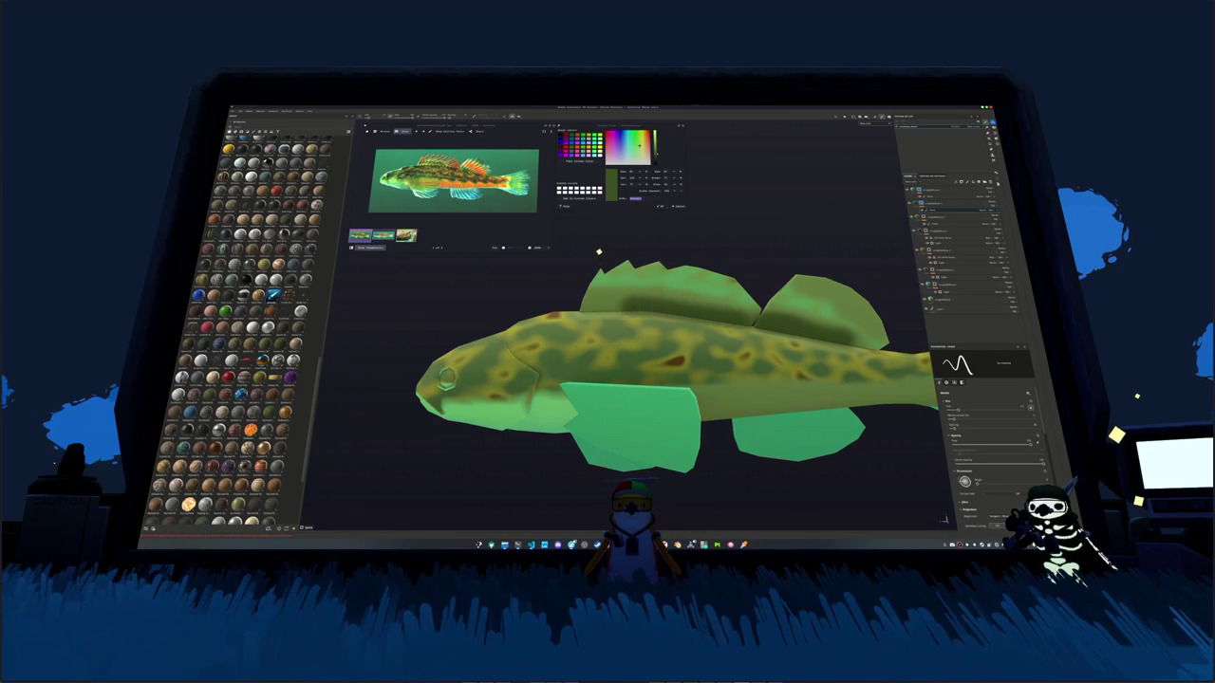
pyautogui.scroll(2, 575, 300)
pyautogui.scroll(2, 575, 300)
pyautogui.moveTo(575, 299)
pyautogui.keyDown('alt'); pyautogui.mouseDown()
pyautogui.moveTo(645, 275)
pyautogui.moveTo(840, 342)
pyautogui.mouseUp(); pyautogui.keyUp('alt')
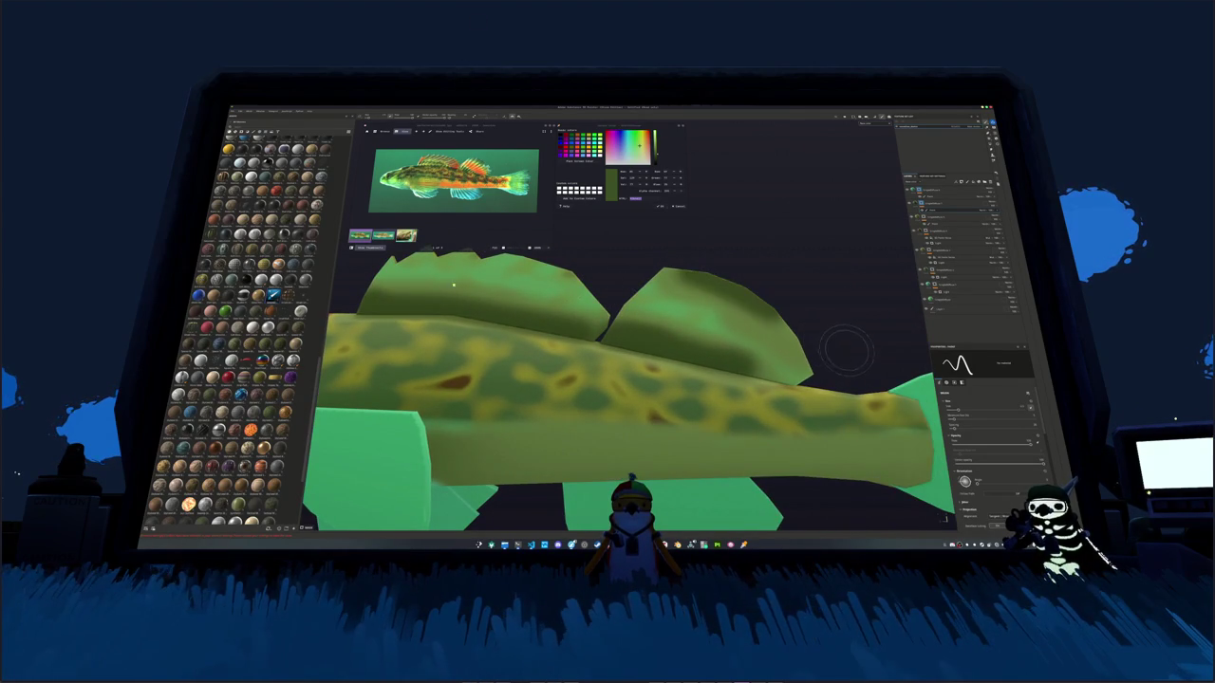
pyautogui.moveTo(731, 277)
pyautogui.mouseDown()
pyautogui.moveTo(800, 344)
pyautogui.moveTo(570, 353)
pyautogui.mouseUp()
# Step: Switch tools and orbit around the fish to review the tail and head
pyautogui.keyDown('alt'); pyautogui.moveTo(522, 313); pyautogui.dragTo(711, 310, button='middle'); pyautogui.keyUp('alt')
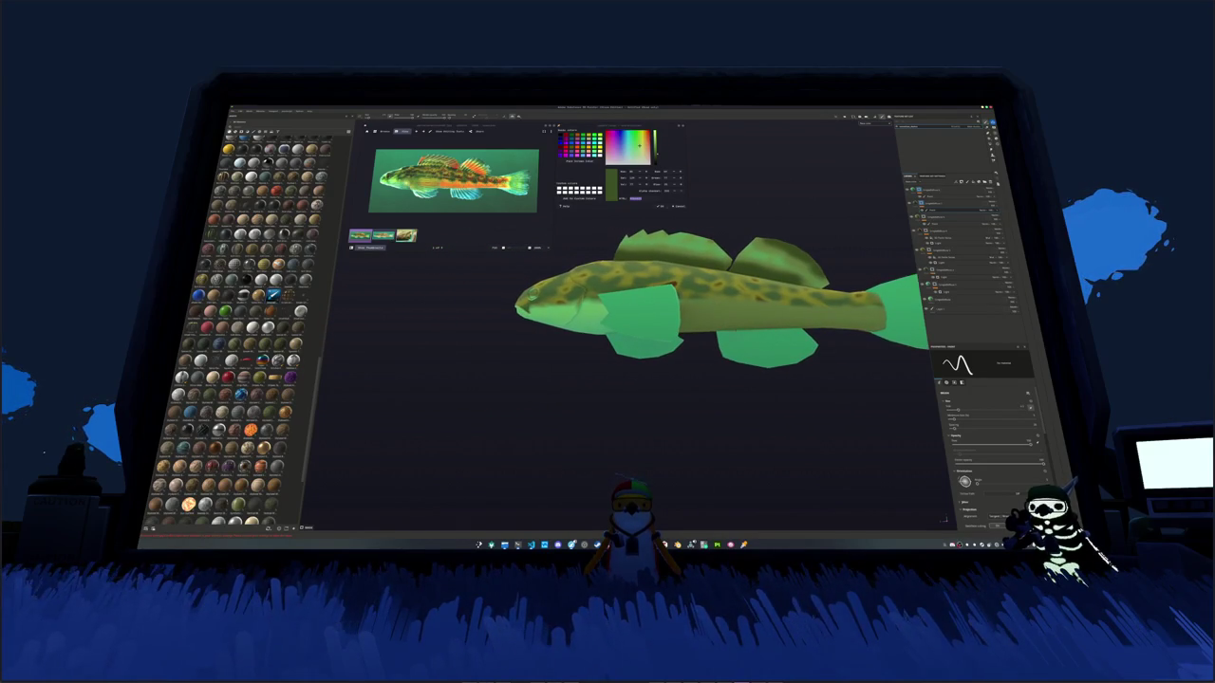
pyautogui.keyDown('alt'); pyautogui.moveTo(700, 344); pyautogui.dragTo(713, 366); pyautogui.keyUp('alt')
pyautogui.keyDown('alt'); pyautogui.moveTo(716, 363); pyautogui.dragTo(664, 360); pyautogui.keyUp('alt')
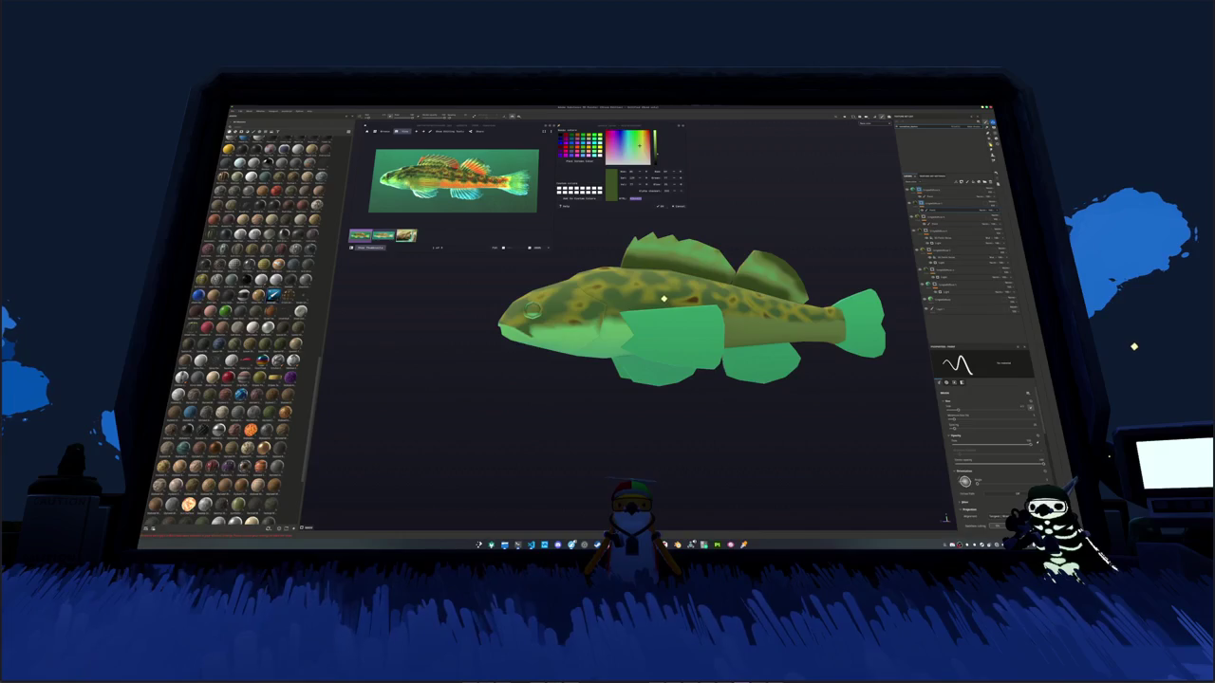
pyautogui.press('p')
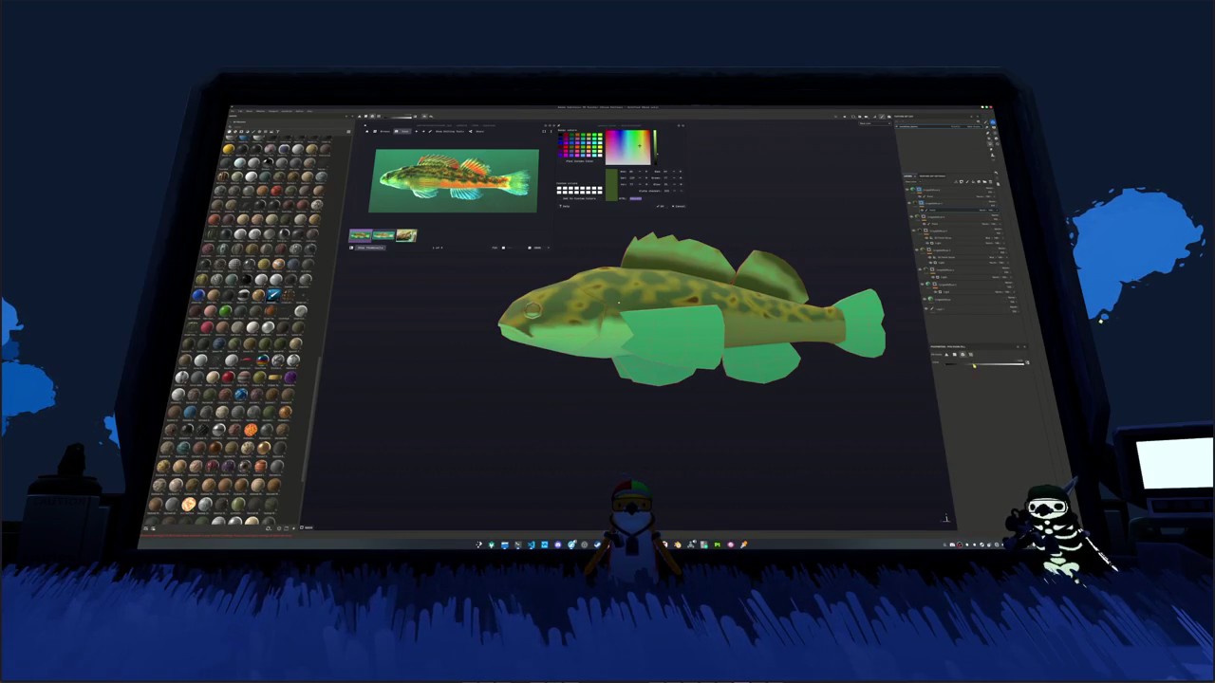
pyautogui.moveTo(701, 354)
pyautogui.keyDown('alt'); pyautogui.mouseDown()
pyautogui.moveTo(710, 397)
pyautogui.moveTo(784, 355)
pyautogui.mouseUp(); pyautogui.keyUp('alt')
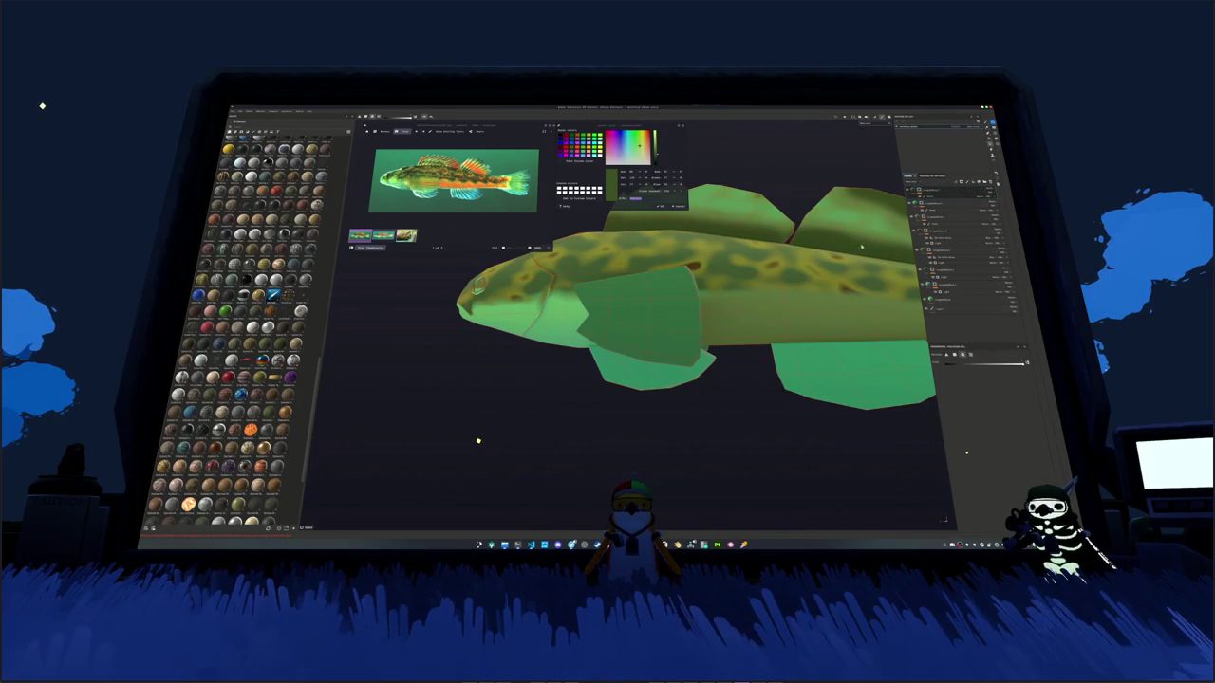
pyautogui.keyDown('alt'); pyautogui.moveTo(722, 342); pyautogui.dragTo(690, 336); pyautogui.keyUp('alt')
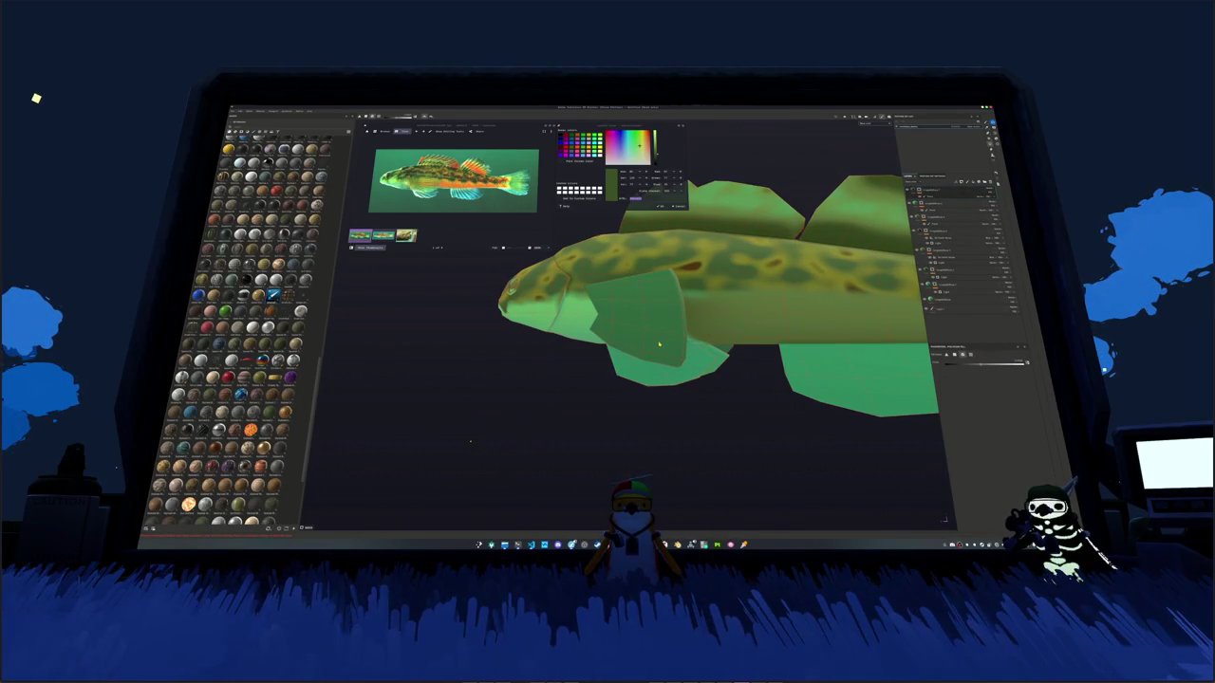
pyautogui.keyDown('alt'); pyautogui.moveTo(741, 387); pyautogui.dragTo(819, 257); pyautogui.keyUp('alt')
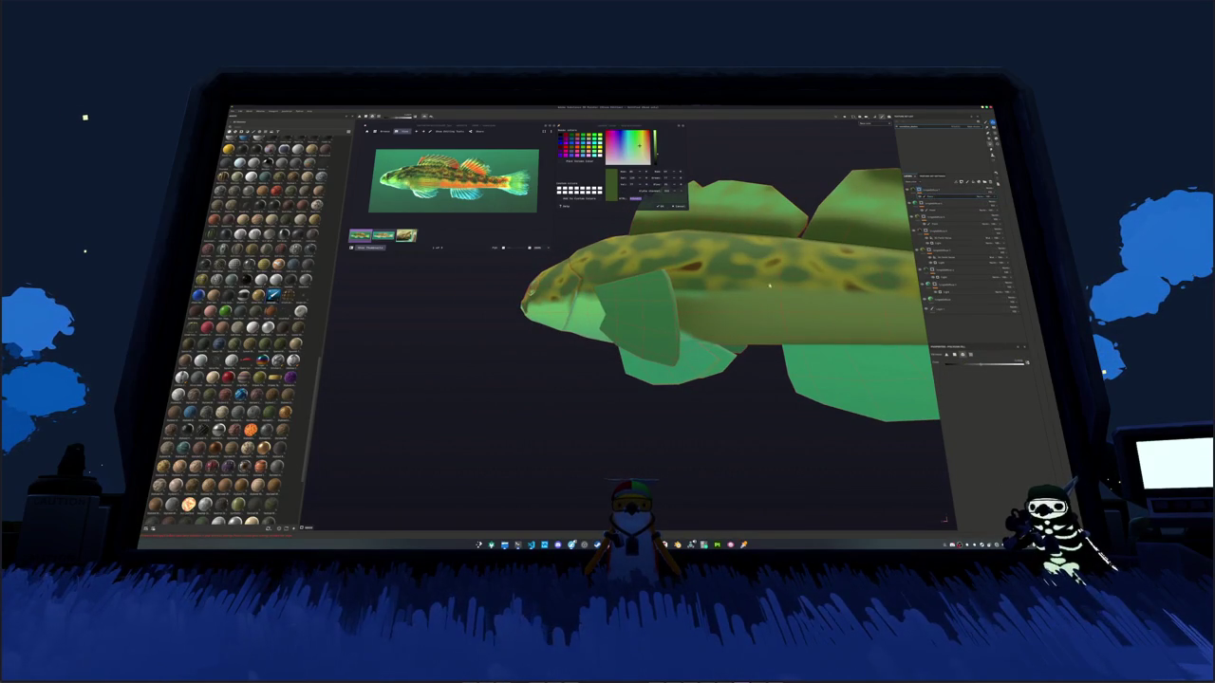
pyautogui.keyDown('alt'); pyautogui.moveTo(670, 330); pyautogui.dragTo(966, 369); pyautogui.keyUp('alt')
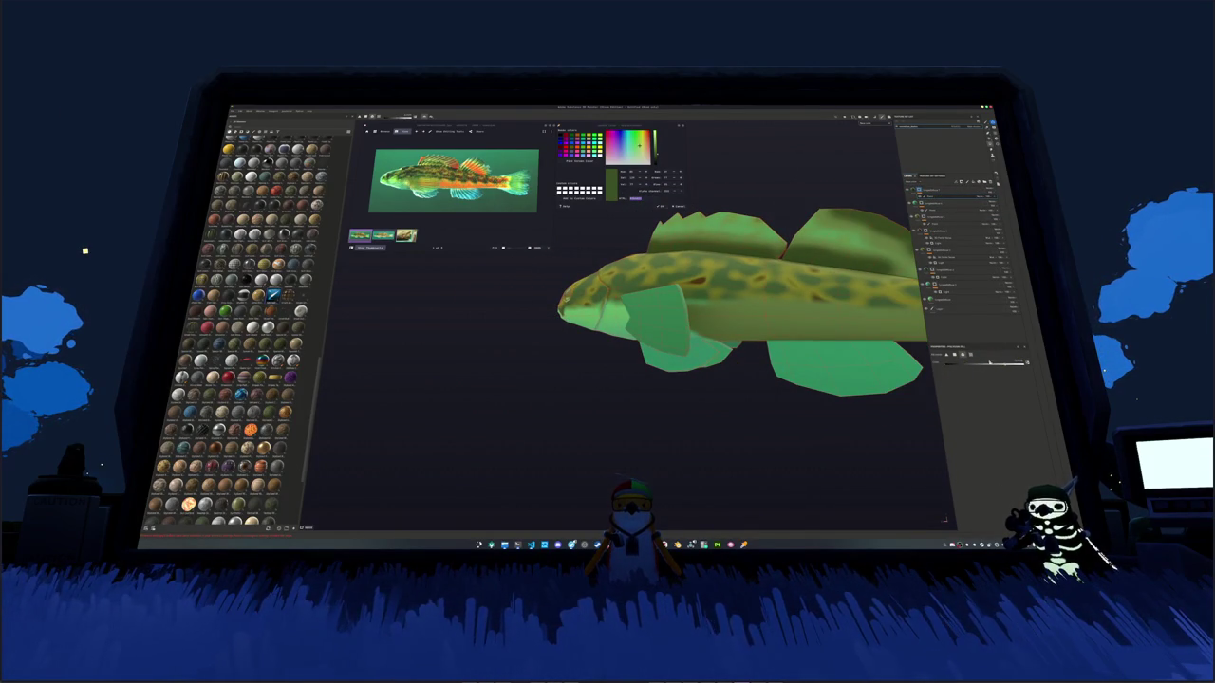
# Step: Add a fill layer over the fish with a bright flat green base colour
pyautogui.press('f')
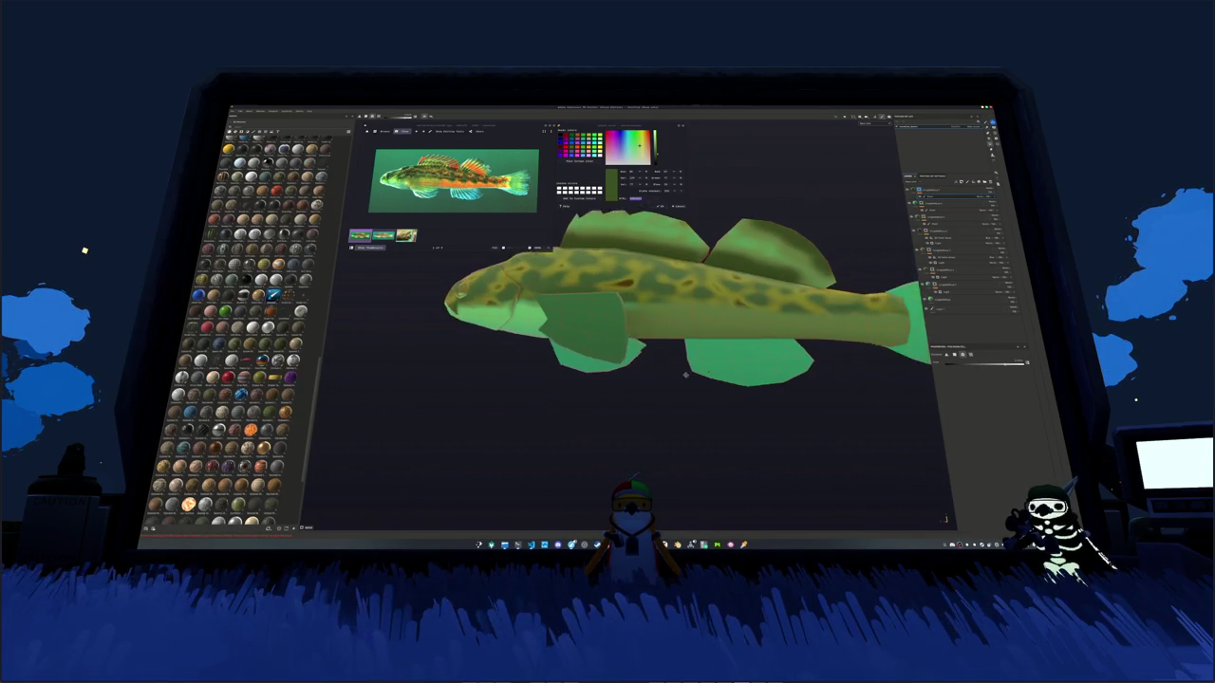
pyautogui.click(942, 296)
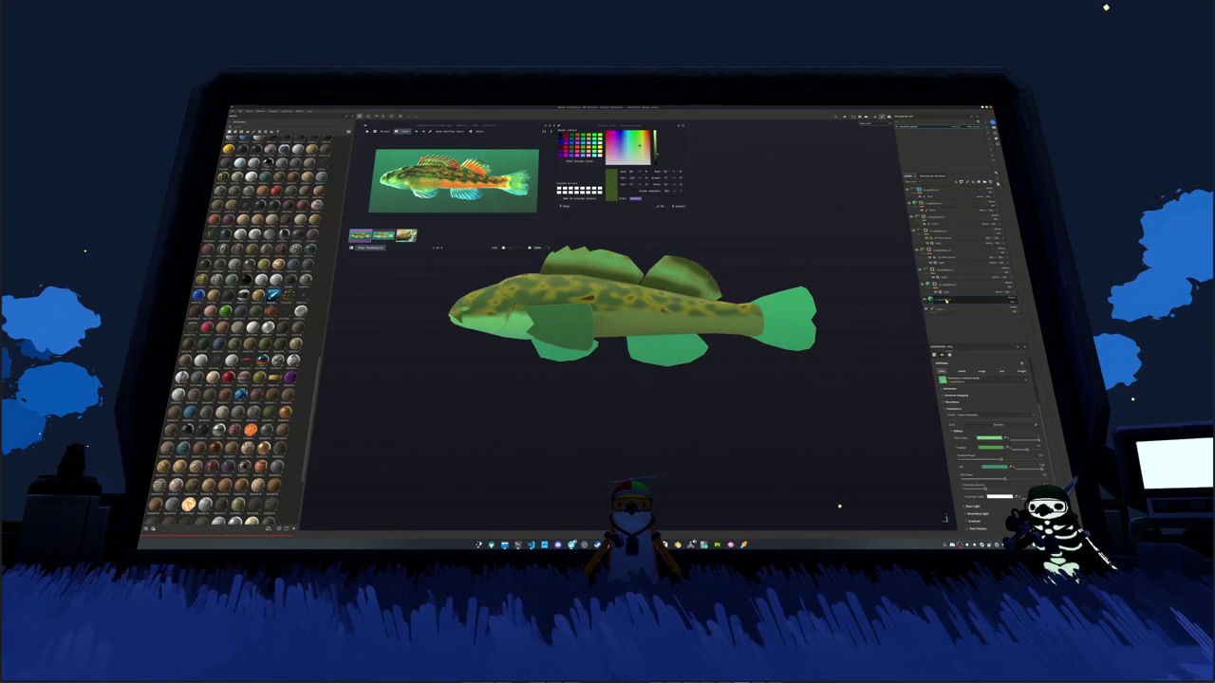
pyautogui.click(938, 204)
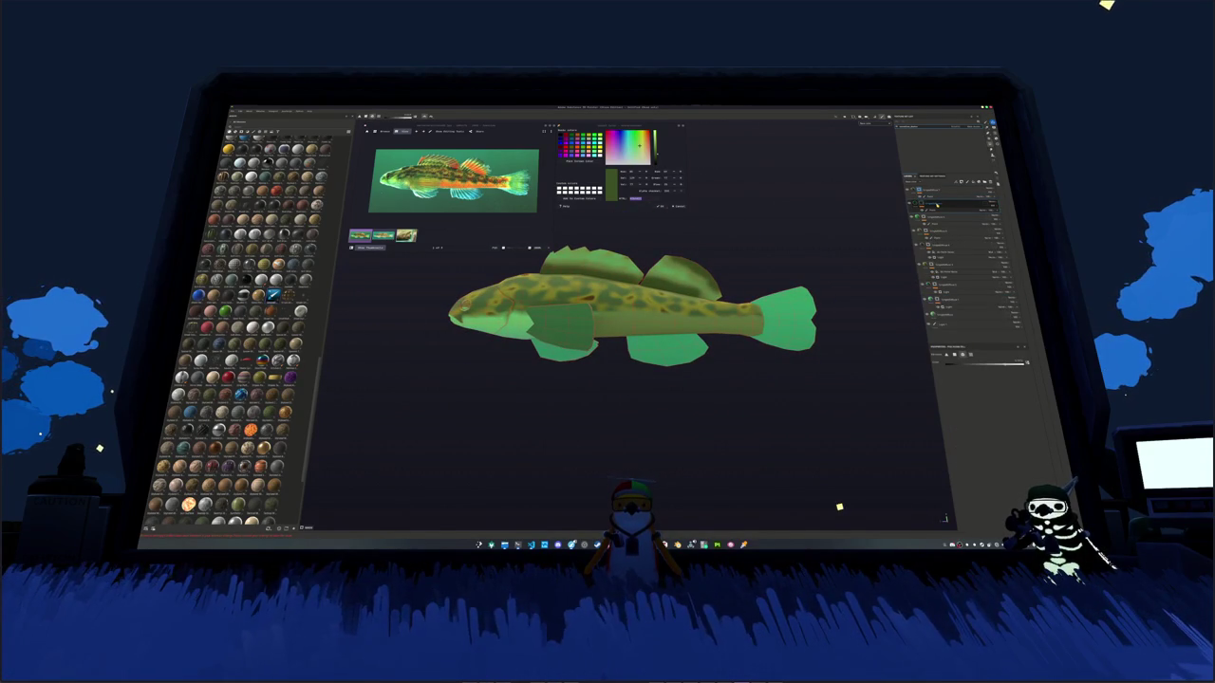
pyautogui.click(996, 211)
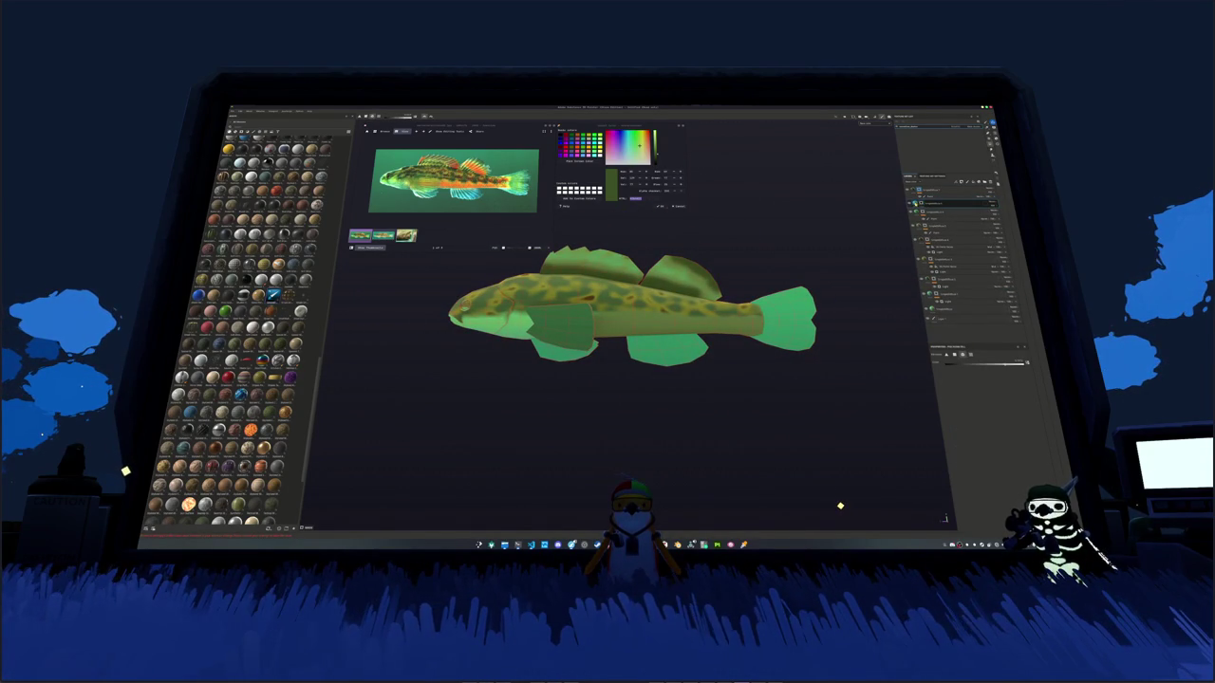
pyautogui.click(943, 364)
pyautogui.rightClick(924, 204)
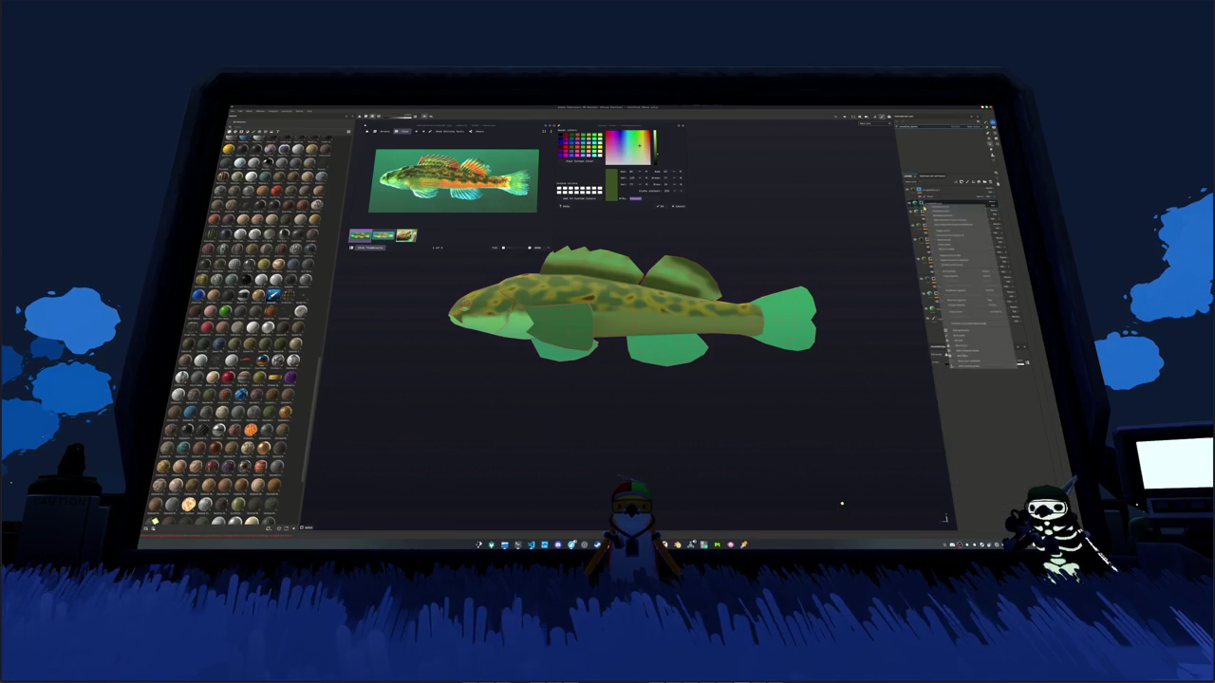
pyautogui.click(943, 246)
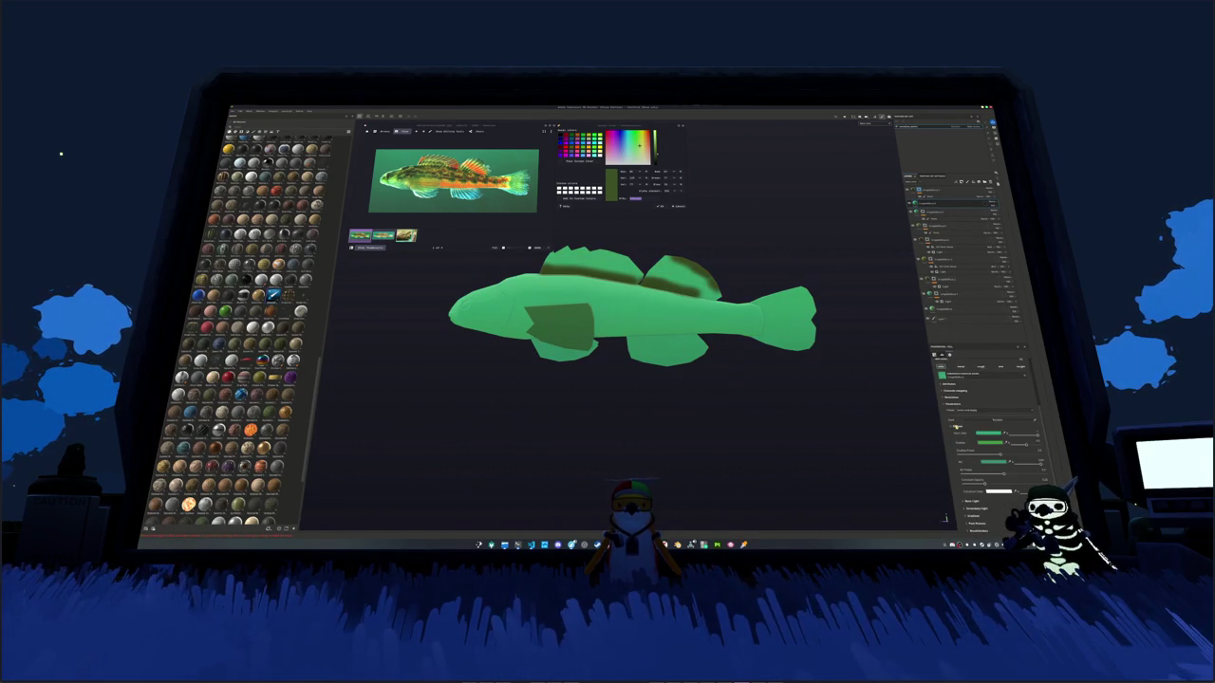
pyautogui.click(985, 433)
pyautogui.click(1026, 429)
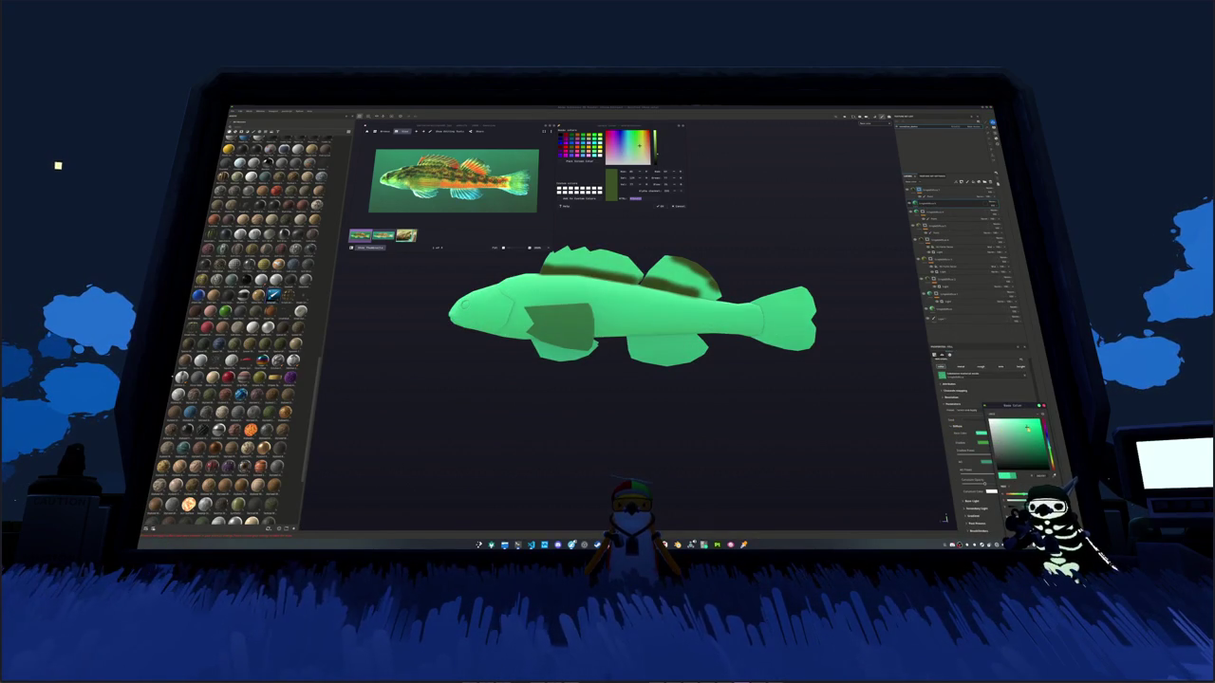
pyautogui.click(1029, 433)
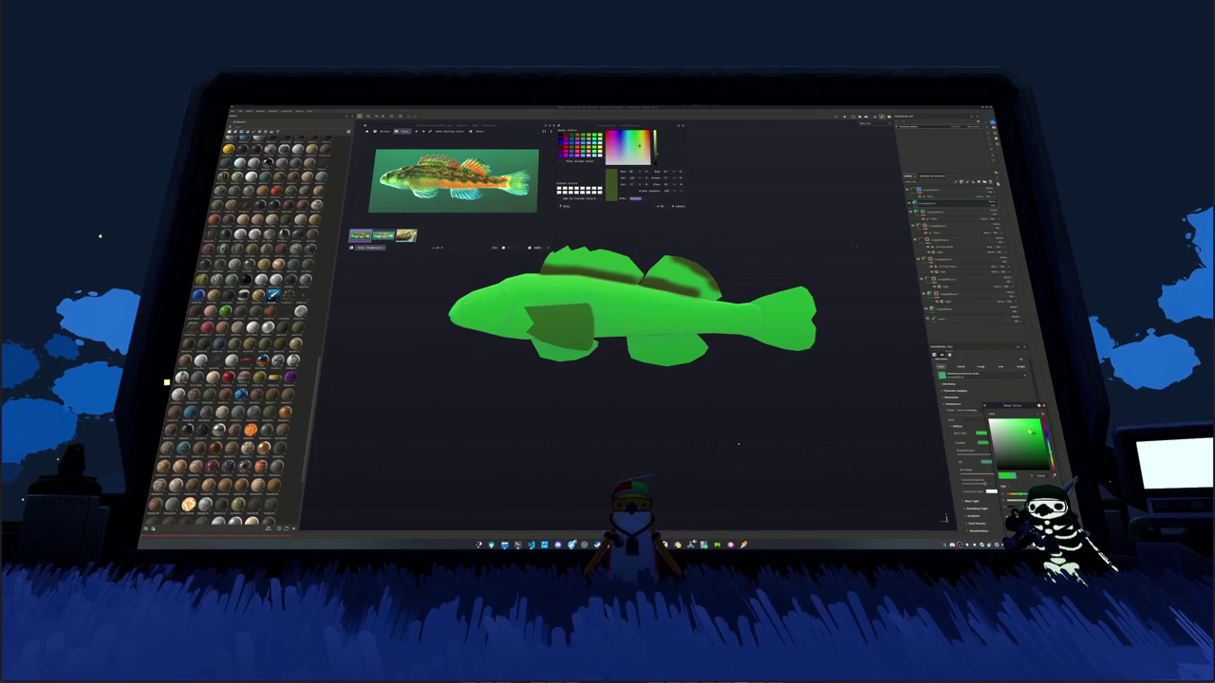
pyautogui.hotkey('ctrl', 'z')
# Step: Add a mask or effect to the green fill layer from its additions menu
pyautogui.click(968, 206)
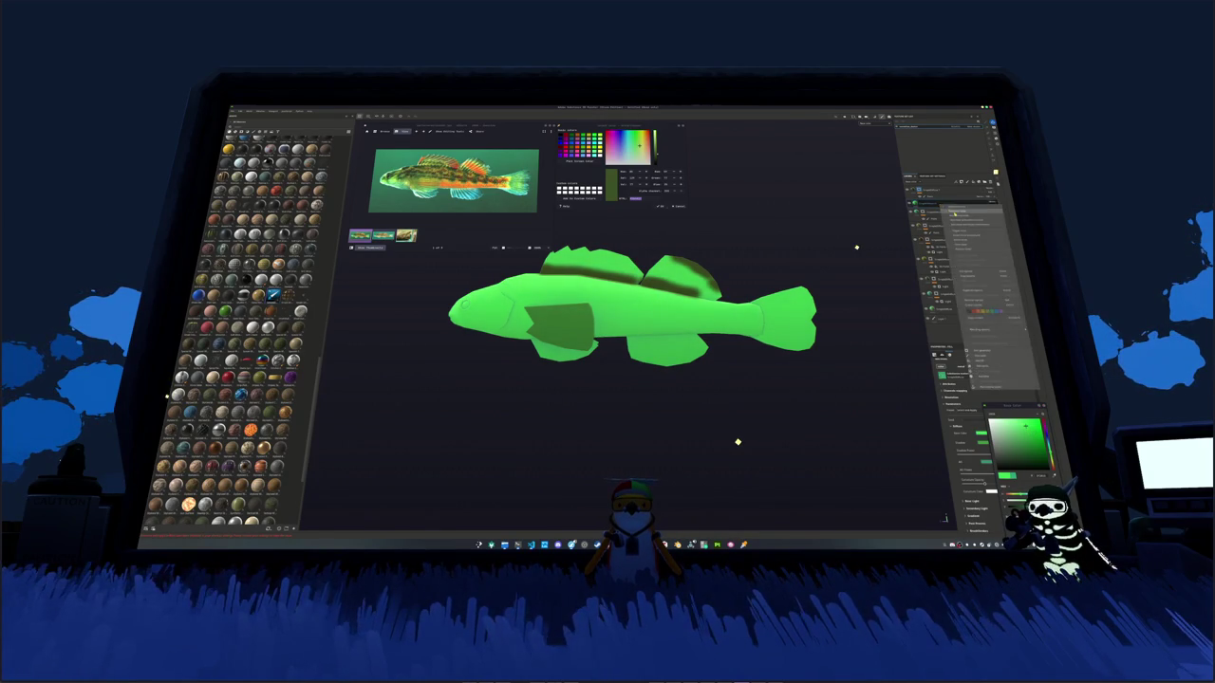
pyautogui.click(958, 290)
pyautogui.click(966, 327)
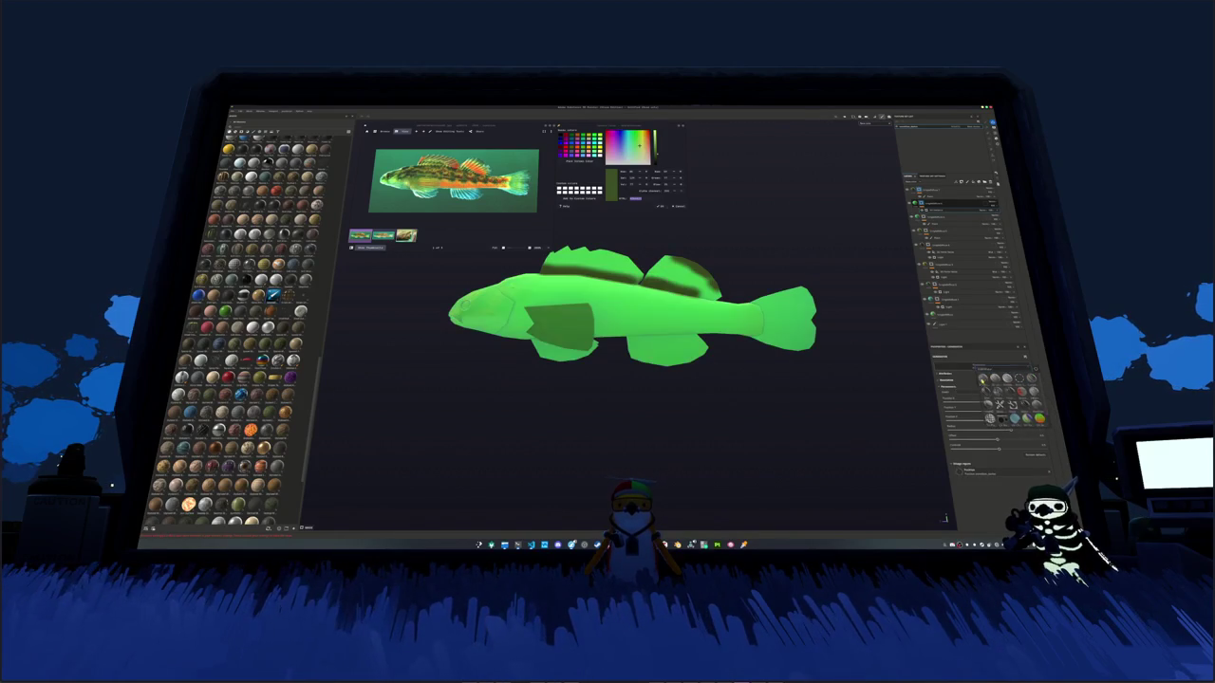
# Step: Rename the green fill layer and lower its opacity to reveal the body texture
pyautogui.doubleClick(933, 204)
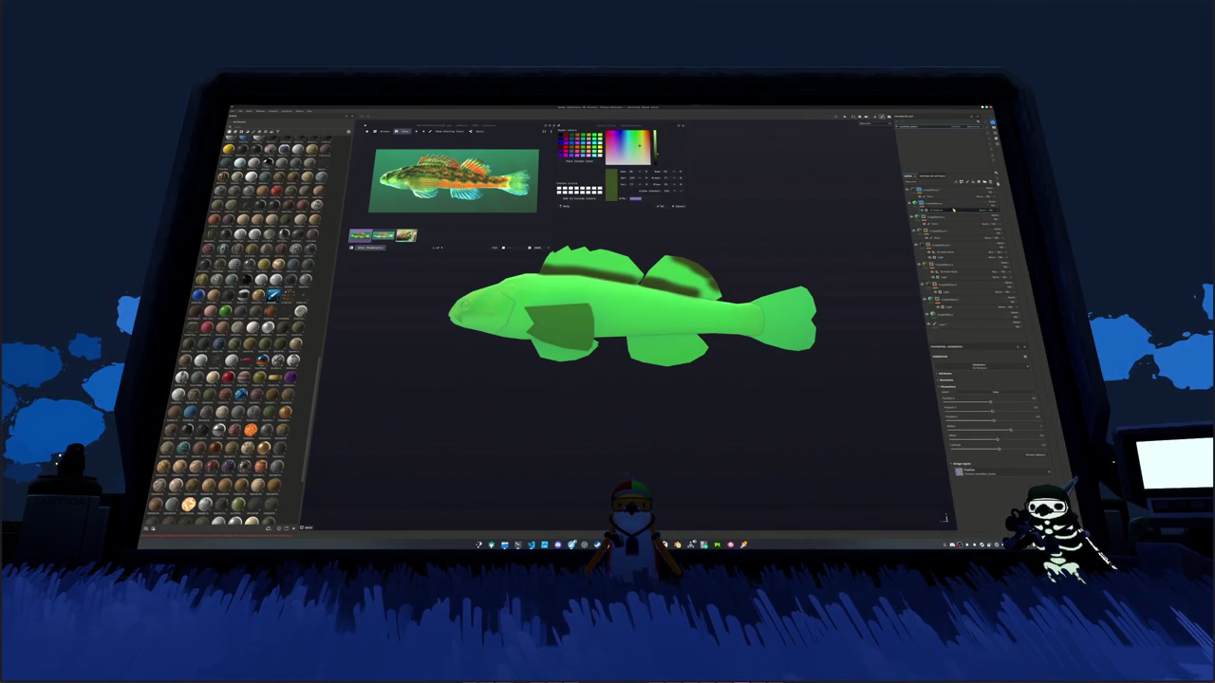
pyautogui.moveTo(1000, 432); pyautogui.dragTo(986, 433)
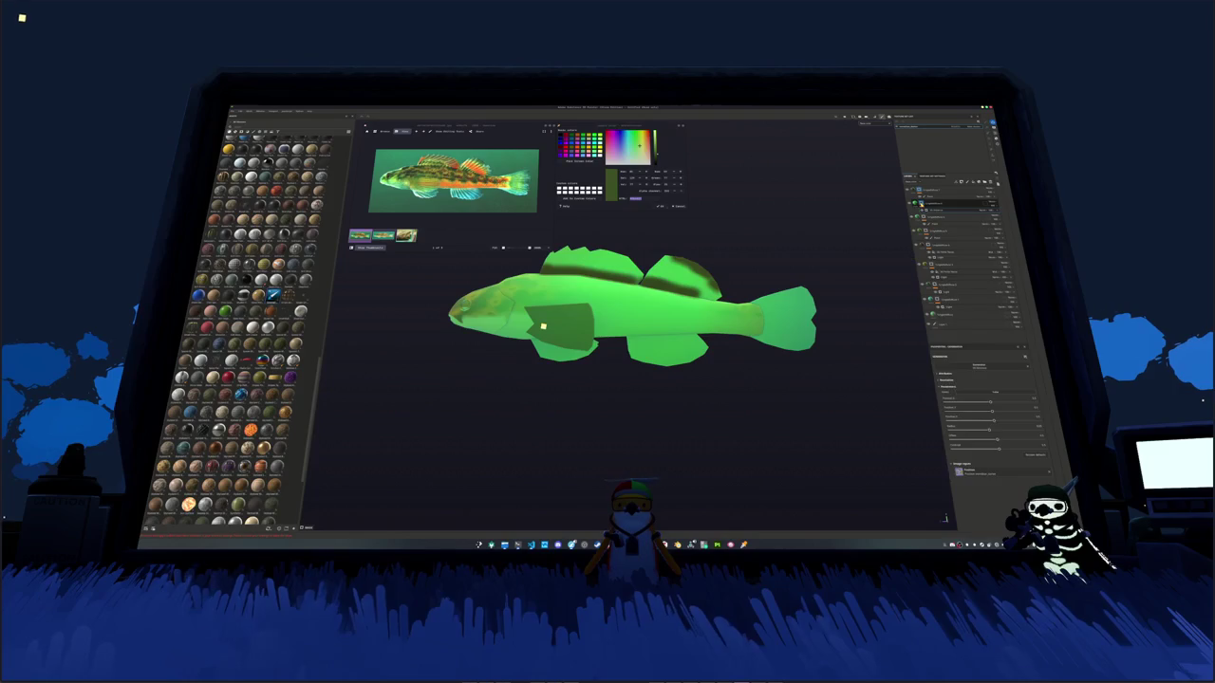
pyautogui.rightClick(926, 203)
pyautogui.click(959, 337)
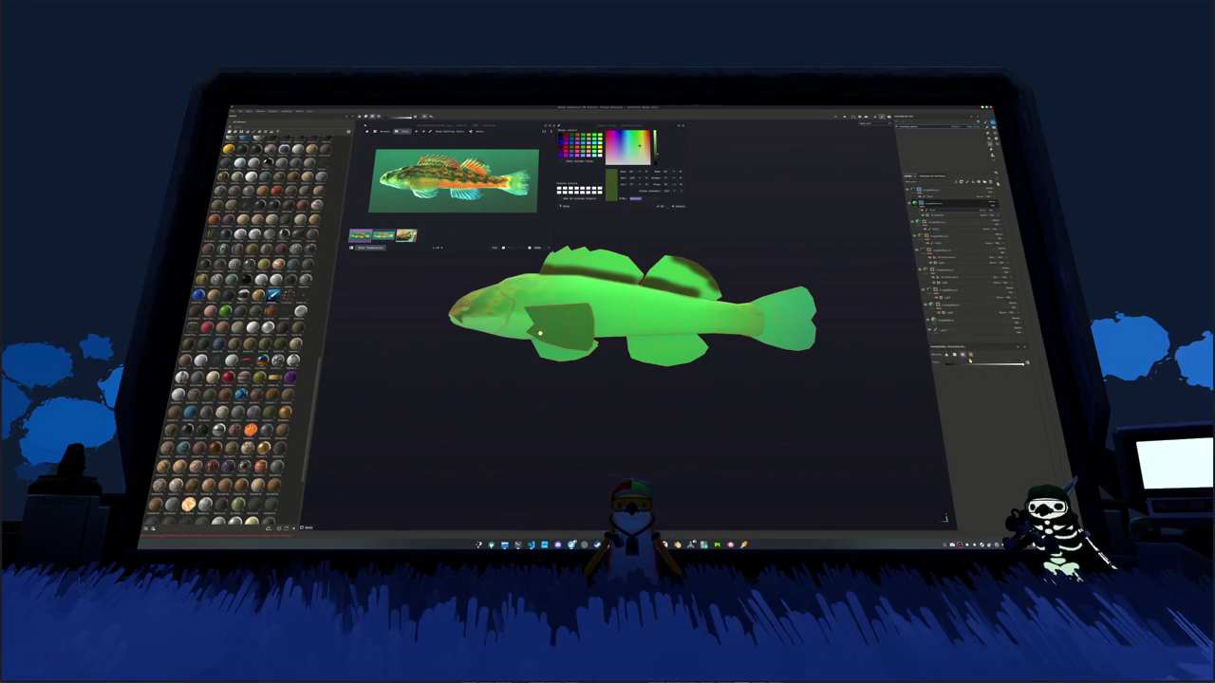
pyautogui.scroll(-1, 713, 415)
pyautogui.scroll(1, 769, 363)
pyautogui.moveTo(768, 363); pyautogui.dragTo(680, 404, button='middle')
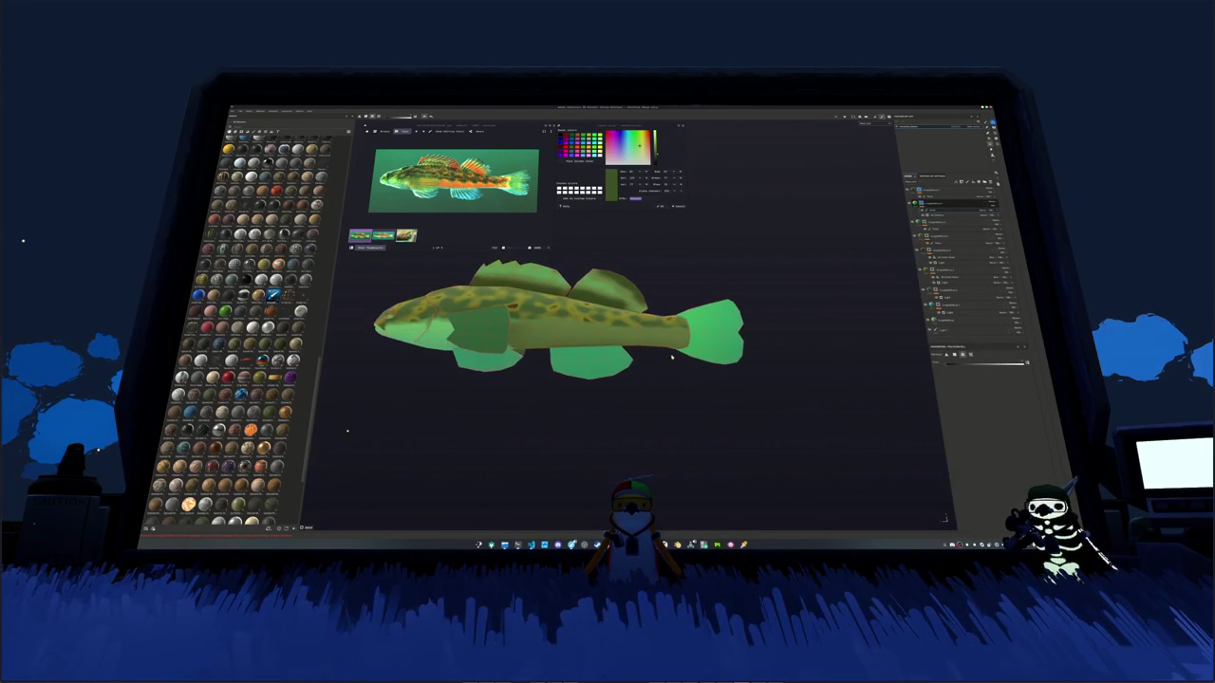
pyautogui.scroll(1, 876, 263)
# Step: Brighten the green on the tail fin layer
pyautogui.click(935, 217)
pyautogui.keyDown('alt'); pyautogui.moveTo(882, 398); pyautogui.dragTo(919, 402); pyautogui.keyUp('alt')
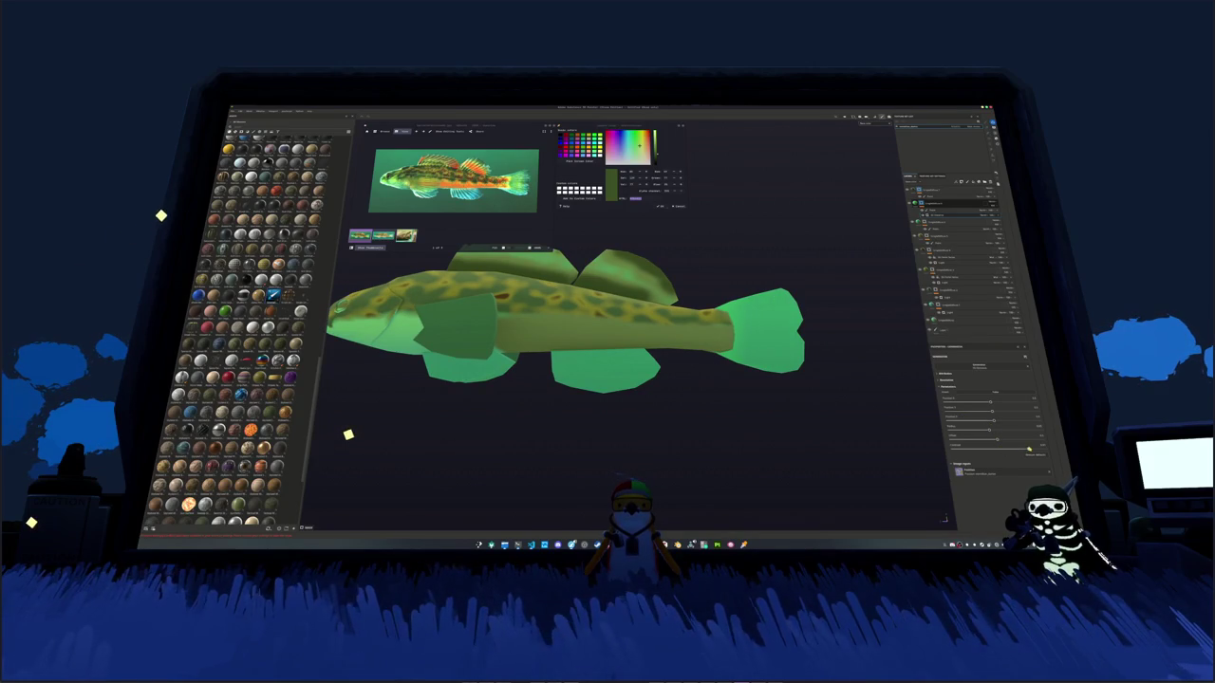
pyautogui.moveTo(993, 434); pyautogui.dragTo(995, 437)
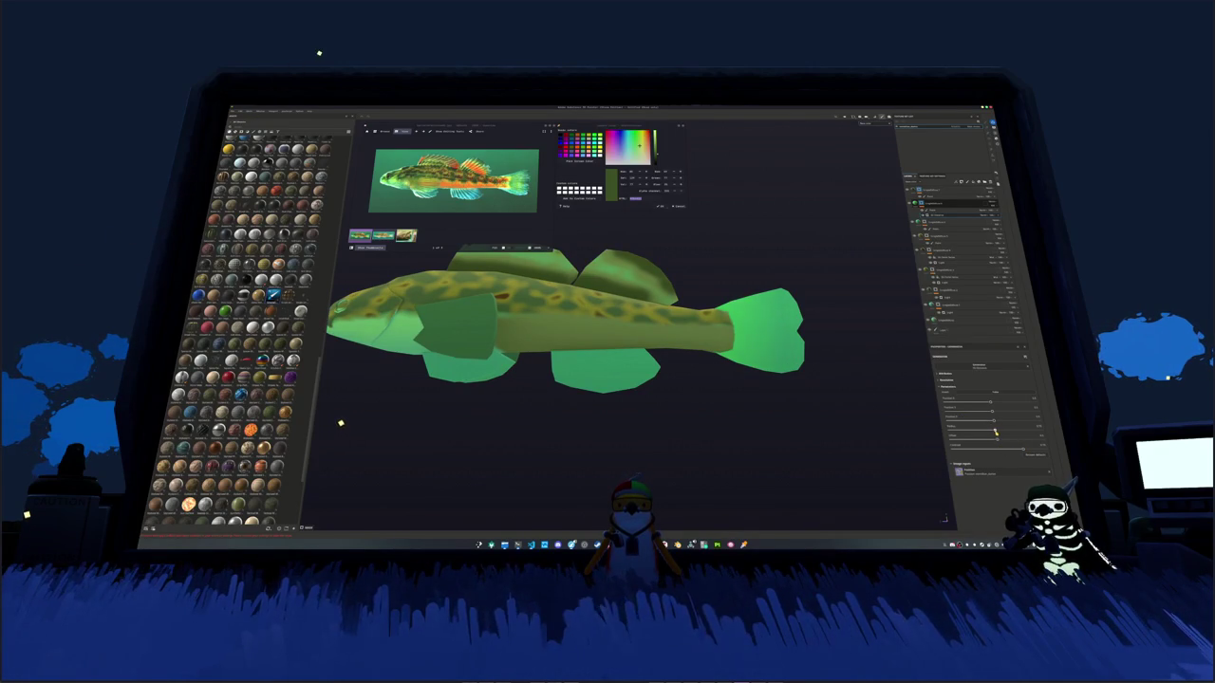
pyautogui.keyDown('alt'); pyautogui.moveTo(327, 422); pyautogui.dragTo(835, 371); pyautogui.keyUp('alt')
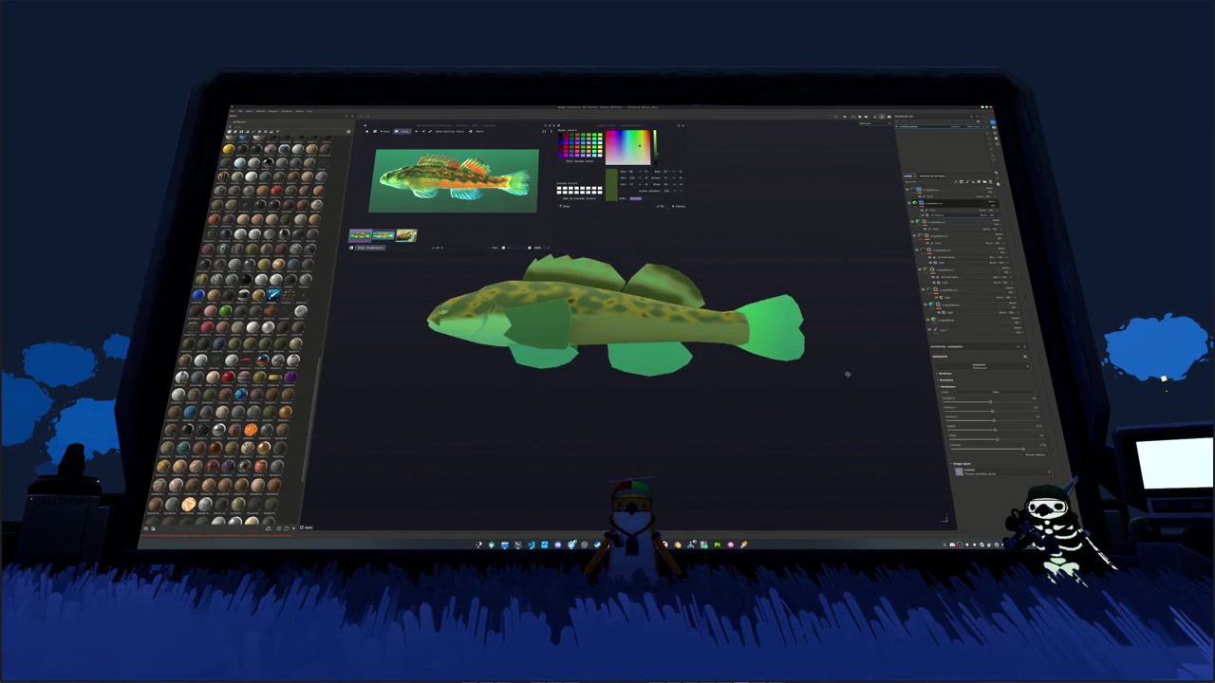
# Step: Expand the layer group and adjust the pectoral fin fill layer's shading slider
pyautogui.click(939, 205)
pyautogui.click(938, 212)
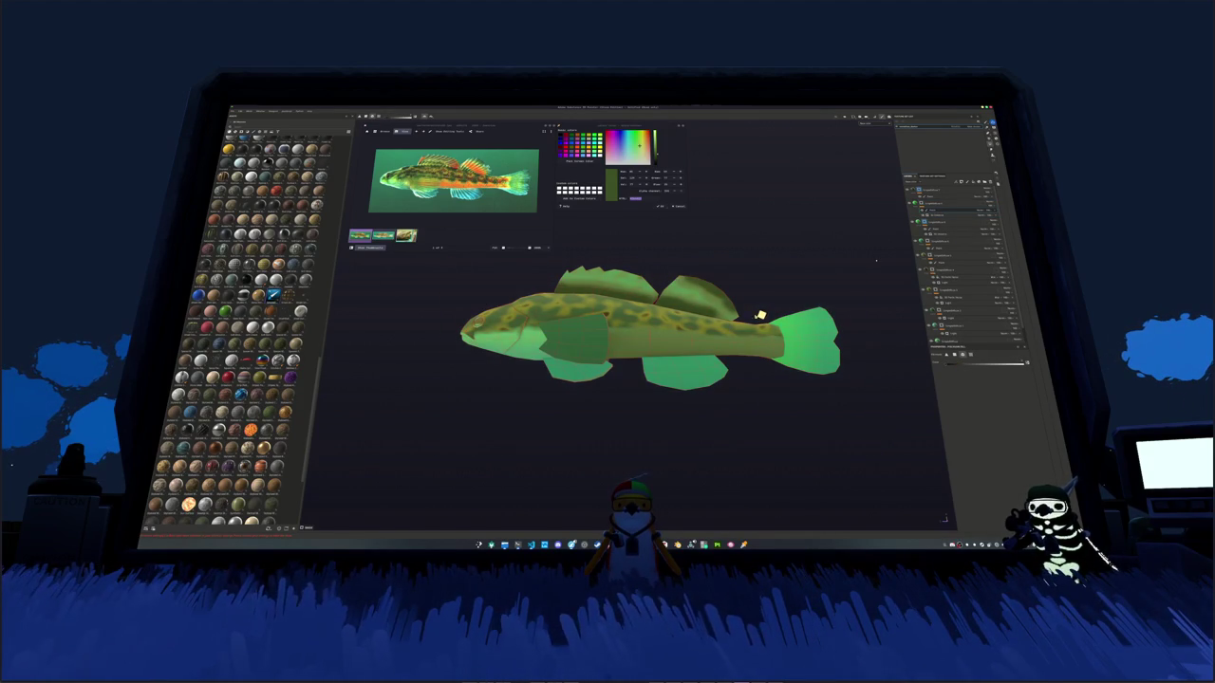
pyautogui.rightClick(977, 210)
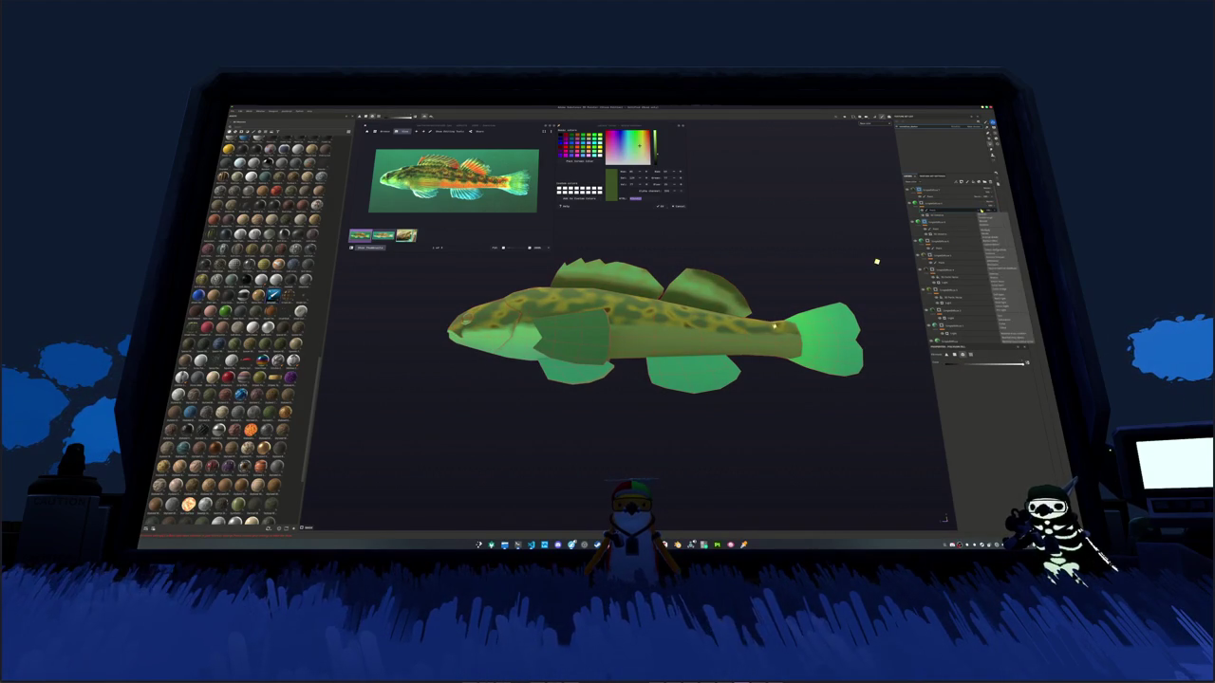
pyautogui.click(878, 261)
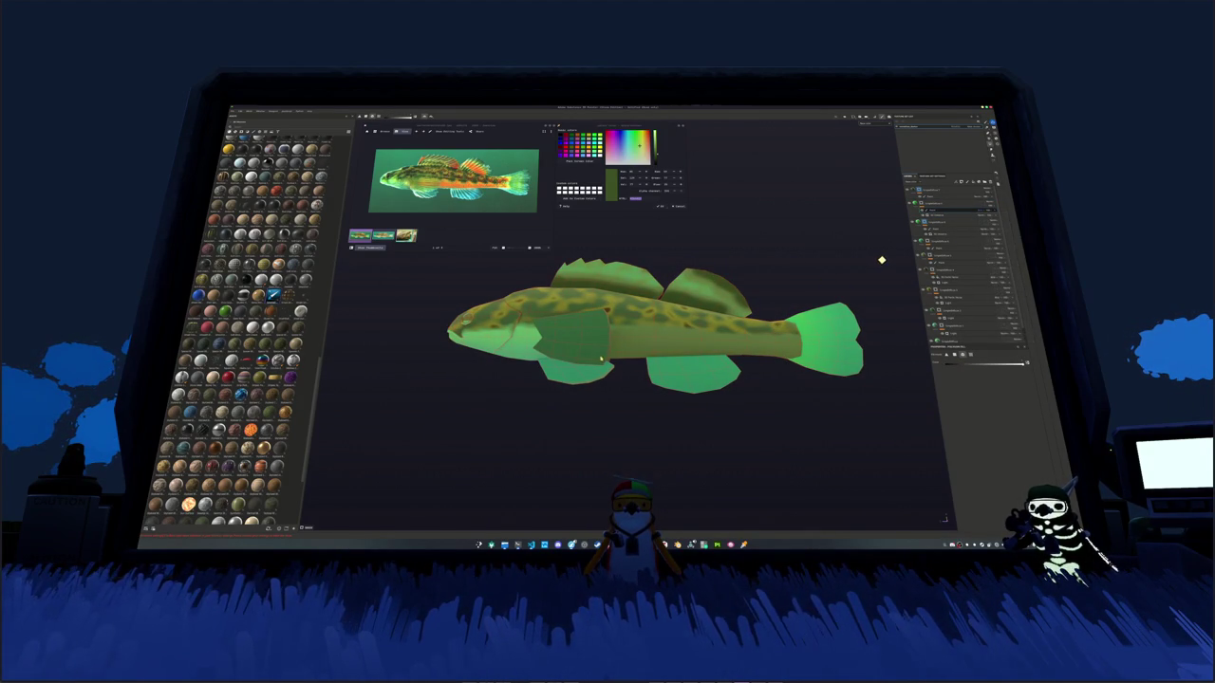
pyautogui.moveTo(881, 256); pyautogui.dragTo(892, 249, button='middle')
pyautogui.click(963, 329)
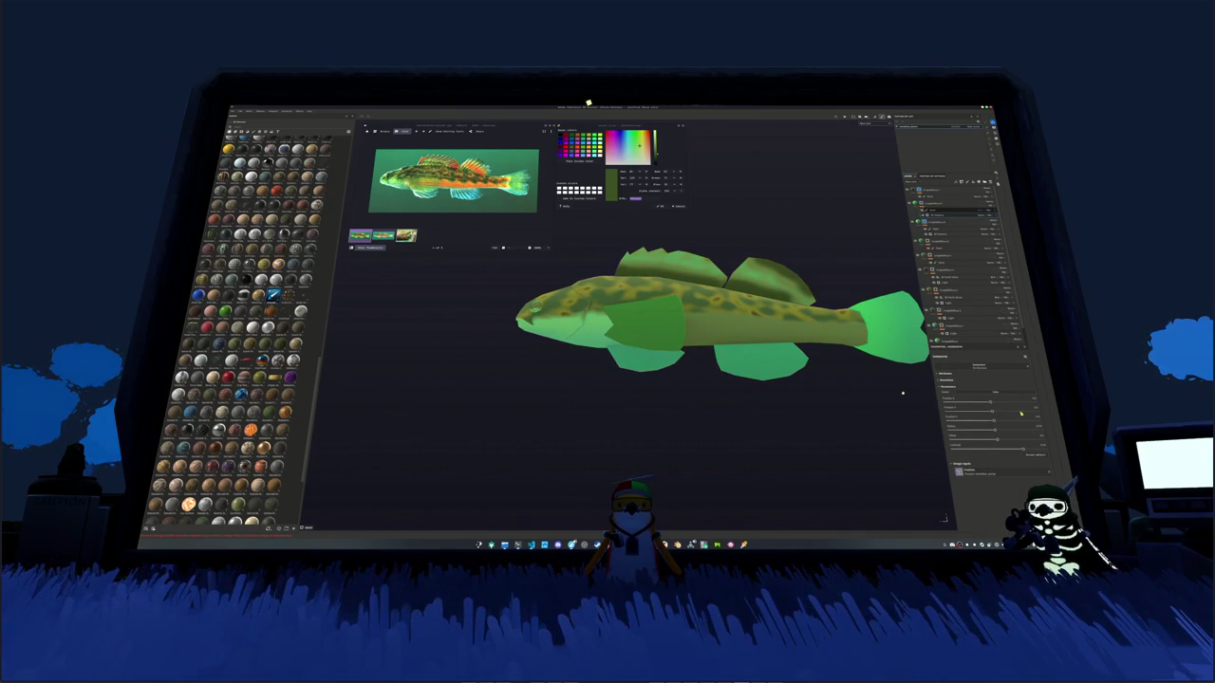
pyautogui.moveTo(963, 422); pyautogui.dragTo(990, 419)
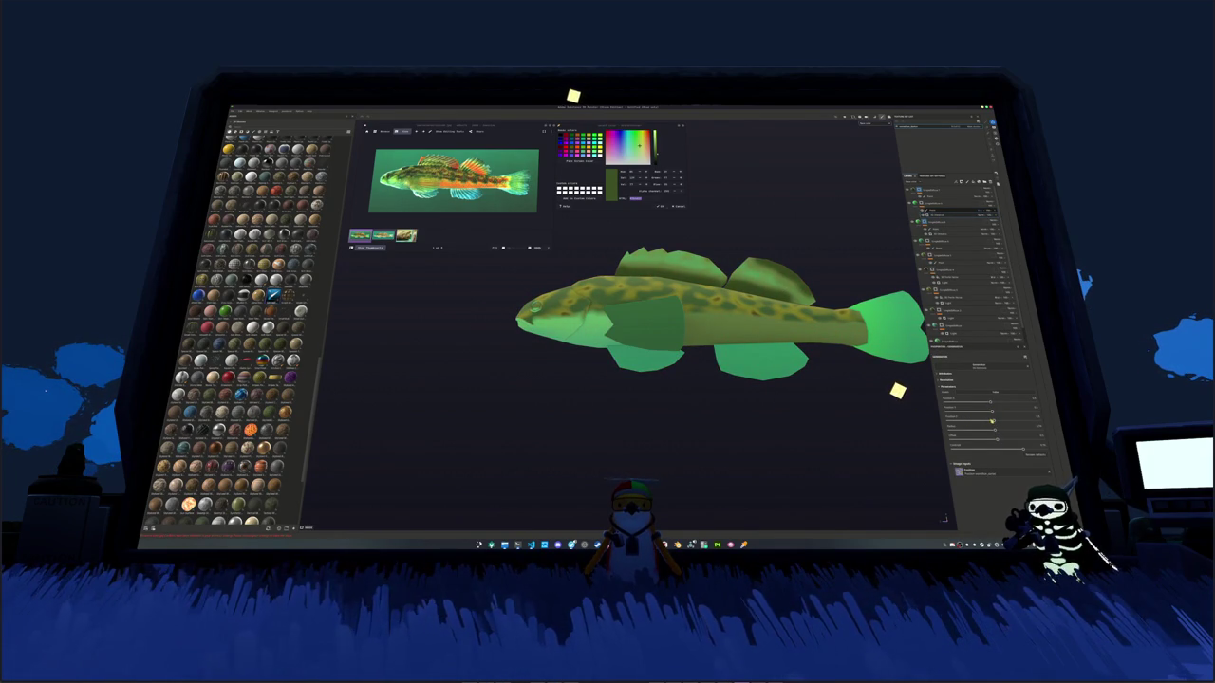
pyautogui.click(980, 421)
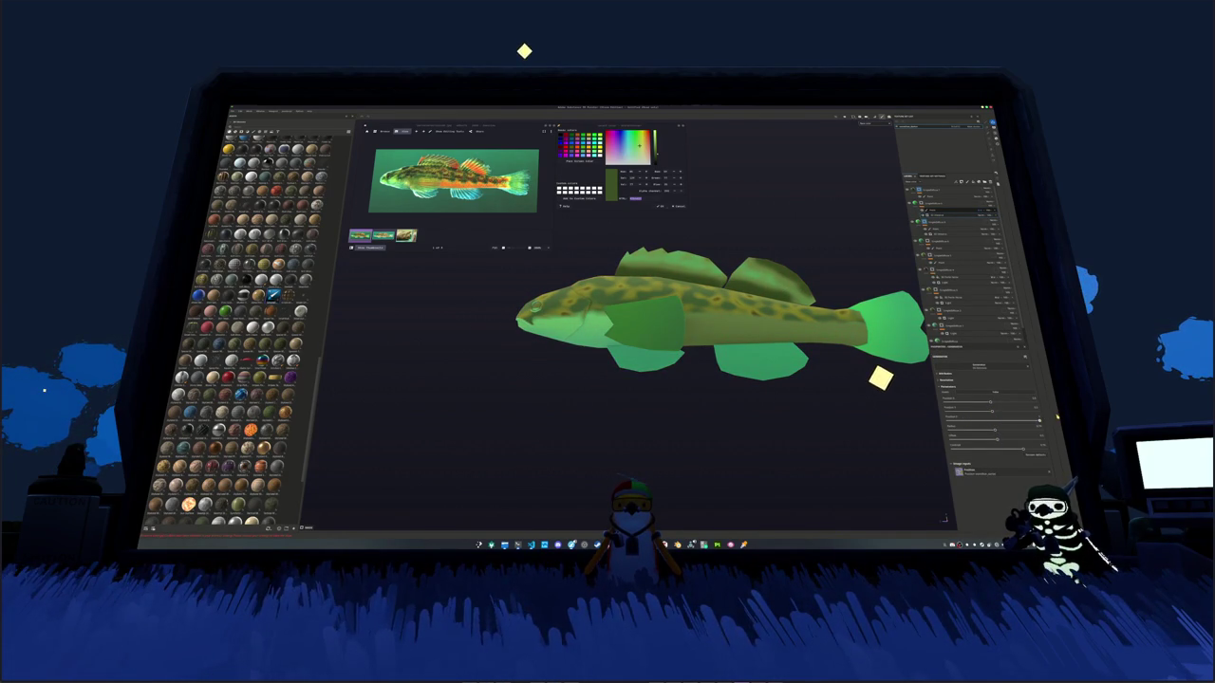
pyautogui.keyDown('alt'); pyautogui.moveTo(835, 398); pyautogui.dragTo(797, 457); pyautogui.keyUp('alt')
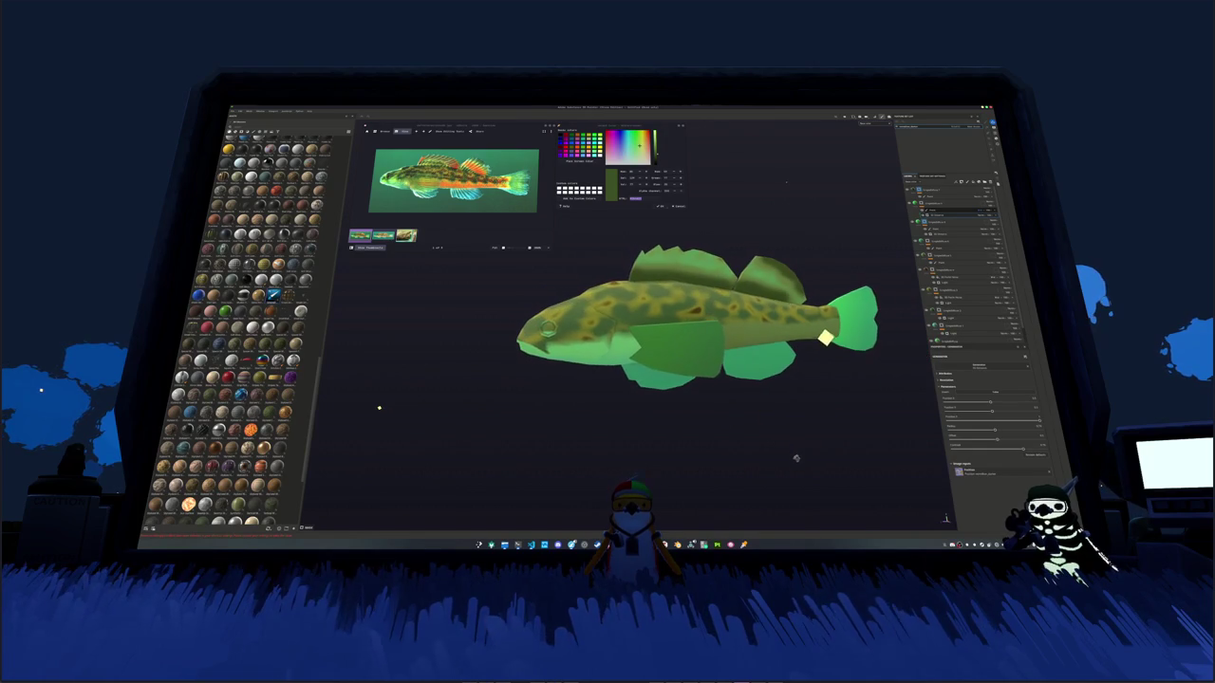
# Step: Sample orange from the reference photo and move a layer near the top of the stack
pyautogui.click(574, 162)
pyautogui.moveTo(923, 289); pyautogui.dragTo(943, 231)
pyautogui.click(937, 193)
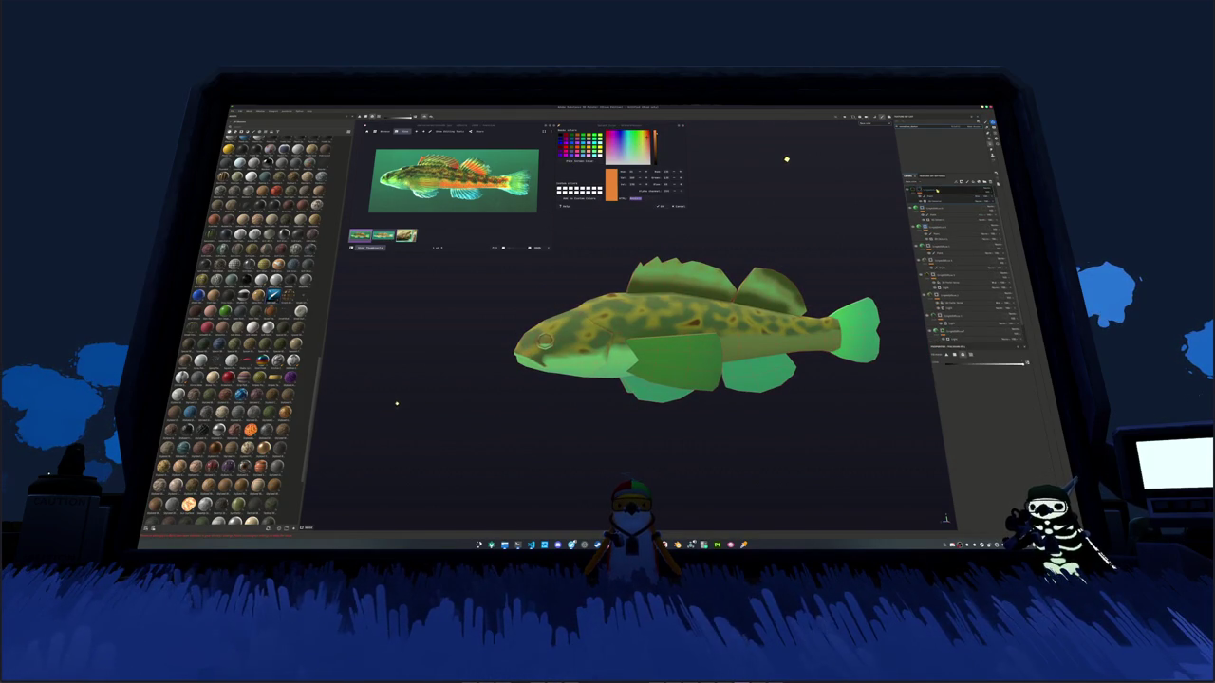
# Step: Select the top layer and paste the sampled orange as its base colour
pyautogui.click(947, 195)
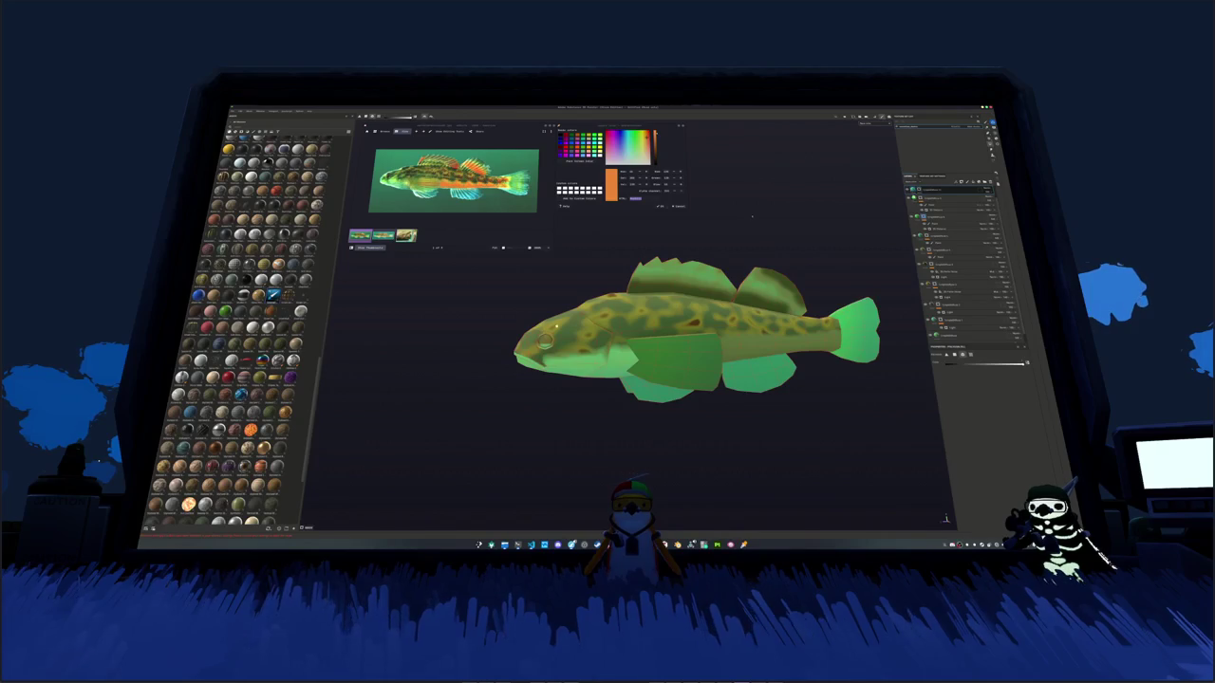
pyautogui.click(949, 190)
pyautogui.click(958, 433)
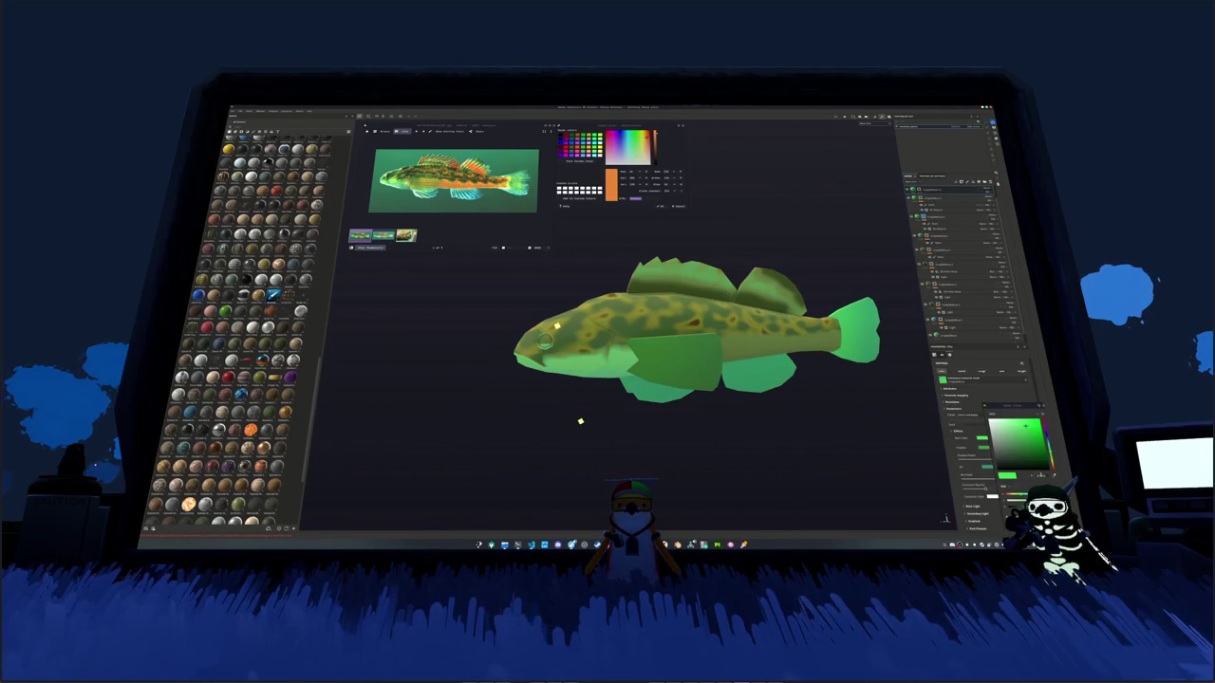
pyautogui.hotkey('ctrl', 'v')
pyautogui.hotkey('ctrl', 'z')
pyautogui.hotkey('ctrl', 'v')
pyautogui.hotkey('ctrl', 'z')
pyautogui.hotkey('ctrl', 'v')
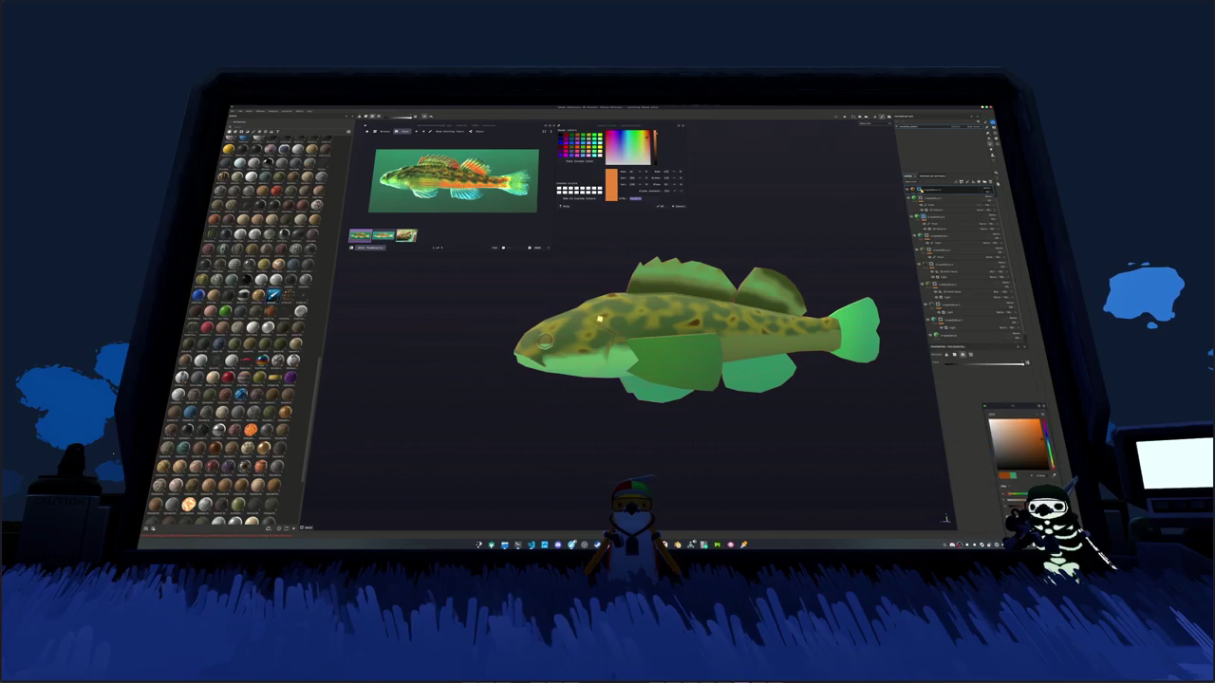
# Step: Add a new paint layer and brush orange stripes on the fish's rear flank
pyautogui.rightClick(922, 189)
pyautogui.click(953, 320)
pyautogui.keyDown('alt'); pyautogui.moveTo(854, 313); pyautogui.dragTo(810, 290); pyautogui.keyUp('alt')
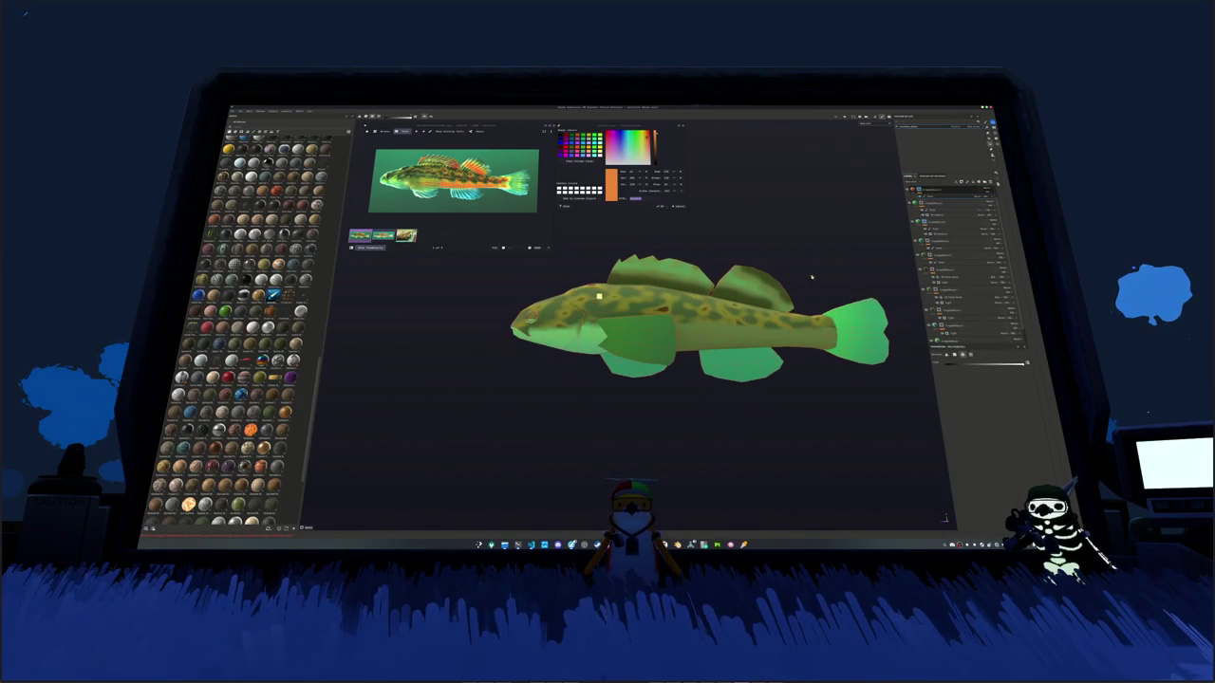
pyautogui.press('1')
pyautogui.scroll(3, 604, 261)
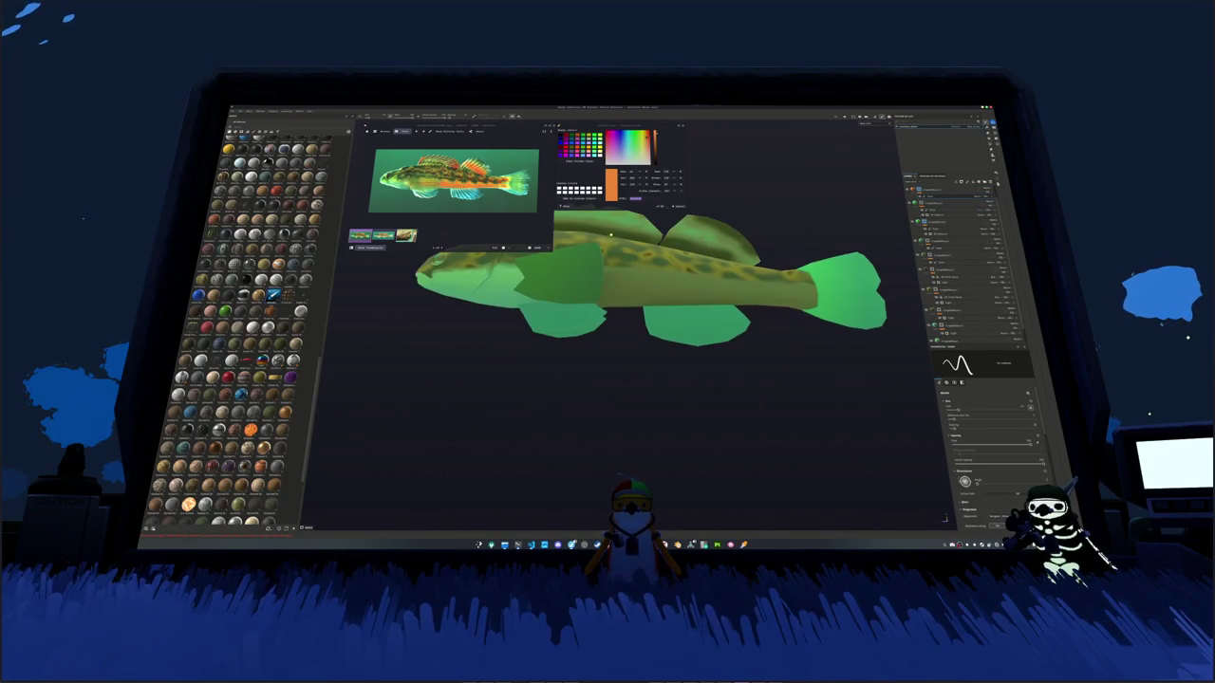
pyautogui.scroll(2, 711, 271)
pyautogui.moveTo(765, 295)
pyautogui.mouseDown()
pyautogui.moveTo(845, 295)
pyautogui.moveTo(759, 323)
pyautogui.mouseUp()
pyautogui.scroll(2, 711, 313)
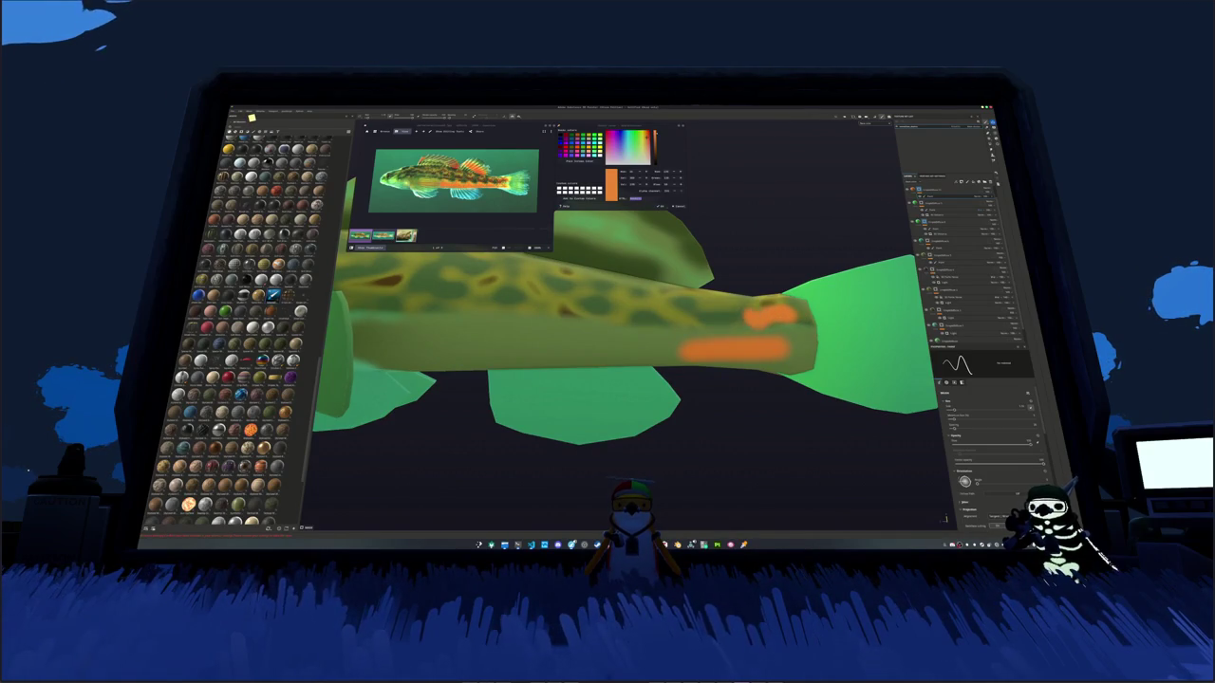
pyautogui.keyDown('alt'); pyautogui.moveTo(853, 218); pyautogui.dragTo(806, 228); pyautogui.keyUp('alt')
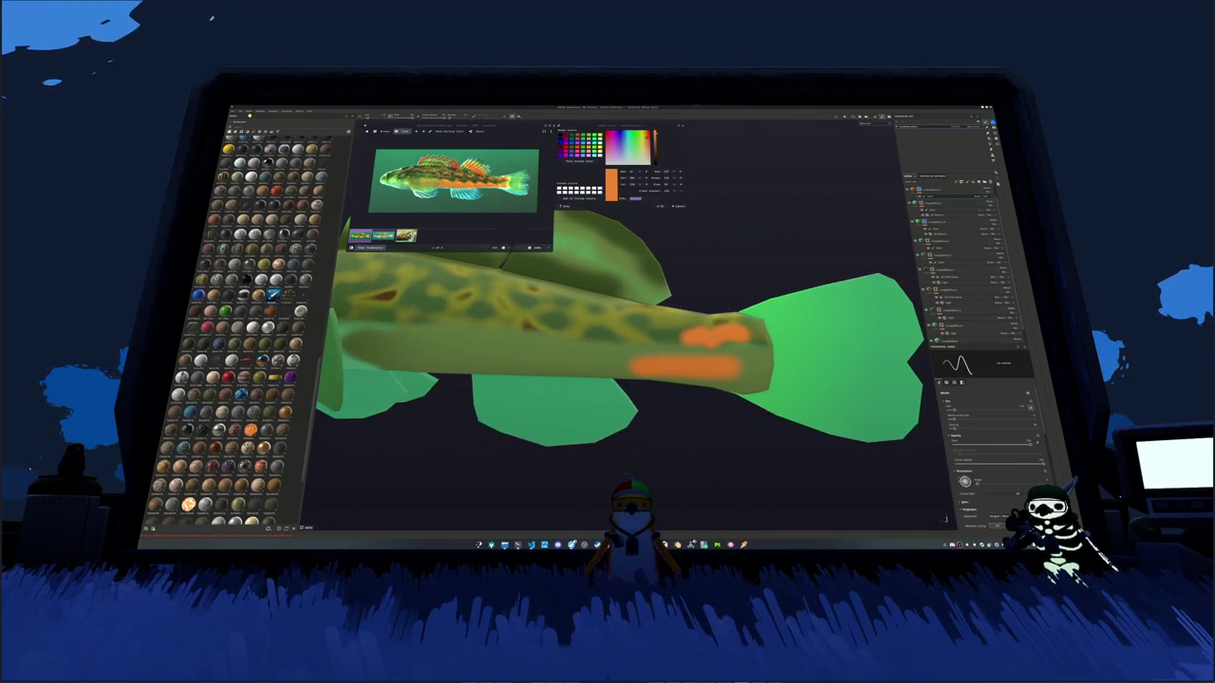
pyautogui.keyDown('alt'); pyautogui.moveTo(617, 379); pyautogui.dragTo(684, 375); pyautogui.keyUp('alt')
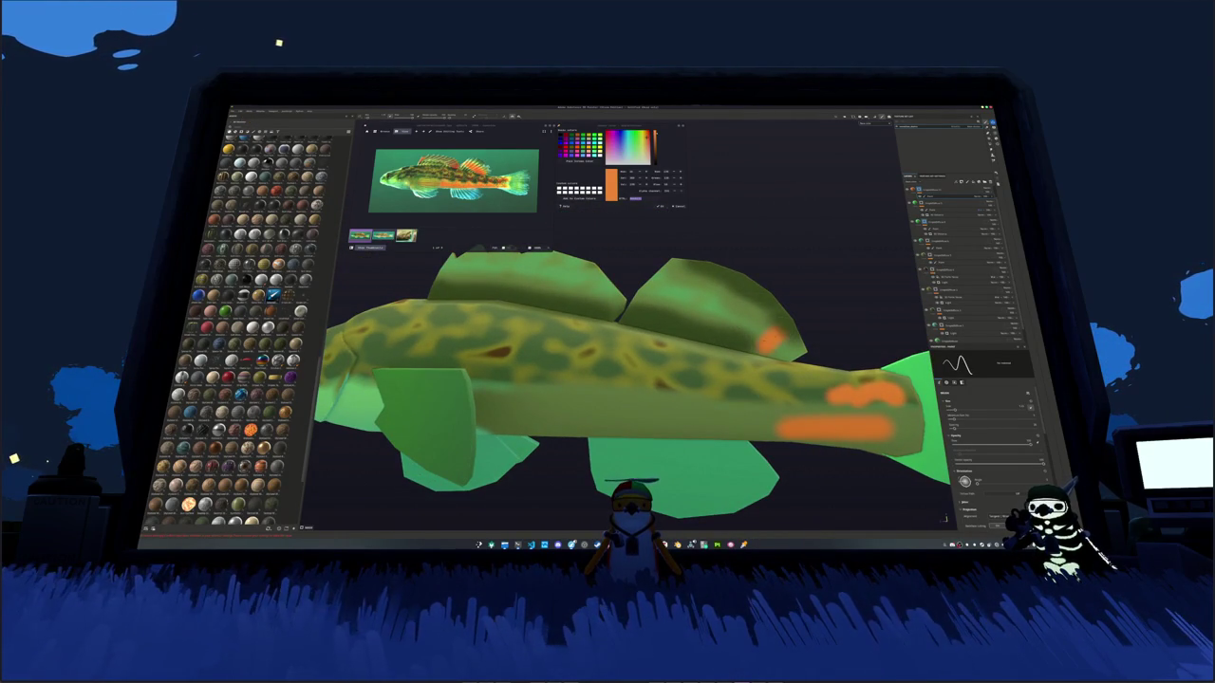
# Step: Brush orange over the rear and front dorsal fins, then zoom out to see the whole fish
pyautogui.moveTo(755, 327)
pyautogui.mouseDown()
pyautogui.moveTo(734, 324)
pyautogui.moveTo(724, 294)
pyautogui.moveTo(700, 303)
pyautogui.mouseUp()
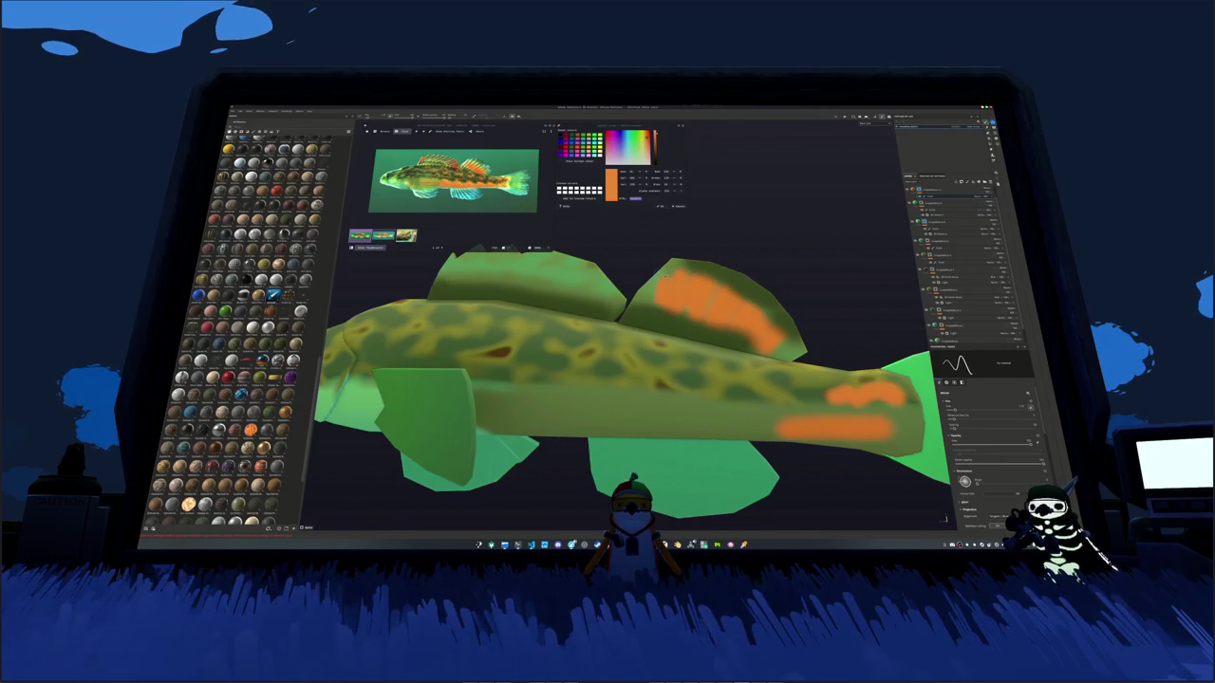
pyautogui.keyDown('alt'); pyautogui.moveTo(617, 380); pyautogui.dragTo(762, 341); pyautogui.keyUp('alt')
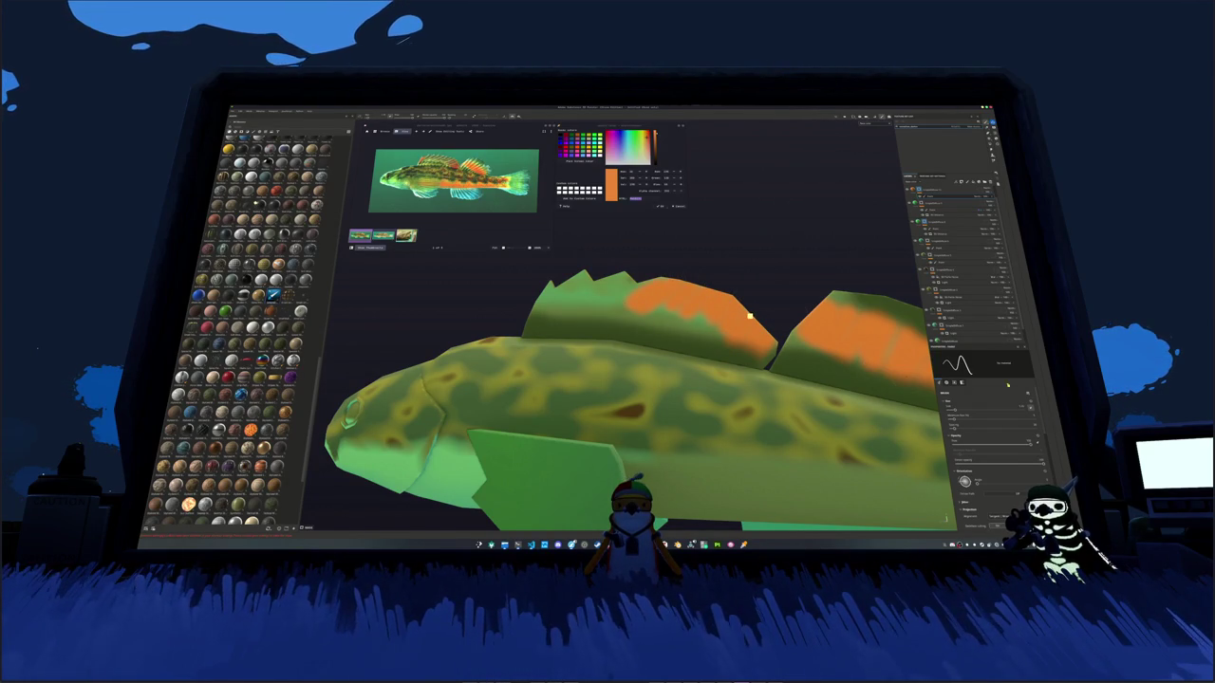
pyautogui.scroll(-2, 1002, 490)
pyautogui.scroll(-2, 1002, 490)
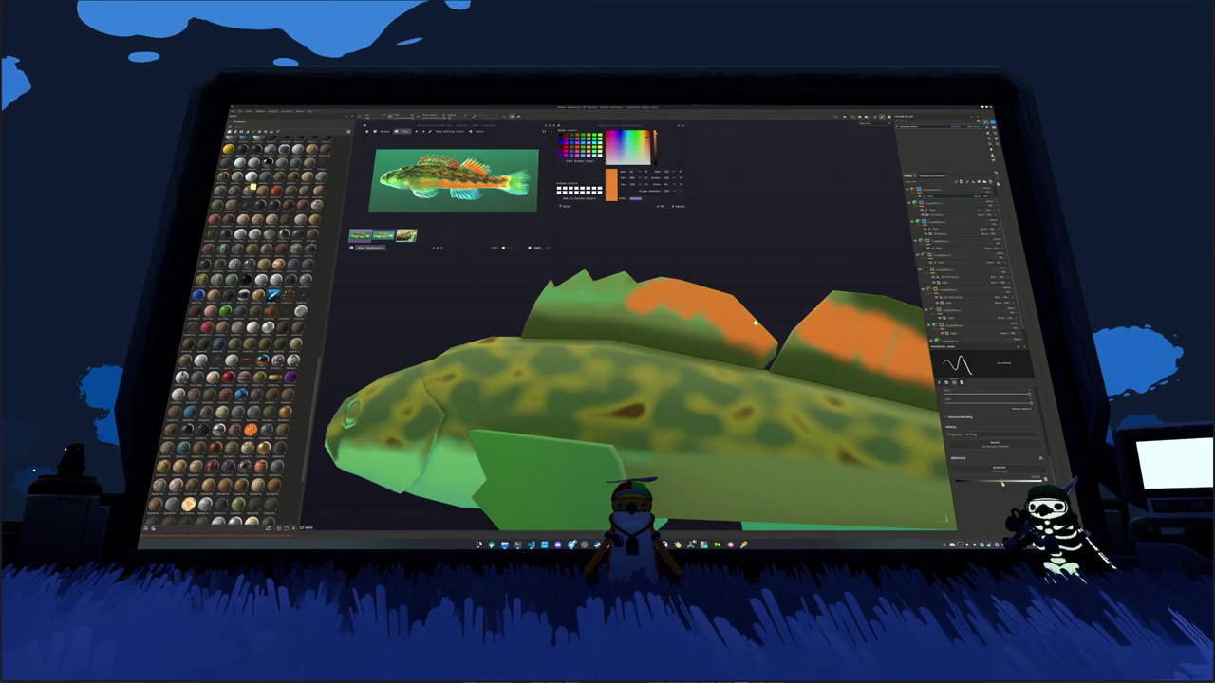
pyautogui.keyDown('alt'); pyautogui.moveTo(664, 294); pyautogui.dragTo(642, 280); pyautogui.keyUp('alt')
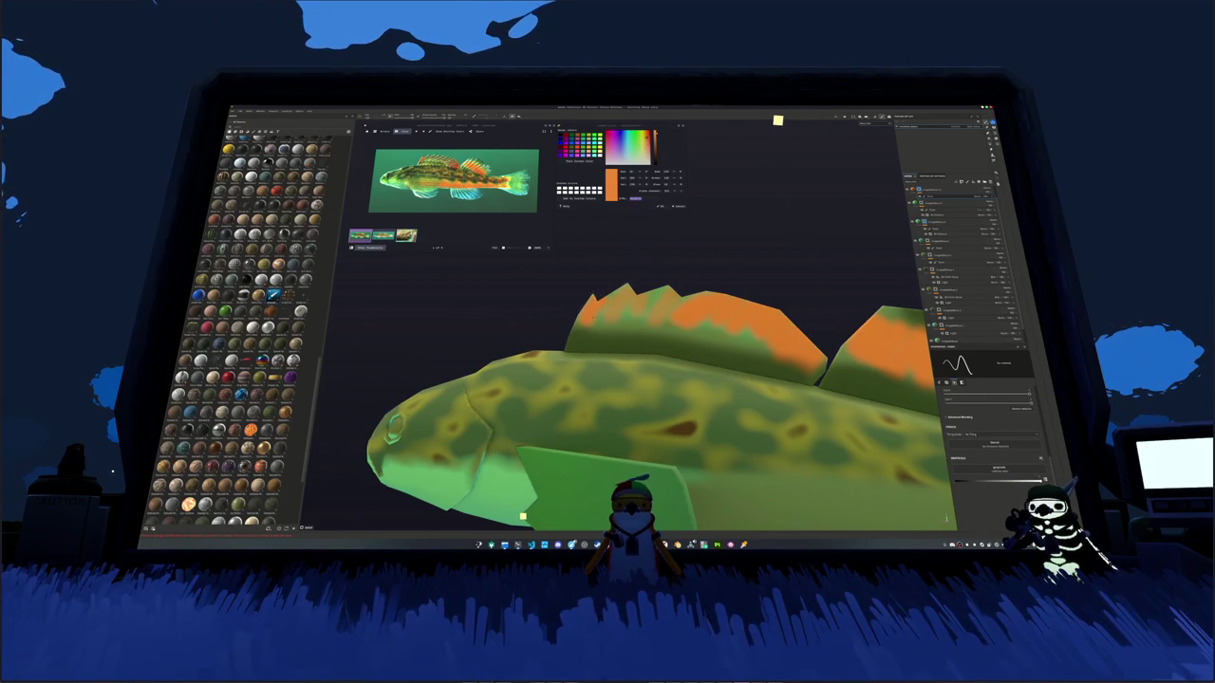
pyautogui.scroll(-3, 520, 515)
pyautogui.scroll(-1, 520, 515)
pyautogui.scroll(-1, 517, 512)
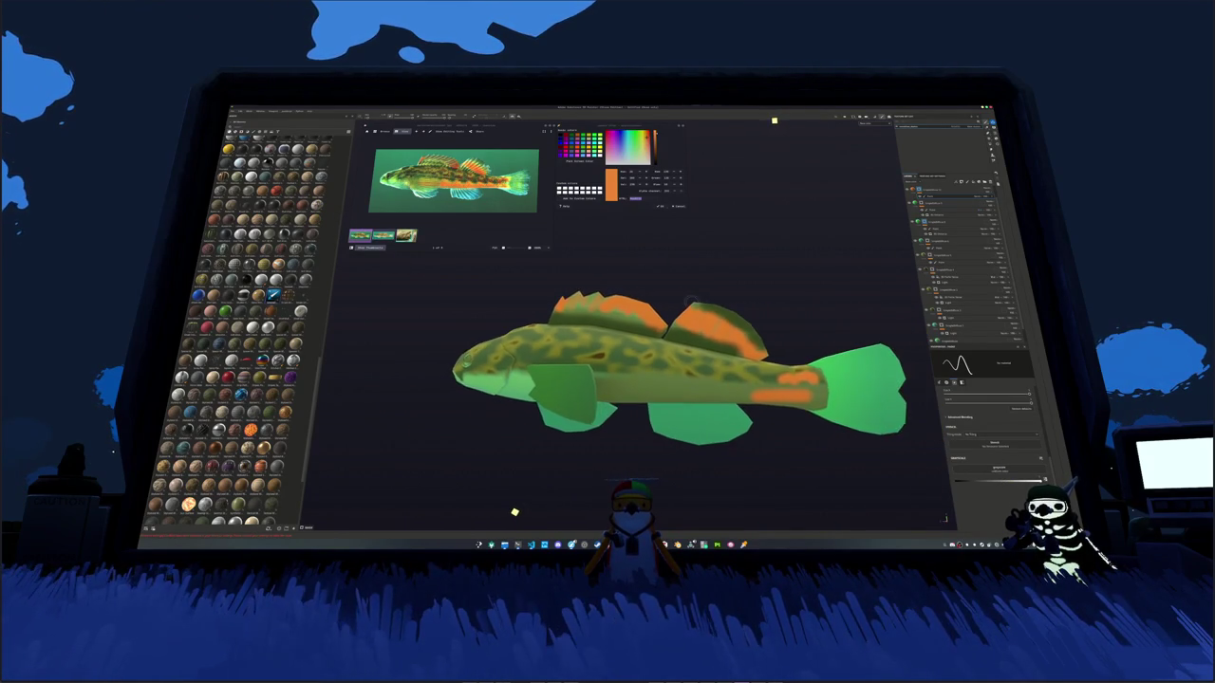
pyautogui.scroll(-1, 512, 509)
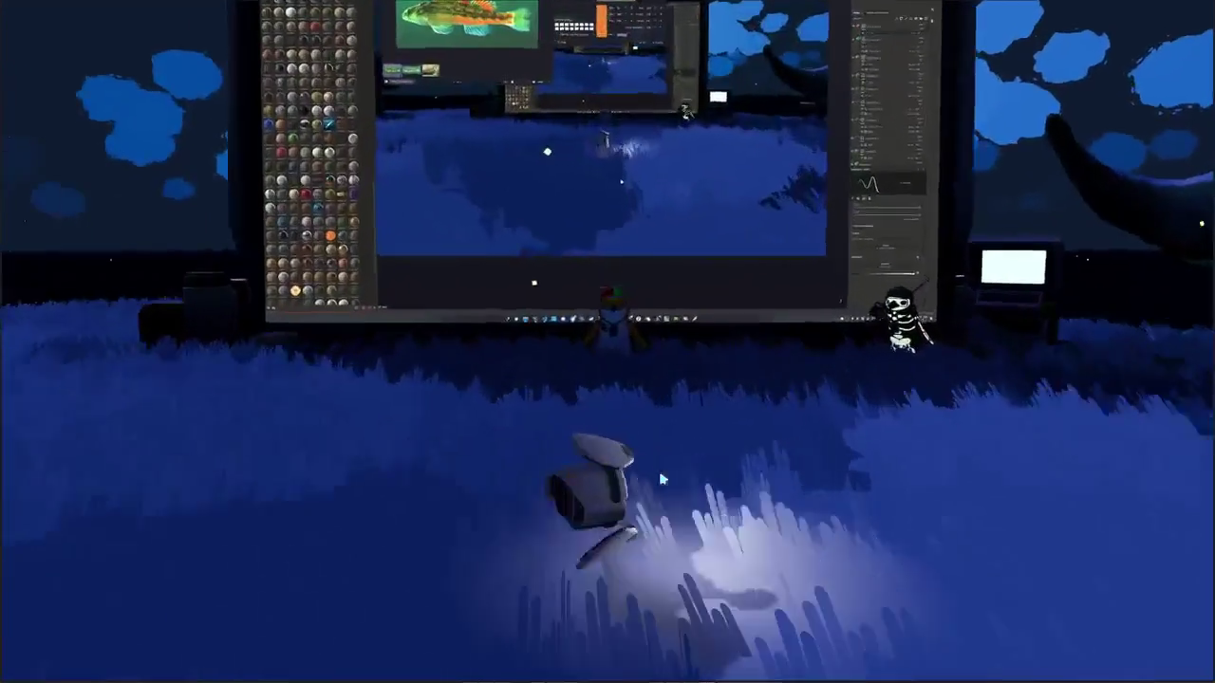
# Step: Open the fish journal from the inventory overlay and scroll through its entries
pyautogui.press('Tab')
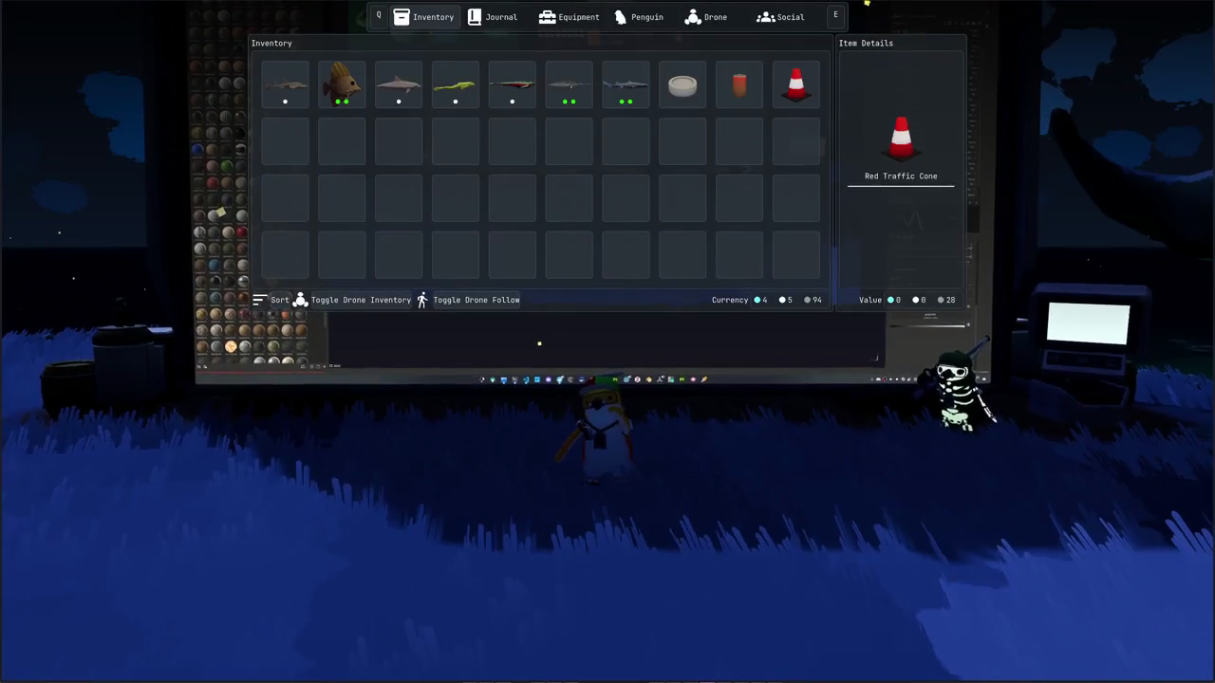
pyautogui.click(509, 27)
pyautogui.scroll(-3, 551, 149)
pyautogui.scroll(-3, 560, 189)
pyautogui.scroll(-2, 558, 220)
pyautogui.scroll(-3, 558, 218)
pyautogui.scroll(-3, 559, 218)
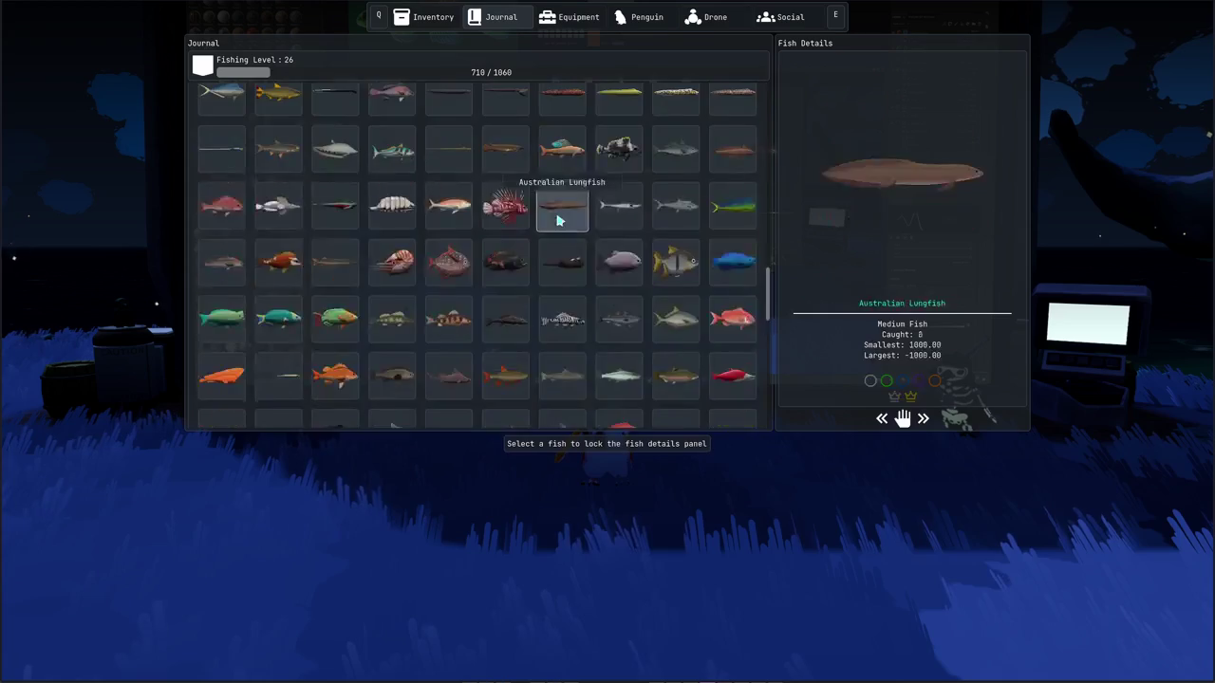
pyautogui.scroll(-3, 558, 219)
pyautogui.scroll(-3, 561, 226)
pyautogui.scroll(3, 560, 338)
pyautogui.scroll(3, 558, 339)
pyautogui.scroll(3, 567, 332)
pyautogui.scroll(3, 566, 332)
pyautogui.scroll(-3, 564, 332)
pyautogui.scroll(-3, 574, 343)
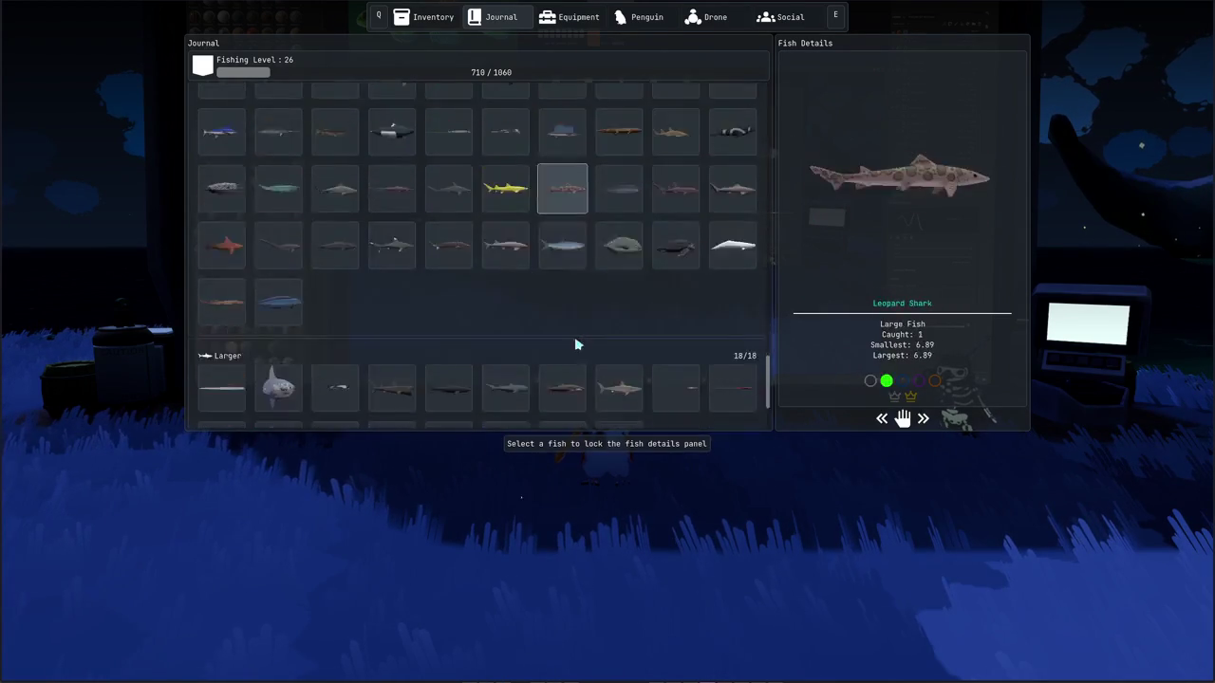
pyautogui.scroll(-3, 575, 345)
pyautogui.scroll(1, 579, 344)
pyautogui.scroll(2, 583, 340)
pyautogui.scroll(3, 588, 336)
pyautogui.scroll(1, 454, 201)
pyautogui.scroll(2, 532, 181)
pyautogui.scroll(5, 569, 143)
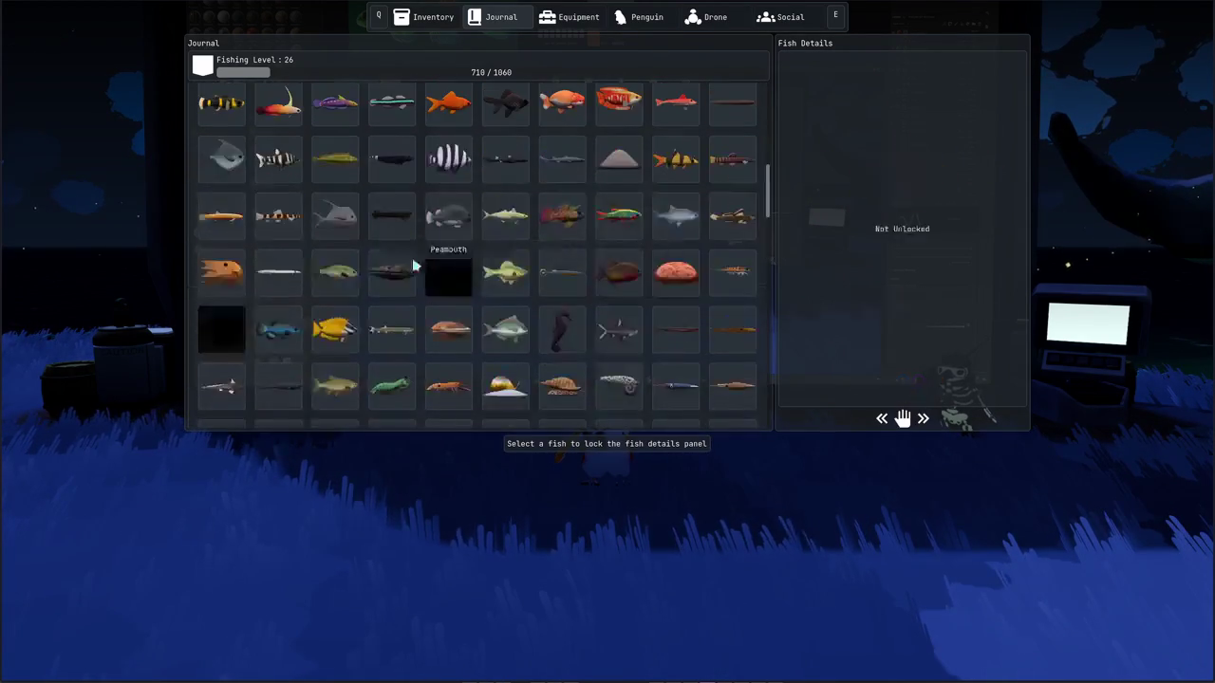
pyautogui.scroll(1, 618, 109)
pyautogui.scroll(-3, 531, 313)
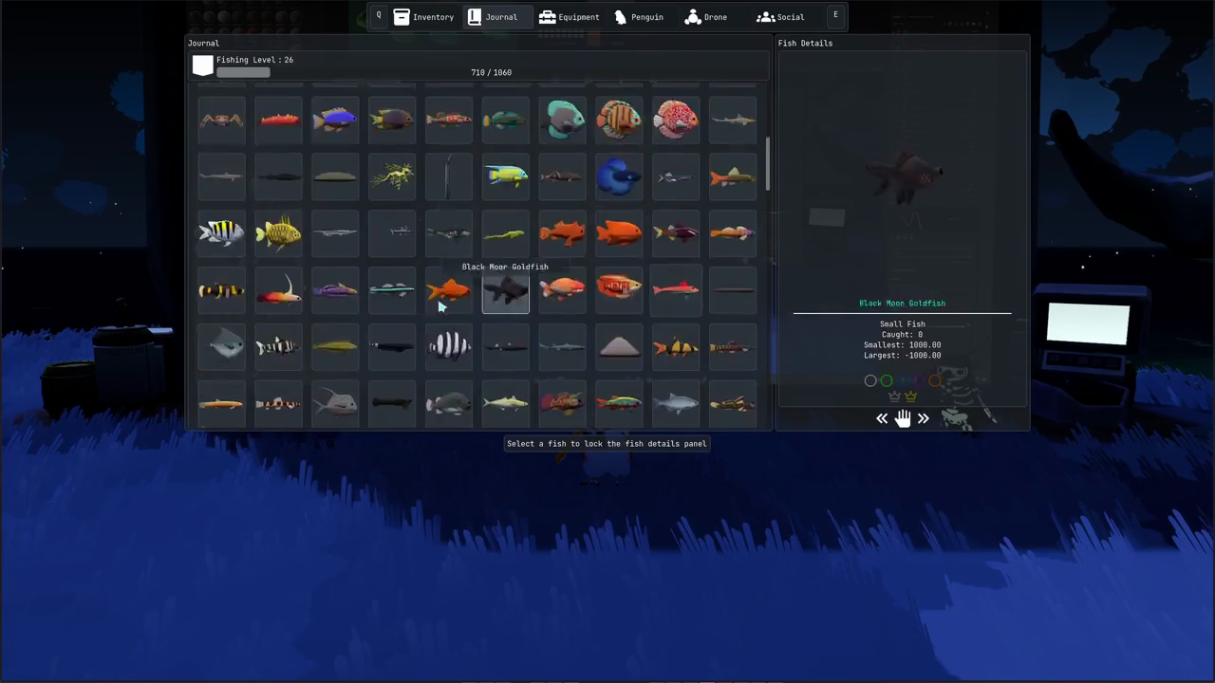
pyautogui.scroll(-3, 664, 237)
pyautogui.scroll(-5, 673, 223)
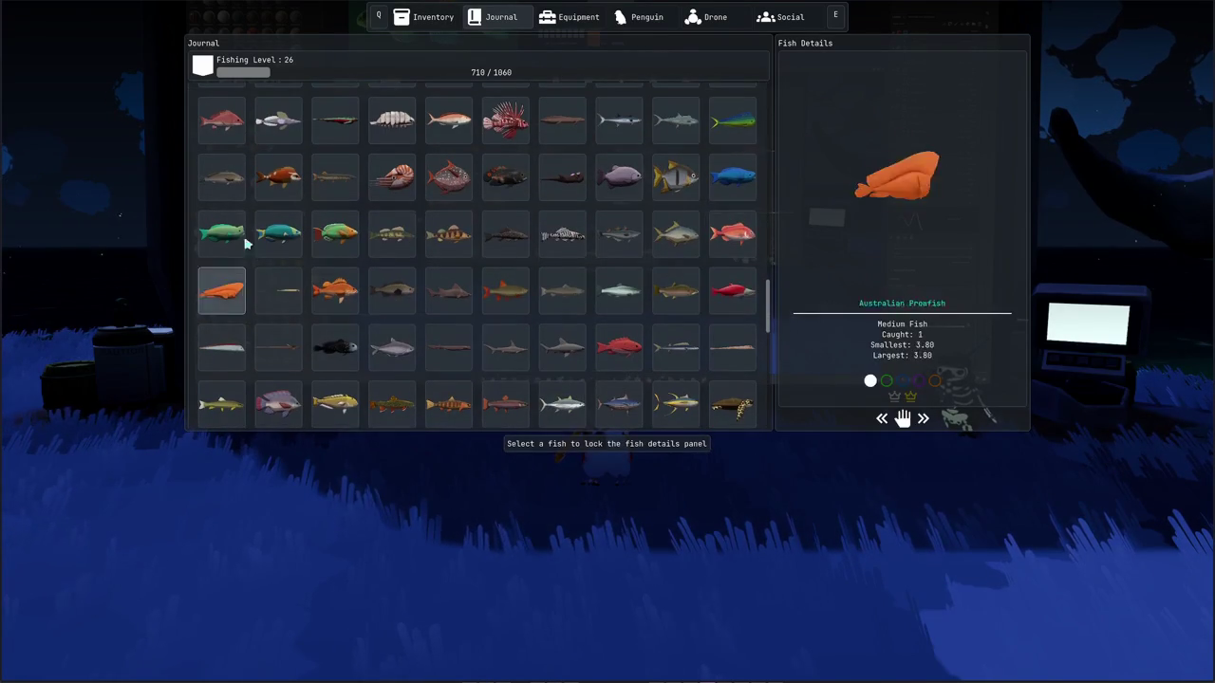
# Step: Lock the Atlantic Pollock, Sockeye Salmon and Yellowfin Tuna details
pyautogui.click(619, 233)
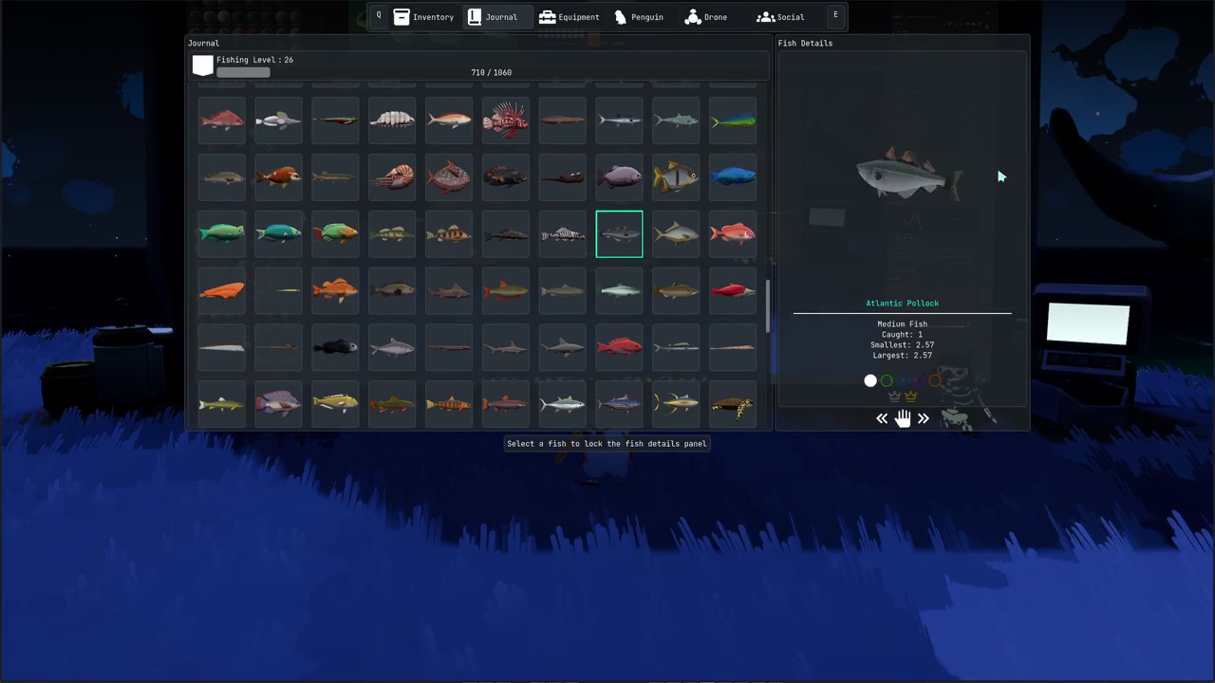
pyautogui.click(732, 290)
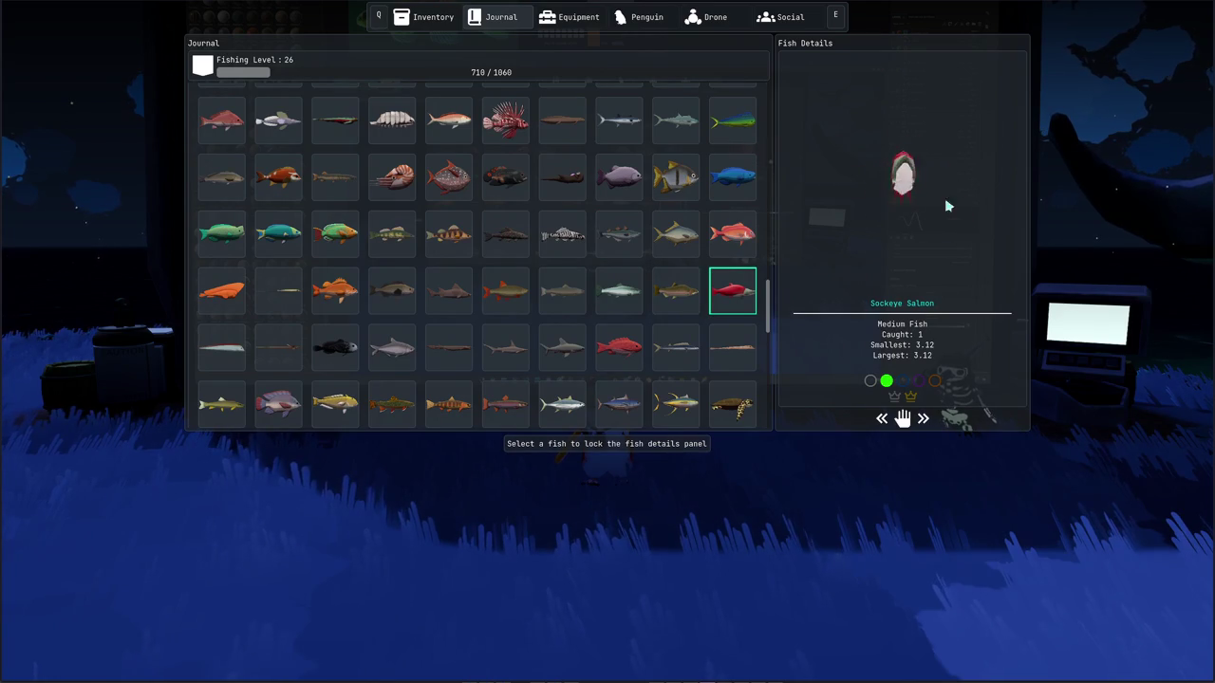
pyautogui.scroll(-2, 461, 312)
pyautogui.scroll(-1, 460, 311)
pyautogui.click(675, 276)
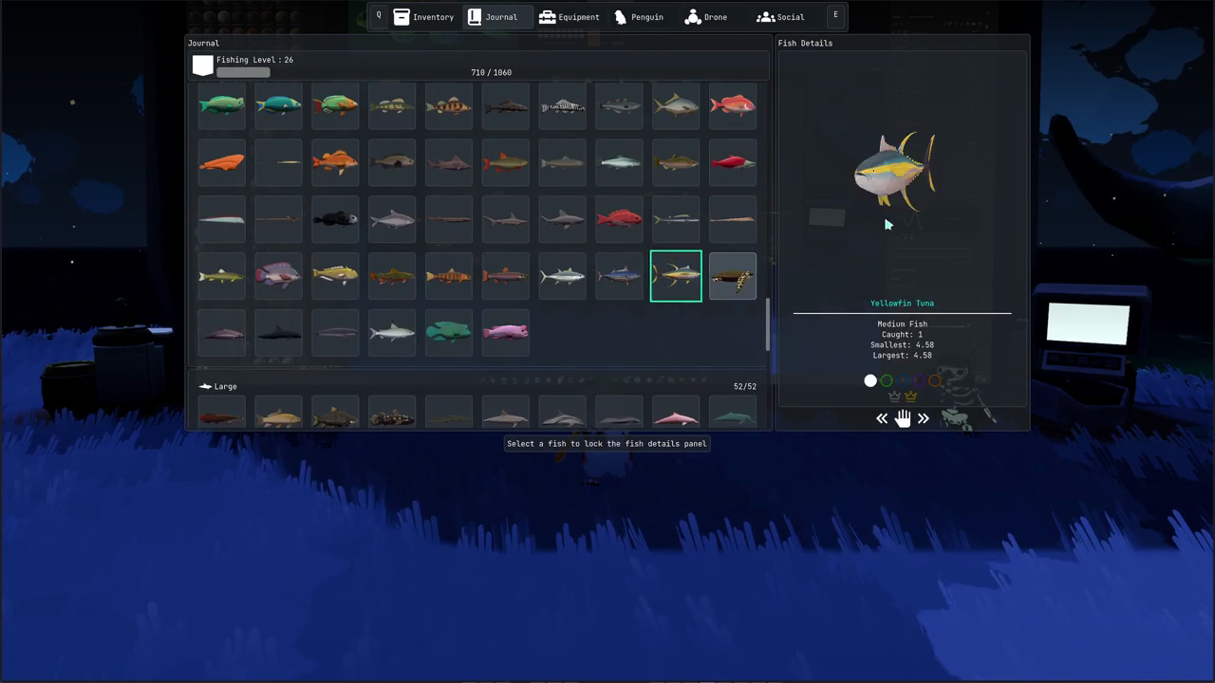
# Step: View Reef Manta Ray, Giant Trevally, Sperm Whale, Blue Whale, Sun Fish and Leatherback Sea Turtle, then close the journal
pyautogui.scroll(-4, 456, 304)
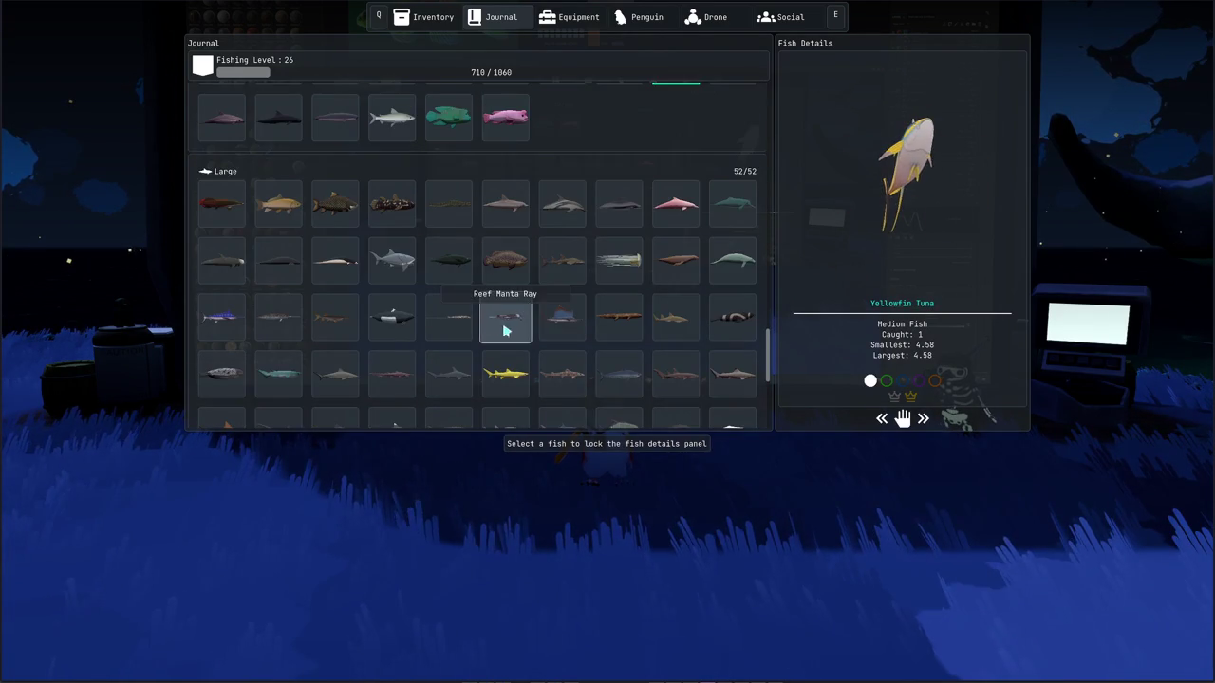
pyautogui.click(505, 317)
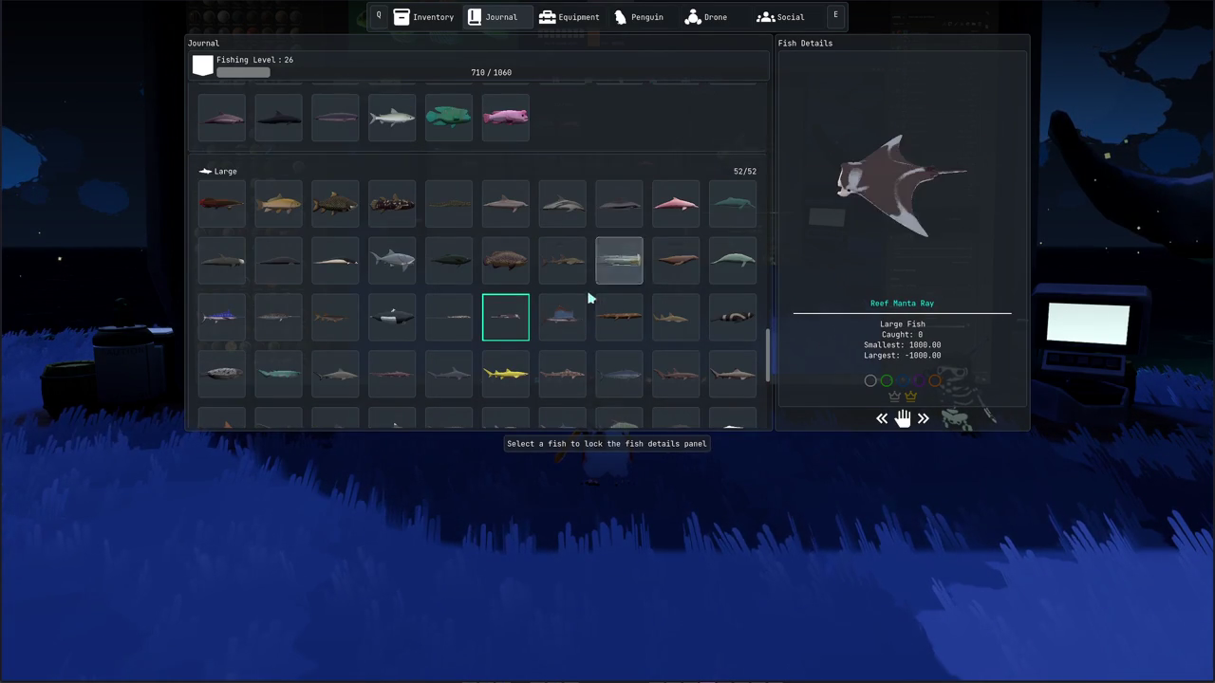
pyautogui.scroll(-4, 598, 299)
pyautogui.click(618, 216)
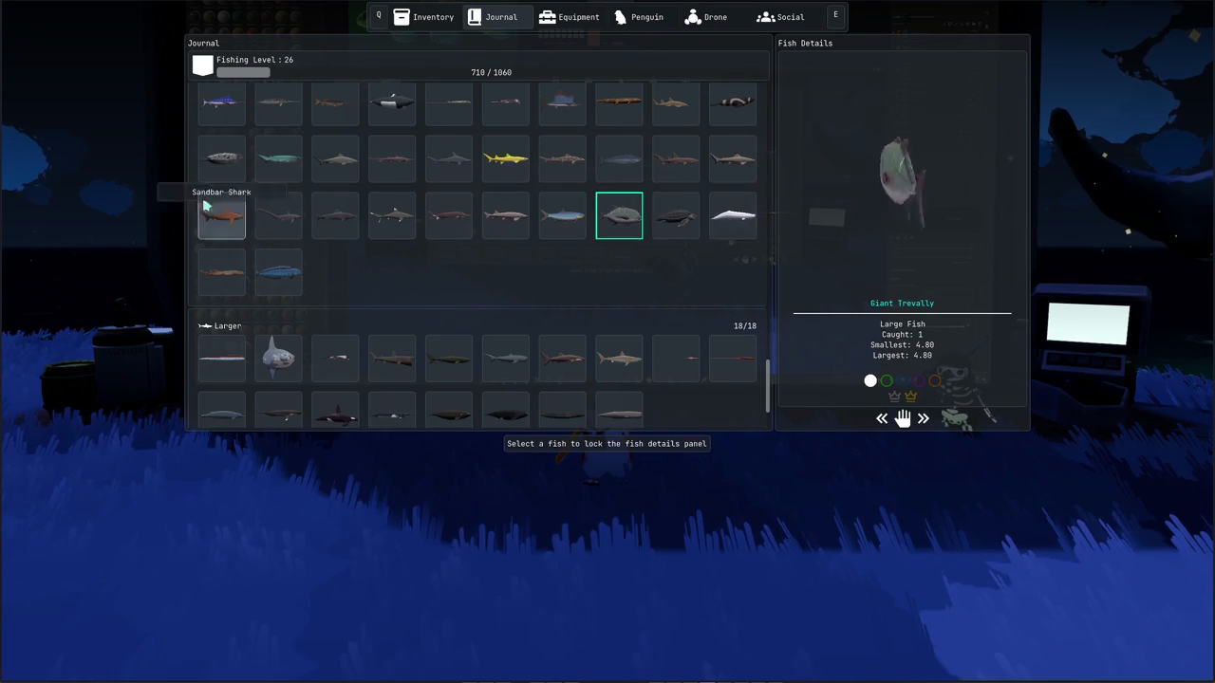
pyautogui.scroll(-2, 397, 274)
pyautogui.click(618, 315)
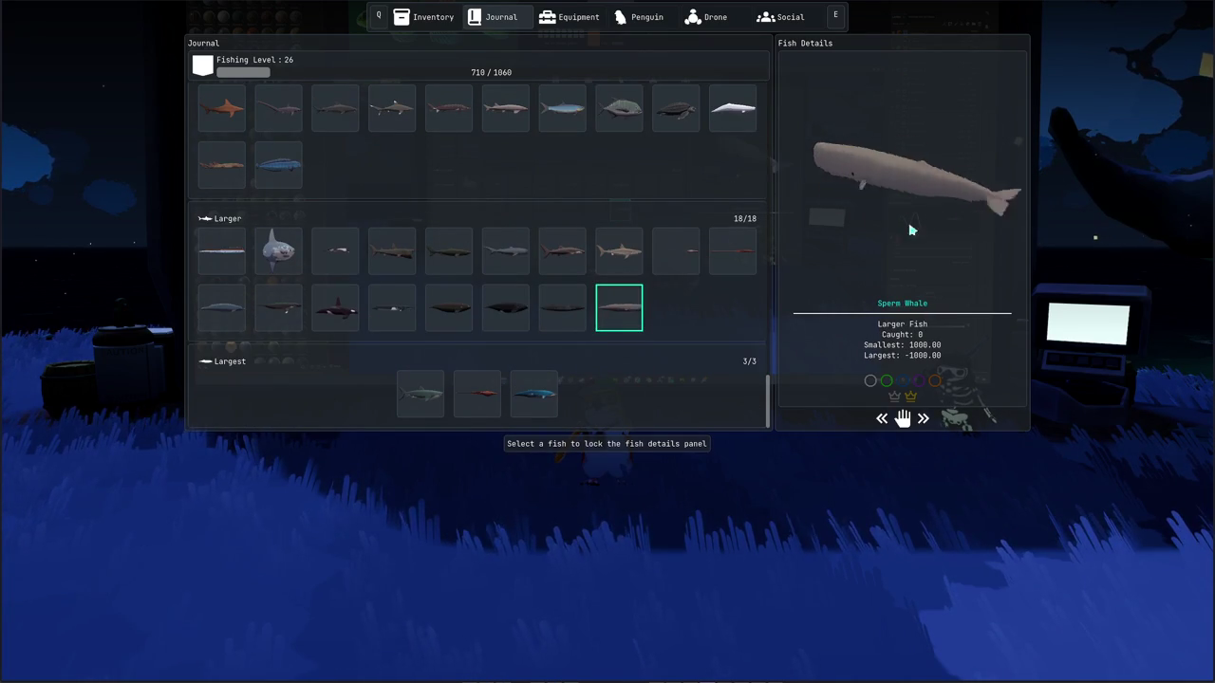
pyautogui.click(531, 395)
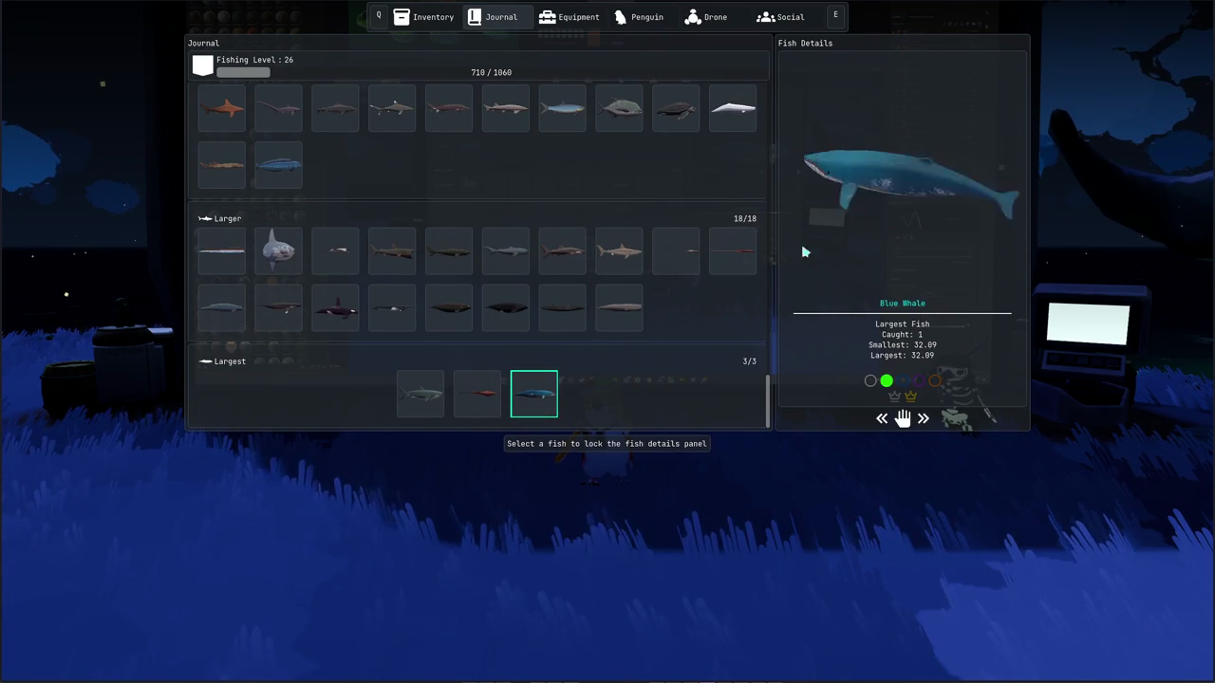
pyautogui.click(278, 251)
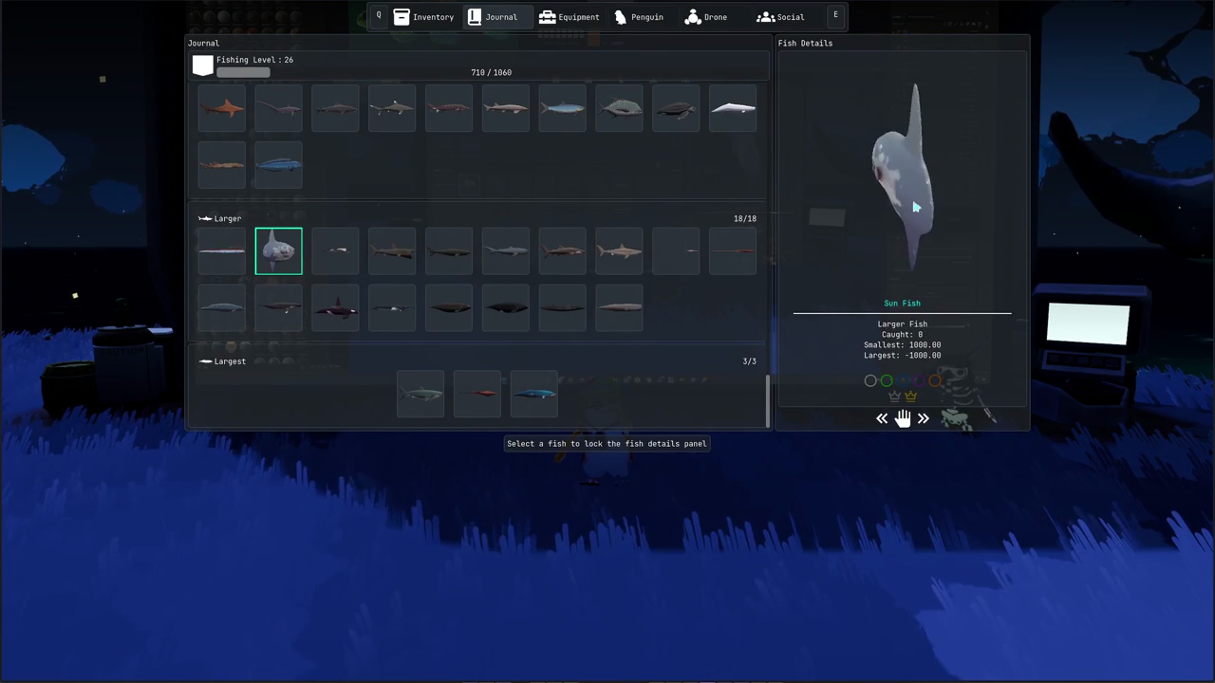
pyautogui.scroll(2, 569, 201)
pyautogui.click(675, 324)
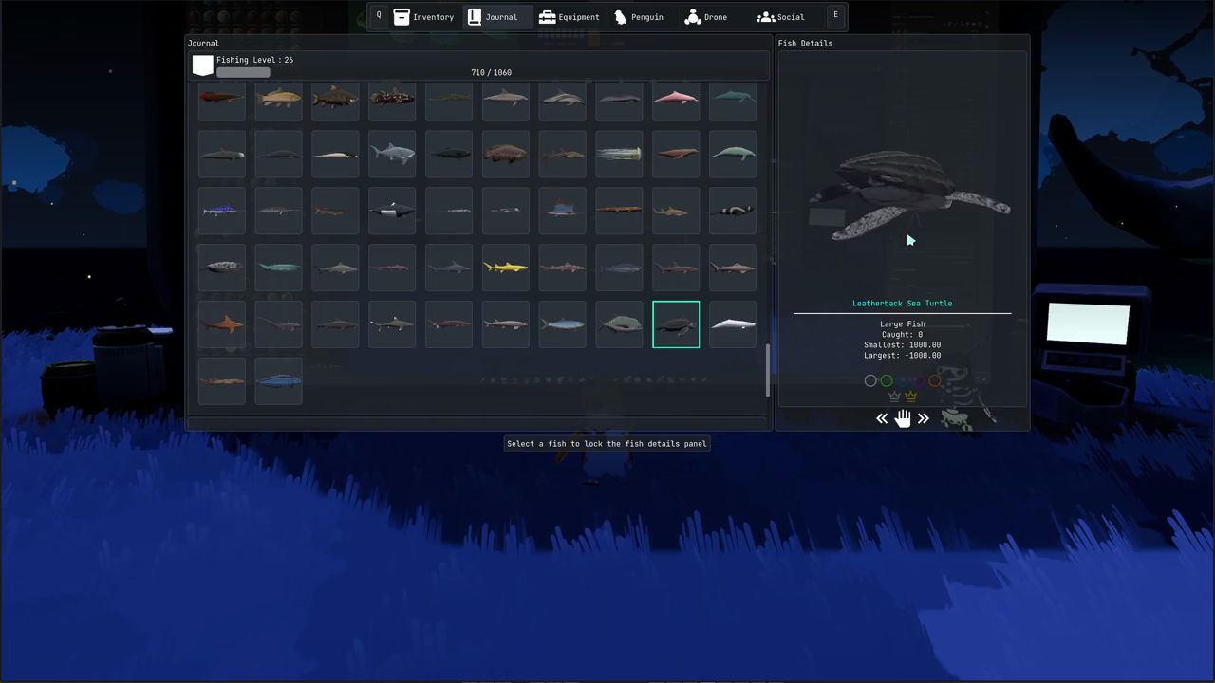
pyautogui.press('Escape')
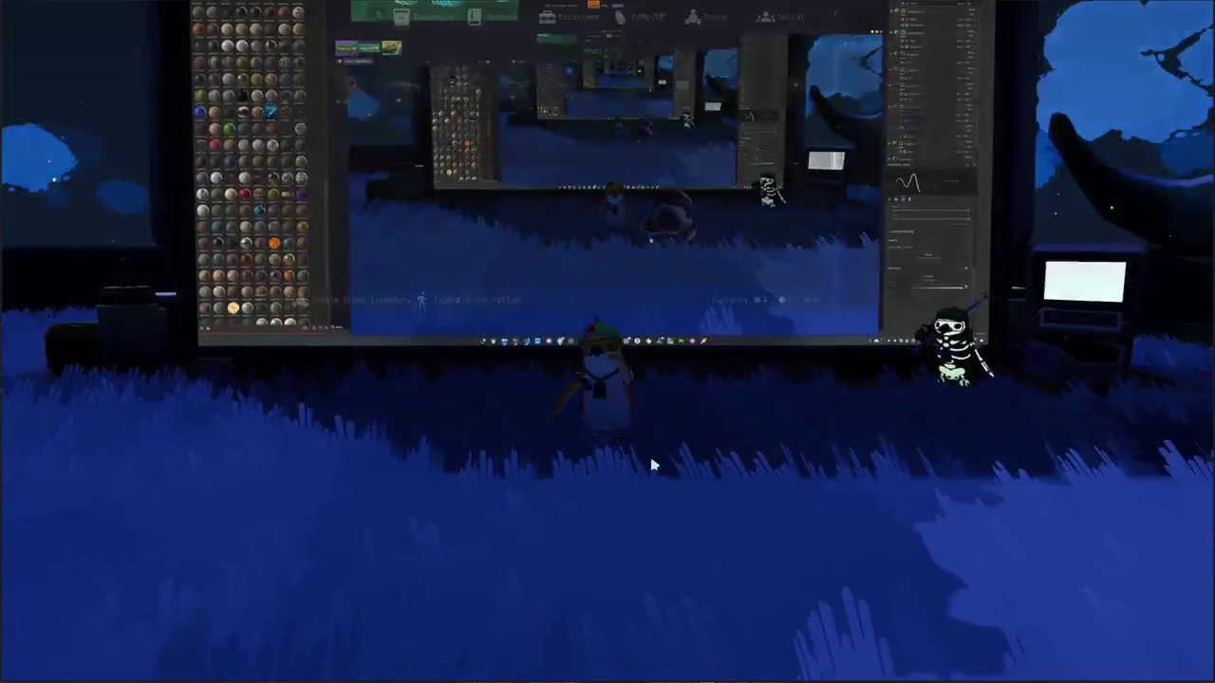
pyautogui.press('Tab')
pyautogui.rightClick(561, 95)
pyautogui.click(581, 108)
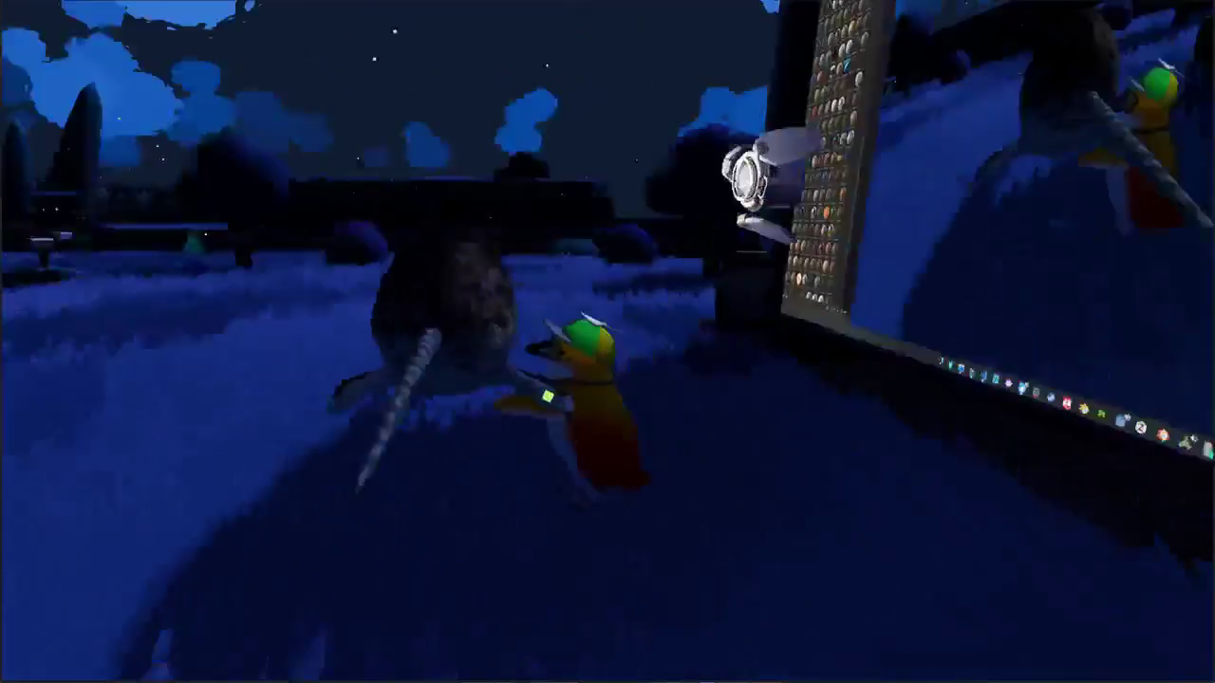
pyautogui.moveTo(658, 217); pyautogui.dragTo(702, 457, button='right')
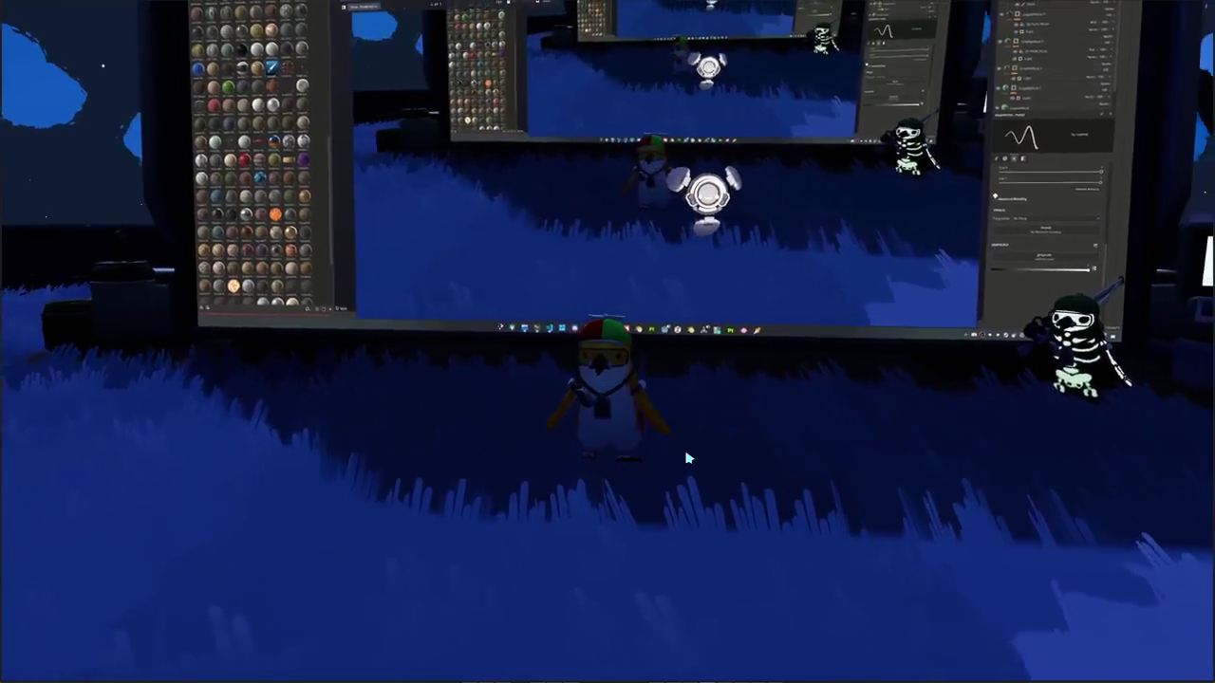
pyautogui.scroll(-3, 702, 457)
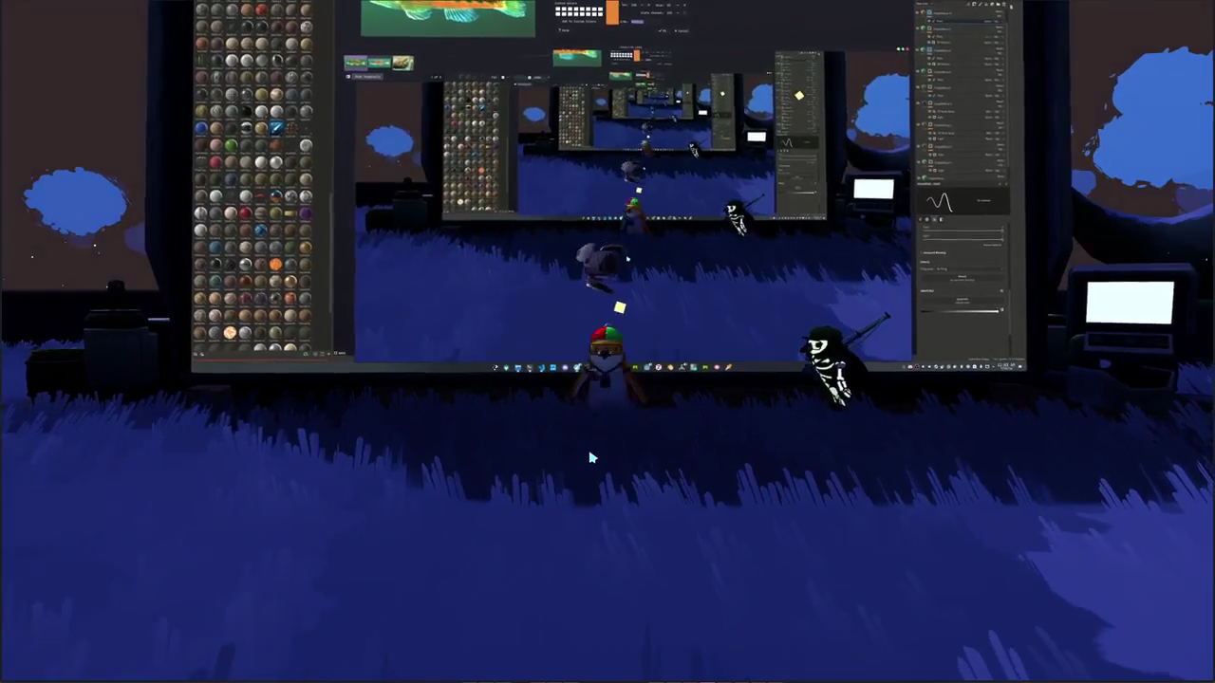
pyautogui.press('Tab')
# Step: Try on several penguin skins and settle on the pink Axolotl Penguin
pyautogui.click(628, 45)
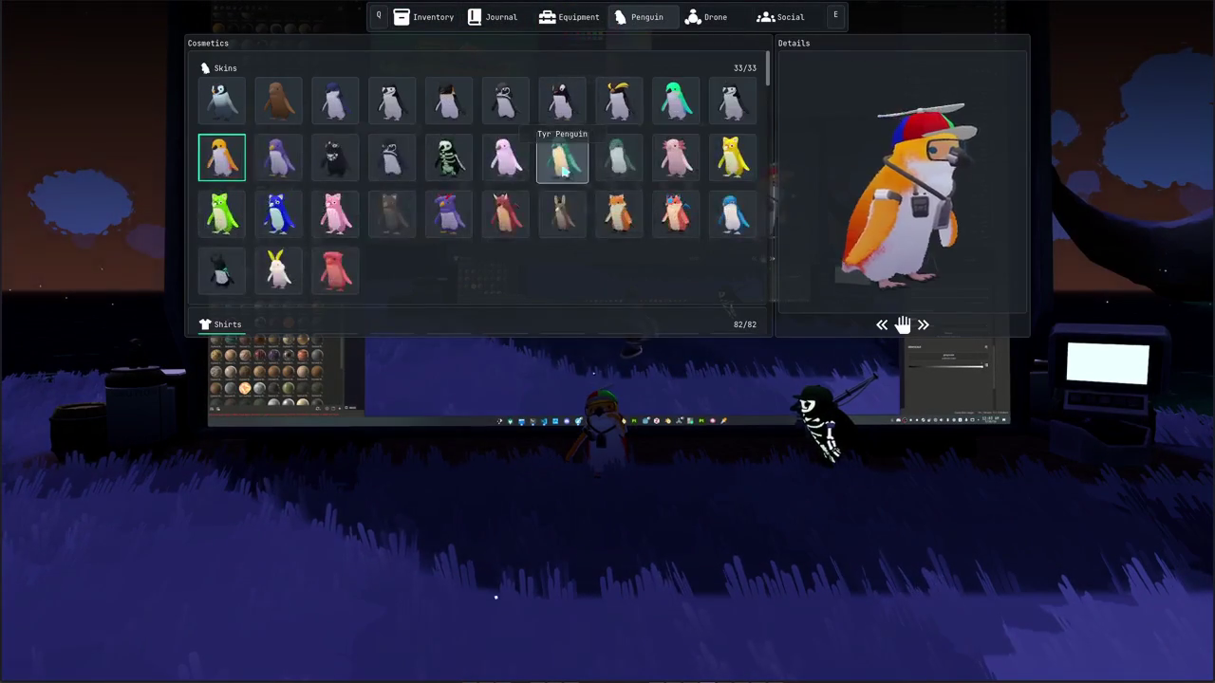
pyautogui.click(563, 162)
pyautogui.click(449, 157)
pyautogui.click(449, 214)
pyautogui.click(392, 215)
pyautogui.click(334, 215)
pyautogui.click(335, 157)
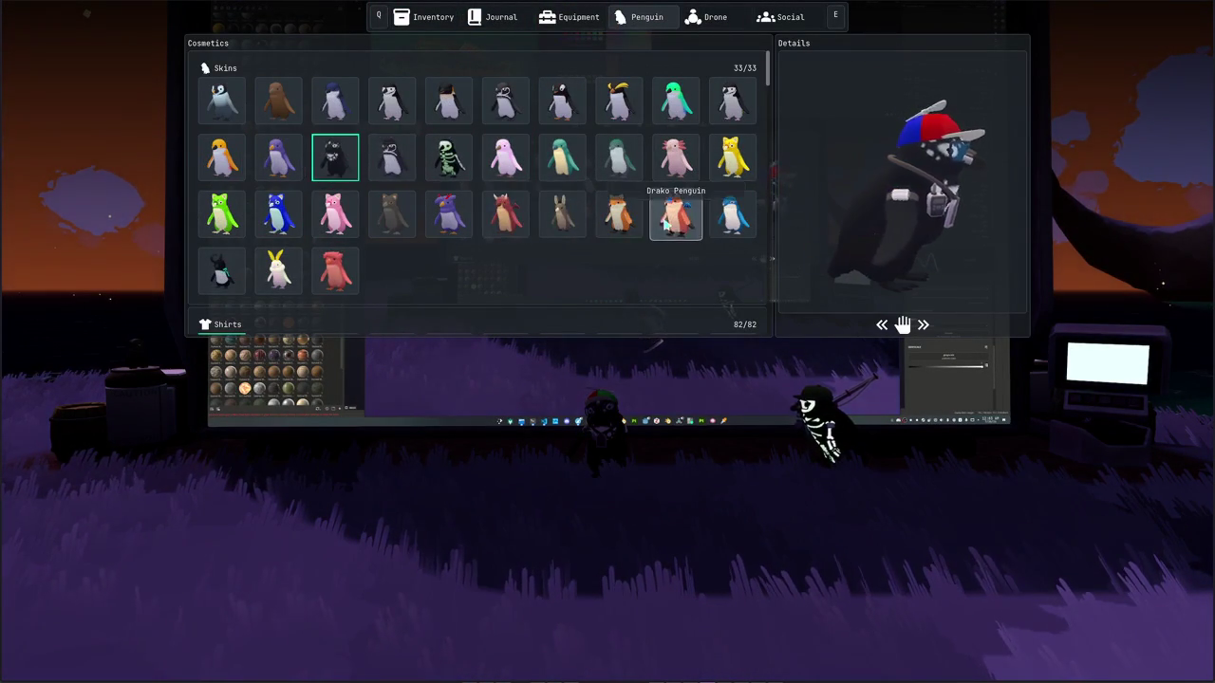
pyautogui.click(732, 216)
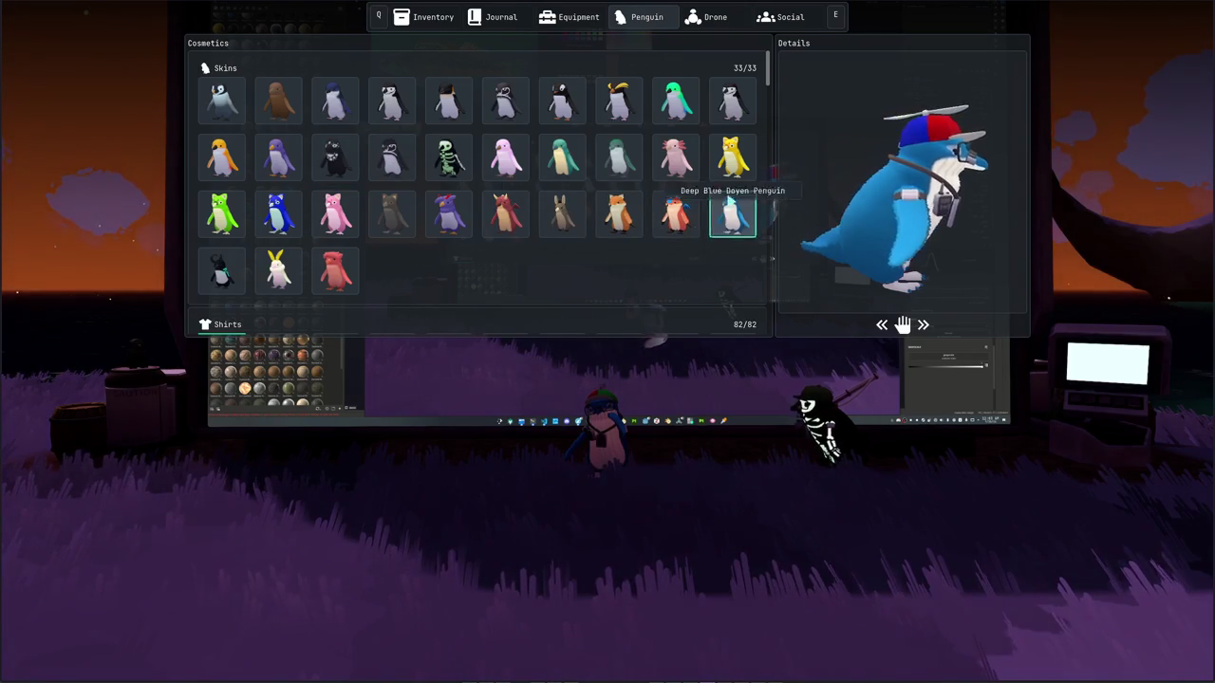
pyautogui.click(670, 161)
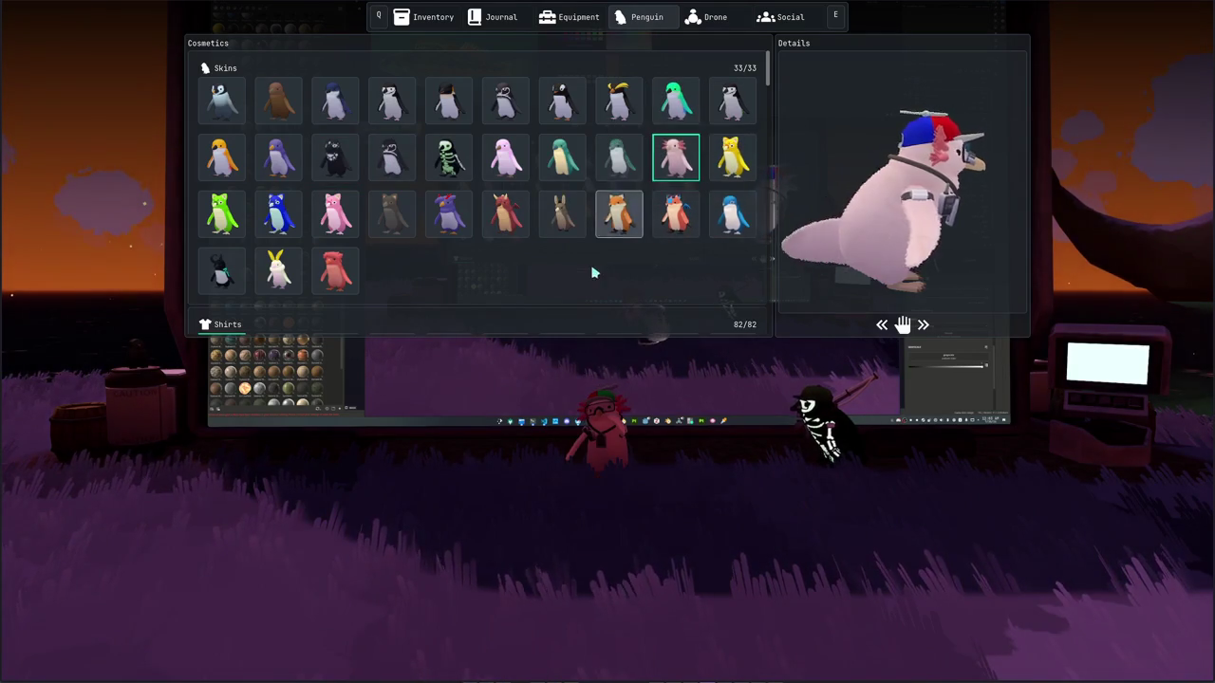
# Step: Browse the coats, hats and glasses lists, then close the cosmetics menu
pyautogui.scroll(-3, 574, 271)
pyautogui.scroll(-2, 569, 270)
pyautogui.scroll(-2, 542, 231)
pyautogui.scroll(-1, 558, 222)
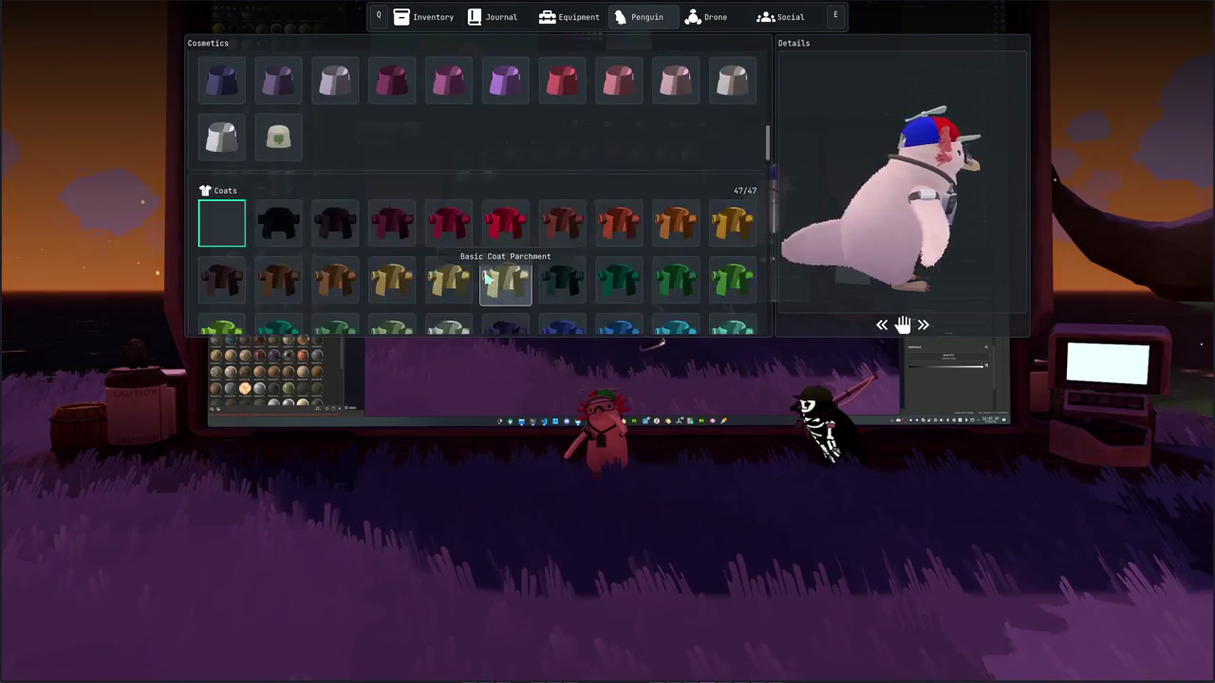
pyautogui.scroll(-3, 496, 263)
pyautogui.scroll(-3, 512, 256)
pyautogui.scroll(-2, 501, 257)
pyautogui.scroll(-2, 501, 265)
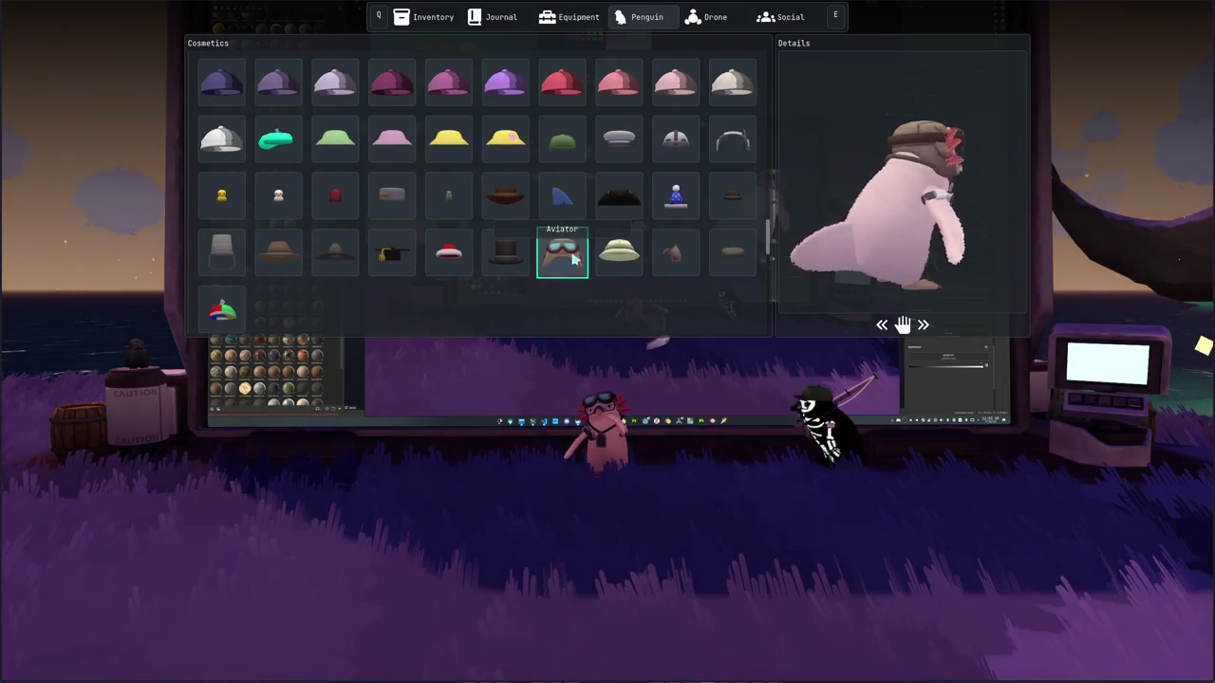
pyautogui.scroll(-3, 247, 209)
pyautogui.scroll(-1, 285, 272)
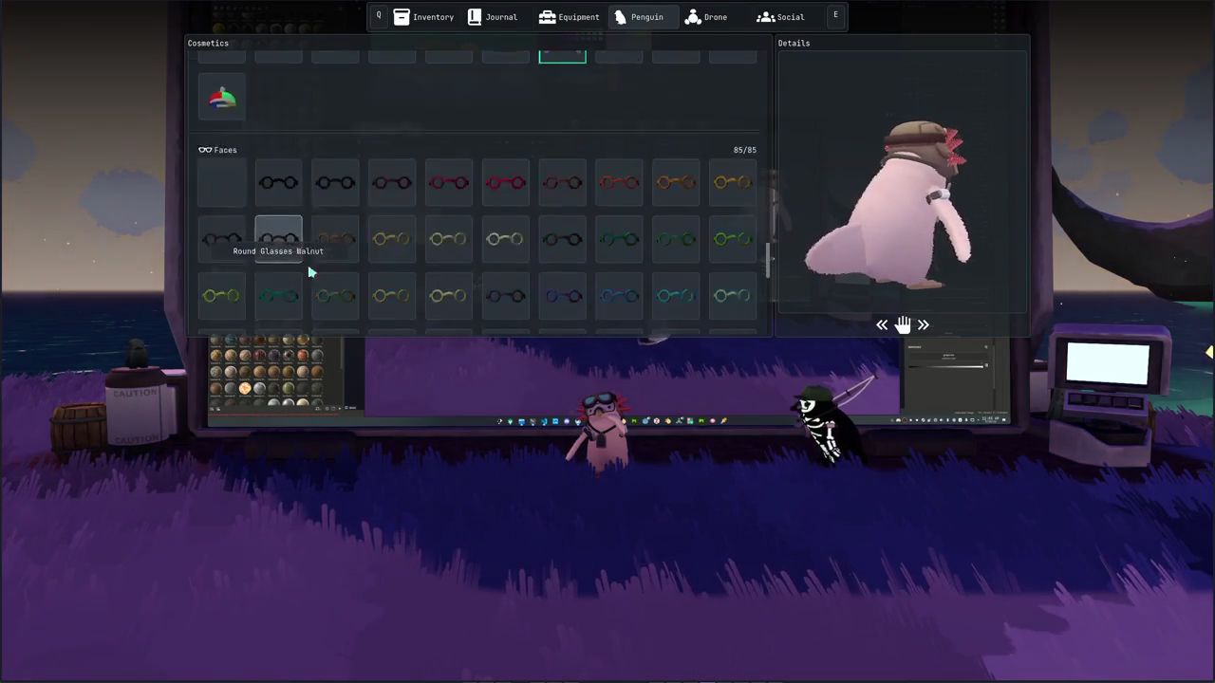
pyautogui.scroll(-3, 506, 268)
pyautogui.scroll(-2, 465, 268)
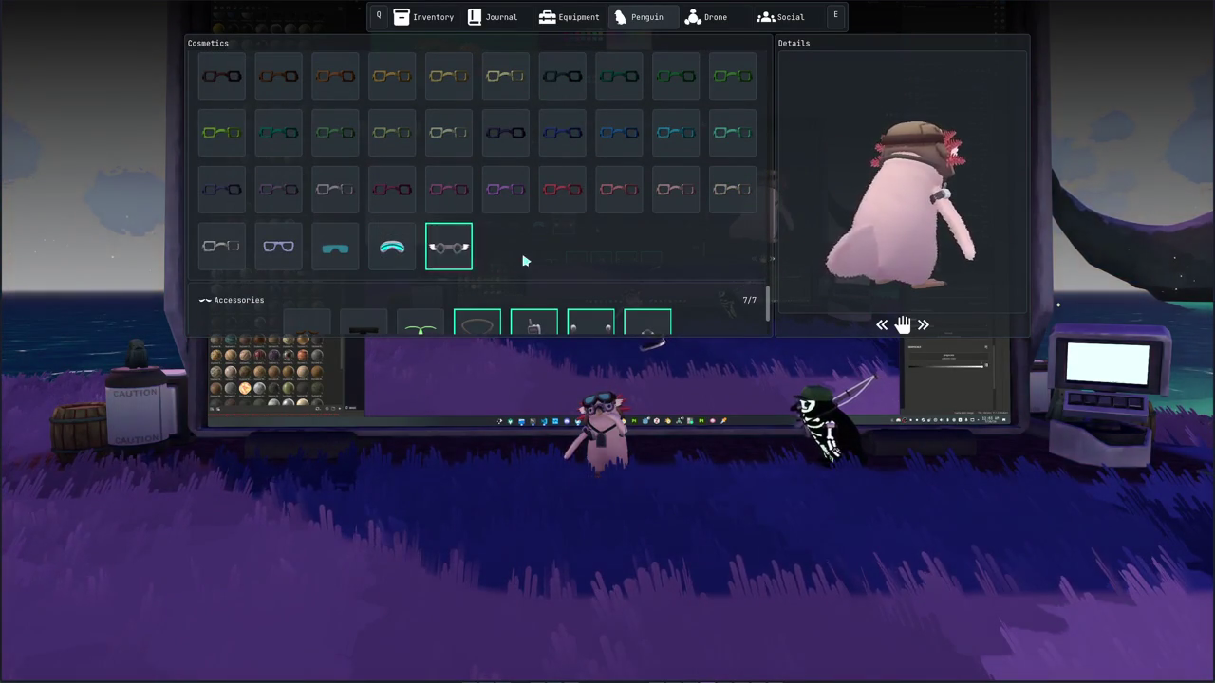
pyautogui.press('Escape')
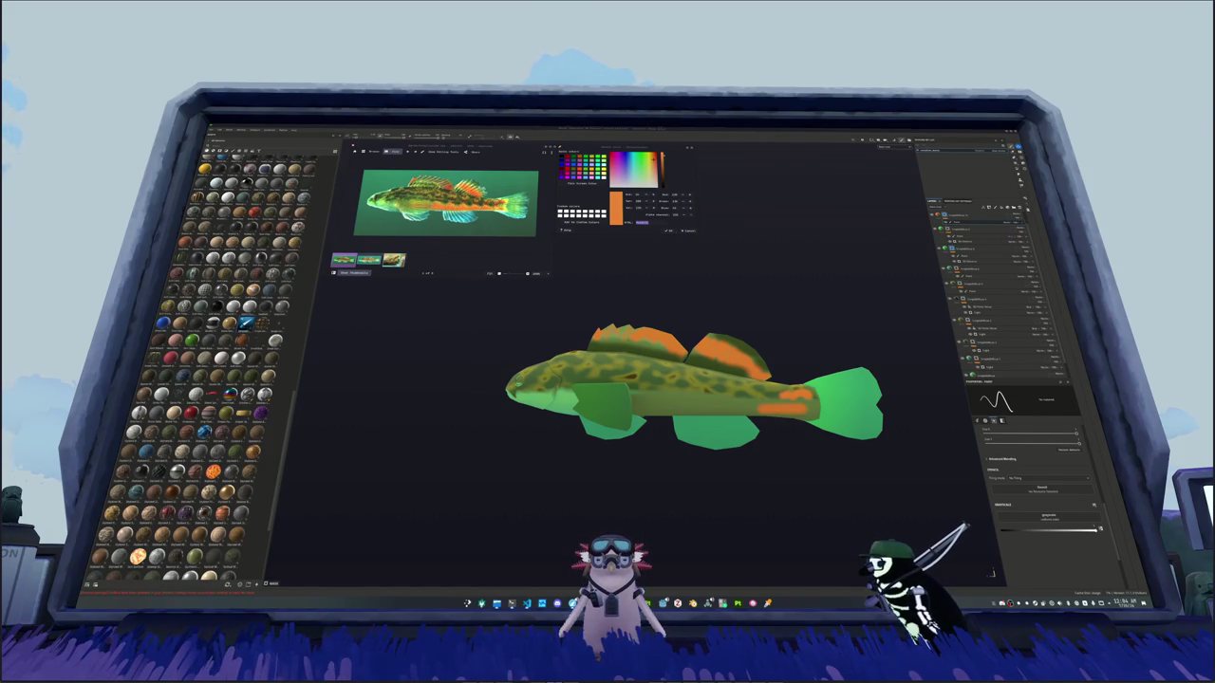
# Step: Paint an orange band across the fish's mid-body, then frame the whole fish with F
pyautogui.scroll(1, 803, 319)
pyautogui.scroll(2, 802, 319)
pyautogui.scroll(3, 802, 319)
pyautogui.moveTo(627, 379); pyautogui.dragTo(437, 374, button='middle')
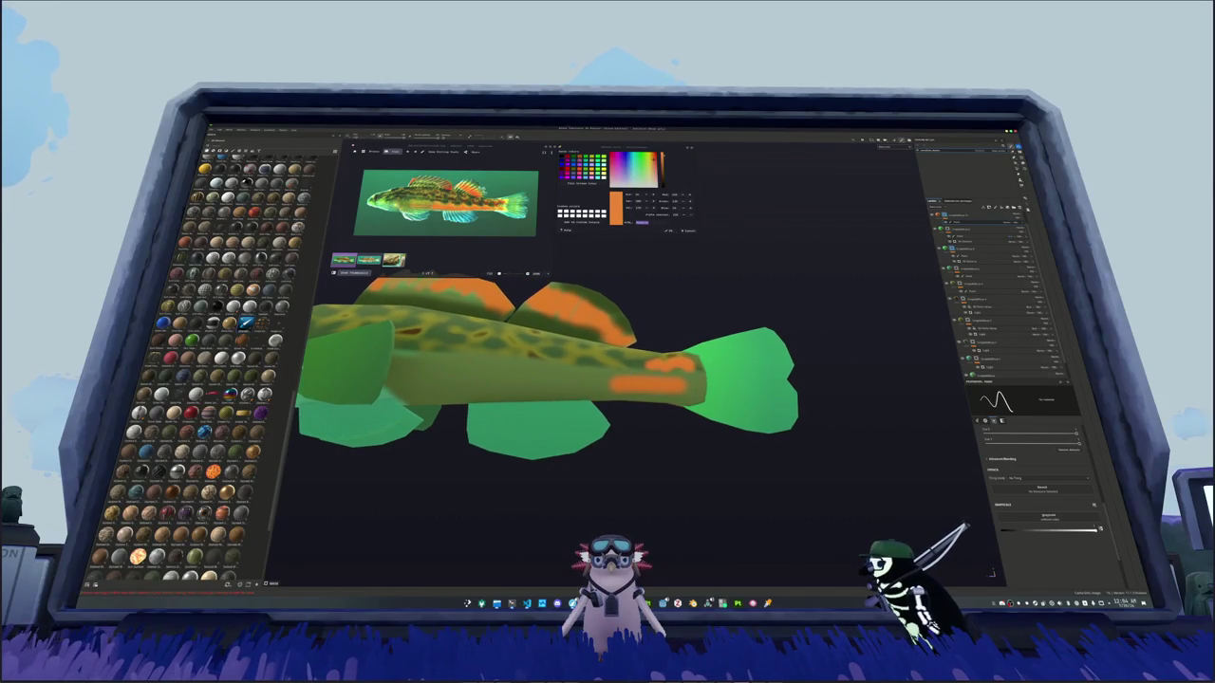
pyautogui.moveTo(642, 399)
pyautogui.keyDown('alt'); pyautogui.mouseDown()
pyautogui.moveTo(627, 367)
pyautogui.moveTo(738, 400)
pyautogui.moveTo(726, 365)
pyautogui.moveTo(674, 375)
pyautogui.moveTo(654, 359)
pyautogui.moveTo(707, 377)
pyautogui.moveTo(650, 361)
pyautogui.moveTo(669, 389)
pyautogui.moveTo(631, 355)
pyautogui.moveTo(607, 380)
pyautogui.moveTo(654, 374)
pyautogui.mouseUp(); pyautogui.keyUp('alt')
pyautogui.moveTo(631, 408)
pyautogui.mouseDown()
pyautogui.moveTo(717, 418)
pyautogui.moveTo(846, 401)
pyautogui.mouseUp()
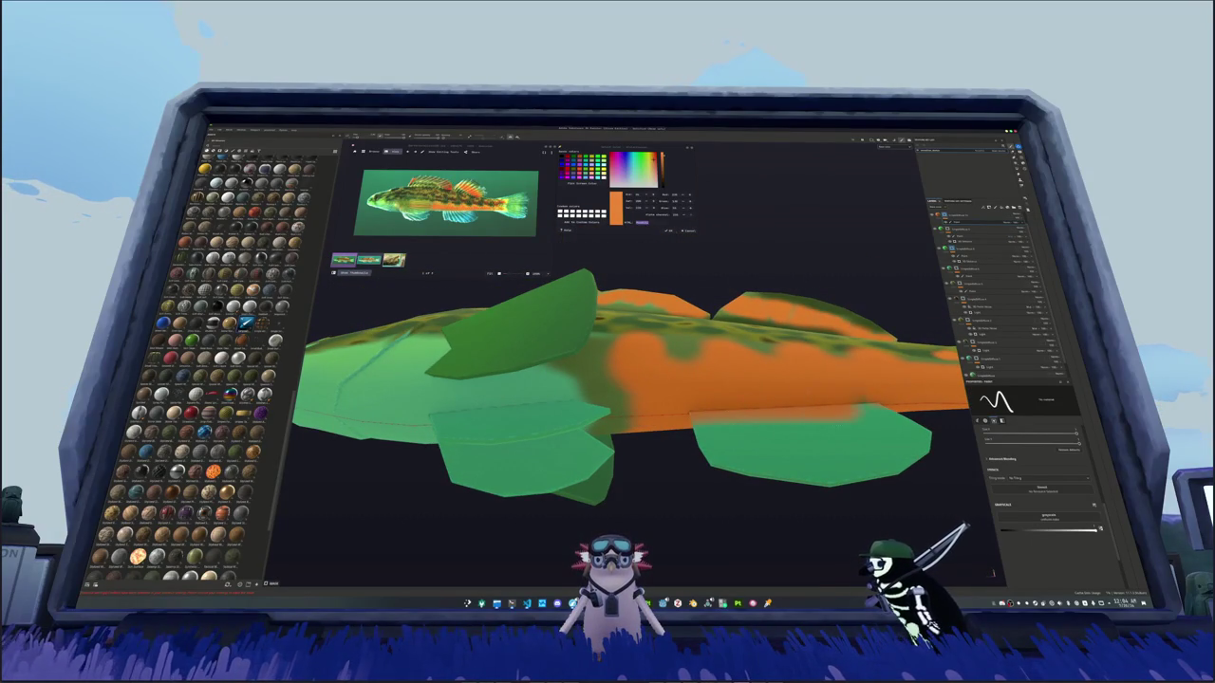
pyautogui.keyDown('alt'); pyautogui.moveTo(654, 380); pyautogui.dragTo(674, 398); pyautogui.keyUp('alt')
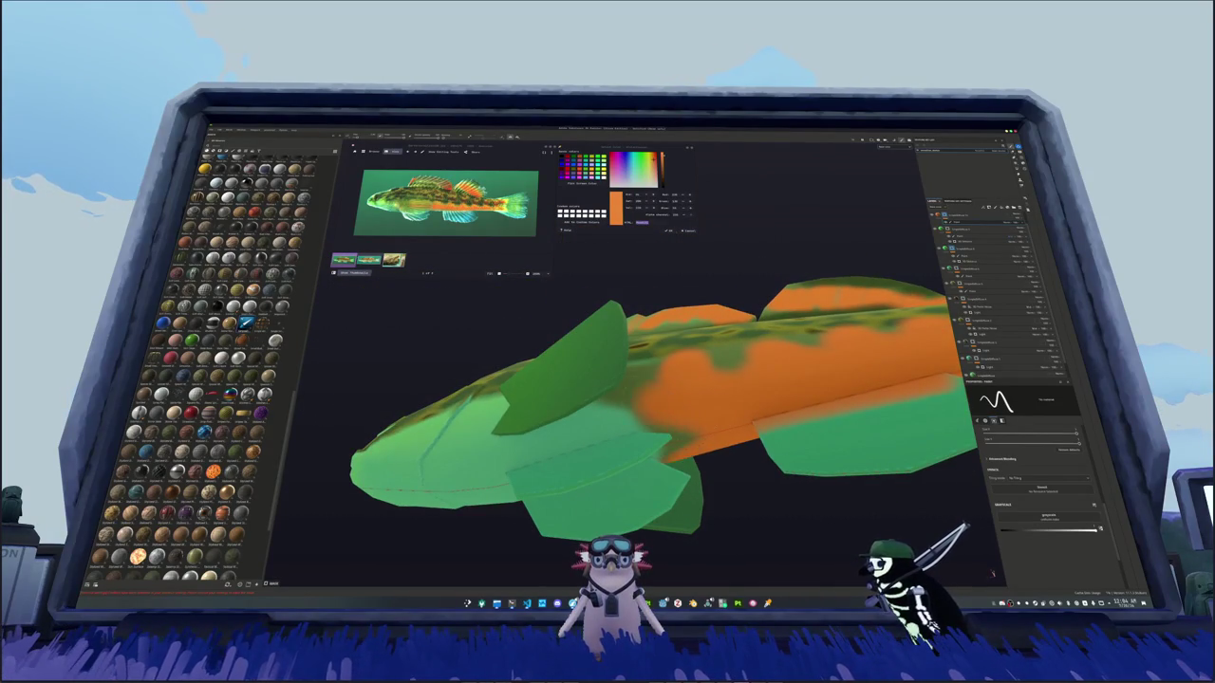
pyautogui.moveTo(901, 455)
pyautogui.keyDown('alt'); pyautogui.mouseDown()
pyautogui.moveTo(930, 470)
pyautogui.moveTo(888, 475)
pyautogui.moveTo(869, 456)
pyautogui.mouseUp(); pyautogui.keyUp('alt')
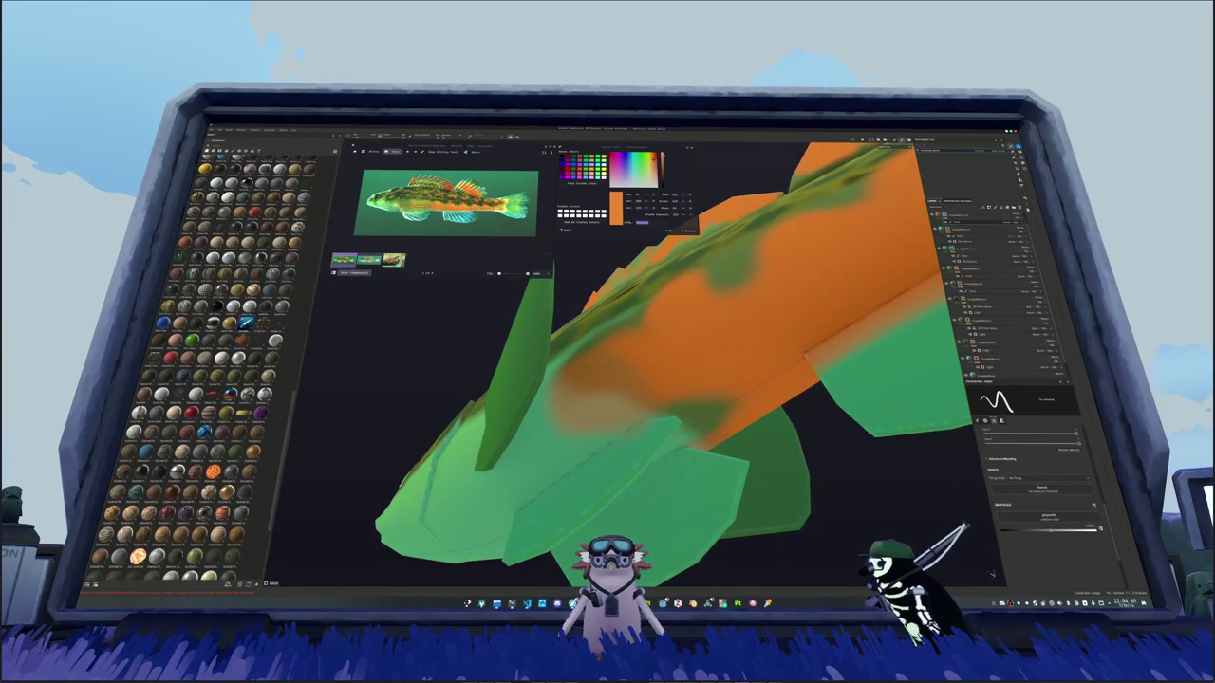
pyautogui.press('f')
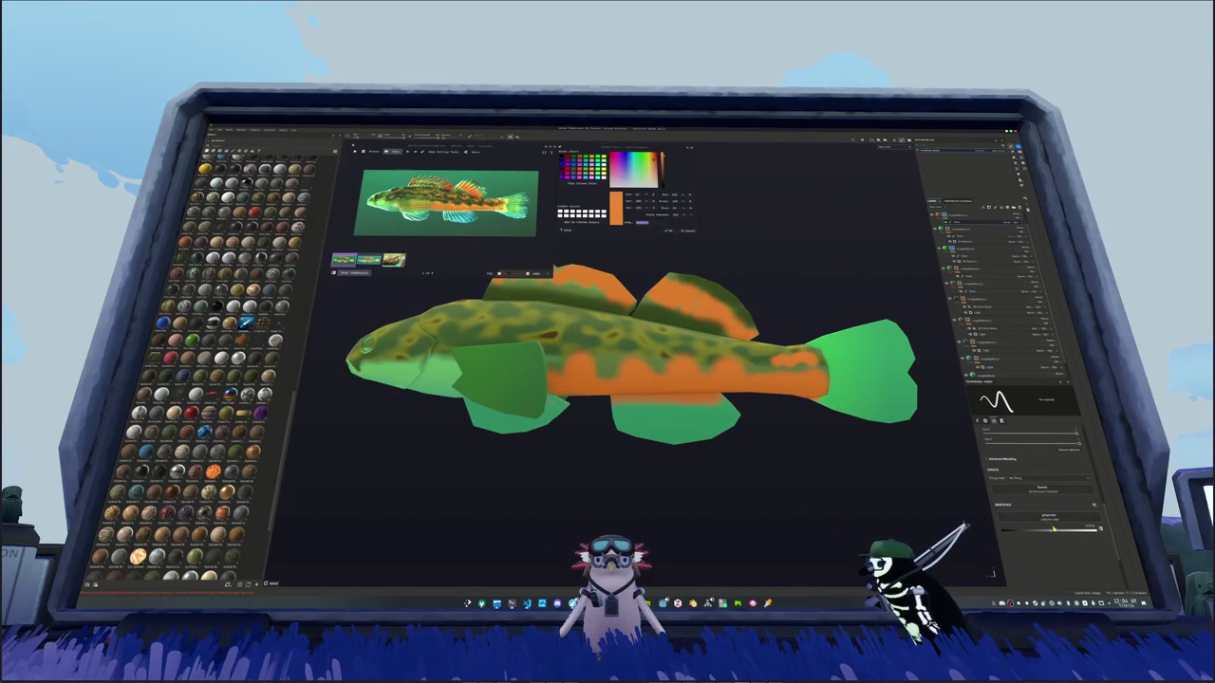
pyautogui.click(982, 229)
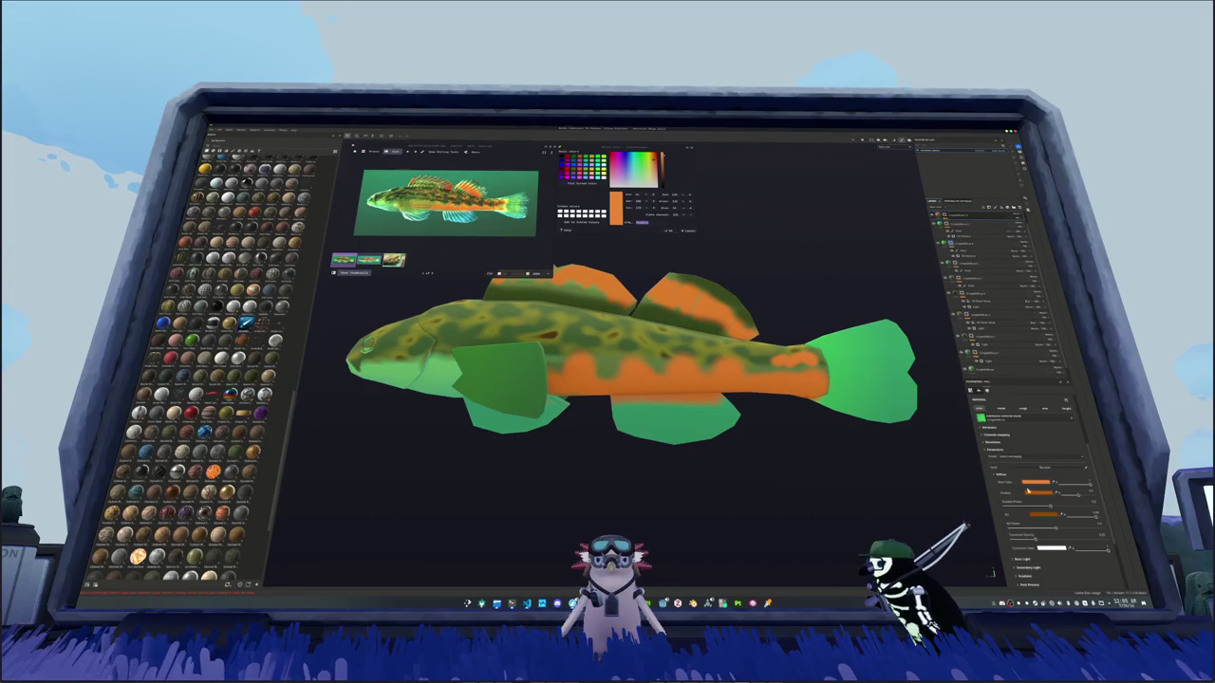
pyautogui.click(1028, 484)
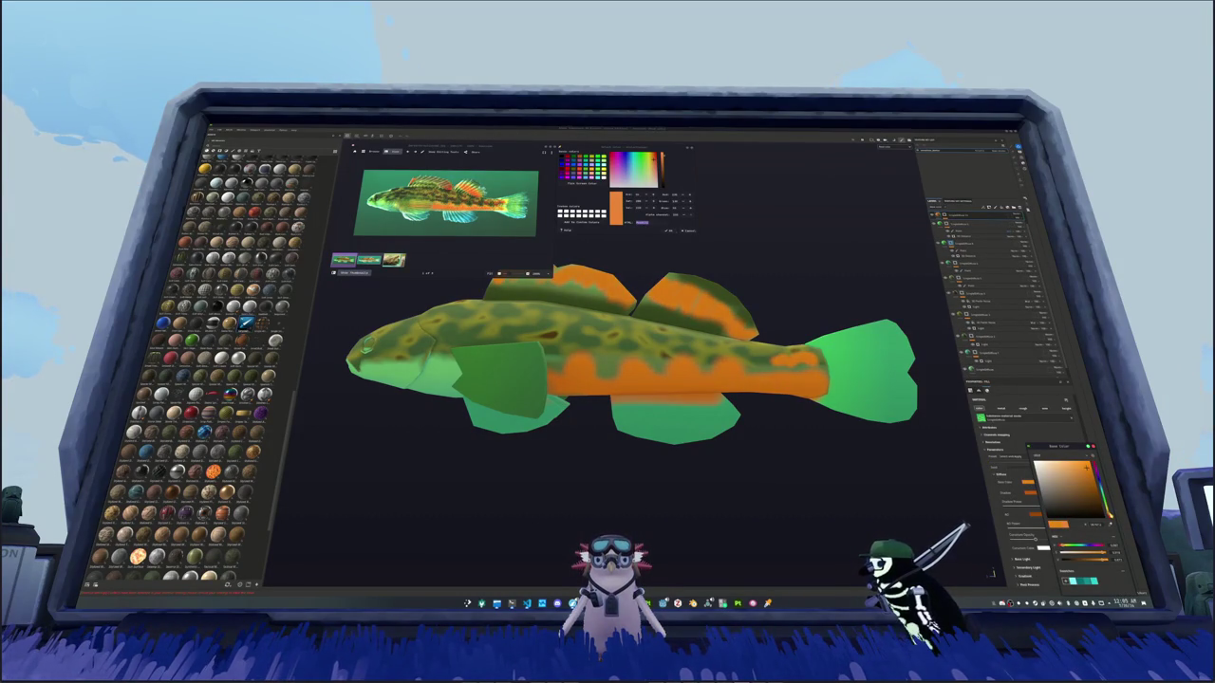
pyautogui.click(955, 216)
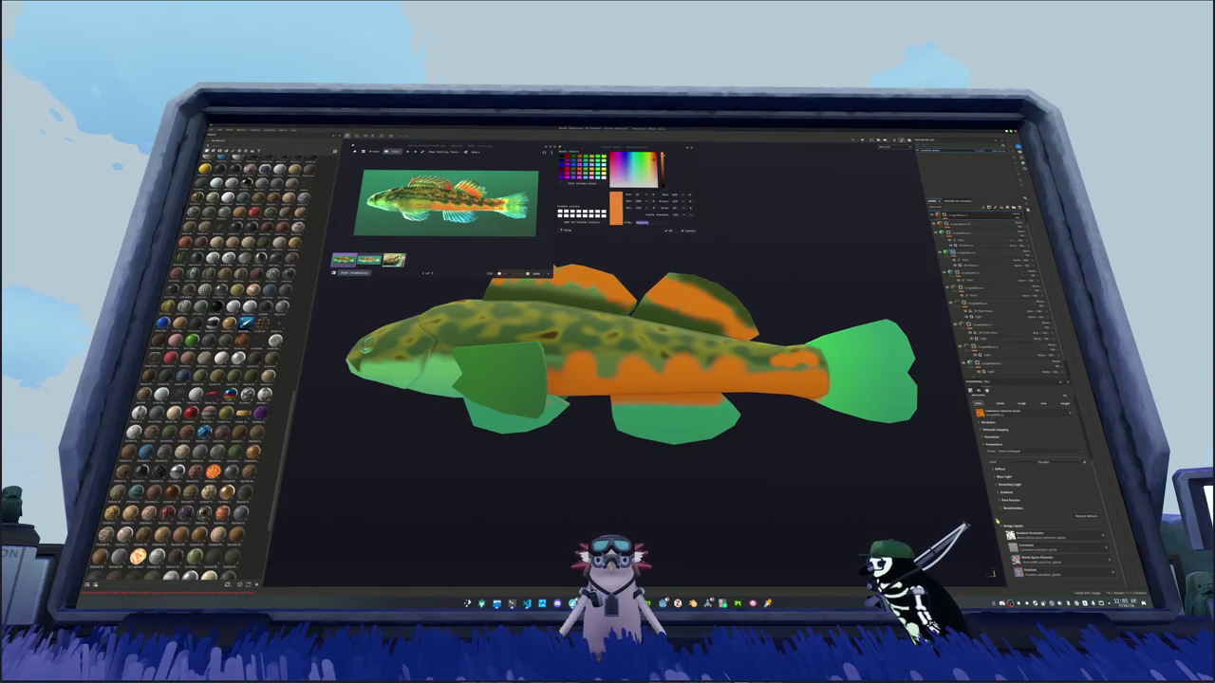
pyautogui.click(997, 470)
pyautogui.click(1028, 476)
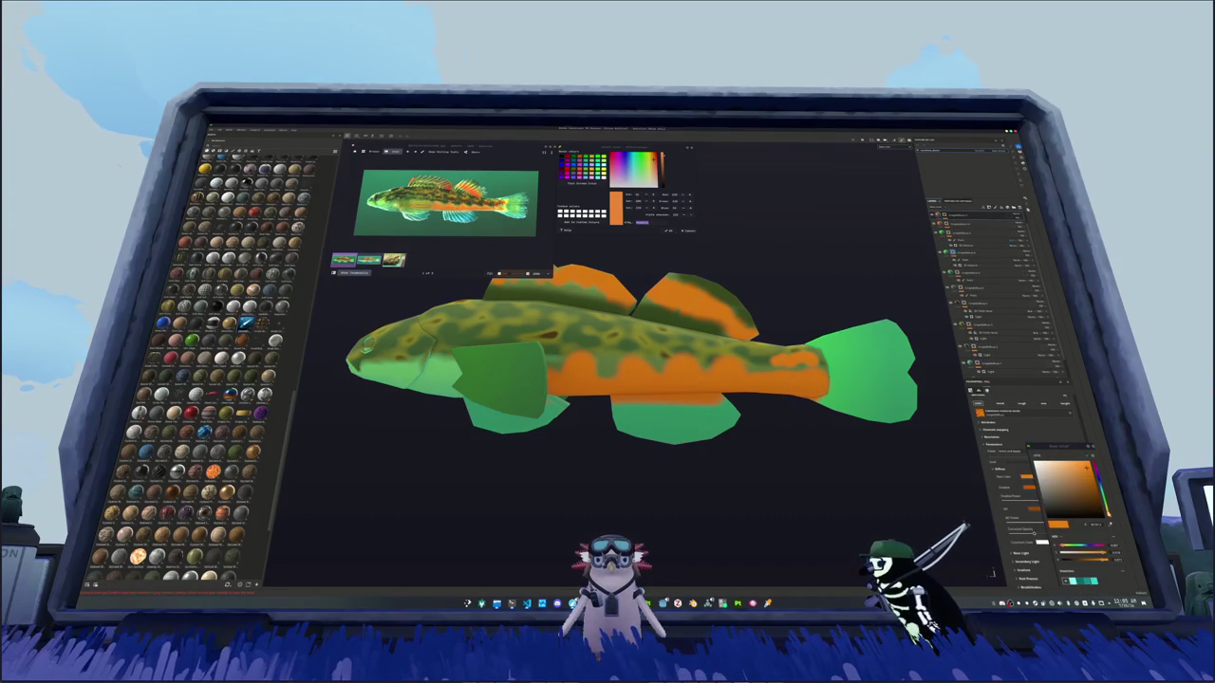
pyautogui.click(1070, 546)
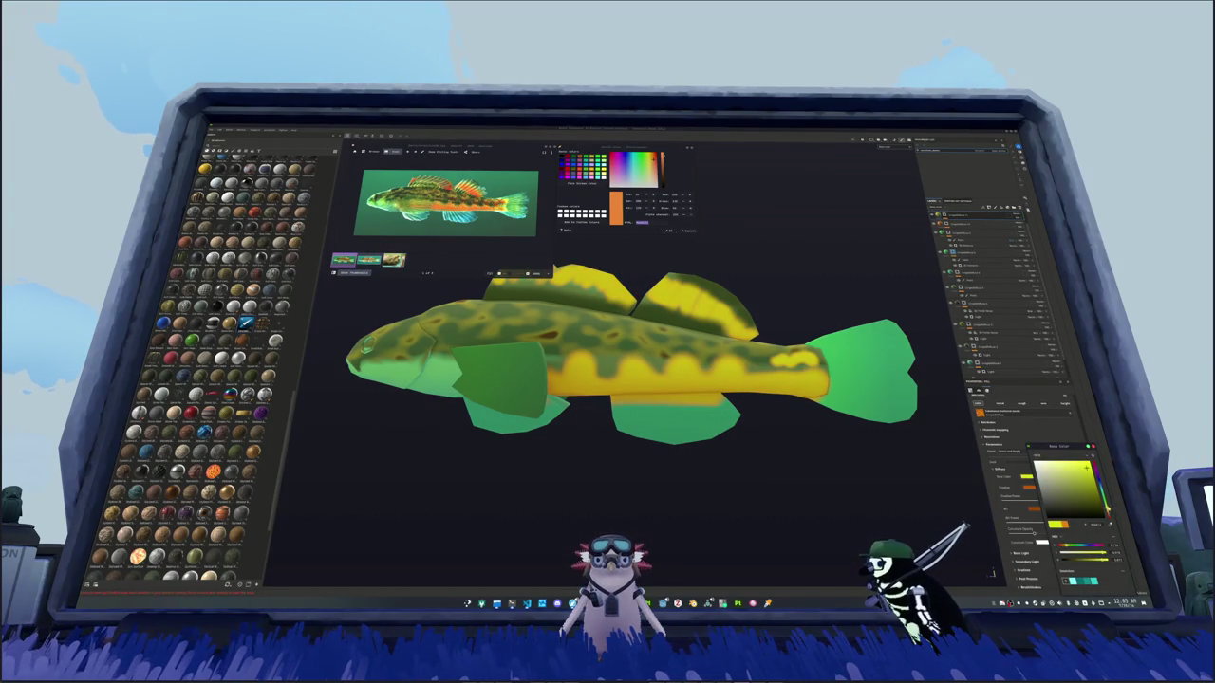
pyautogui.moveTo(1087, 467); pyautogui.dragTo(1081, 474)
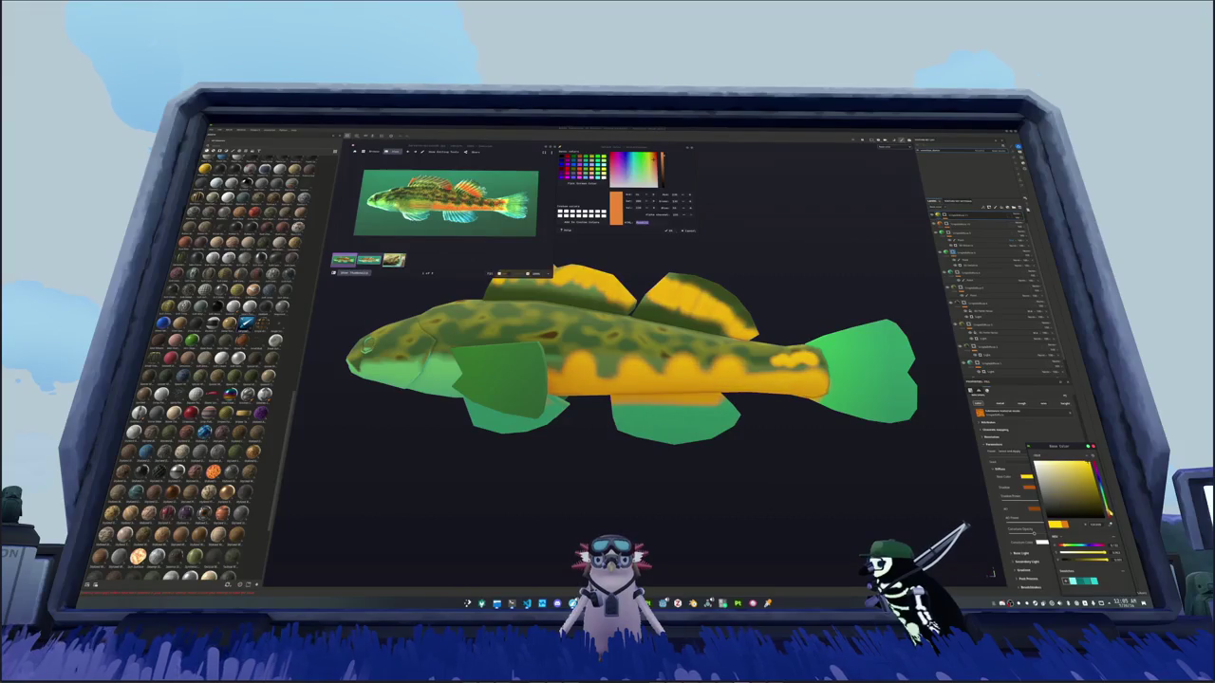
pyautogui.click(965, 228)
pyautogui.click(954, 226)
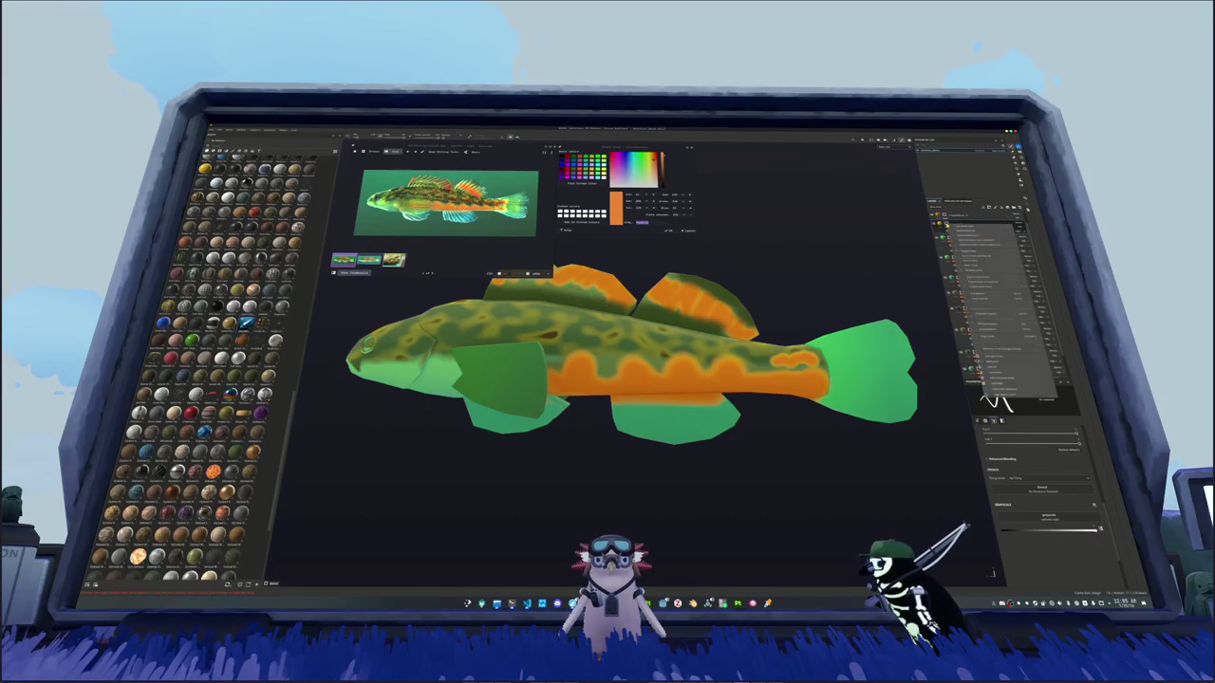
# Step: Add a resource to the mostly empty layer and raise its slider to widen the orange band
pyautogui.click(953, 226)
pyautogui.click(1016, 404)
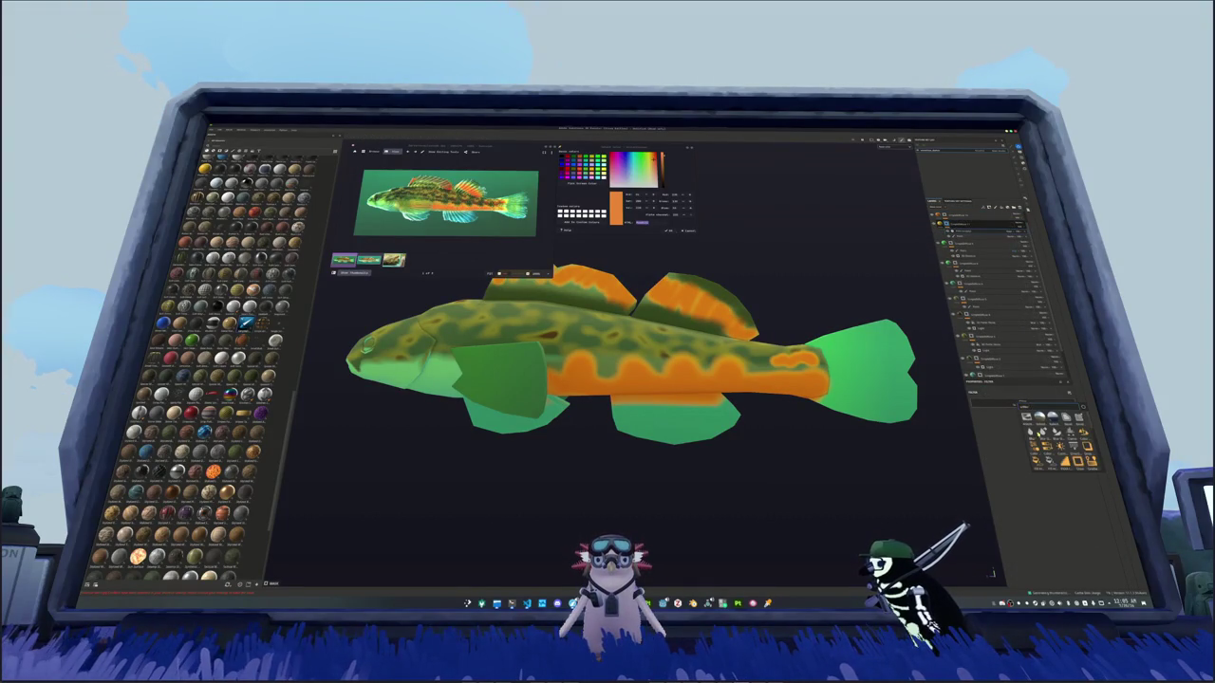
pyautogui.click(1040, 465)
pyautogui.moveTo(992, 429)
pyautogui.mouseDown()
pyautogui.moveTo(1012, 429)
pyautogui.moveTo(992, 432)
pyautogui.mouseUp()
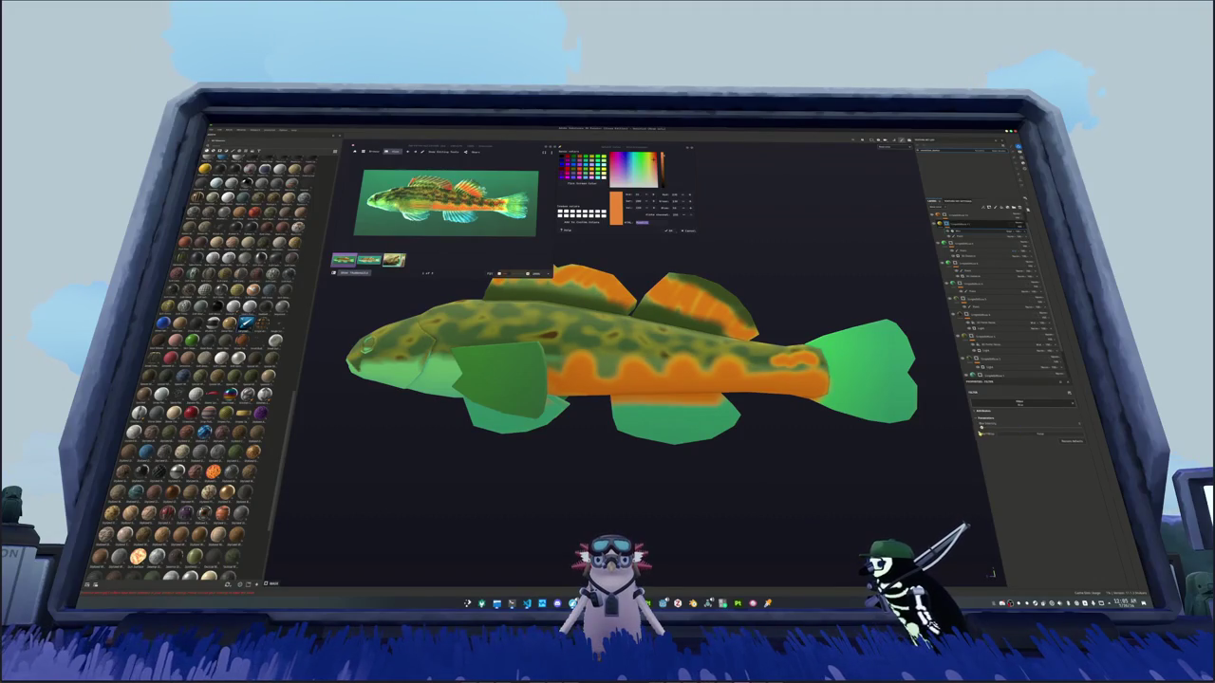
pyautogui.moveTo(919, 441)
pyautogui.keyDown('alt'); pyautogui.mouseDown()
pyautogui.moveTo(733, 387)
pyautogui.moveTo(739, 415)
pyautogui.mouseUp(); pyautogui.keyUp('alt')
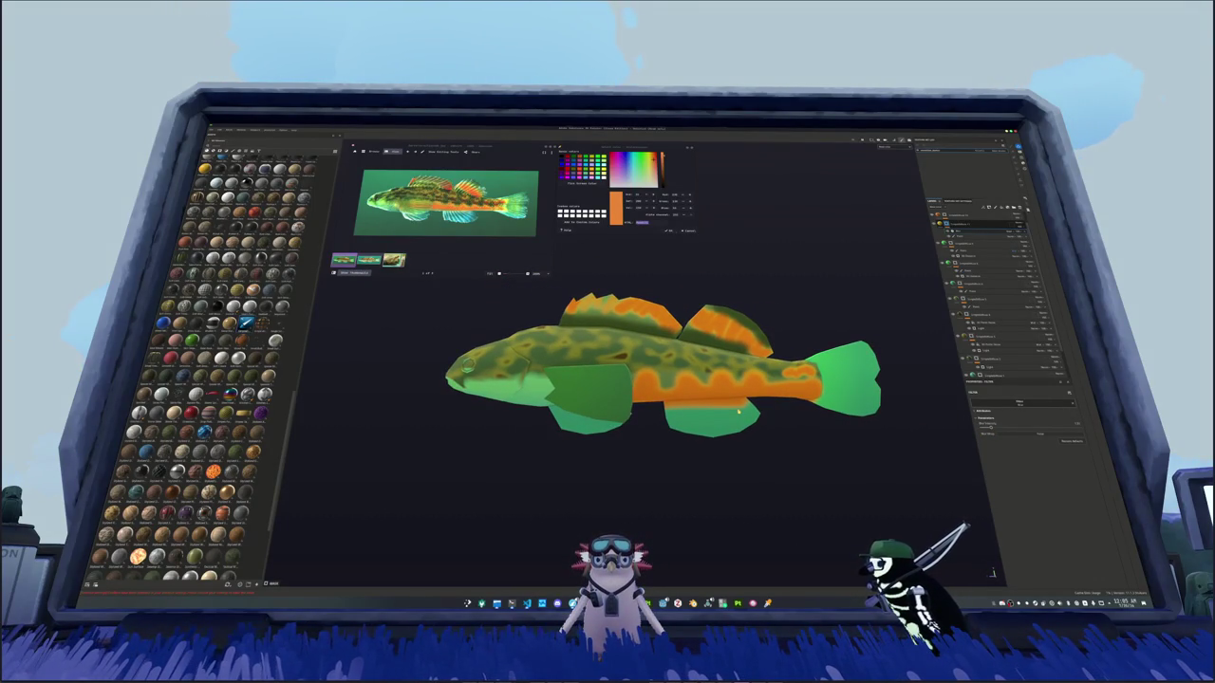
# Step: Undo the yellow tint on the lower fin and pick teal as the active colour
pyautogui.click(957, 234)
pyautogui.click(957, 235)
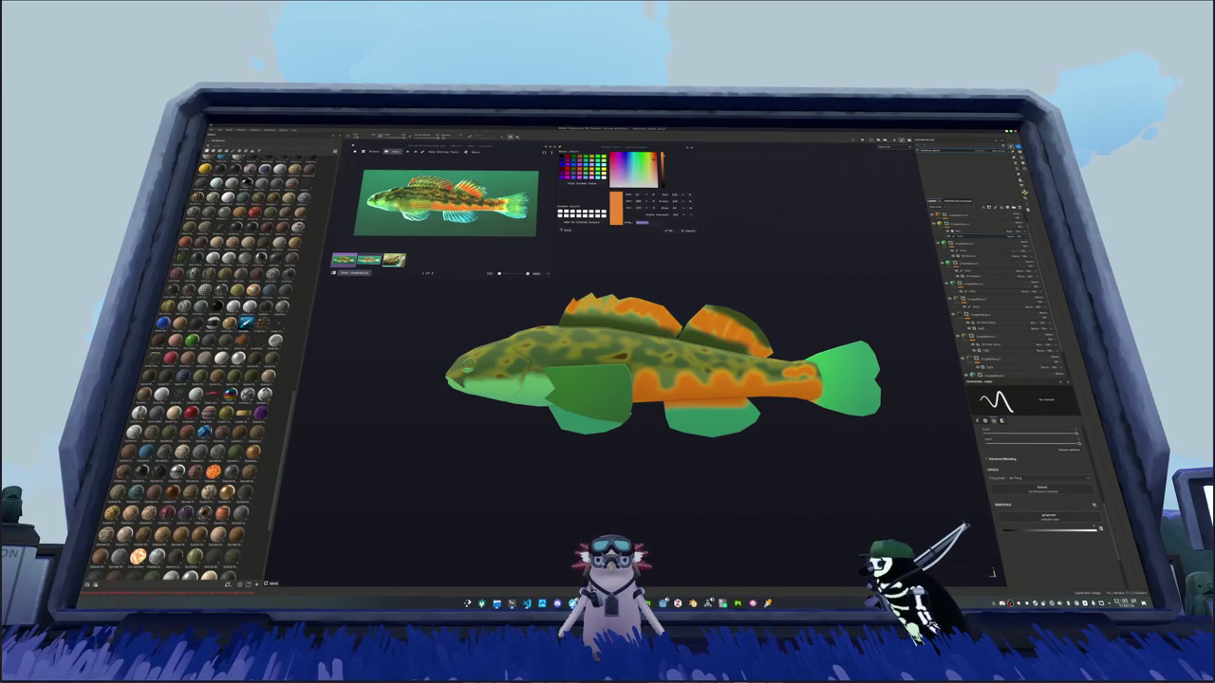
pyautogui.click(956, 251)
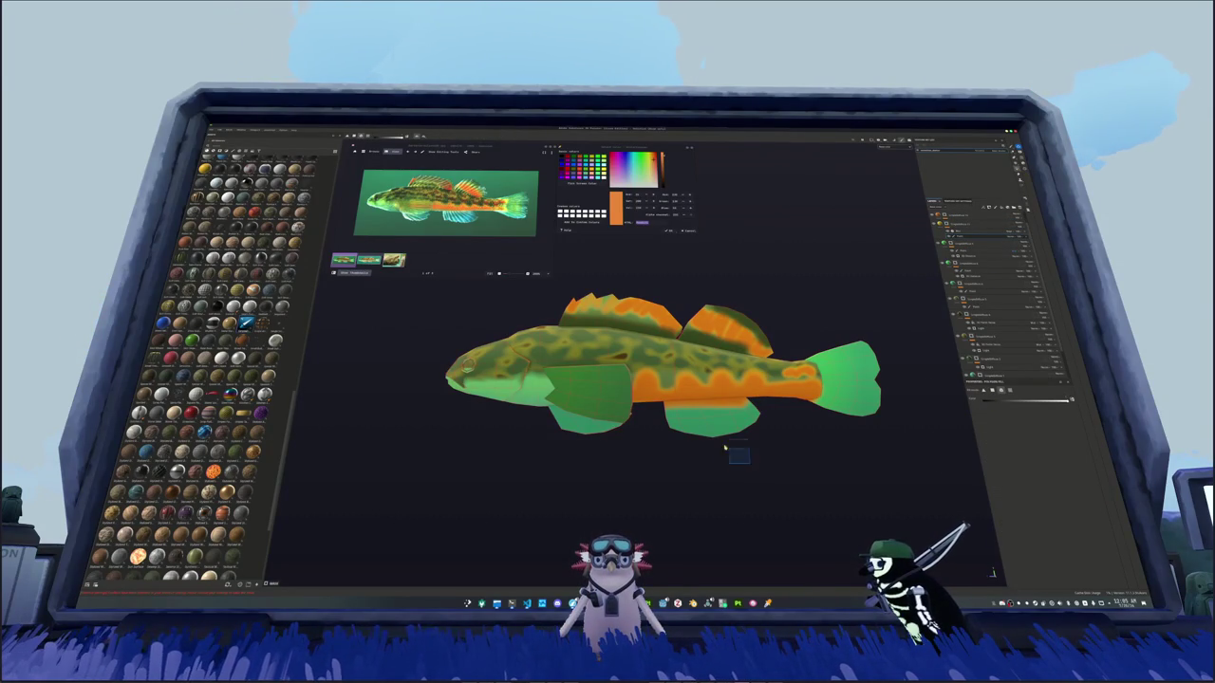
pyautogui.hotkey('ctrl', 'z')
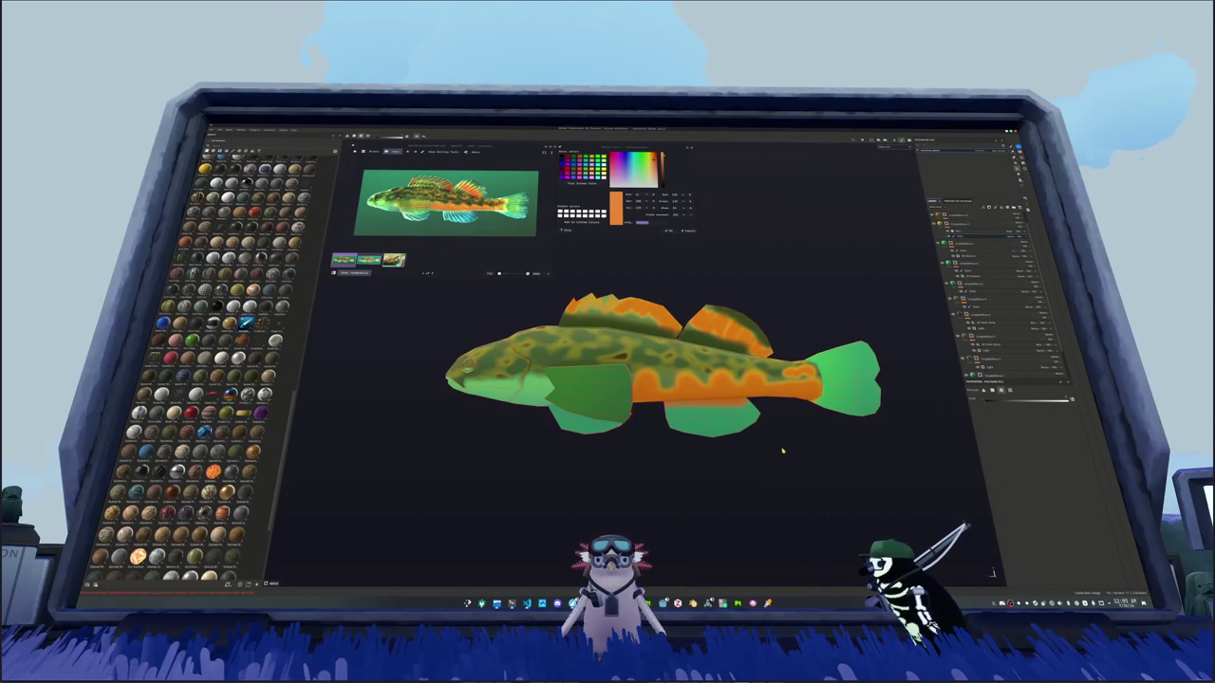
pyautogui.keyDown('alt'); pyautogui.moveTo(746, 452); pyautogui.dragTo(763, 450); pyautogui.keyUp('alt')
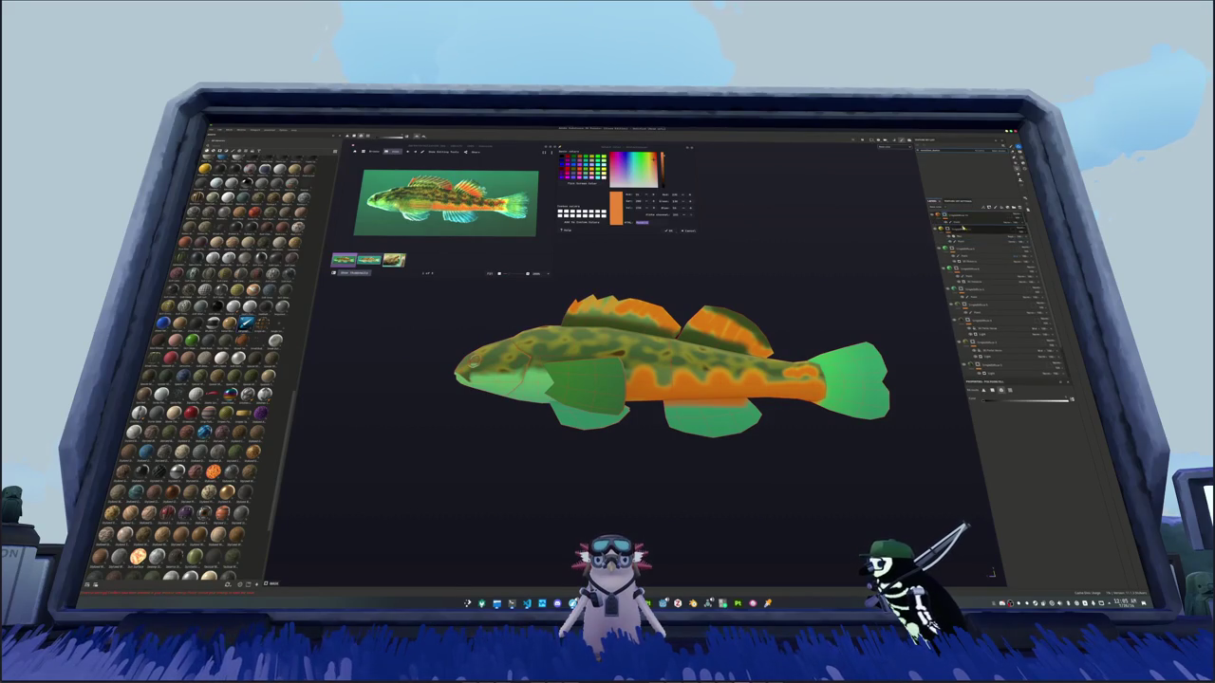
pyautogui.moveTo(772, 473)
pyautogui.keyDown('alt'); pyautogui.mouseDown()
pyautogui.moveTo(618, 460)
pyautogui.moveTo(894, 325)
pyautogui.mouseUp(); pyautogui.keyUp('alt')
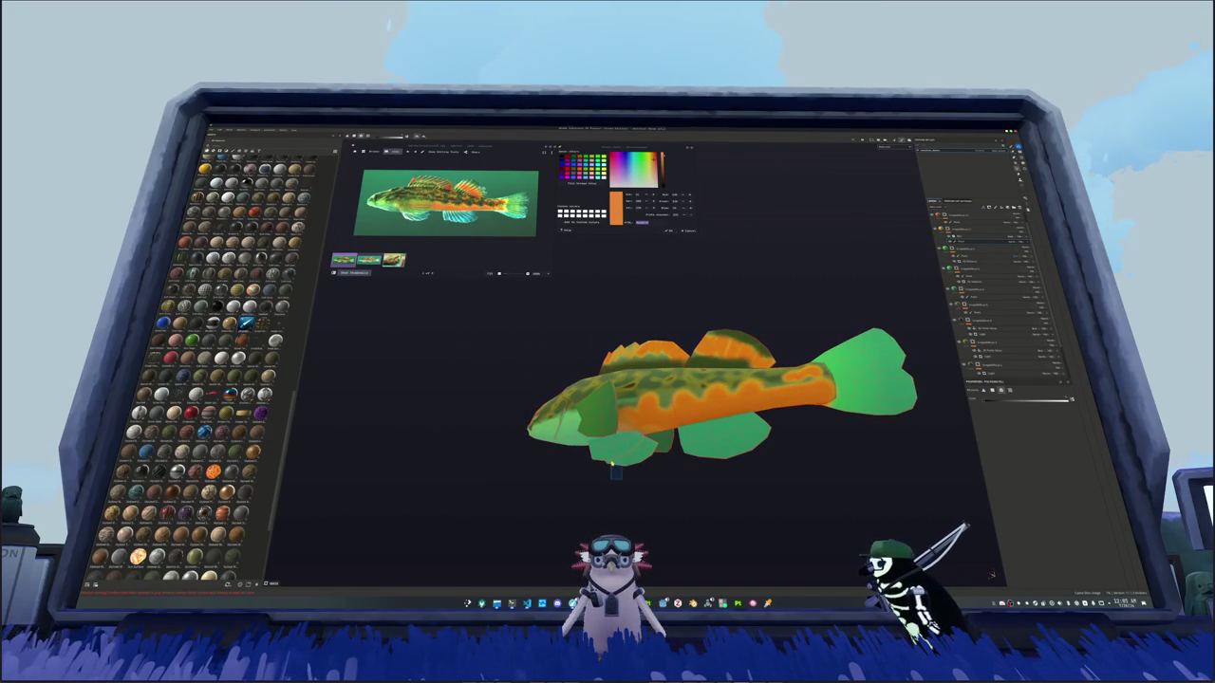
pyautogui.keyDown('alt'); pyautogui.moveTo(612, 463); pyautogui.dragTo(708, 477); pyautogui.keyUp('alt')
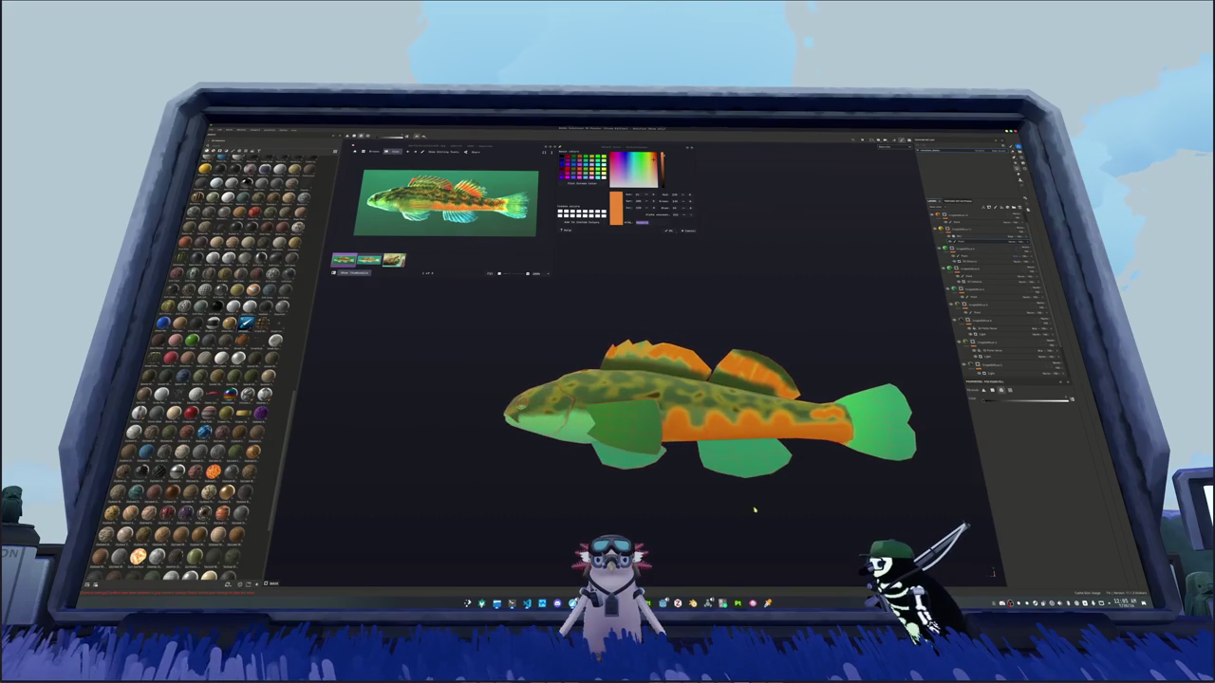
pyautogui.scroll(3, 710, 489)
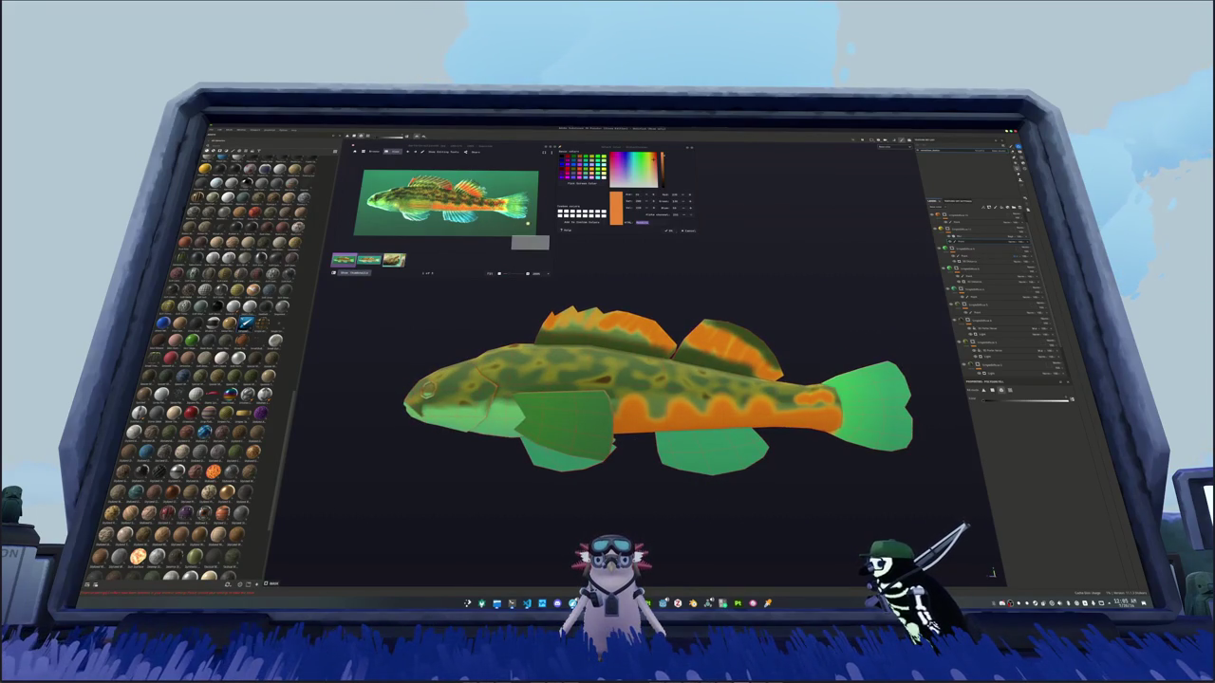
pyautogui.keyDown('shift'); pyautogui.click(556, 322); pyautogui.keyUp('shift')
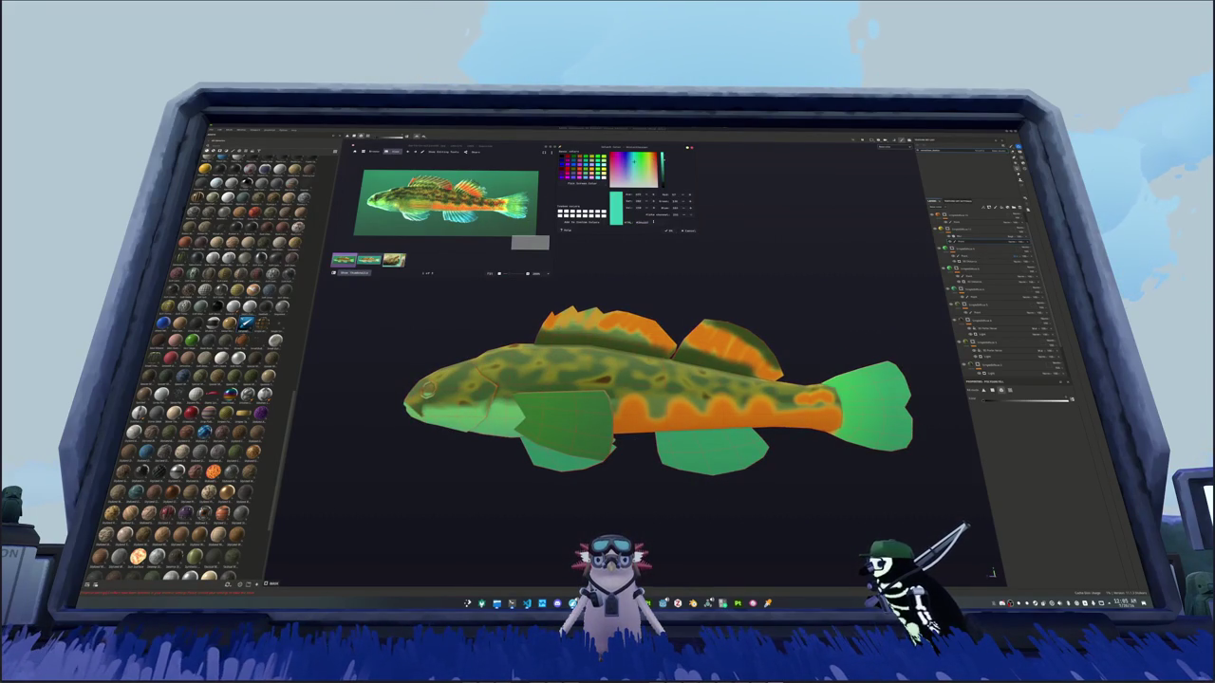
pyautogui.scroll(-2, 655, 389)
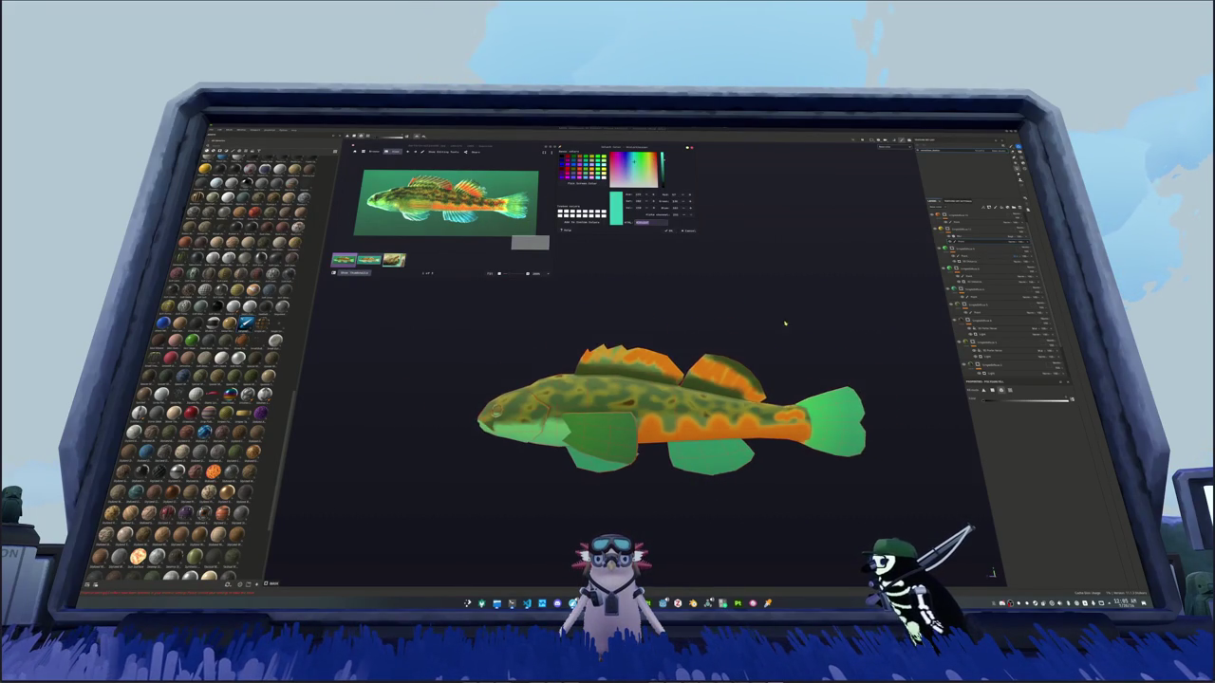
# Step: Select the fill layer and toggle the painted layer's visibility to check its effect
pyautogui.click(1004, 361)
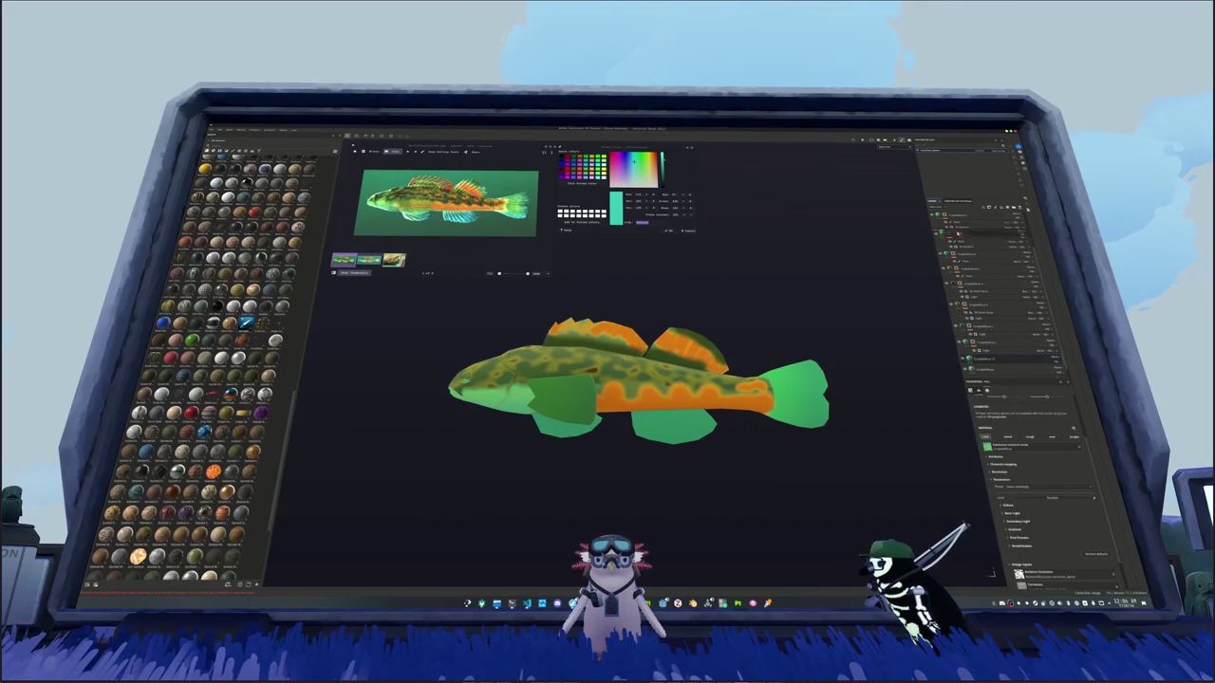
pyautogui.scroll(-2, 958, 213)
pyautogui.scroll(-2, 957, 213)
pyautogui.scroll(-2, 954, 214)
pyautogui.scroll(-2, 952, 214)
pyautogui.scroll(-2, 951, 214)
pyautogui.scroll(-2, 952, 215)
pyautogui.click(957, 351)
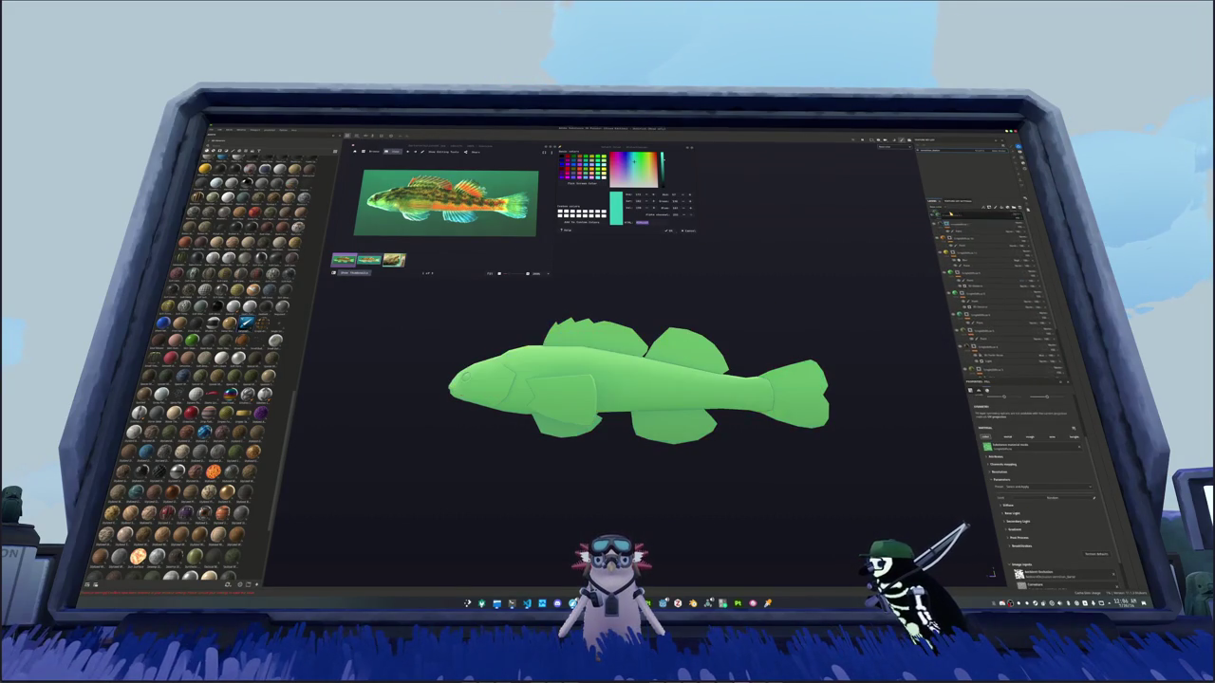
pyautogui.click(956, 351)
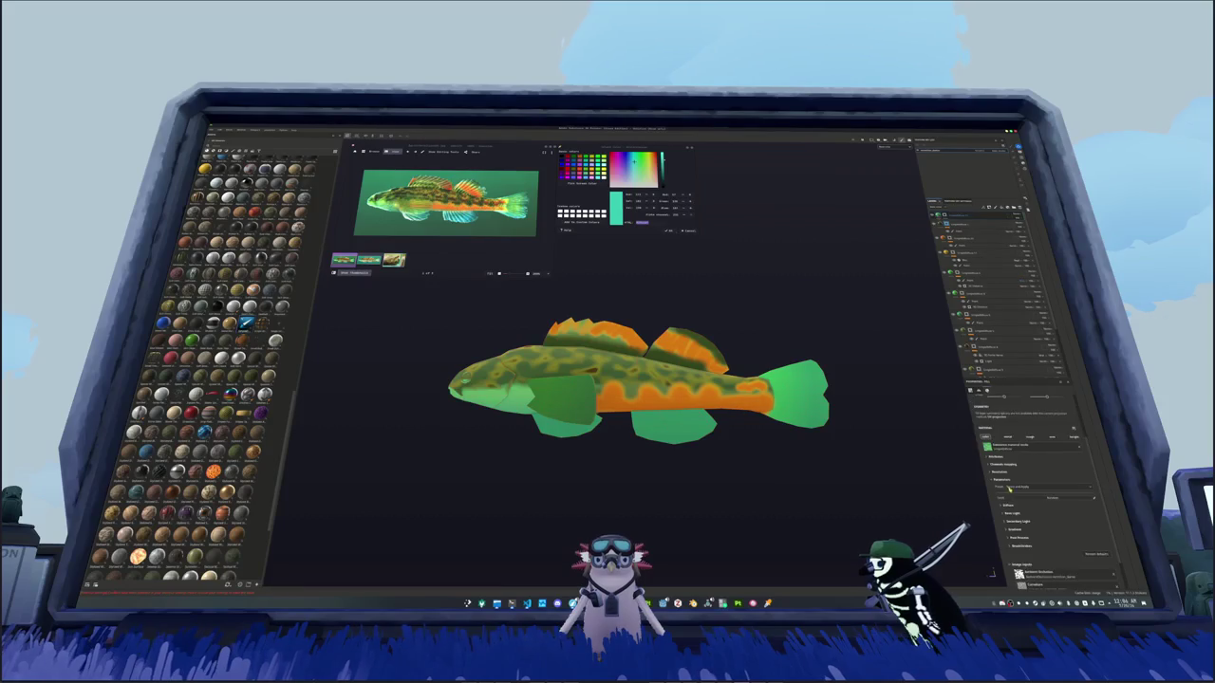
# Step: Expand Diffuse and set the fill layer's Base Color to teal
pyautogui.click(997, 470)
pyautogui.click(1028, 477)
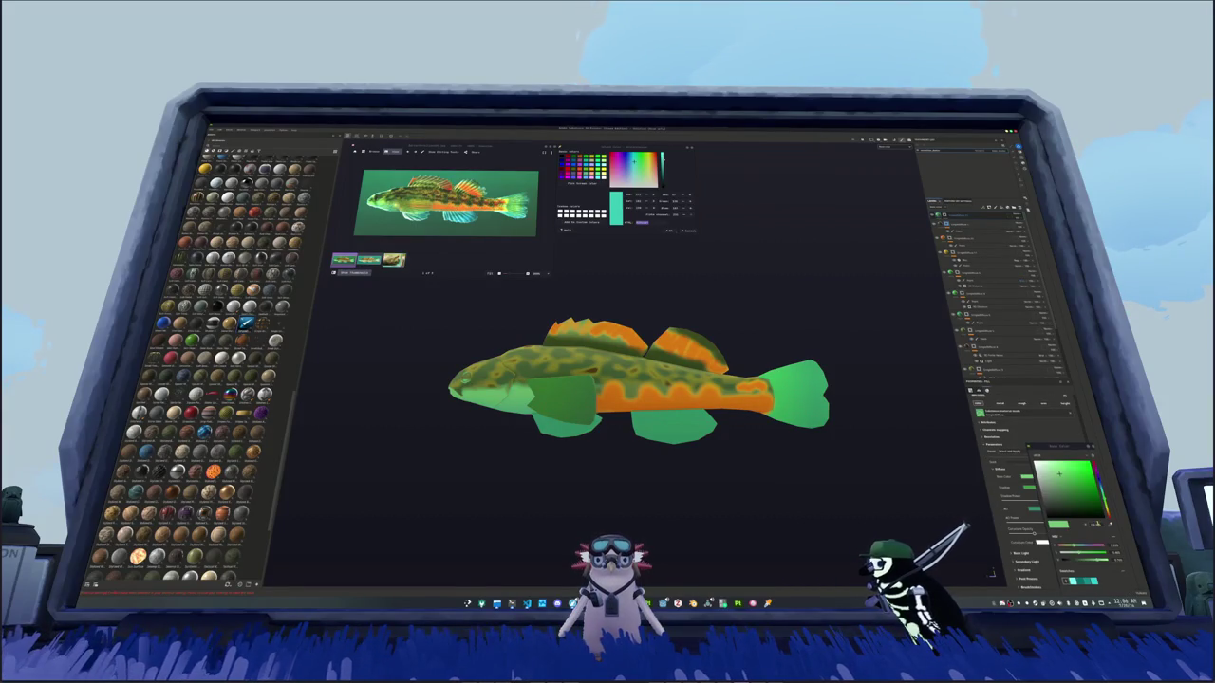
pyautogui.moveTo(1078, 479); pyautogui.dragTo(1085, 482)
pyautogui.click(1030, 489)
pyautogui.click(1082, 484)
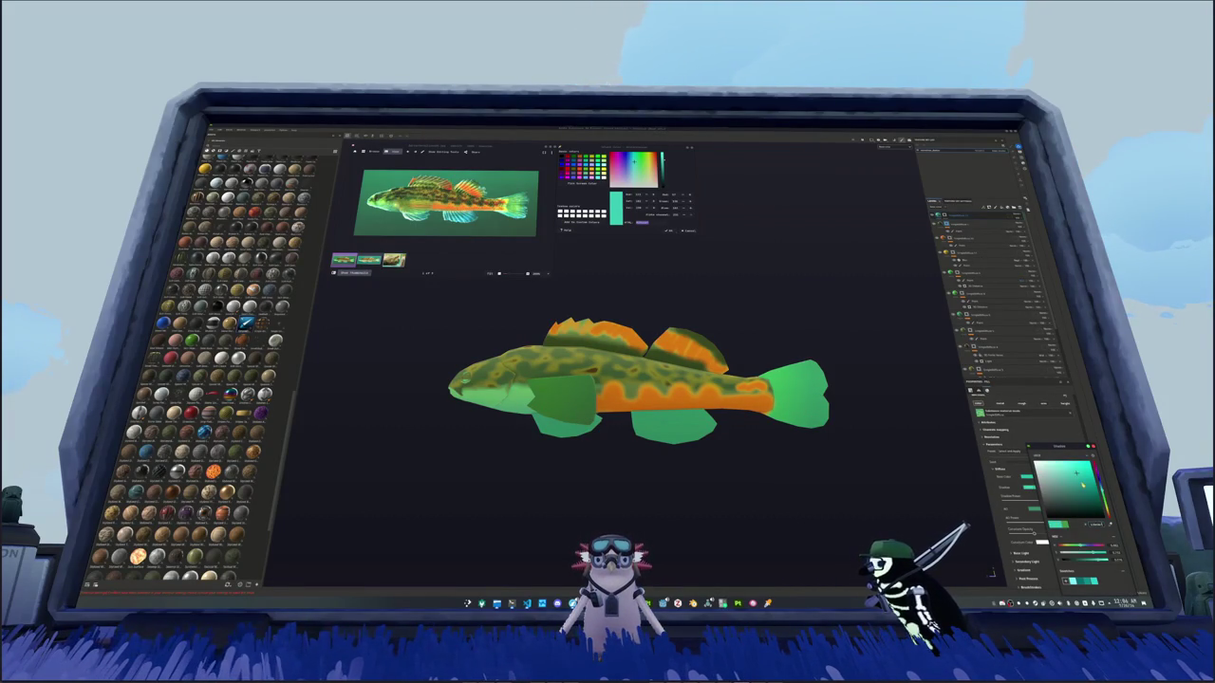
pyautogui.click(864, 474)
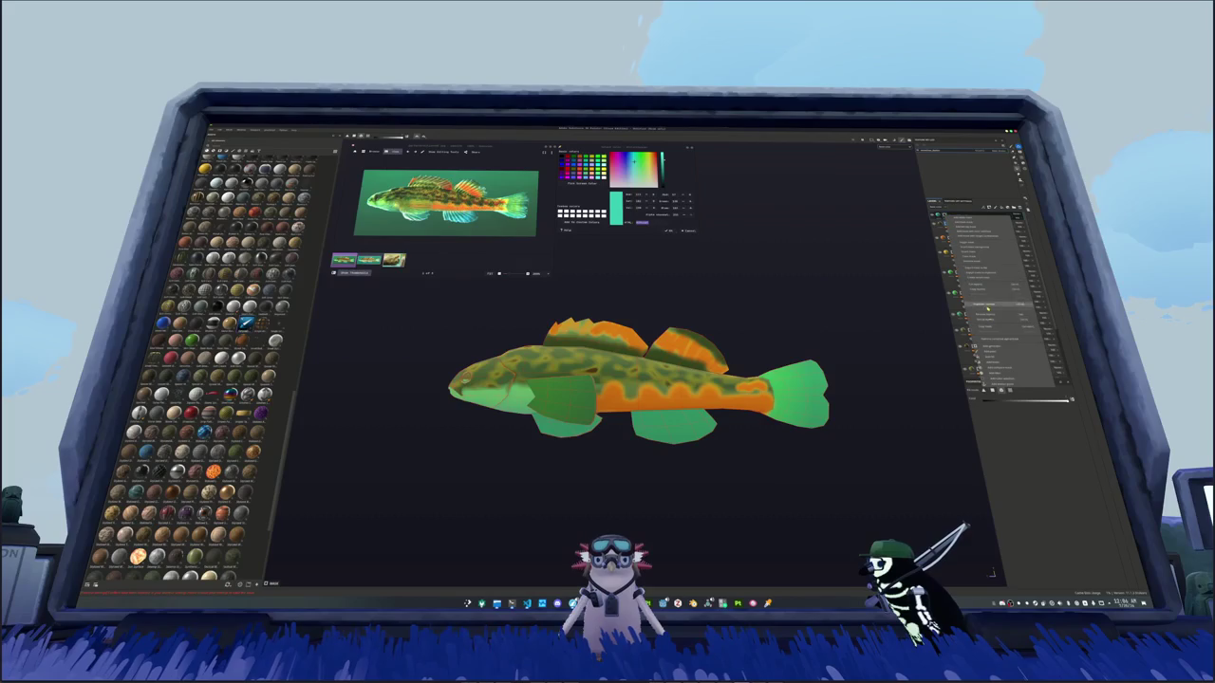
pyautogui.scroll(3, 863, 474)
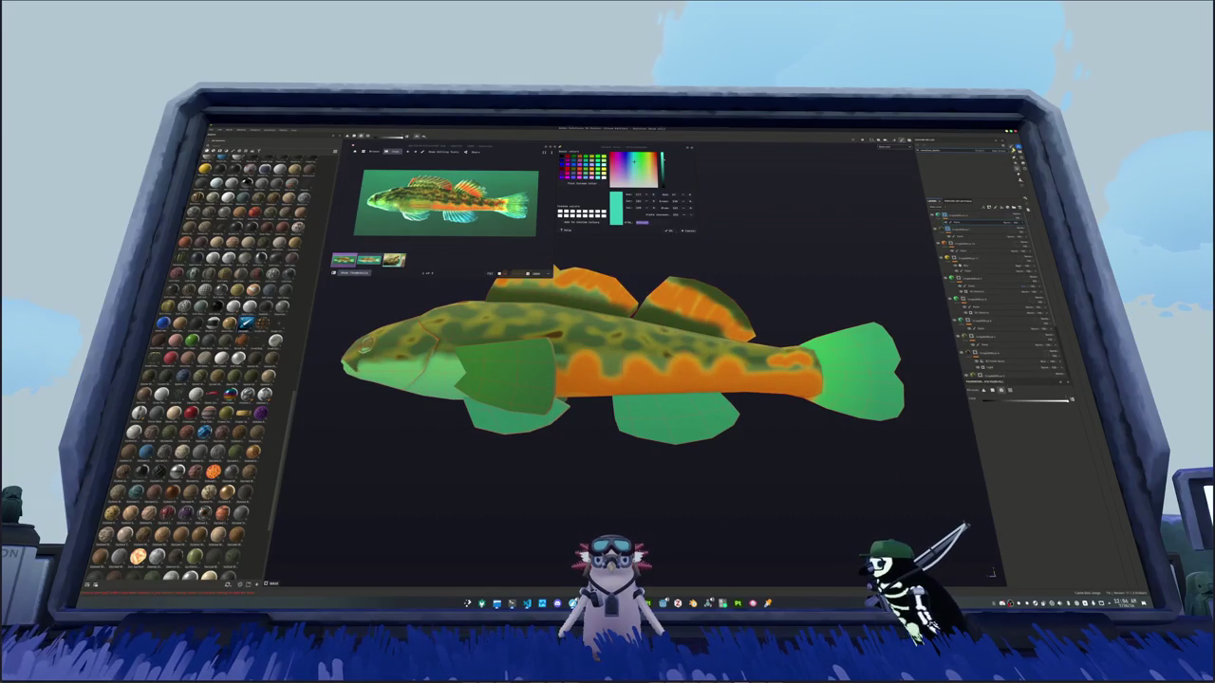
# Step: Orbit and pan around the fish to inspect the teal-tinted tail, lower fins and pectoral fin
pyautogui.moveTo(601, 371); pyautogui.dragTo(455, 389, button='middle')
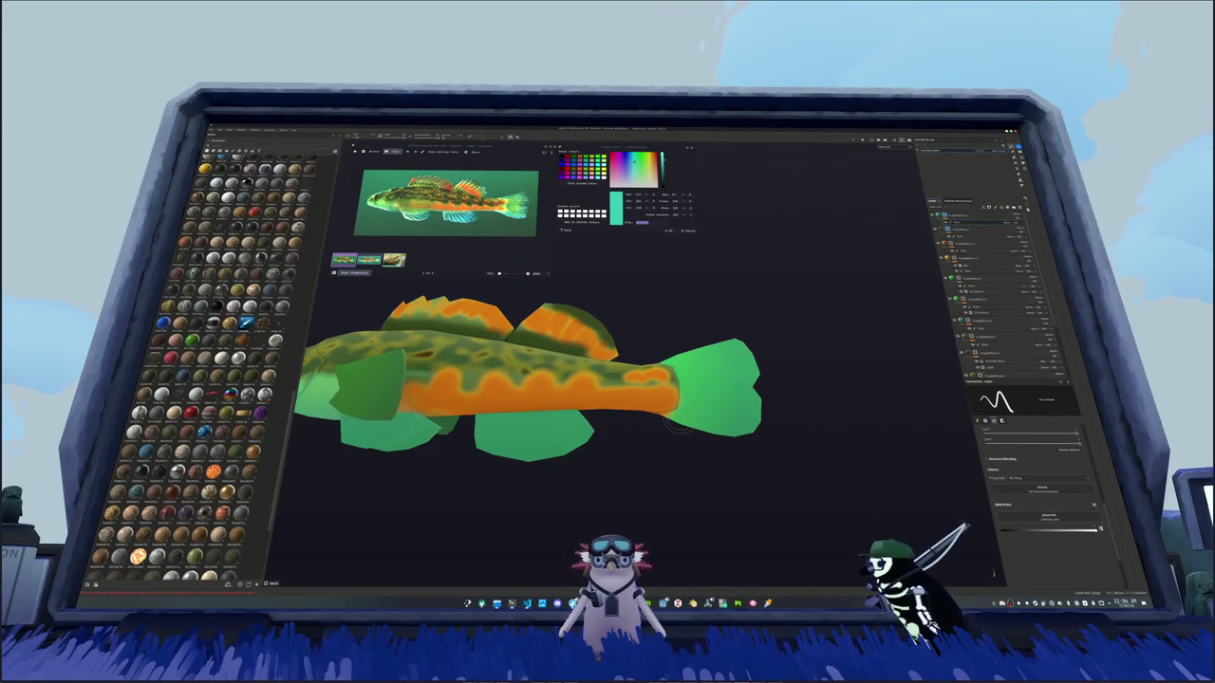
pyautogui.moveTo(797, 446); pyautogui.dragTo(774, 484, button='middle')
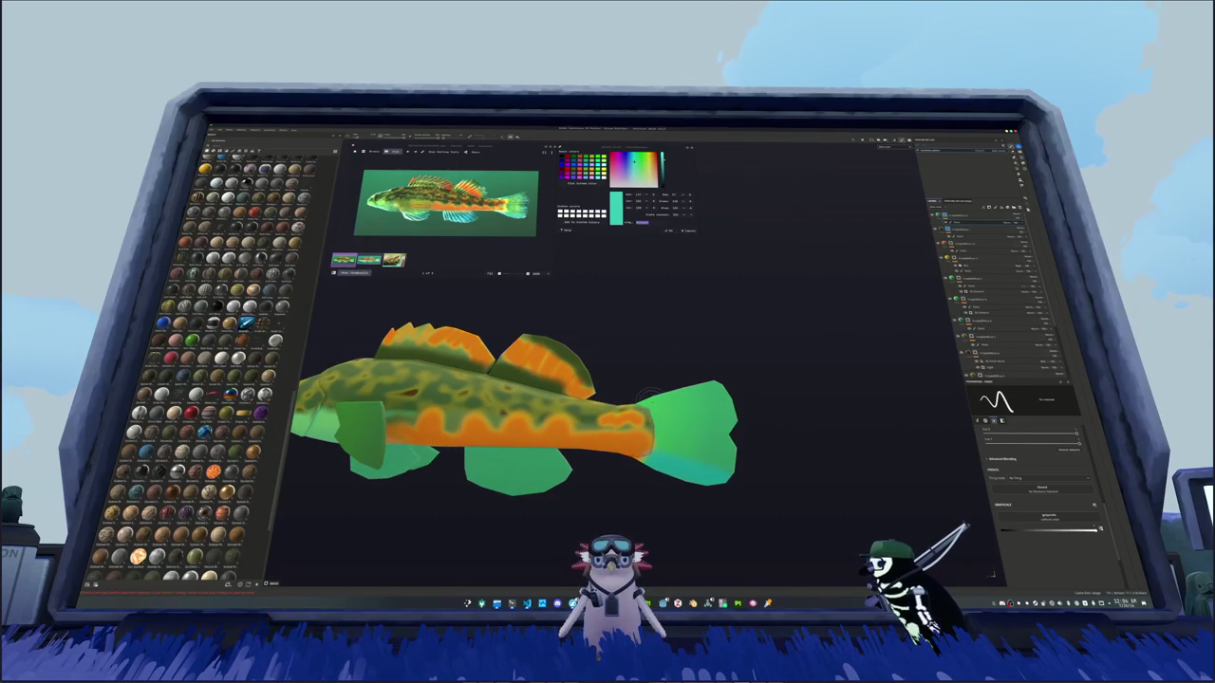
pyautogui.keyDown('alt'); pyautogui.moveTo(675, 386); pyautogui.dragTo(716, 389); pyautogui.keyUp('alt')
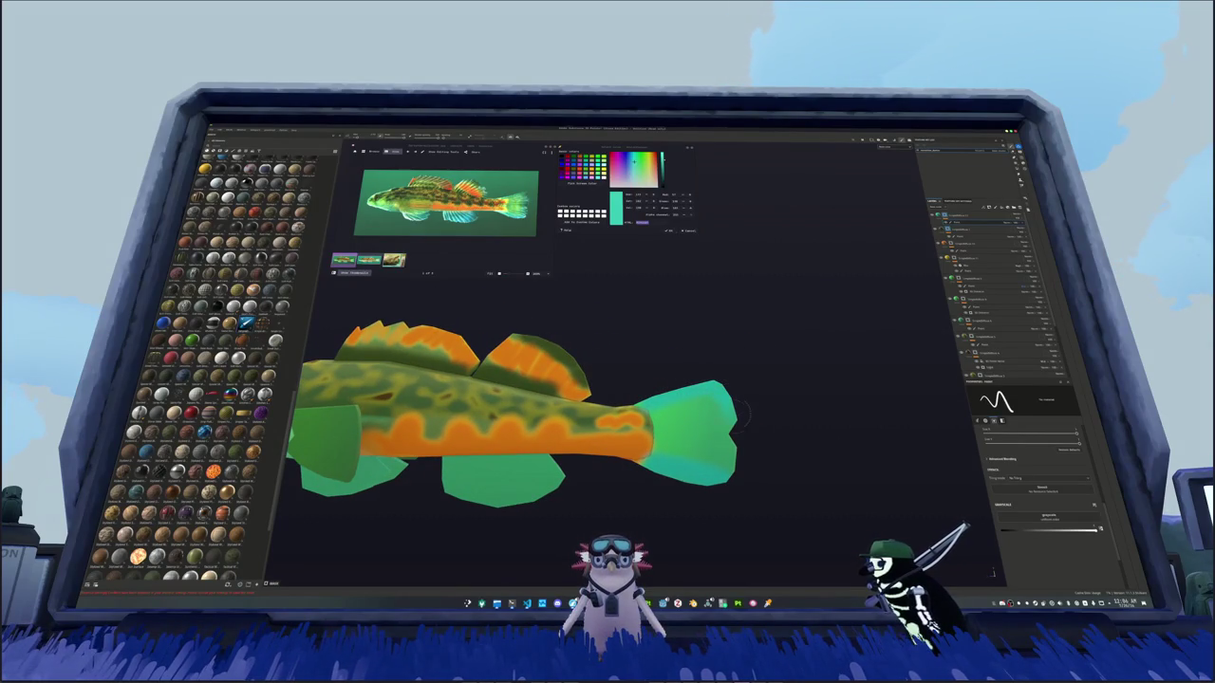
pyautogui.keyDown('alt'); pyautogui.moveTo(753, 494); pyautogui.dragTo(1013, 505); pyautogui.keyUp('alt')
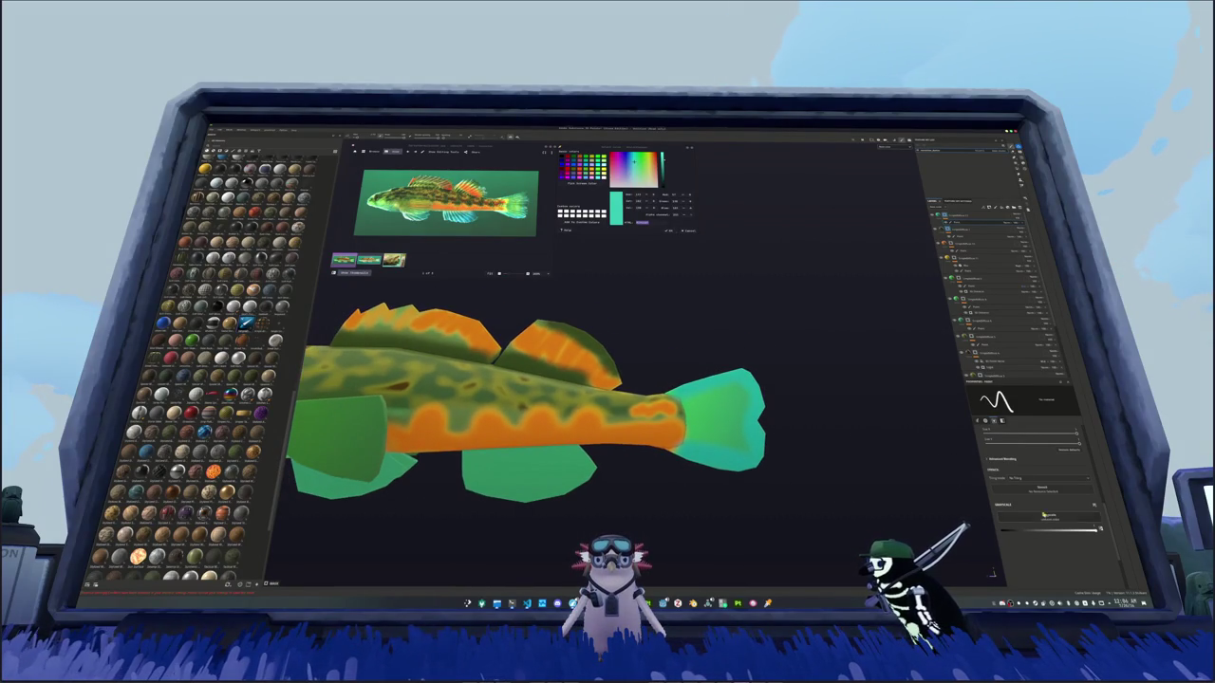
pyautogui.keyDown('alt'); pyautogui.moveTo(721, 479); pyautogui.dragTo(752, 481); pyautogui.keyUp('alt')
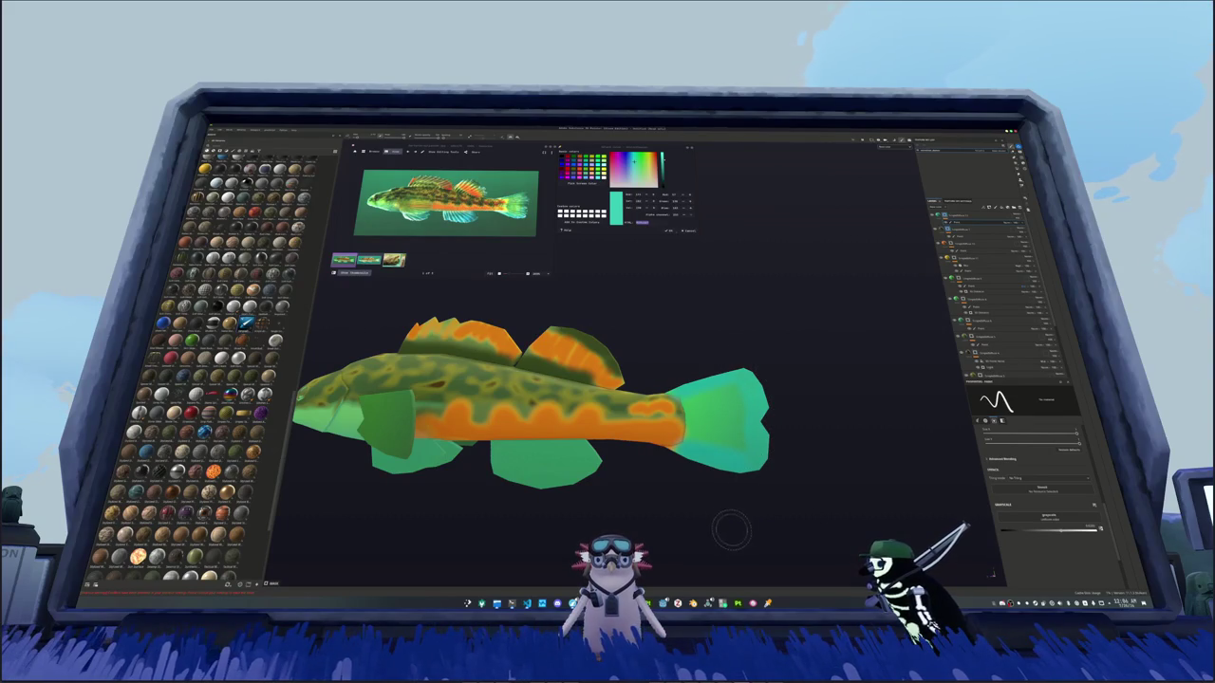
pyautogui.keyDown('alt'); pyautogui.moveTo(749, 490); pyautogui.dragTo(871, 500, button='middle'); pyautogui.keyUp('alt')
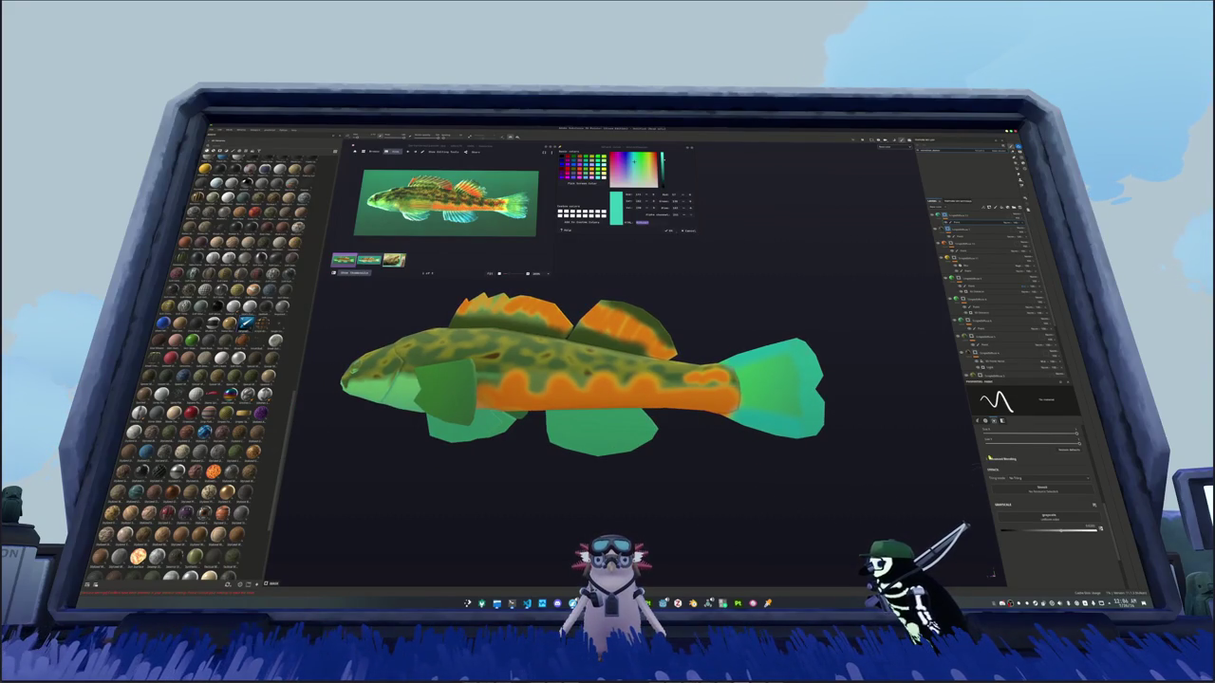
pyautogui.keyDown('alt'); pyautogui.moveTo(977, 482); pyautogui.dragTo(1020, 474, button='middle'); pyautogui.keyUp('alt')
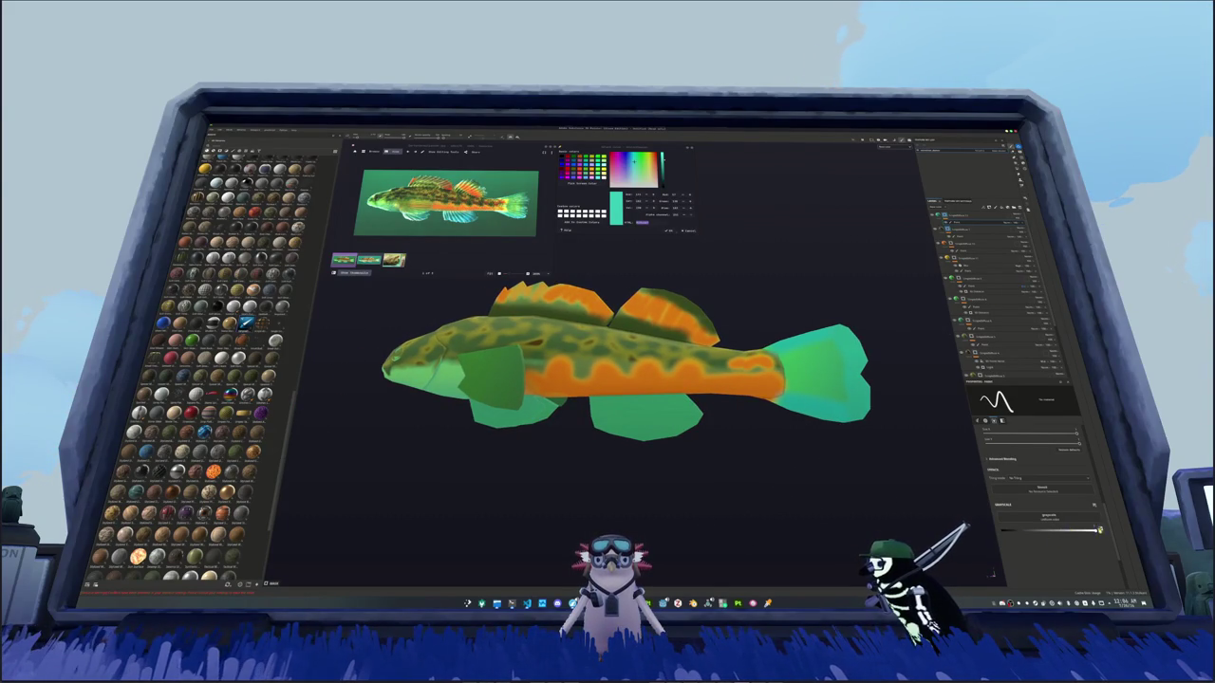
pyautogui.keyDown('alt'); pyautogui.moveTo(831, 520); pyautogui.dragTo(671, 460); pyautogui.keyUp('alt')
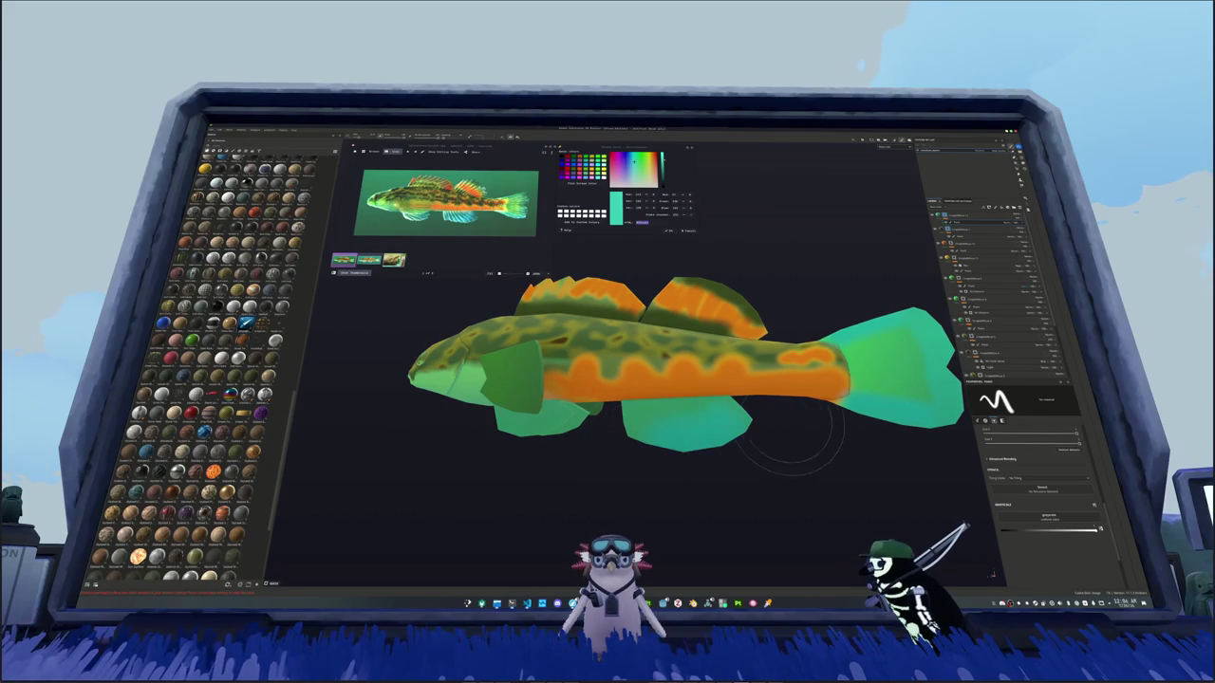
pyautogui.moveTo(598, 465)
pyautogui.keyDown('alt'); pyautogui.mouseDown()
pyautogui.moveTo(683, 454)
pyautogui.moveTo(746, 460)
pyautogui.moveTo(764, 474)
pyautogui.mouseUp(); pyautogui.keyUp('alt')
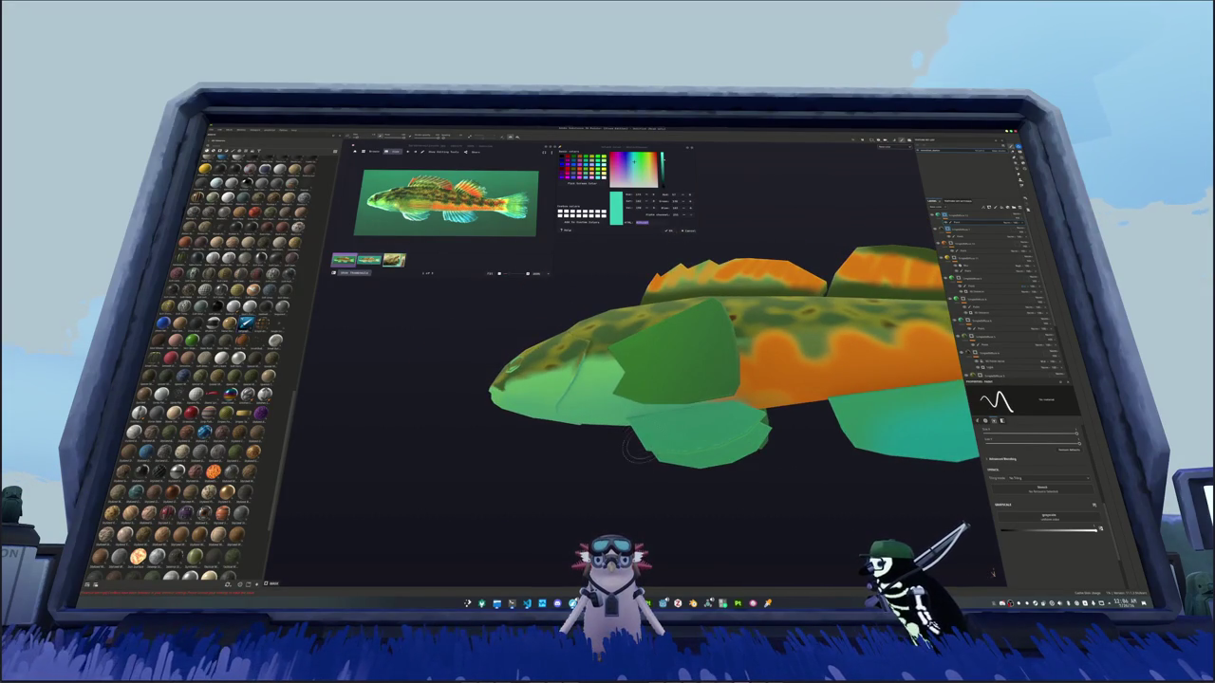
pyautogui.moveTo(683, 495)
pyautogui.keyDown('alt'); pyautogui.mouseDown()
pyautogui.moveTo(775, 459)
pyautogui.moveTo(641, 436)
pyautogui.moveTo(617, 397)
pyautogui.mouseUp(); pyautogui.keyUp('alt')
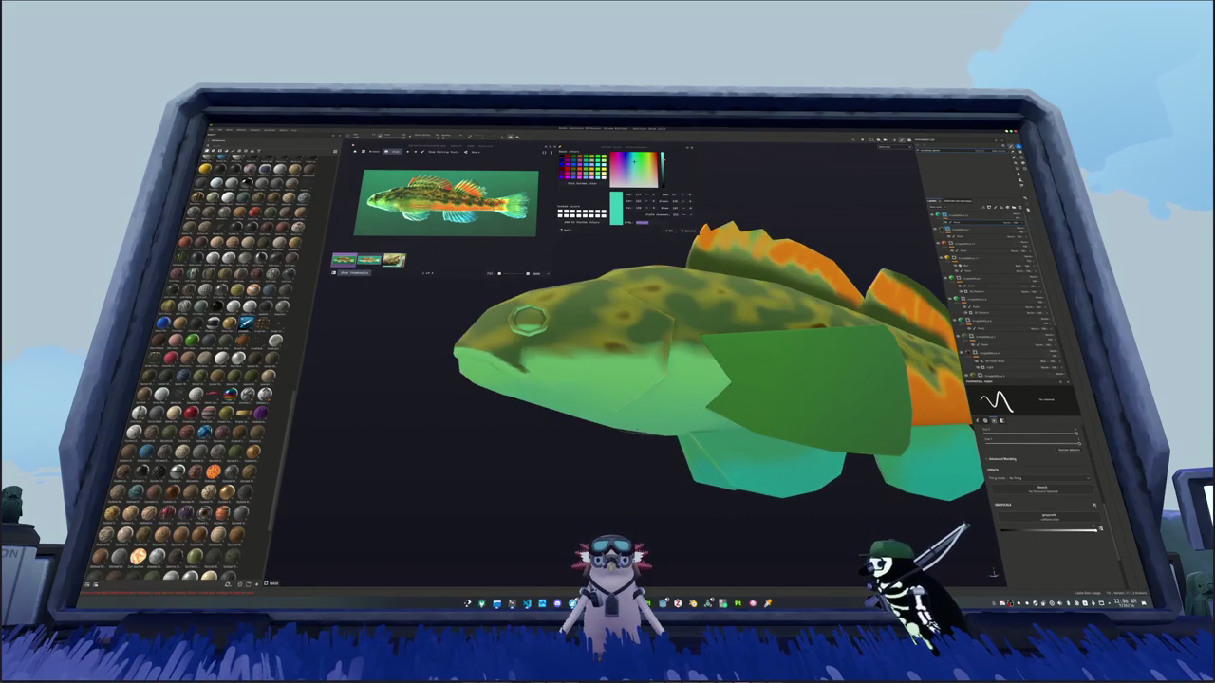
pyautogui.scroll(-3, 607, 328)
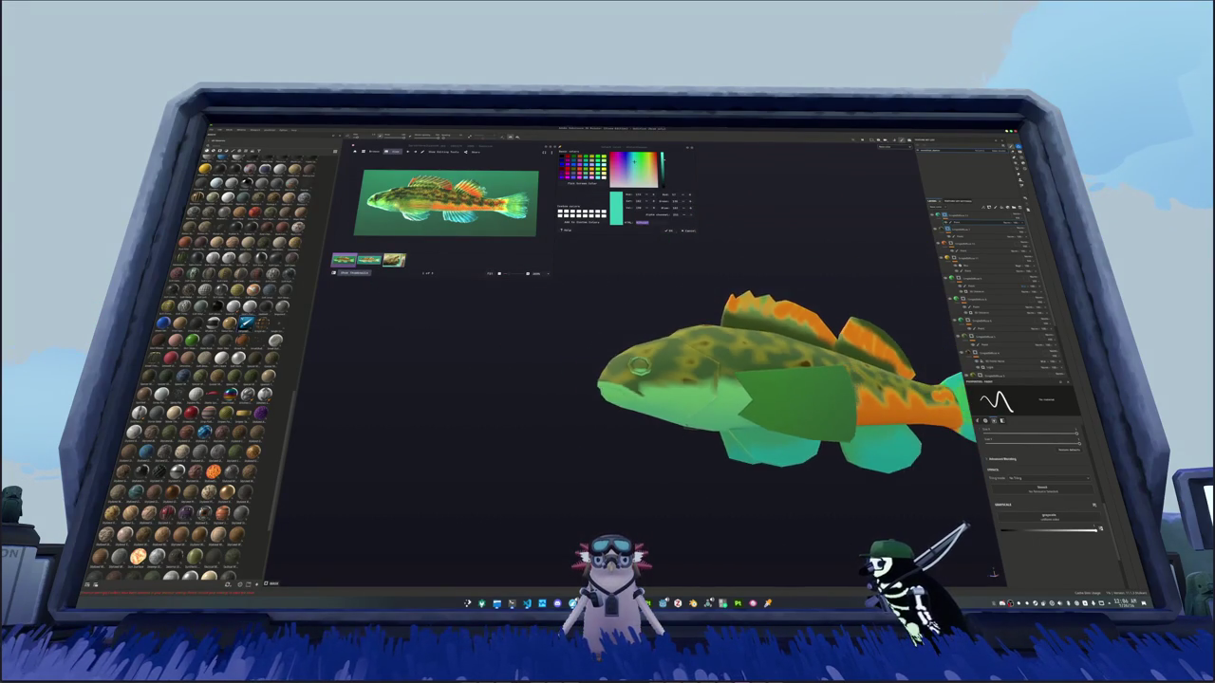
pyautogui.keyDown('alt'); pyautogui.moveTo(607, 327); pyautogui.dragTo(482, 370); pyautogui.keyUp('alt')
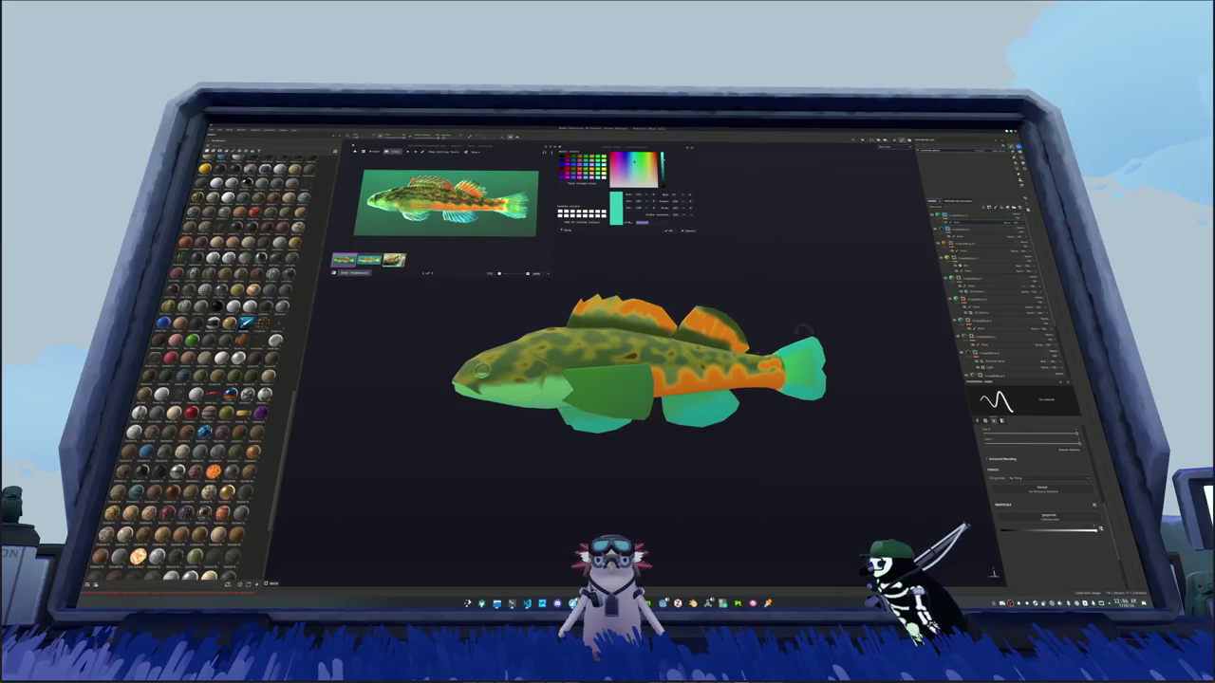
# Step: Show the fish as a flat grey silhouette, then return to the fully textured view
pyautogui.click(1016, 220)
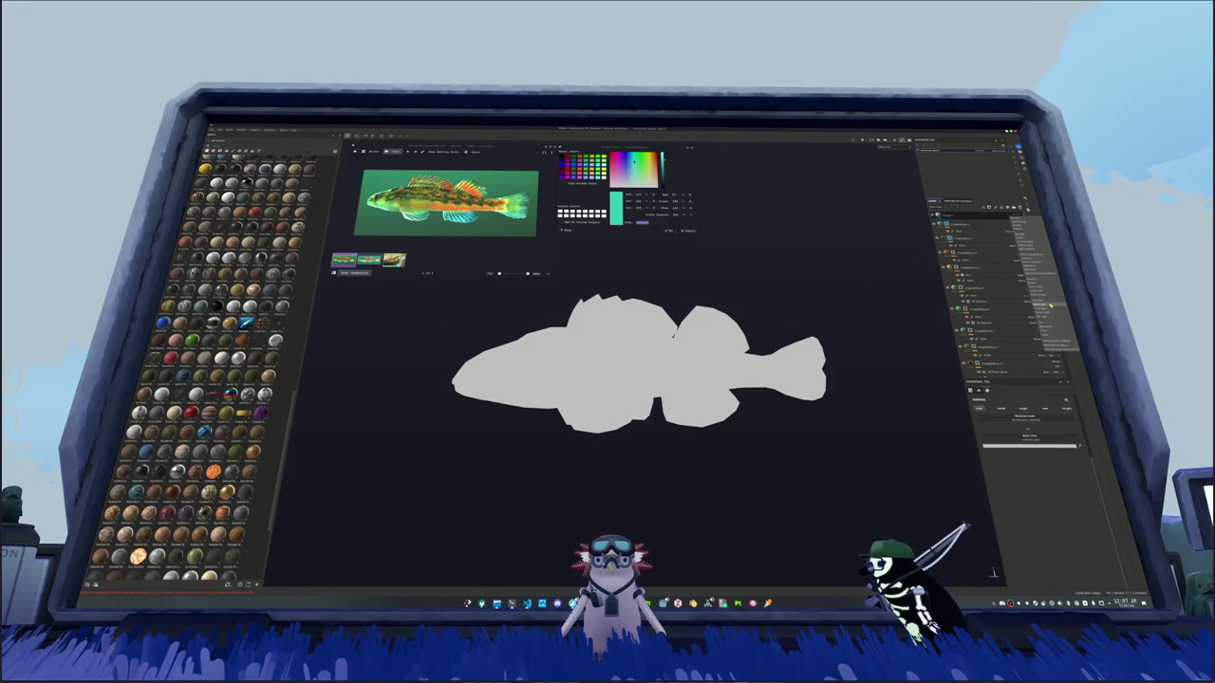
pyautogui.click(1043, 280)
pyautogui.click(1011, 444)
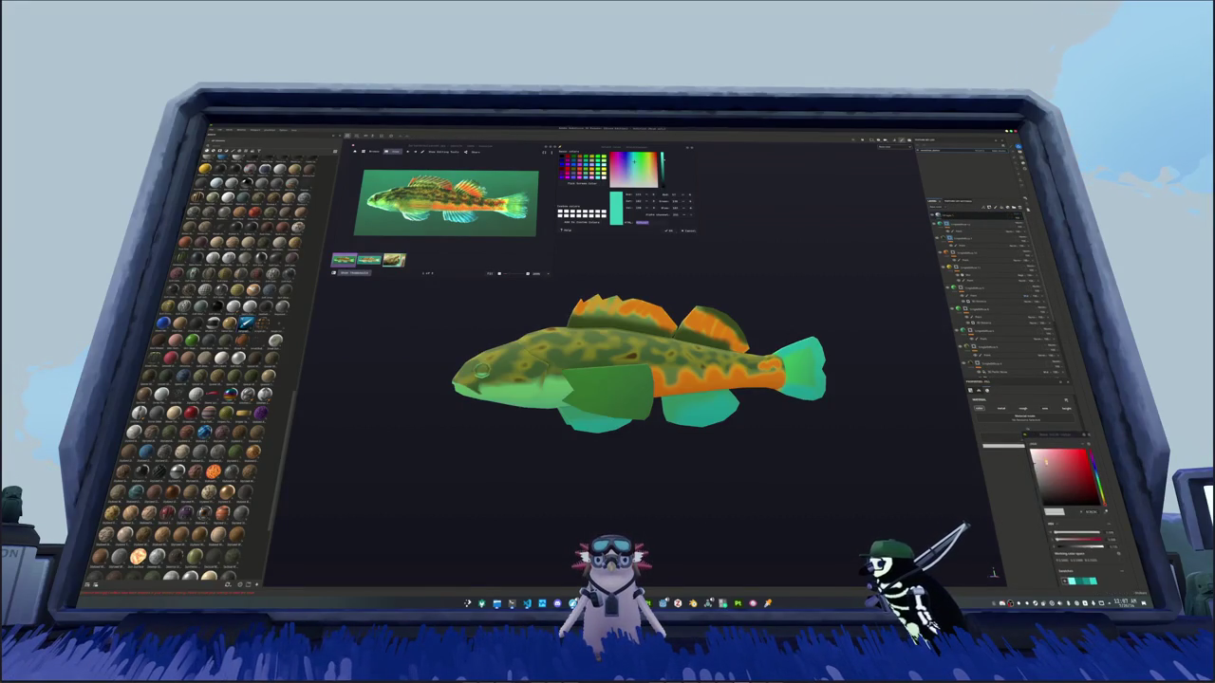
# Step: Add a fill layer with a scale pattern texture set to Tri-planar projection
pyautogui.click(977, 204)
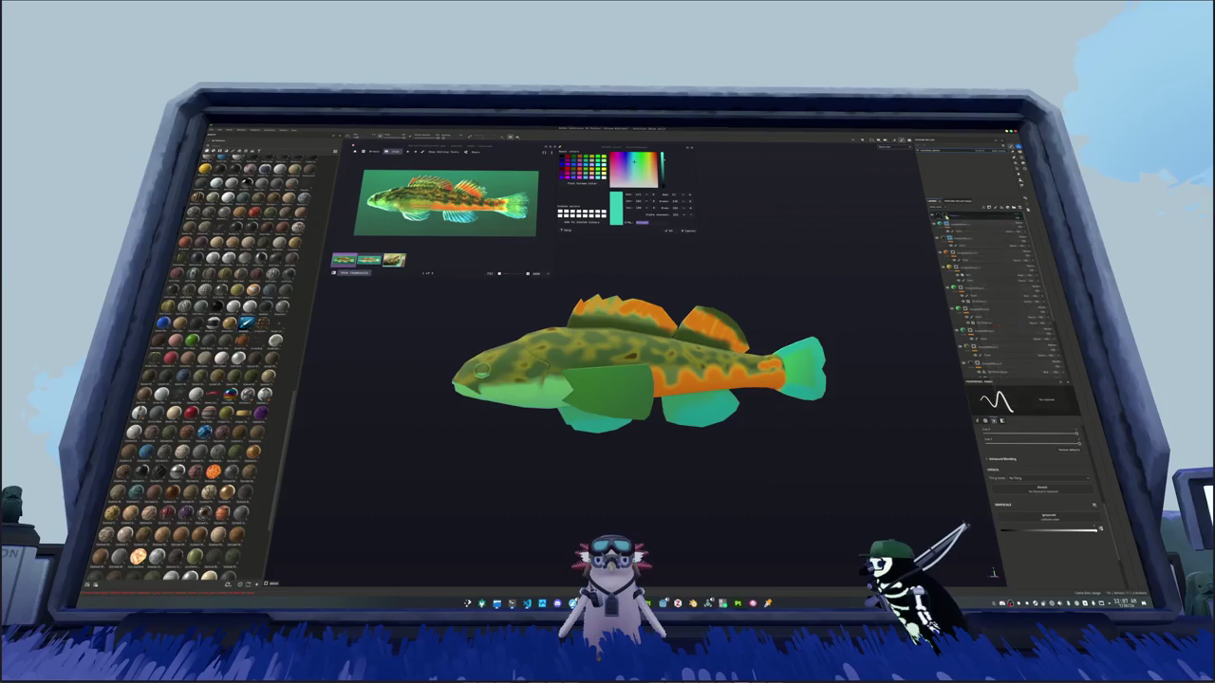
pyautogui.click(996, 357)
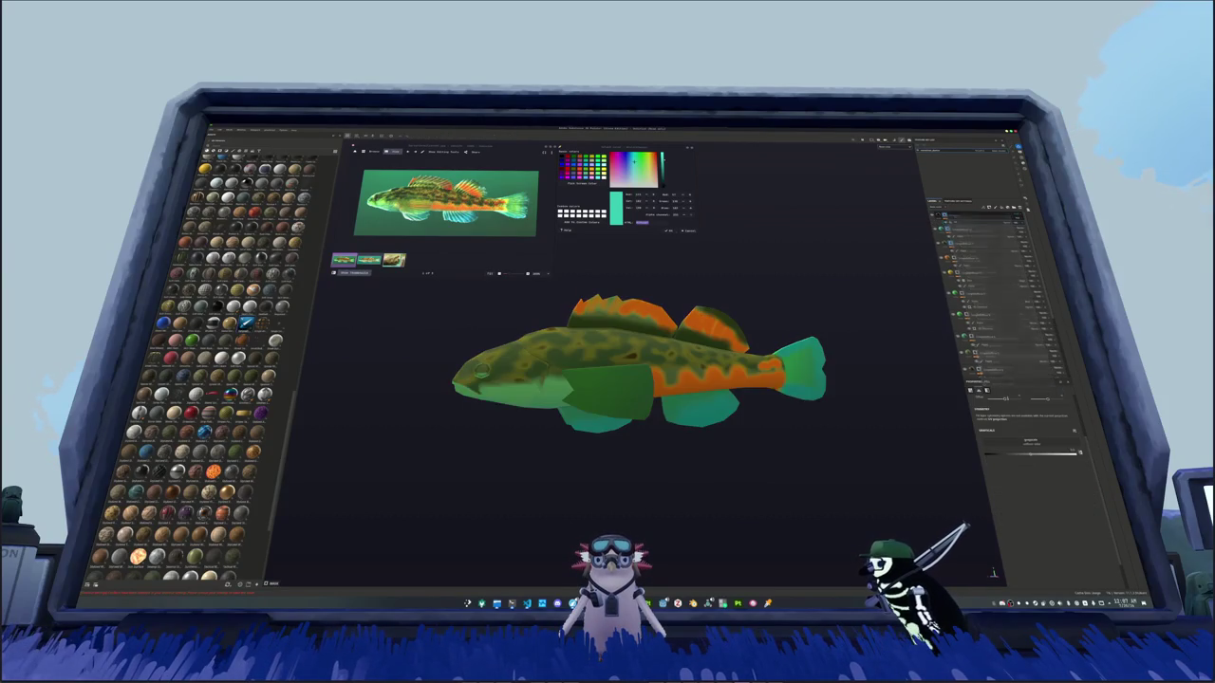
pyautogui.click(1025, 443)
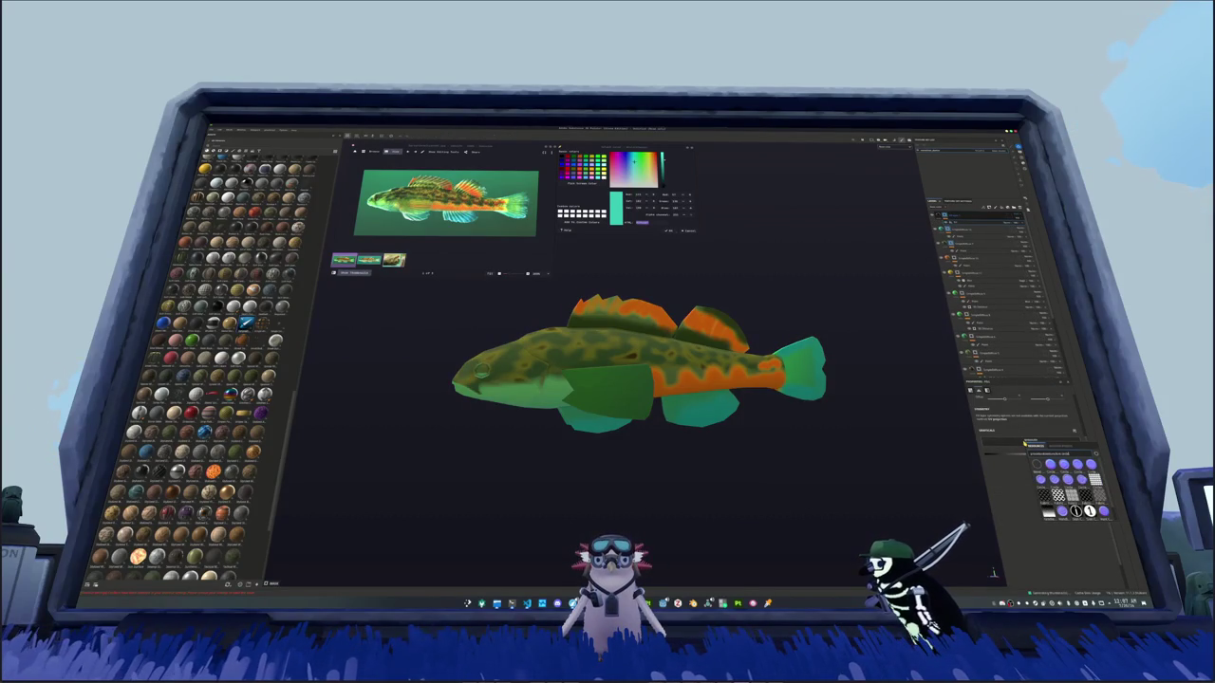
pyautogui.click(1068, 479)
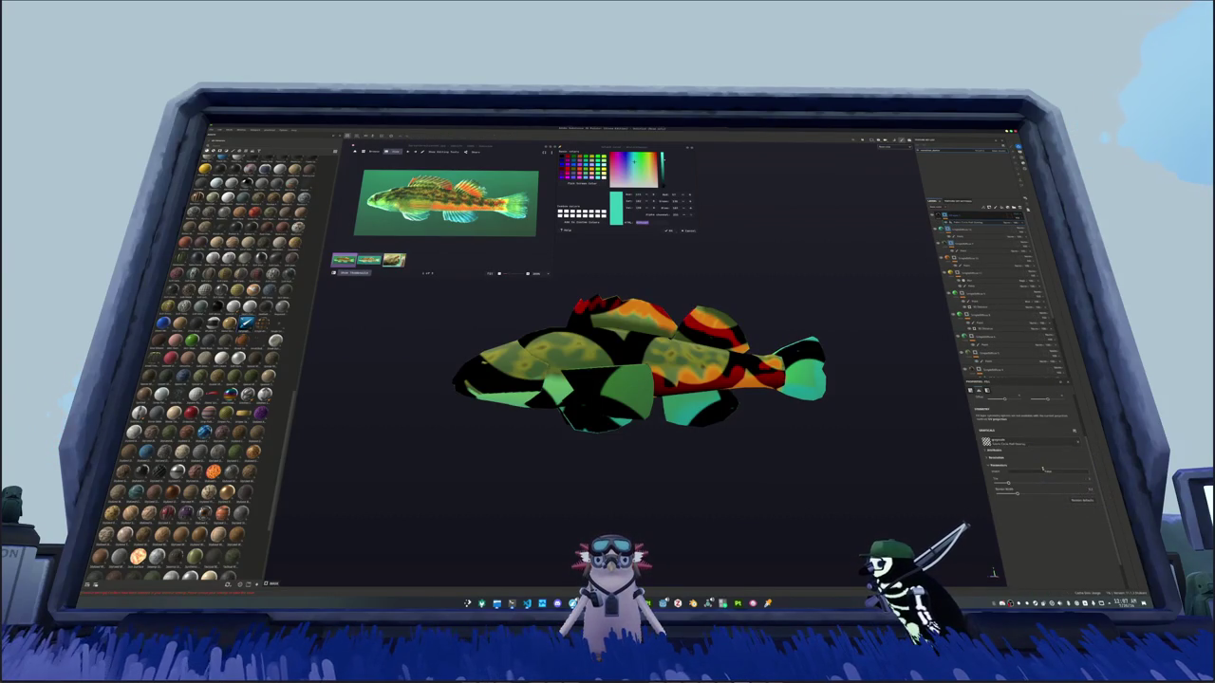
pyautogui.click(1034, 409)
pyautogui.click(1006, 429)
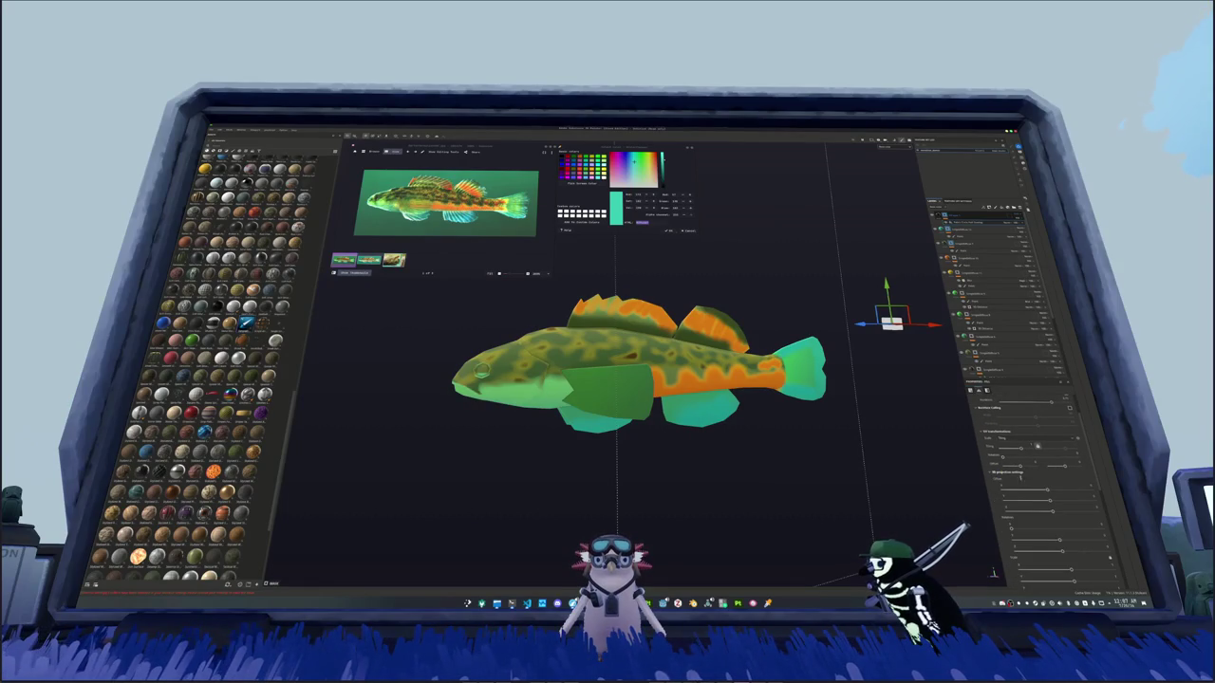
# Step: Reorient and shrink the pattern into fine, dense scales, then add a new paint layer
pyautogui.moveTo(1010, 529); pyautogui.dragTo(1097, 523)
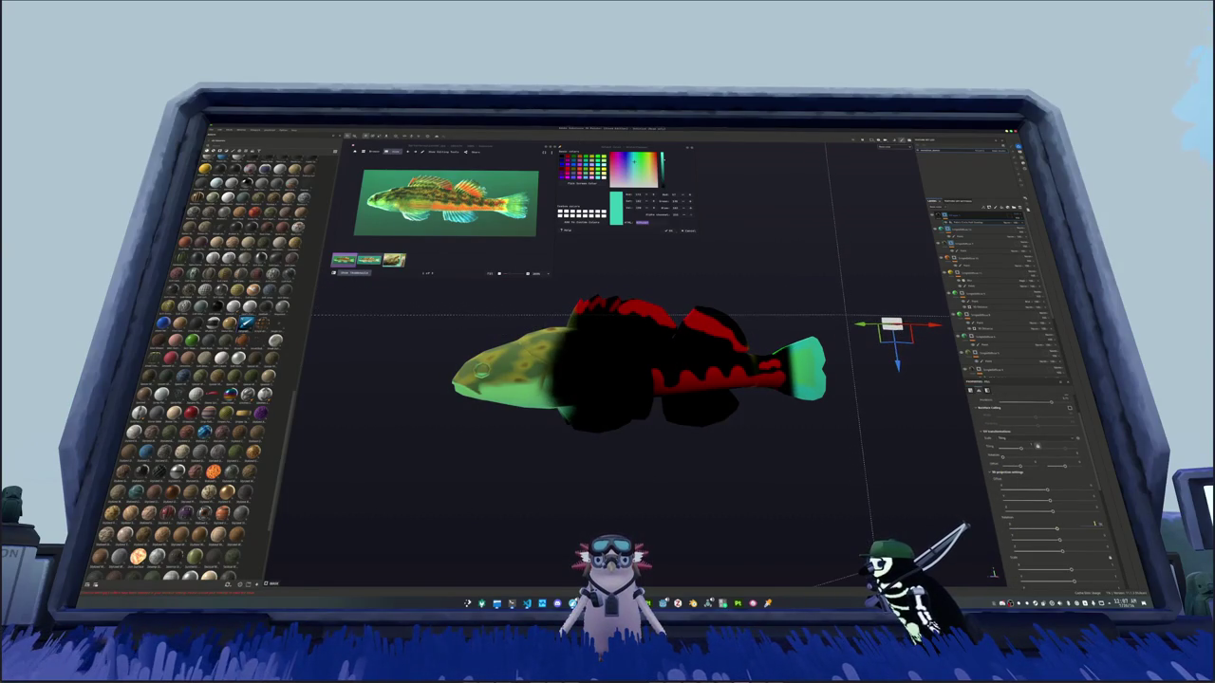
pyautogui.moveTo(1044, 538)
pyautogui.mouseDown()
pyautogui.moveTo(1099, 537)
pyautogui.moveTo(1036, 538)
pyautogui.moveTo(1106, 551)
pyautogui.mouseUp()
pyautogui.moveTo(1036, 445); pyautogui.dragTo(1032, 449)
pyautogui.scroll(-5, 1036, 445)
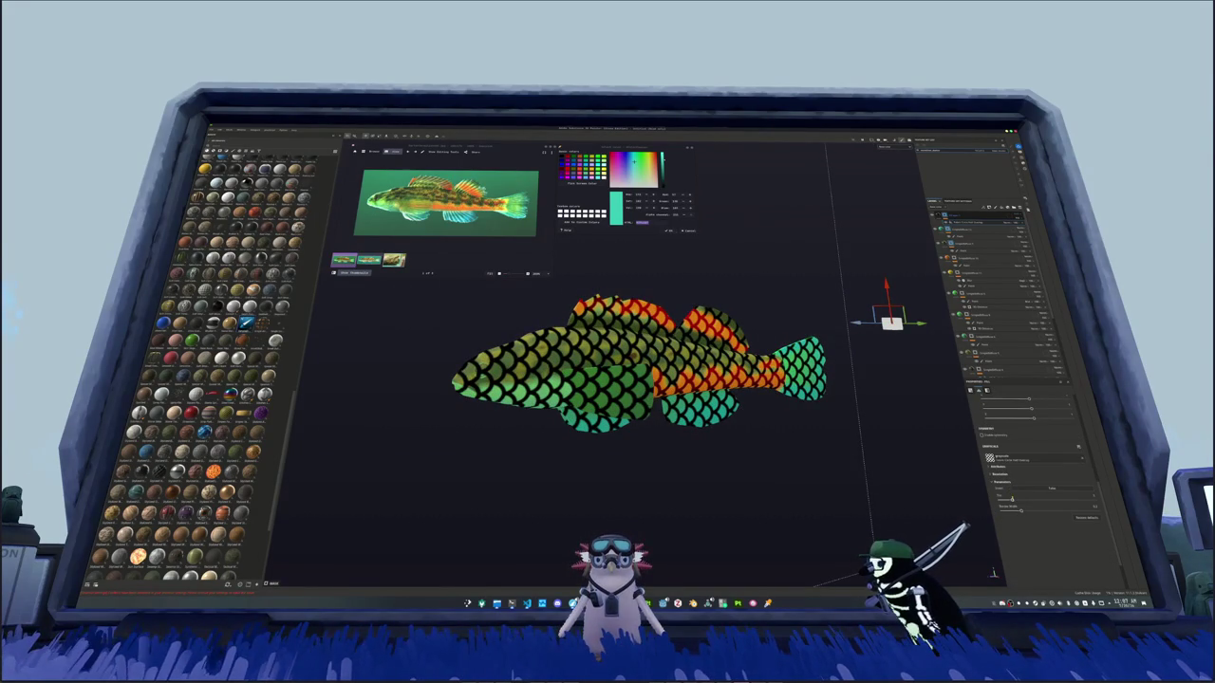
pyautogui.moveTo(1012, 499); pyautogui.dragTo(1024, 499)
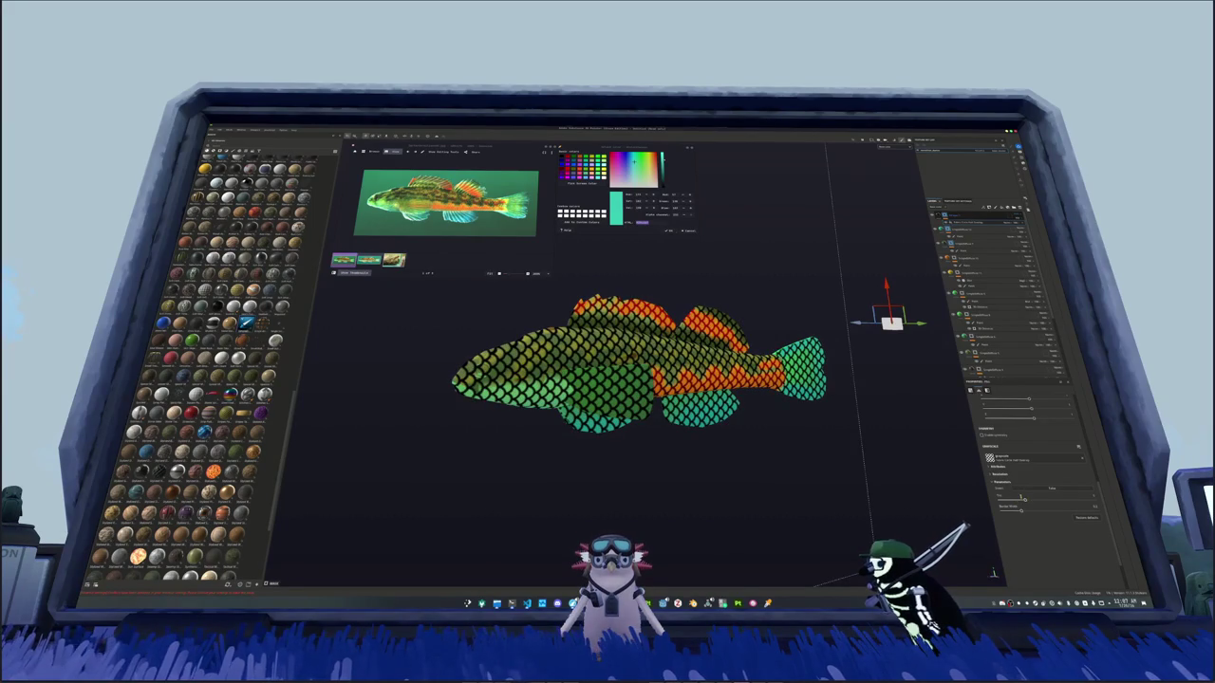
pyautogui.scroll(5, 1034, 484)
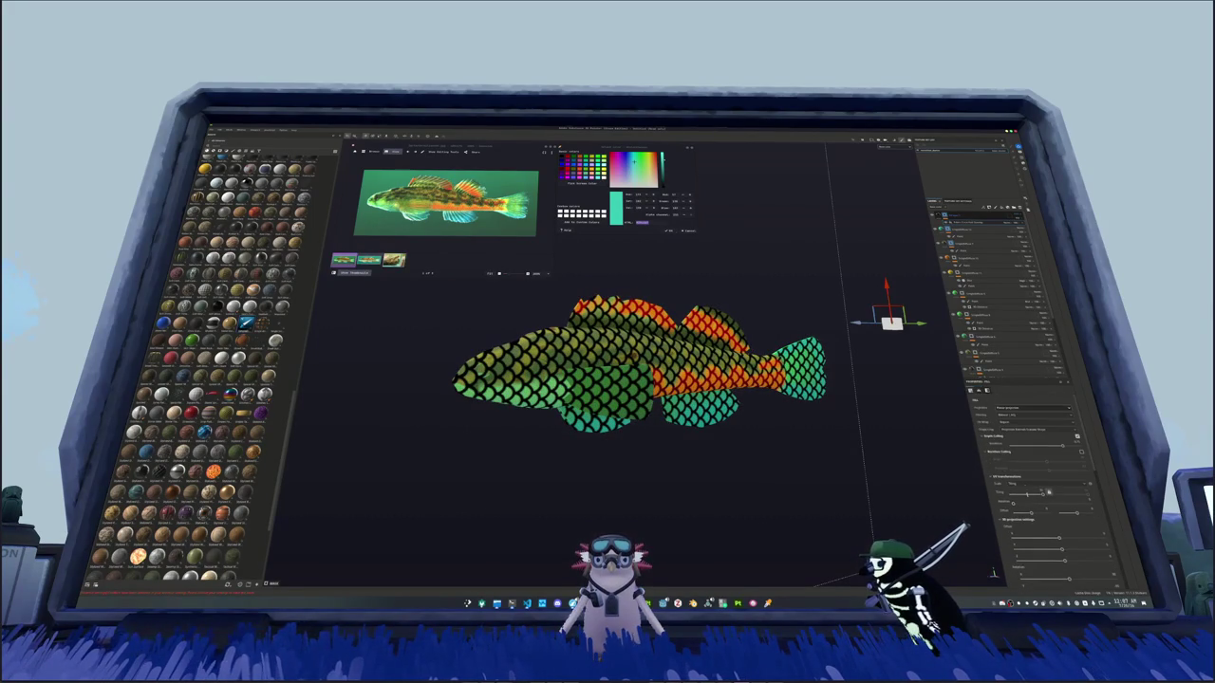
pyautogui.click(977, 221)
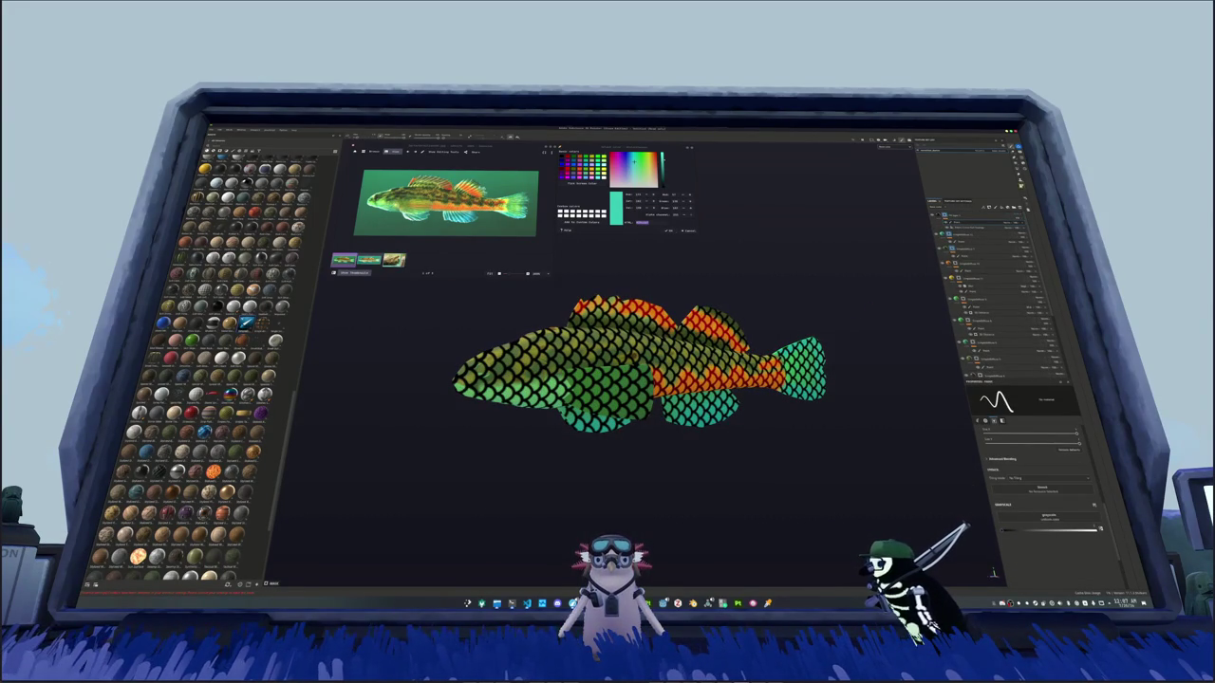
# Step: Give the scale layer a black mask so the pattern vanishes from the fish
pyautogui.moveTo(750, 336); pyautogui.dragTo(883, 336, button='middle')
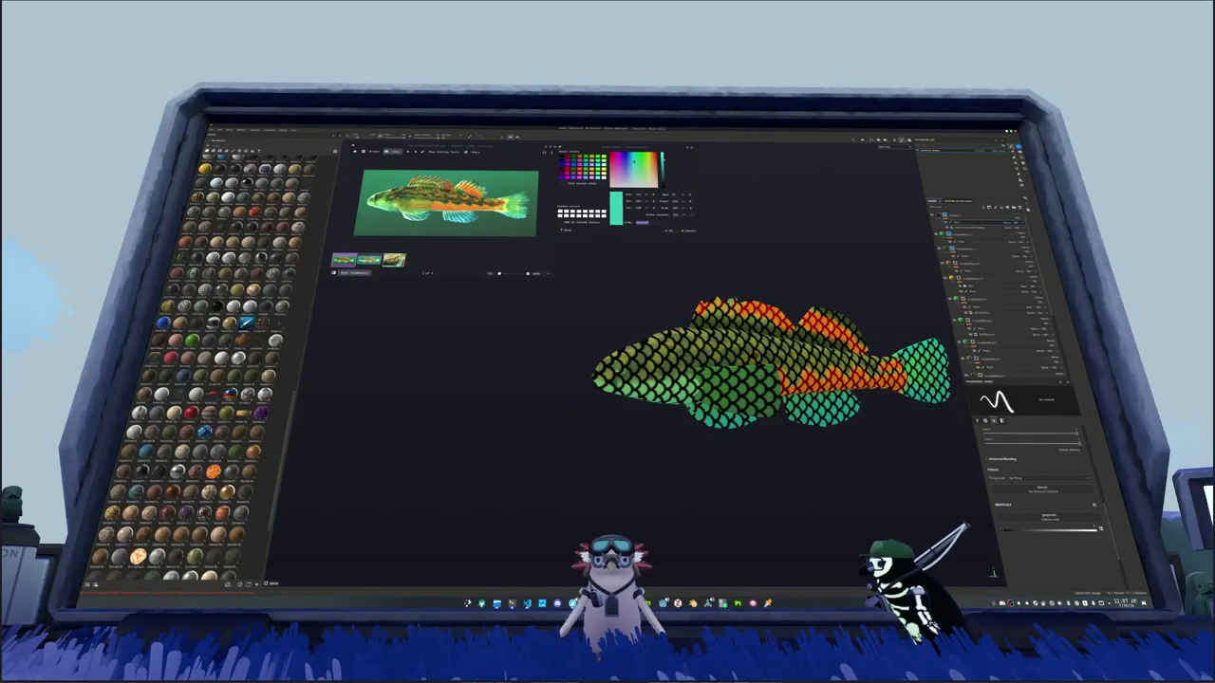
pyautogui.moveTo(636, 351); pyautogui.dragTo(622, 369)
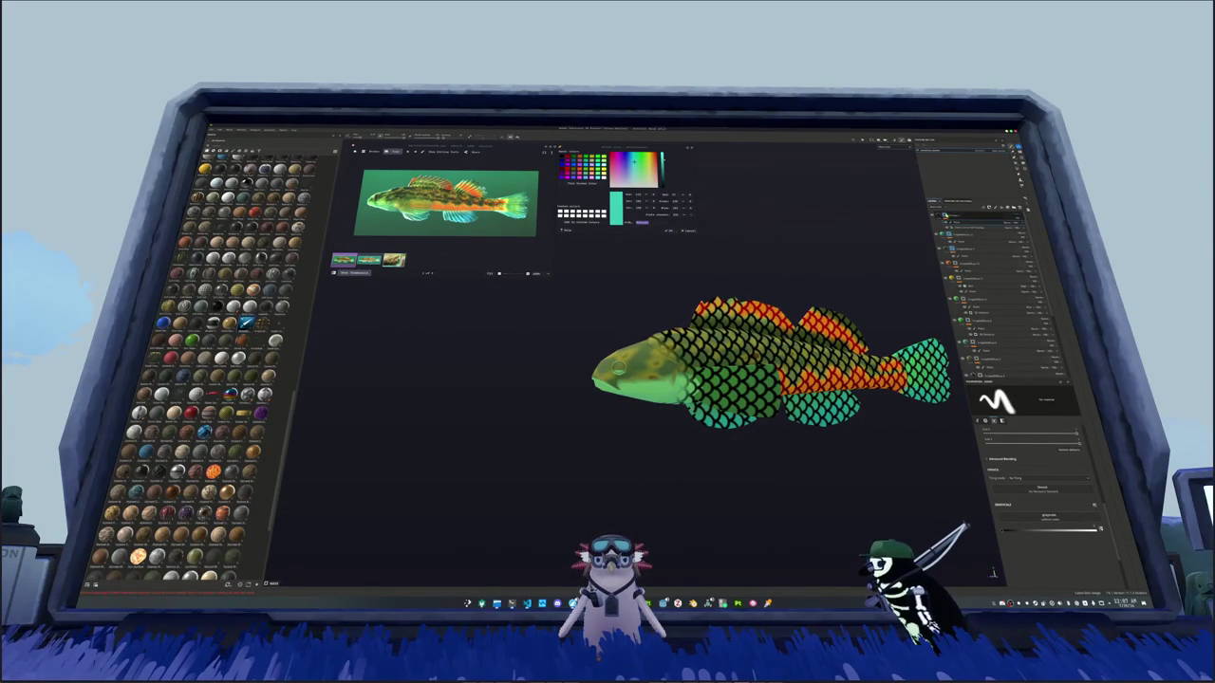
pyautogui.rightClick(953, 217)
pyautogui.click(997, 347)
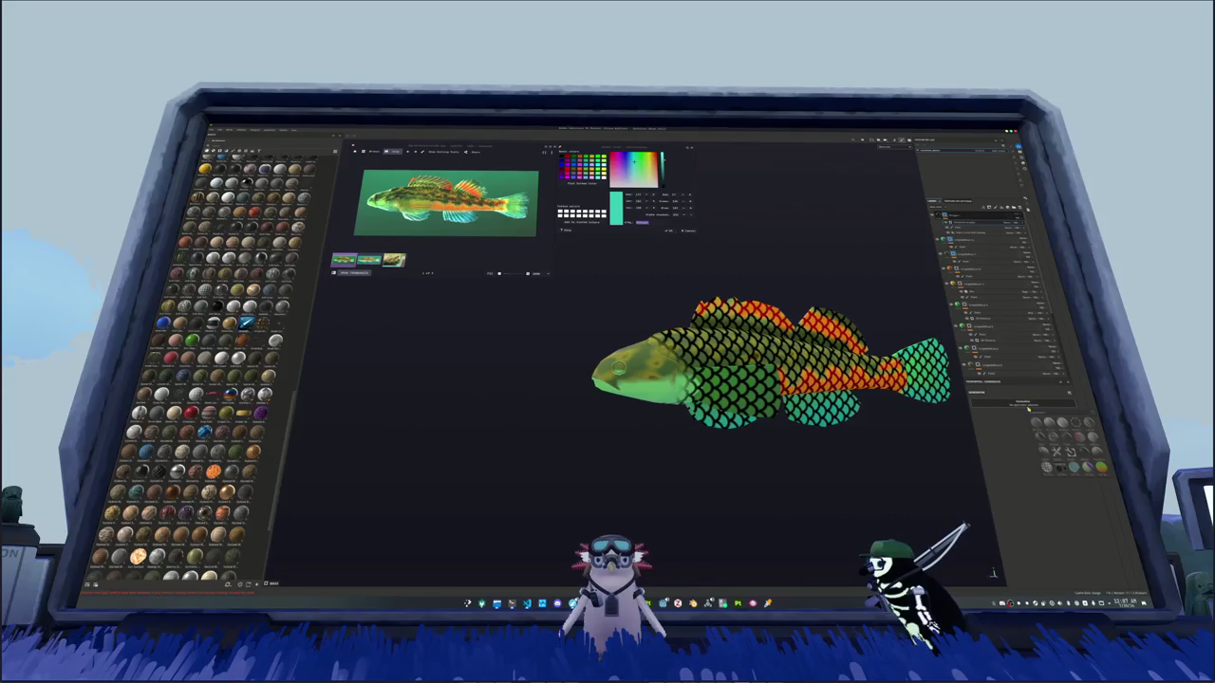
pyautogui.moveTo(965, 460); pyautogui.dragTo(880, 460, button='middle')
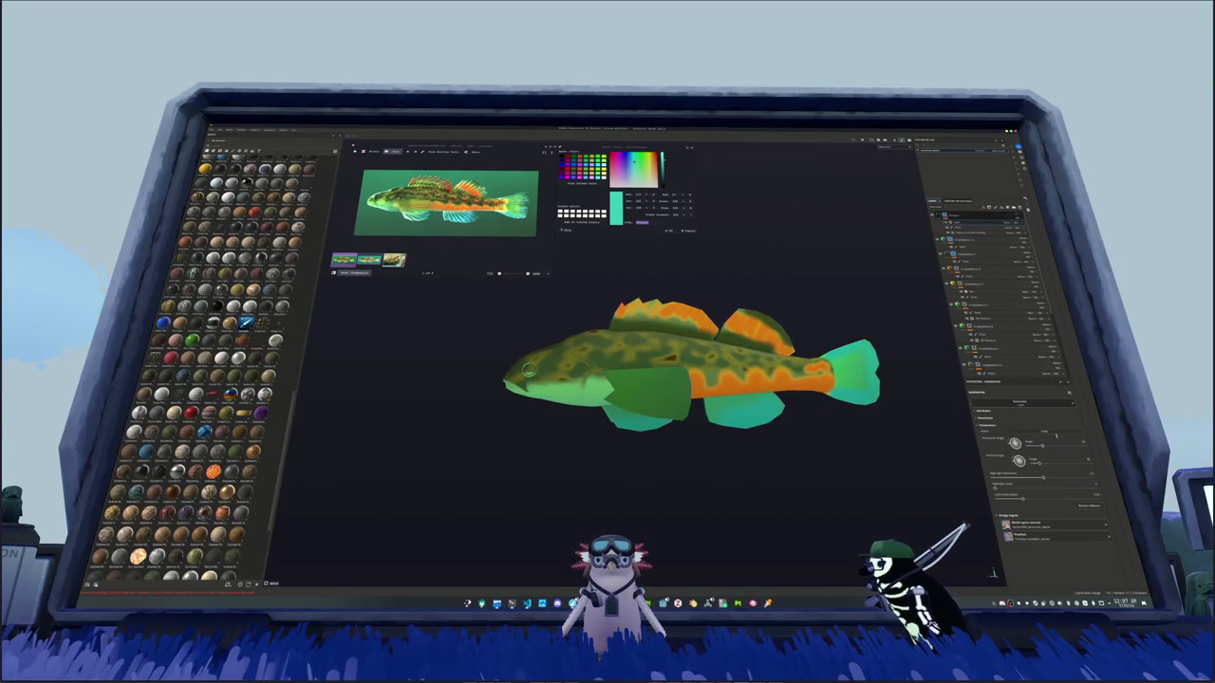
# Step: Add a white mask to the scale layer, bringing the pattern back over the fish
pyautogui.rightClick(1010, 225)
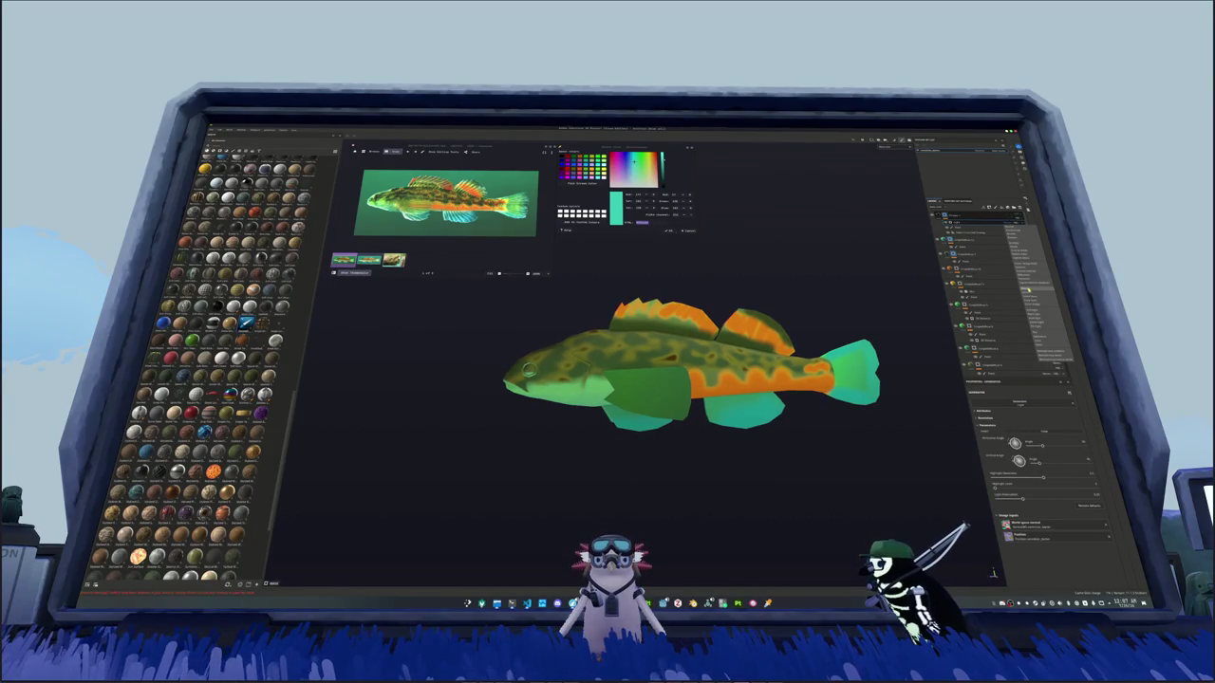
pyautogui.click(1014, 245)
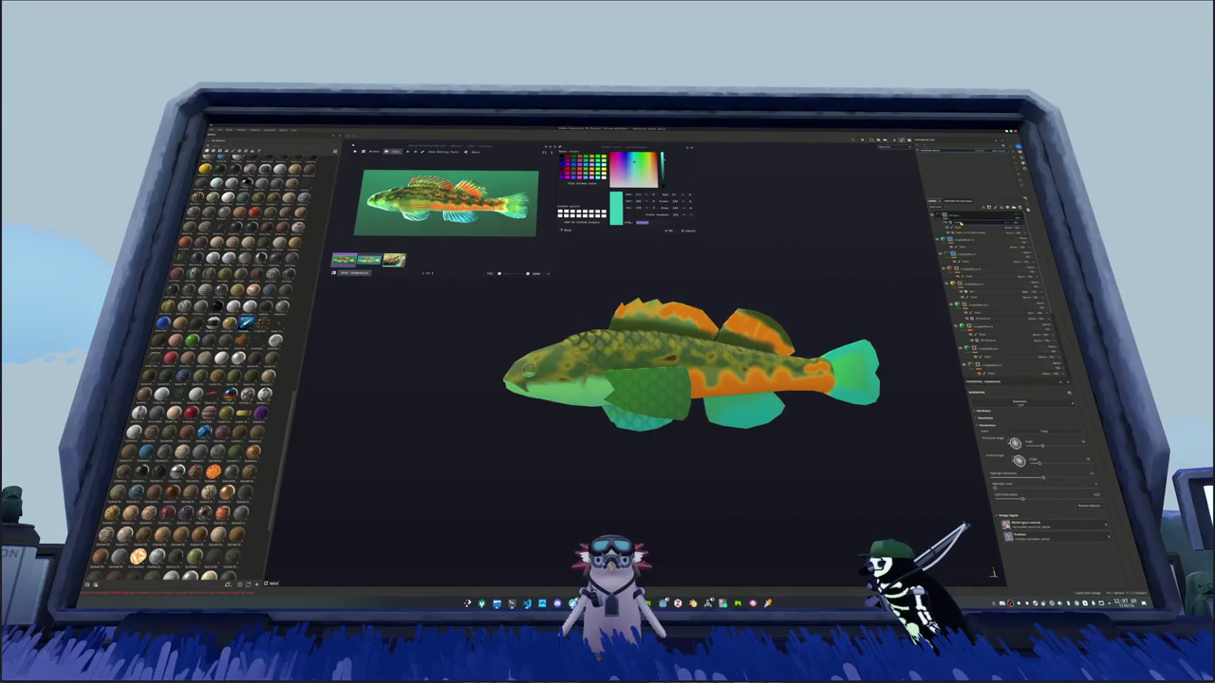
pyautogui.click(993, 494)
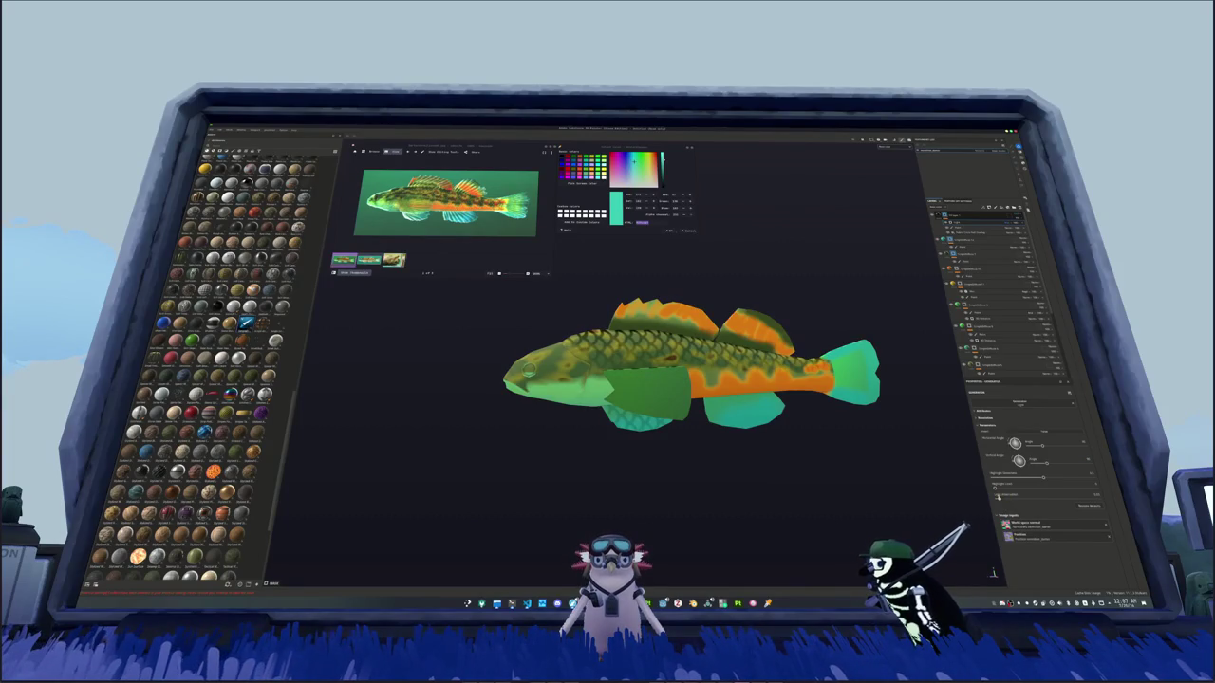
pyautogui.moveTo(993, 485); pyautogui.dragTo(1031, 472)
pyautogui.click(1012, 476)
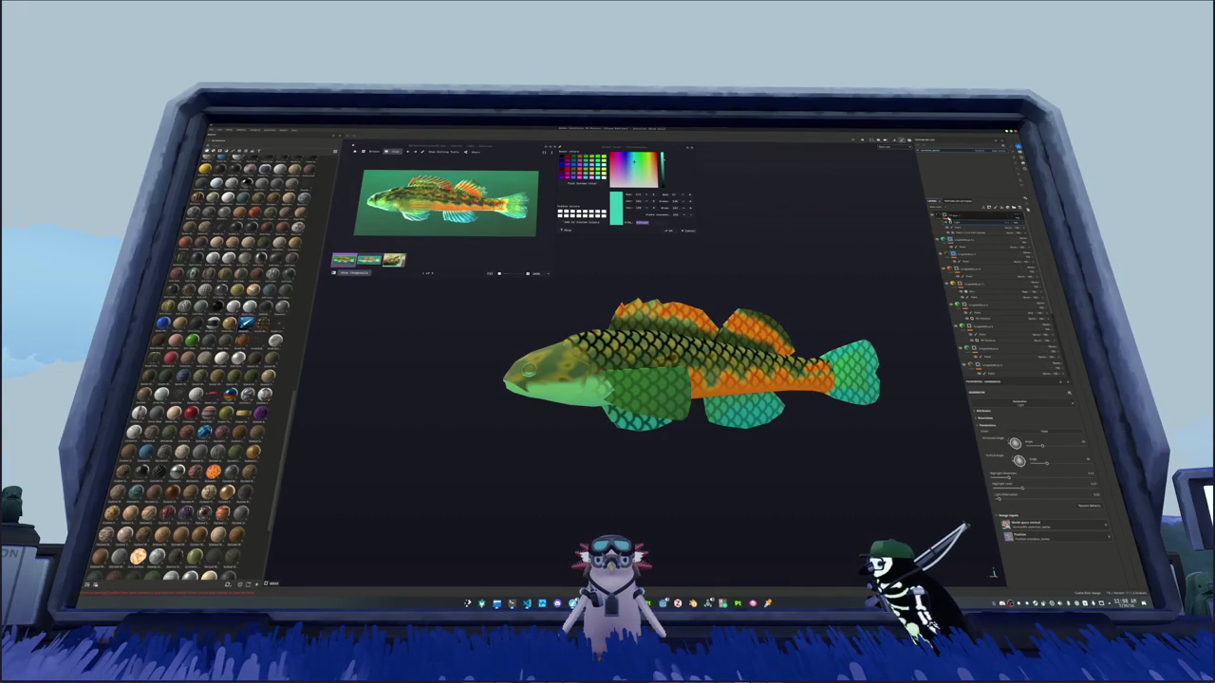
# Step: Mask the scales off the tail, anal, dorsal, pelvic and pectoral fins, then hide the layer
pyautogui.click(963, 217)
pyautogui.click(978, 226)
pyautogui.click(987, 269)
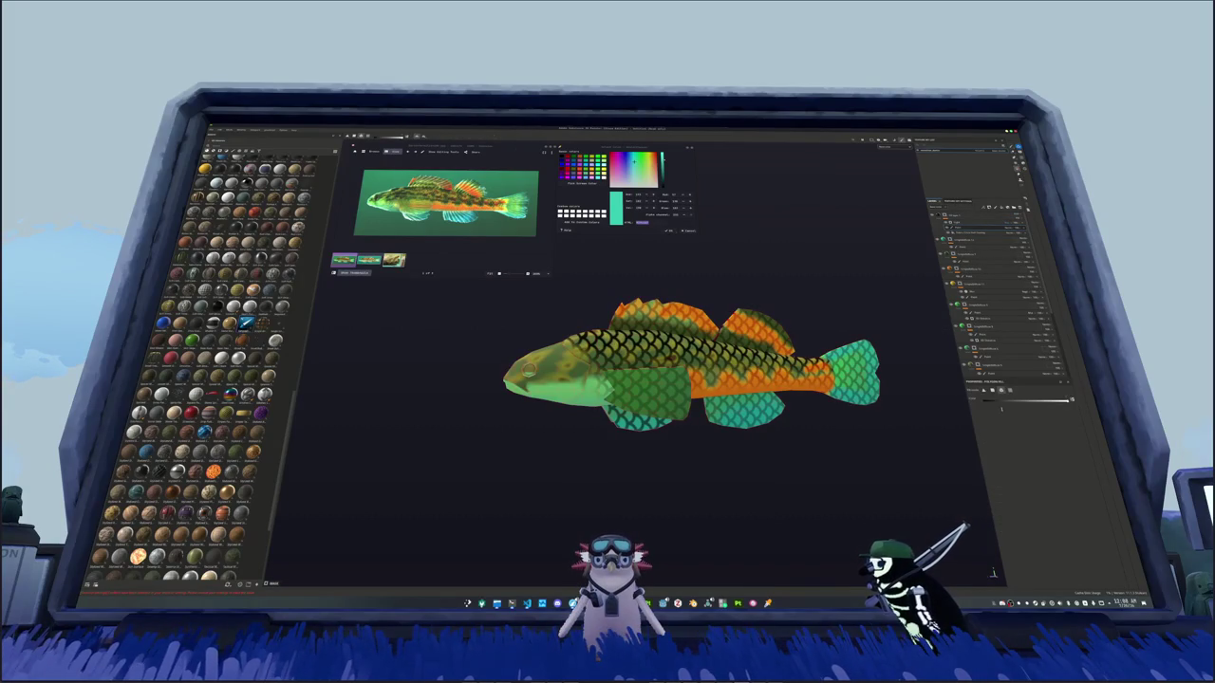
pyautogui.moveTo(882, 374); pyautogui.dragTo(835, 379)
pyautogui.moveTo(721, 399); pyautogui.dragTo(798, 423)
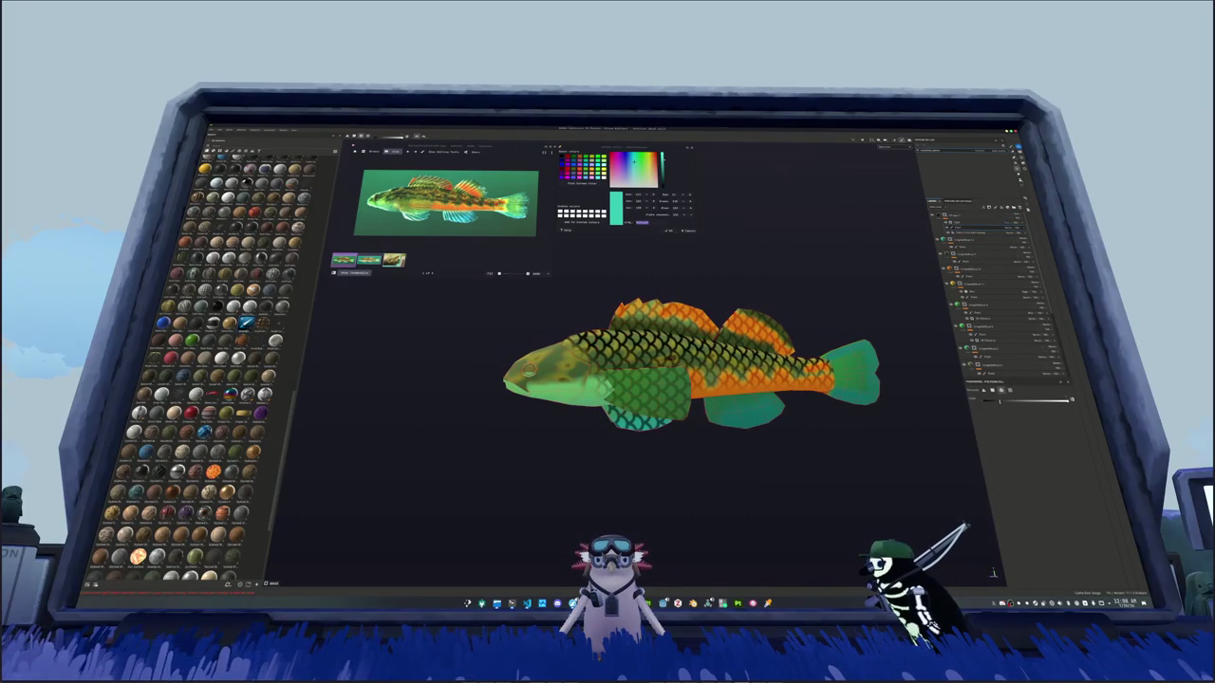
pyautogui.click(778, 417)
pyautogui.click(693, 318)
pyautogui.click(642, 422)
pyautogui.click(635, 394)
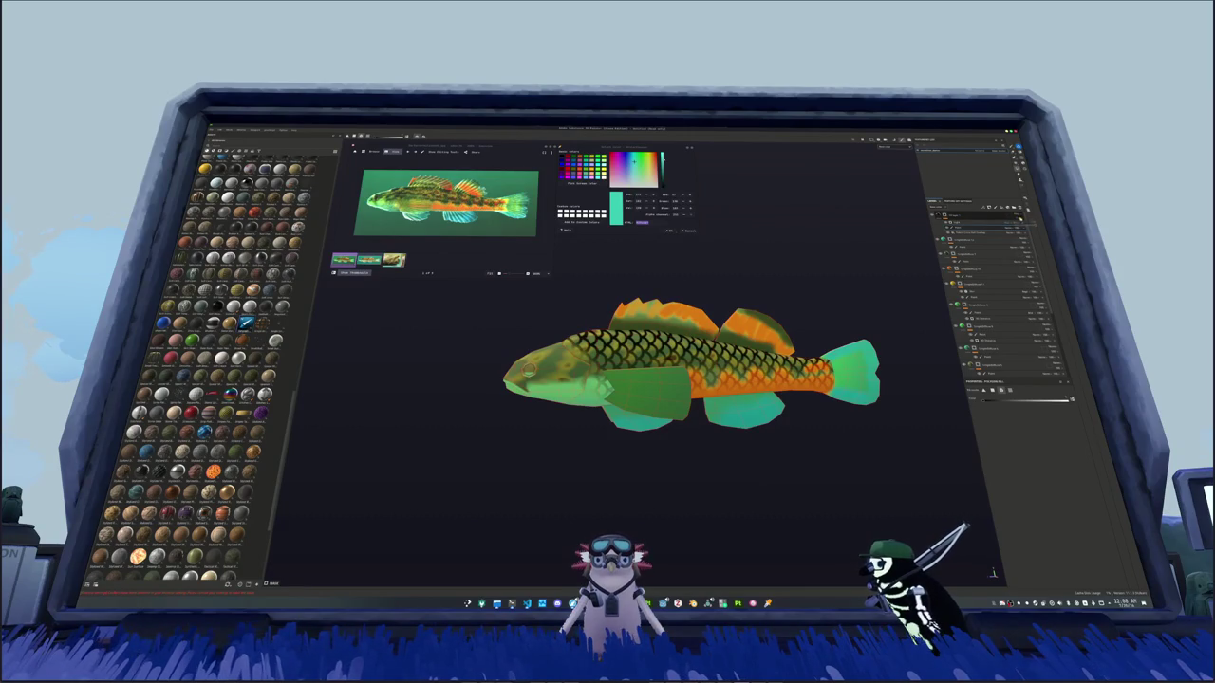
pyautogui.click(952, 243)
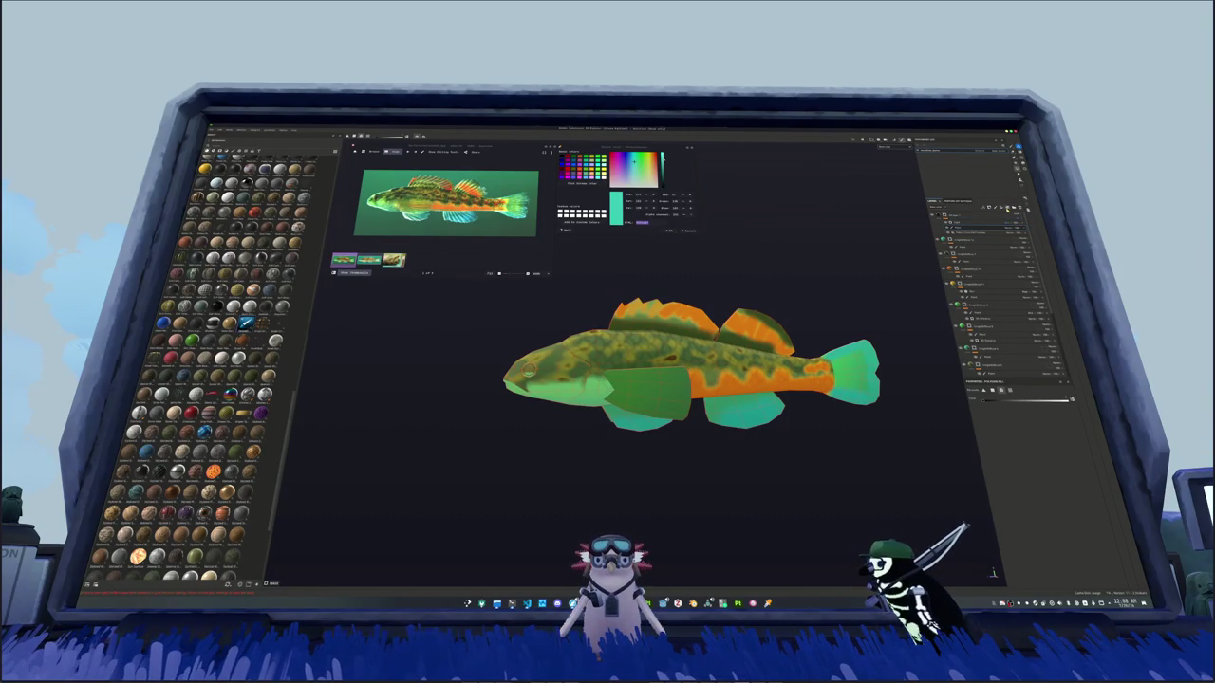
pyautogui.click(1004, 207)
pyautogui.click(1053, 547)
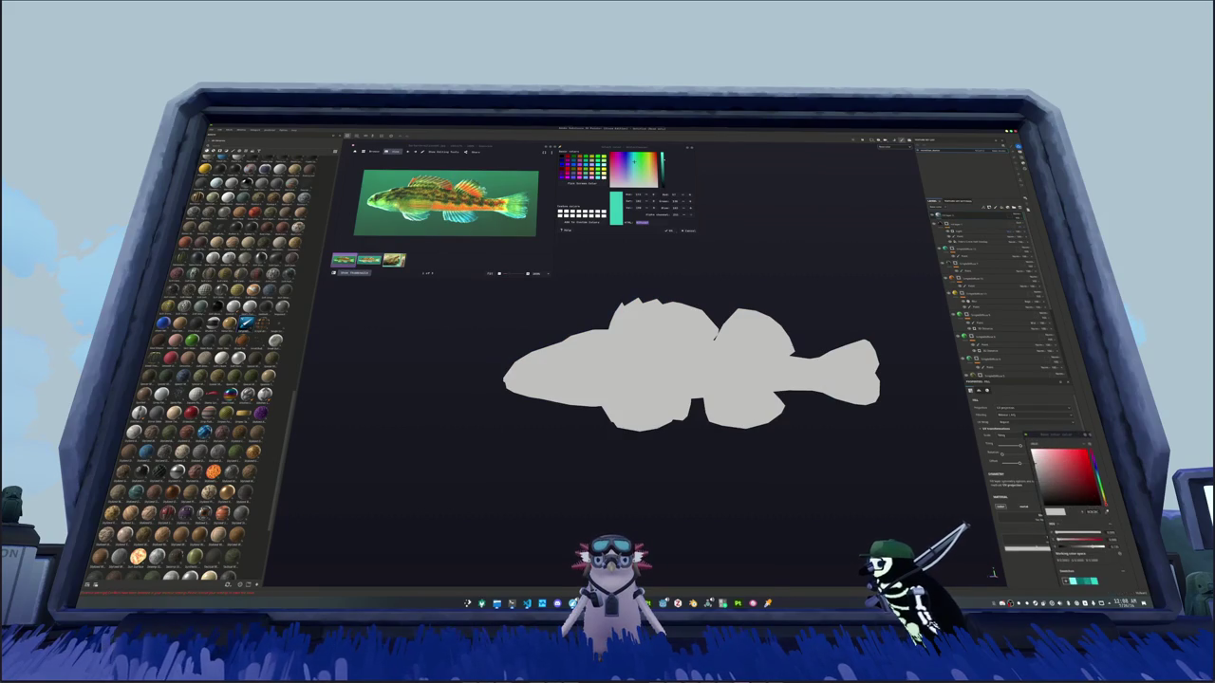
pyautogui.click(1049, 513)
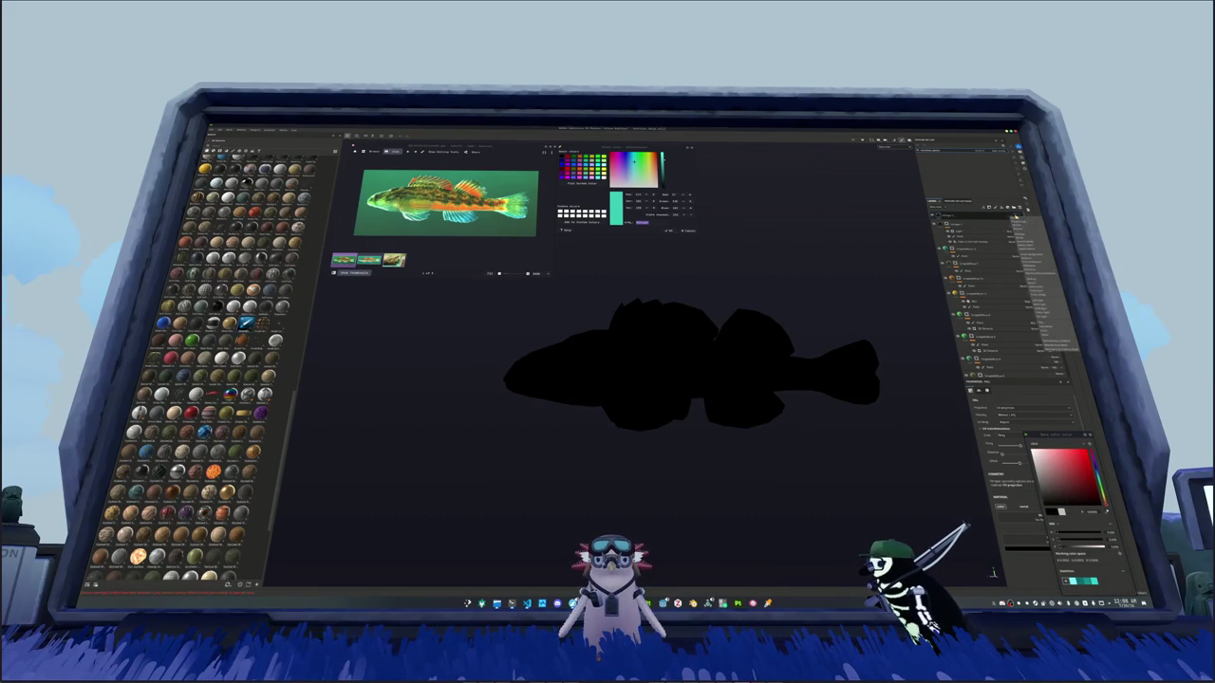
pyautogui.click(1012, 266)
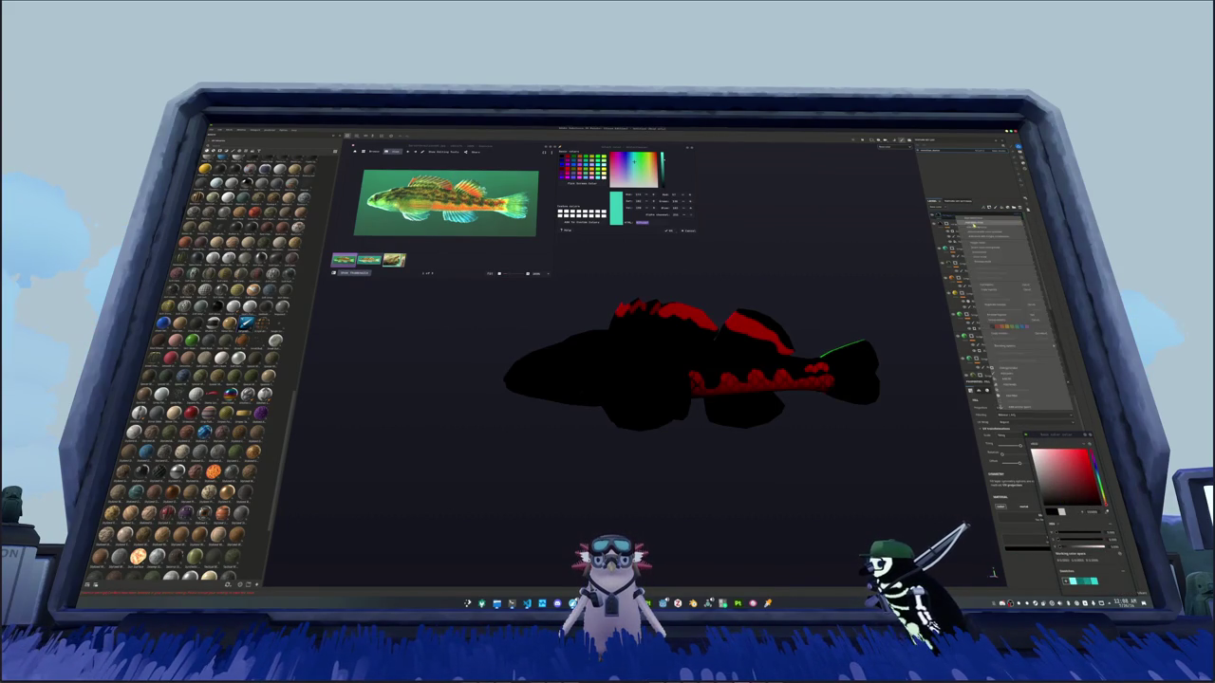
pyautogui.press('Delete')
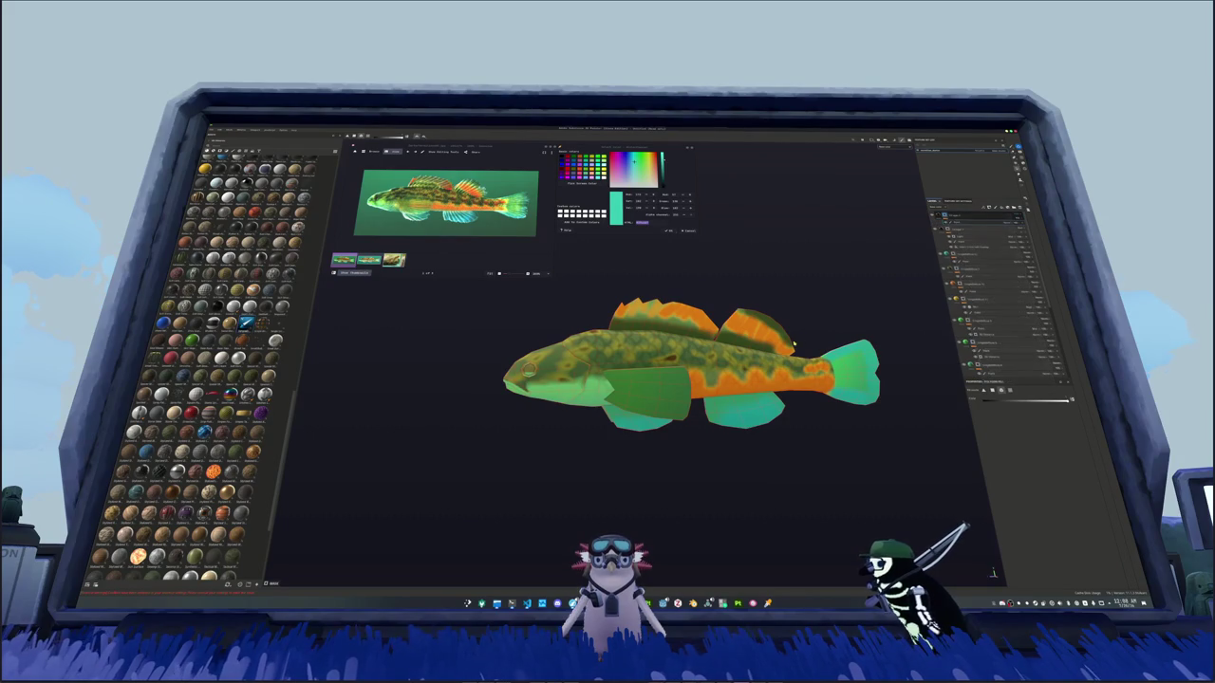
pyautogui.scroll(3, 664, 370)
pyautogui.scroll(2, 664, 389)
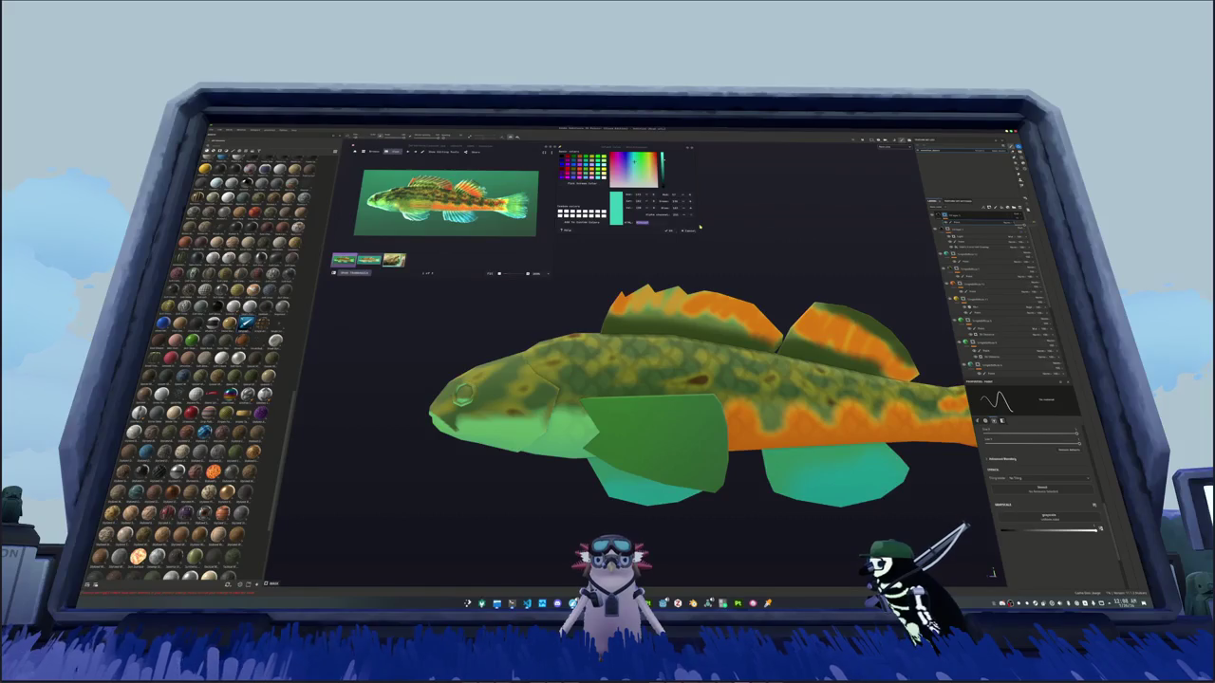
# Step: Paint two dark ray lines on the dorsal fin and two across the tail fin
pyautogui.scroll(3, 655, 318)
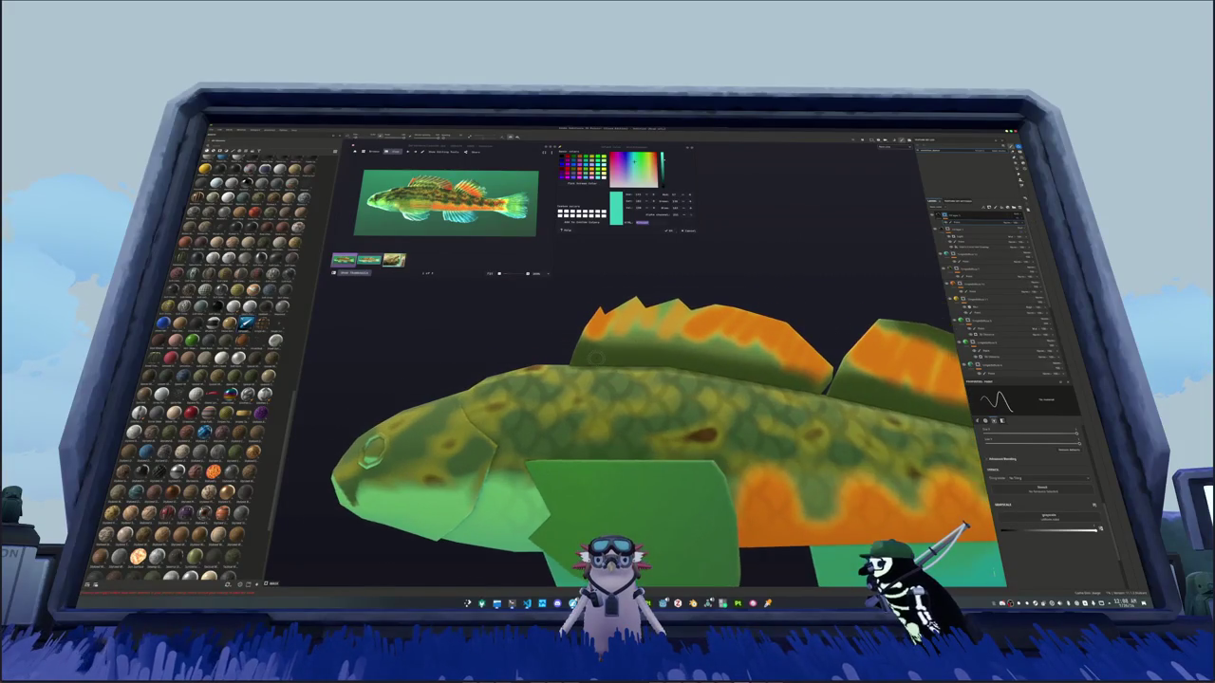
pyautogui.scroll(2, 607, 346)
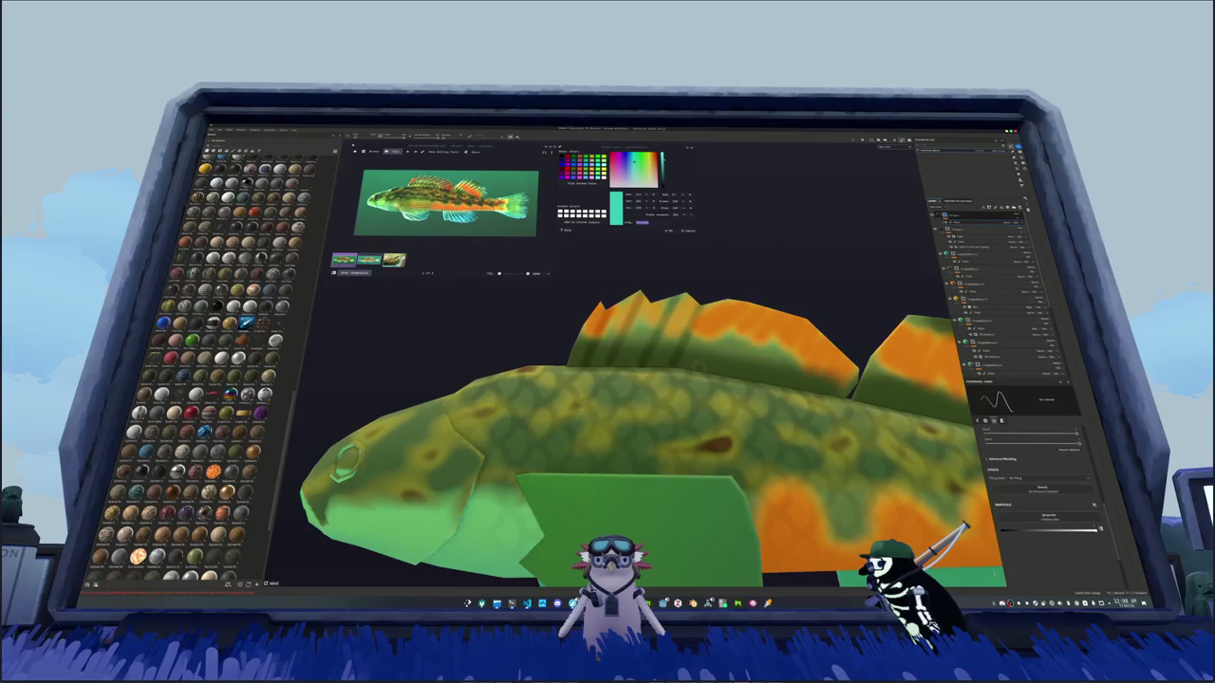
pyautogui.moveTo(732, 294)
pyautogui.mouseDown()
pyautogui.moveTo(725, 372)
pyautogui.moveTo(648, 359)
pyautogui.mouseUp()
pyautogui.moveTo(708, 285)
pyautogui.mouseDown()
pyautogui.moveTo(741, 307)
pyautogui.moveTo(598, 337)
pyautogui.moveTo(710, 282)
pyautogui.moveTo(698, 402)
pyautogui.mouseUp()
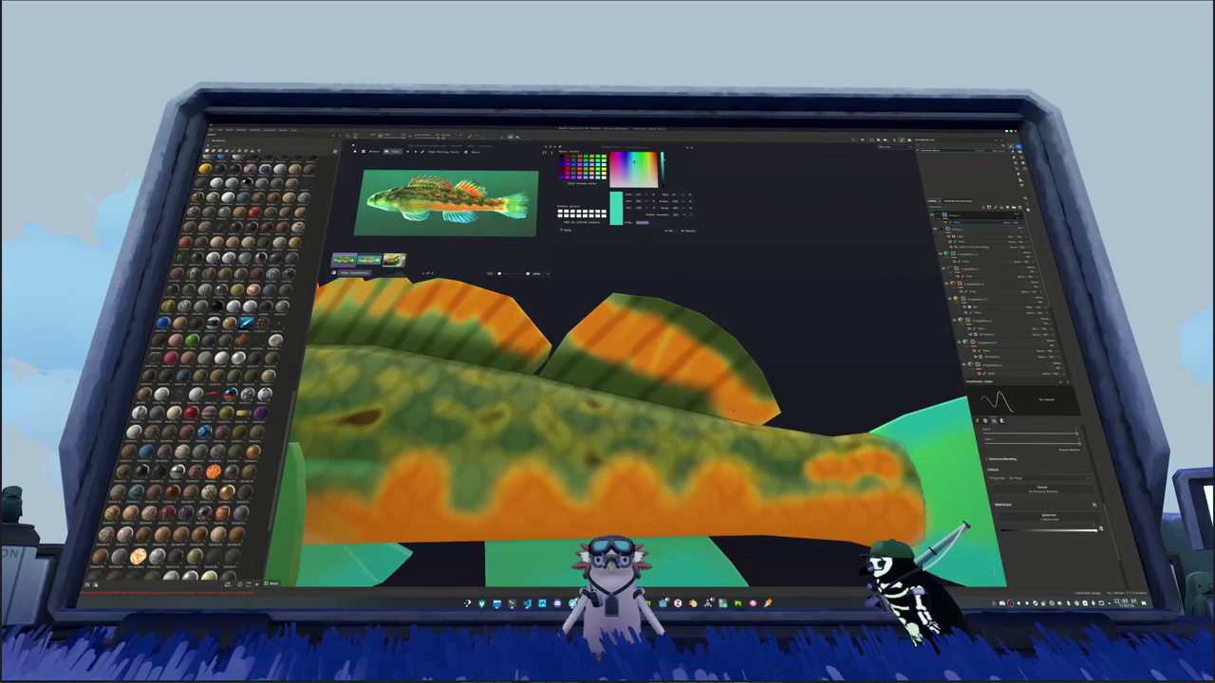
pyautogui.moveTo(778, 384)
pyautogui.keyDown('alt'); pyautogui.mouseDown()
pyautogui.moveTo(608, 380)
pyautogui.moveTo(678, 351)
pyautogui.moveTo(761, 343)
pyautogui.mouseUp(); pyautogui.keyUp('alt')
pyautogui.moveTo(622, 387)
pyautogui.mouseDown()
pyautogui.moveTo(791, 374)
pyautogui.moveTo(773, 375)
pyautogui.mouseUp()
pyautogui.moveTo(601, 361); pyautogui.dragTo(766, 394)
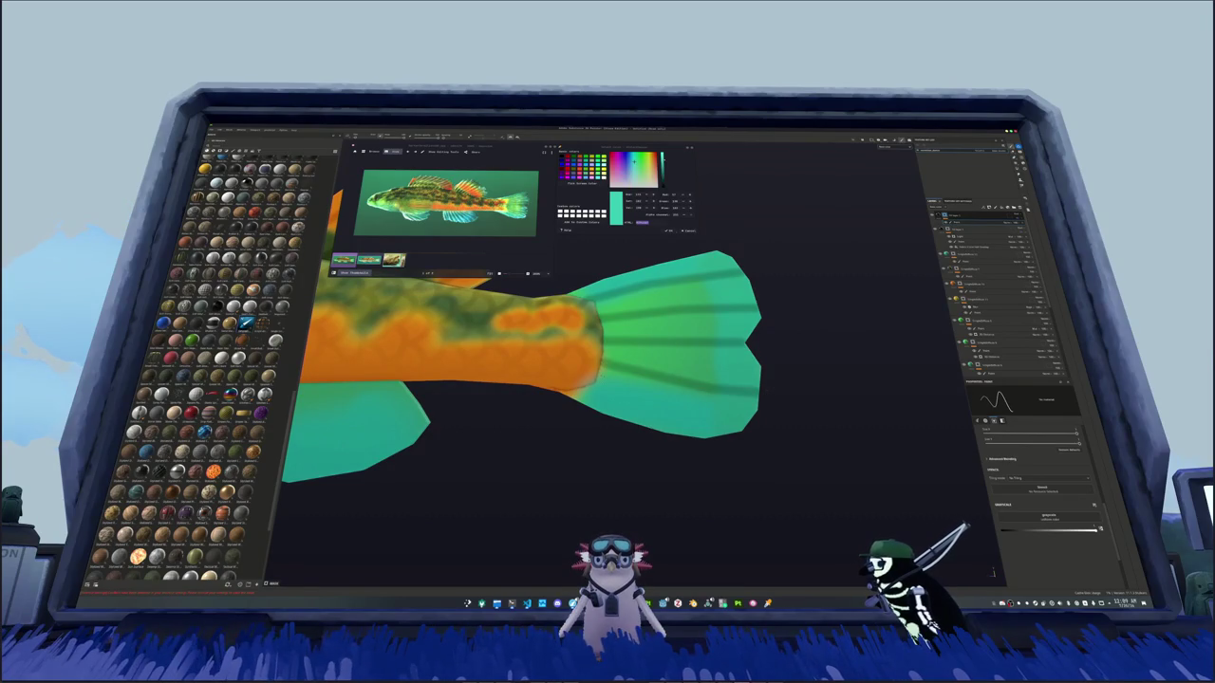
# Step: Redo the lower tail-fin ray and paint four dark ray strokes across the lower fin
pyautogui.hotkey('ctrl', 'z')
pyautogui.moveTo(605, 361); pyautogui.dragTo(799, 381)
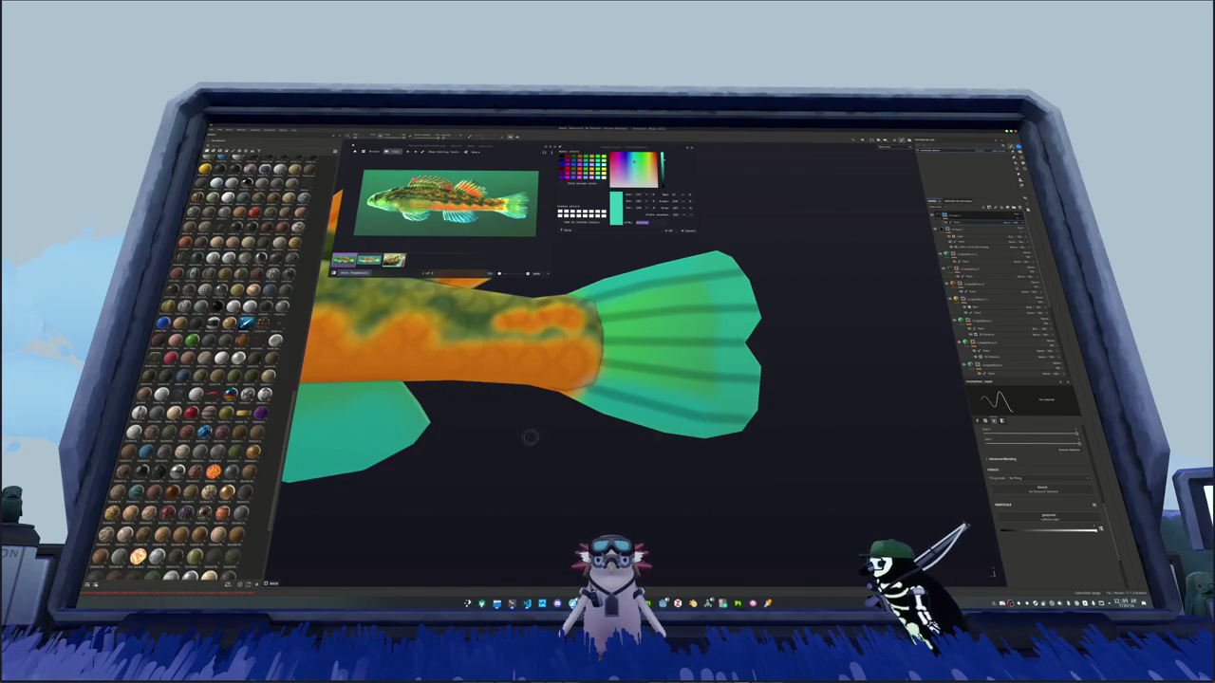
pyautogui.keyDown('alt'); pyautogui.moveTo(804, 425); pyautogui.dragTo(542, 368); pyautogui.keyUp('alt')
pyautogui.moveTo(565, 432); pyautogui.dragTo(530, 359)
pyautogui.moveTo(664, 482); pyautogui.dragTo(573, 356)
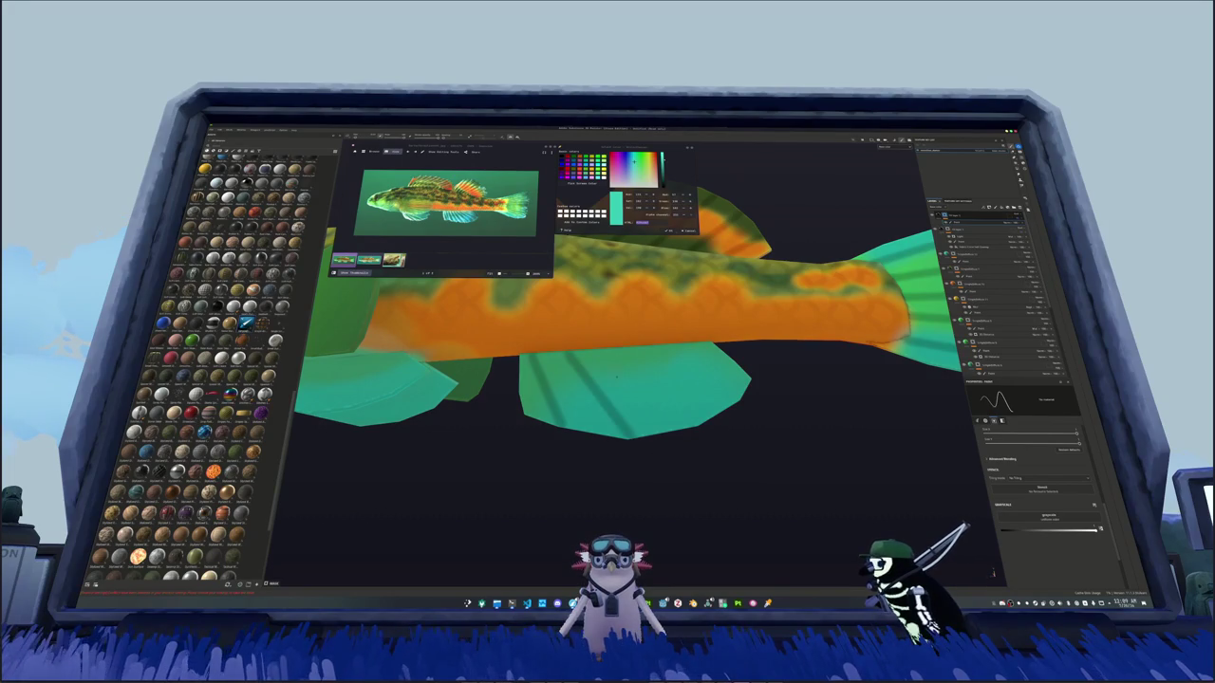
pyautogui.moveTo(711, 423); pyautogui.dragTo(606, 352)
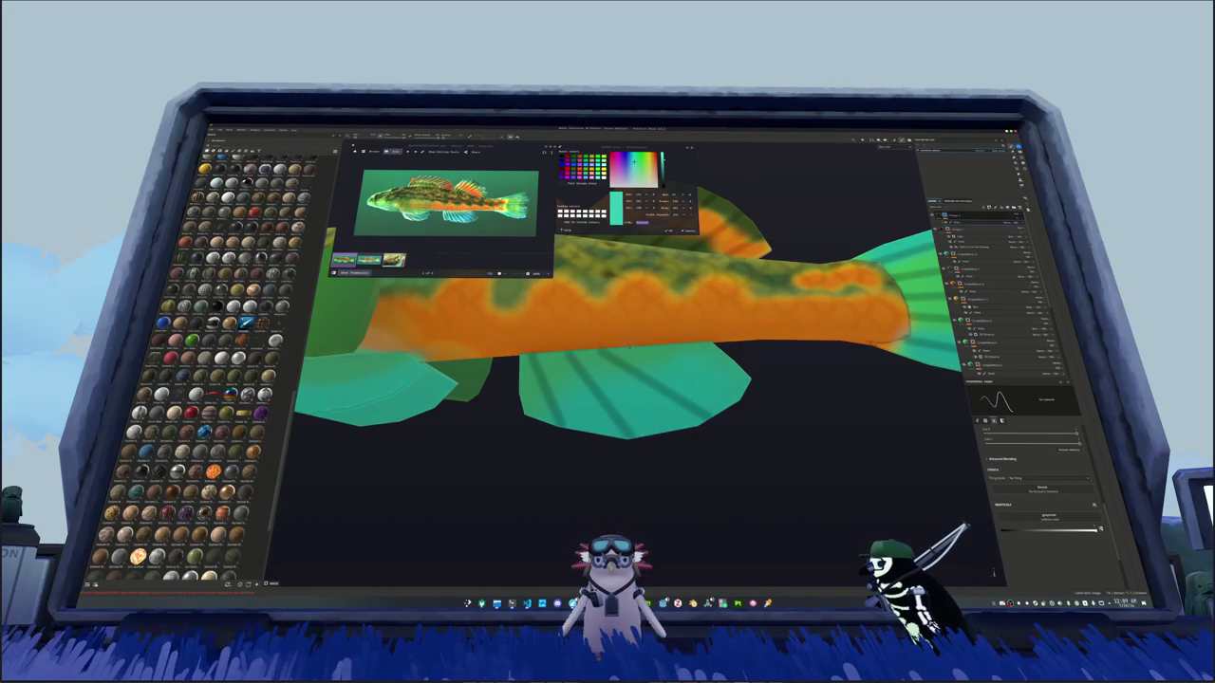
pyautogui.moveTo(746, 397); pyautogui.dragTo(634, 348)
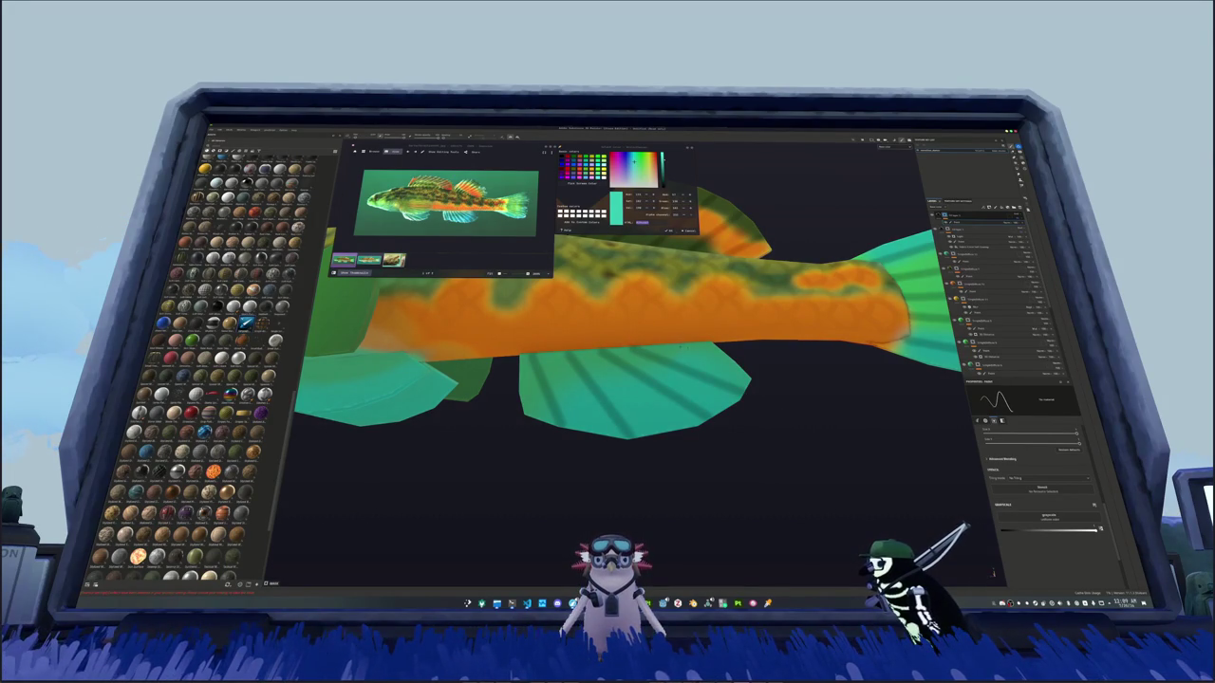
# Step: Paint dark diagonal rays across the teal fin near the head, ending on a full side view
pyautogui.moveTo(780, 361)
pyautogui.keyDown('alt'); pyautogui.mouseDown()
pyautogui.moveTo(715, 408)
pyautogui.moveTo(542, 426)
pyautogui.mouseUp(); pyautogui.keyUp('alt')
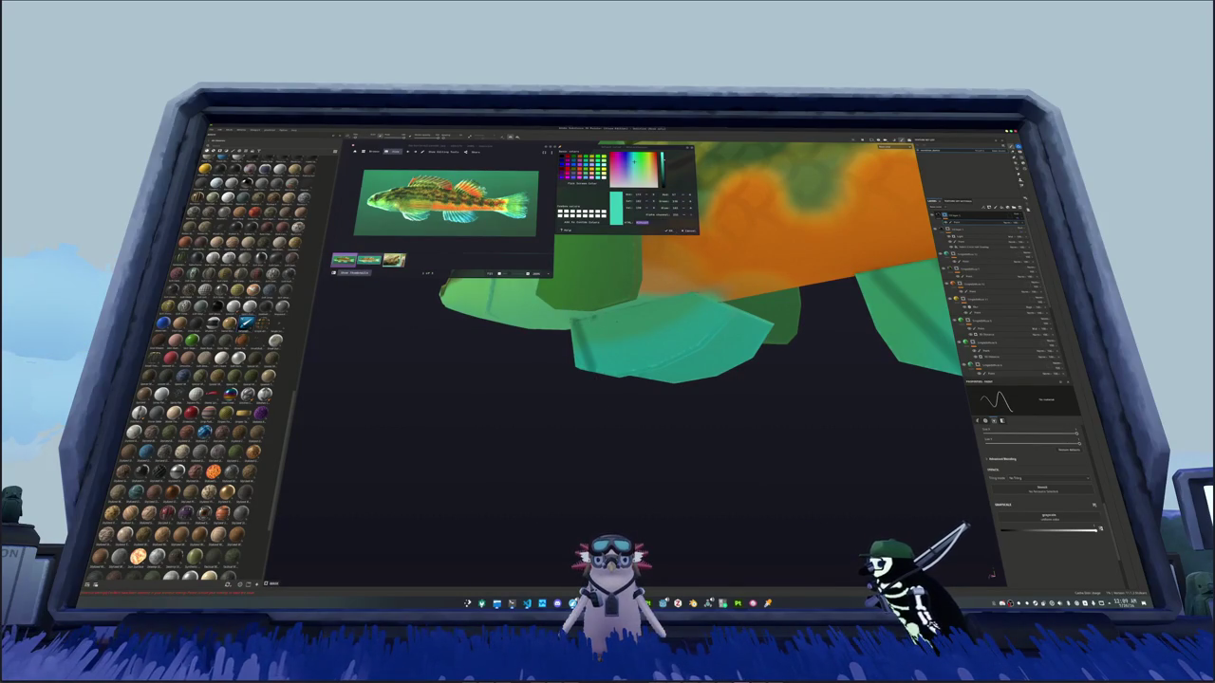
pyautogui.moveTo(596, 318); pyautogui.dragTo(668, 366)
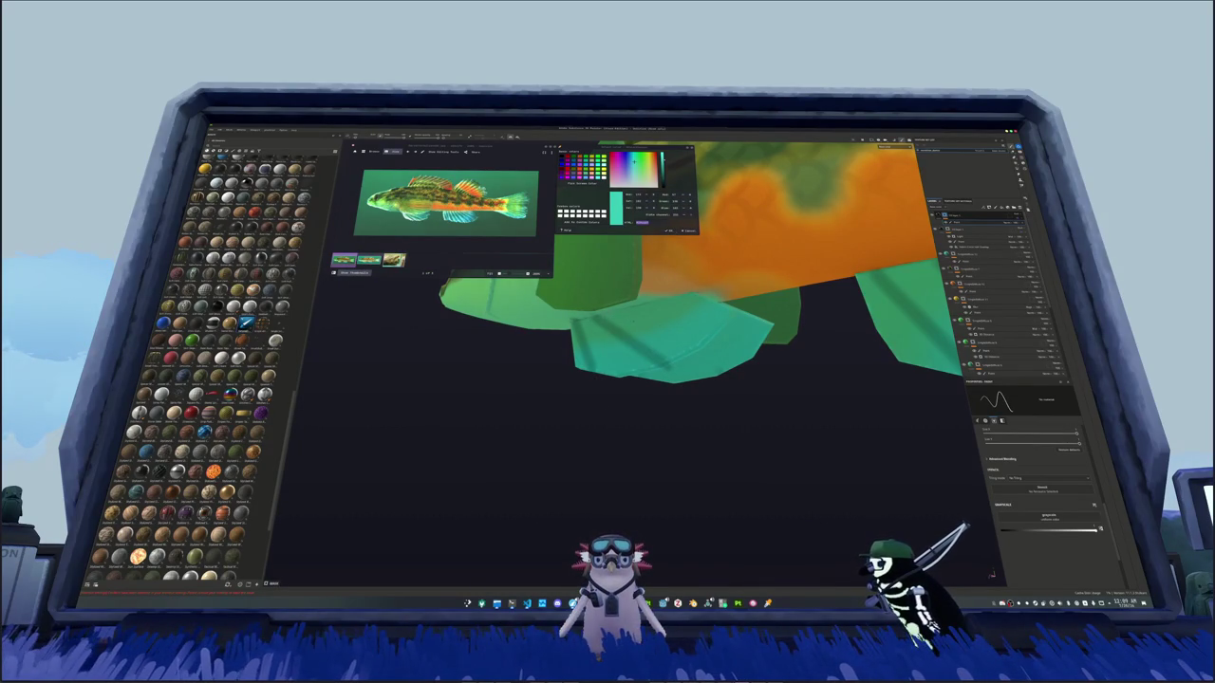
pyautogui.moveTo(612, 326)
pyautogui.mouseDown()
pyautogui.moveTo(725, 314)
pyautogui.moveTo(598, 361)
pyautogui.mouseUp()
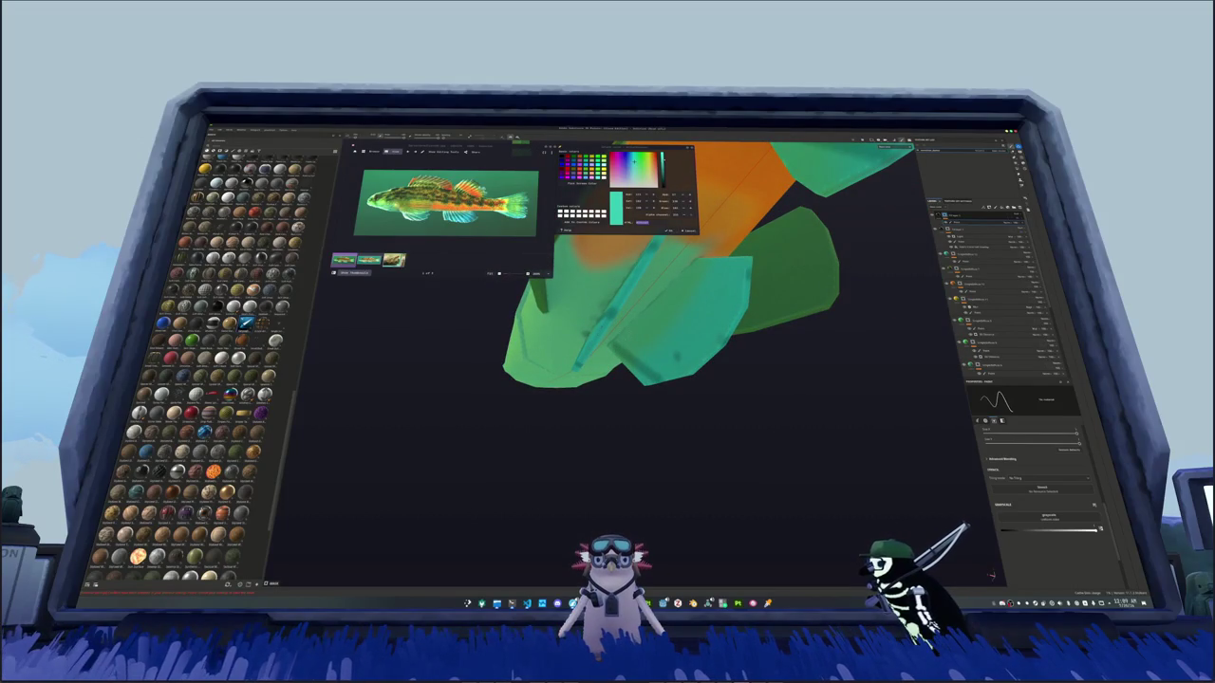
pyautogui.keyDown('alt'); pyautogui.moveTo(676, 355); pyautogui.dragTo(638, 363); pyautogui.keyUp('alt')
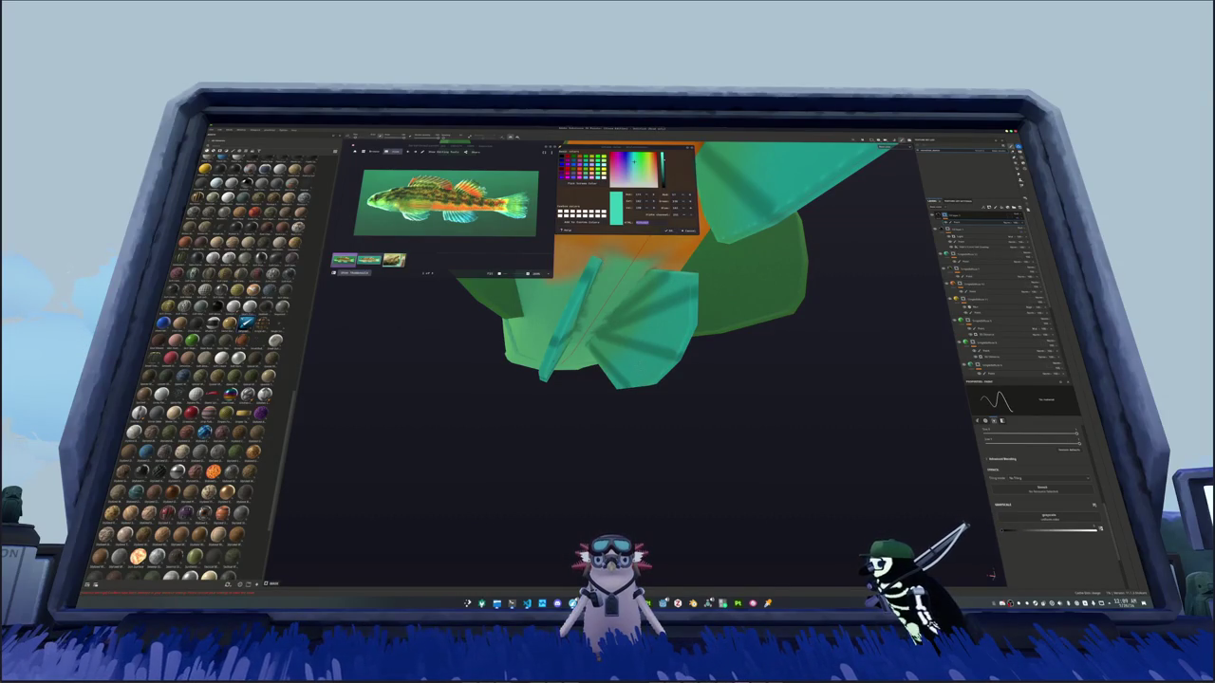
pyautogui.keyDown('alt'); pyautogui.moveTo(664, 360); pyautogui.dragTo(588, 372); pyautogui.keyUp('alt')
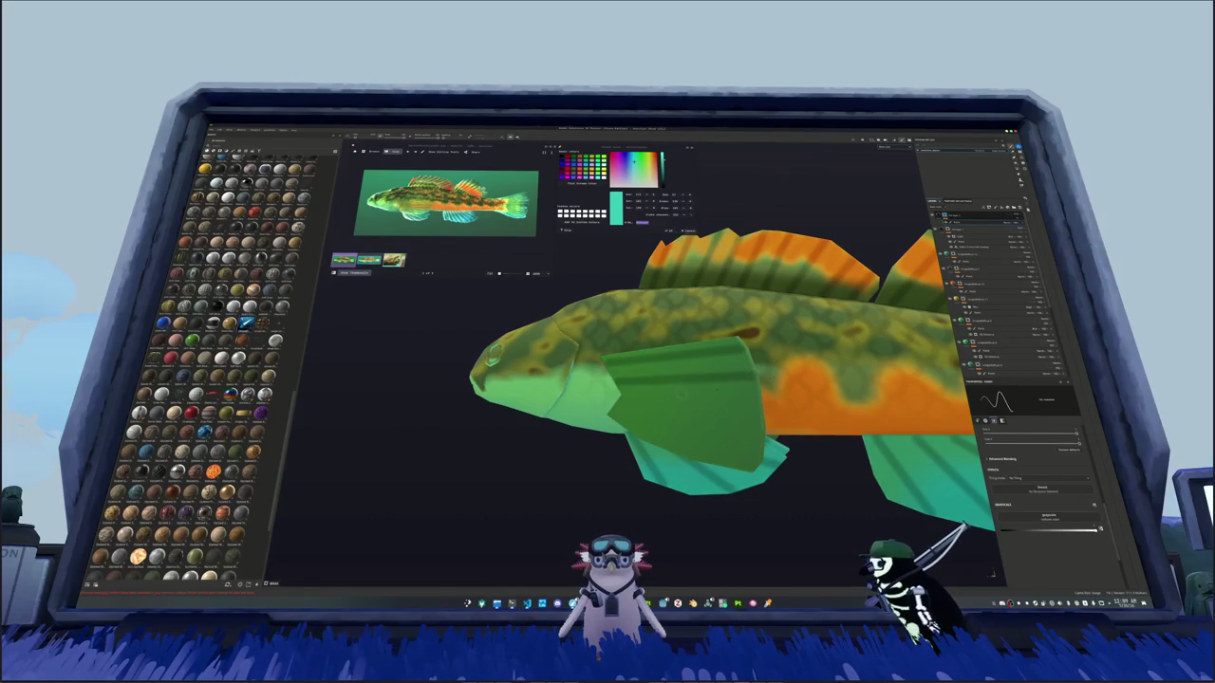
pyautogui.keyDown('alt'); pyautogui.moveTo(607, 370); pyautogui.dragTo(636, 342); pyautogui.keyUp('alt')
pyautogui.keyDown('alt'); pyautogui.moveTo(664, 380); pyautogui.dragTo(825, 353); pyautogui.keyUp('alt')
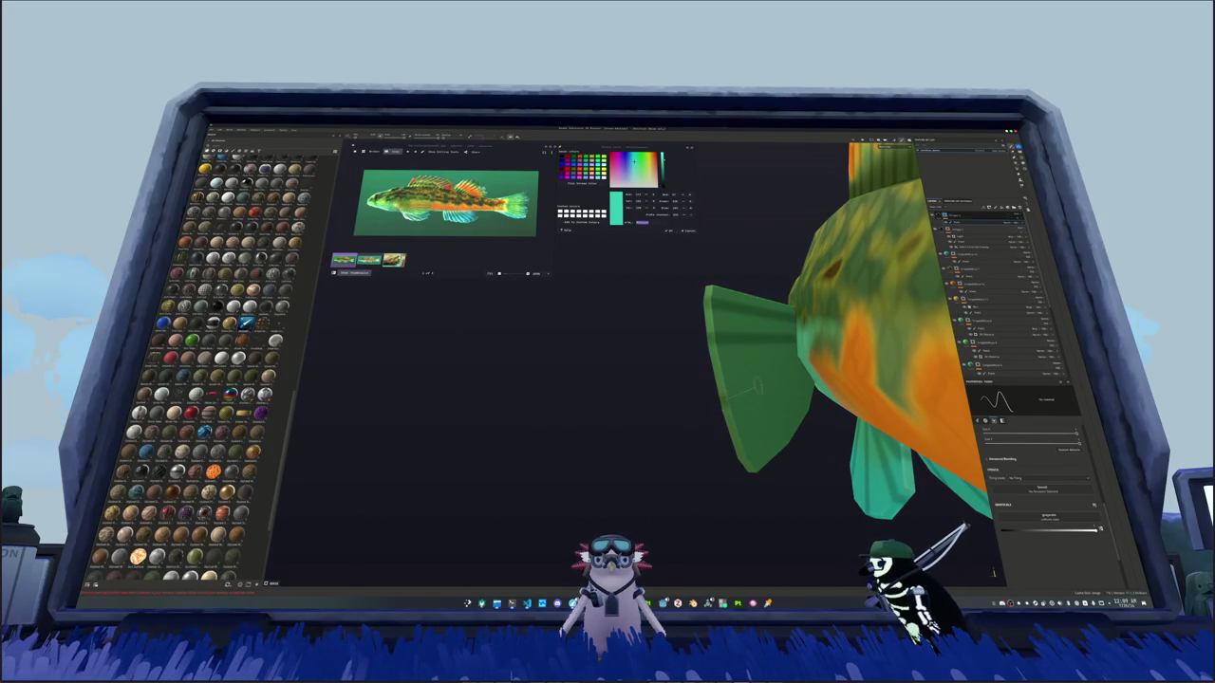
pyautogui.moveTo(718, 399)
pyautogui.keyDown('alt'); pyautogui.mouseDown()
pyautogui.moveTo(759, 396)
pyautogui.moveTo(479, 355)
pyautogui.moveTo(654, 399)
pyautogui.mouseUp(); pyautogui.keyUp('alt')
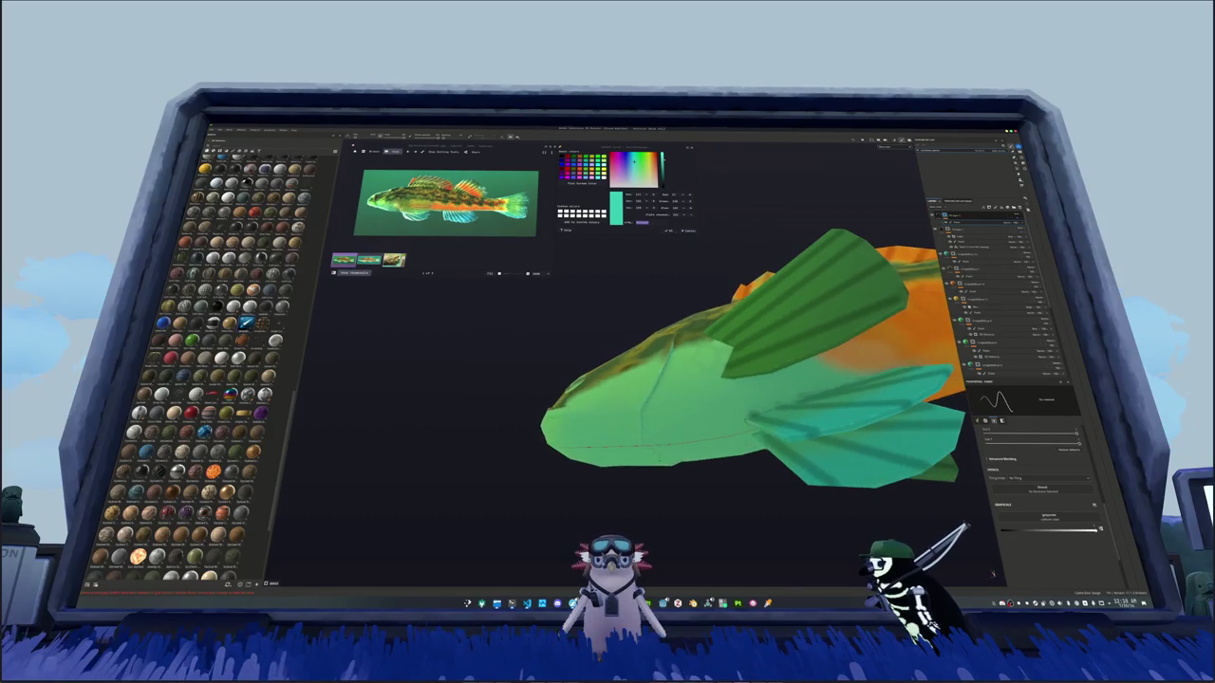
pyautogui.keyDown('alt'); pyautogui.moveTo(666, 459); pyautogui.dragTo(862, 423); pyautogui.keyUp('alt')
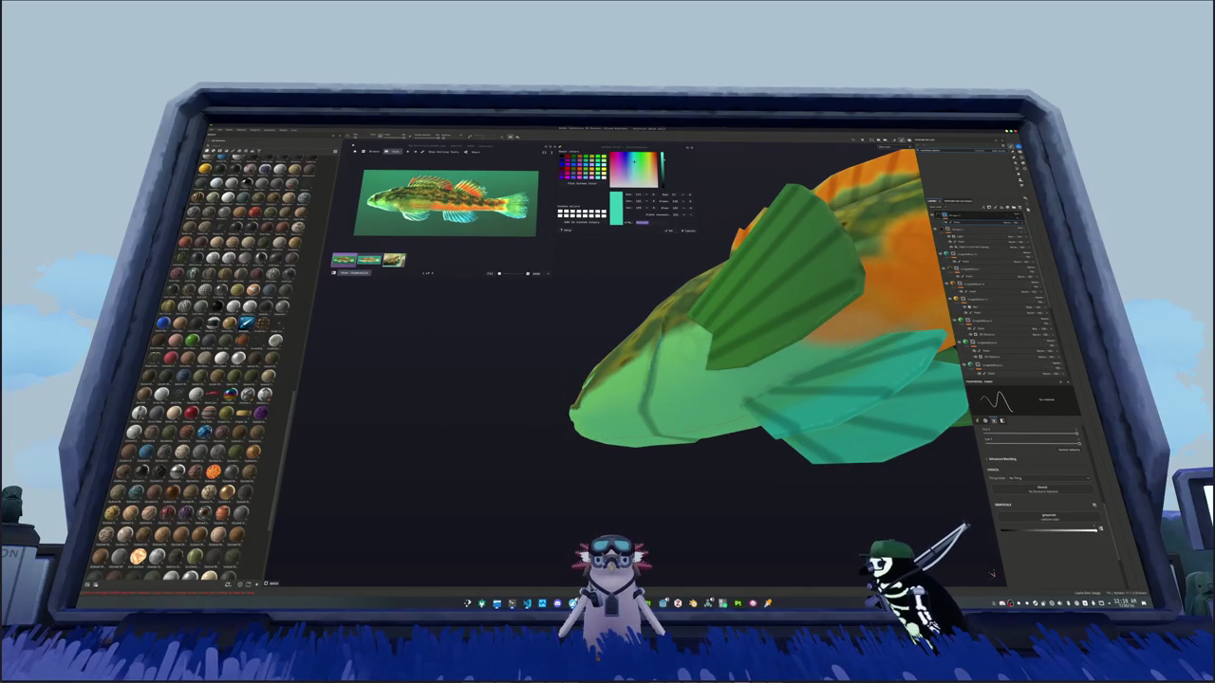
pyautogui.keyDown('alt'); pyautogui.moveTo(865, 433); pyautogui.dragTo(606, 417); pyautogui.keyUp('alt')
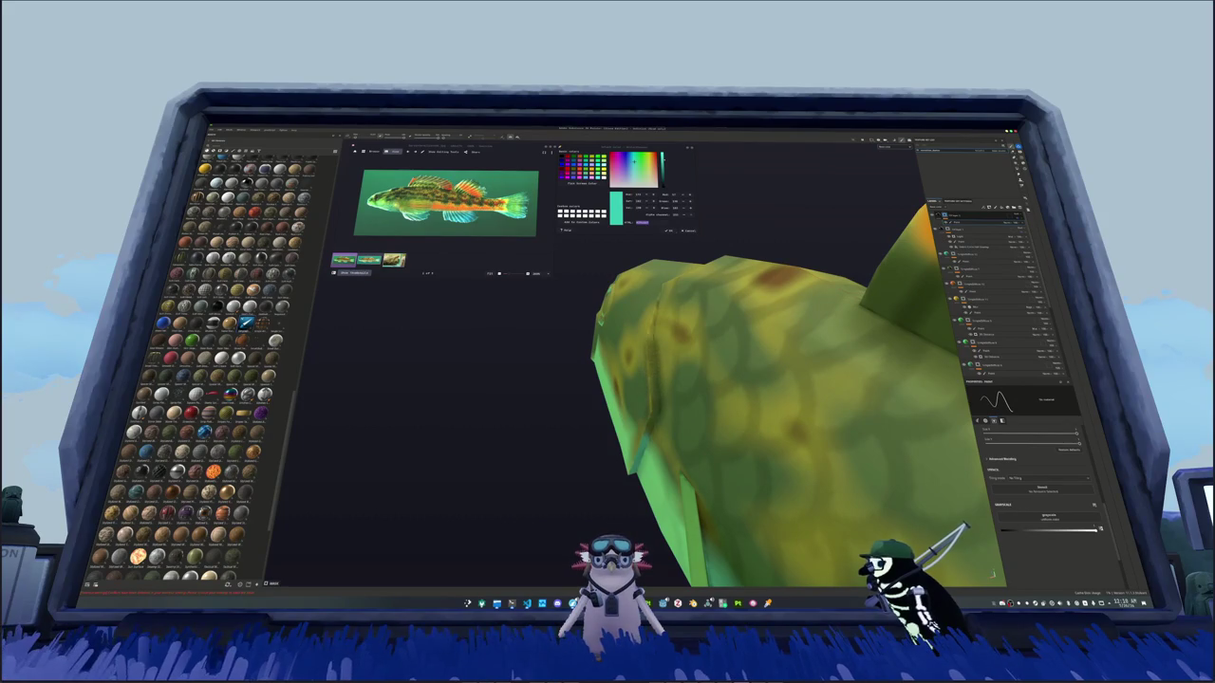
pyautogui.moveTo(740, 399)
pyautogui.keyDown('alt'); pyautogui.mouseDown()
pyautogui.moveTo(817, 431)
pyautogui.moveTo(638, 375)
pyautogui.moveTo(683, 389)
pyautogui.mouseUp(); pyautogui.keyUp('alt')
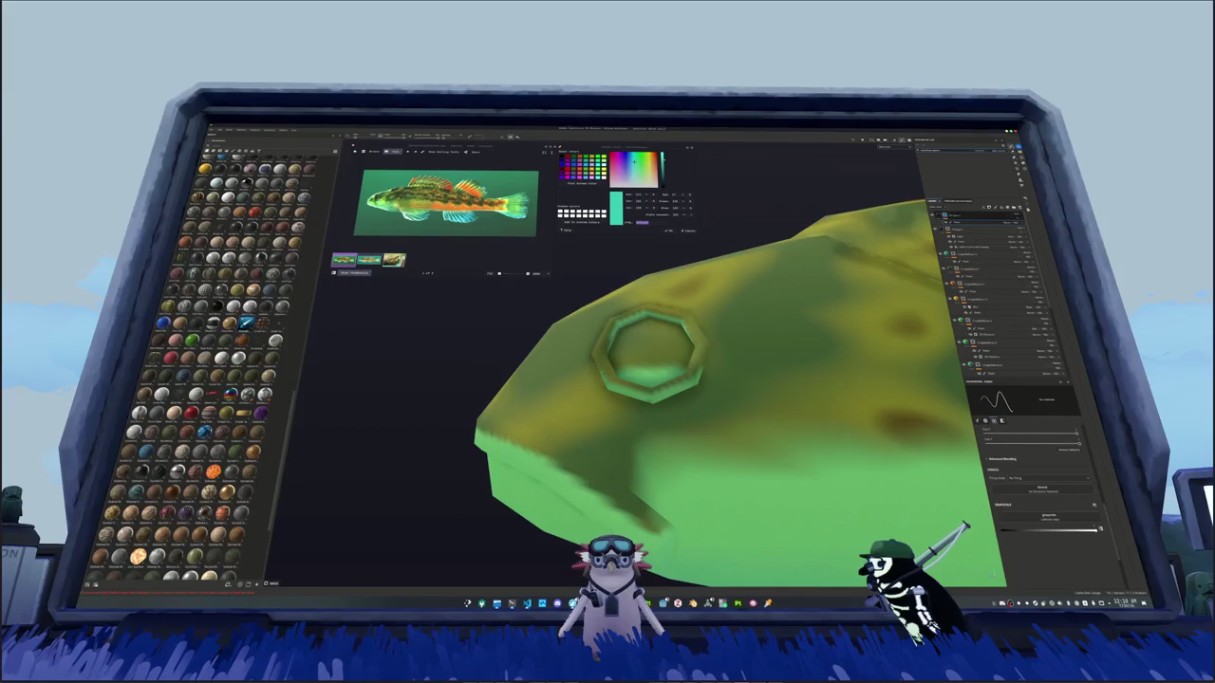
pyautogui.keyDown('alt'); pyautogui.moveTo(712, 379); pyautogui.dragTo(584, 489); pyautogui.keyUp('alt')
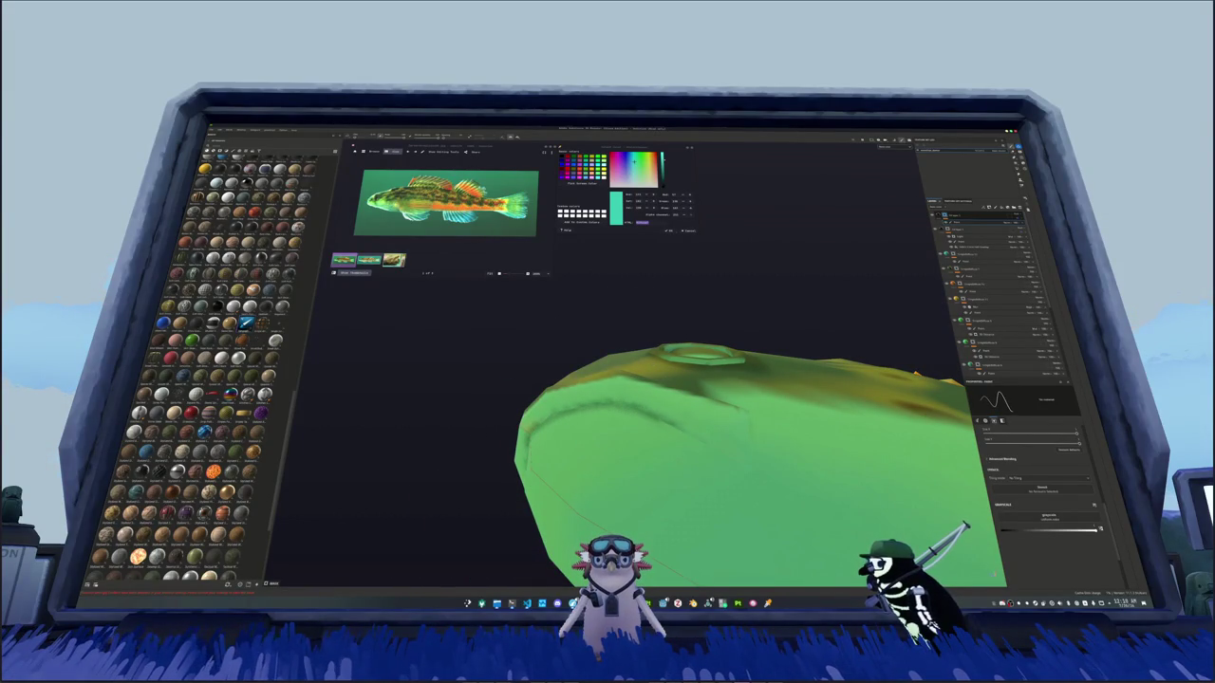
pyautogui.keyDown('alt'); pyautogui.moveTo(583, 489); pyautogui.dragTo(456, 418); pyautogui.keyUp('alt')
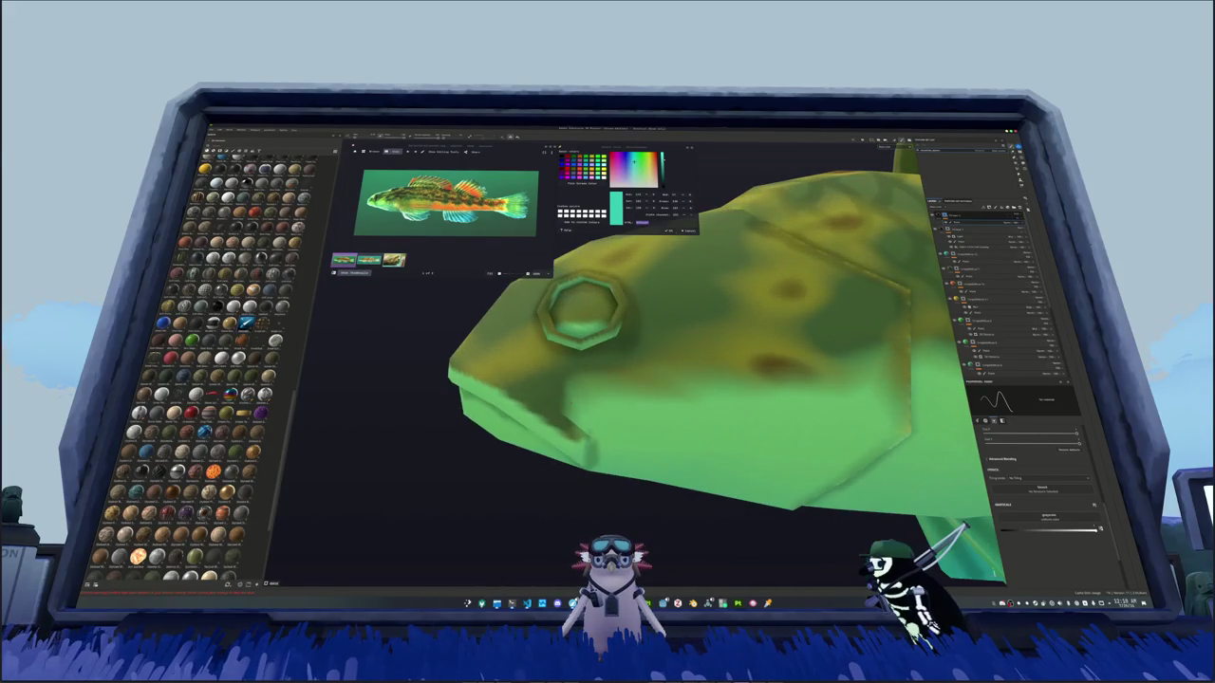
pyautogui.moveTo(529, 387)
pyautogui.keyDown('alt'); pyautogui.mouseDown()
pyautogui.moveTo(513, 399)
pyautogui.moveTo(508, 379)
pyautogui.mouseUp(); pyautogui.keyUp('alt')
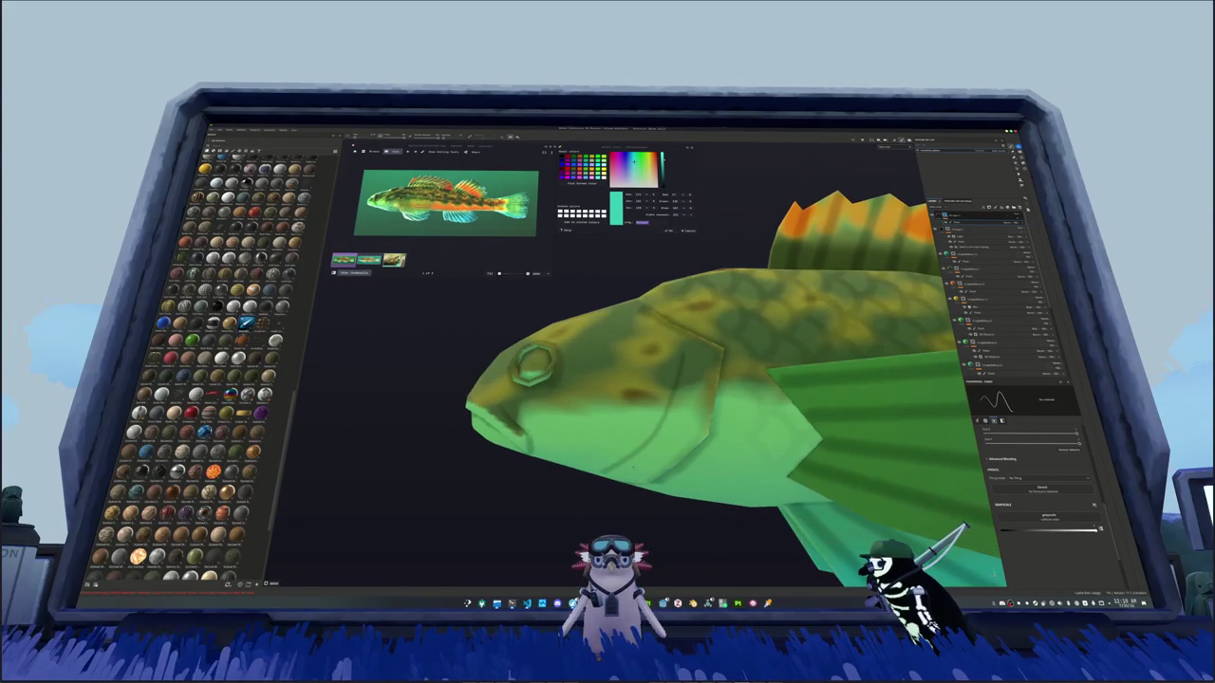
pyautogui.keyDown('alt'); pyautogui.moveTo(586, 461); pyautogui.dragTo(583, 446); pyautogui.keyUp('alt')
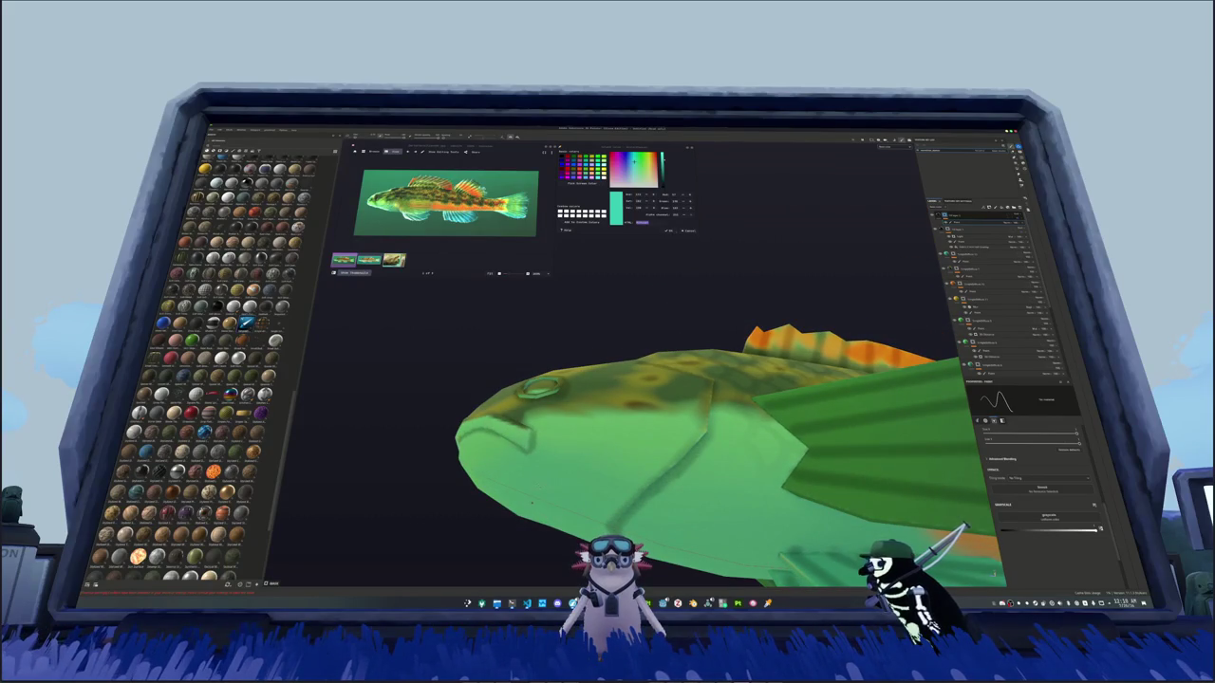
pyautogui.keyDown('alt'); pyautogui.moveTo(649, 388); pyautogui.dragTo(637, 365); pyautogui.keyUp('alt')
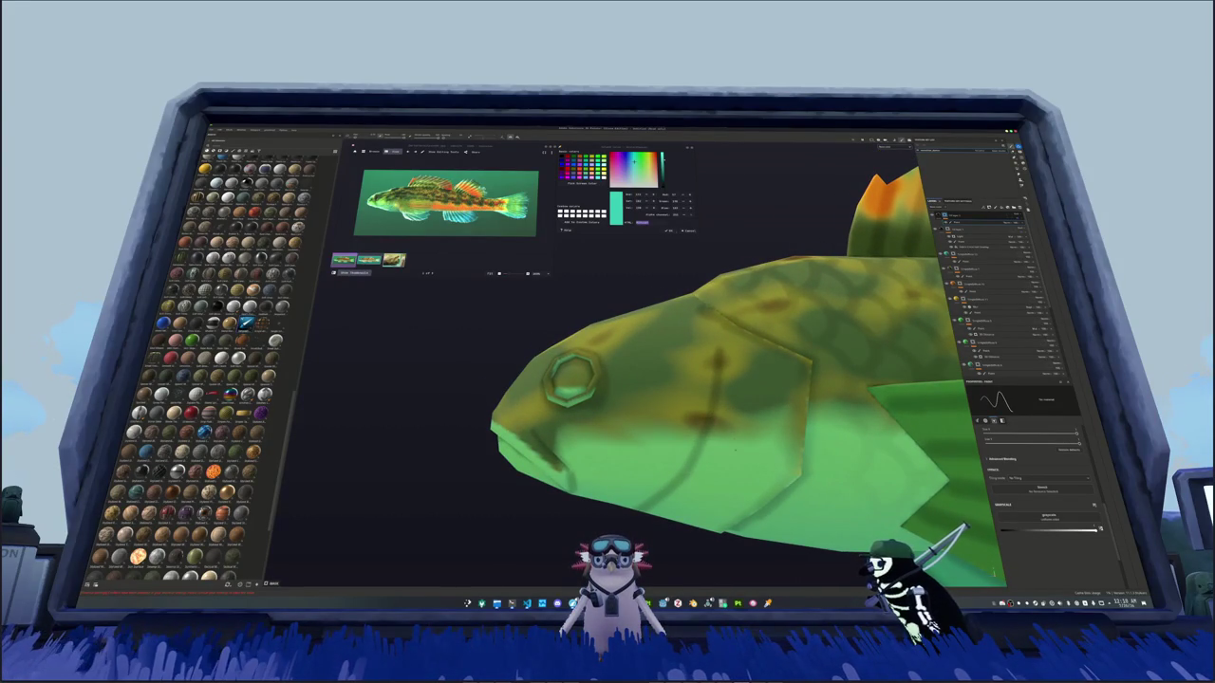
pyautogui.keyDown('alt'); pyautogui.moveTo(637, 366); pyautogui.dragTo(653, 347); pyautogui.keyUp('alt')
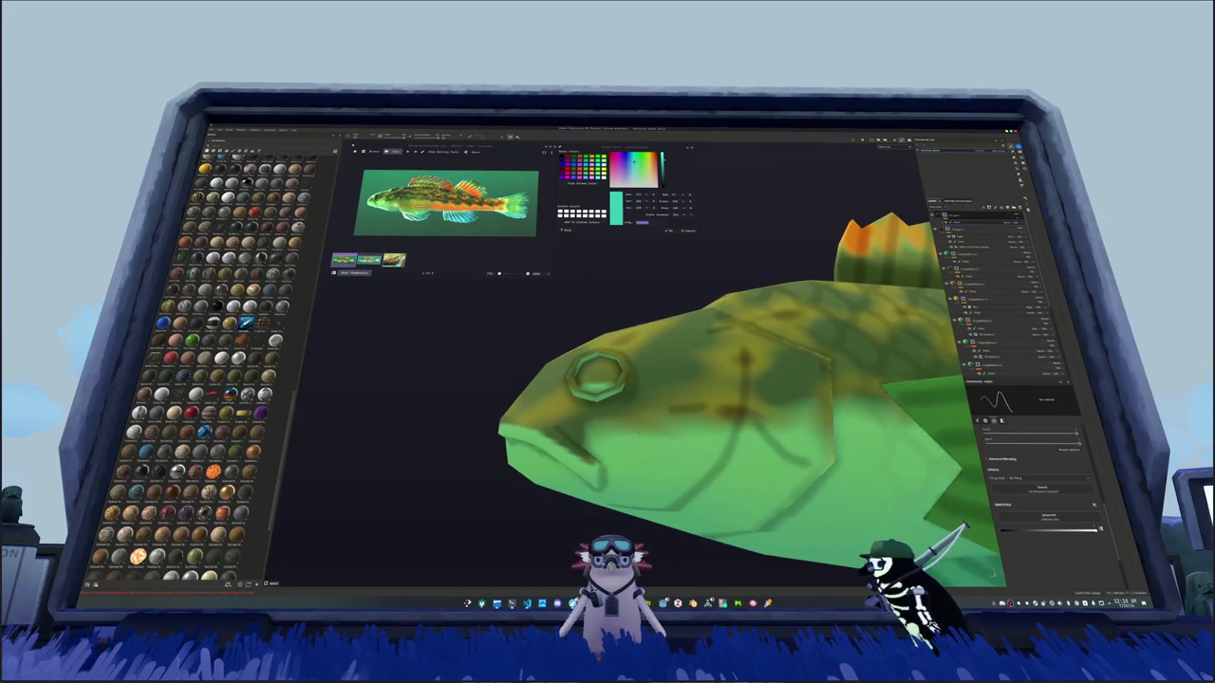
pyautogui.press('f')
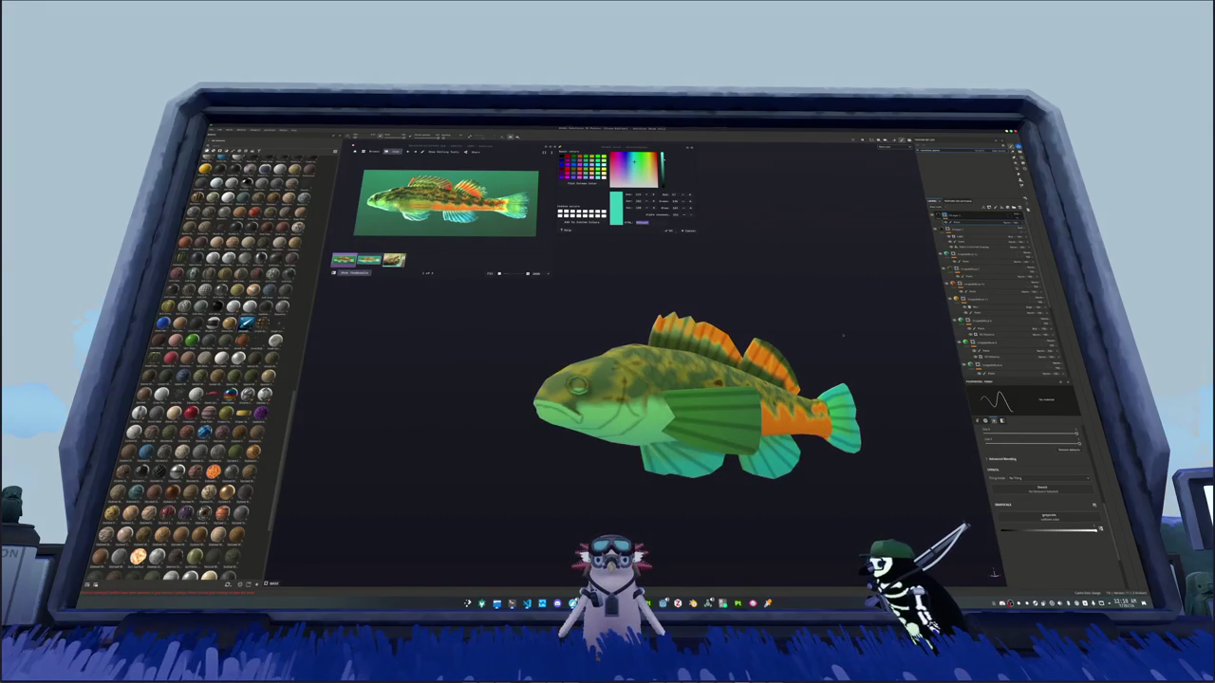
pyautogui.click(987, 216)
pyautogui.click(1017, 217)
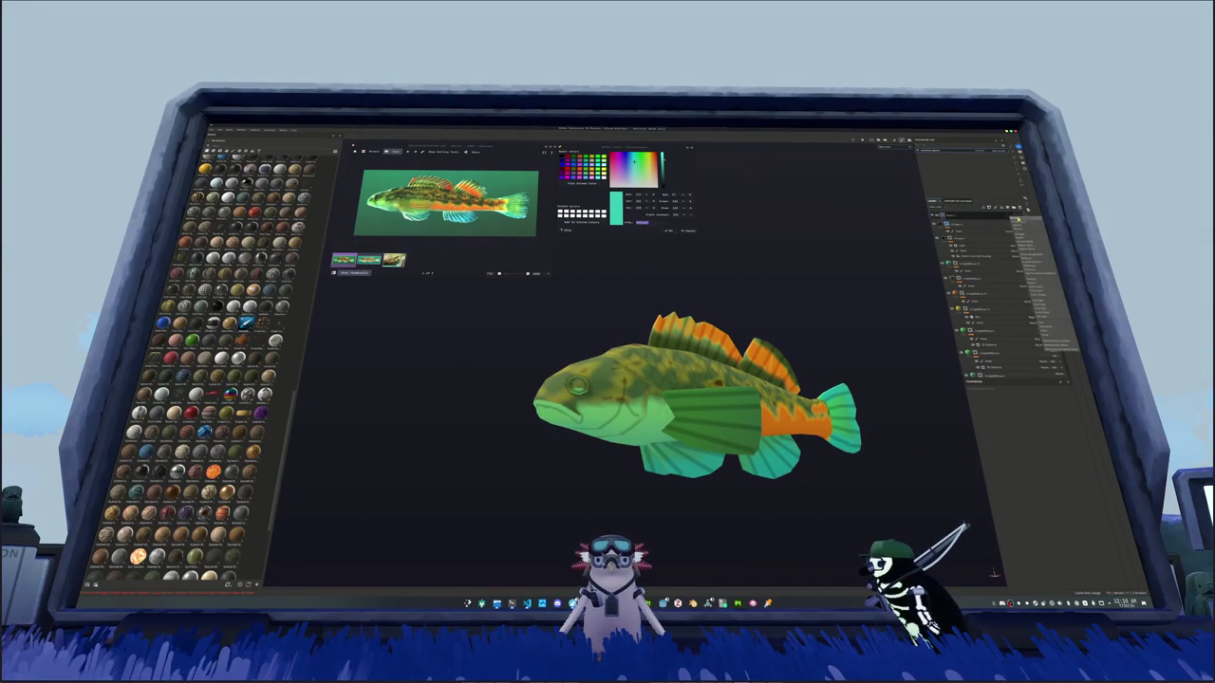
pyautogui.click(1012, 222)
pyautogui.click(1036, 397)
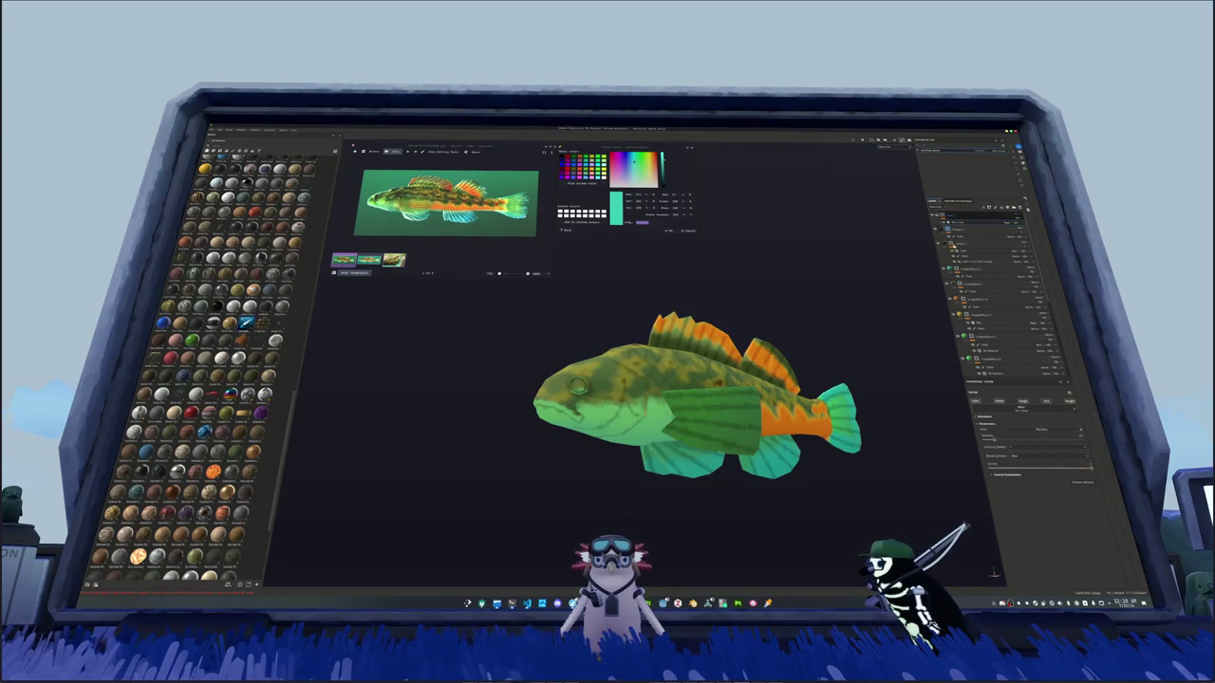
pyautogui.rightClick(960, 216)
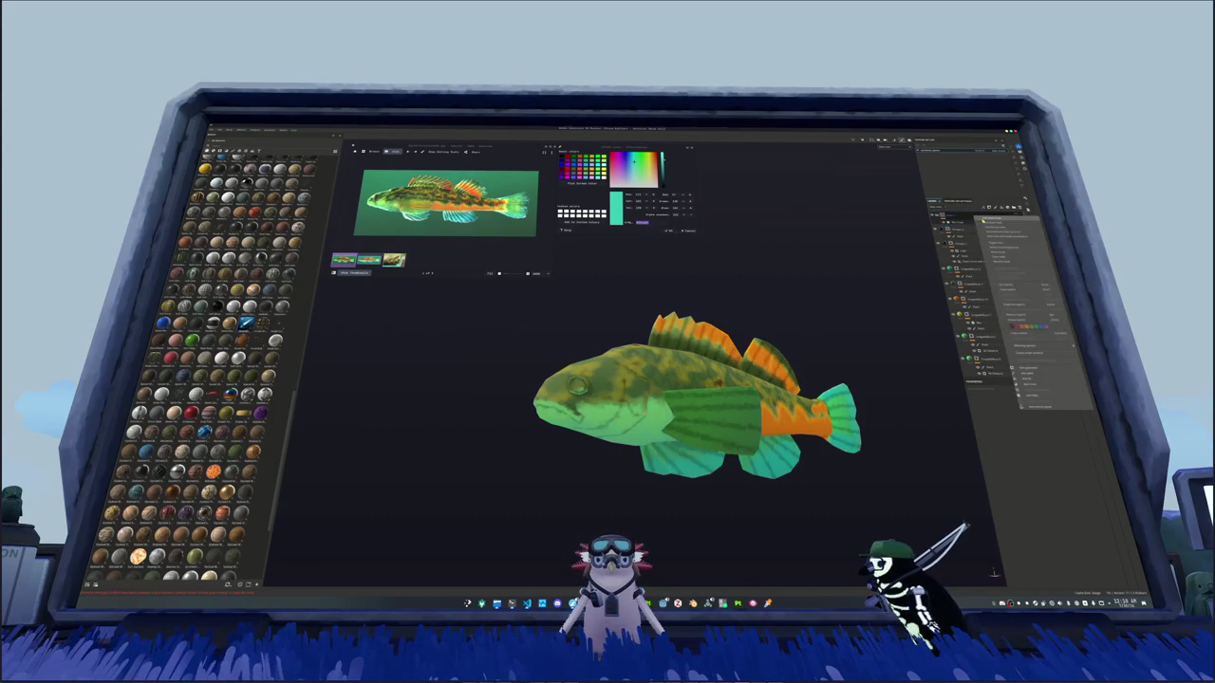
pyautogui.click(968, 297)
pyautogui.keyDown('alt'); pyautogui.moveTo(923, 484); pyautogui.dragTo(854, 446); pyautogui.keyUp('alt')
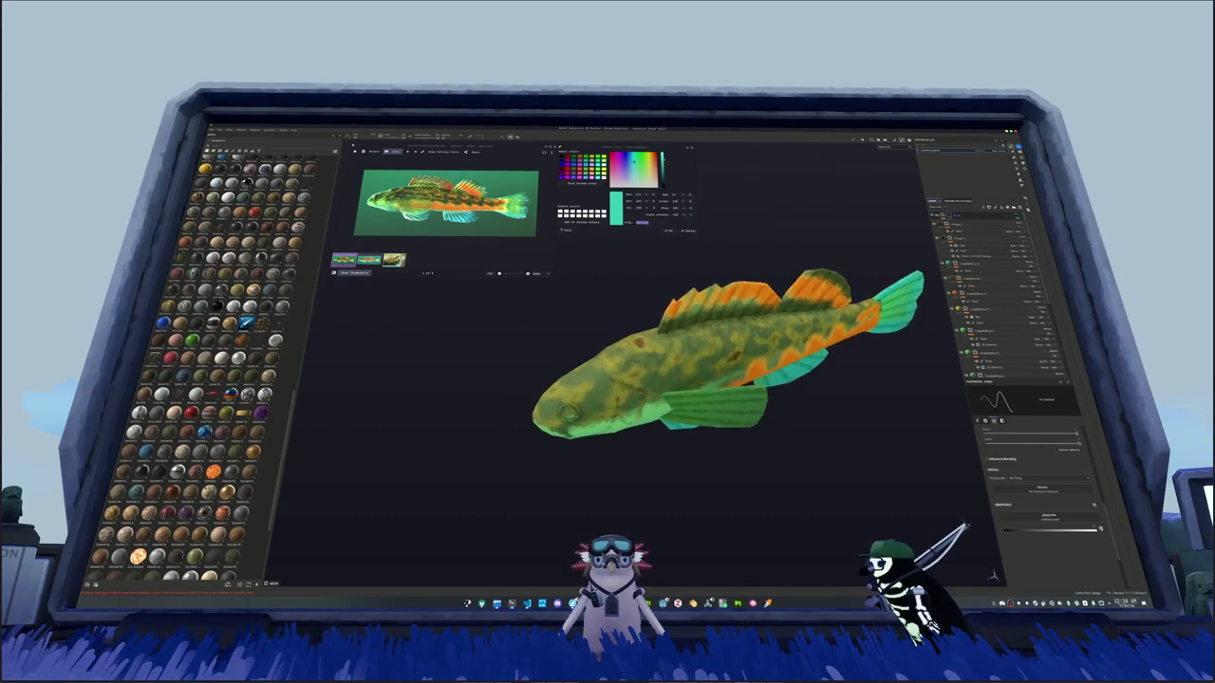
pyautogui.scroll(4, 759, 398)
pyautogui.scroll(3, 726, 375)
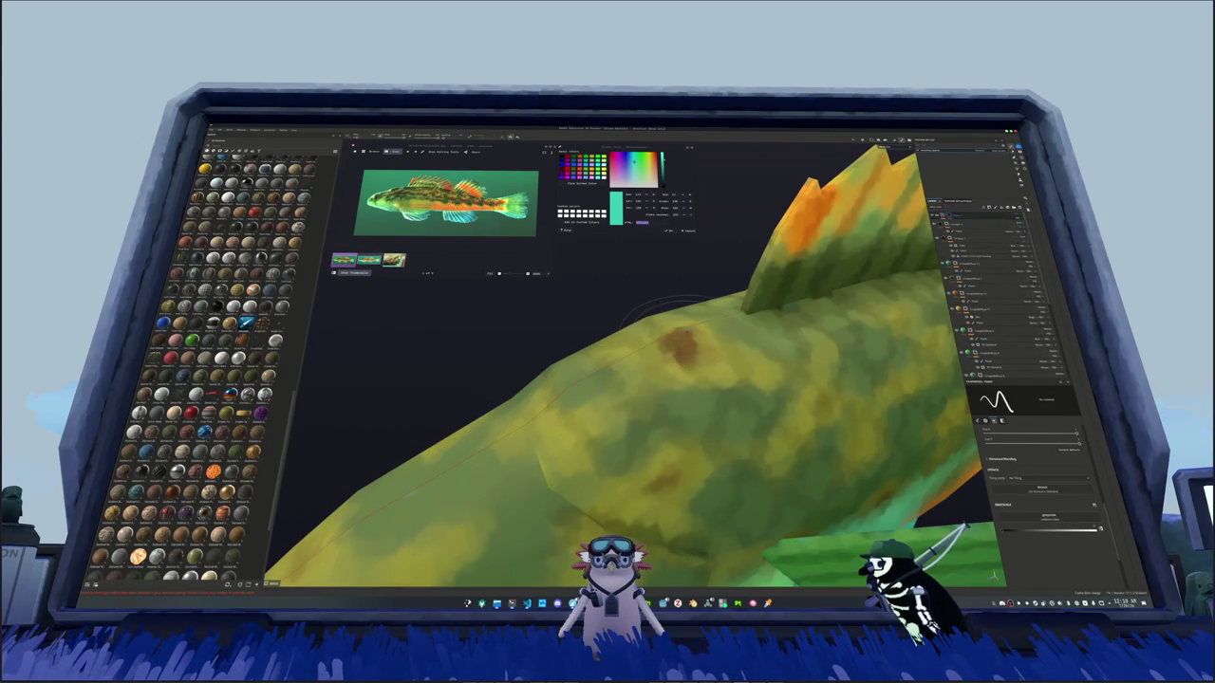
pyautogui.moveTo(664, 398)
pyautogui.keyDown('alt'); pyautogui.mouseDown()
pyautogui.moveTo(550, 427)
pyautogui.moveTo(474, 332)
pyautogui.mouseUp(); pyautogui.keyUp('alt')
pyautogui.press('f')
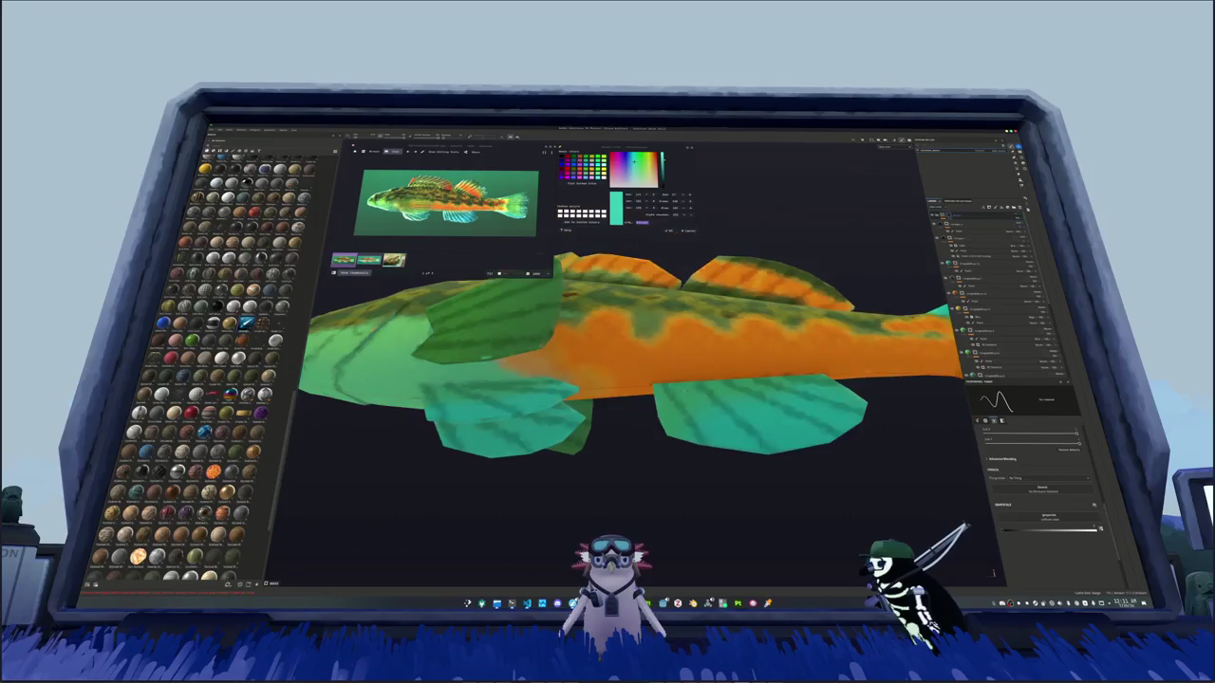
pyautogui.keyDown('alt'); pyautogui.moveTo(474, 332); pyautogui.dragTo(446, 284); pyautogui.keyUp('alt')
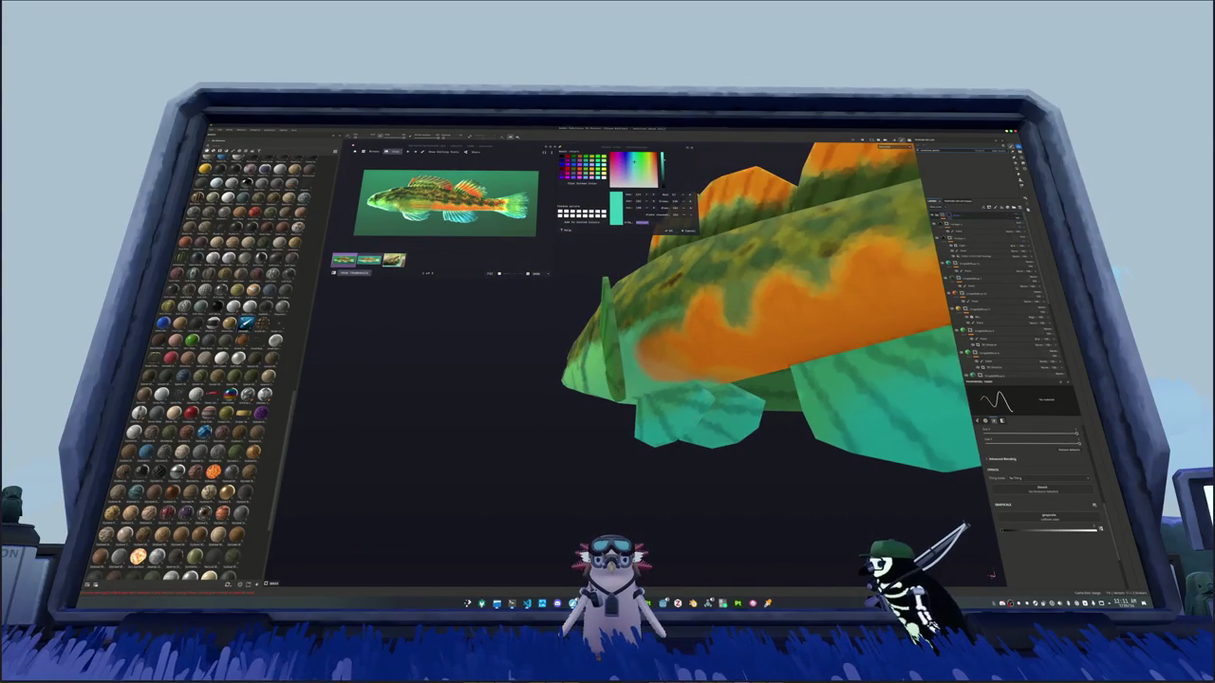
pyautogui.moveTo(664, 361)
pyautogui.keyDown('alt'); pyautogui.mouseDown()
pyautogui.moveTo(641, 313)
pyautogui.moveTo(560, 379)
pyautogui.mouseUp(); pyautogui.keyUp('alt')
pyautogui.scroll(2, 650, 364)
pyautogui.keyDown('alt'); pyautogui.moveTo(655, 399); pyautogui.dragTo(636, 417); pyautogui.keyUp('alt')
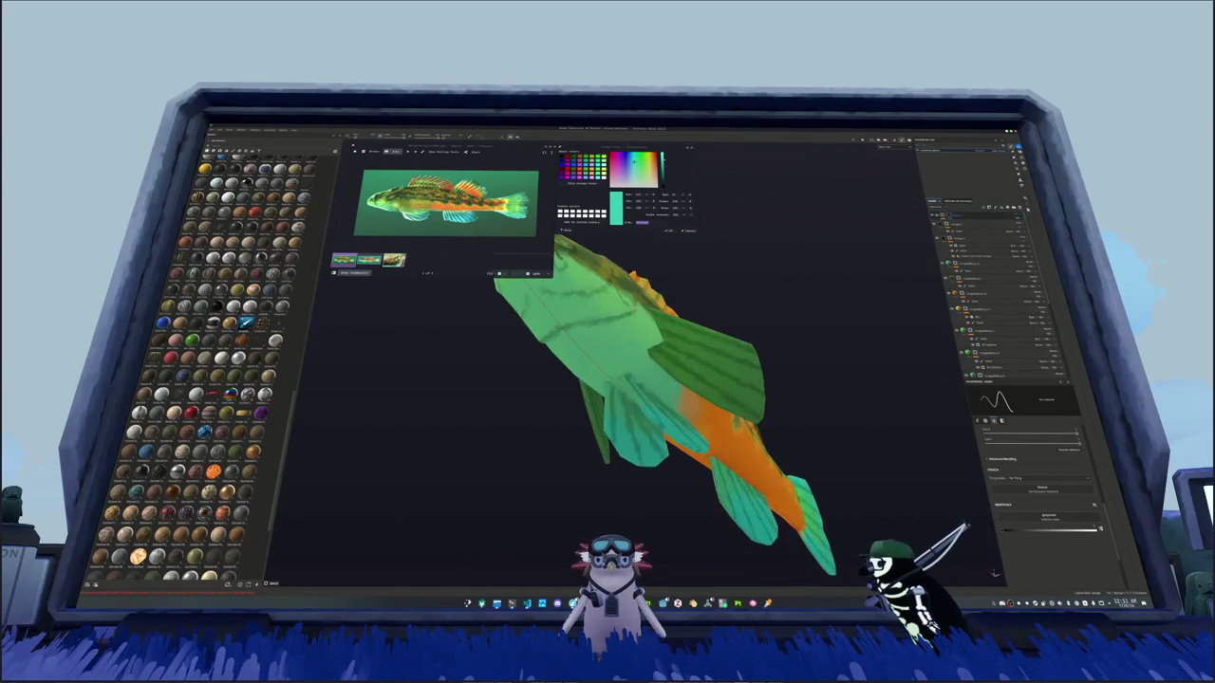
pyautogui.scroll(3, 655, 398)
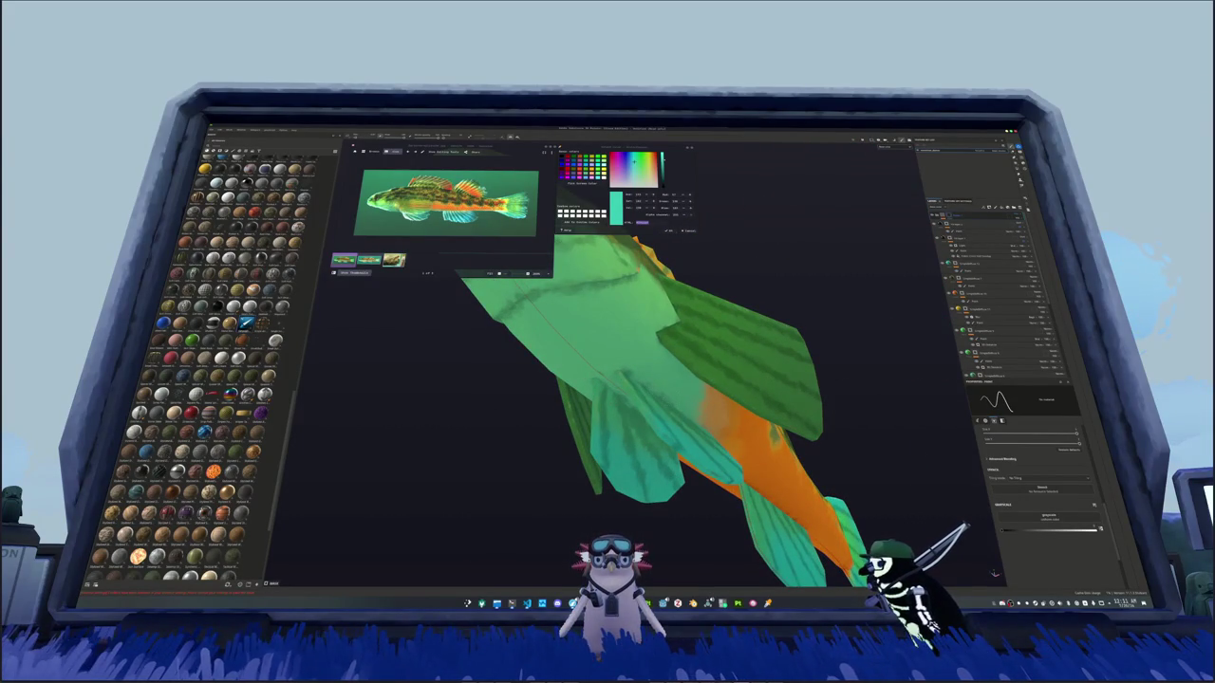
pyautogui.moveTo(655, 418)
pyautogui.keyDown('alt'); pyautogui.mouseDown()
pyautogui.moveTo(668, 430)
pyautogui.moveTo(645, 408)
pyautogui.moveTo(491, 358)
pyautogui.moveTo(725, 353)
pyautogui.moveTo(392, 354)
pyautogui.mouseUp(); pyautogui.keyUp('alt')
pyautogui.scroll(-3, 668, 430)
pyautogui.scroll(2, 645, 408)
pyautogui.scroll(2, 645, 408)
pyautogui.scroll(3, 725, 352)
pyautogui.scroll(-3, 731, 346)
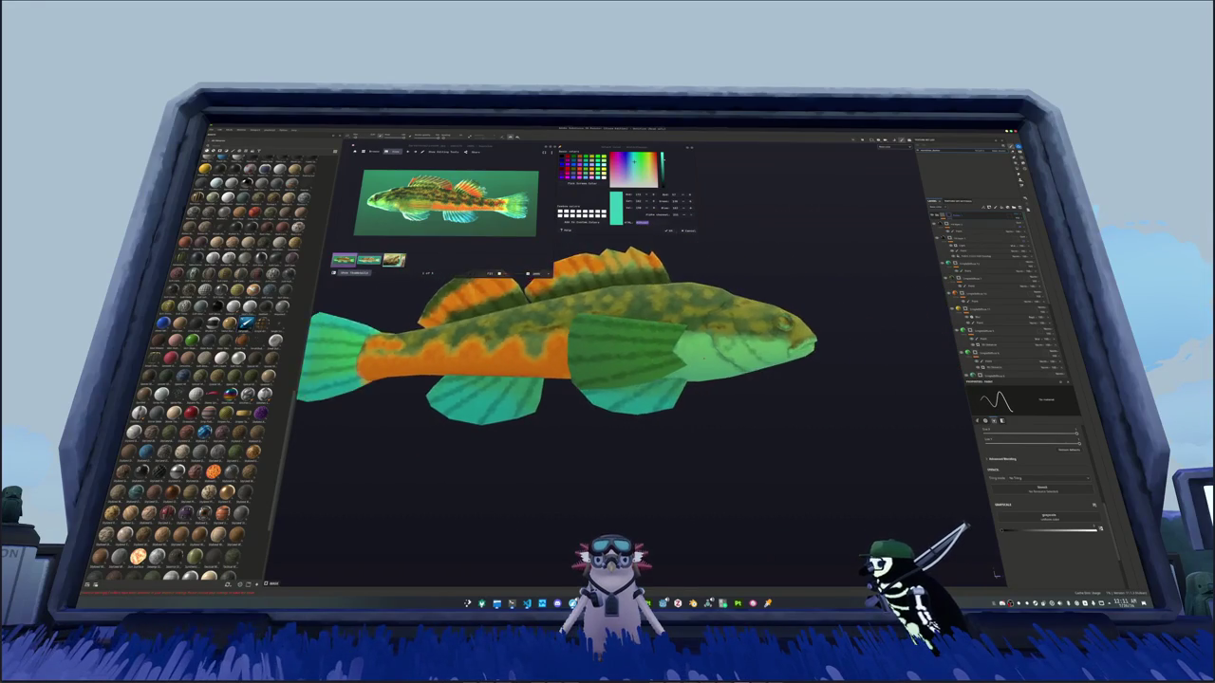
pyautogui.scroll(3, 391, 354)
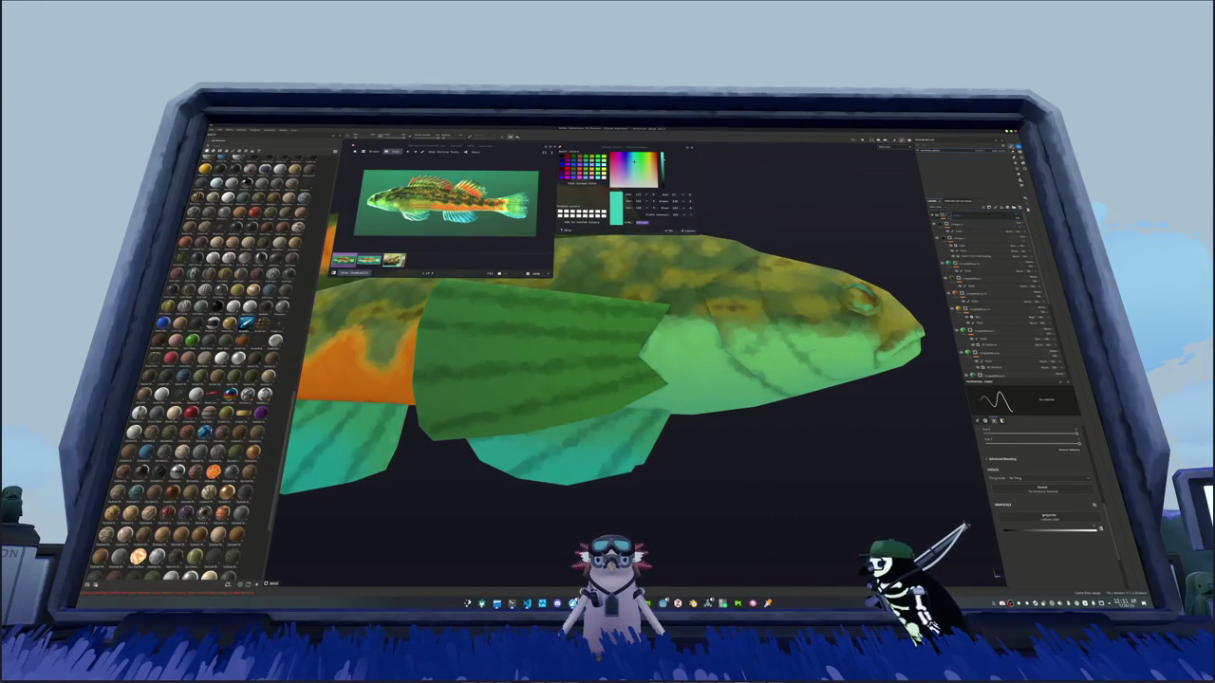
pyautogui.keyDown('alt'); pyautogui.moveTo(392, 354); pyautogui.dragTo(588, 351); pyautogui.keyUp('alt')
pyautogui.scroll(-3, 494, 353)
pyautogui.scroll(2, 759, 313)
pyautogui.moveTo(759, 313)
pyautogui.keyDown('alt'); pyautogui.mouseDown()
pyautogui.moveTo(665, 323)
pyautogui.moveTo(617, 361)
pyautogui.mouseUp(); pyautogui.keyUp('alt')
pyautogui.scroll(3, 617, 361)
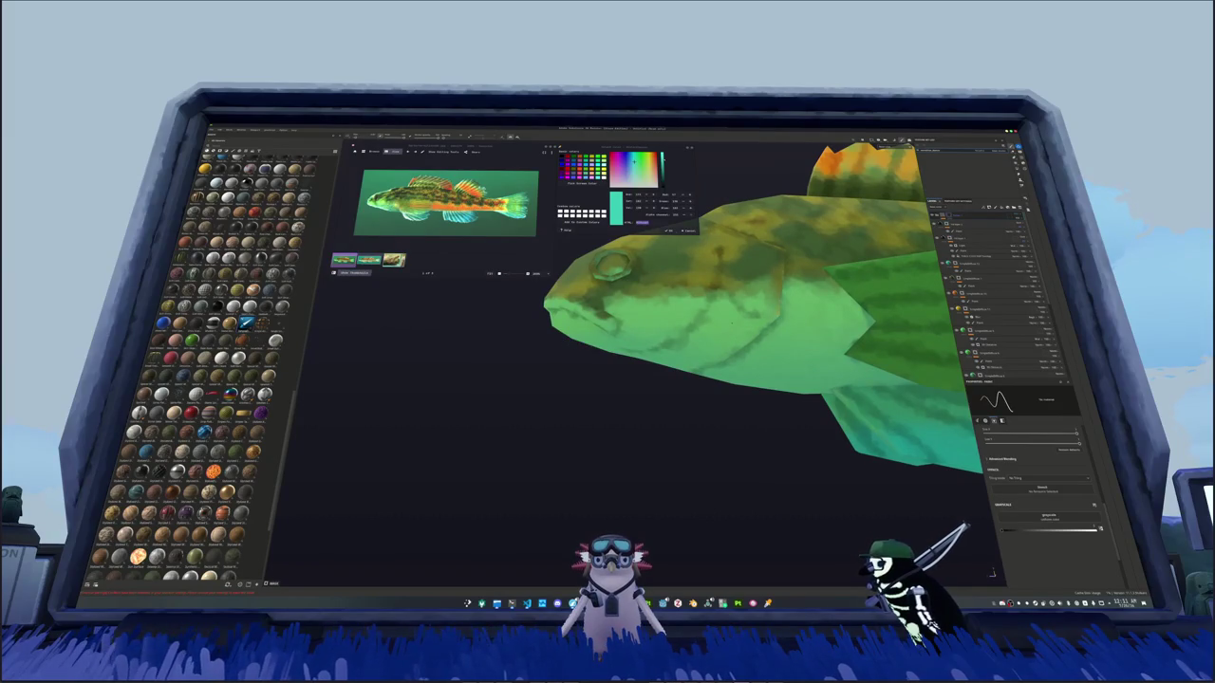
pyautogui.scroll(-2, 617, 361)
pyautogui.scroll(-3, 617, 361)
pyautogui.keyDown('alt'); pyautogui.moveTo(617, 361); pyautogui.dragTo(665, 351); pyautogui.keyUp('alt')
pyautogui.scroll(2, 664, 351)
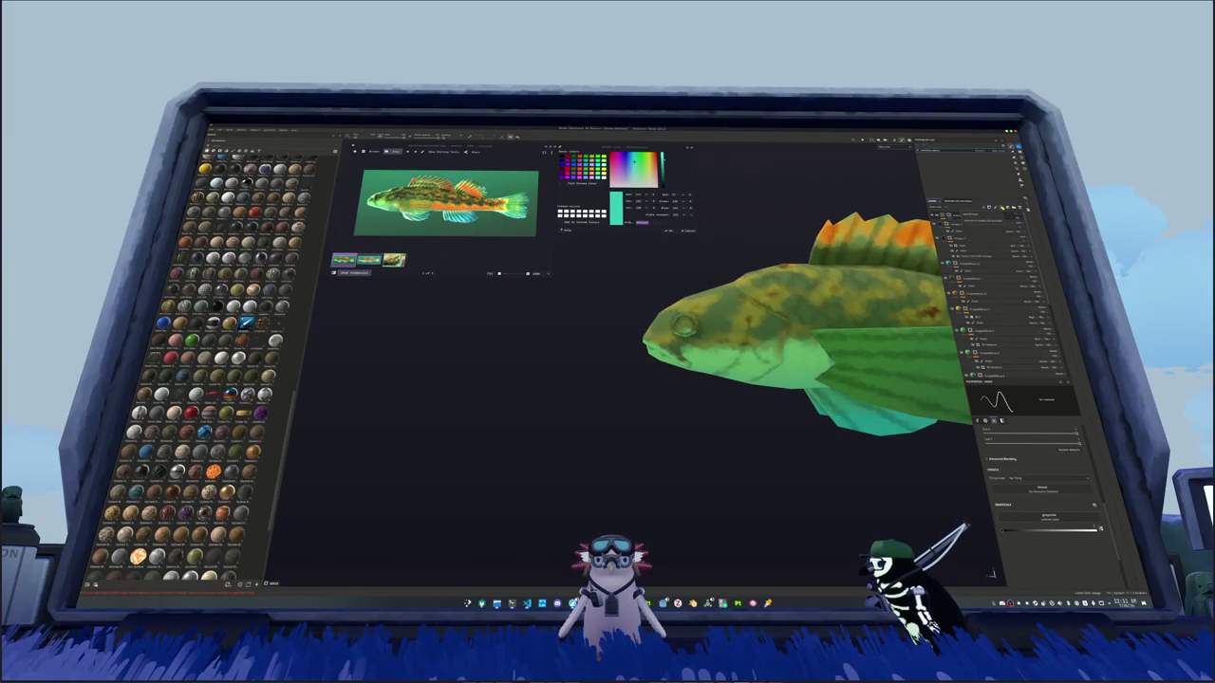
# Step: View individual layers' contents, including the green strokes, on their own
pyautogui.click(986, 224)
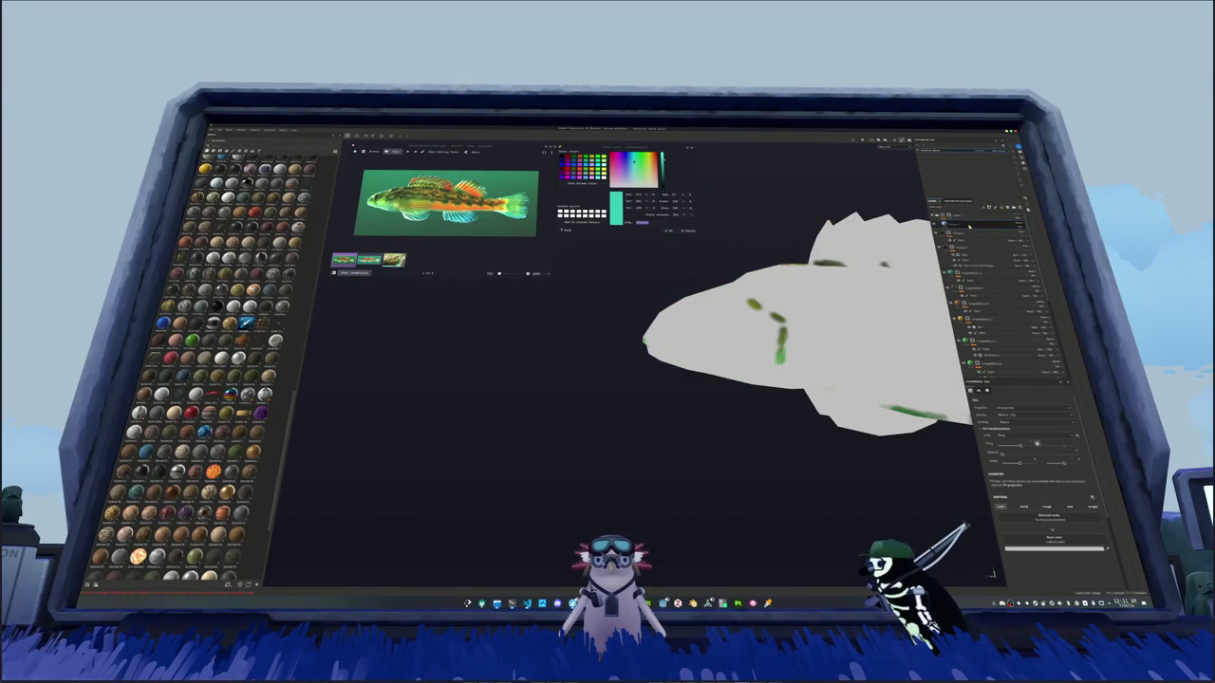
pyautogui.click(966, 215)
pyautogui.click(708, 603)
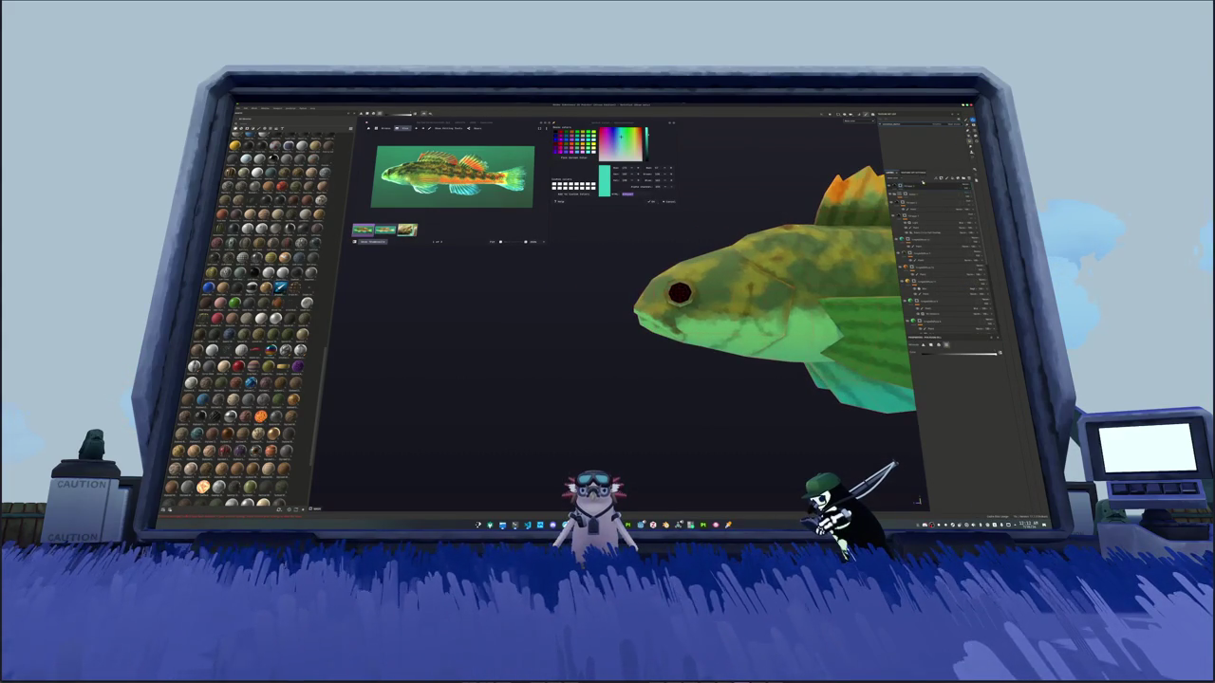
# Step: Add a black base-colour fill to the eye layer, check it up close, and save
pyautogui.rightClick(923, 187)
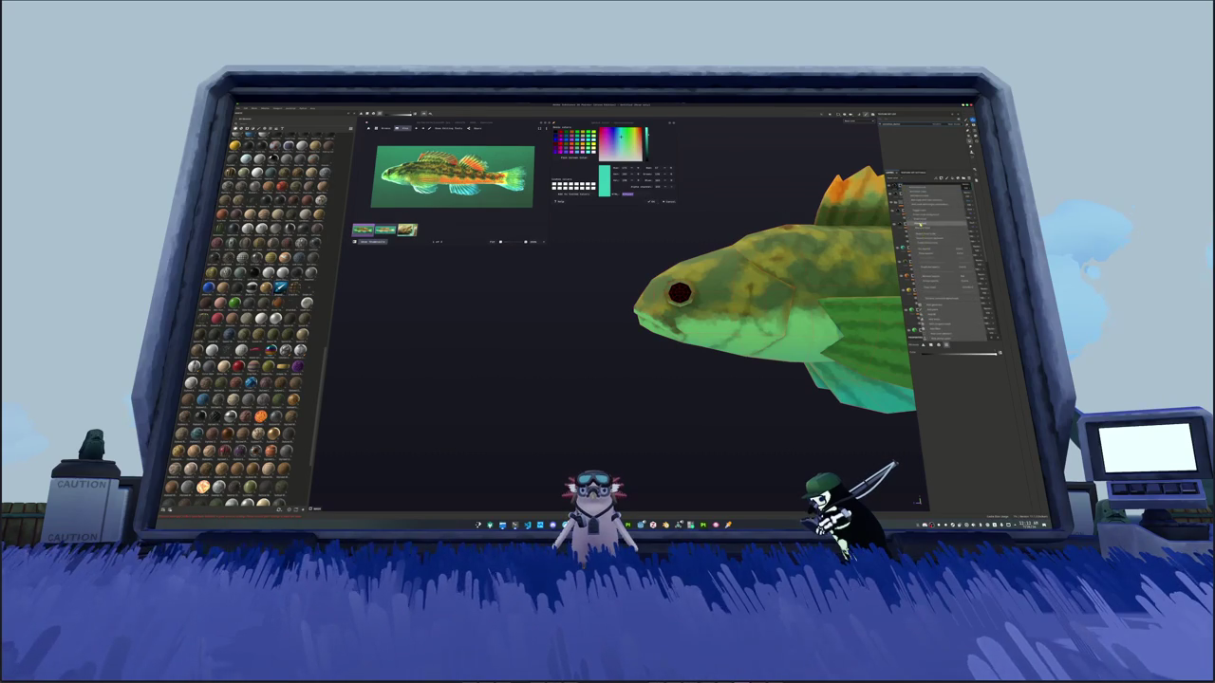
pyautogui.click(919, 224)
pyautogui.click(934, 413)
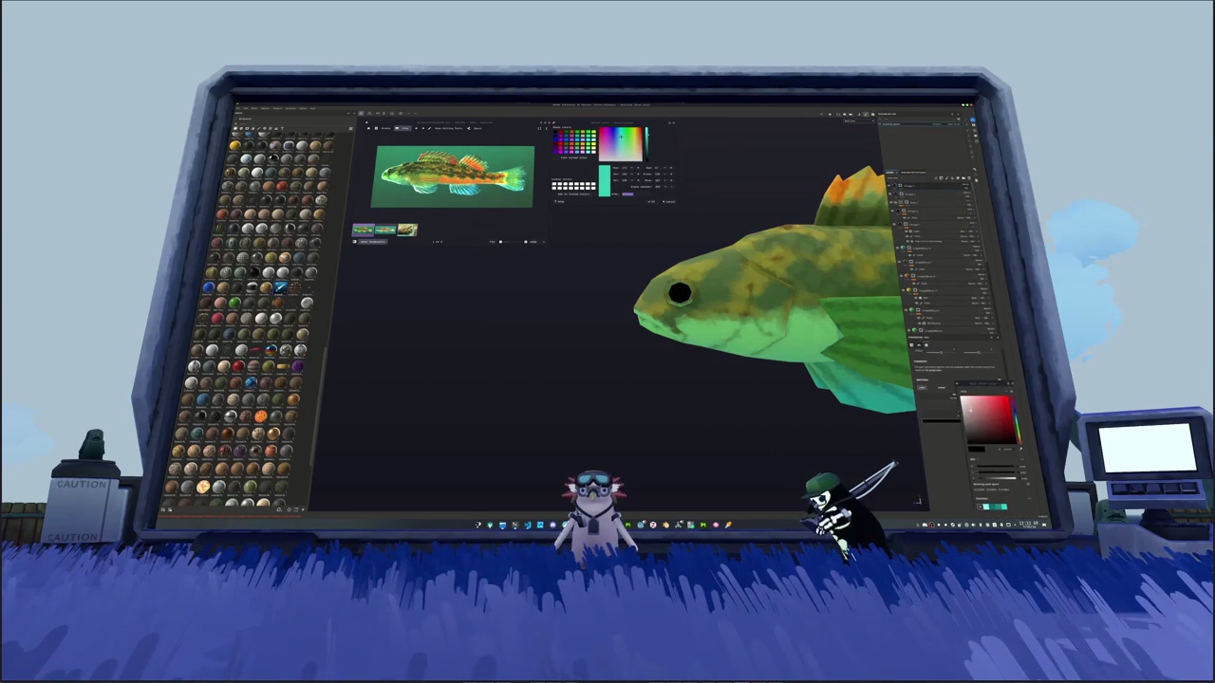
pyautogui.scroll(5, 659, 285)
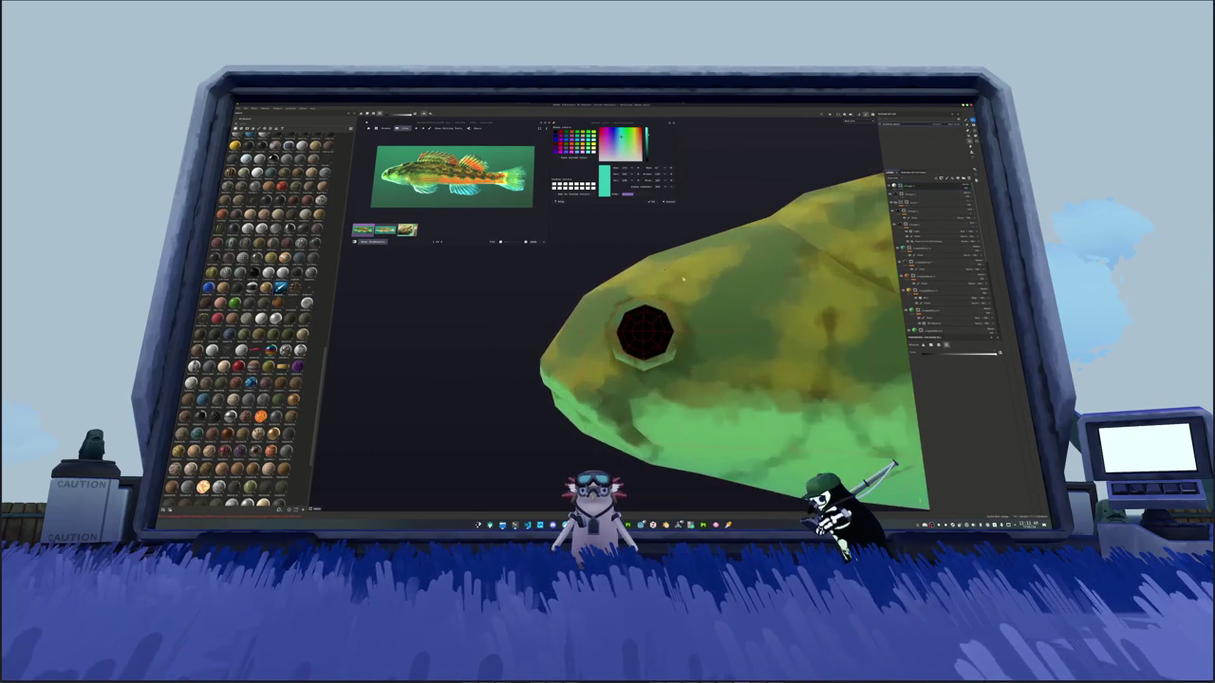
pyautogui.scroll(2, 722, 332)
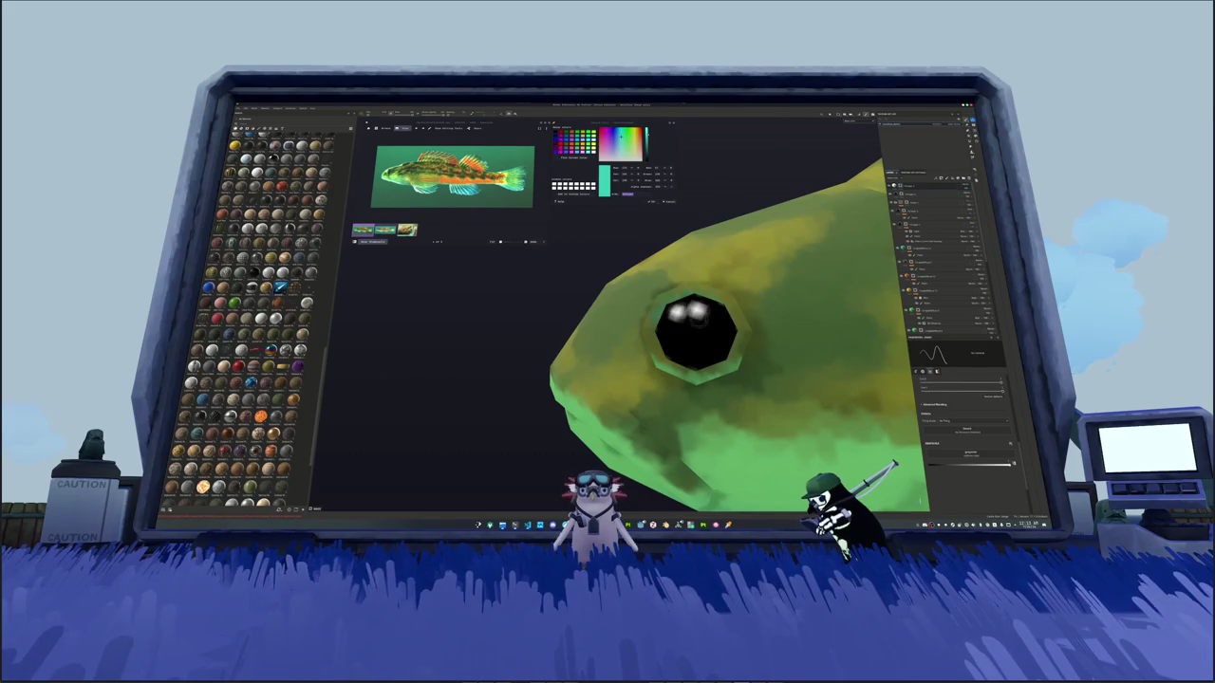
pyautogui.scroll(-5, 672, 338)
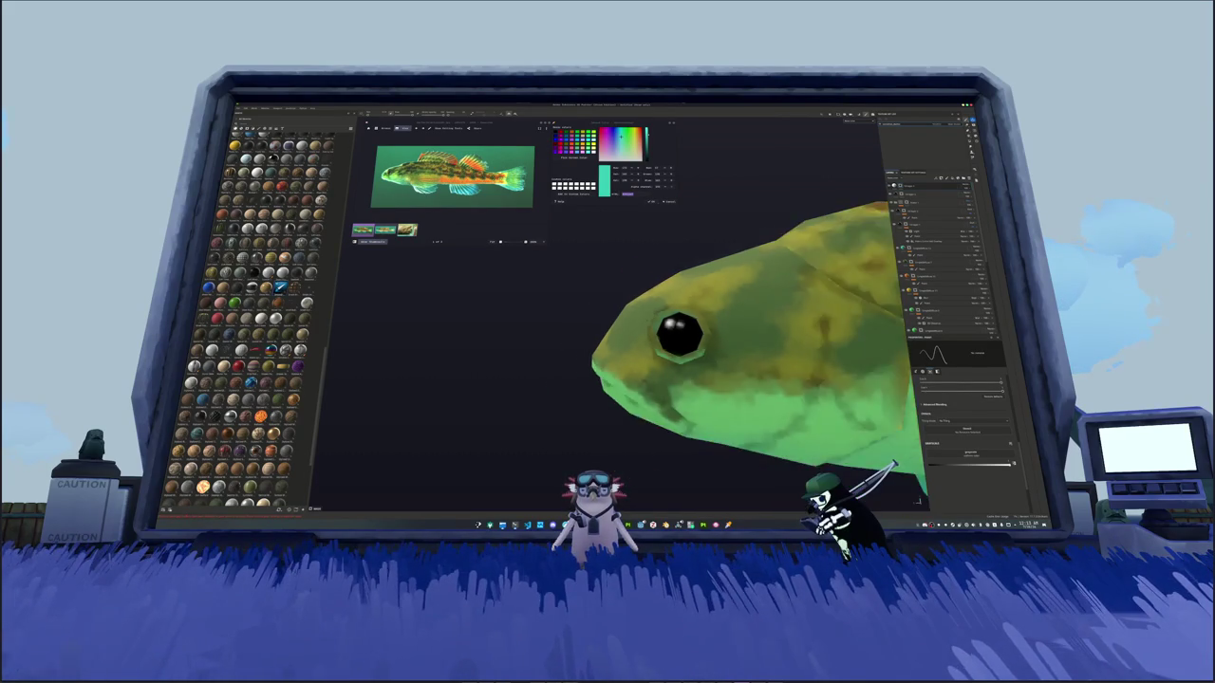
pyautogui.scroll(-3, 672, 338)
pyautogui.scroll(-2, 672, 337)
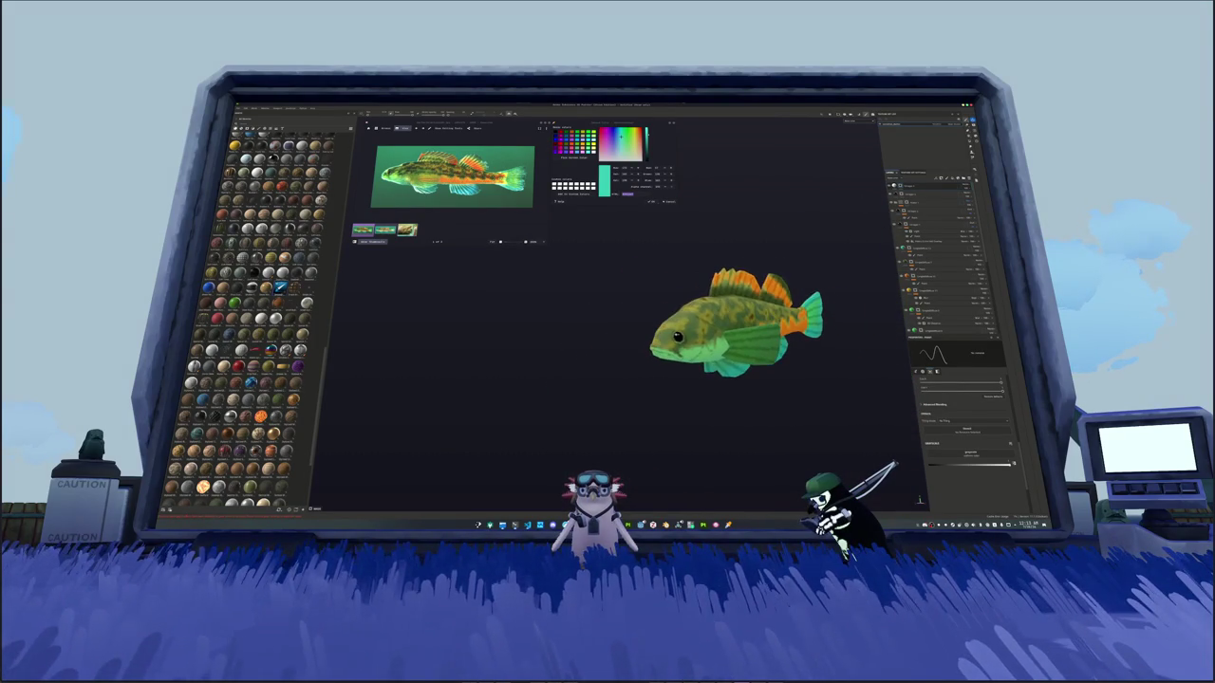
pyautogui.keyDown('alt'); pyautogui.moveTo(750, 327); pyautogui.dragTo(684, 327); pyautogui.keyUp('alt')
pyautogui.hotkey('ctrl', 's')
# Step: Save the painting project file into the empty folder
pyautogui.moveTo(620, 243); pyautogui.dragTo(781, 186)
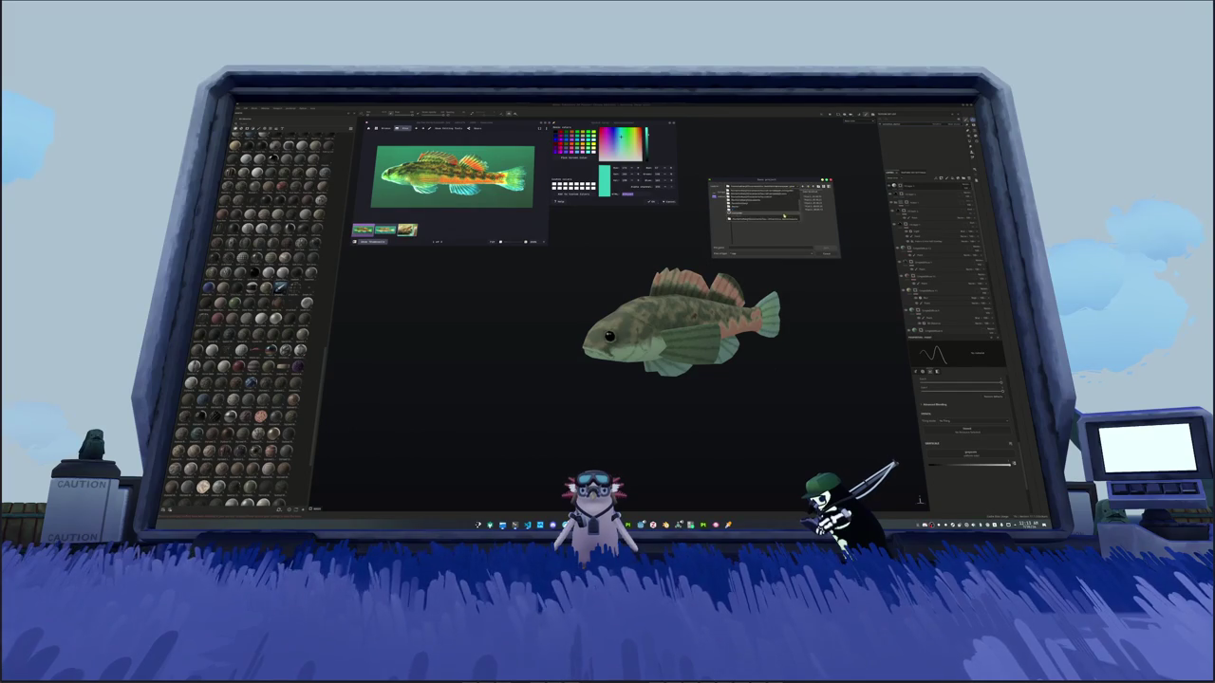
pyautogui.doubleClick(783, 220)
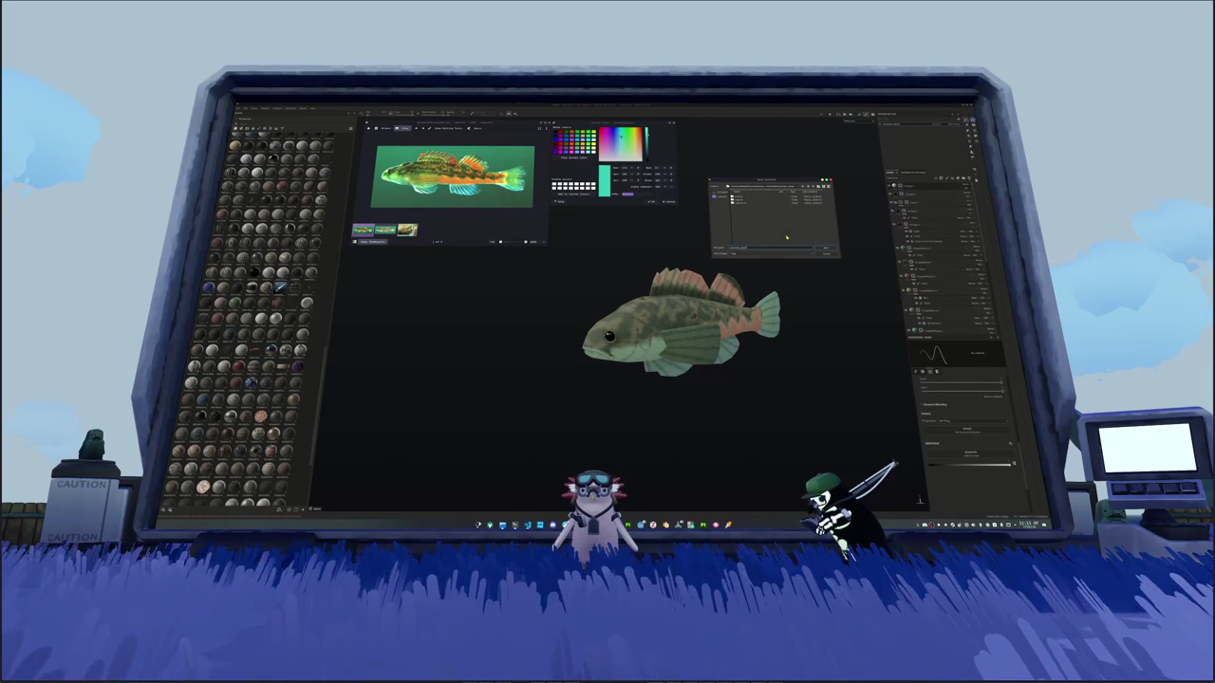
pyautogui.click(823, 249)
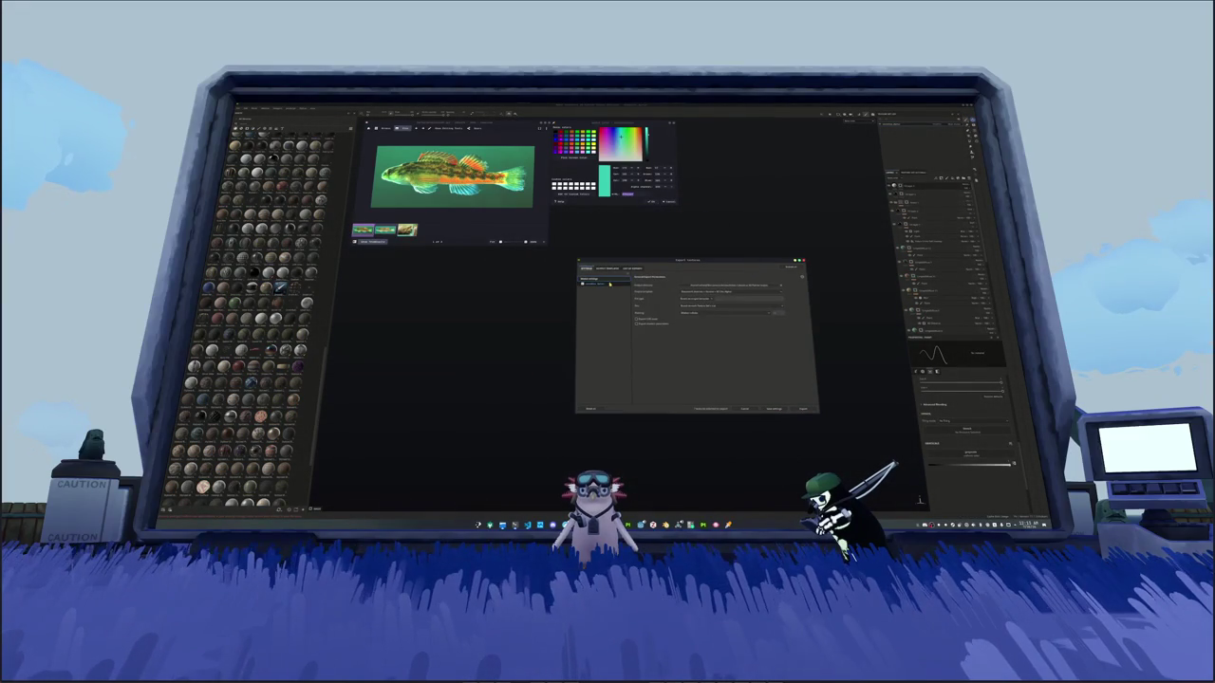
# Step: Export the fish's texture maps to the chosen output folder, then switch to Godot
pyautogui.click(611, 302)
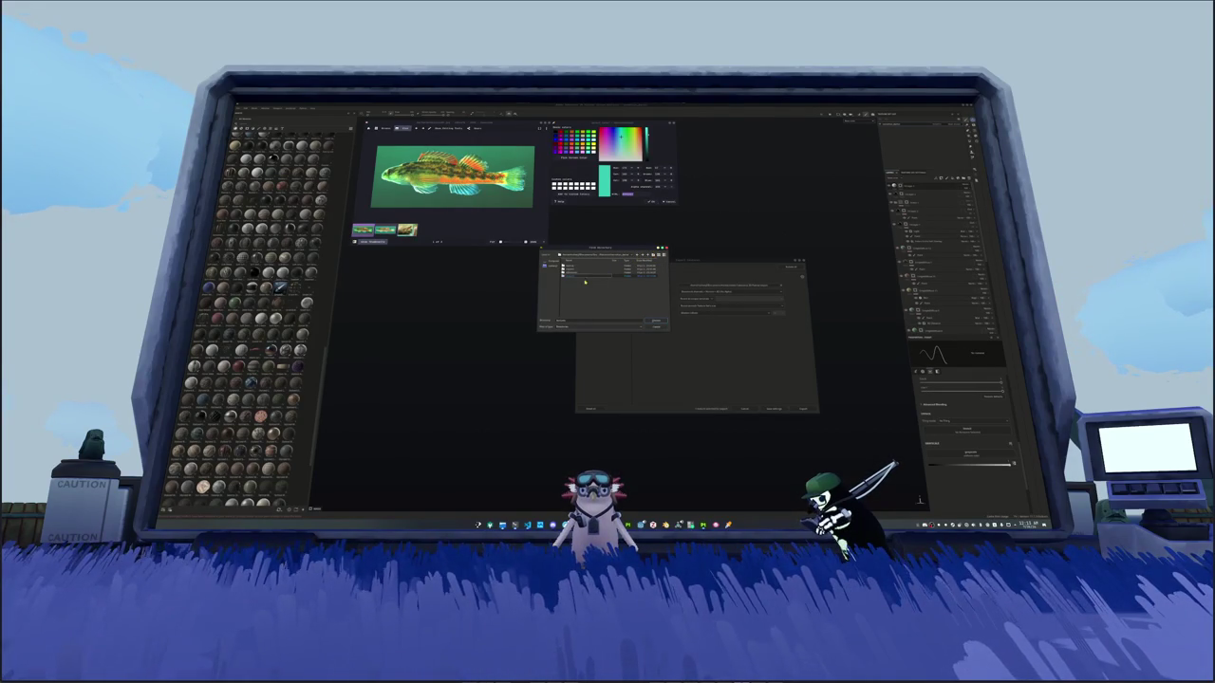
pyautogui.click(656, 322)
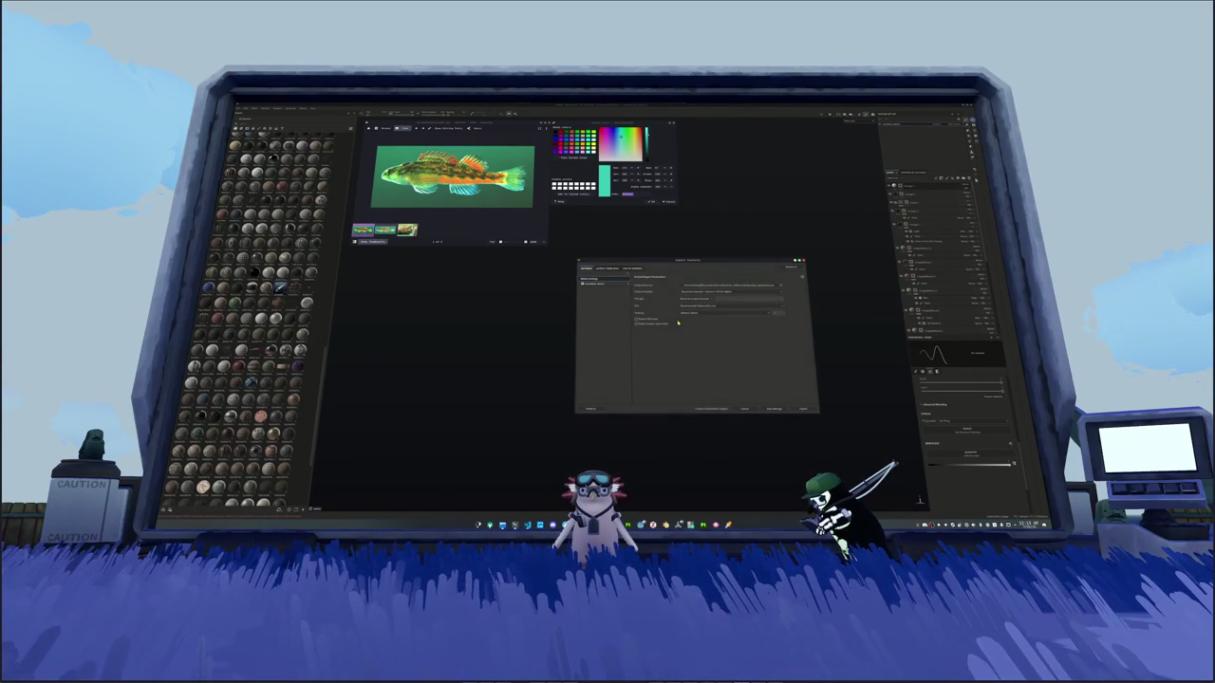
pyautogui.click(603, 283)
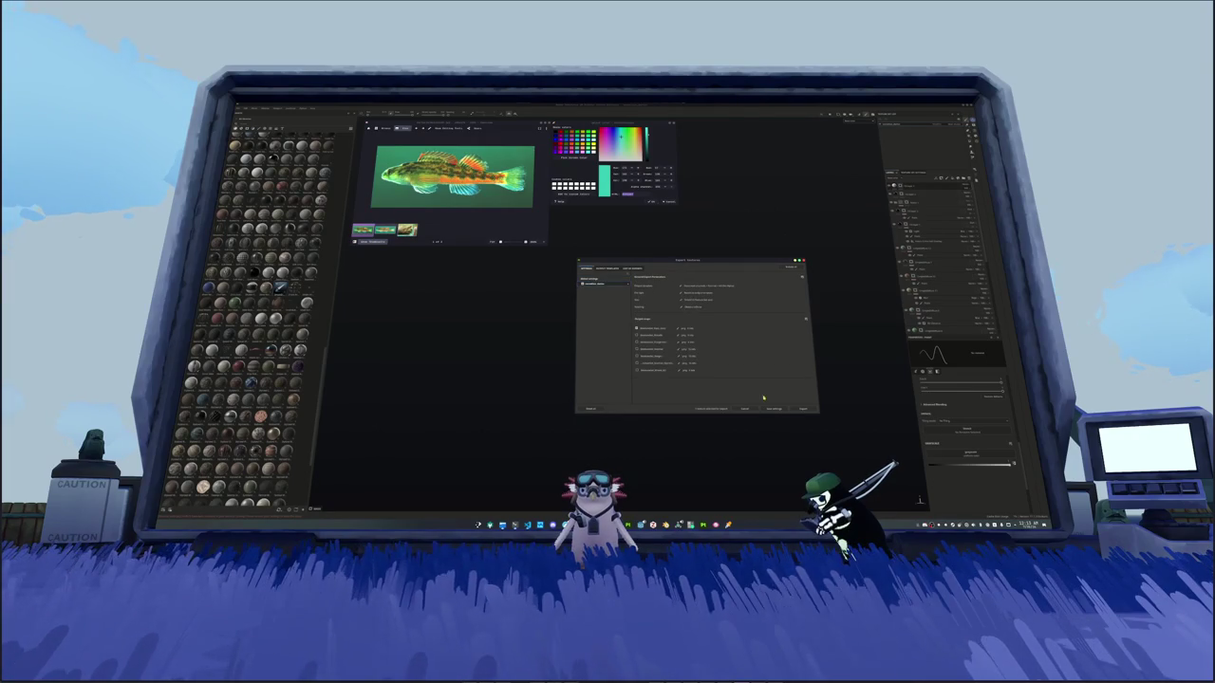
pyautogui.click(803, 409)
pyautogui.press('f')
pyautogui.hotkey('alt', 'Tab')
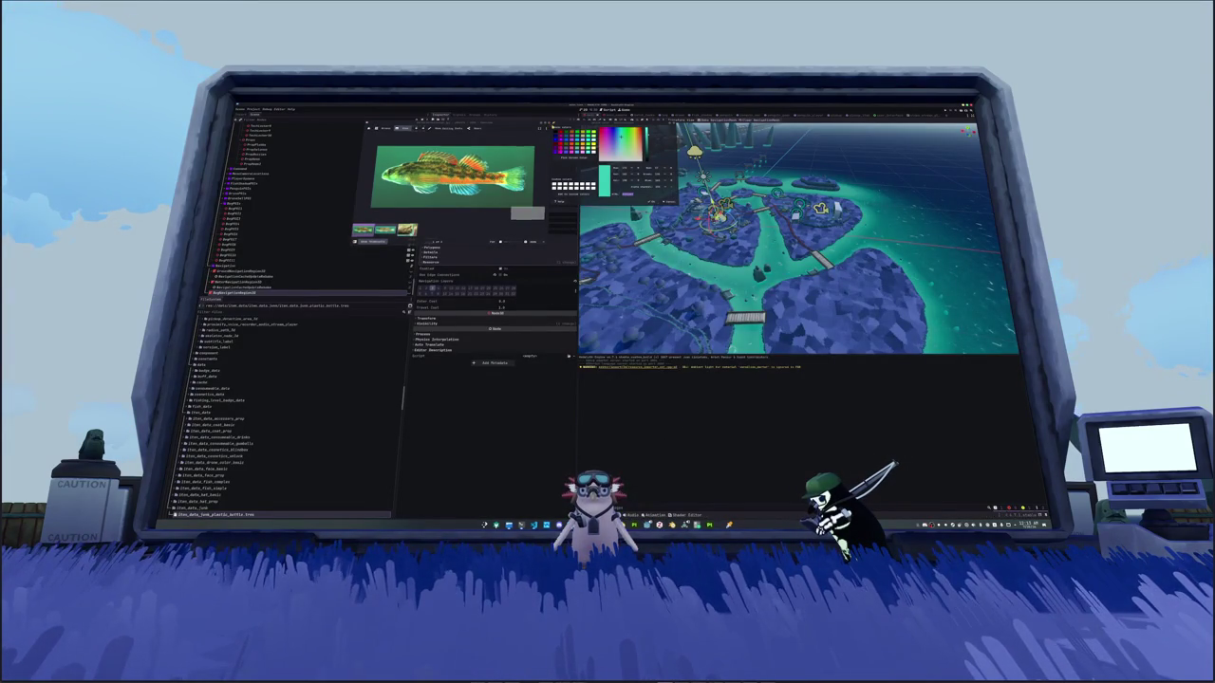
# Step: Save the island scene and select nodes in the other, empty 3D scene
pyautogui.click(532, 281)
pyautogui.hotkey('ctrl', 's')
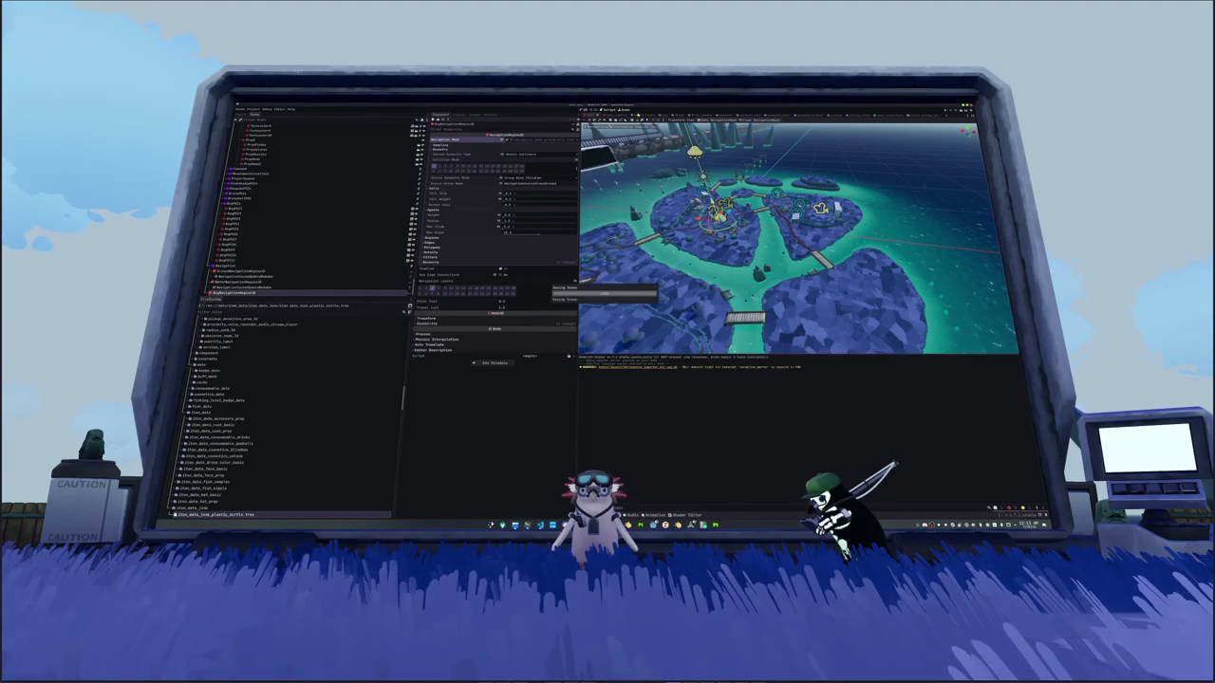
pyautogui.click(621, 120)
pyautogui.click(344, 132)
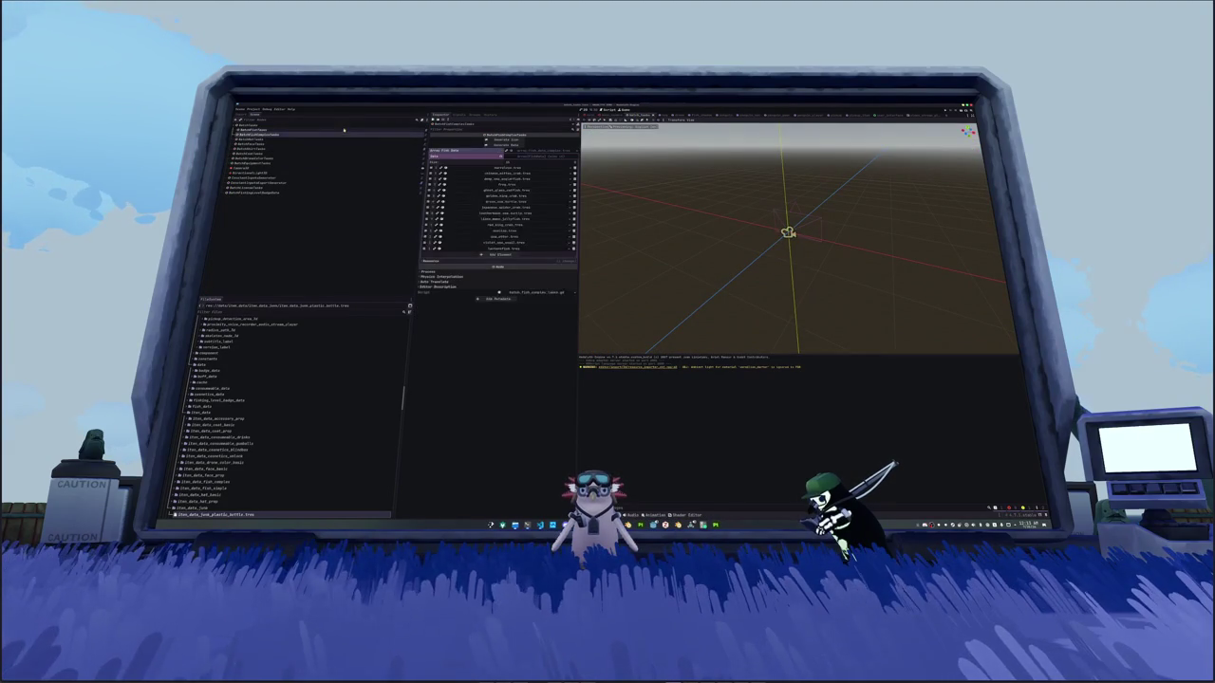
pyautogui.click(344, 129)
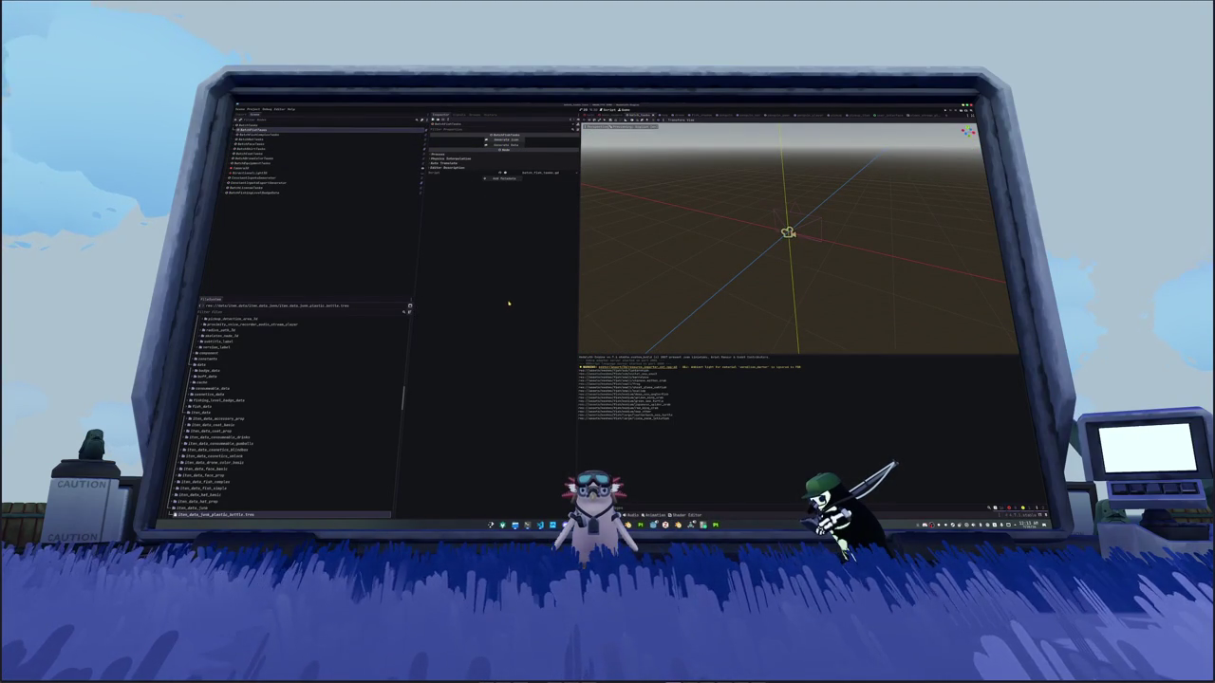
pyautogui.hotkey('alt', 'Tab')
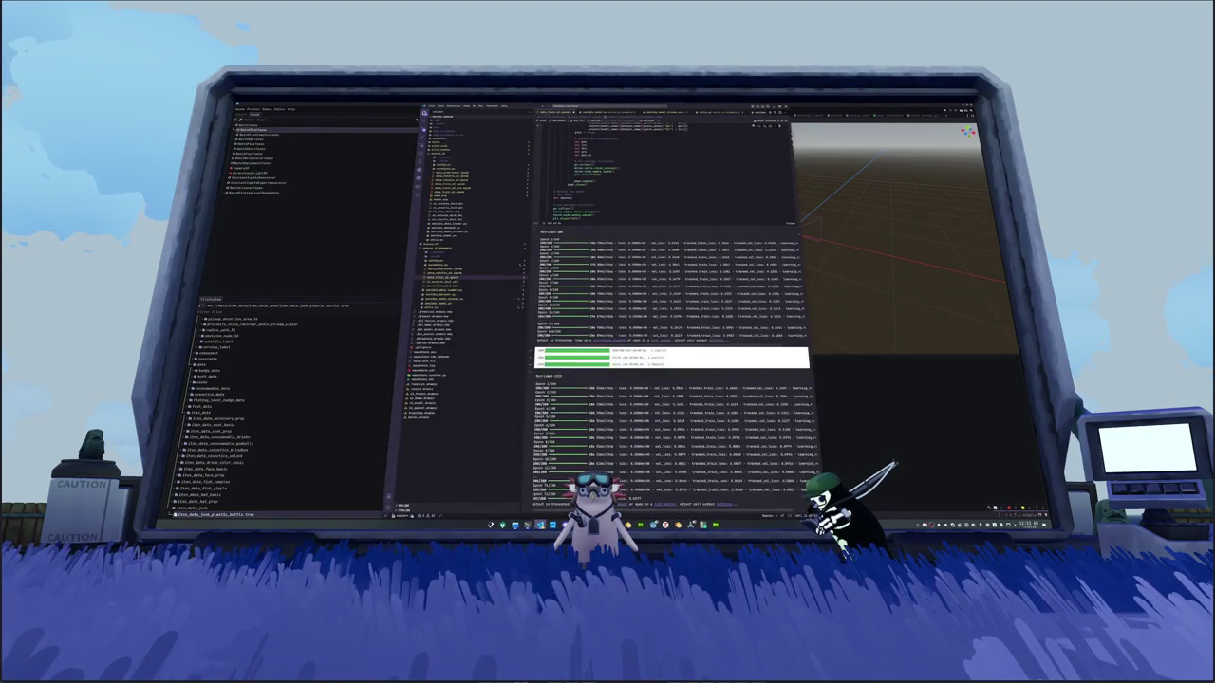
# Step: Scroll through the notebook's training log output, then bring Godot back to the front
pyautogui.scroll(-5, 618, 373)
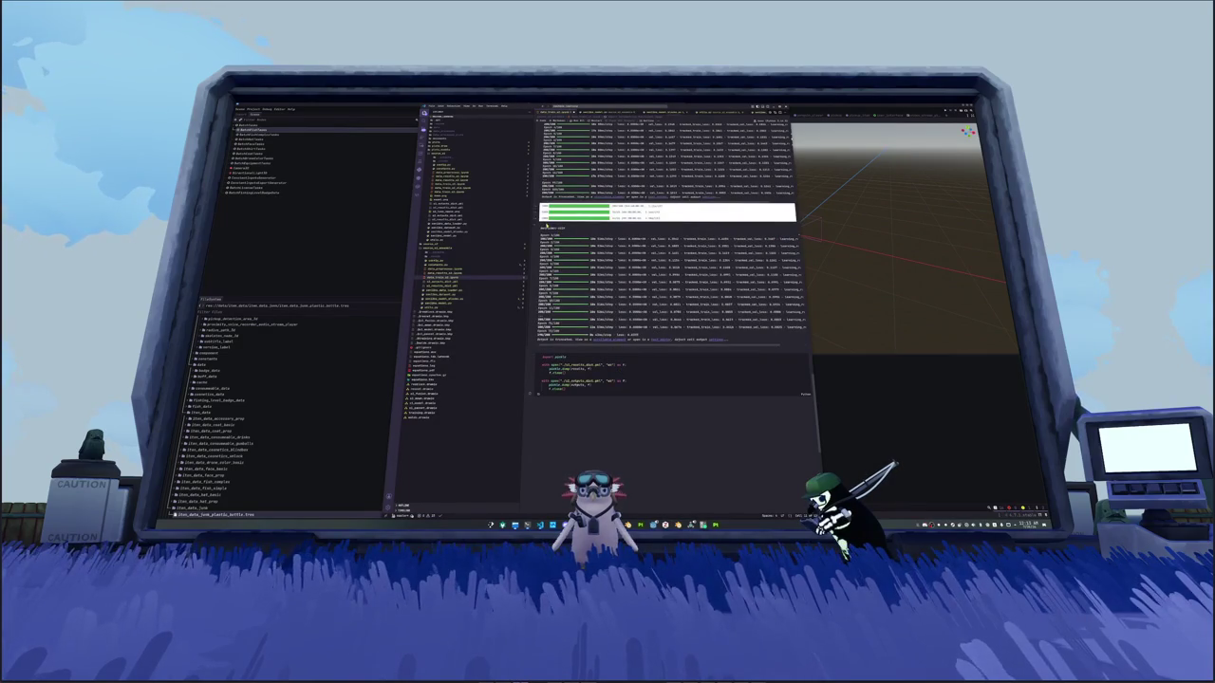
pyautogui.scroll(1, 713, 277)
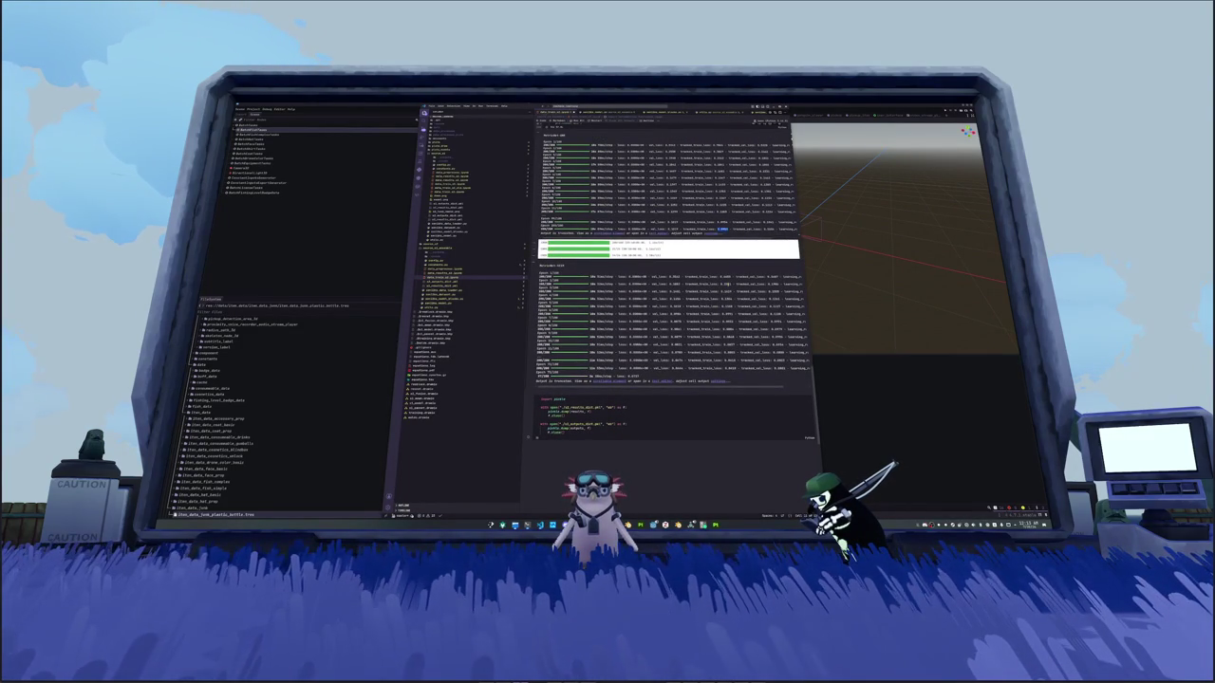
pyautogui.scroll(-1, 724, 285)
pyautogui.scroll(1, 674, 285)
pyautogui.scroll(1, 674, 284)
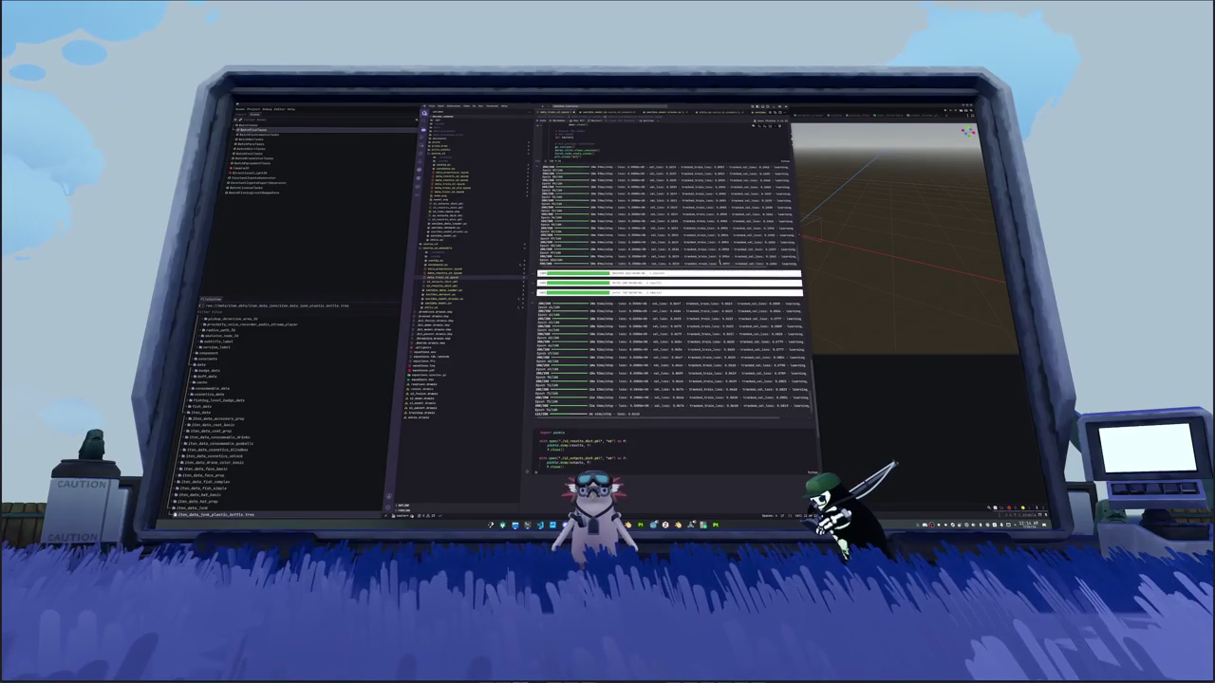
pyautogui.scroll(-2, 703, 333)
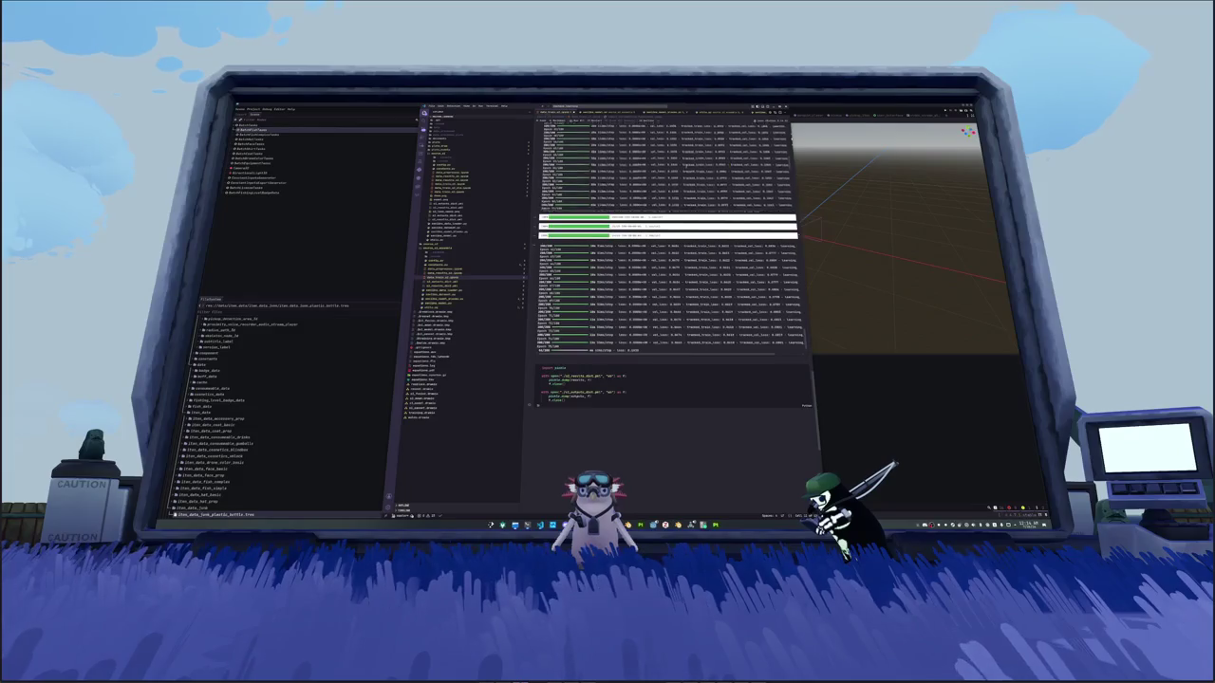
pyautogui.click(855, 381)
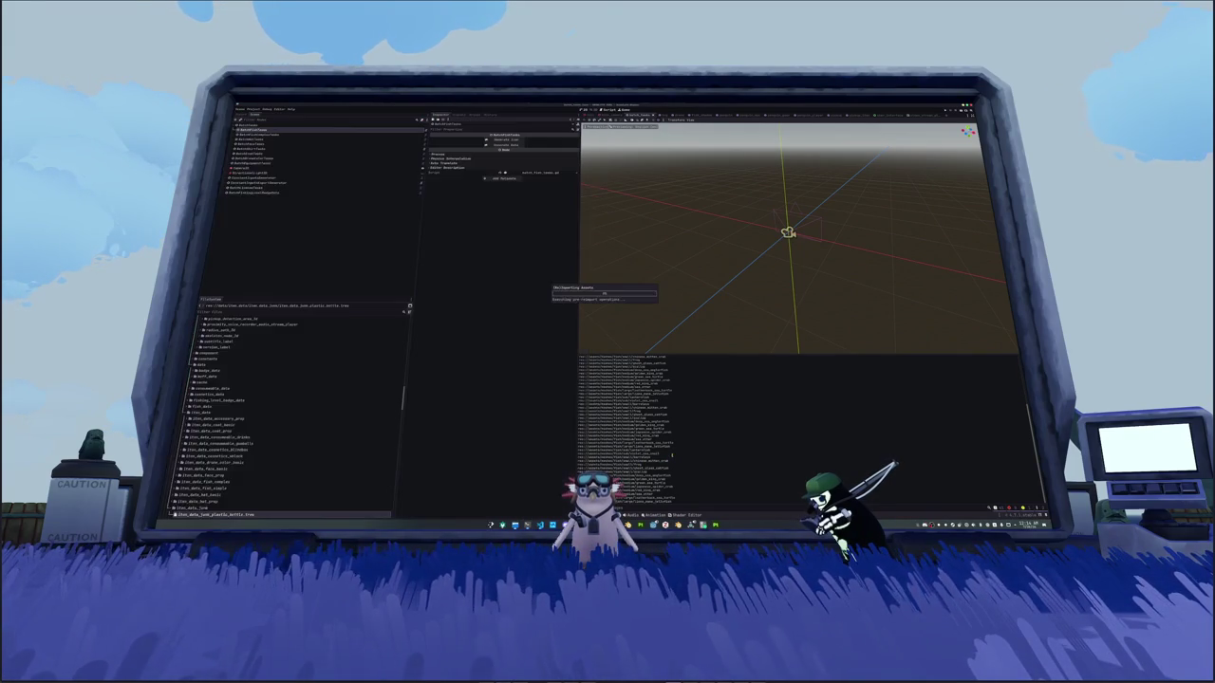
# Step: Run the project with F5 and start from the Hadalyth Zero title menu into the island village
pyautogui.press('F5')
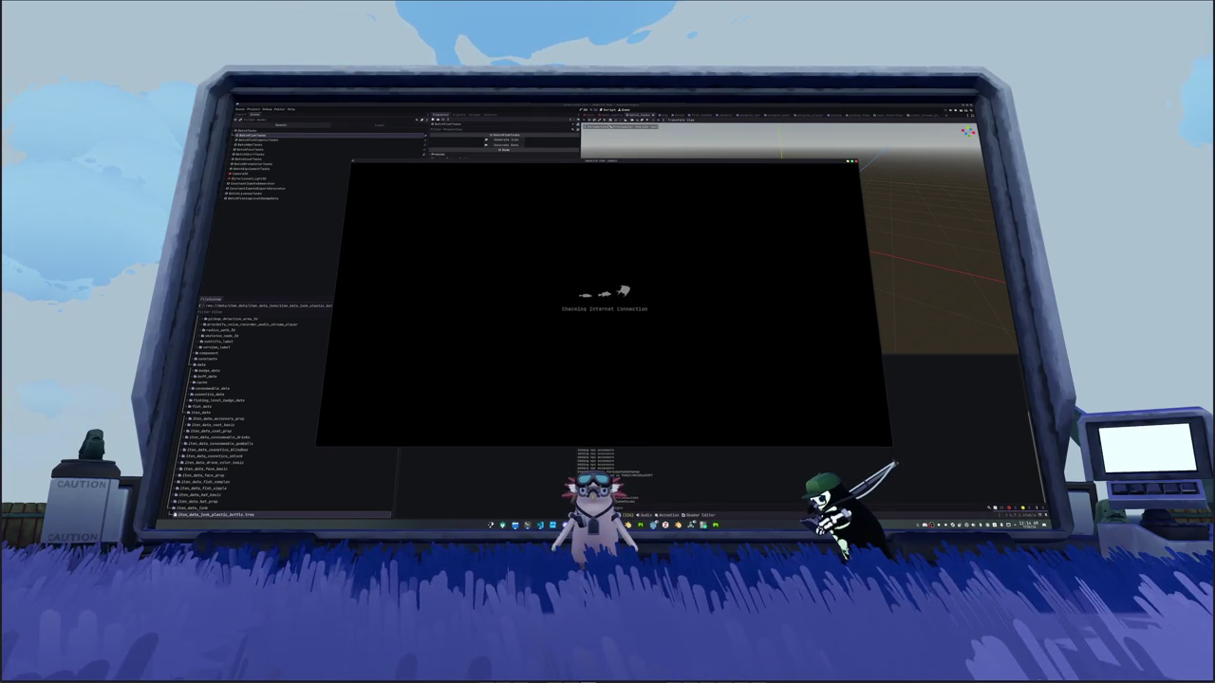
pyautogui.hotkey('alt', 'Tab')
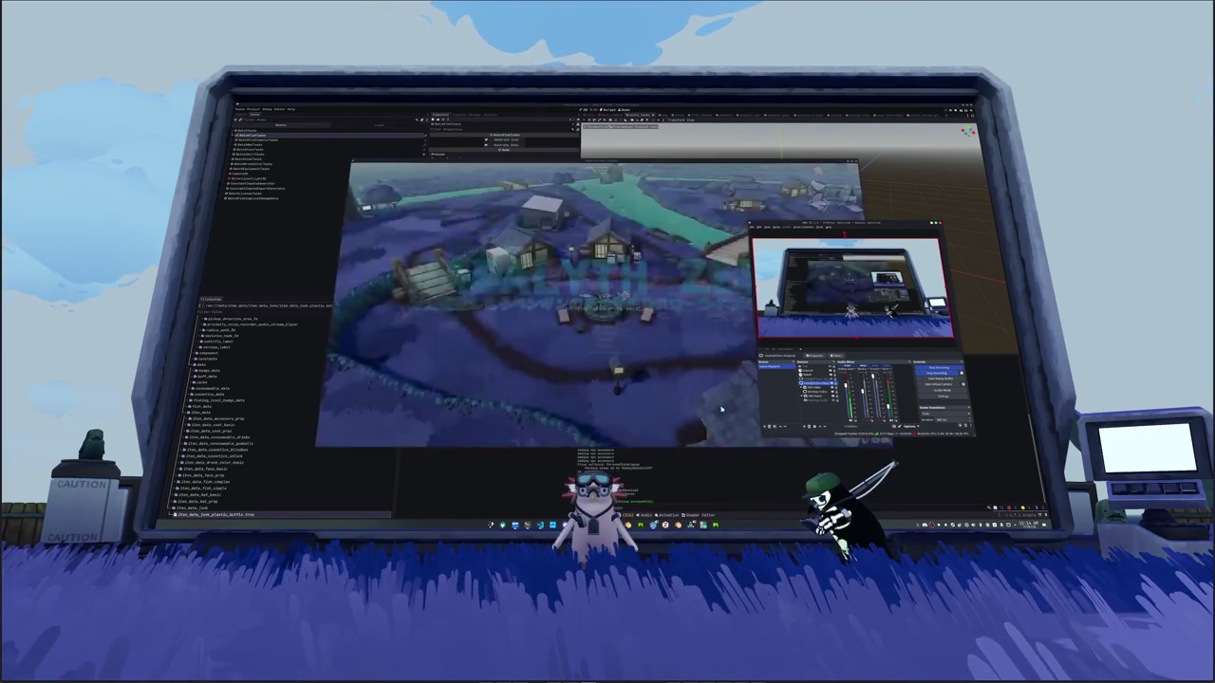
pyautogui.click(721, 409)
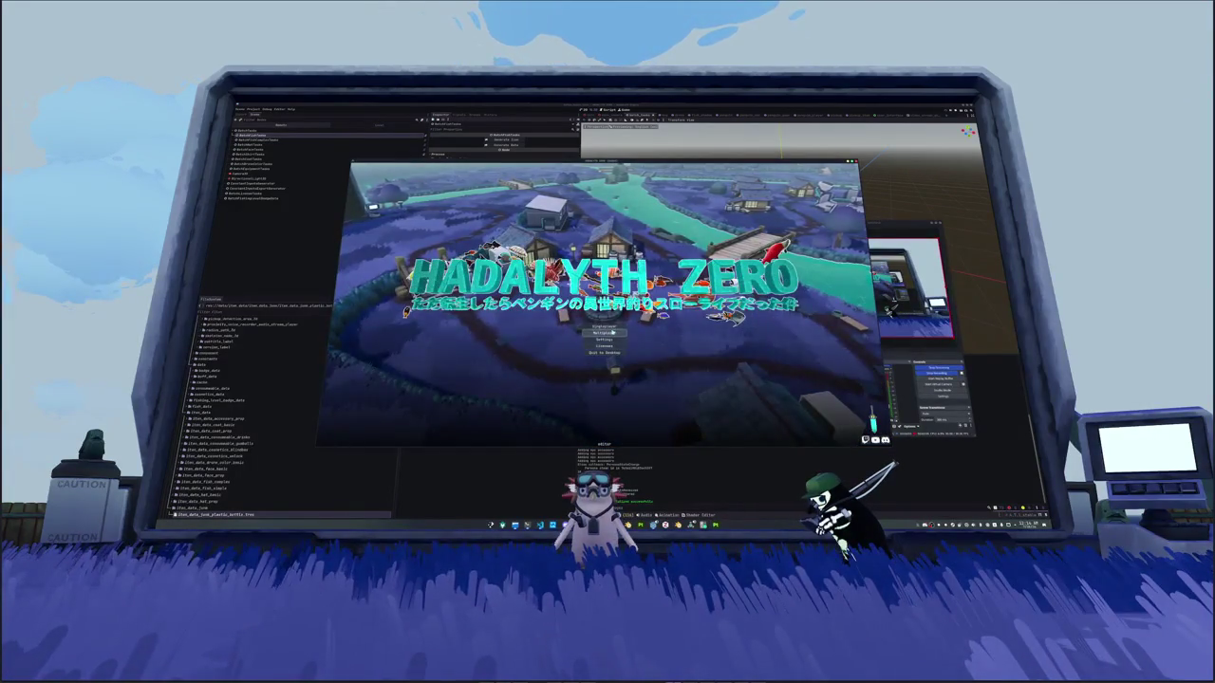
pyautogui.click(612, 328)
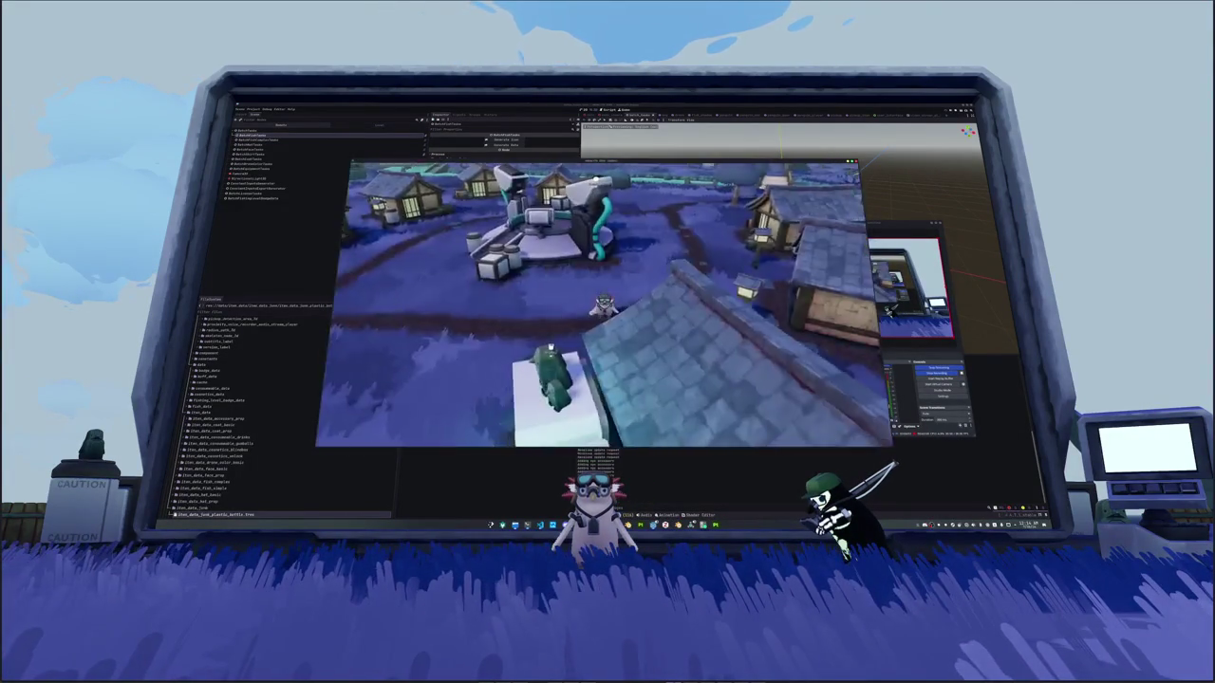
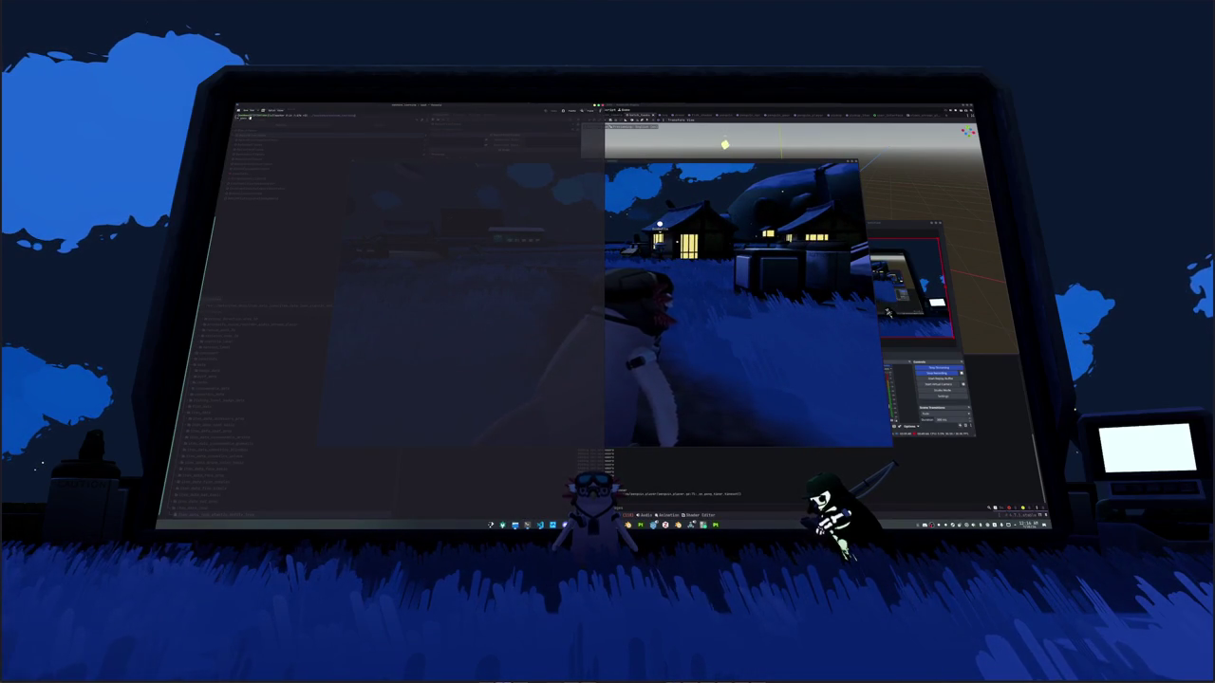
# Step: Run the commands that open the project to-do notes in GNU nano
pyautogui.press('Return')
pyautogui.press('Return')
pyautogui.press('Up')
pyautogui.press('Return')
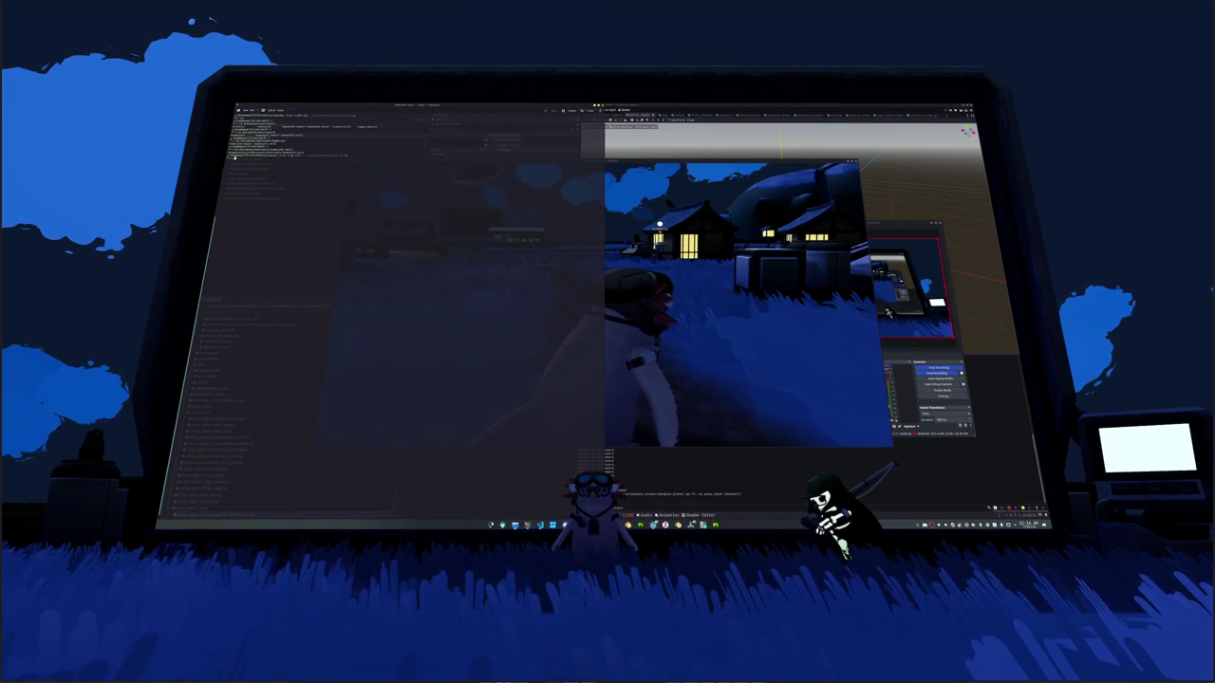
pyautogui.press('Return')
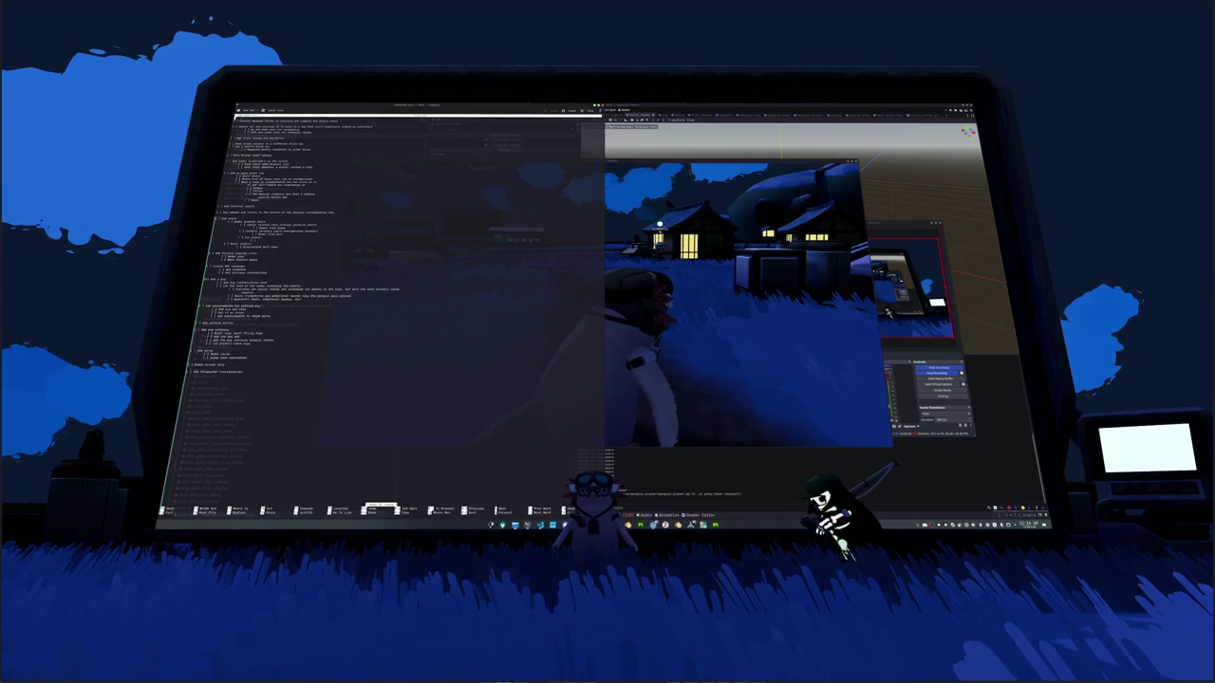
# Step: Enlarge the terminal font until the postcard to-do list is readable, then clear the terminal
pyautogui.hotkey('ctrl', '+')
pyautogui.hotkey('ctrl', '+')
pyautogui.hotkey('ctrl', '+')
pyautogui.hotkey('ctrl', '+')
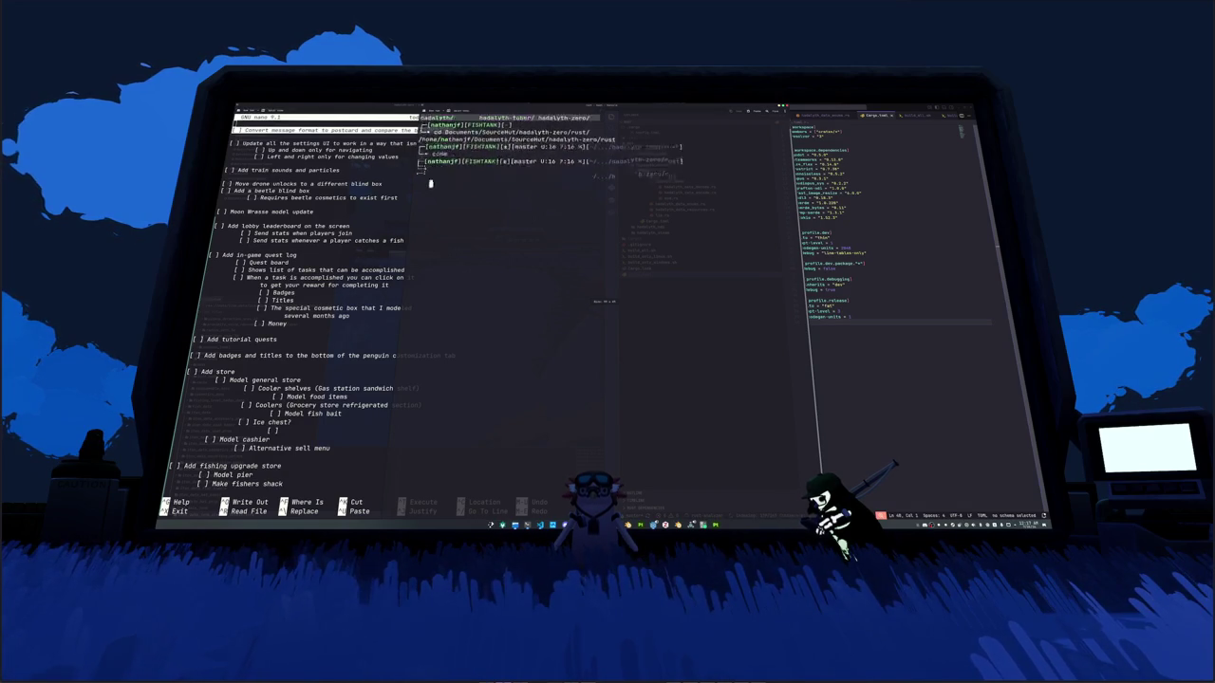
pyautogui.write('clea')
pyautogui.hotkey('ctrl', 'l')
pyautogui.write('cargo add postcard')
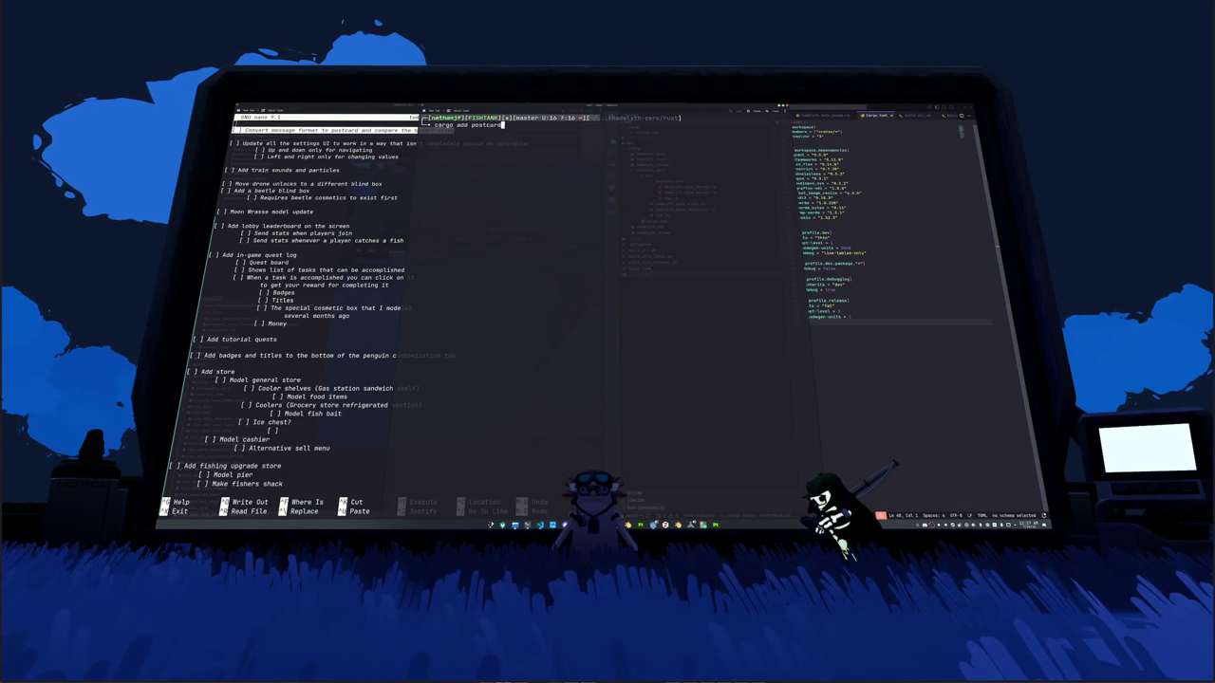
# Step: Add postcard v1.1.3 to the hadalyth-data package, retrying with --package after the first cargo add fails
pyautogui.press('Return')
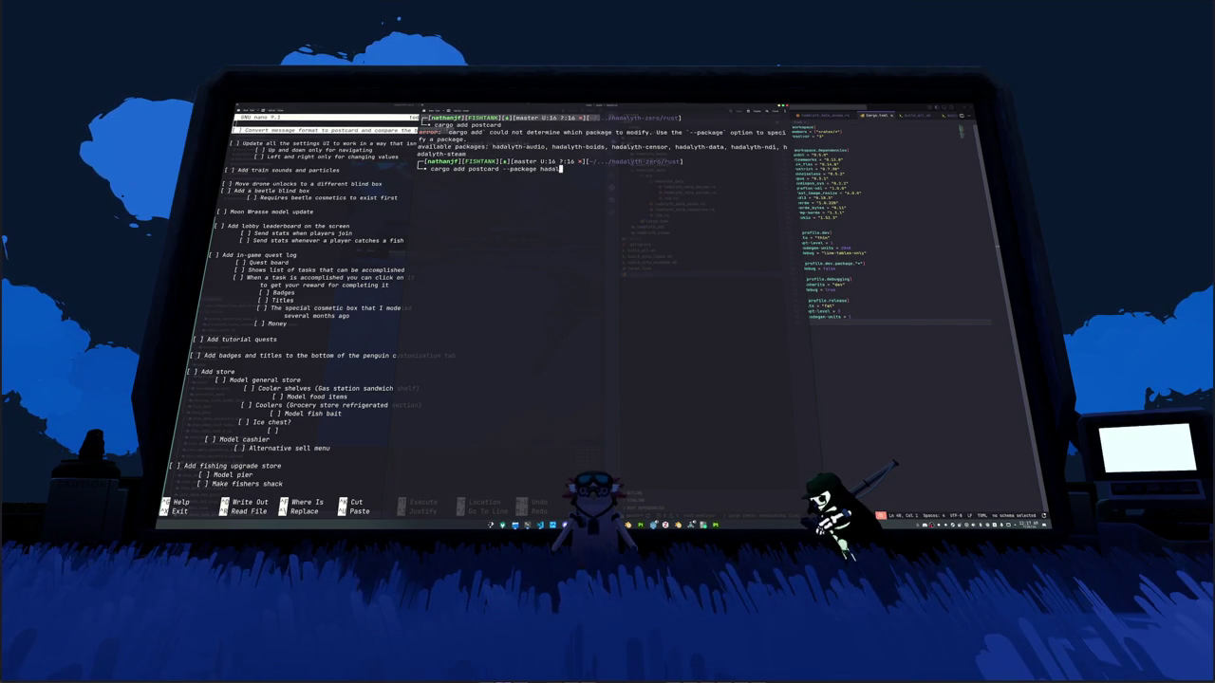
pyautogui.write('yth-dat')
pyautogui.press('Return')
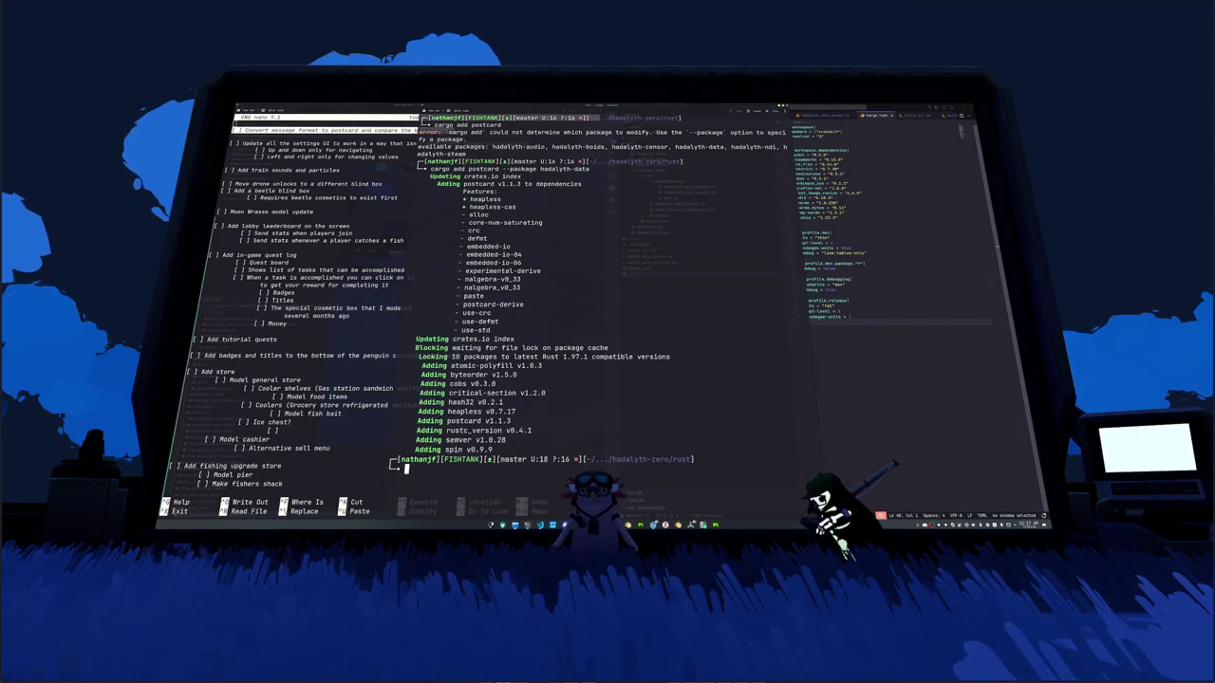
pyautogui.write('c')
# Step: Clear the terminal and install the cargo-features tool with cargo install
pyautogui.hotkey('ctrl', 'l')
pyautogui.write('argo install cargo-features')
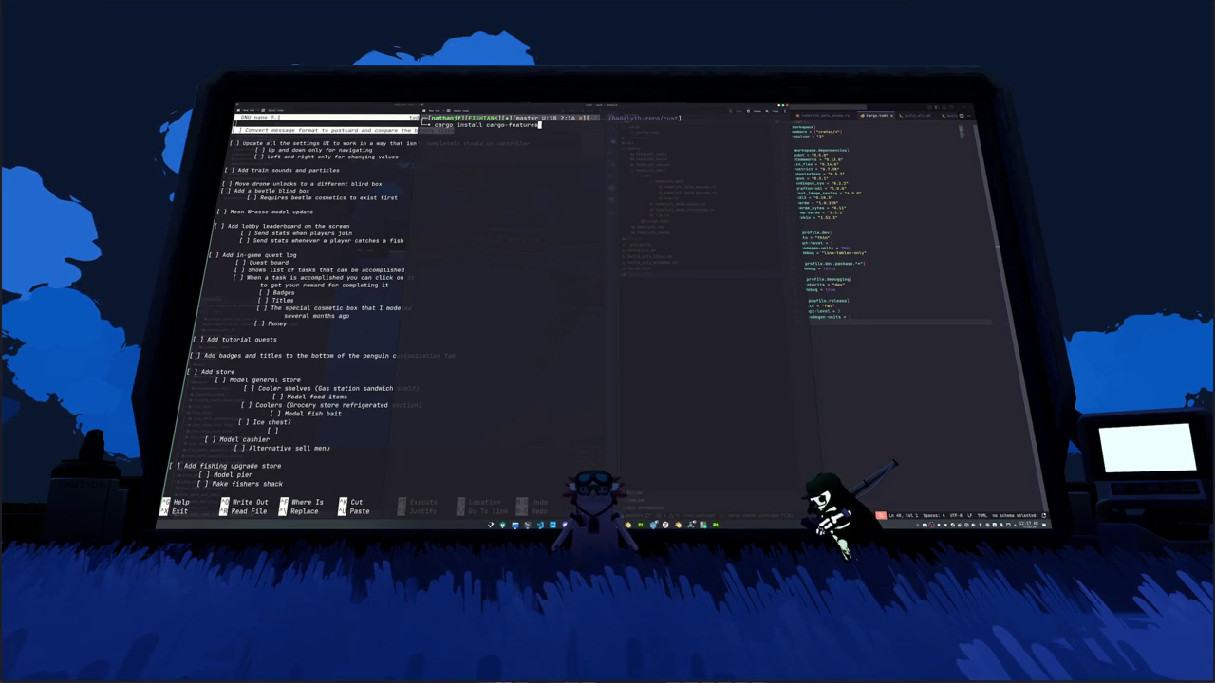
pyautogui.press('Return')
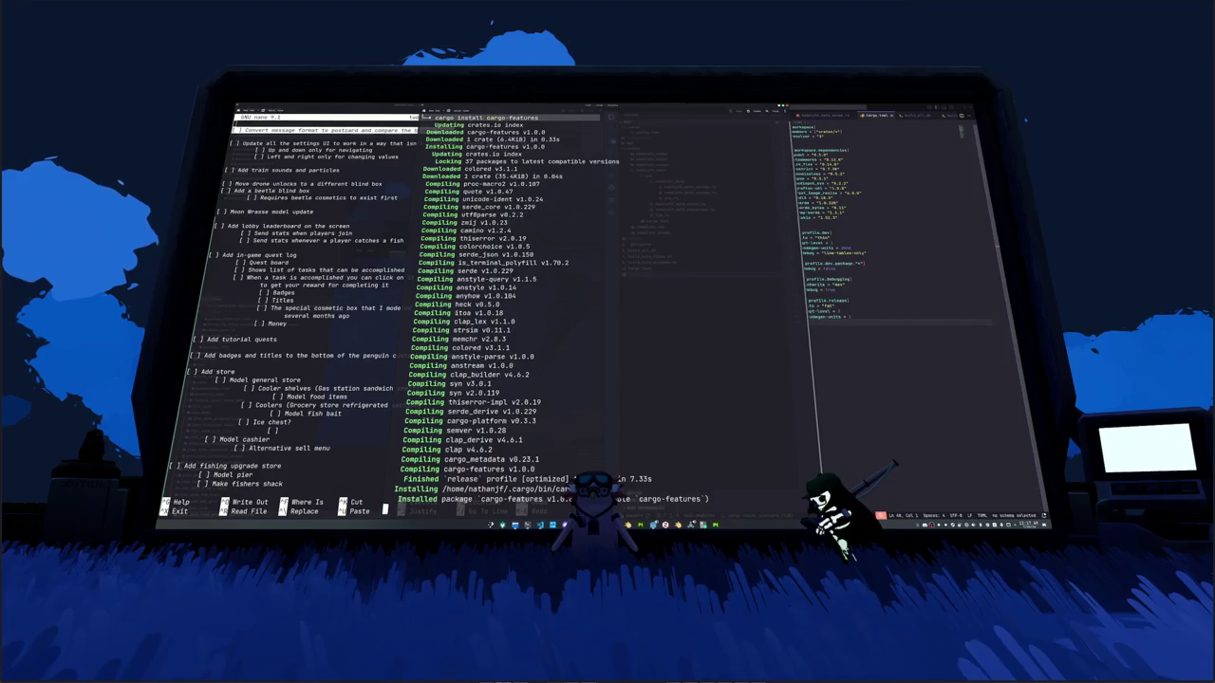
# Step: Run cargo-features and cargo features to see usage and the discover/powerset subcommands, then close the terminal
pyautogui.write('cargo-features')
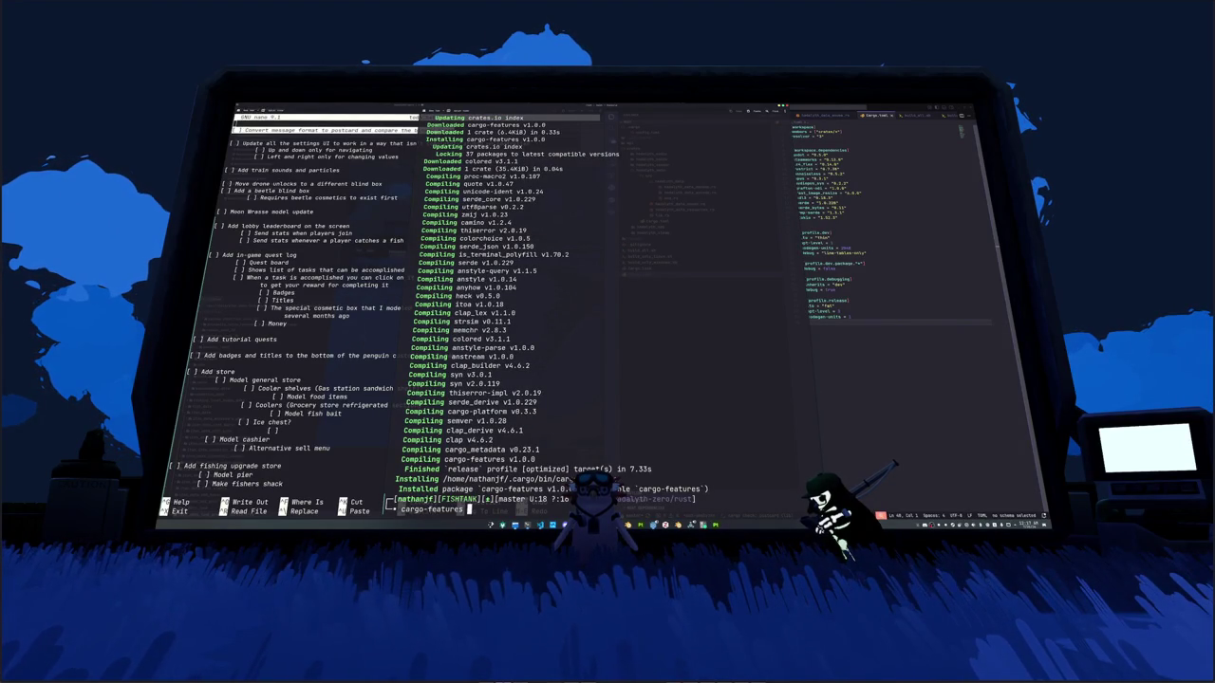
pyautogui.press('Return')
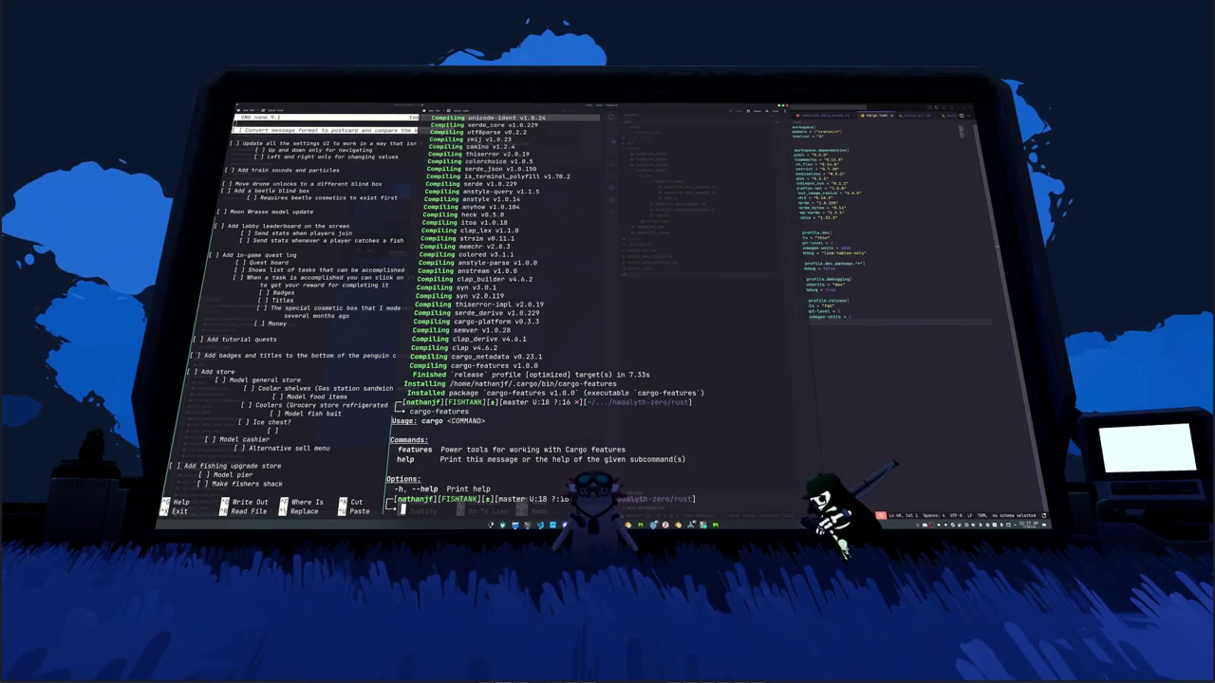
pyautogui.write('cargo feat')
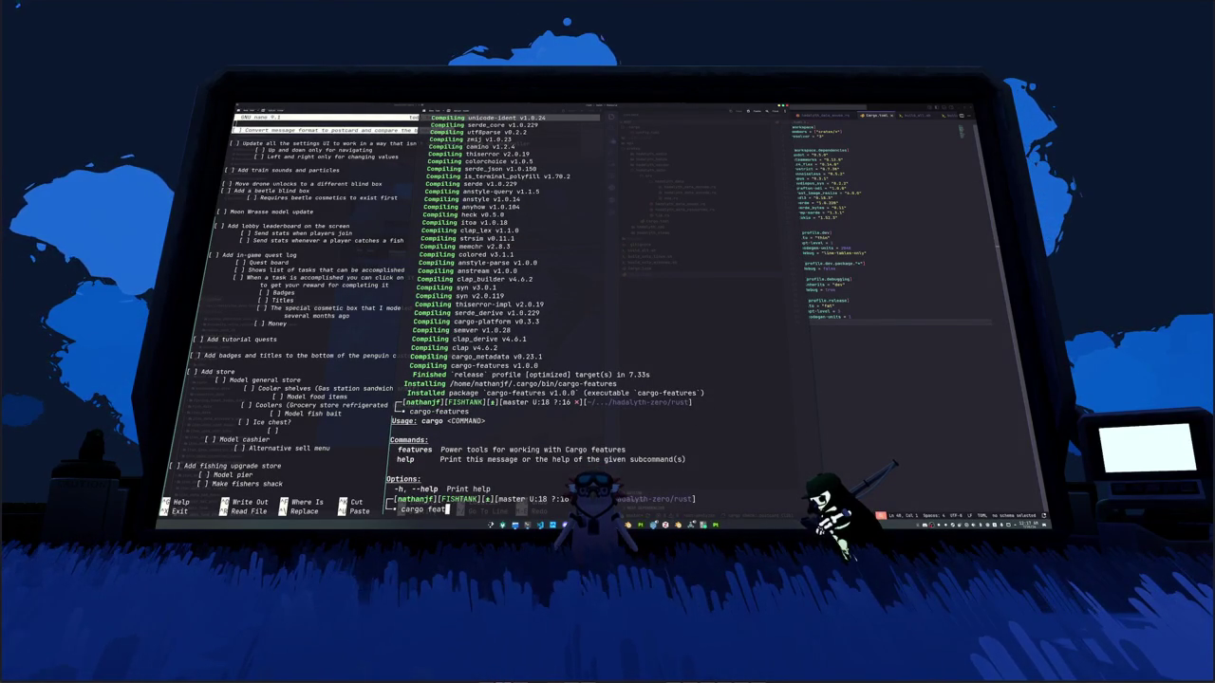
pyautogui.write('ures')
pyautogui.press('Return')
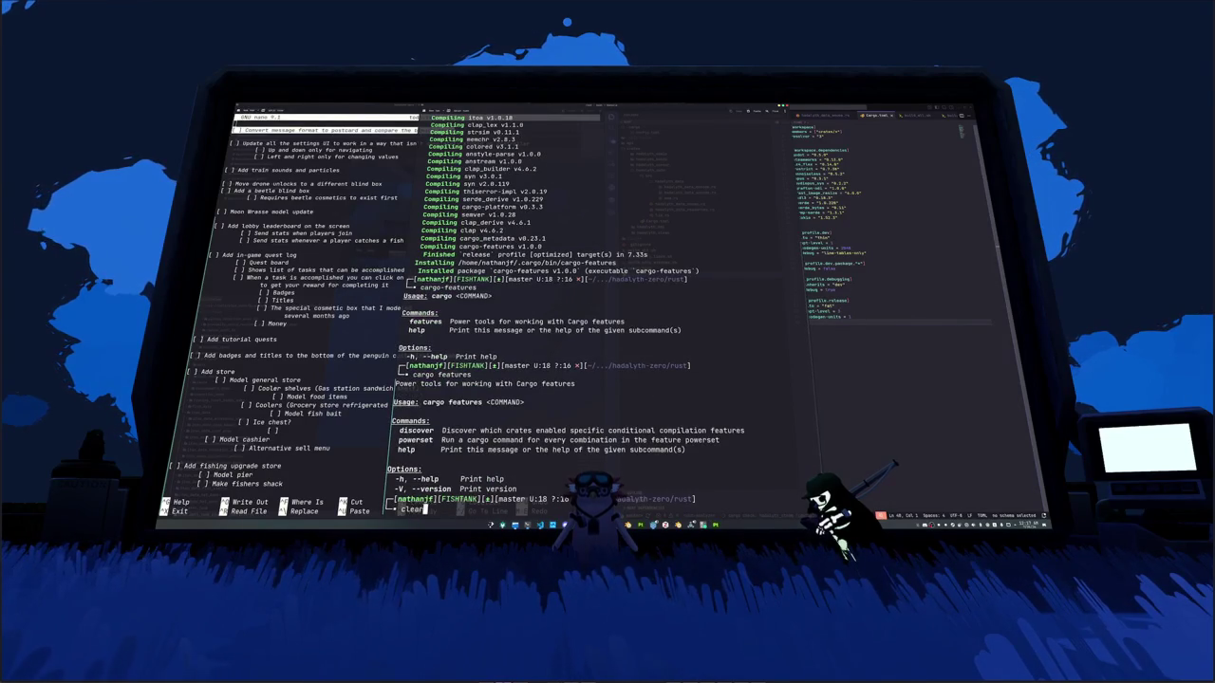
pyautogui.hotkey('ctrl', 'l')
pyautogui.hotkey('ctrl', 'd')
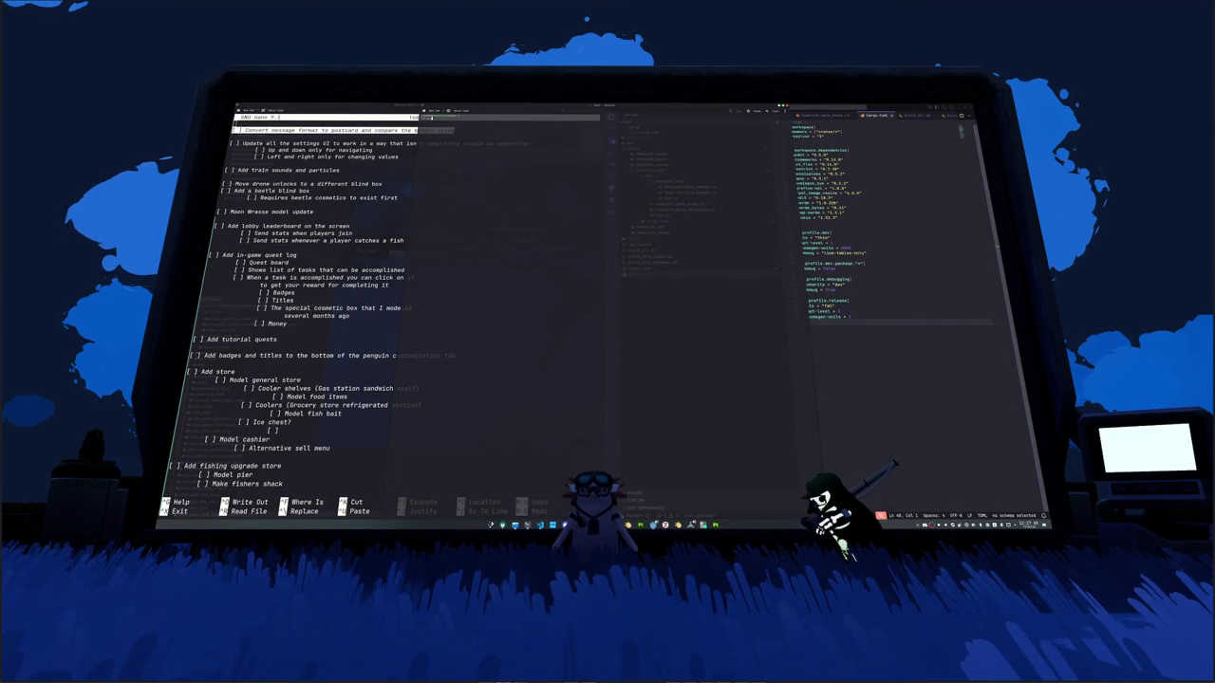
# Step: Open a new terminal window and build the project with cargo build
pyautogui.press('super+Return')
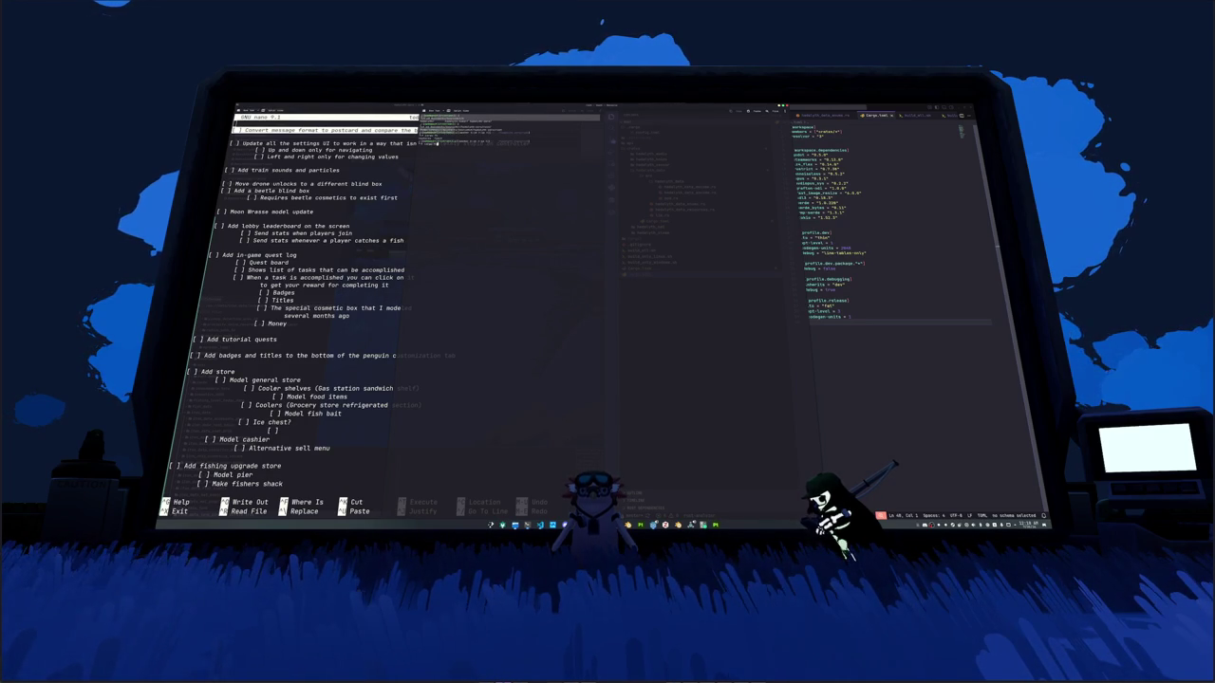
pyautogui.press('Return')
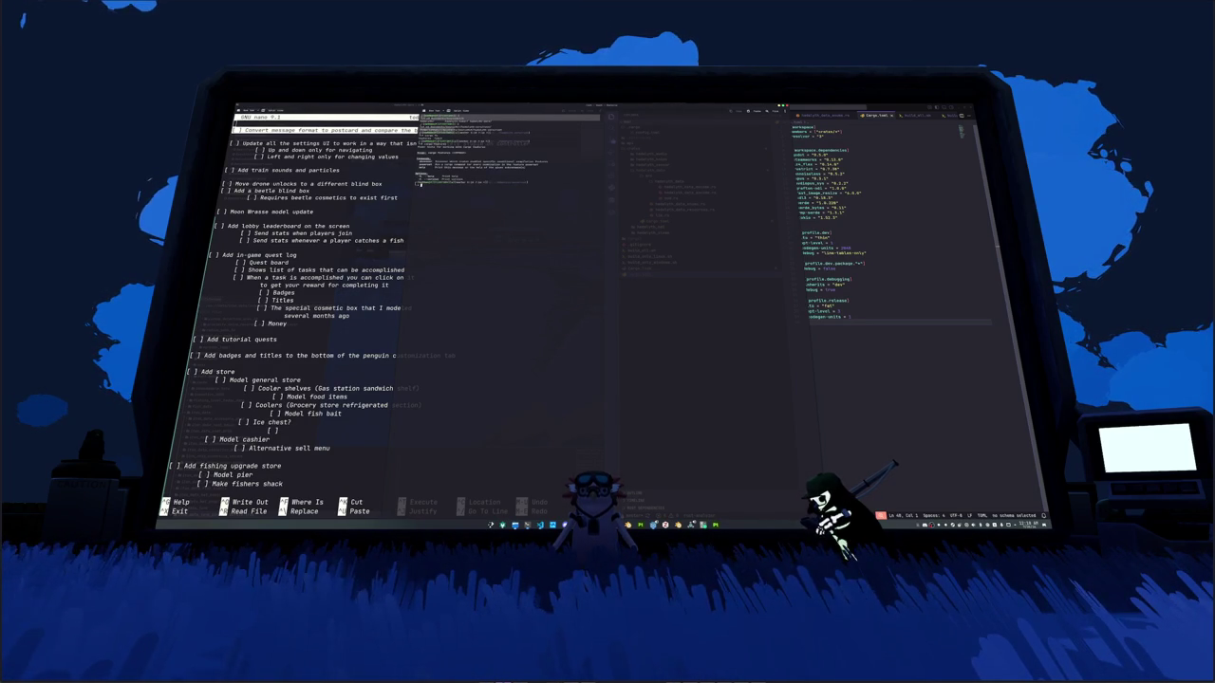
pyautogui.write('cargo build')
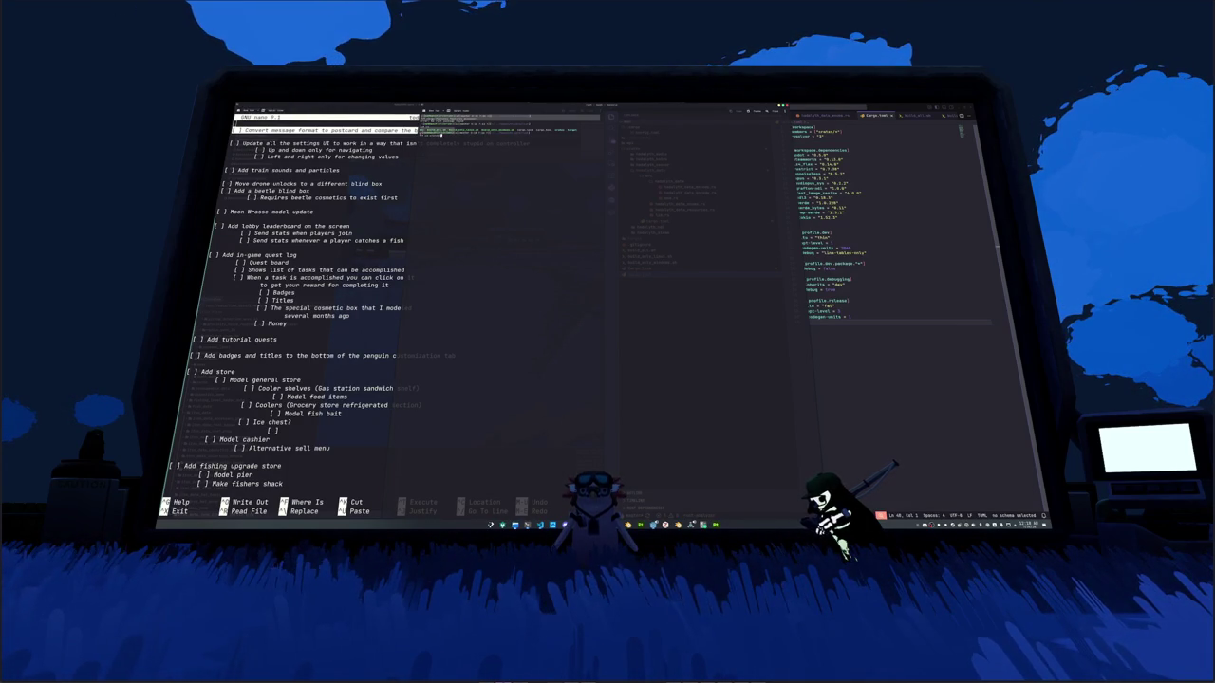
pyautogui.press('Return')
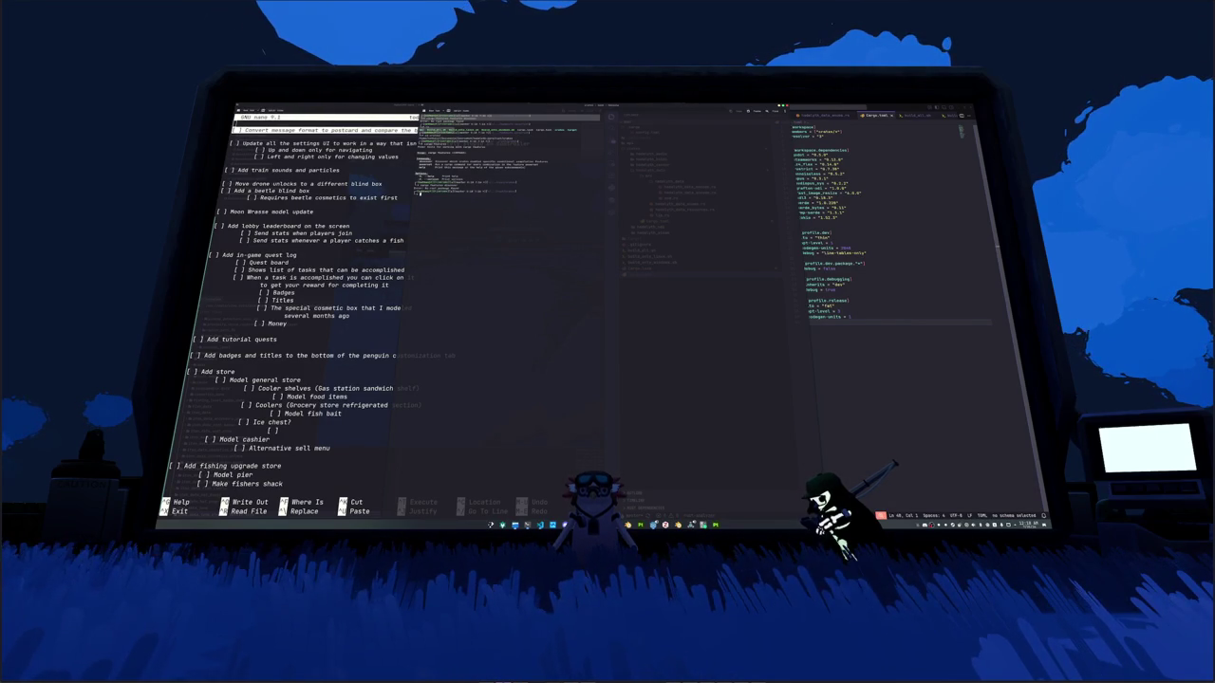
# Step: Clear the output, rerun the previous command, and move the empty browser window right
pyautogui.hotkey('ctrl', 'l')
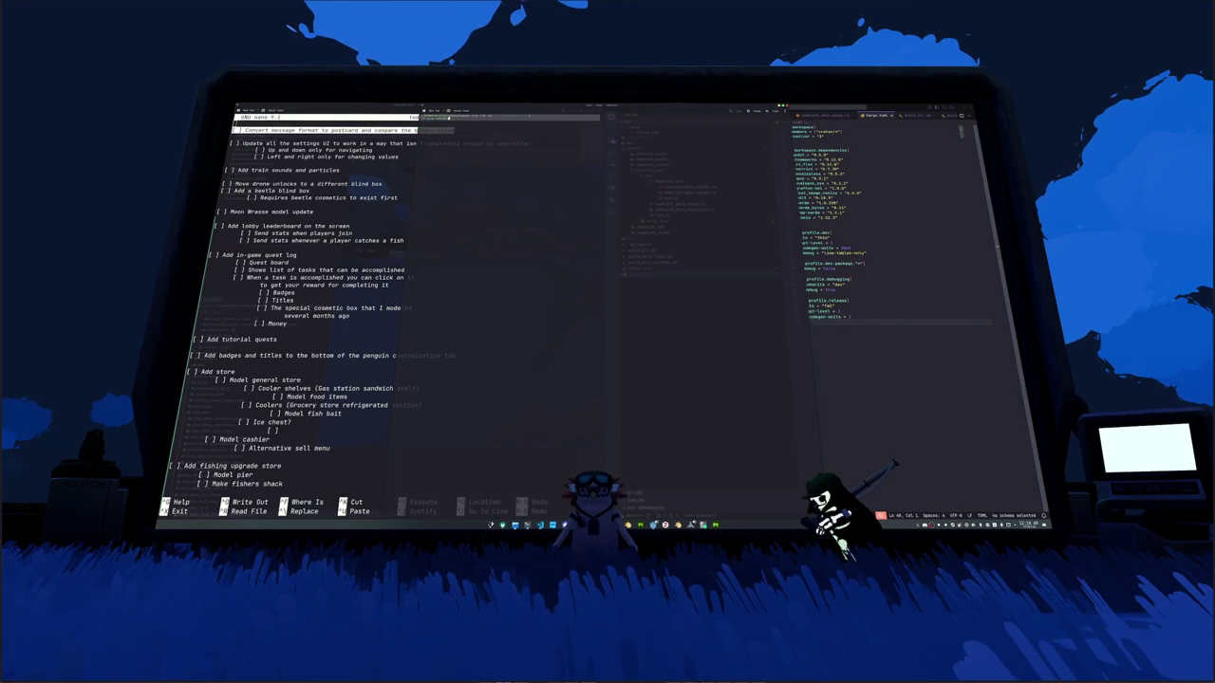
pyautogui.press('Up')
pyautogui.press('Return')
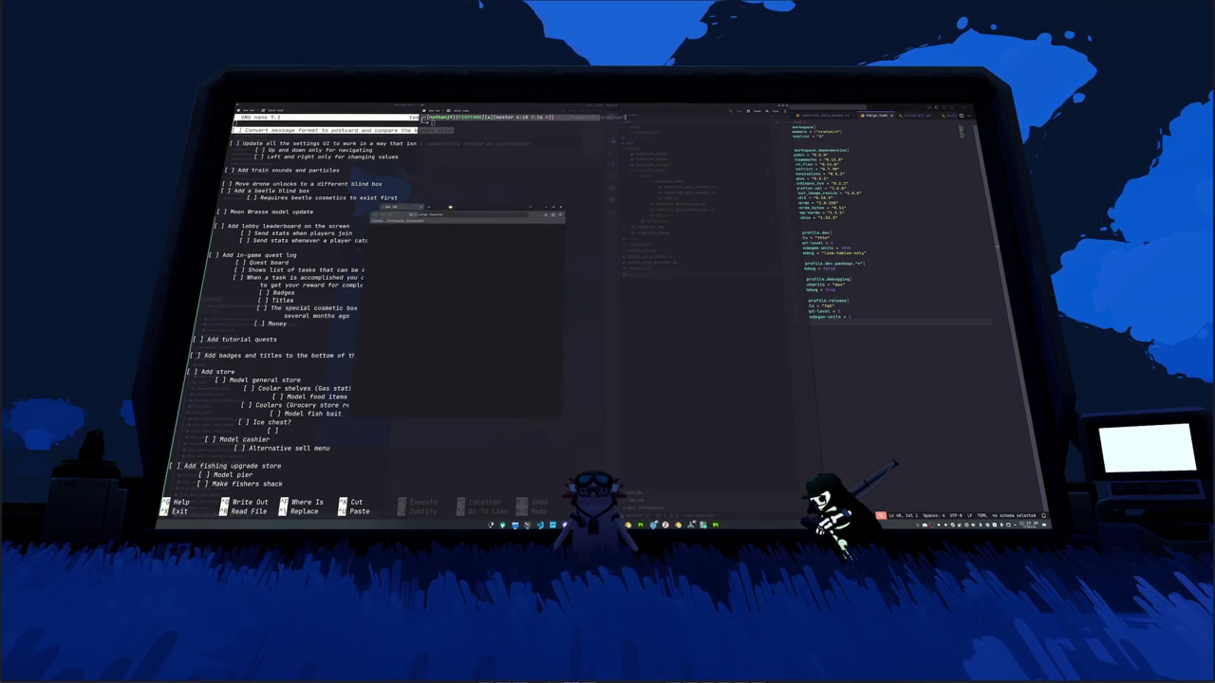
pyautogui.moveTo(442, 207)
pyautogui.mouseDown()
pyautogui.moveTo(716, 199)
pyautogui.moveTo(696, 260)
pyautogui.mouseUp()
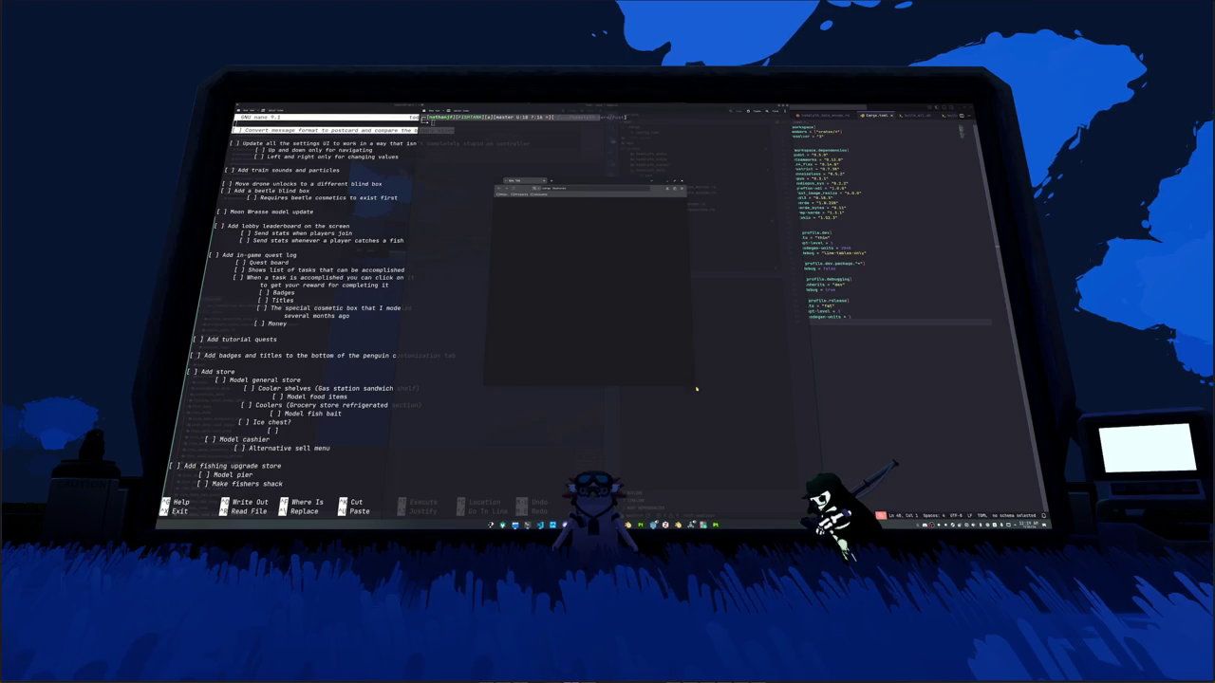
# Step: Widen the browser, browse Google's cargo features results, and open the cargo-features crates.io page
pyautogui.moveTo(693, 375); pyautogui.dragTo(861, 371)
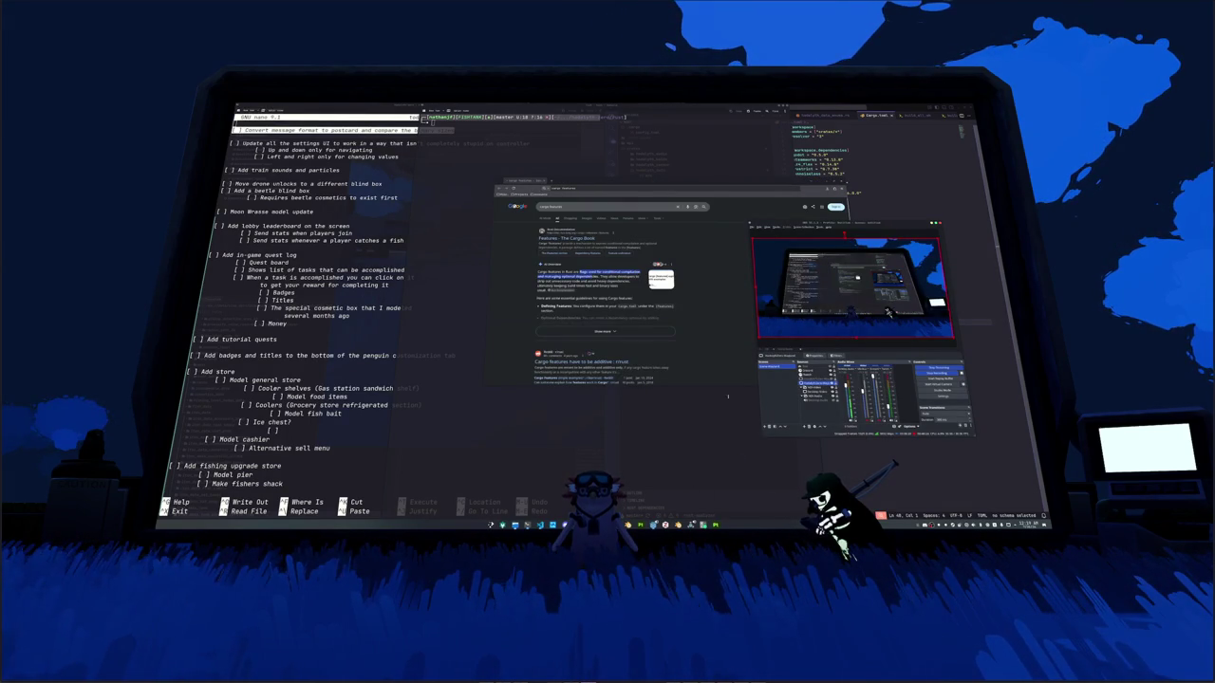
pyautogui.click(654, 333)
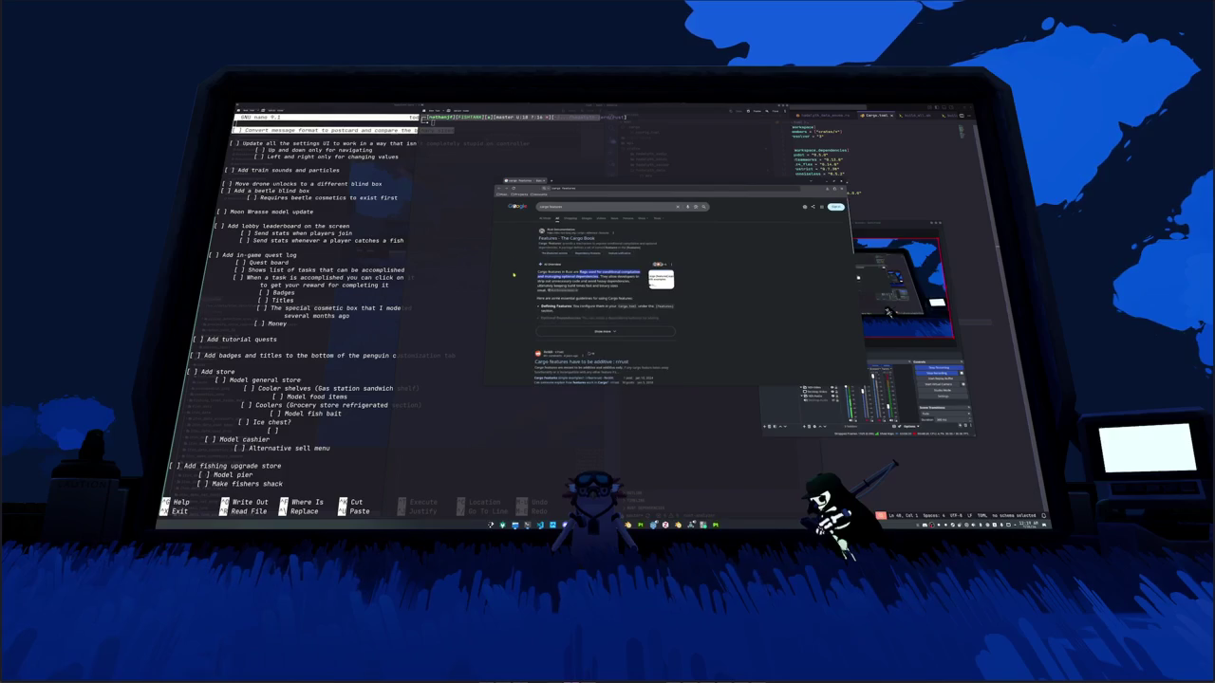
pyautogui.scroll(-2, 511, 259)
pyautogui.scroll(-2, 521, 259)
pyautogui.scroll(-2, 536, 260)
pyautogui.scroll(-2, 555, 260)
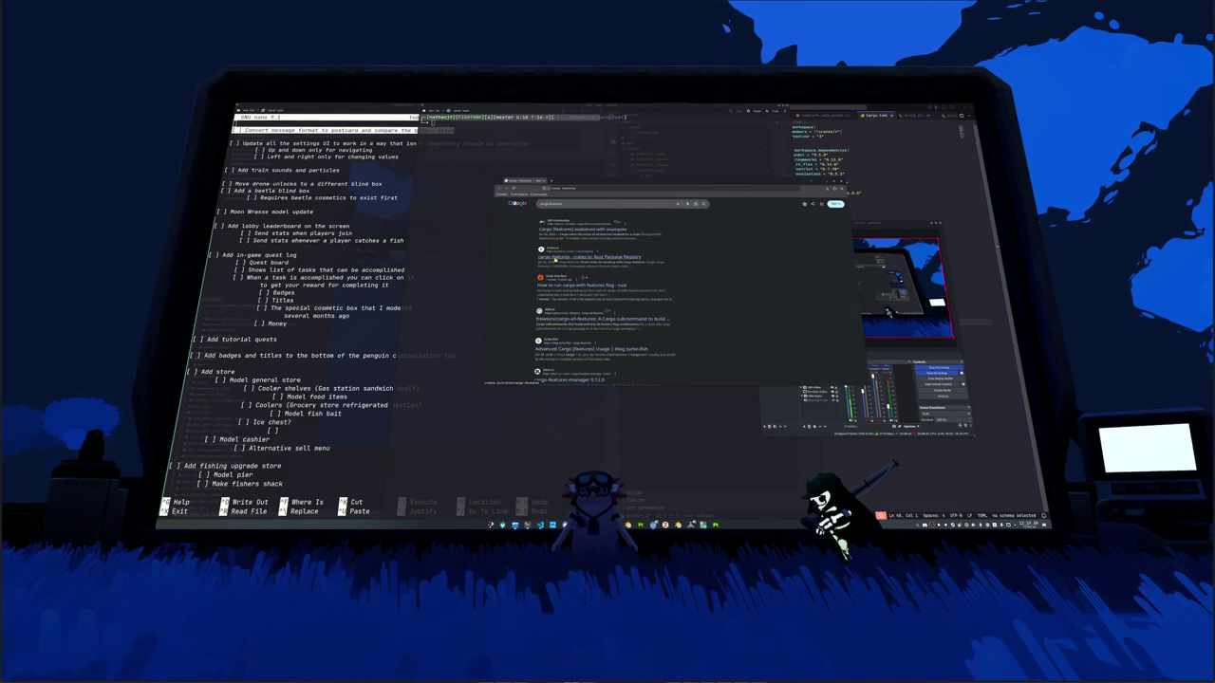
pyautogui.scroll(-1, 541, 259)
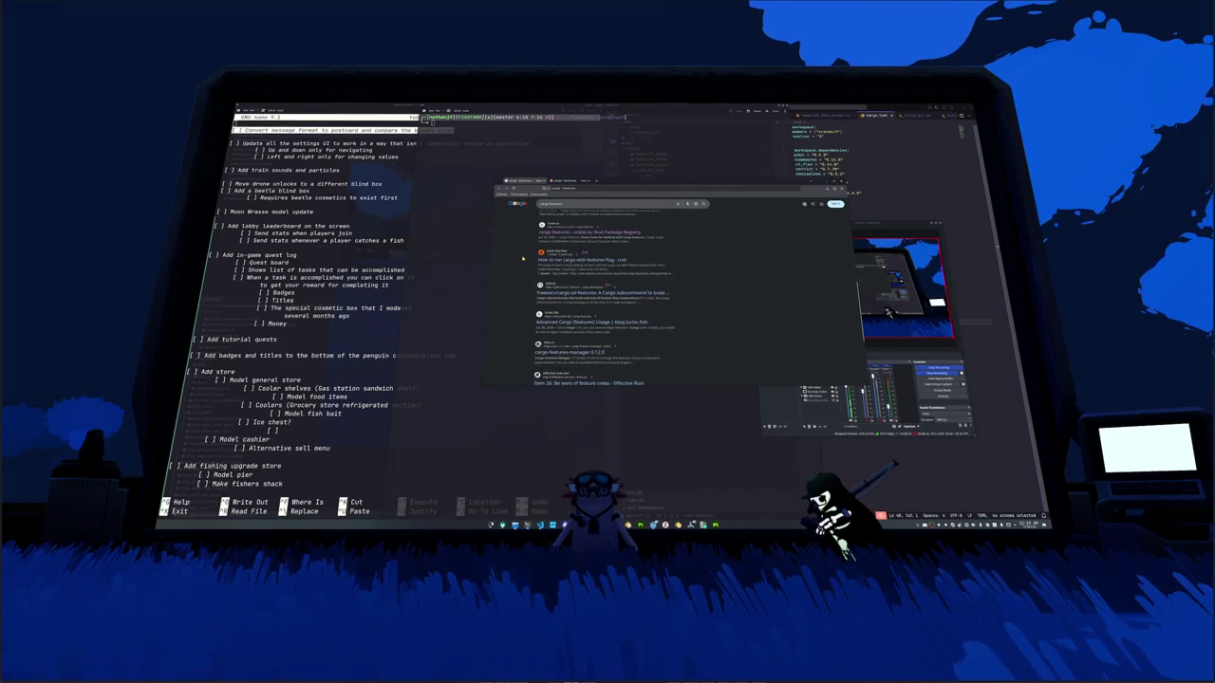
pyautogui.scroll(-1, 522, 258)
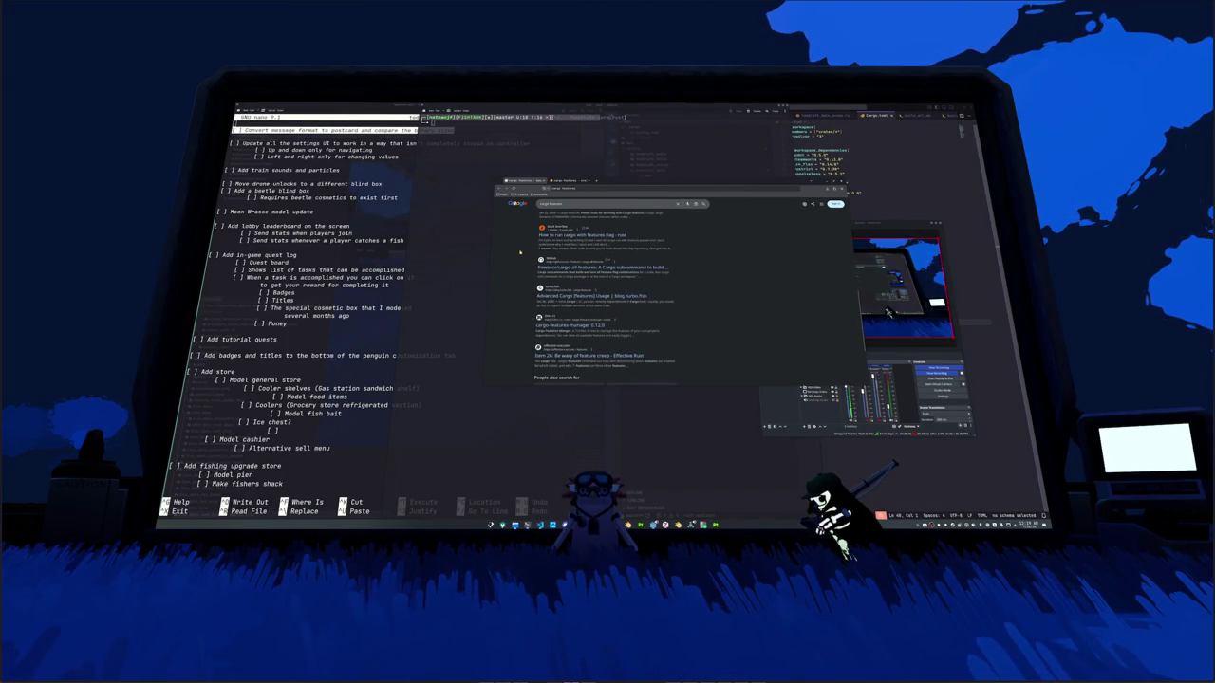
pyautogui.click(574, 180)
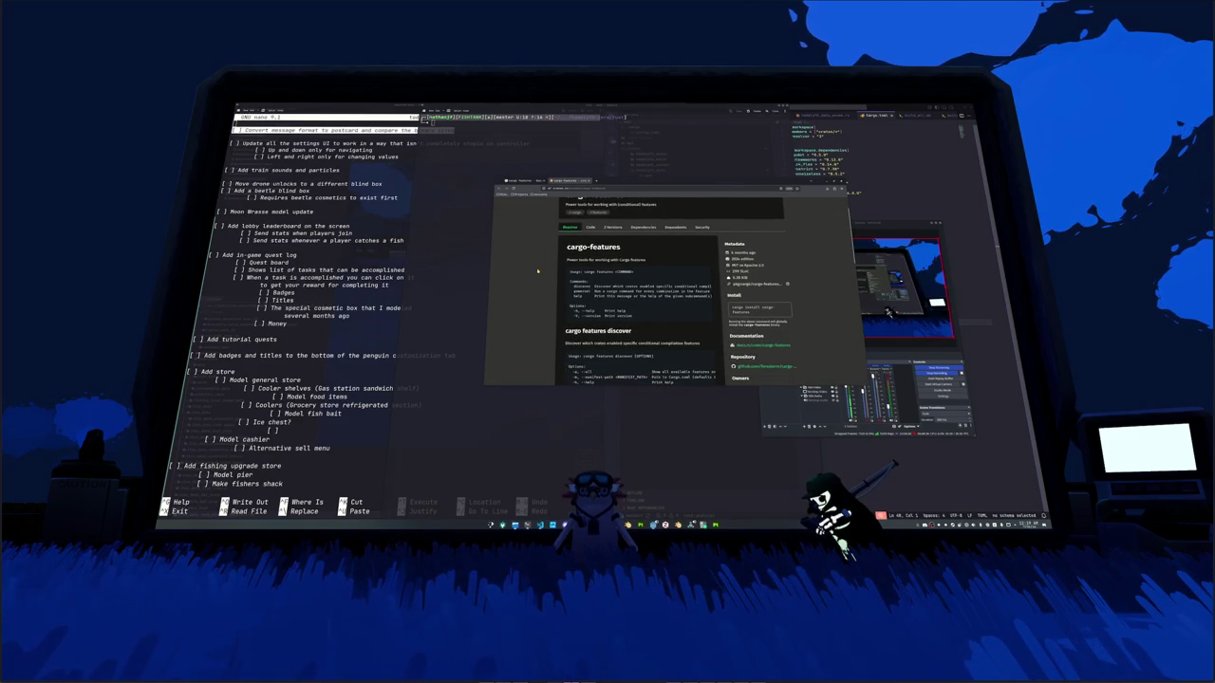
# Step: Search crates.io for 'features' and sort the results by All-Time Downloads
pyautogui.scroll(2, 538, 272)
pyautogui.write('sfeatures')
pyautogui.press('Return')
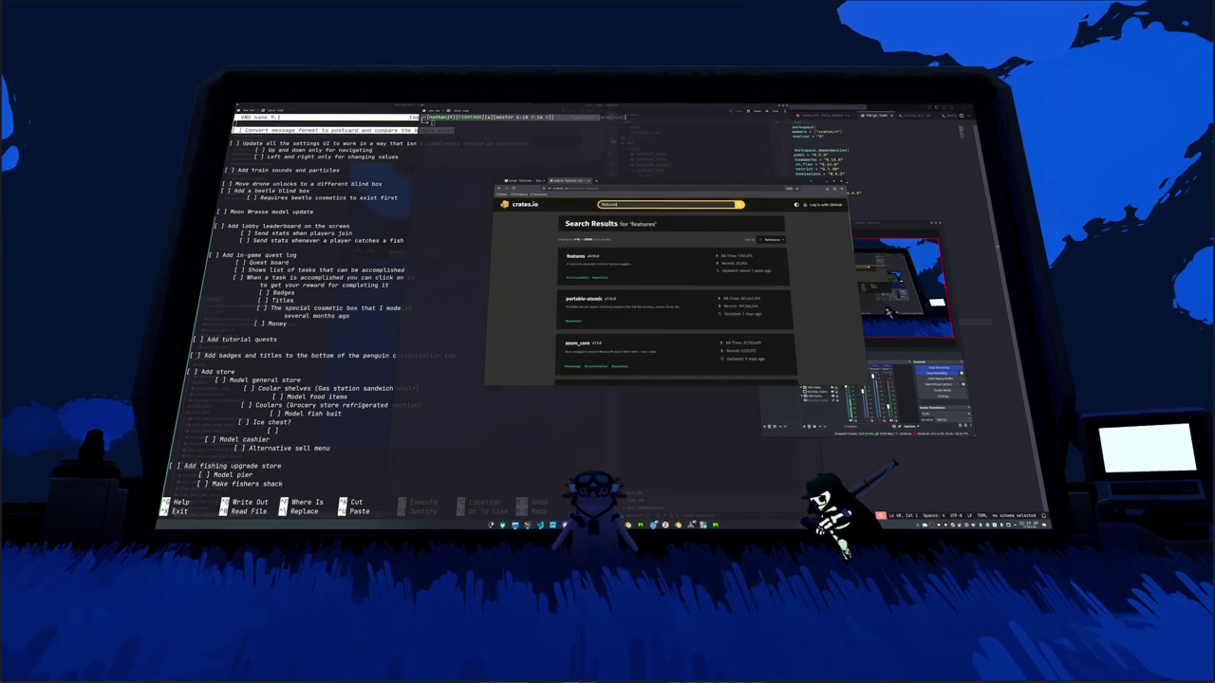
pyautogui.scroll(-2, 536, 271)
pyautogui.scroll(-3, 536, 271)
pyautogui.scroll(-2, 537, 272)
pyautogui.scroll(-2, 537, 272)
pyautogui.scroll(-2, 538, 273)
pyautogui.scroll(-3, 538, 275)
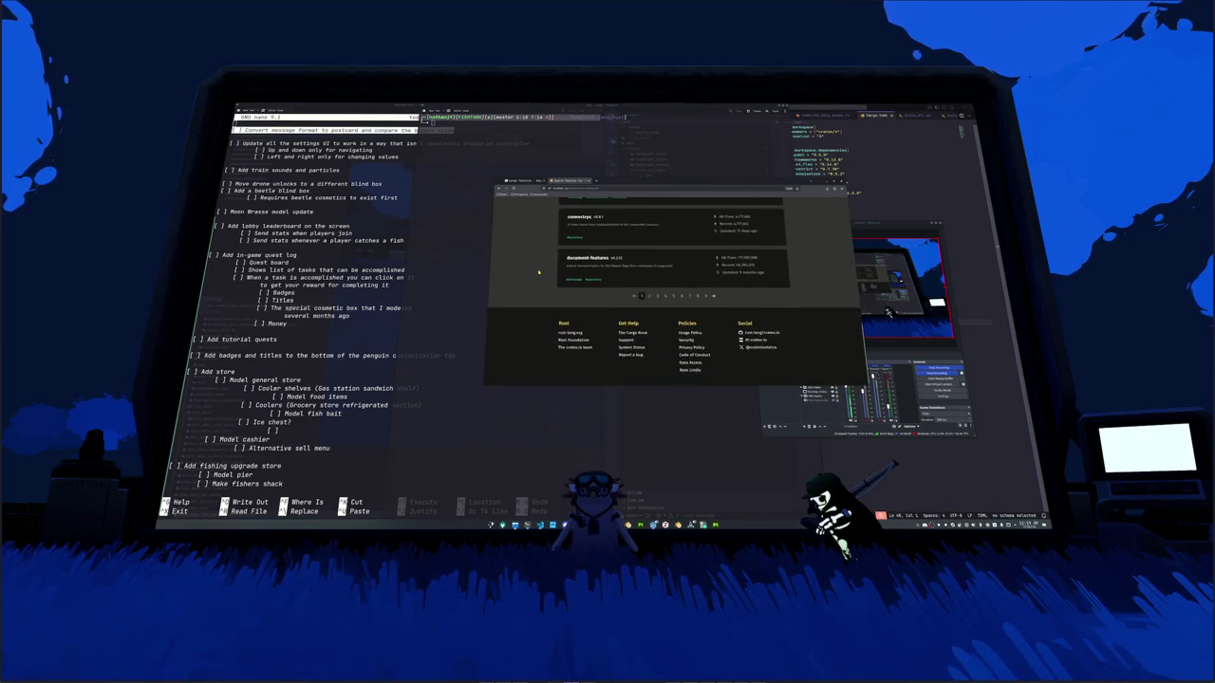
pyautogui.scroll(3, 539, 285)
pyautogui.scroll(5, 539, 293)
pyautogui.scroll(3, 541, 289)
pyautogui.click(770, 239)
pyautogui.click(769, 257)
# Step: Change the query to 'cargo-features' and open the cargo-feature v0.7.0 crate page
pyautogui.scroll(-5, 817, 262)
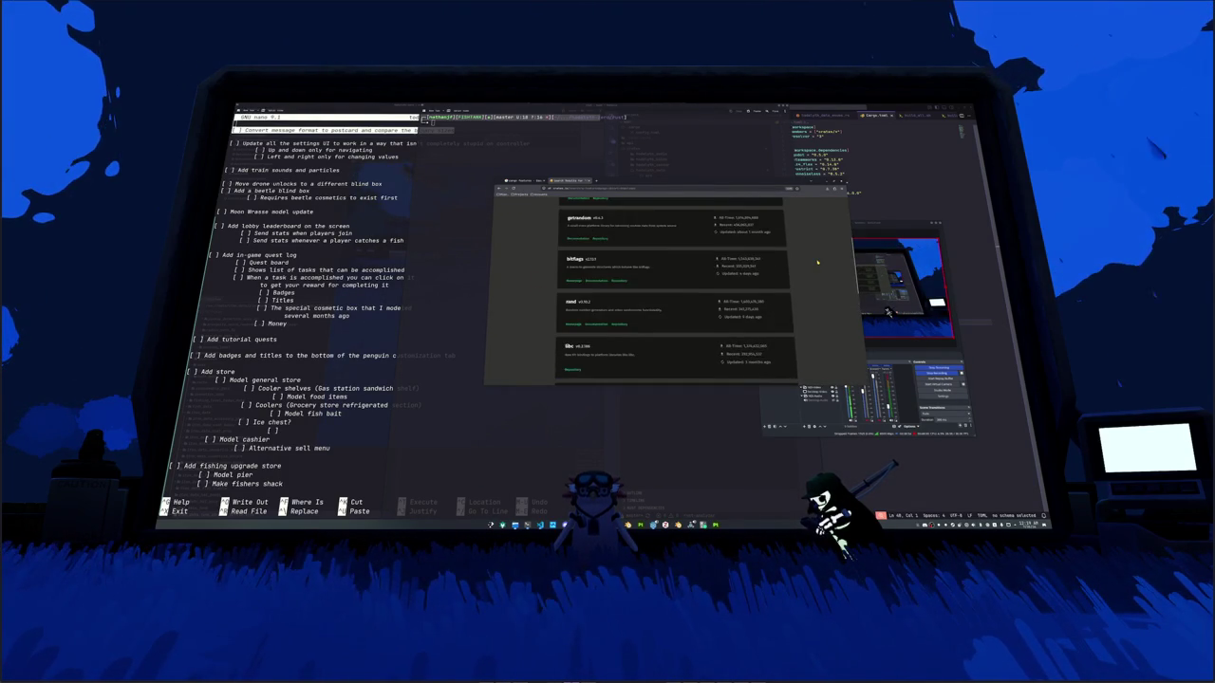
pyautogui.scroll(-5, 817, 262)
pyautogui.scroll(5, 817, 262)
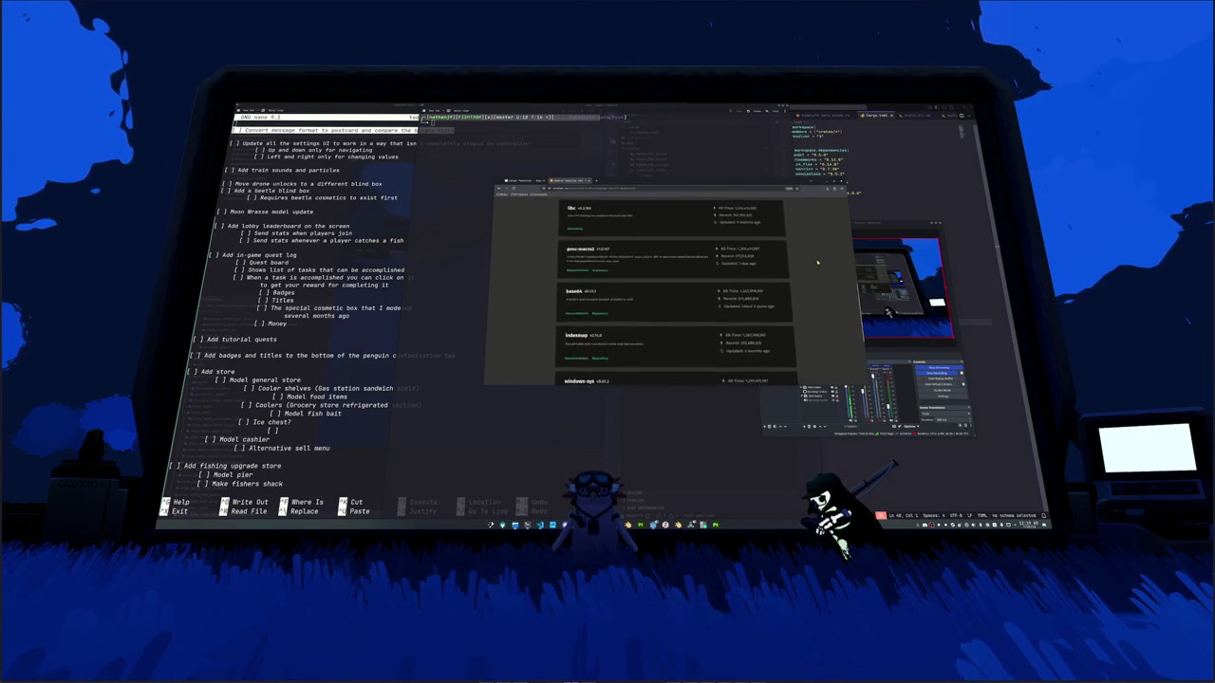
pyautogui.scroll(5, 817, 262)
pyautogui.click(623, 205)
pyautogui.press('Home')
pyautogui.write('cargo-')
pyautogui.press('Return')
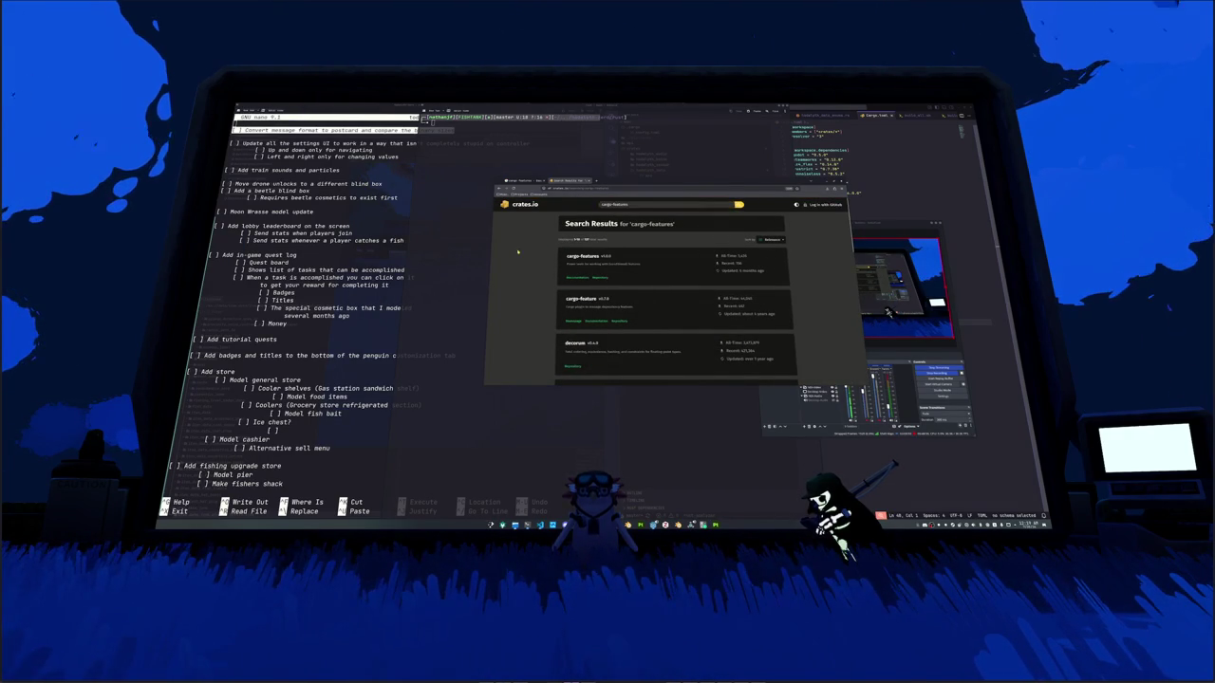
pyautogui.click(580, 298)
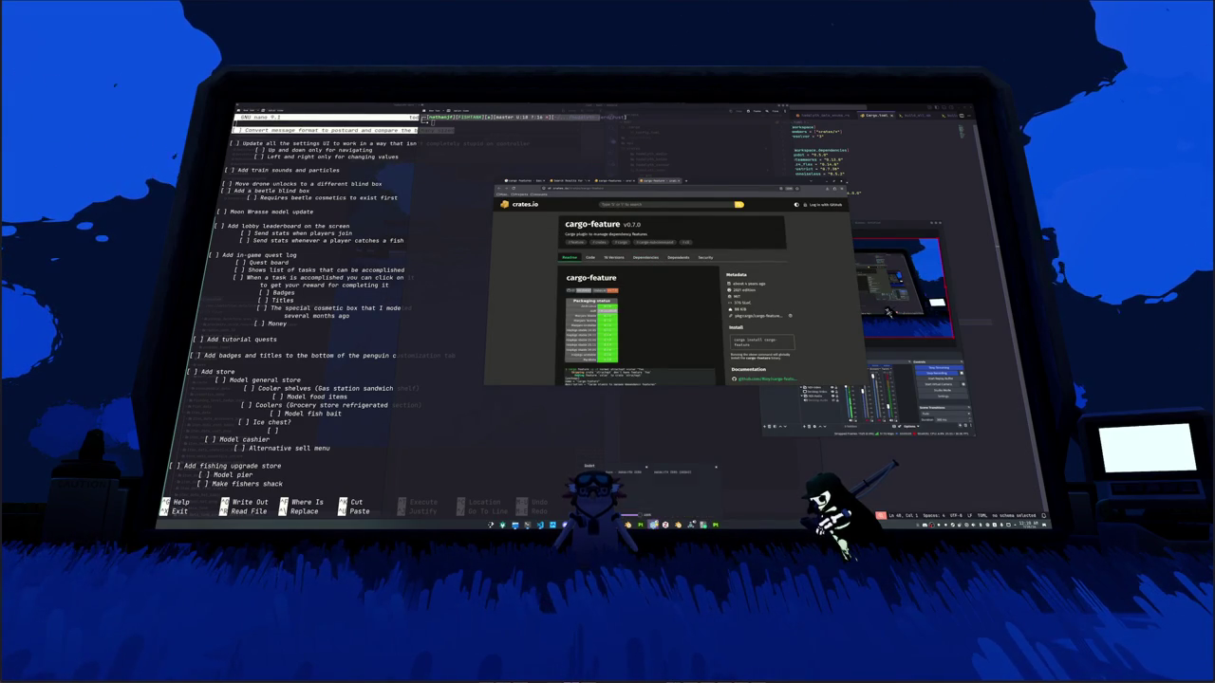
pyautogui.moveTo(653, 525)
pyautogui.click(672, 504)
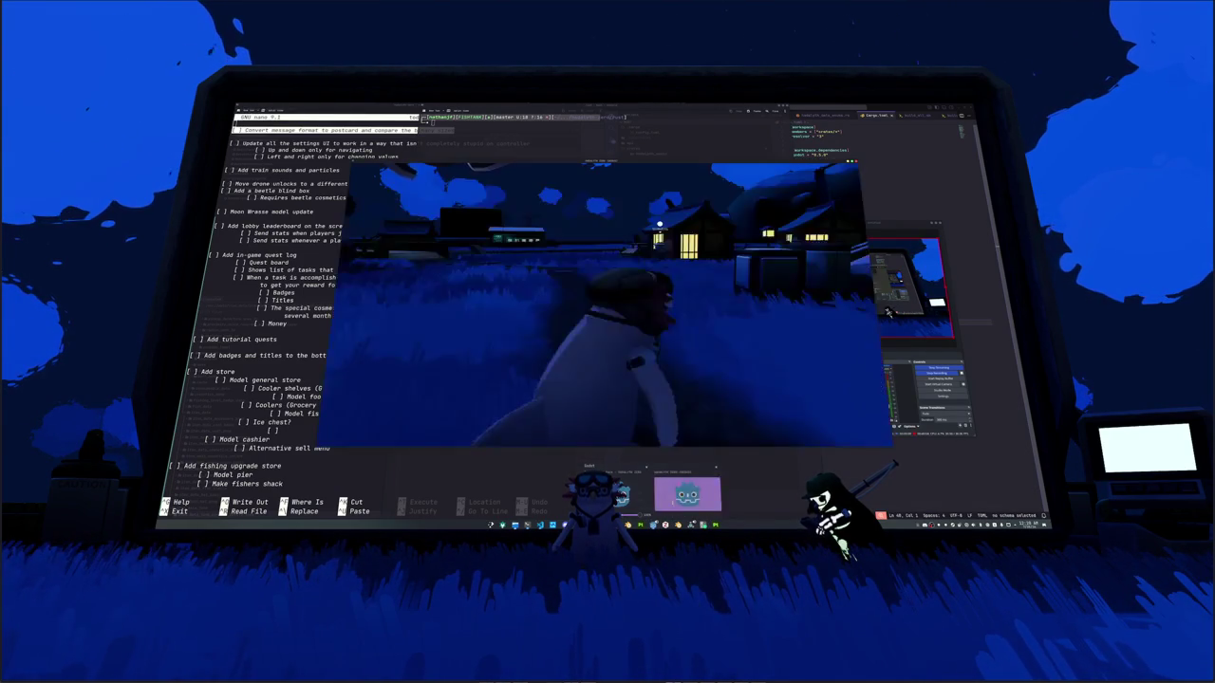
# Step: Check Hadalyth's Audio settings, pause the game, and return to the cargo-feature crate page
pyautogui.click(604, 293)
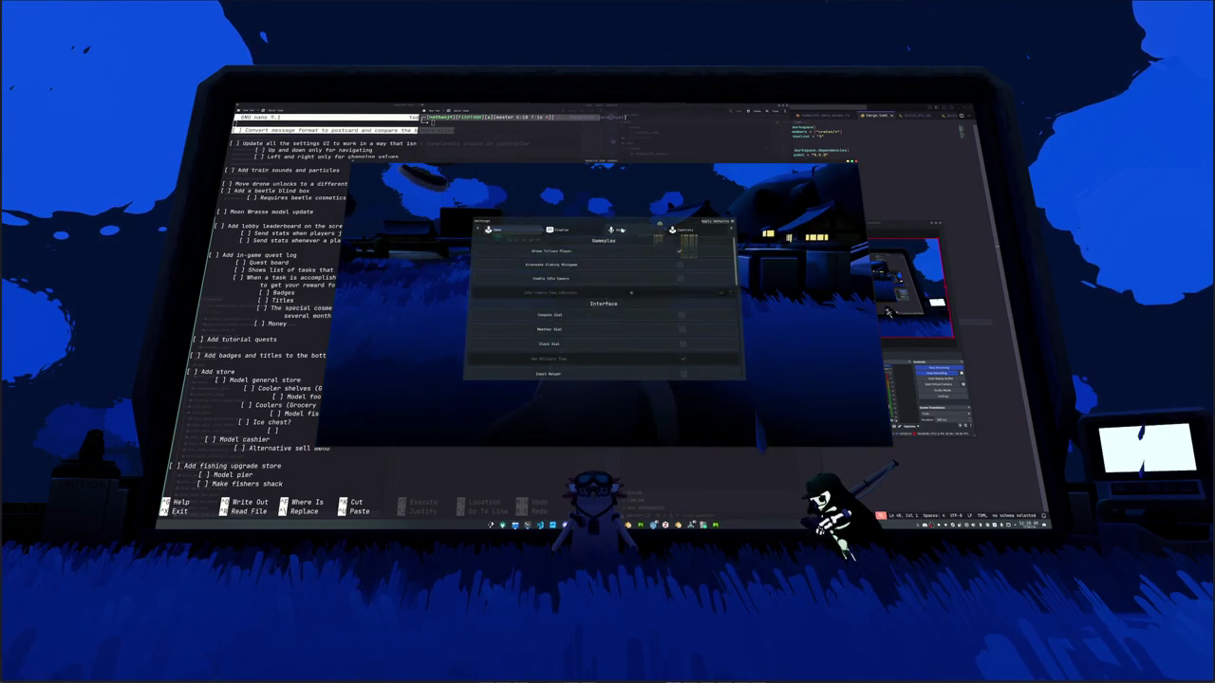
pyautogui.click(618, 230)
pyautogui.press('Escape')
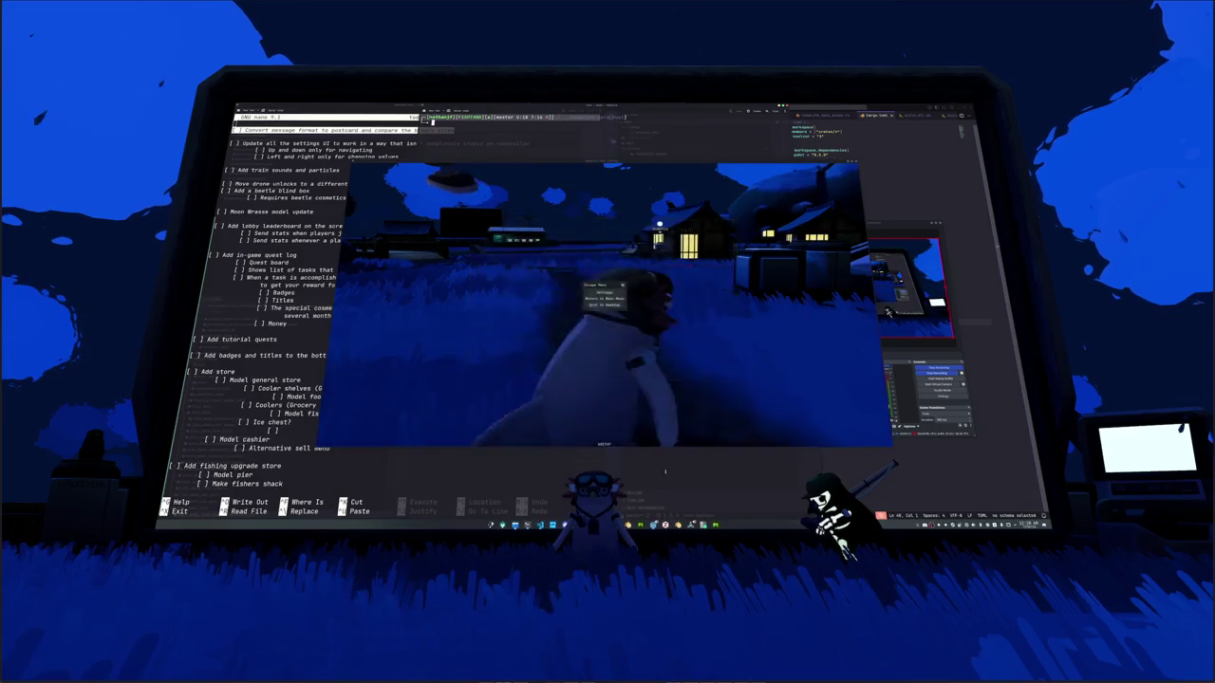
pyautogui.press('Escape')
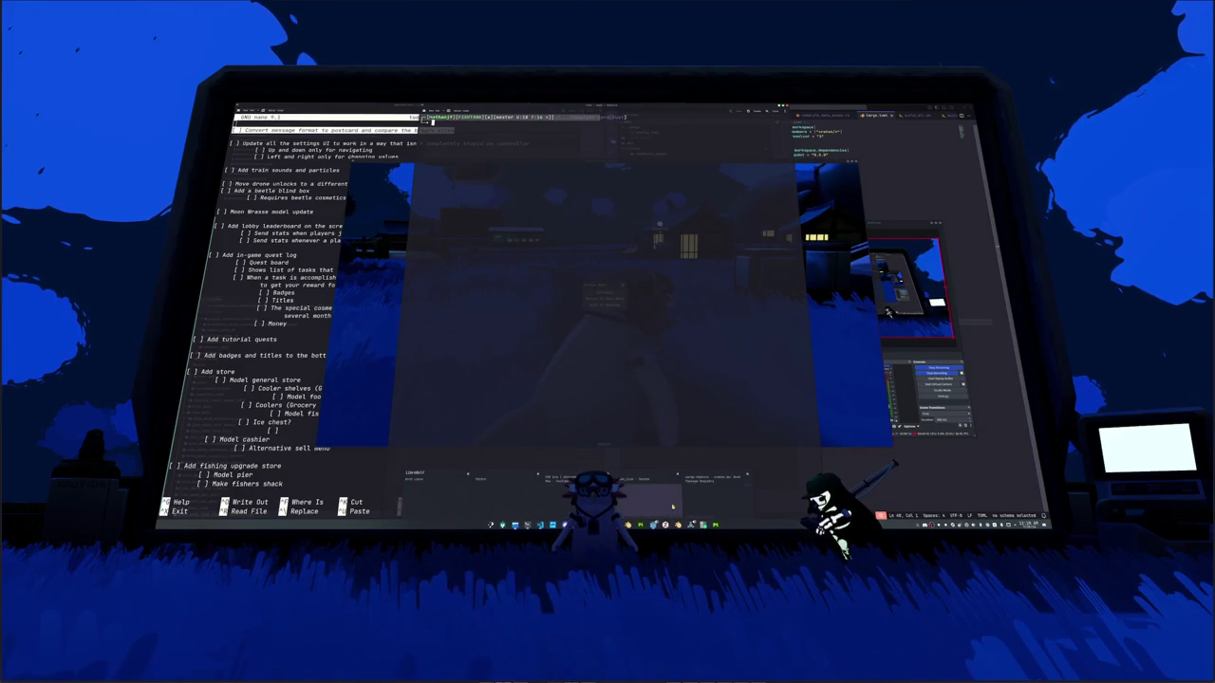
pyautogui.click(719, 501)
pyautogui.scroll(-3, 555, 321)
pyautogui.scroll(-2, 555, 321)
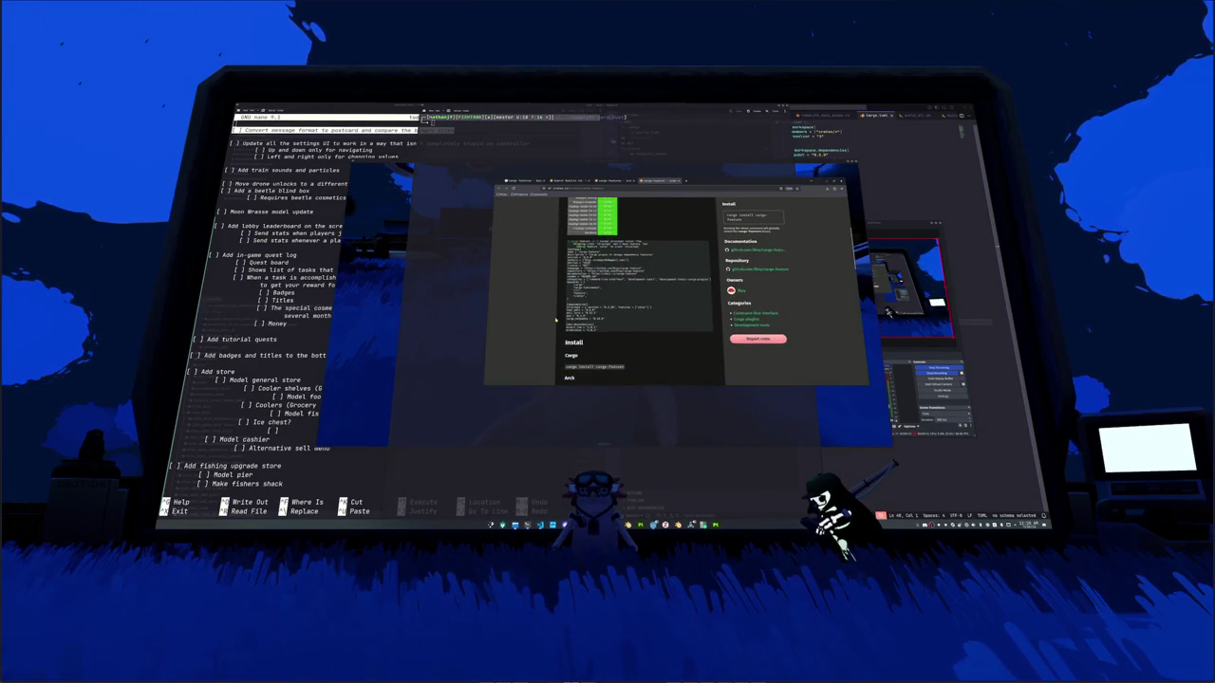
# Step: Read the cargo-feature page, then compare it with the cargo-features crate page
pyautogui.scroll(-3, 555, 321)
pyautogui.scroll(-2, 555, 321)
pyautogui.scroll(-2, 555, 320)
pyautogui.scroll(-2, 555, 321)
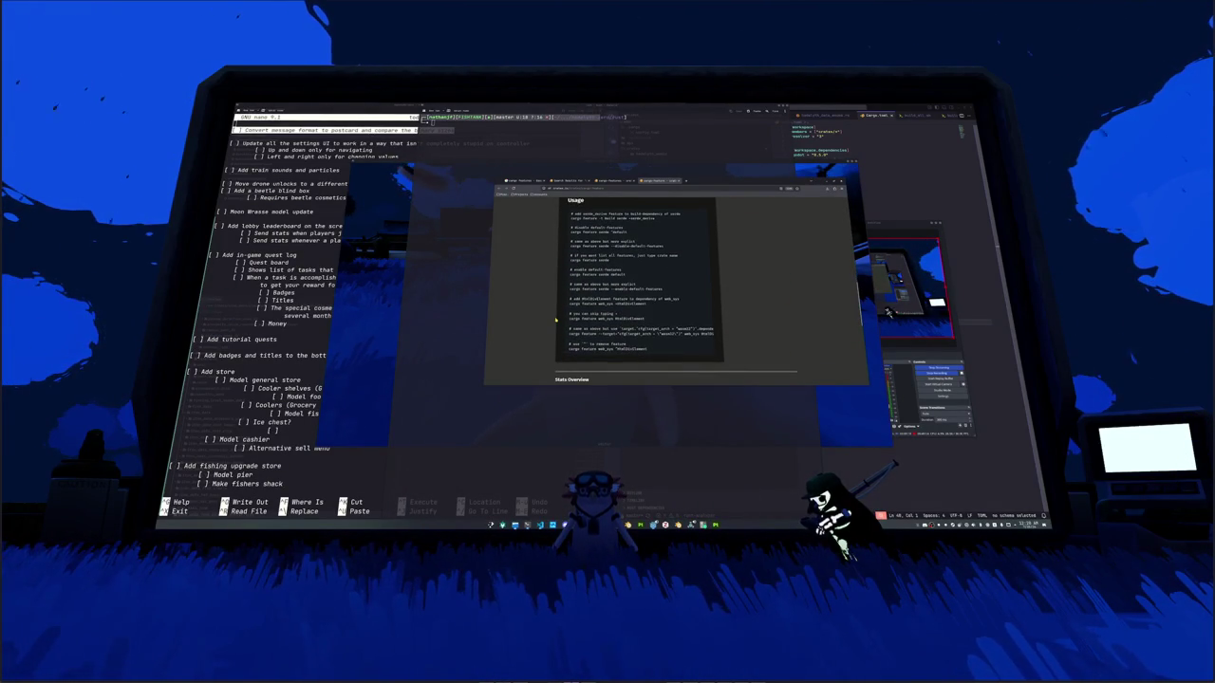
pyautogui.scroll(5, 556, 320)
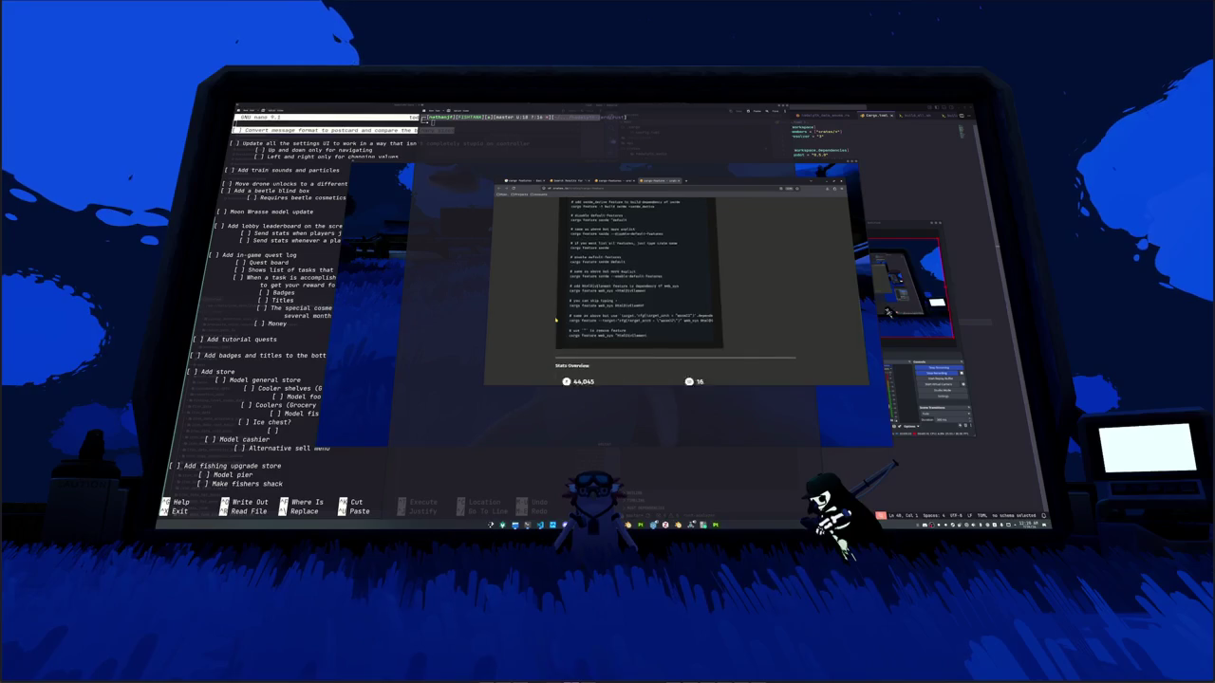
pyautogui.scroll(5, 555, 319)
pyautogui.scroll(5, 555, 320)
pyautogui.scroll(5, 555, 320)
pyautogui.click(574, 179)
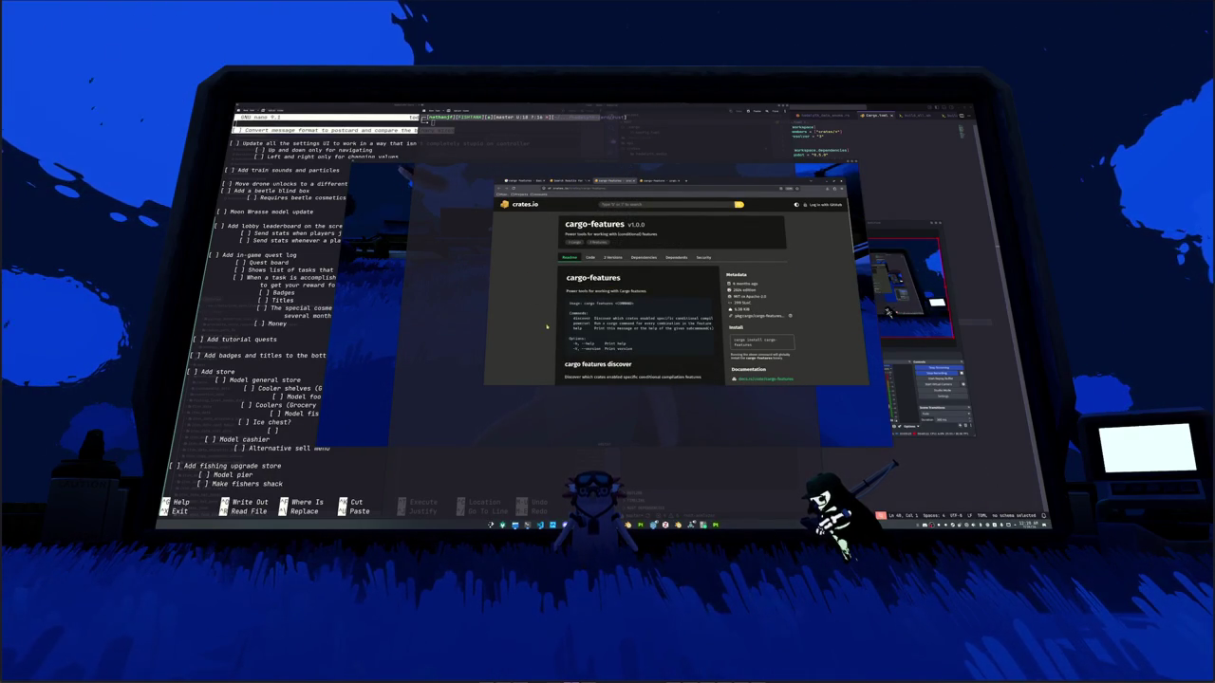
pyautogui.scroll(-3, 548, 329)
pyautogui.scroll(-2, 548, 329)
pyautogui.scroll(-2, 549, 327)
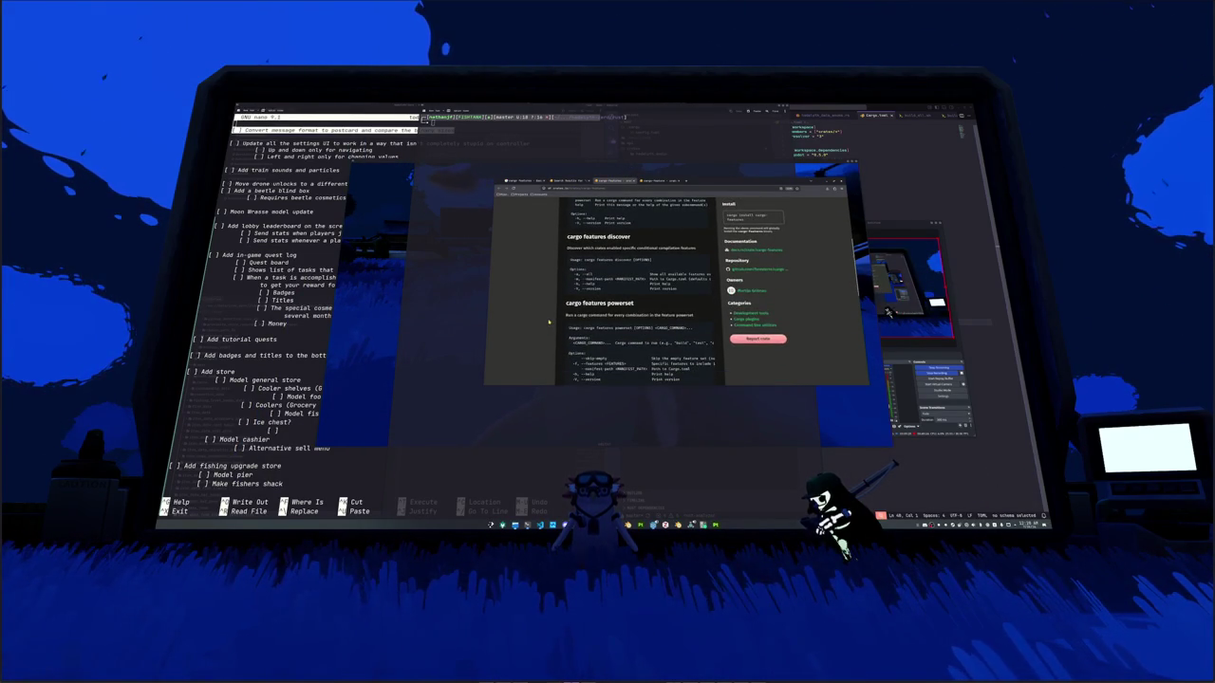
pyautogui.scroll(-3, 550, 324)
pyautogui.scroll(1, 549, 318)
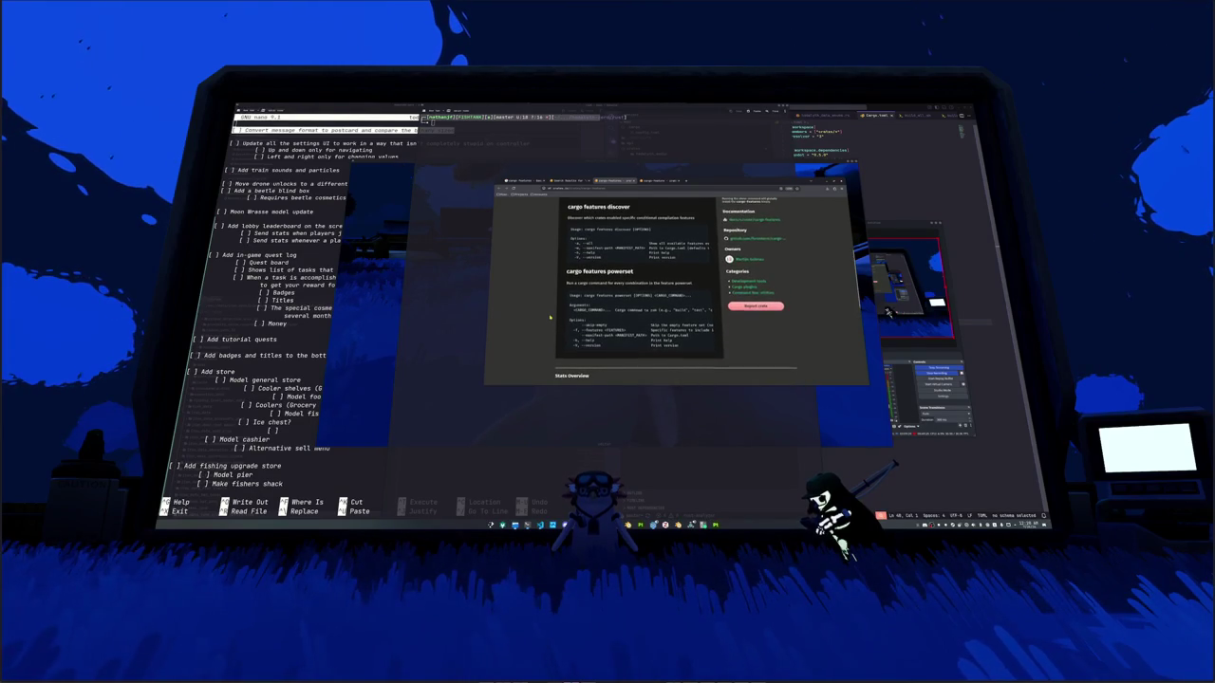
pyautogui.scroll(-1, 548, 318)
pyautogui.scroll(3, 549, 318)
pyautogui.scroll(-3, 548, 316)
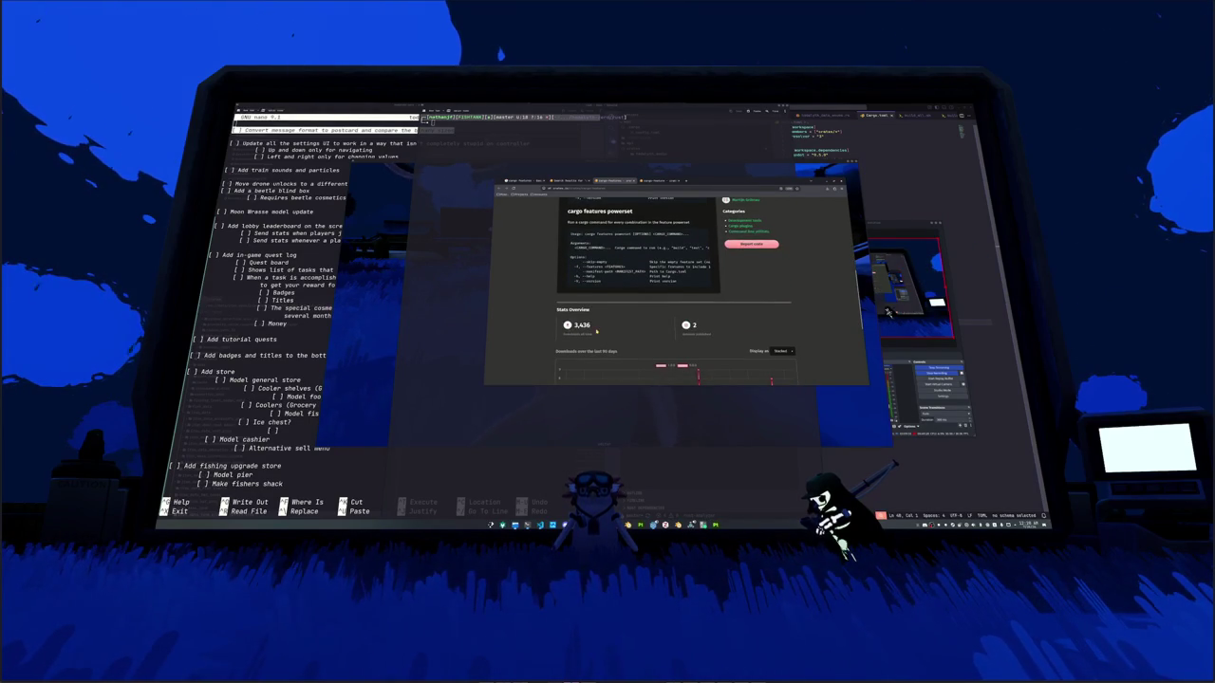
# Step: Re-sort the cargo-features search results by All-Time Downloads and browse them
pyautogui.hotkey('ctrl', 'shift', 'Tab')
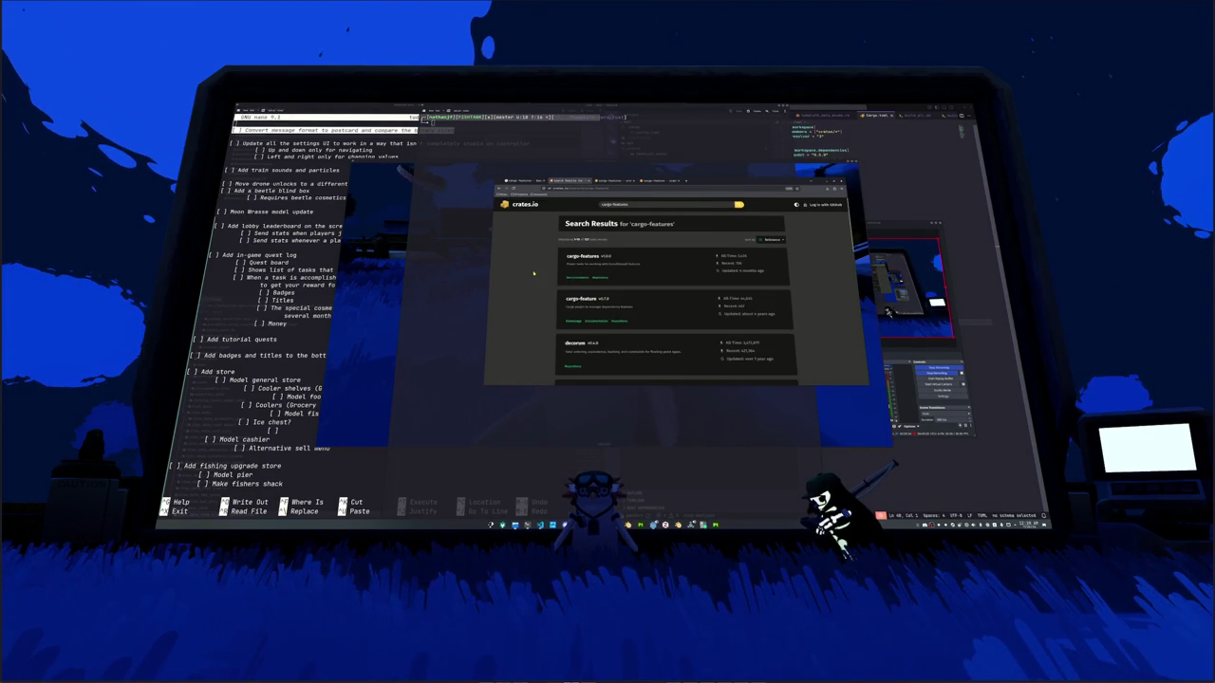
pyautogui.click(770, 239)
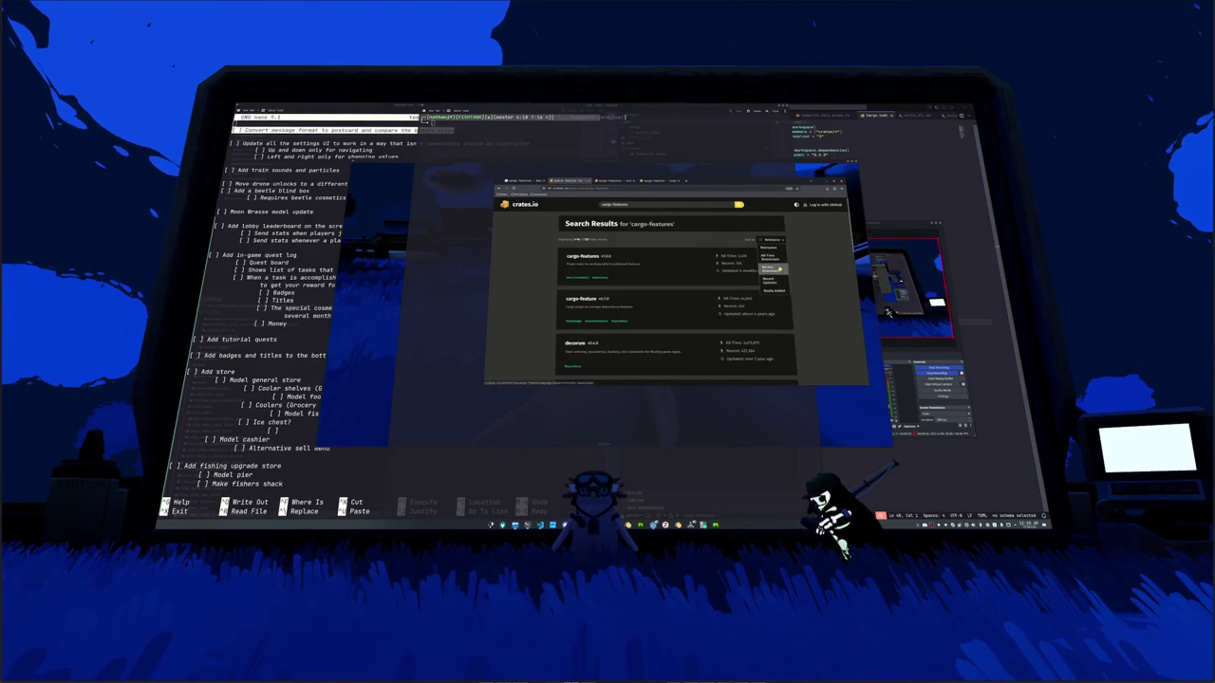
pyautogui.click(770, 258)
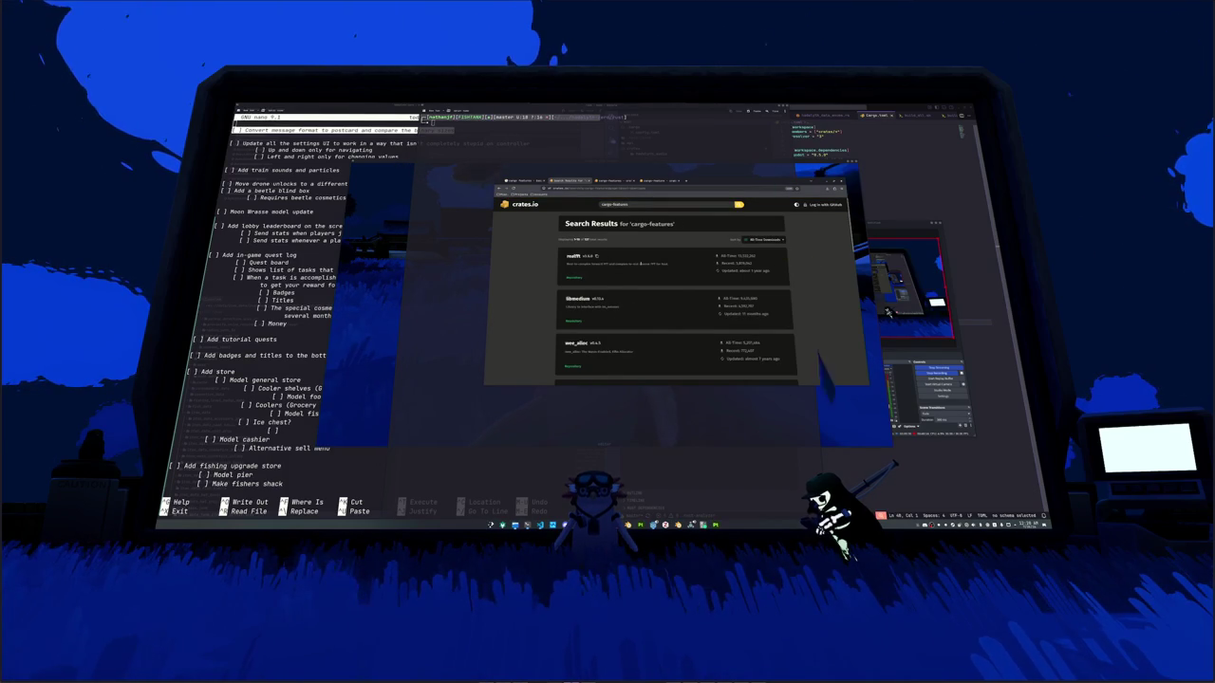
pyautogui.scroll(-3, 522, 272)
pyautogui.scroll(-3, 522, 273)
pyautogui.scroll(-3, 522, 272)
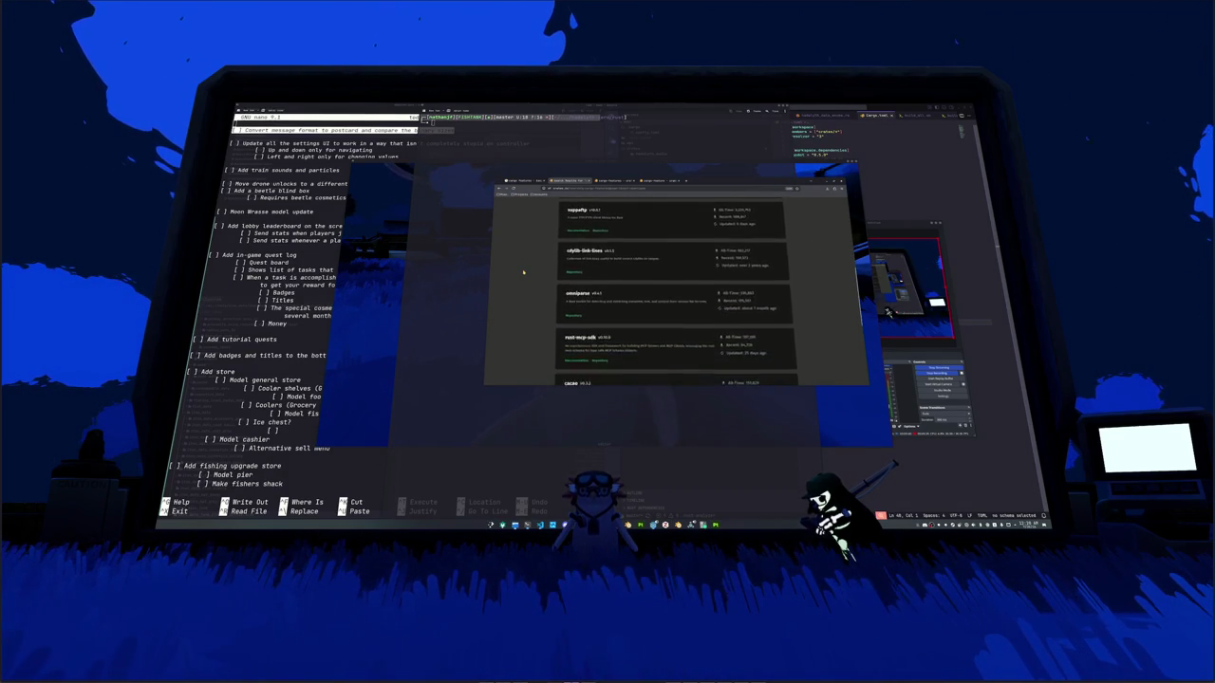
pyautogui.scroll(-3, 522, 272)
pyautogui.scroll(-3, 522, 271)
# Step: Return to the Google cargo features results and edit the search query
pyautogui.hotkey('ctrl', 'shift', 'Tab')
pyautogui.scroll(-3, 523, 304)
pyautogui.scroll(-3, 523, 309)
pyautogui.scroll(6, 522, 308)
pyautogui.click(607, 204)
# Step: Search Google for cargo features subcommand and open 'Features – The Cargo Book' in a new tab
pyautogui.write('enable')
pyautogui.press('Return')
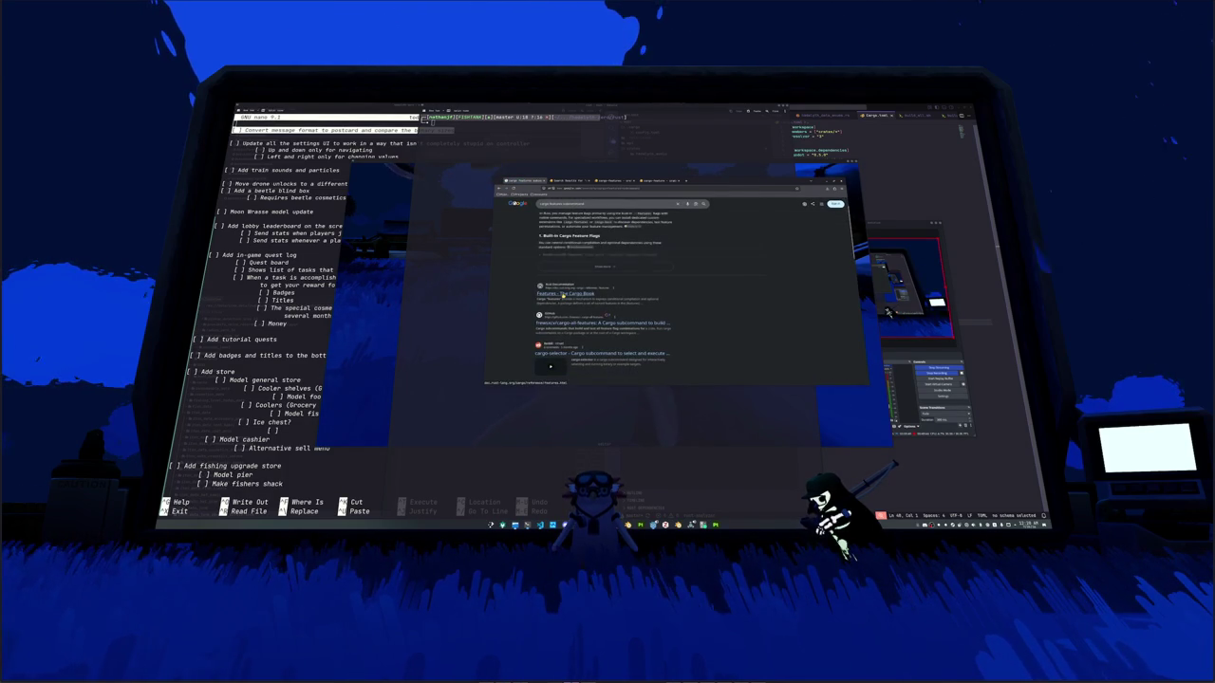
pyautogui.middleClick(561, 296)
pyautogui.scroll(-1, 518, 298)
pyautogui.scroll(-2, 518, 298)
pyautogui.scroll(-1, 518, 298)
pyautogui.scroll(-2, 518, 298)
pyautogui.scroll(-1, 518, 298)
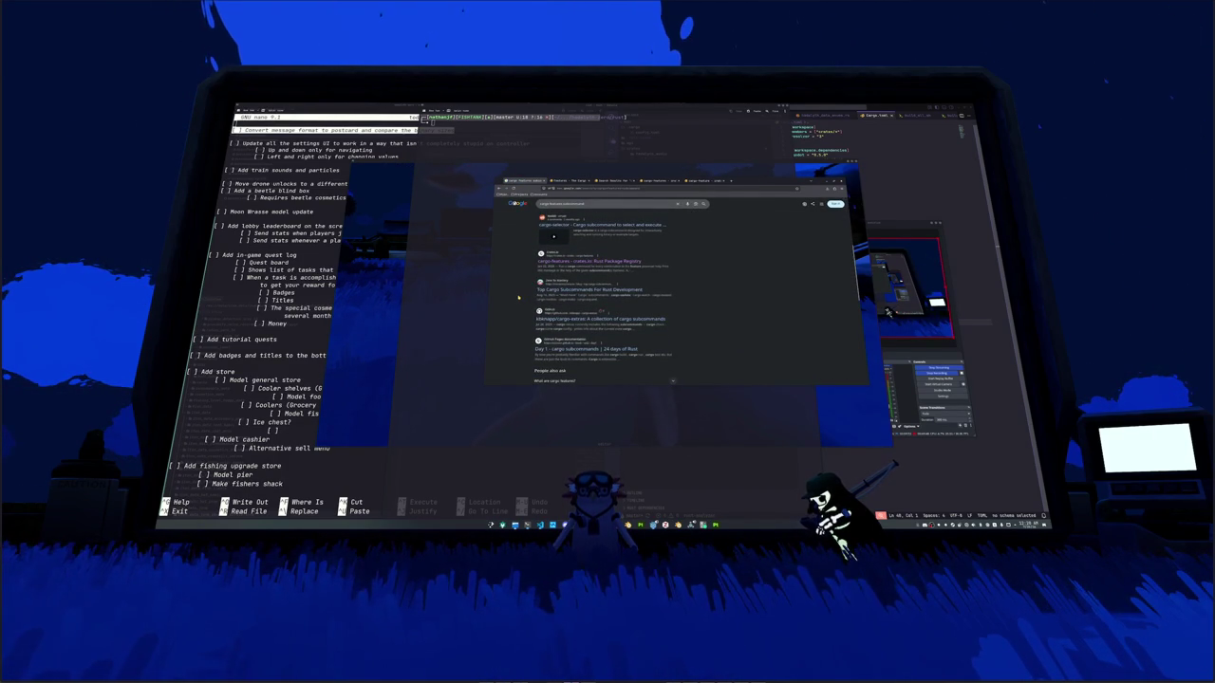
pyautogui.scroll(-2, 518, 298)
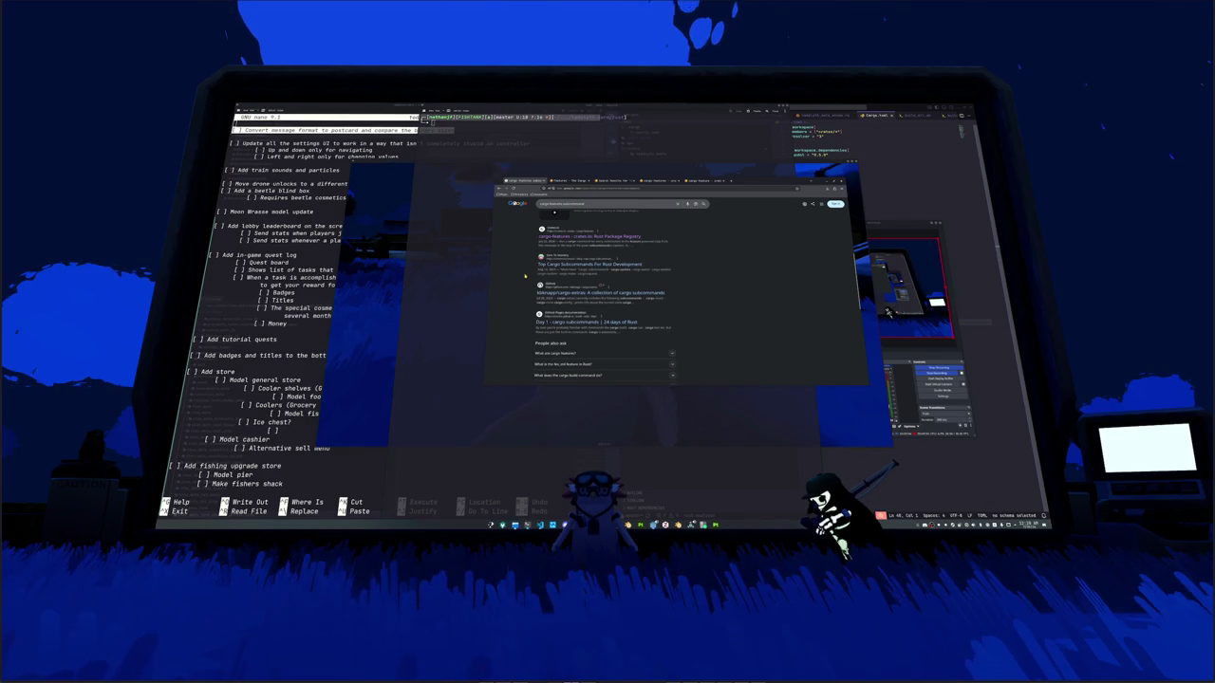
pyautogui.scroll(-1, 525, 275)
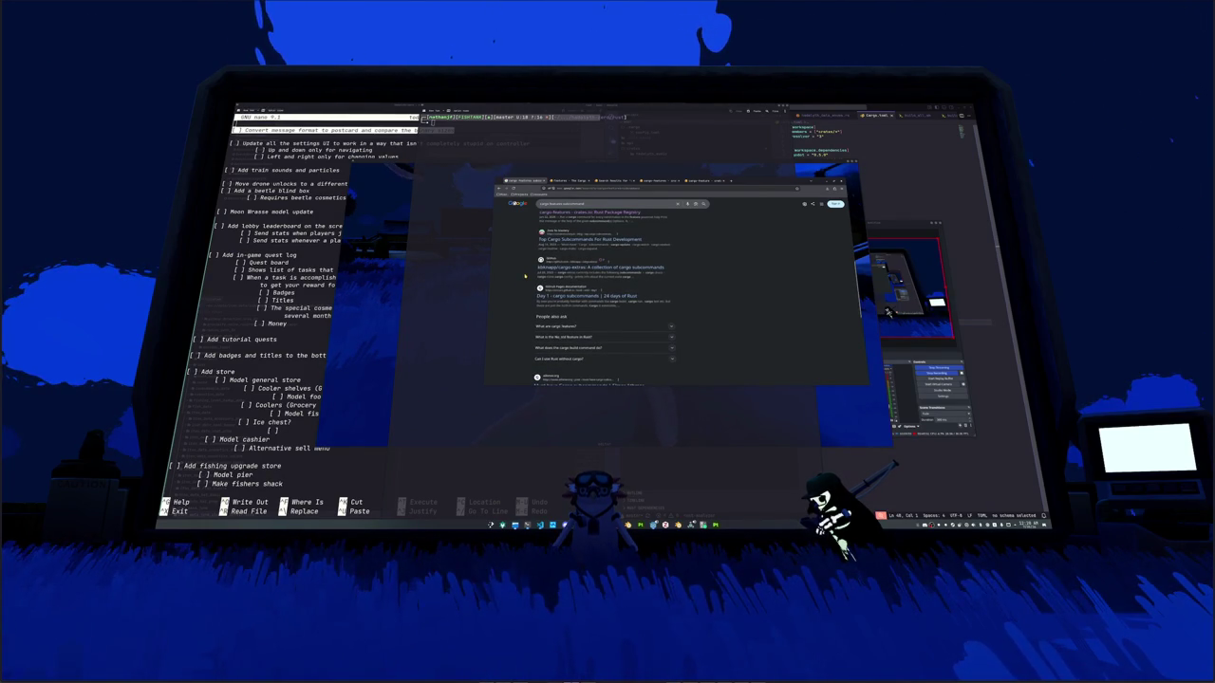
pyautogui.scroll(-1, 524, 278)
pyautogui.scroll(-1, 526, 275)
pyautogui.click(565, 180)
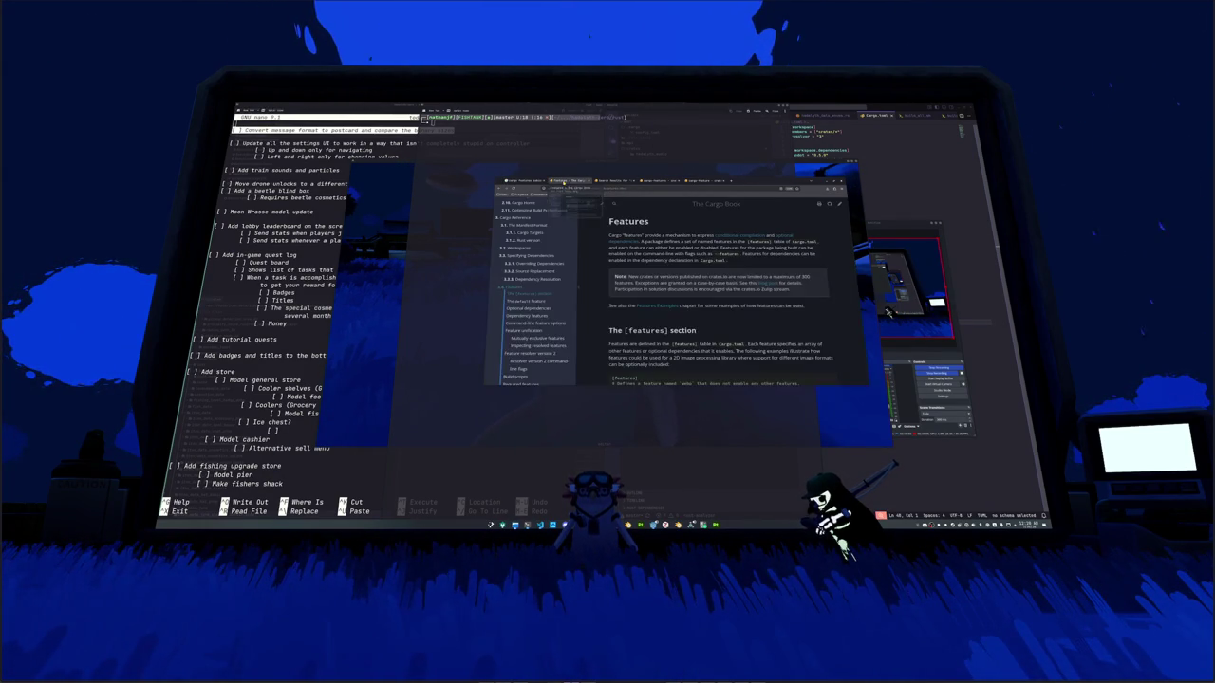
# Step: Read down through the Cargo Book's Features chapter to the feature combinations section
pyautogui.scroll(-3, 599, 268)
pyautogui.scroll(-2, 600, 269)
pyautogui.scroll(-2, 600, 268)
pyautogui.scroll(-2, 599, 269)
pyautogui.scroll(-2, 599, 268)
pyautogui.scroll(-2, 600, 268)
pyautogui.scroll(-2, 600, 269)
pyautogui.scroll(-2, 599, 269)
pyautogui.scroll(-2, 600, 269)
pyautogui.scroll(-2, 600, 269)
pyautogui.scroll(-2, 600, 268)
pyautogui.scroll(-2, 599, 268)
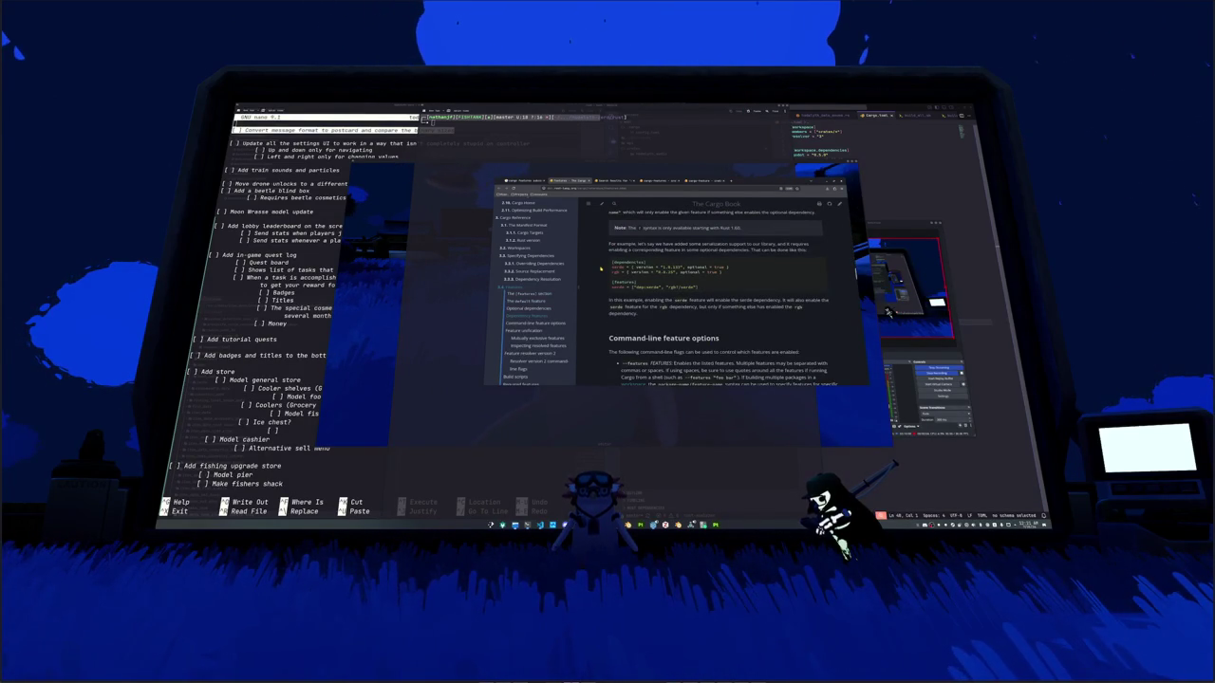
pyautogui.scroll(-1, 600, 268)
pyautogui.scroll(-1, 600, 268)
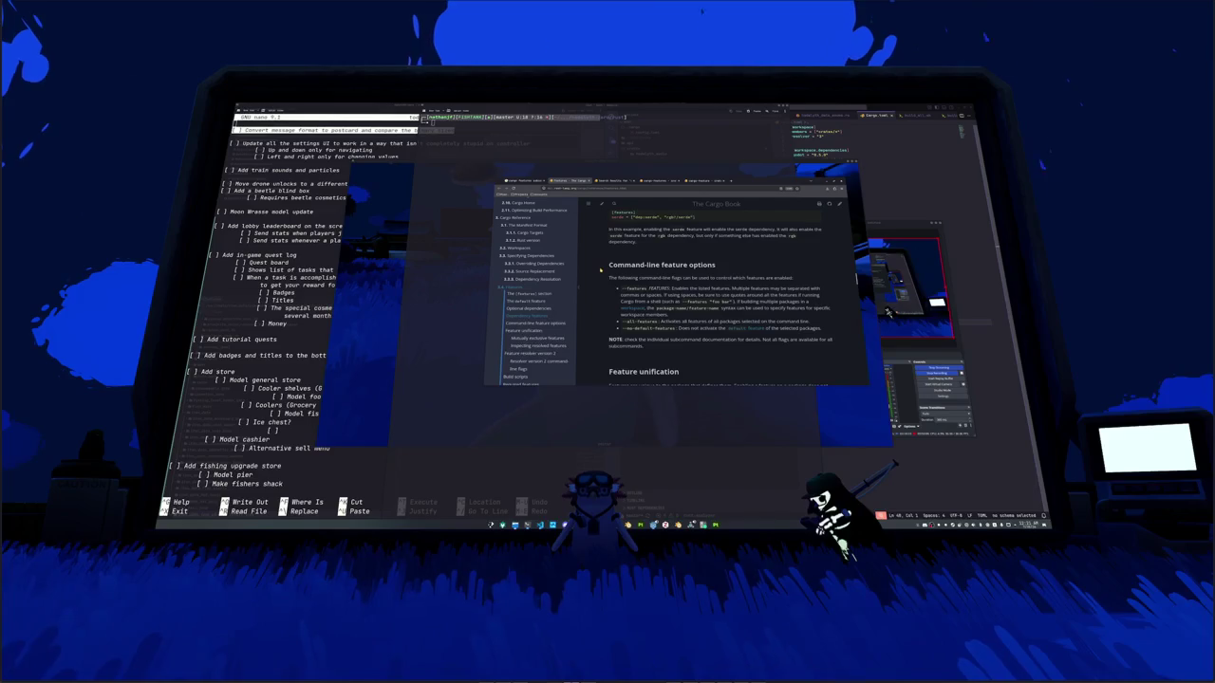
pyautogui.scroll(-2, 600, 269)
pyautogui.scroll(-2, 600, 268)
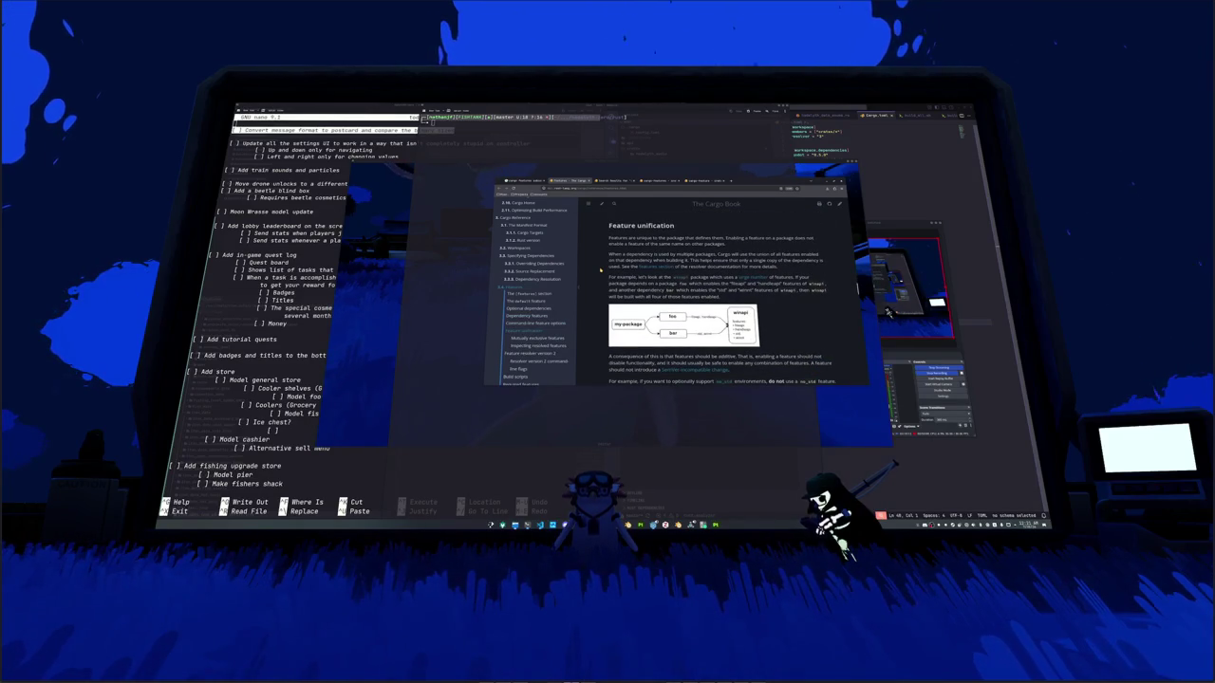
pyautogui.scroll(-3, 600, 270)
pyautogui.scroll(-2, 523, 316)
pyautogui.scroll(-1, 523, 316)
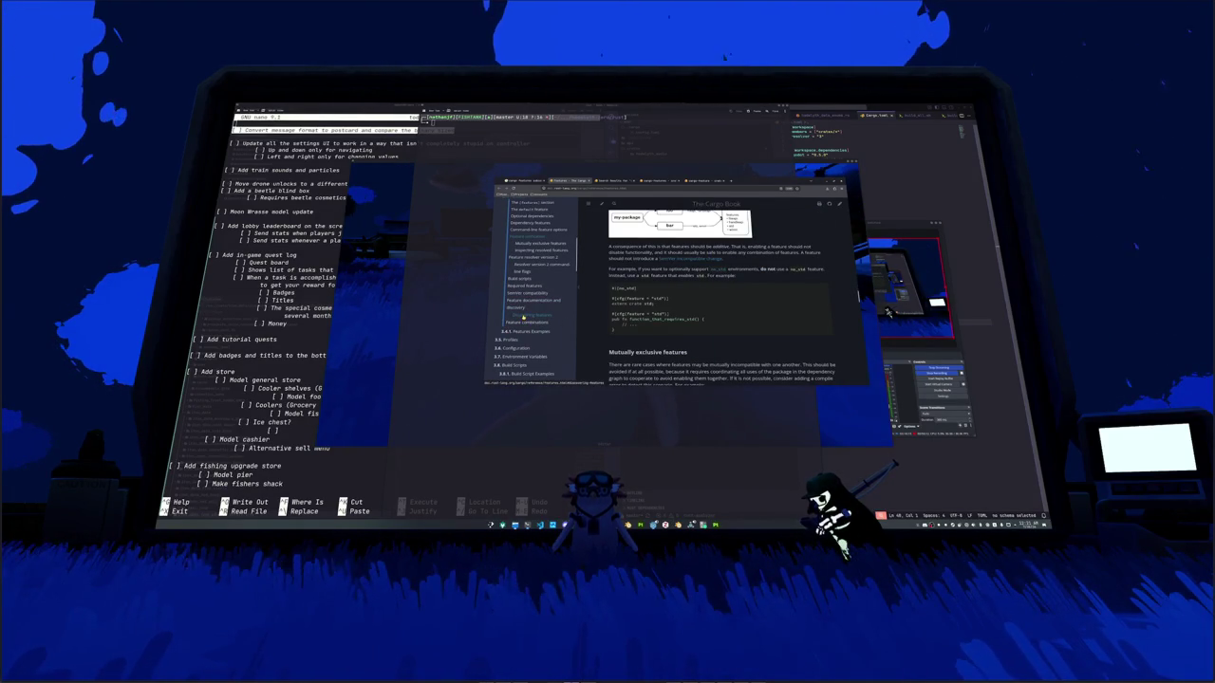
# Step: Jump to the 'Discovering features' section, then go back to the Google results
pyautogui.click(525, 313)
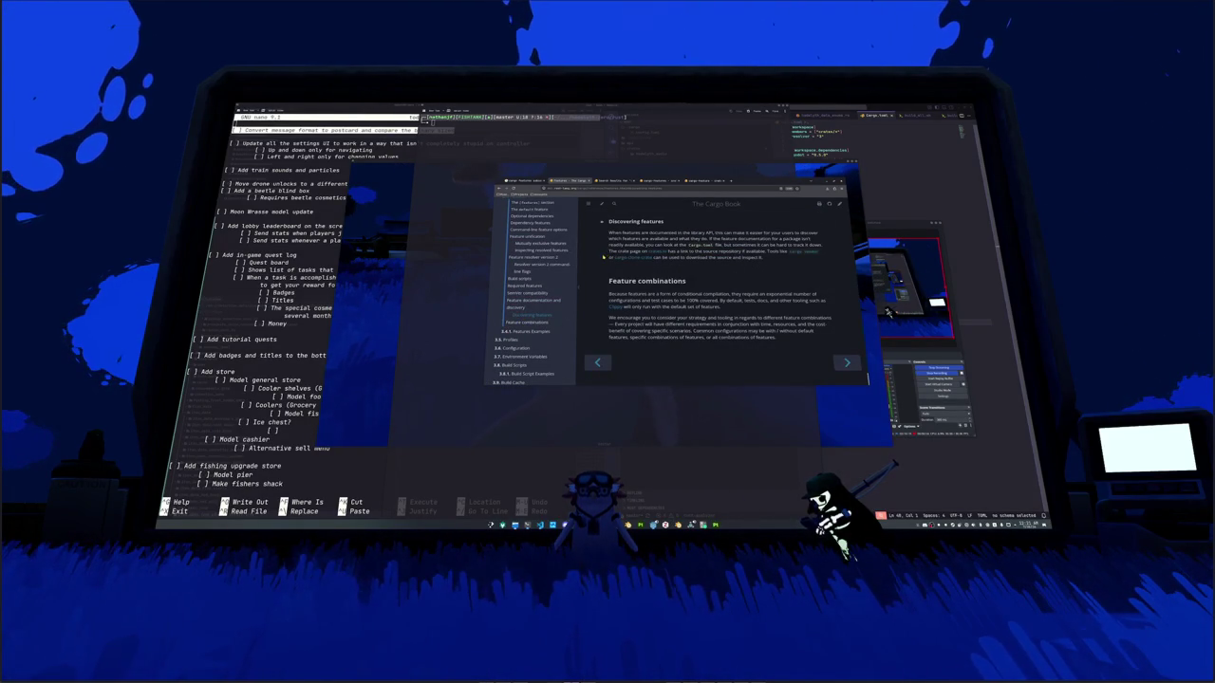
pyautogui.scroll(3, 603, 266)
pyautogui.scroll(2, 599, 276)
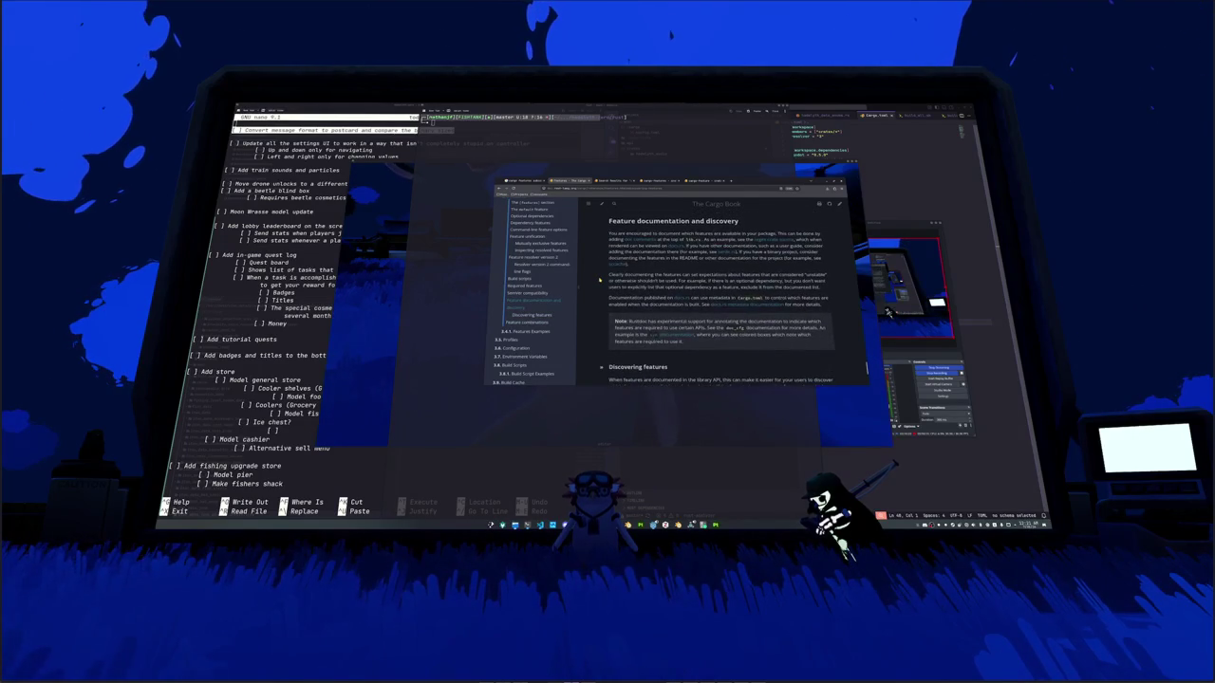
pyautogui.scroll(3, 599, 280)
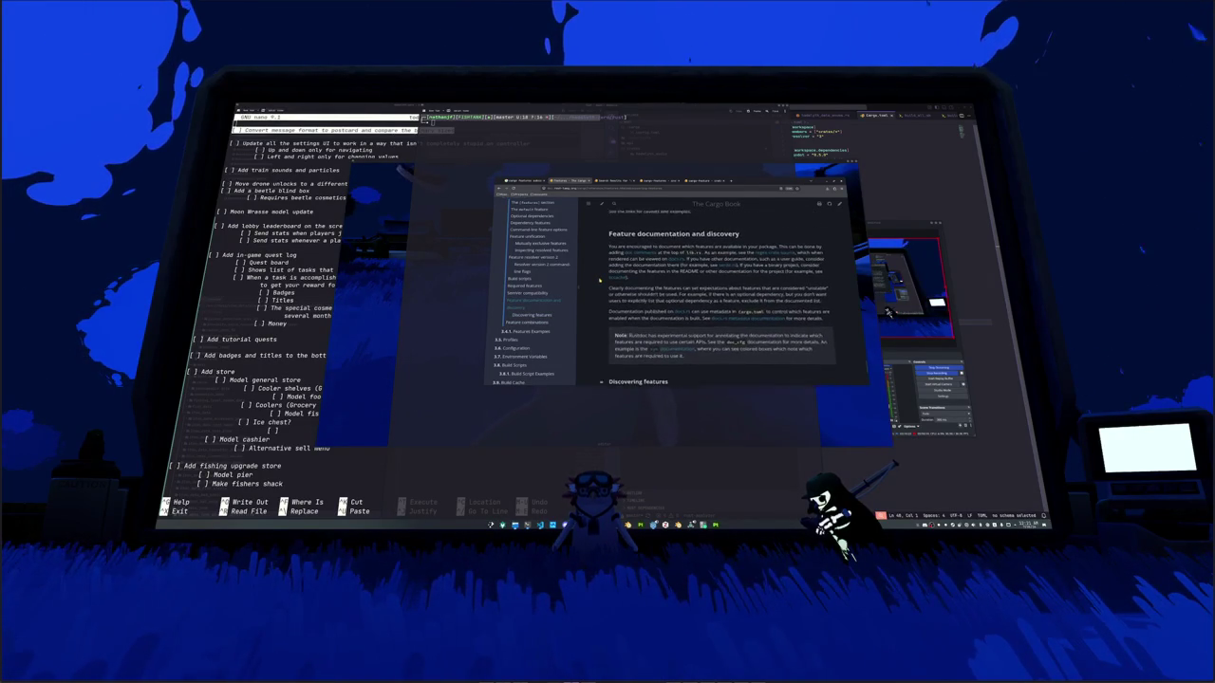
pyautogui.click(518, 181)
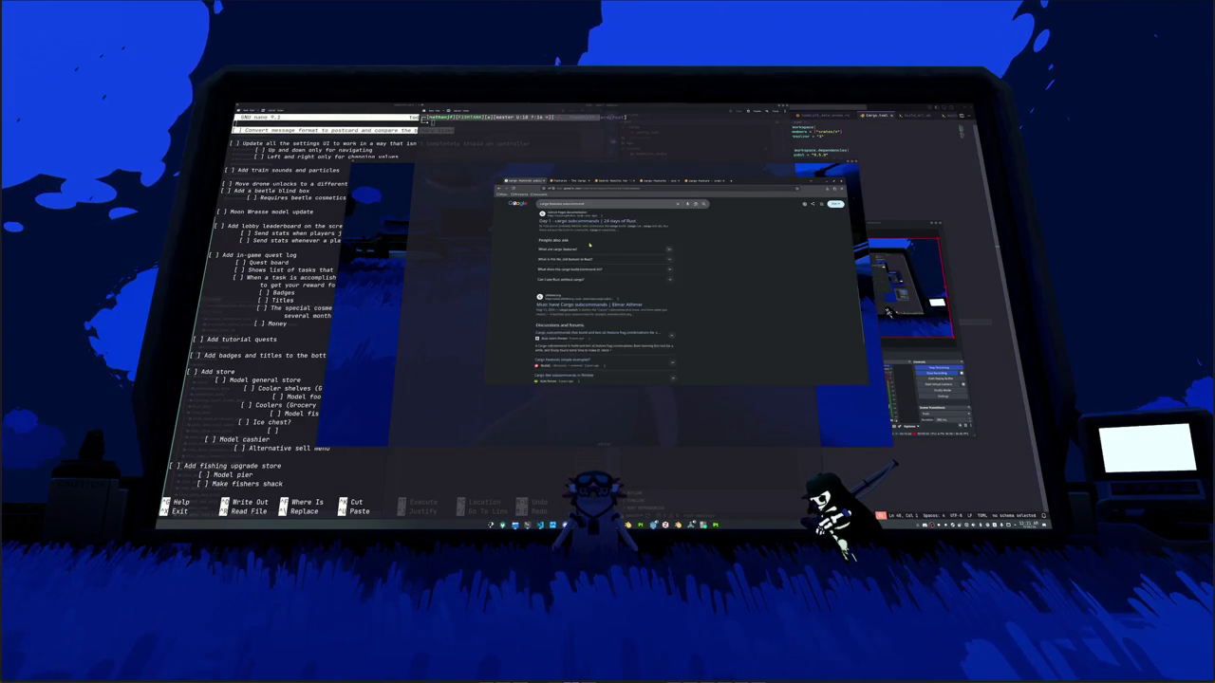
# Step: Rerun the Google search for a cargo subcommand and skim the results
pyautogui.click(594, 202)
pyautogui.press('Return')
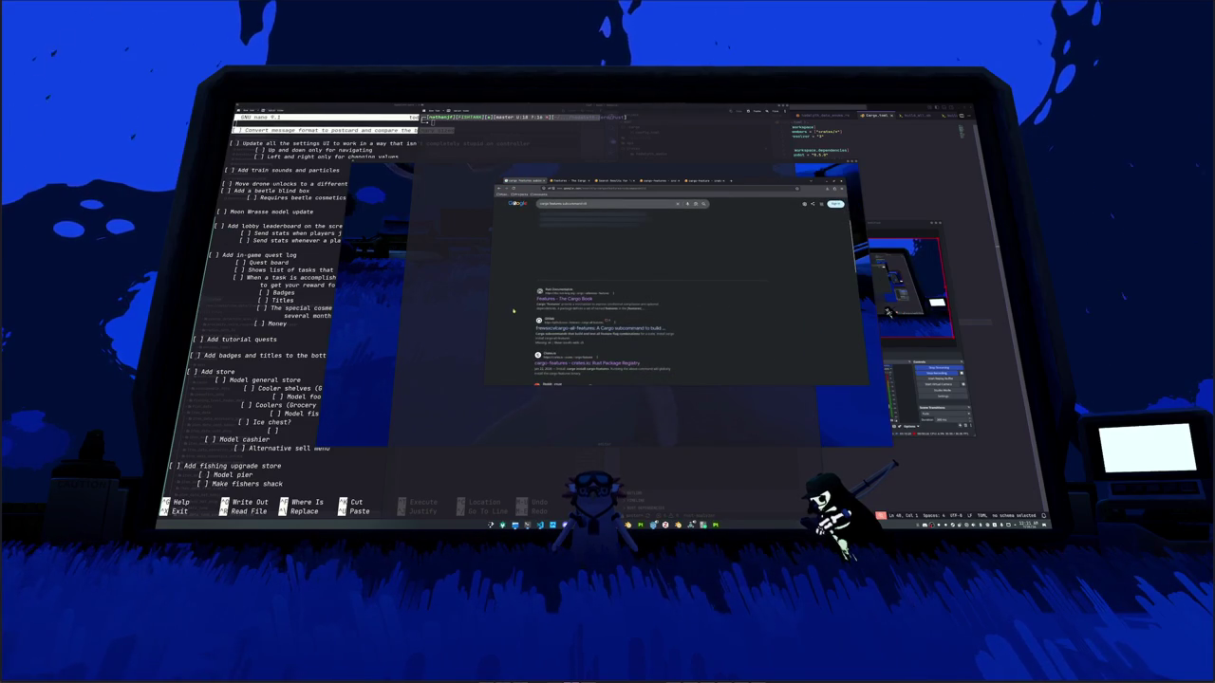
pyautogui.scroll(-1, 515, 320)
pyautogui.scroll(-1, 516, 321)
pyautogui.scroll(-1, 515, 321)
pyautogui.scroll(-1, 515, 321)
pyautogui.scroll(-1, 515, 321)
pyautogui.scroll(-1, 515, 321)
pyautogui.scroll(-2, 516, 321)
pyautogui.scroll(1, 515, 321)
pyautogui.scroll(1, 515, 321)
pyautogui.scroll(2, 515, 313)
pyautogui.scroll(2, 515, 313)
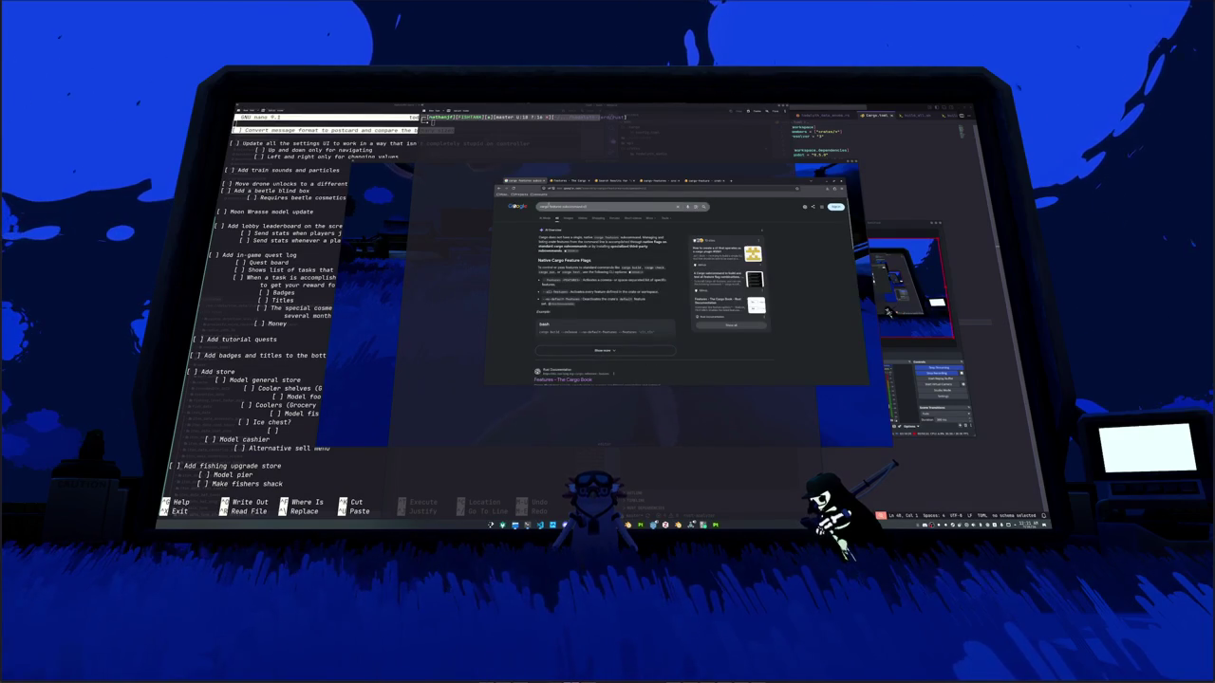
# Step: Refine the query with 'features' and open the 'Must have Cargo subcommands' article
pyautogui.press('BackSpace')
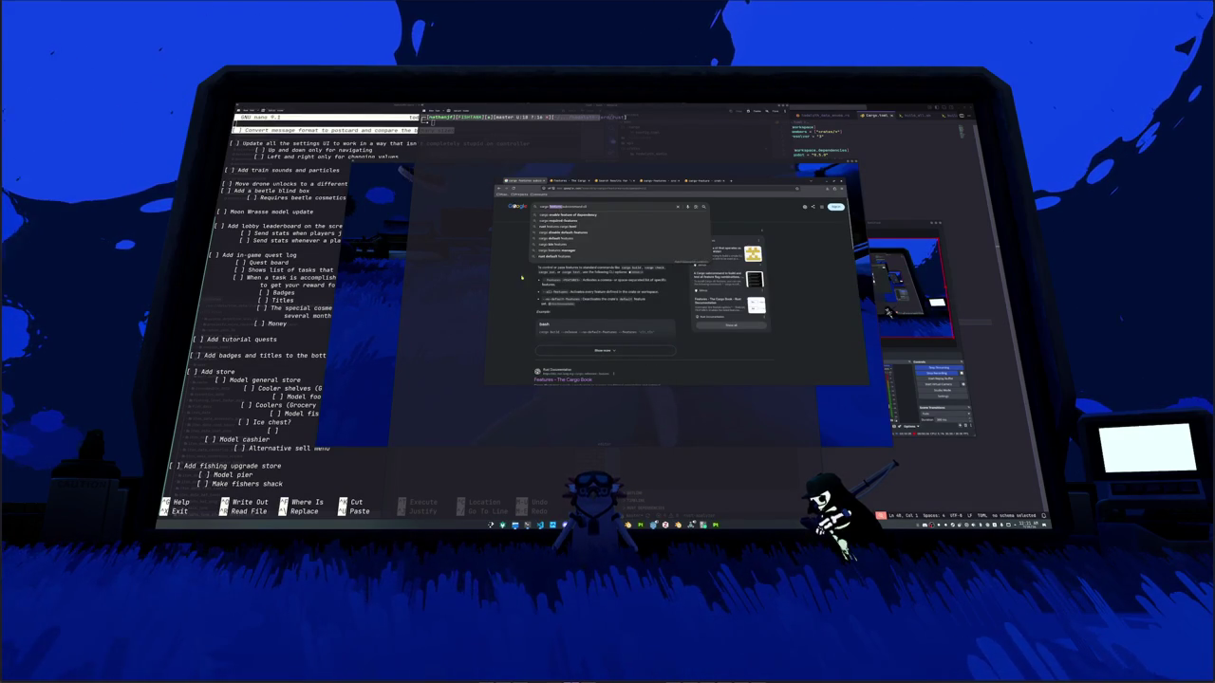
pyautogui.write('features')
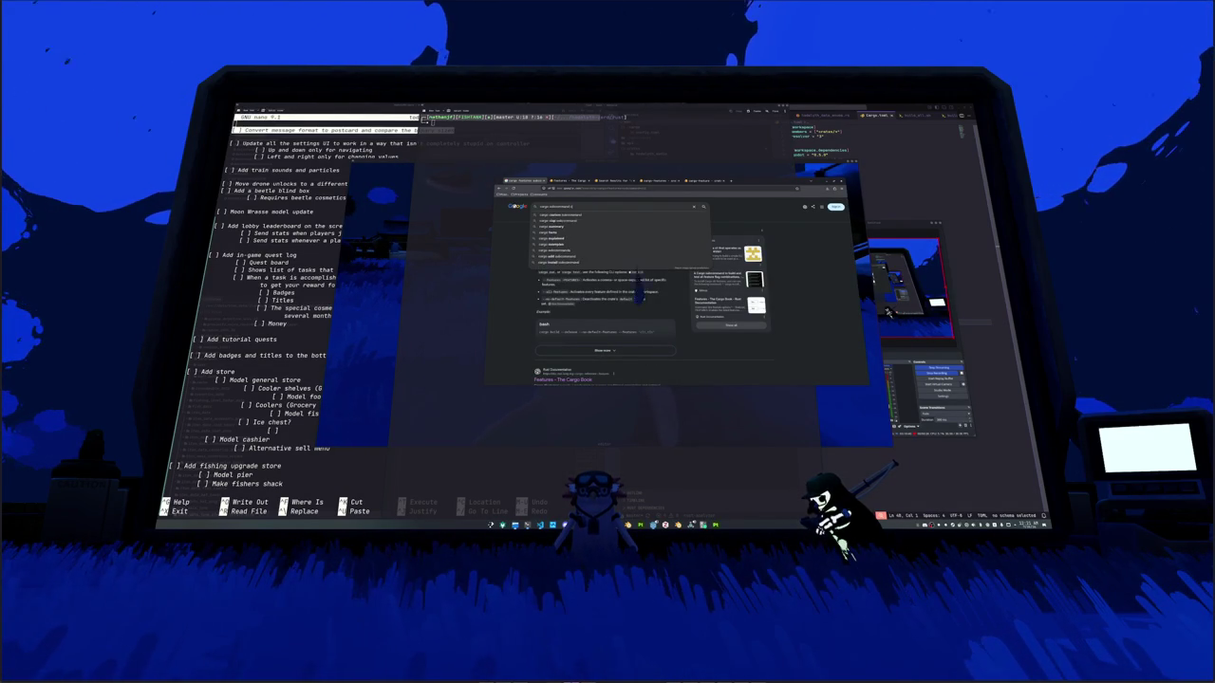
pyautogui.write('ges featu')
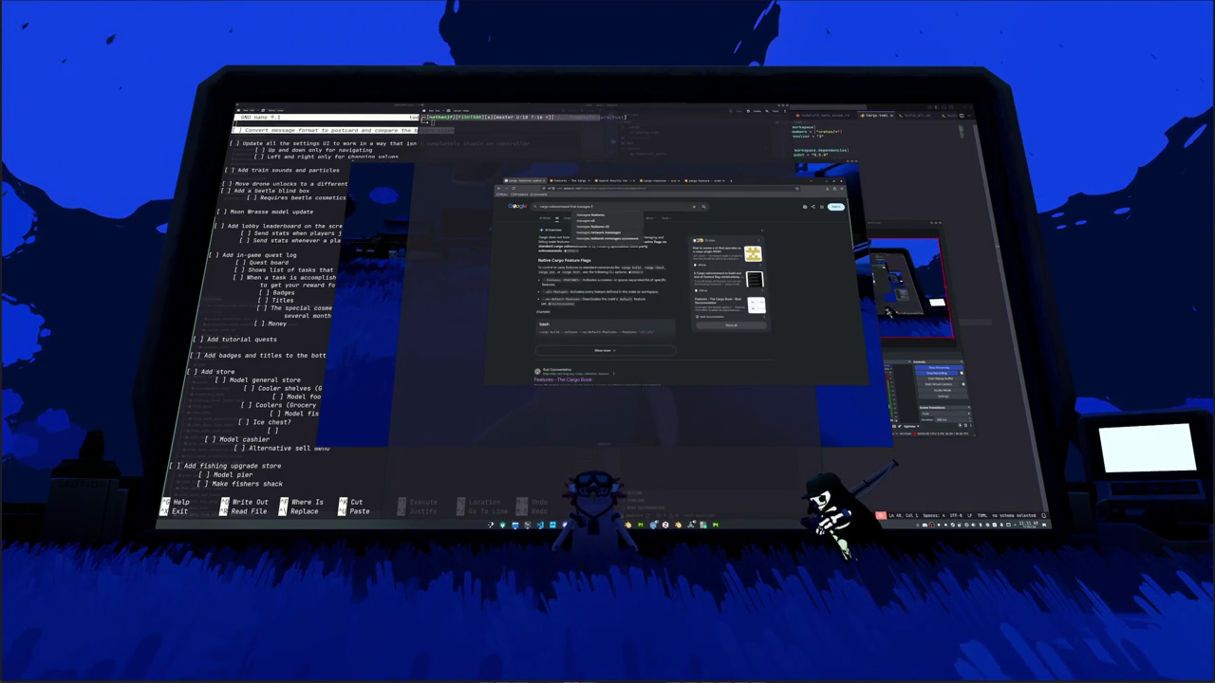
pyautogui.press('Return')
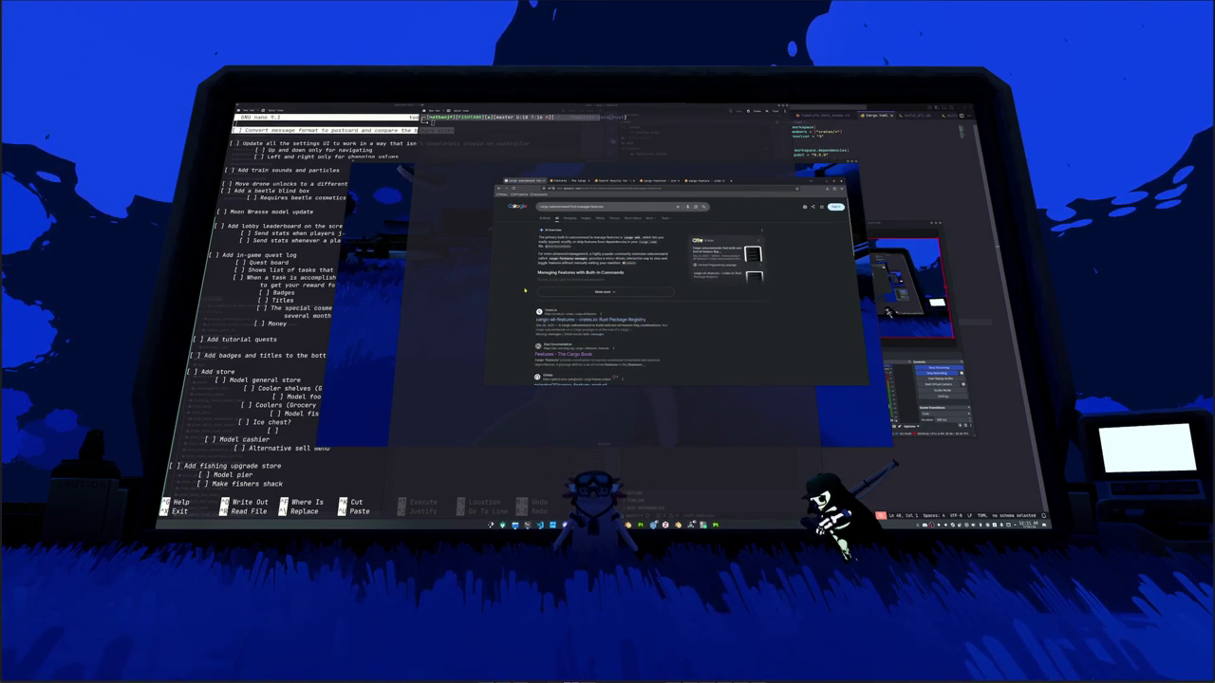
pyautogui.scroll(-3, 708, 254)
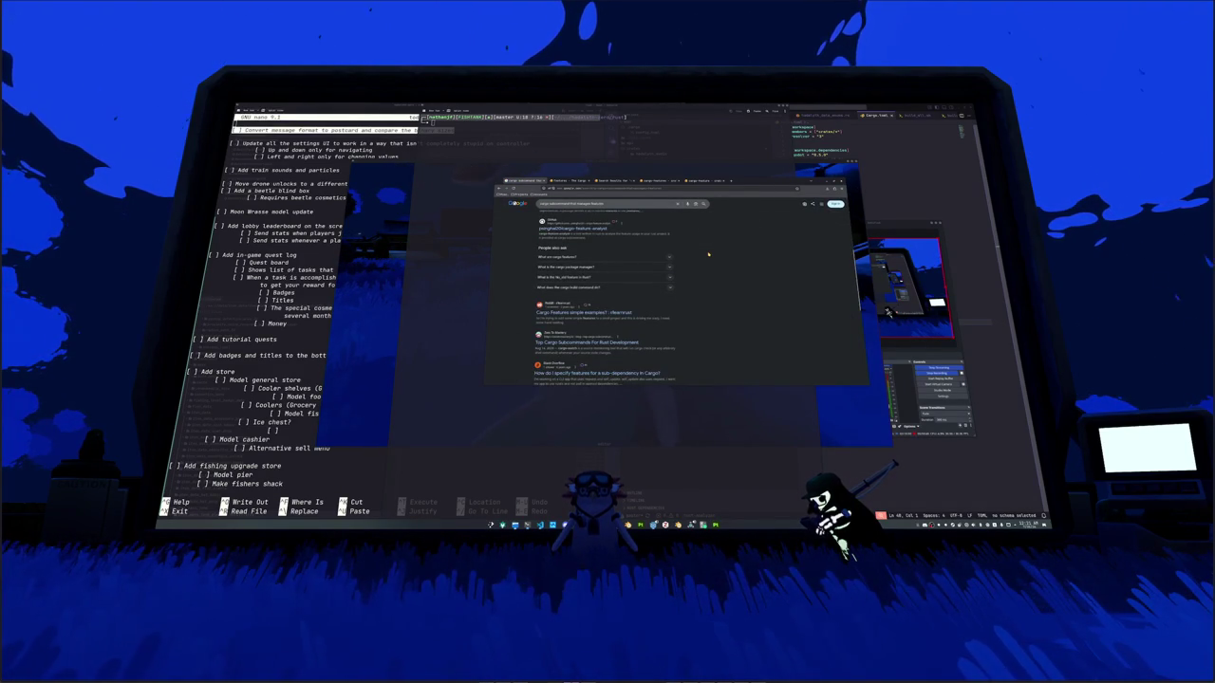
pyautogui.scroll(-2, 707, 255)
pyautogui.scroll(-1, 708, 254)
pyautogui.scroll(-1, 708, 254)
pyautogui.scroll(-1, 707, 254)
pyautogui.scroll(-1, 708, 254)
pyautogui.scroll(-1, 708, 253)
pyautogui.scroll(-1, 665, 253)
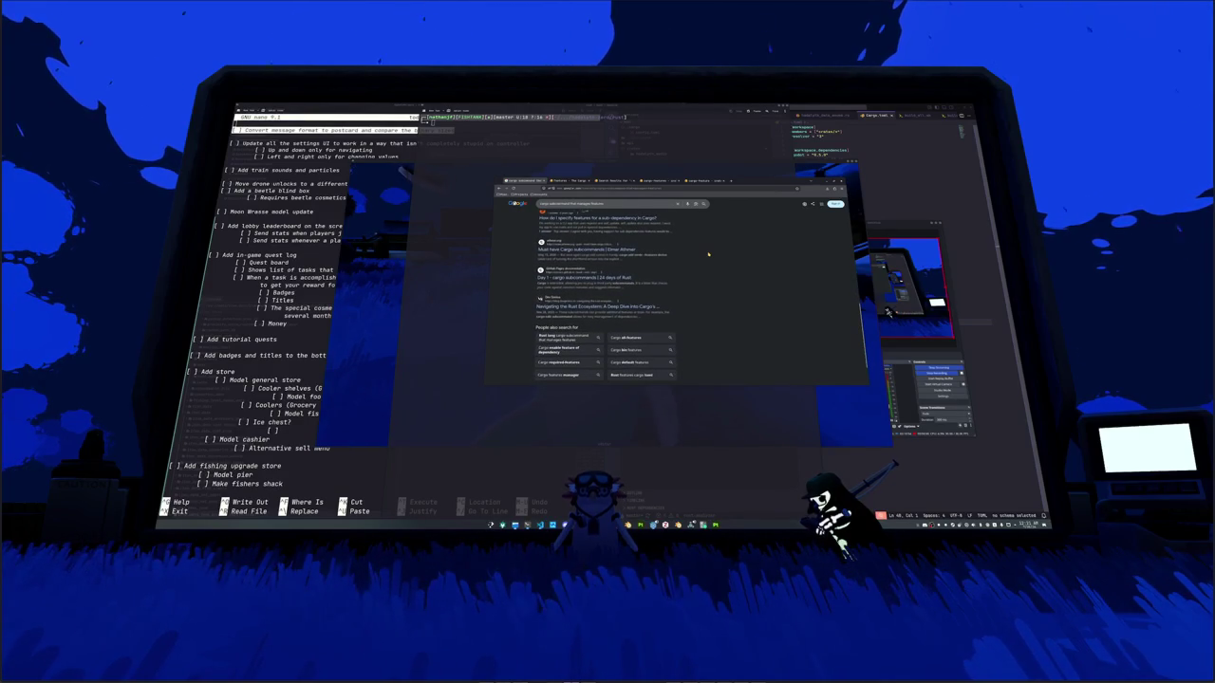
pyautogui.click(602, 250)
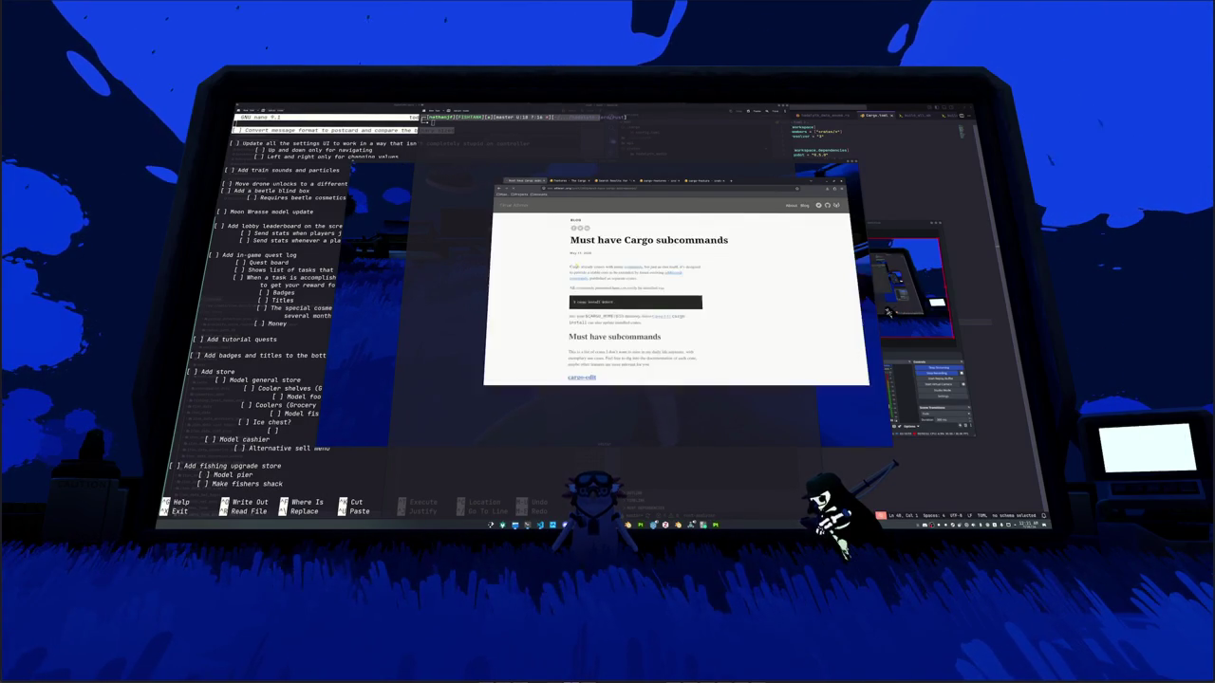
# Step: Read the article from cargo-edit to Honorable mention, then close the browser window
pyautogui.scroll(-2, 555, 277)
pyautogui.scroll(-2, 555, 277)
pyautogui.scroll(-2, 556, 277)
pyautogui.scroll(-2, 555, 277)
pyautogui.scroll(-2, 555, 277)
pyautogui.scroll(-2, 555, 277)
pyautogui.scroll(-2, 555, 277)
pyautogui.scroll(-2, 555, 277)
pyautogui.scroll(-2, 555, 277)
pyautogui.scroll(-2, 555, 277)
pyautogui.scroll(-2, 555, 277)
pyautogui.scroll(-2, 555, 277)
pyautogui.scroll(3, 555, 277)
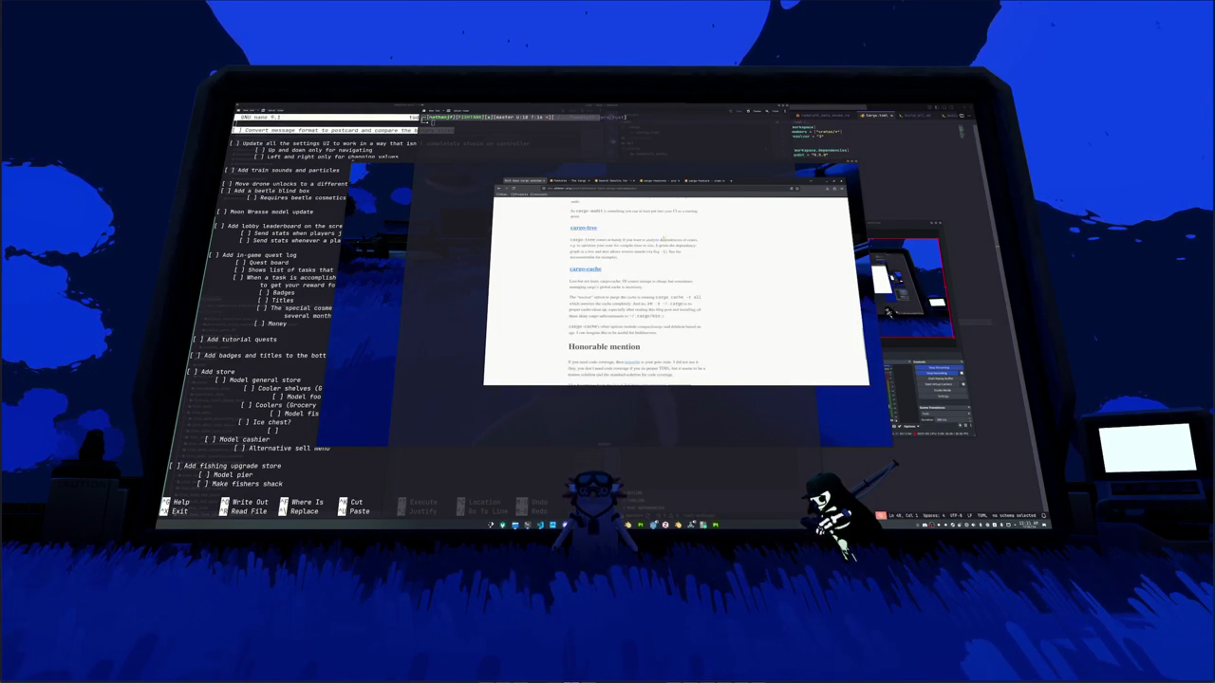
pyautogui.click(827, 180)
pyautogui.write('cargo install cargo-features')
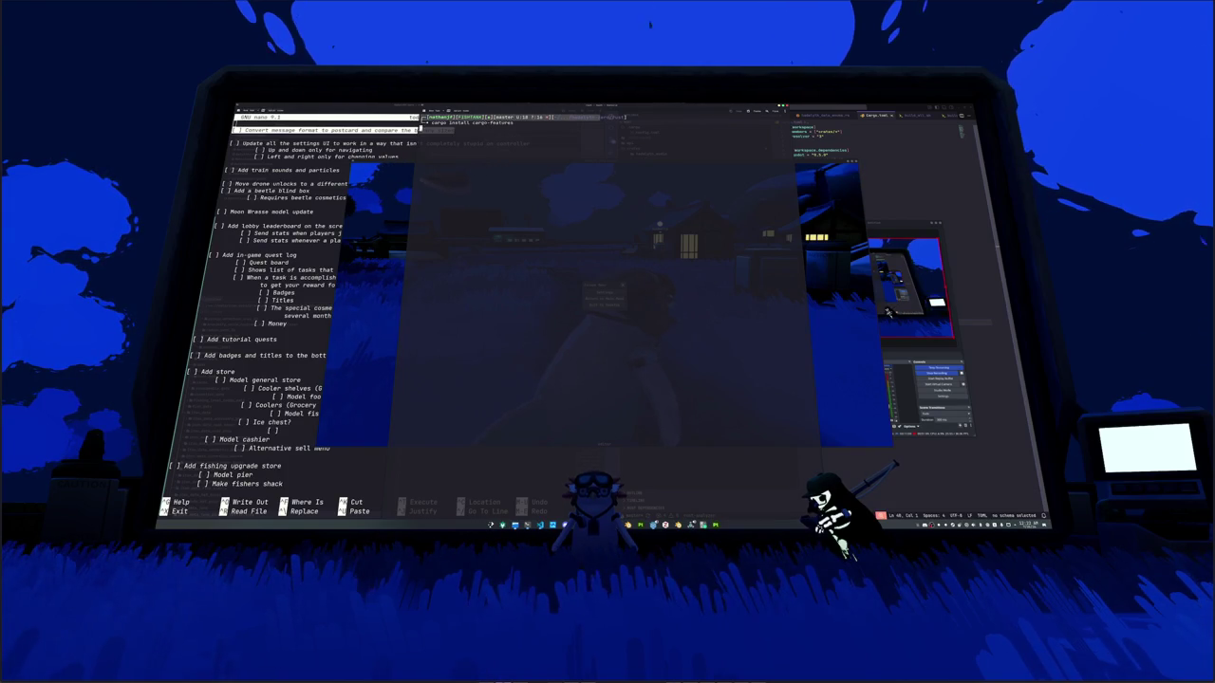
# Step: Install cargo-features v1.0.0 with cargo install and run cargo-features to print its usage
pyautogui.press('Return')
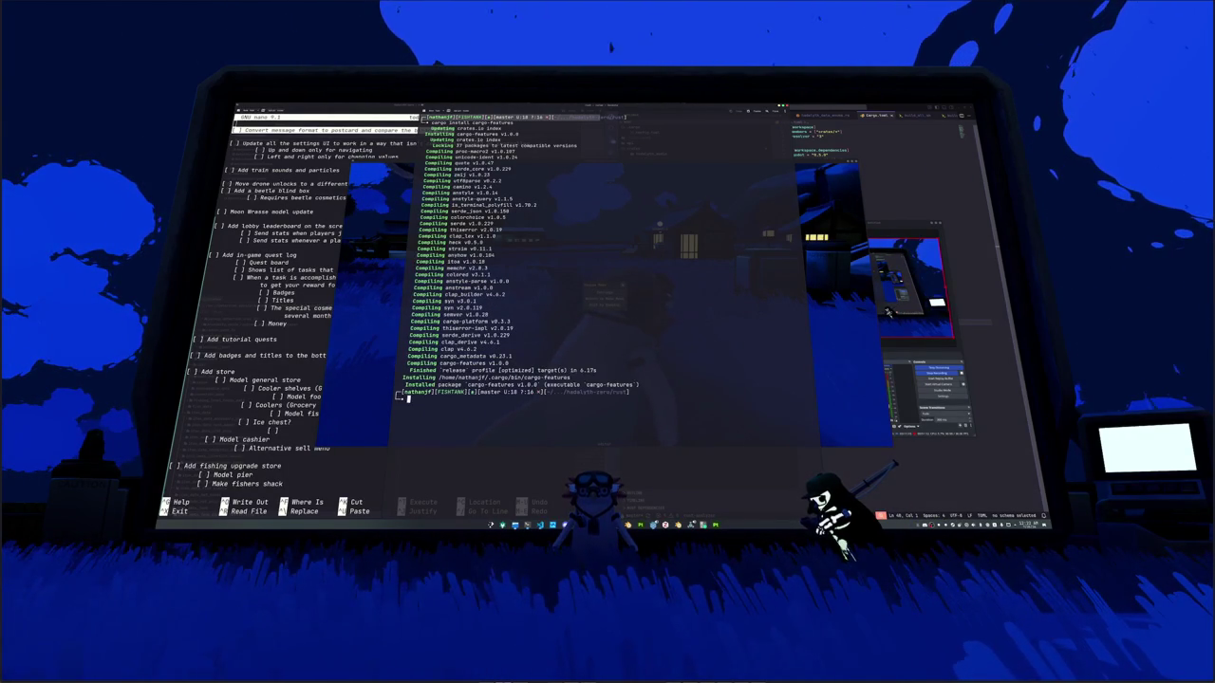
pyautogui.write('cargo-fea')
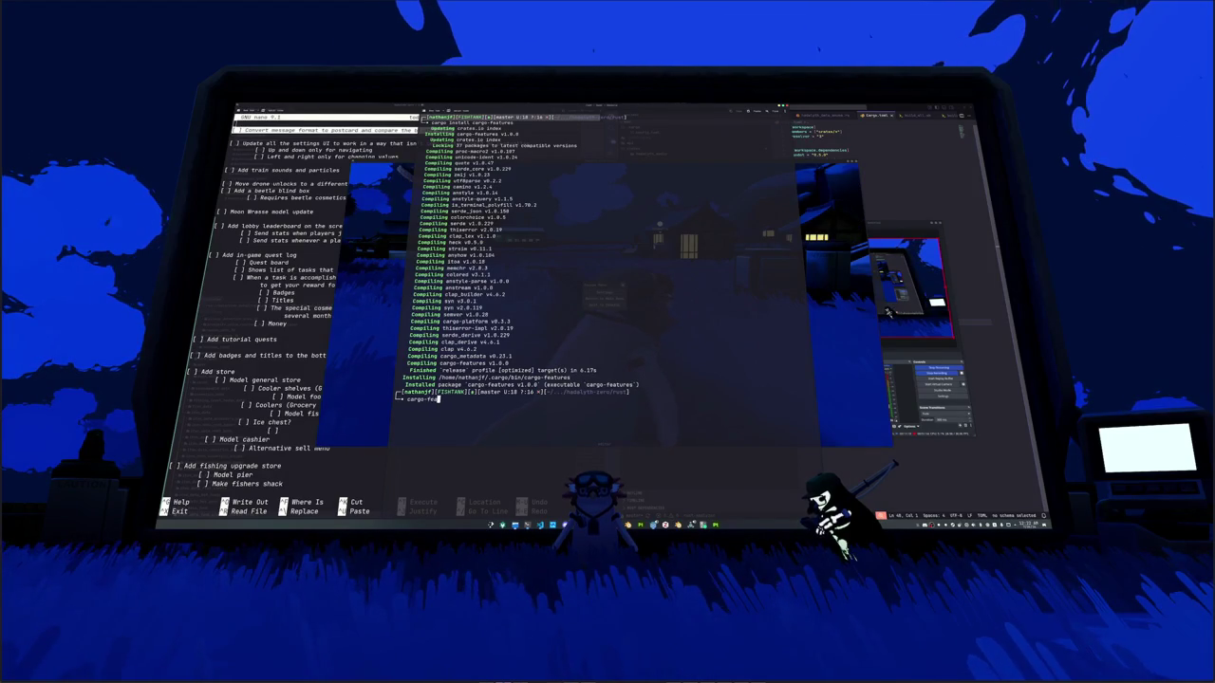
pyautogui.write('tures')
pyautogui.press('Return')
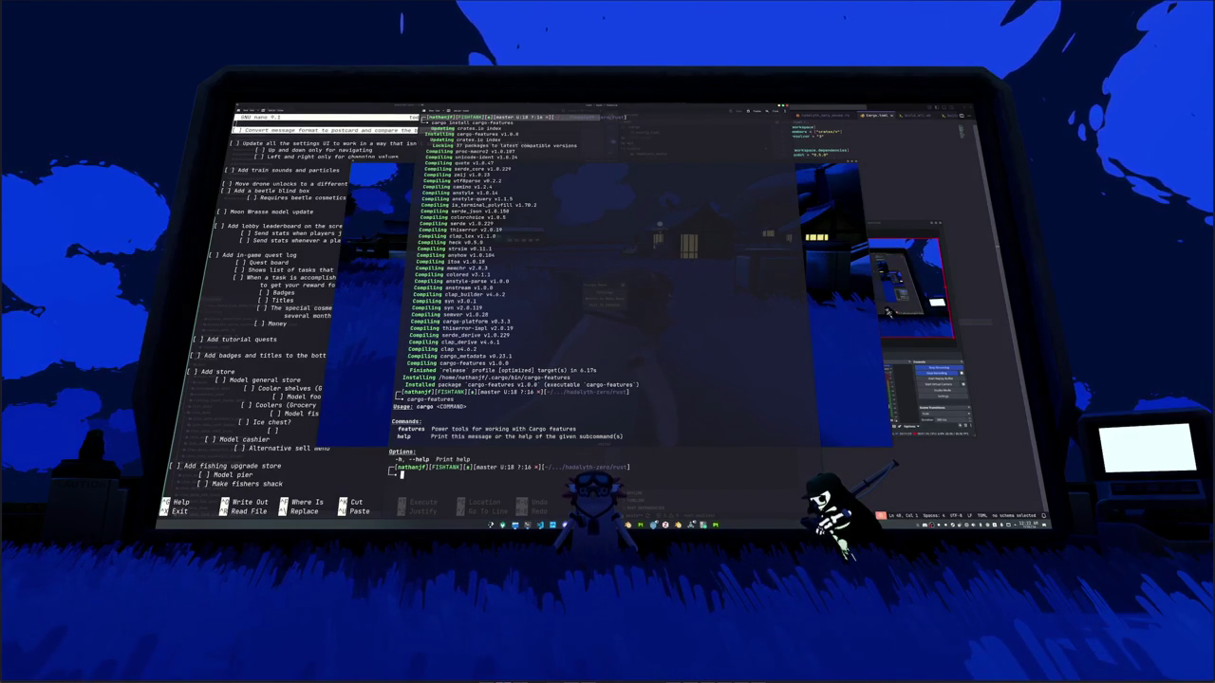
# Step: Run cargo features and cargo features discover help to list the subcommands
pyautogui.write('cargo')
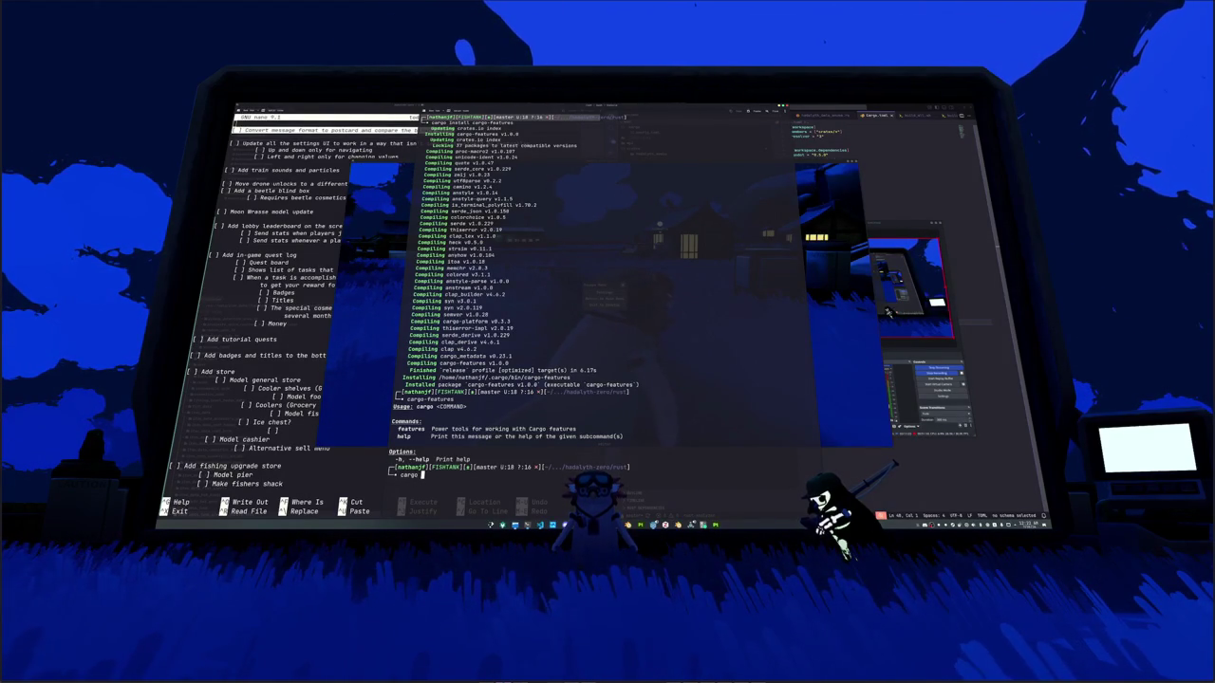
pyautogui.write(' features')
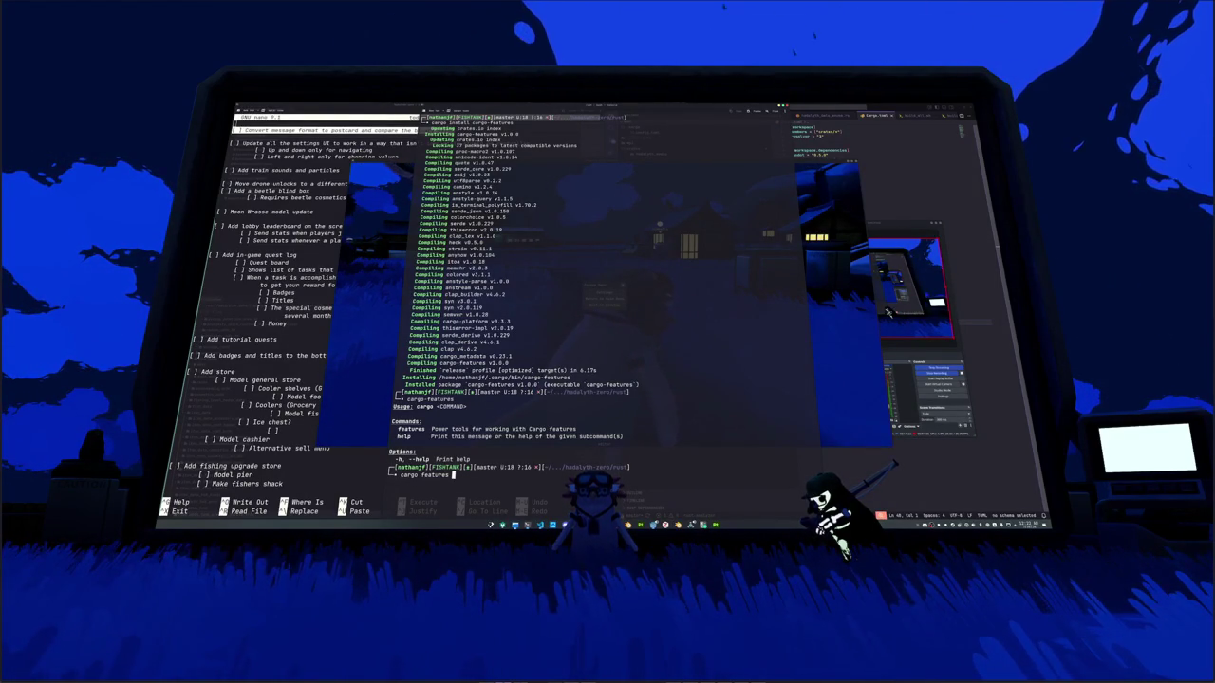
pyautogui.press('Tab')
pyautogui.press('Tab')
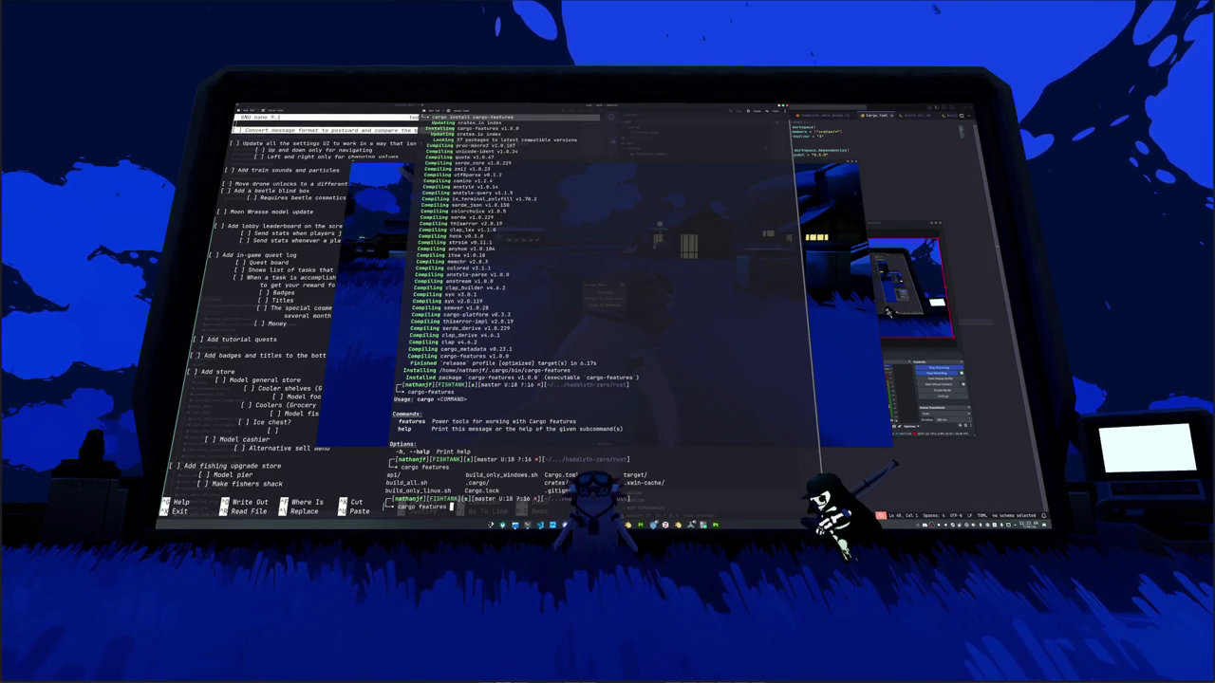
pyautogui.press('Return')
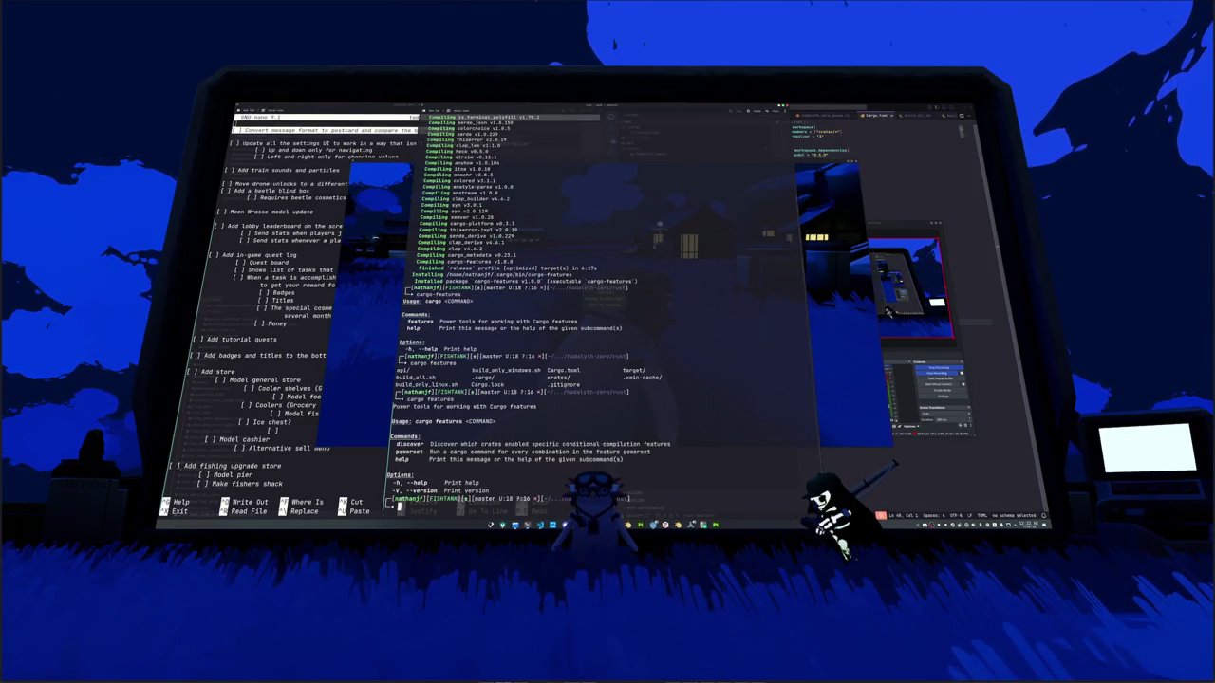
pyautogui.press('Up')
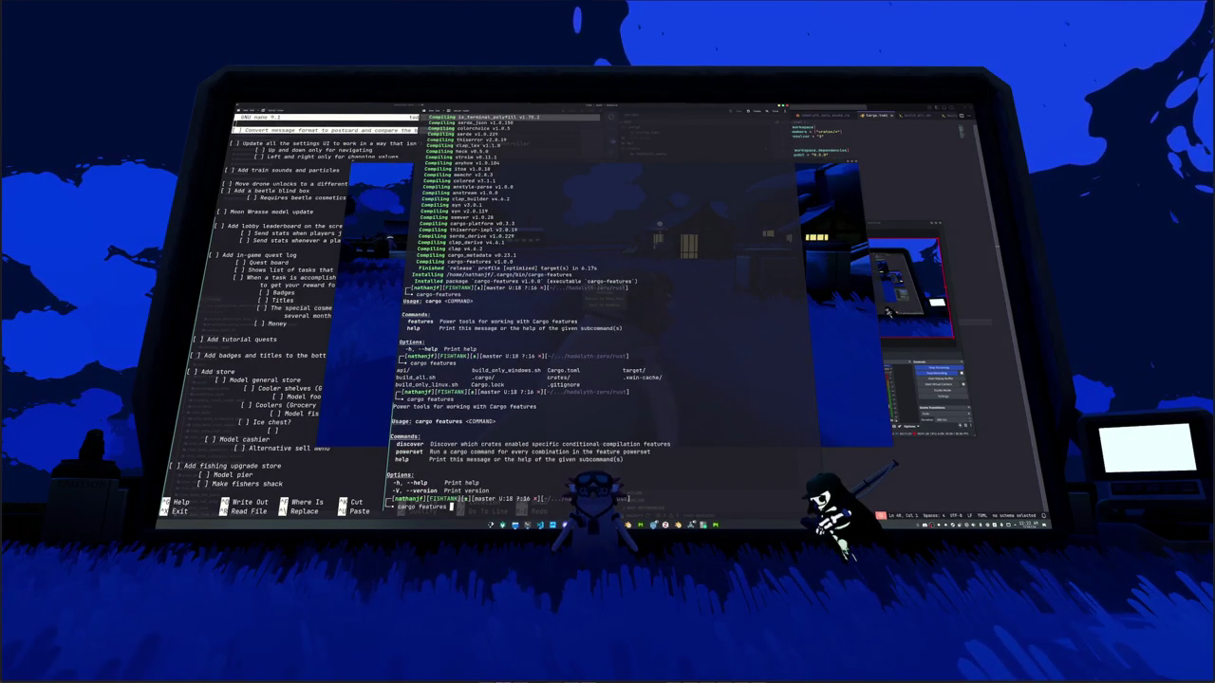
pyautogui.write('discove')
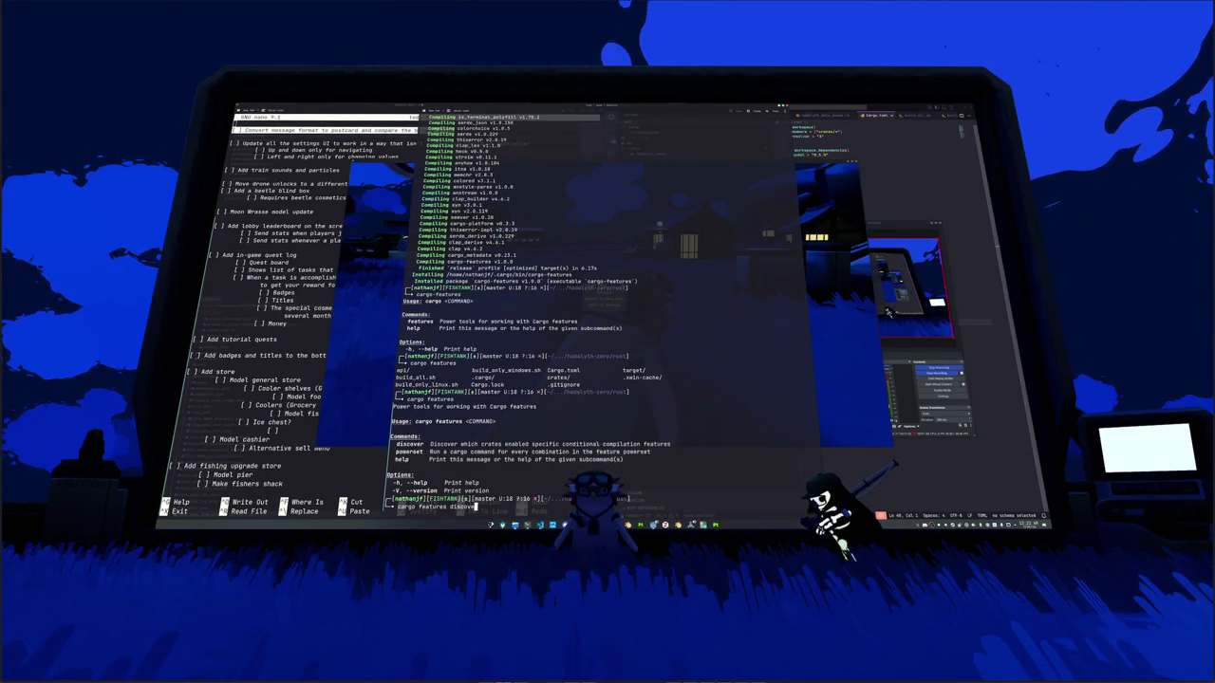
pyautogui.write('r help')
pyautogui.press('Return')
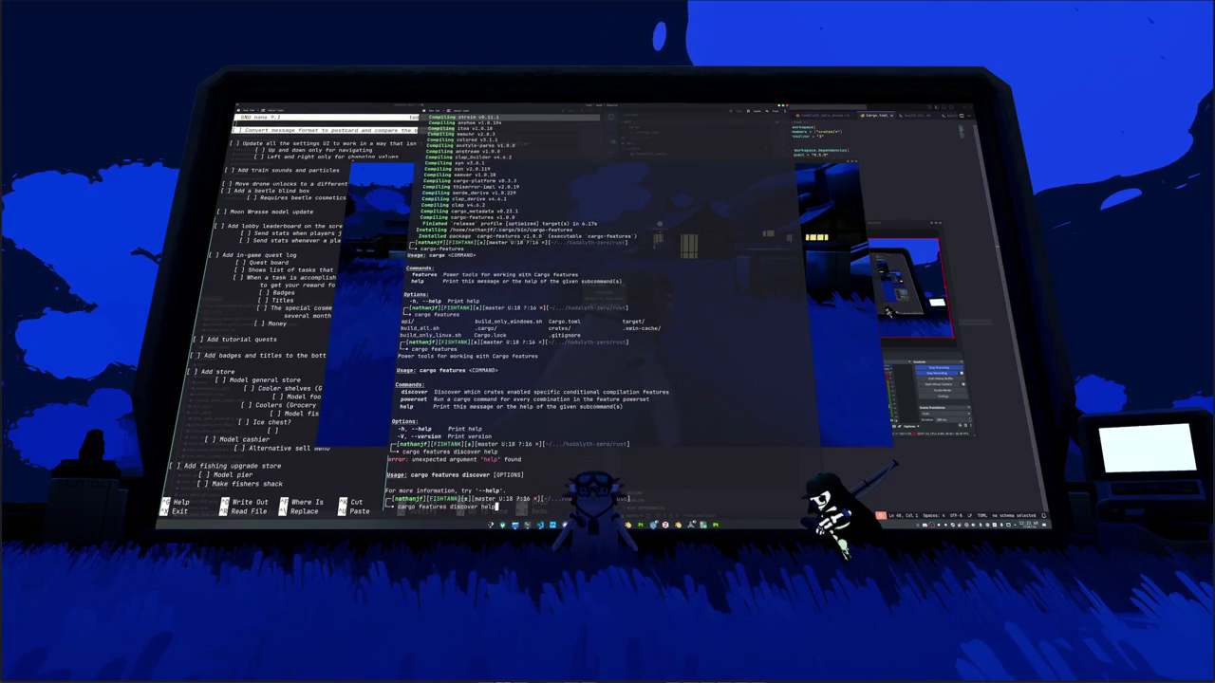
# Step: Show discover --help, try discover -a (no root package found), then list the files
pyautogui.press('Return')
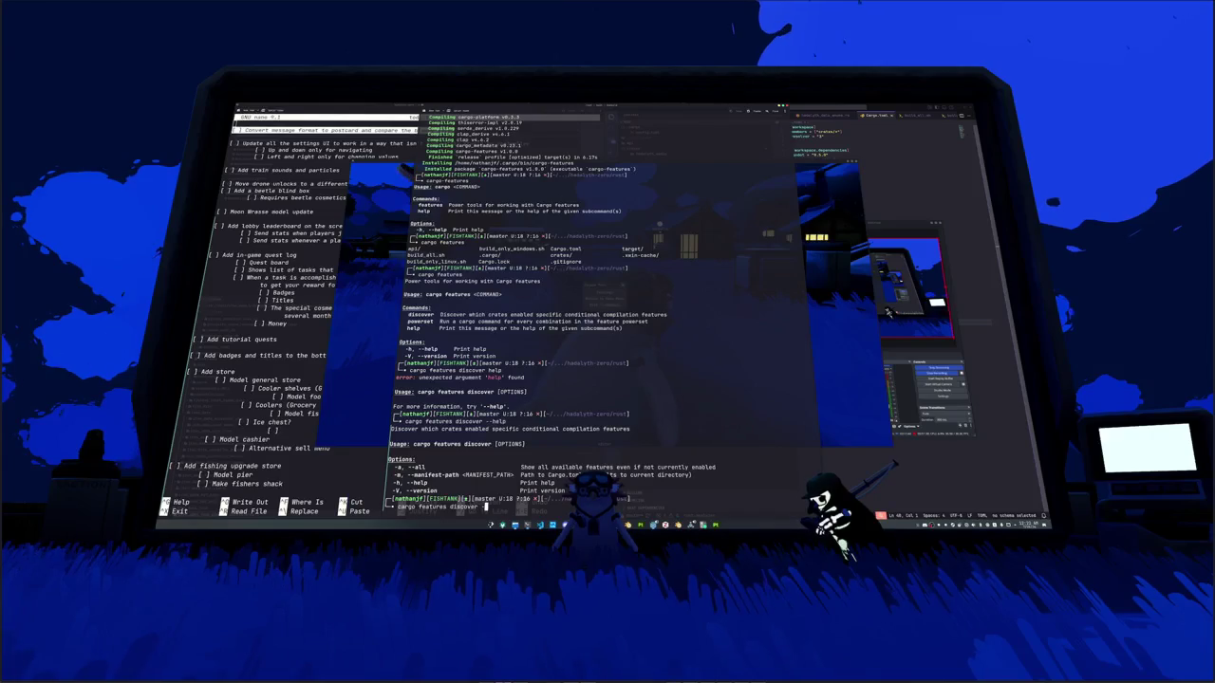
pyautogui.write('a')
pyautogui.press('Return')
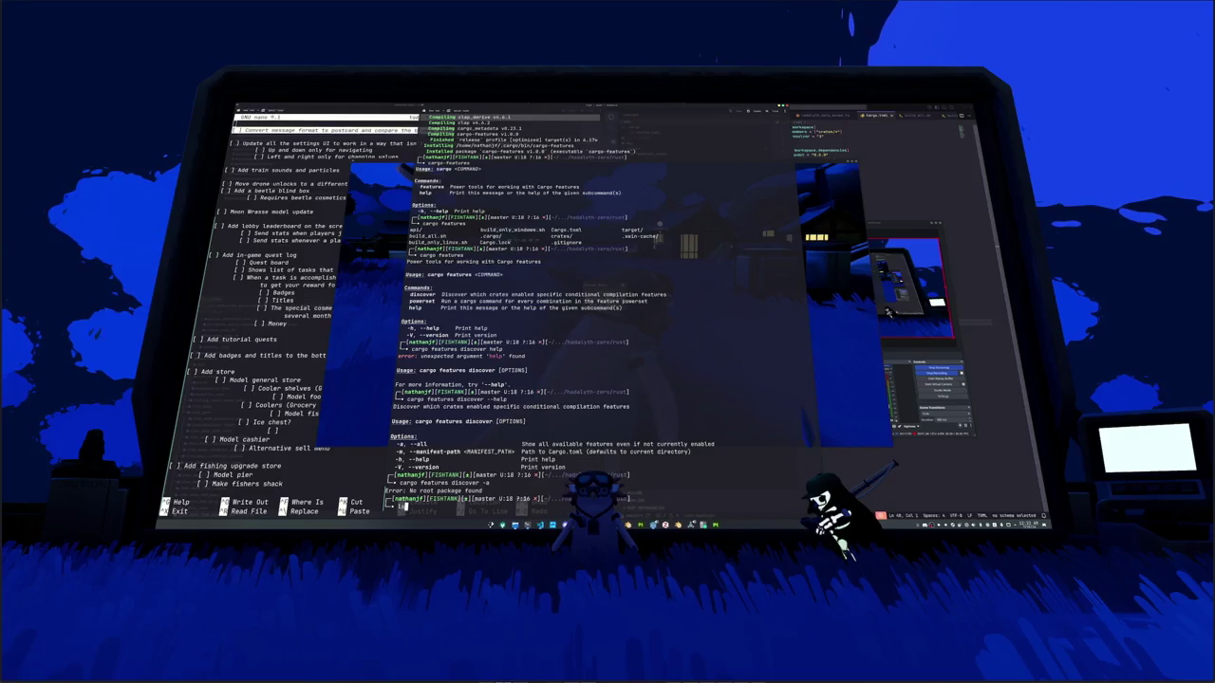
pyautogui.write('ls -a')
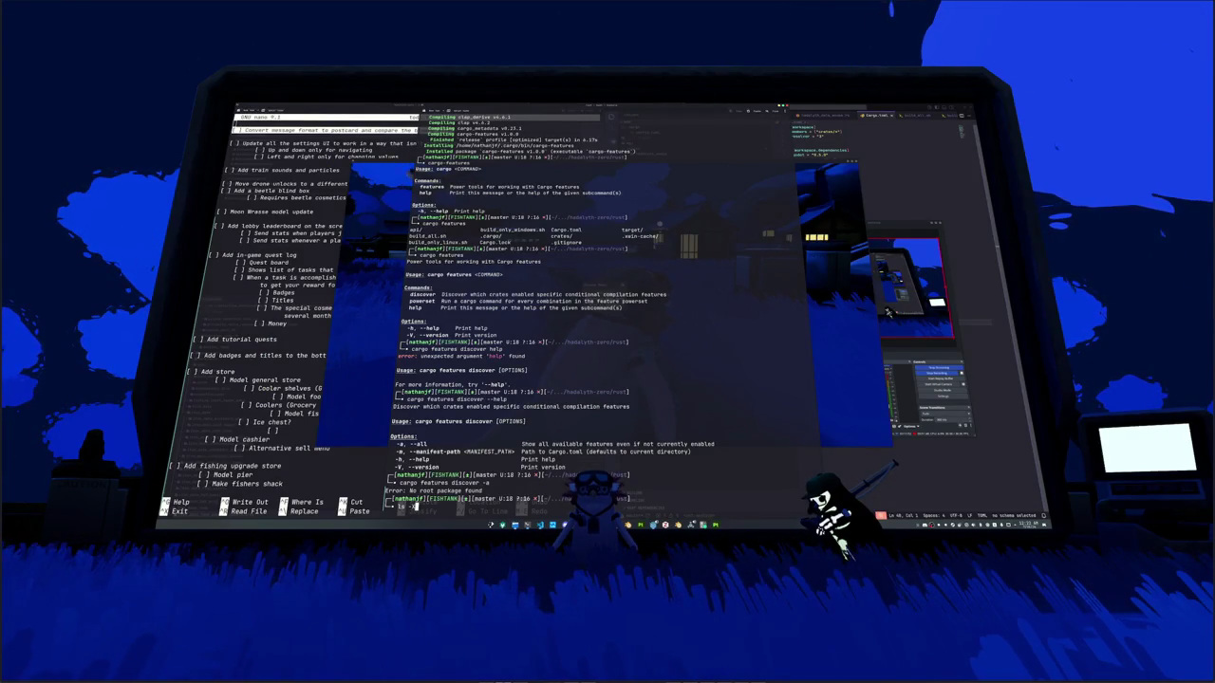
pyautogui.press('Return')
pyautogui.write('ls -l')
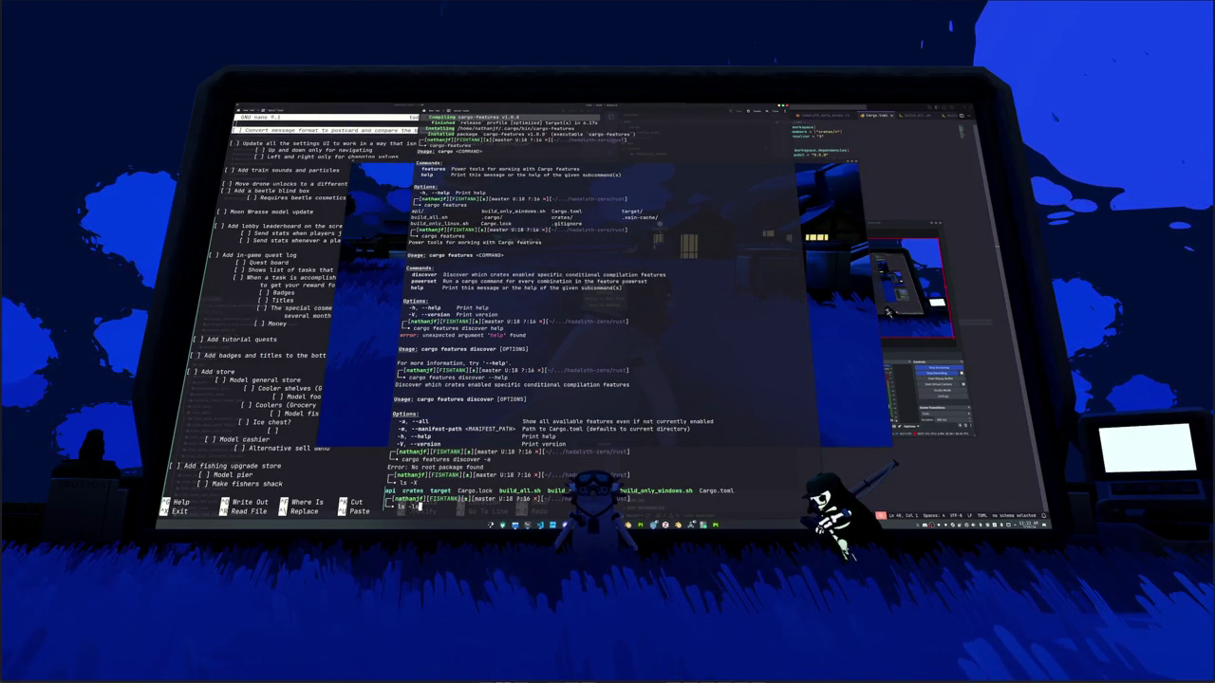
# Step: List the project files in detail with ls -lsX and display Cargo.toml with bat
pyautogui.press('Return')
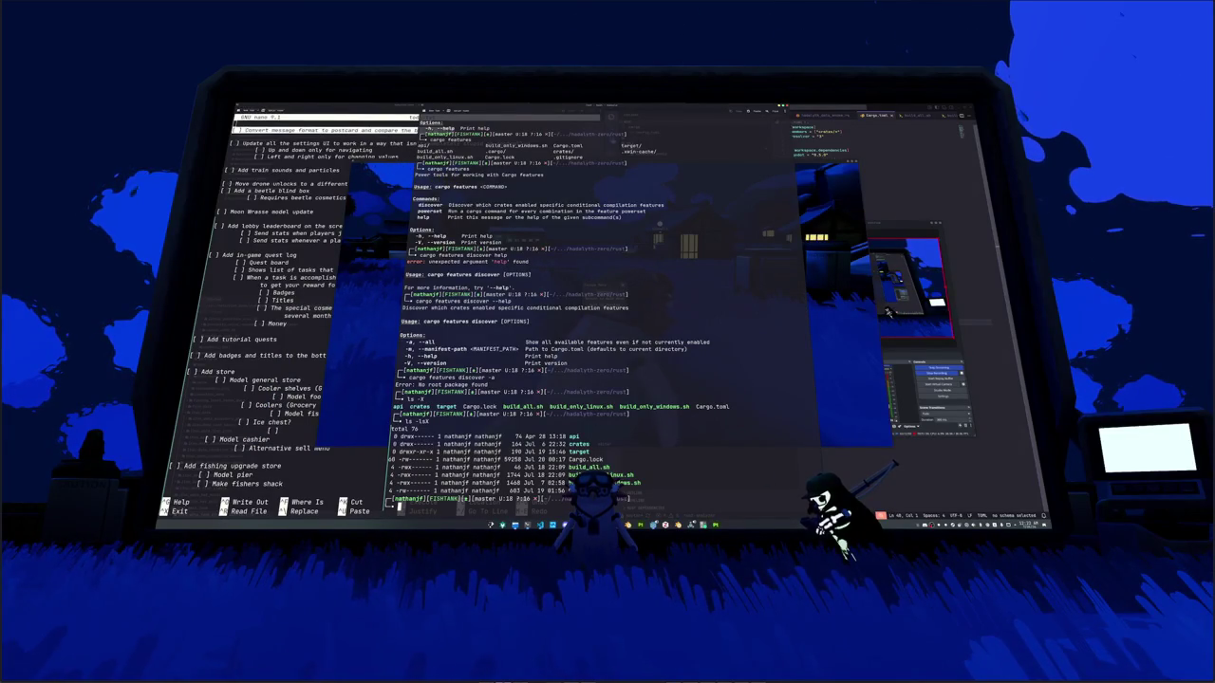
pyautogui.write('bat cargo')
pyautogui.press('Tab')
pyautogui.press('Tab')
pyautogui.write('toml')
pyautogui.press('Return')
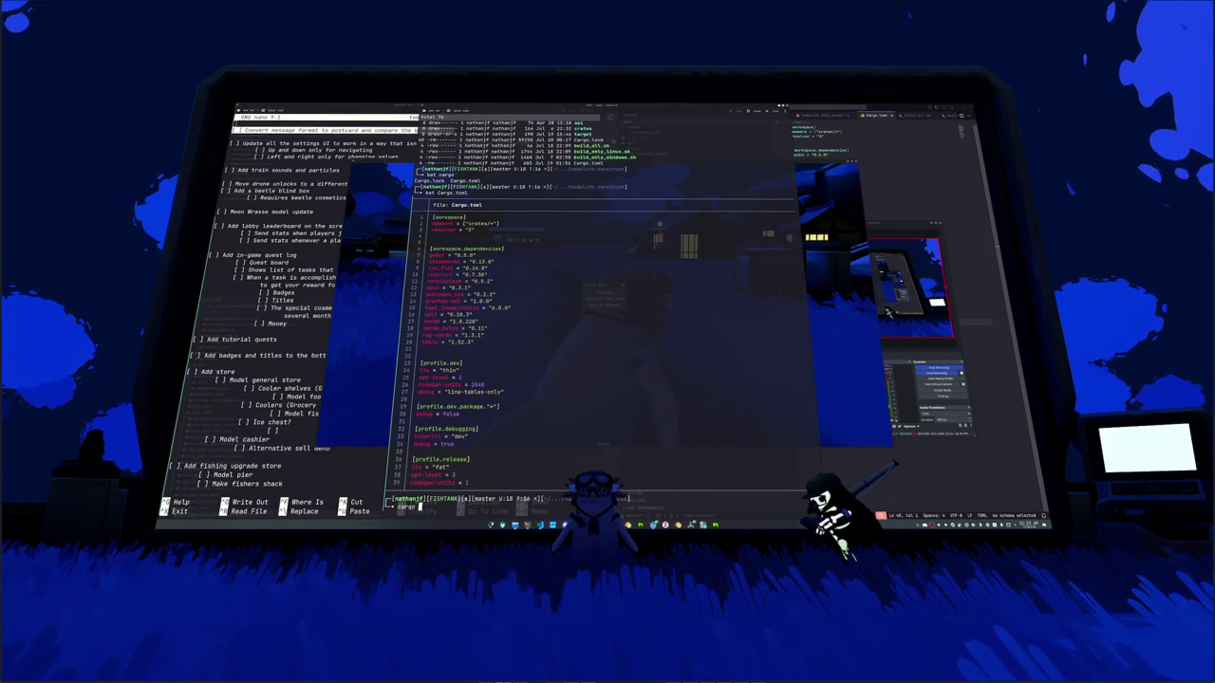
# Step: Look up cargo-features in tldr, which reports the page isn't in cache
pyautogui.write('cargo features')
pyautogui.press('Tab')
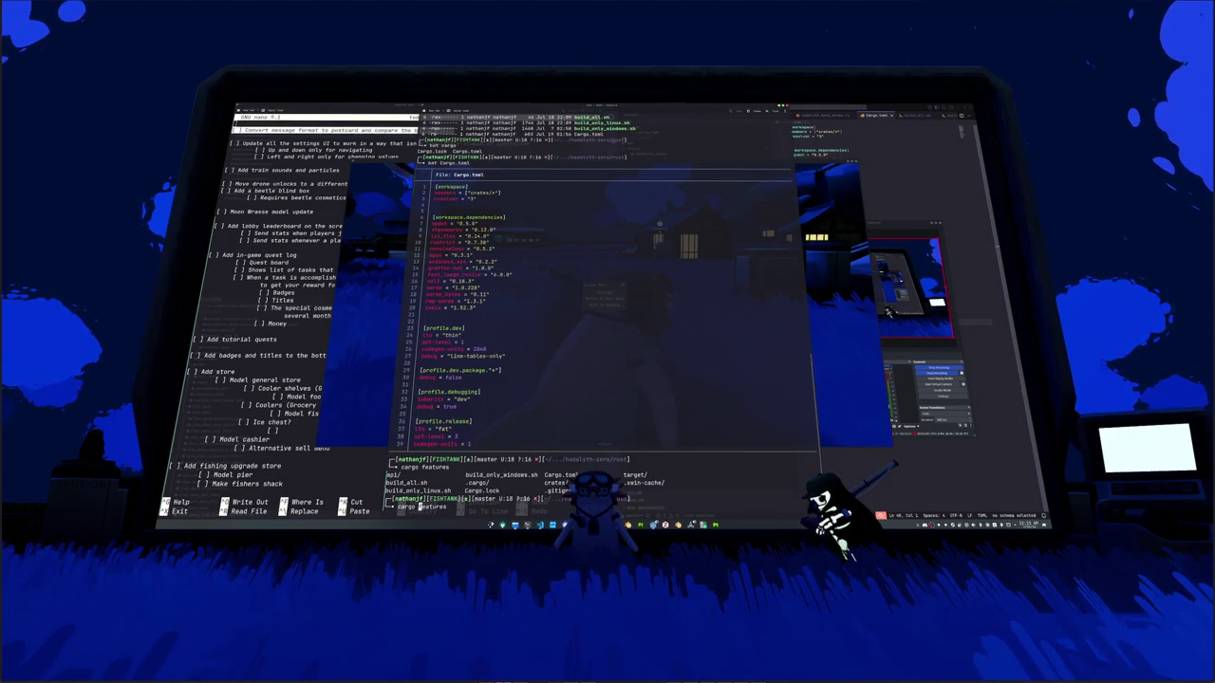
pyautogui.press('Home')
pyautogui.write('tldr')
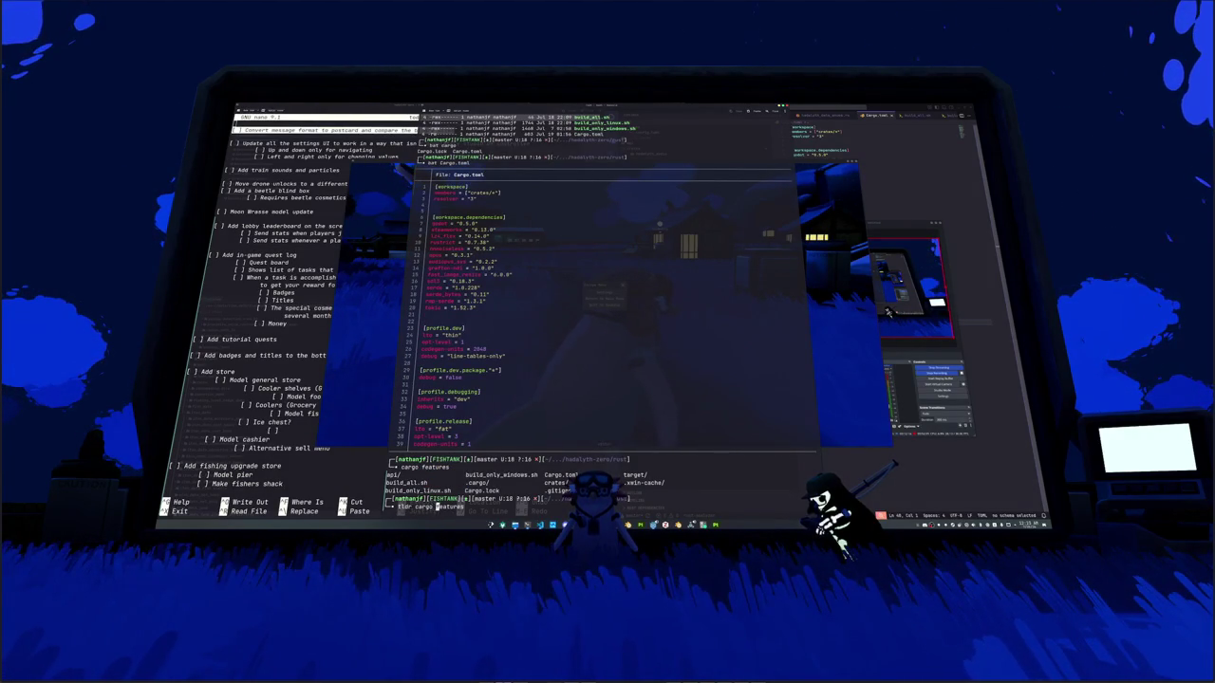
pyautogui.press('BackSpace')
pyautogui.write('-')
pyautogui.press('Return')
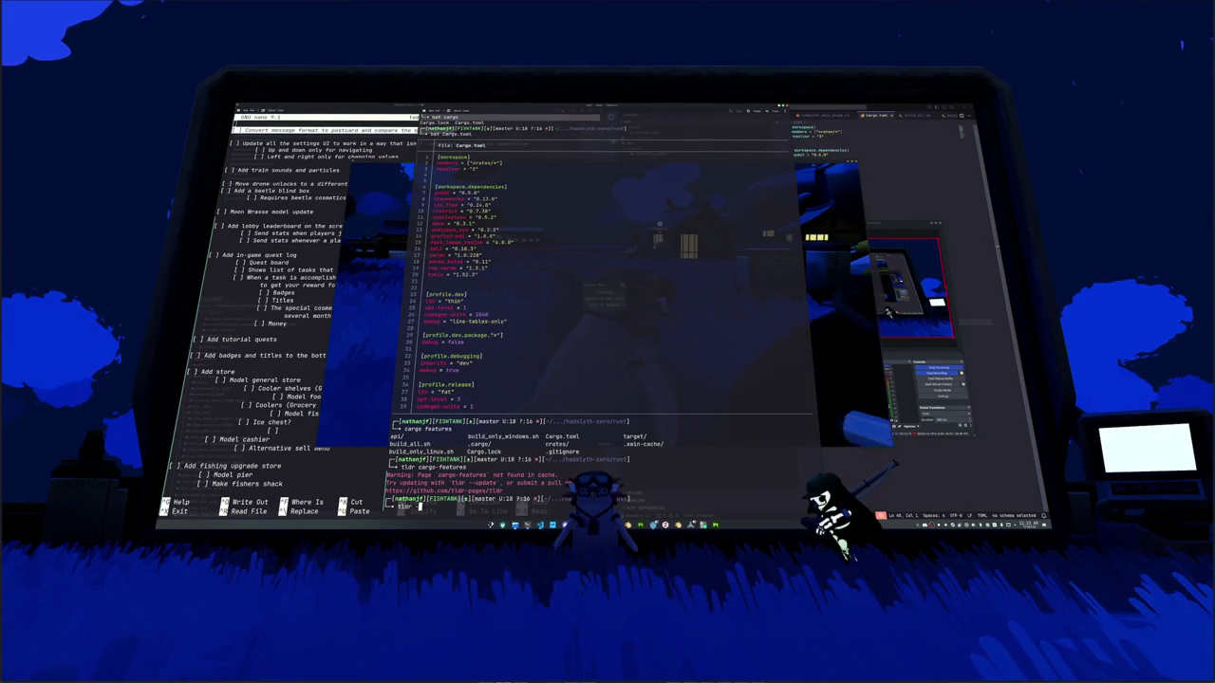
# Step: Update the tldr cache, try man cargo-features and man cargo features (no entry), then clear
pyautogui.write('tldr --update')
pyautogui.press('Return')
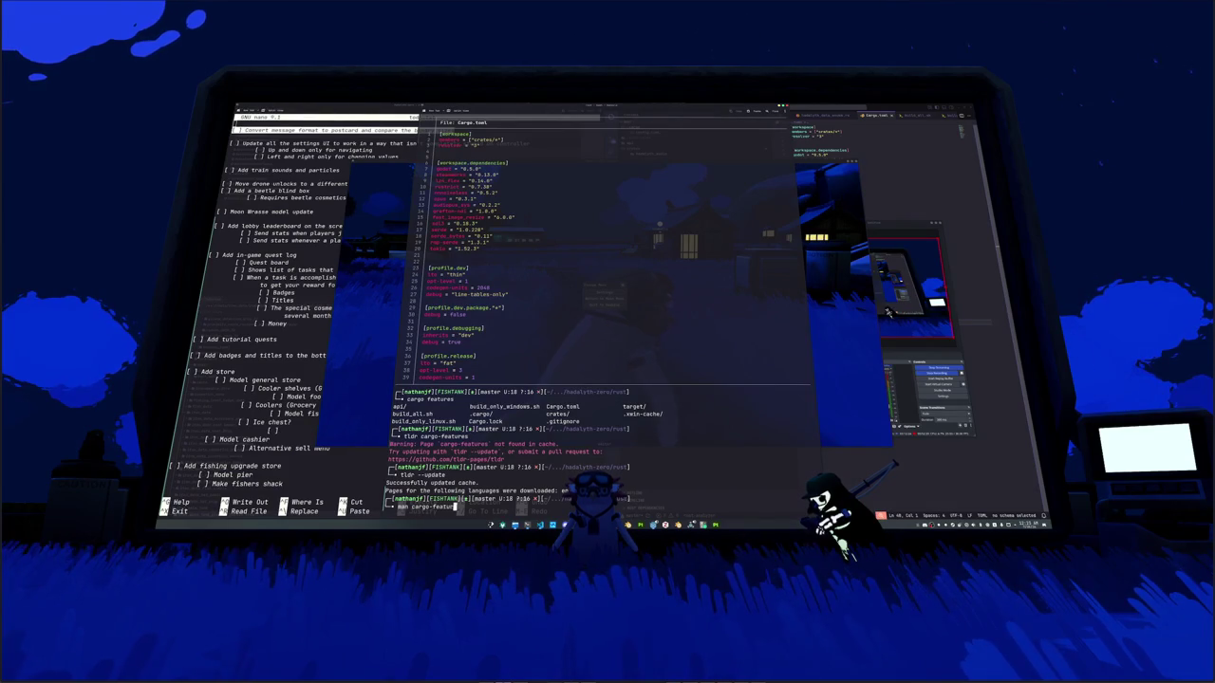
pyautogui.write('res')
pyautogui.press('Return')
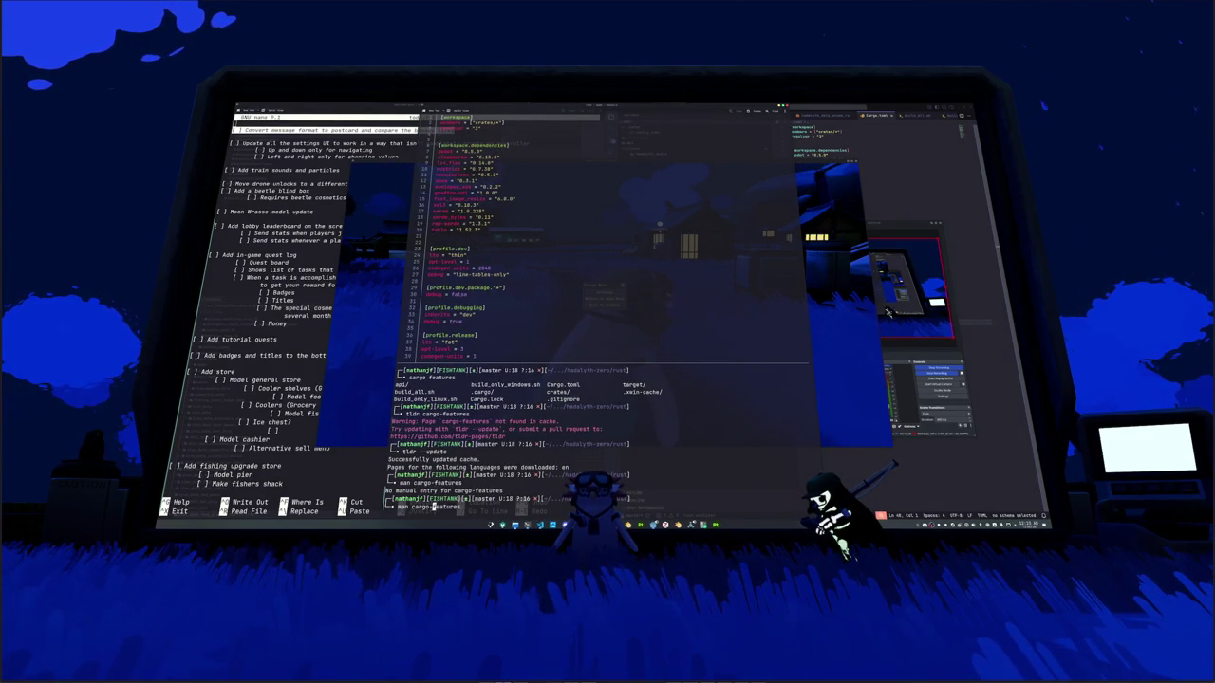
pyautogui.press('Return')
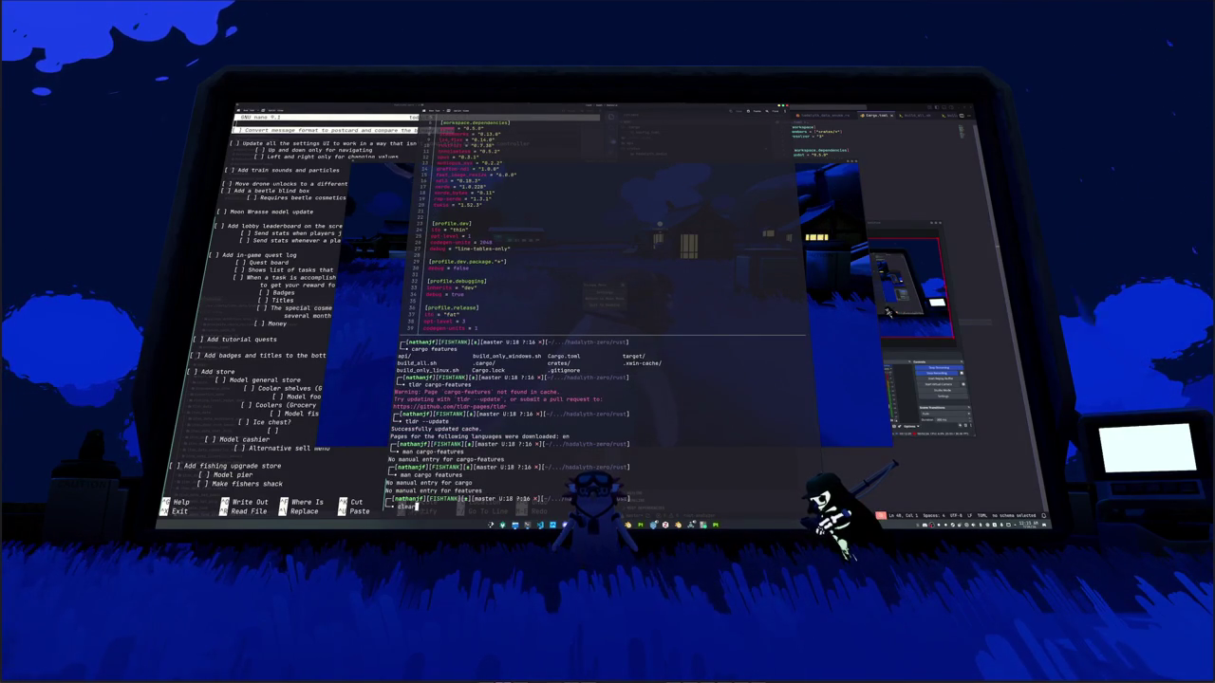
pyautogui.write('ear')
pyautogui.press('Return')
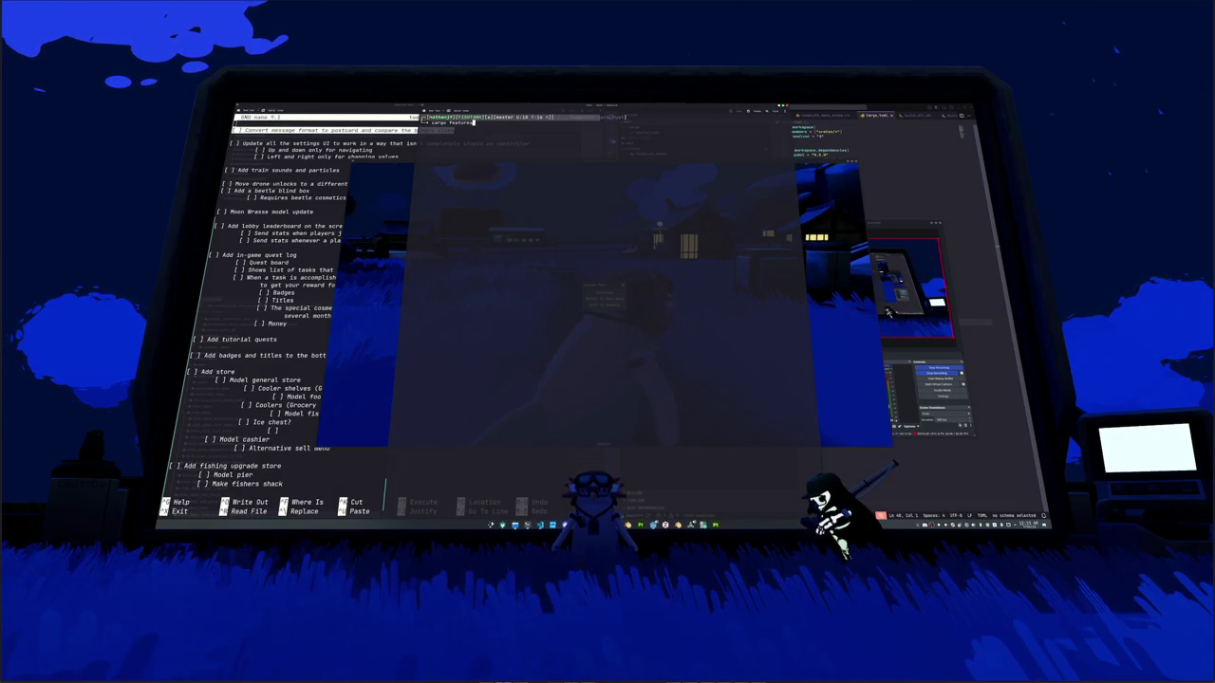
pyautogui.write('cargo')
# Step: List cargo's subcommands, run cargo check (finished in 0.07s), then return to the browser article
pyautogui.press('Tab')
pyautogui.press('Tab')
pyautogui.press('Tab')
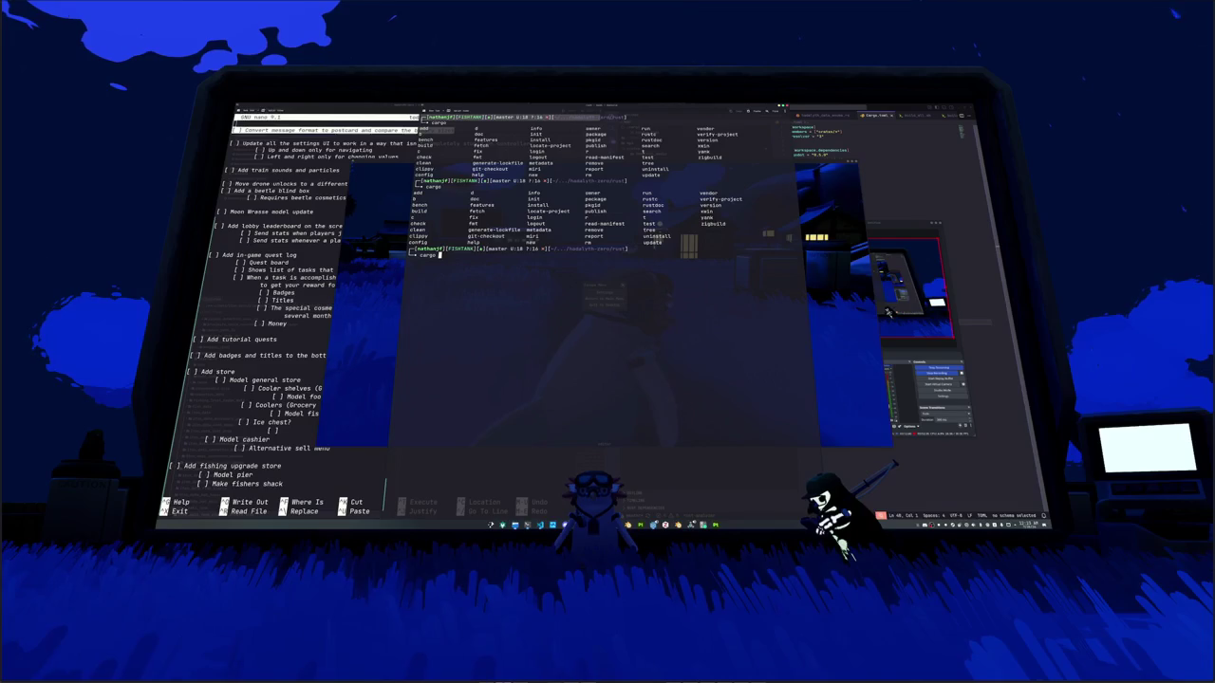
pyautogui.write('check')
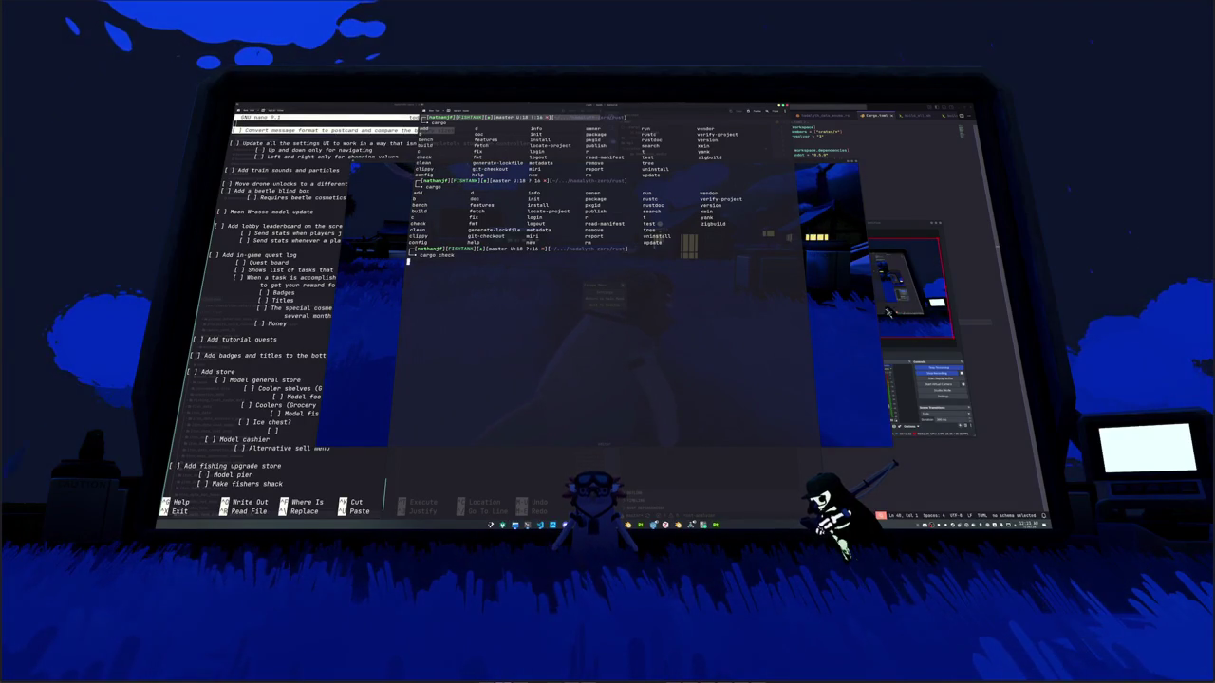
pyautogui.press('Return')
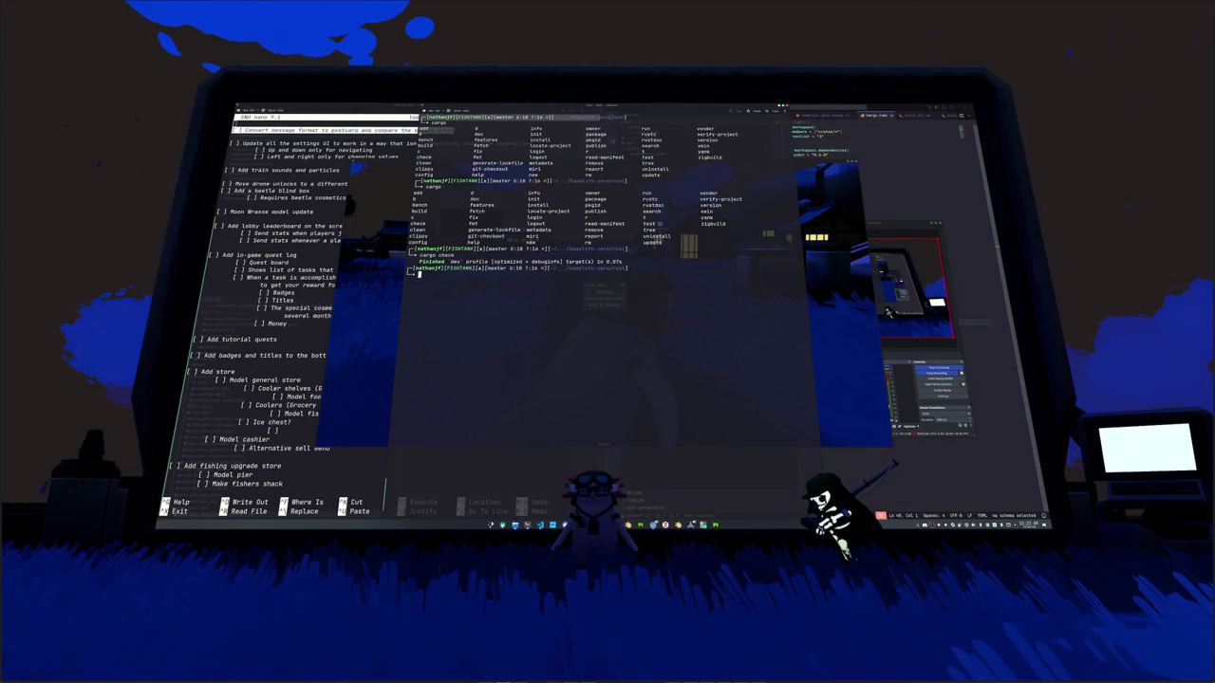
pyautogui.hotkey('alt', 'Tab')
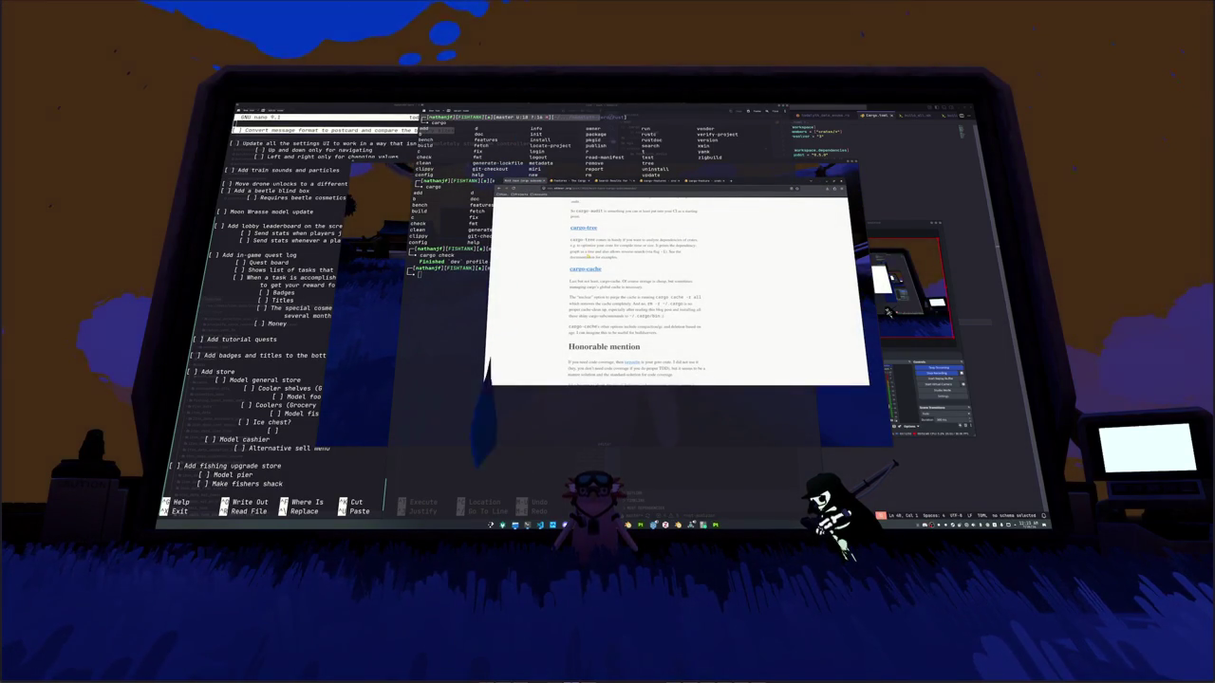
# Step: Go back to the Google cargo features results and scroll up to the AI overview
pyautogui.press('super')
pyautogui.press('Escape')
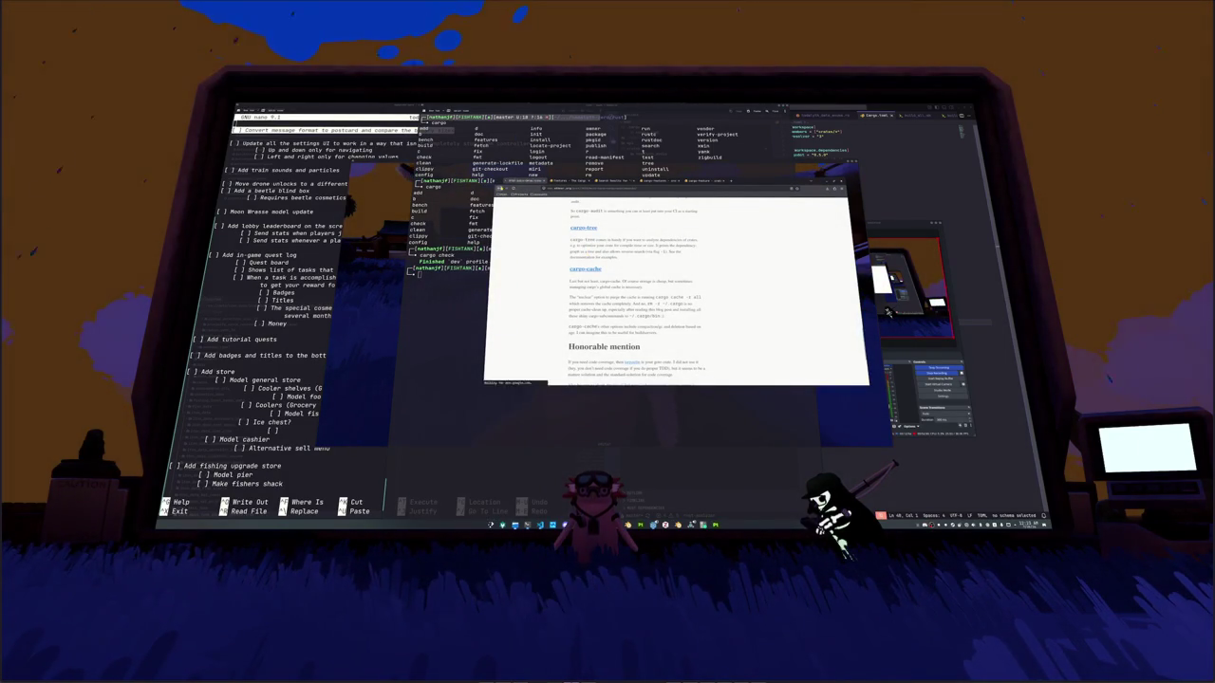
pyautogui.hotkey('alt', 'Left')
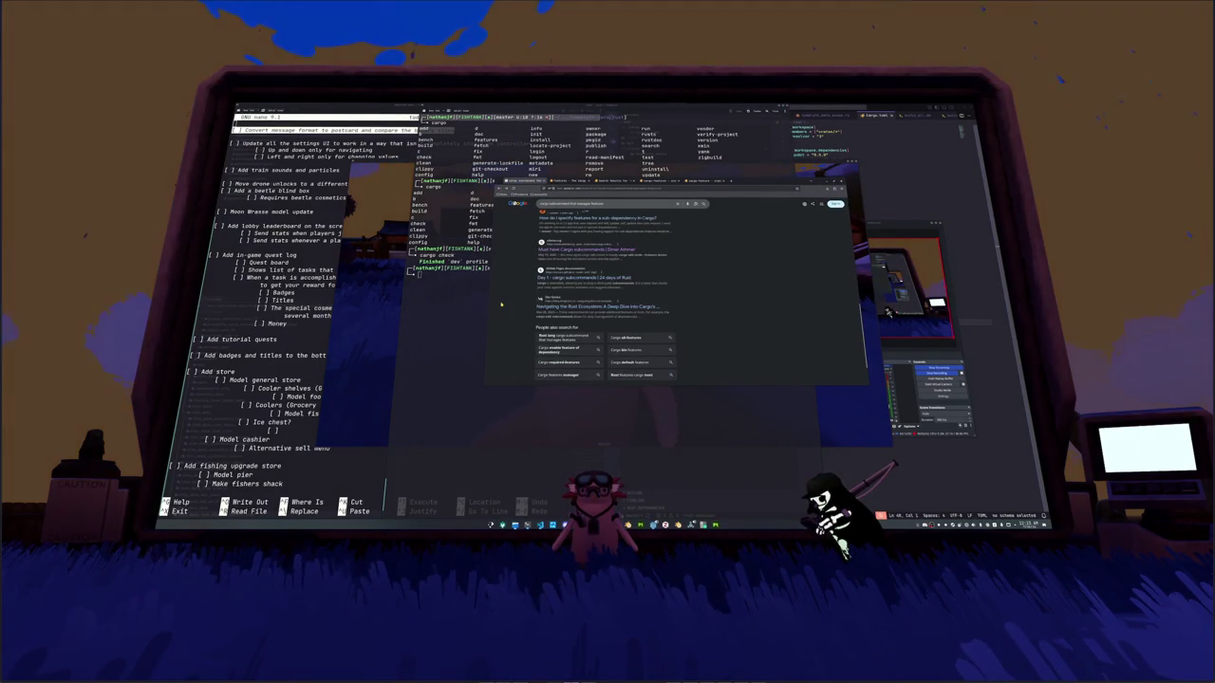
pyautogui.scroll(3, 501, 304)
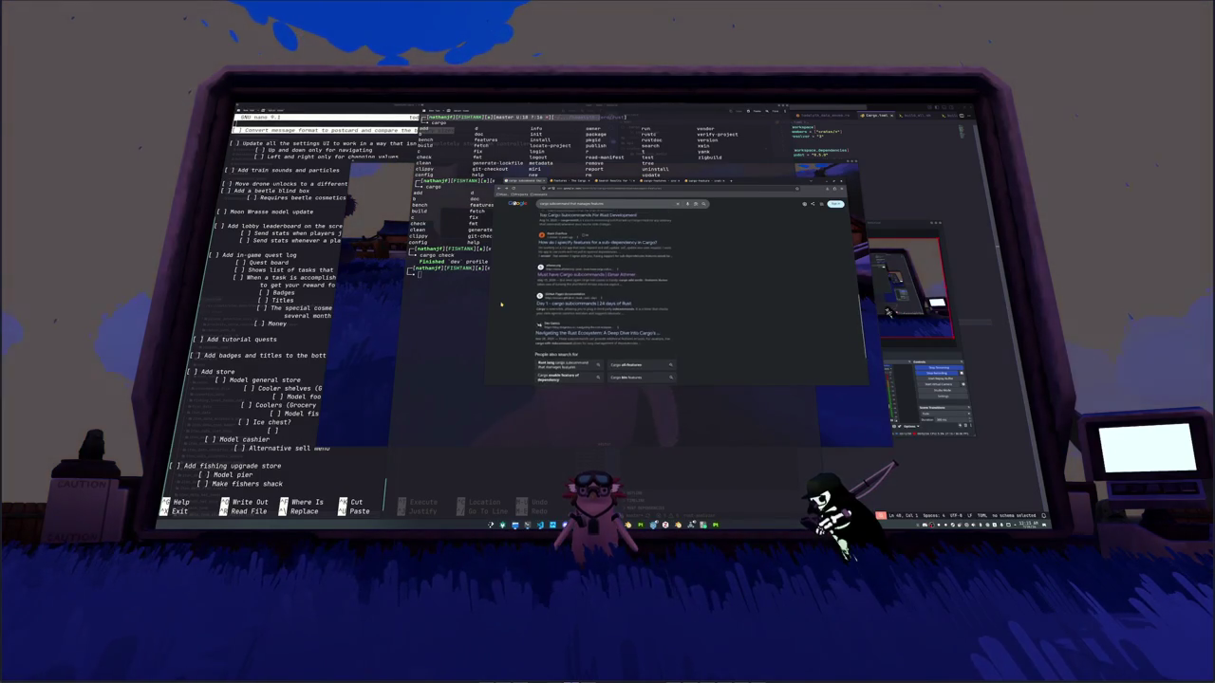
pyautogui.scroll(2, 508, 307)
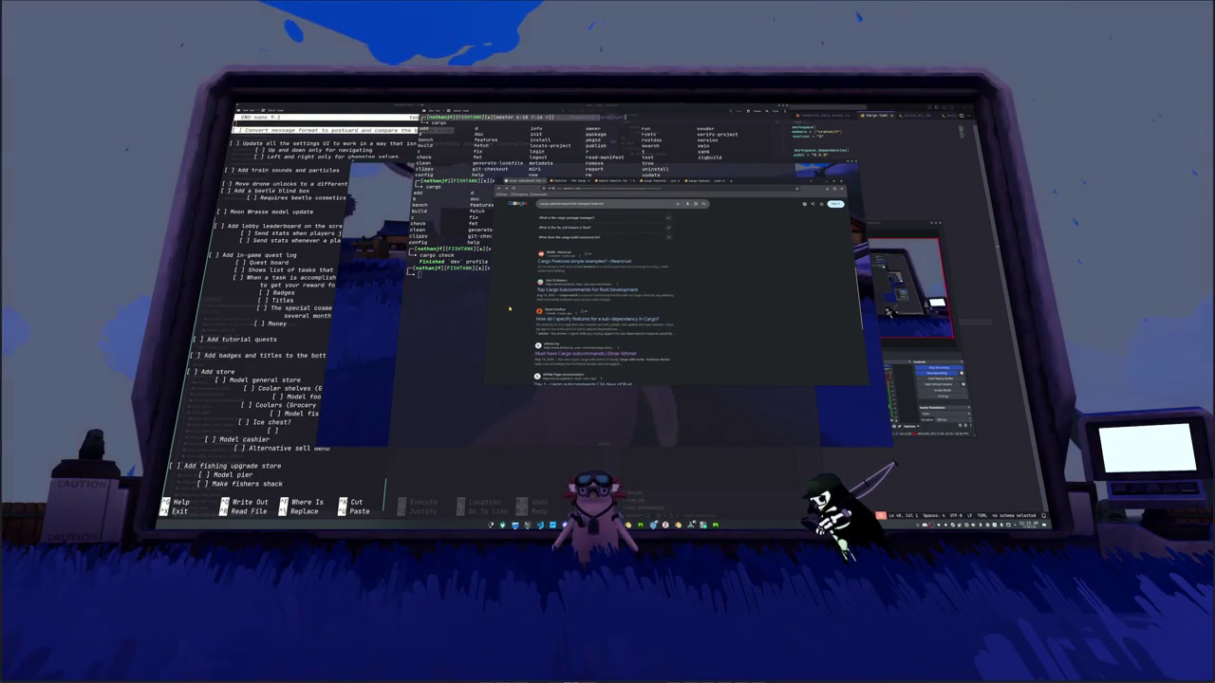
pyautogui.scroll(2, 508, 308)
pyautogui.scroll(2, 509, 307)
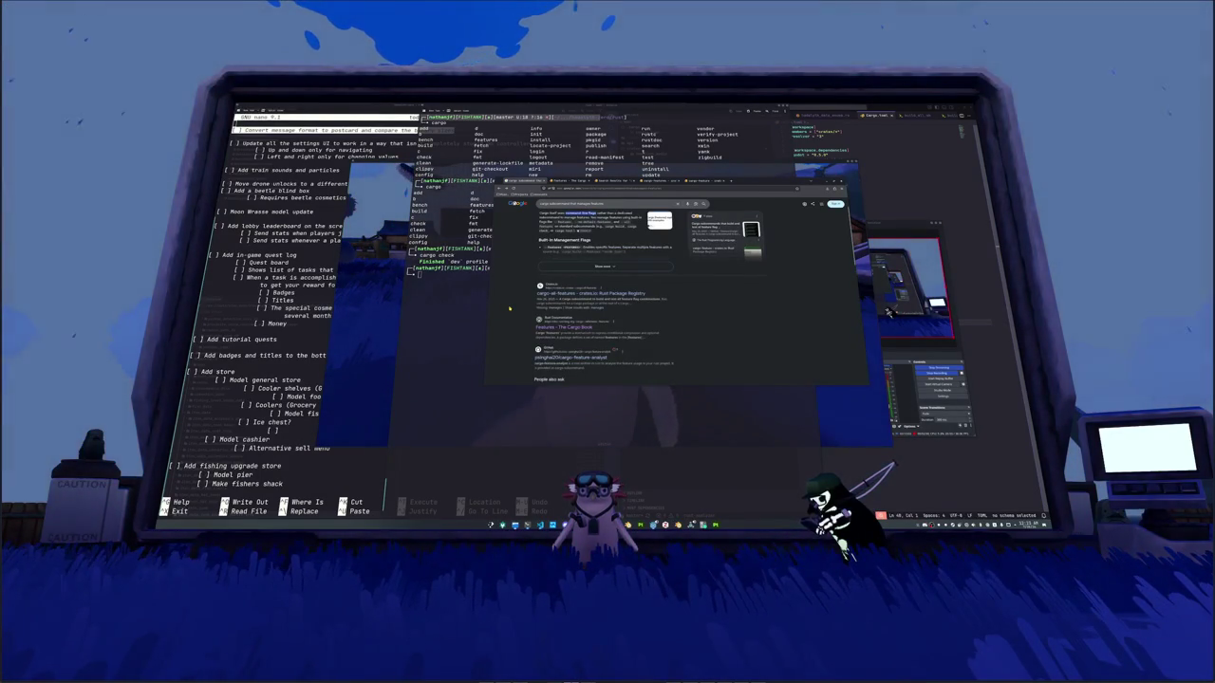
pyautogui.scroll(1, 509, 308)
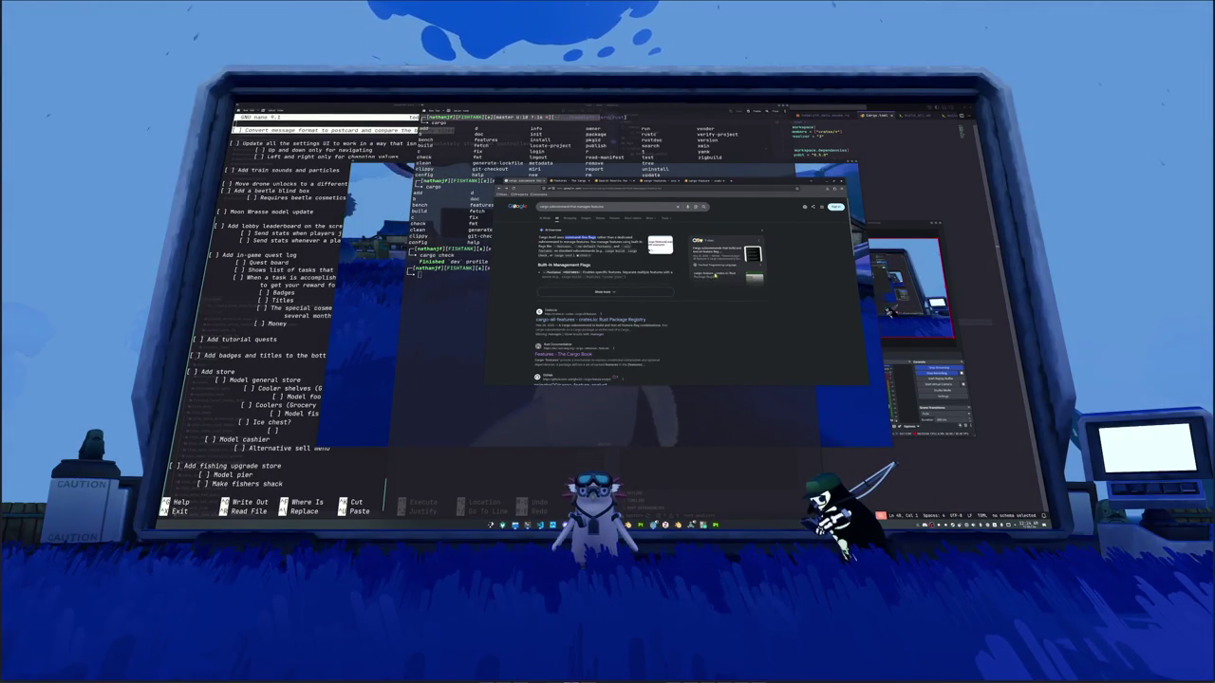
# Step: Review crates.io's cargo-feature v0.7.0 page, then return to Google and select the query's ending
pyautogui.click(714, 275)
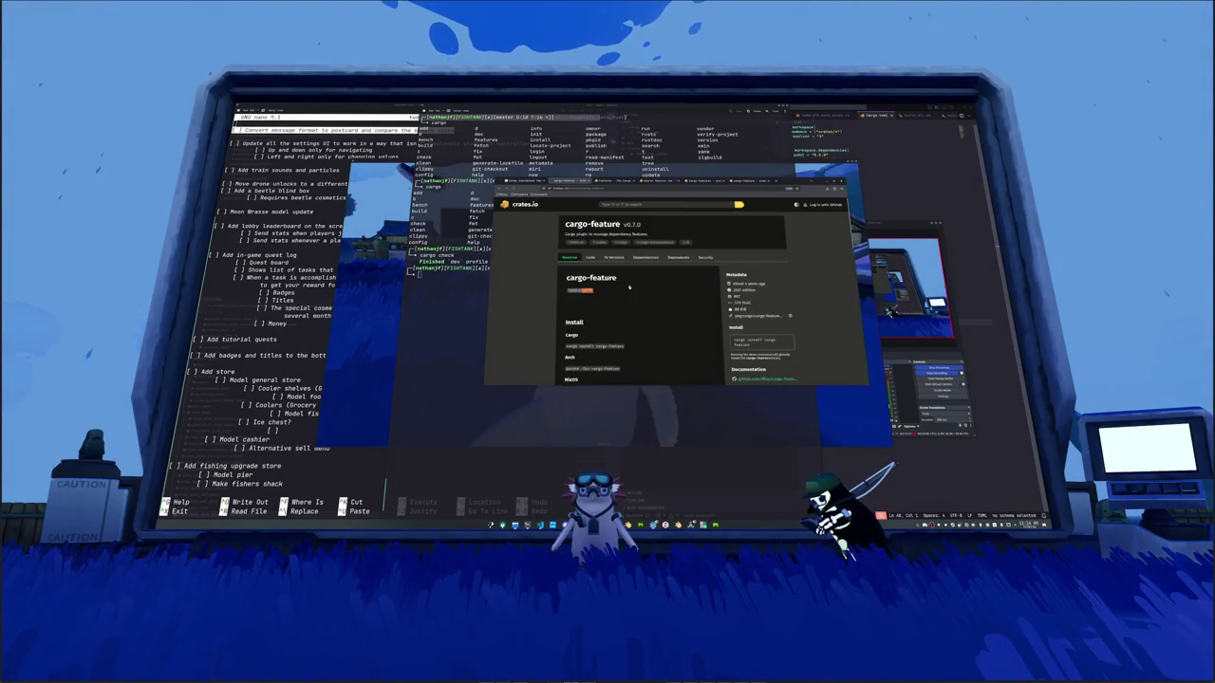
pyautogui.scroll(-3, 607, 287)
pyautogui.scroll(-2, 560, 287)
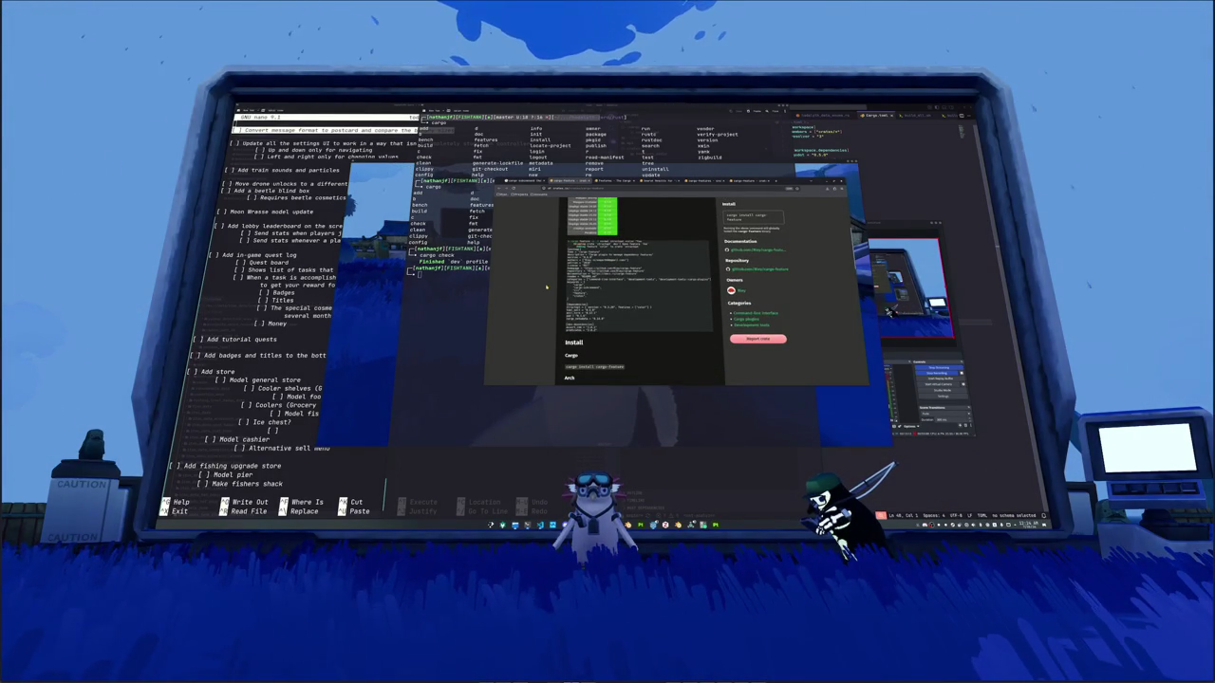
pyautogui.scroll(1, 546, 287)
pyautogui.scroll(1, 547, 282)
pyautogui.scroll(1, 547, 277)
pyautogui.scroll(2, 550, 268)
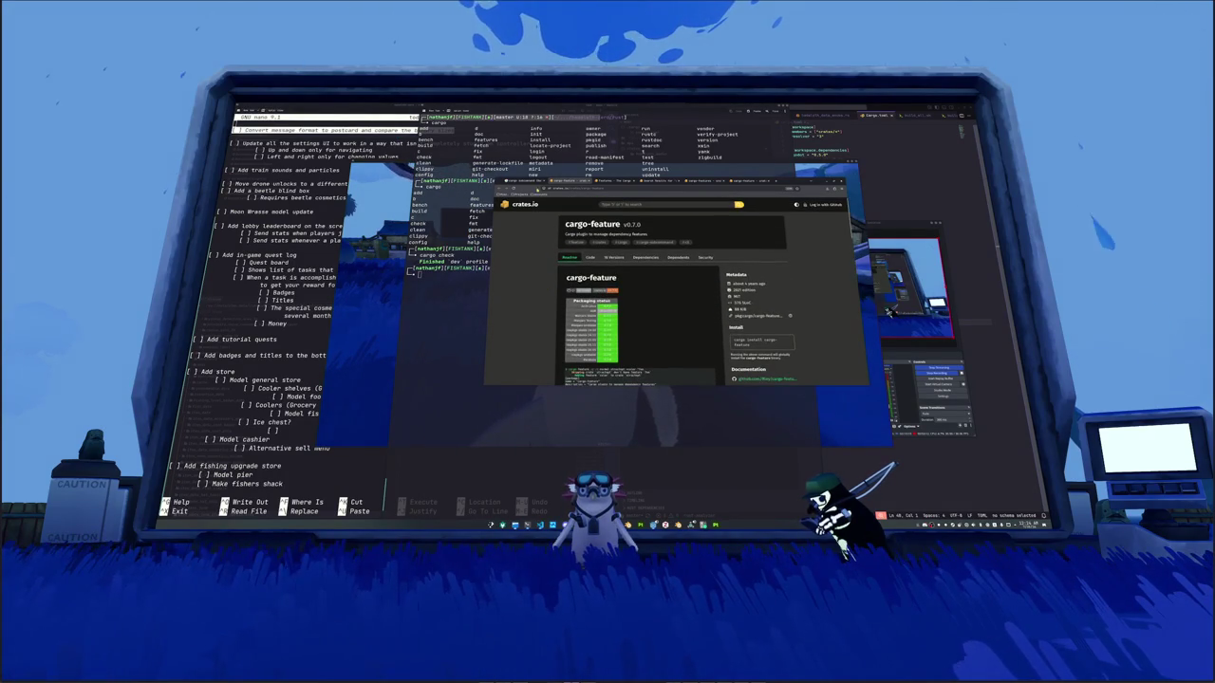
pyautogui.click(522, 181)
pyautogui.moveTo(569, 206); pyautogui.dragTo(604, 206)
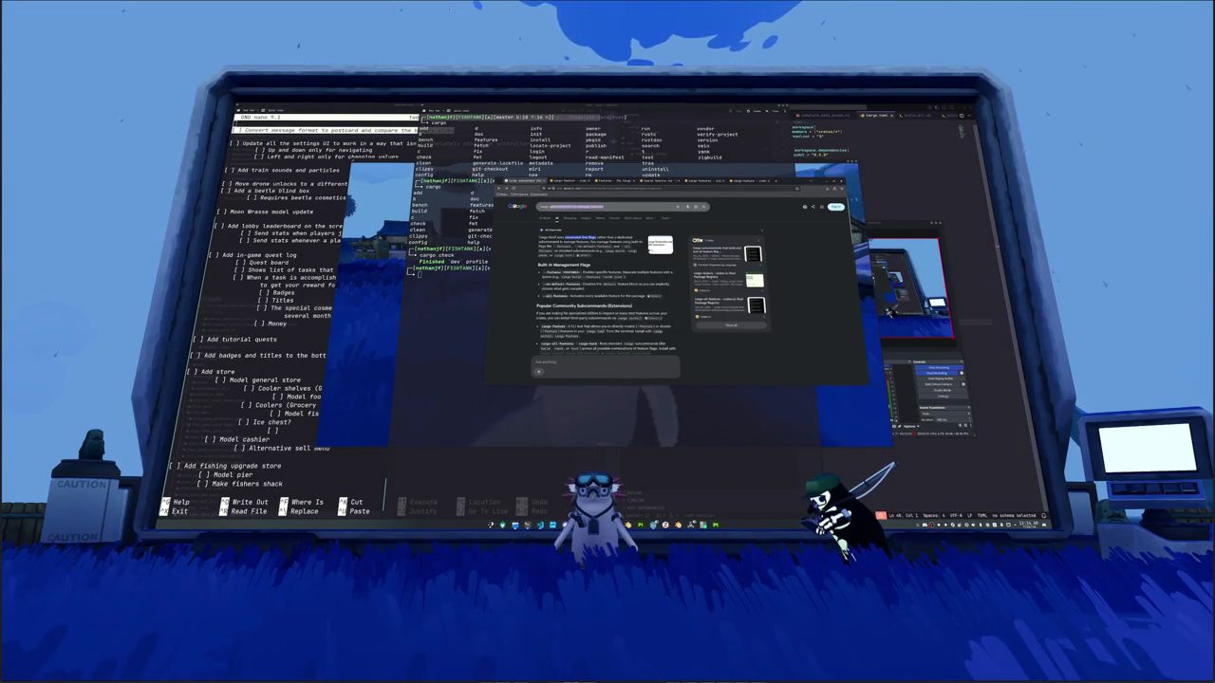
# Step: Search with the query ending 'features toml' and browse two pages of results
pyautogui.press('BackSpace')
pyautogui.write('feature')
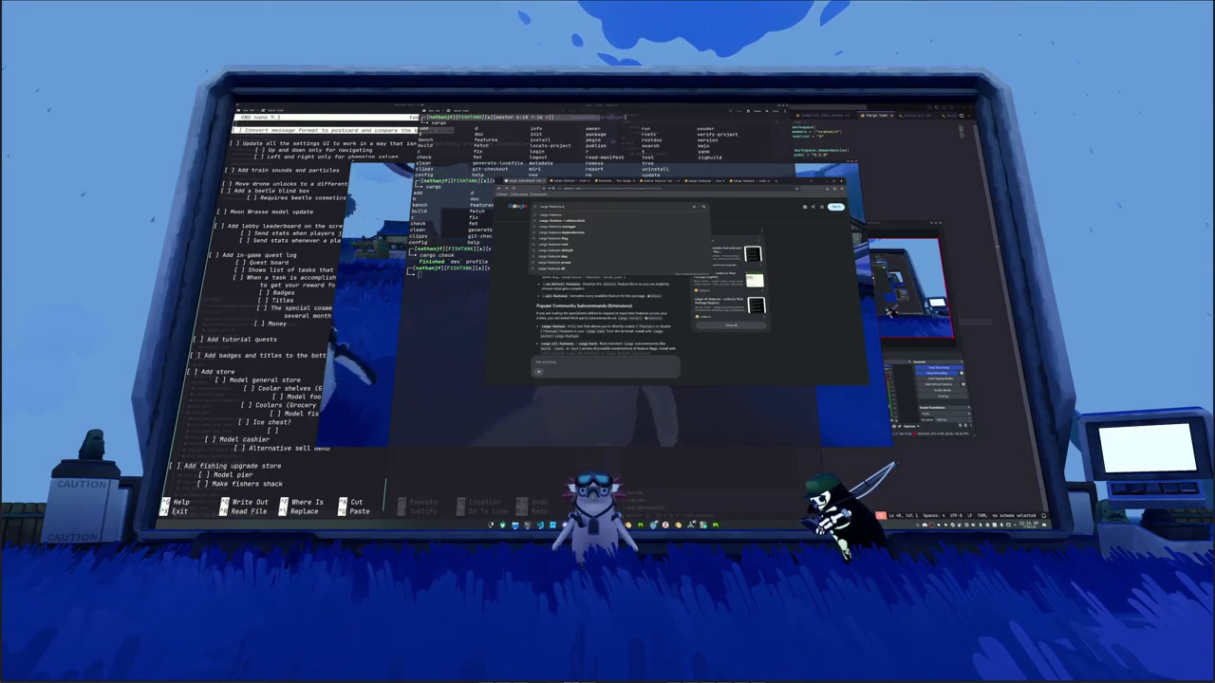
pyautogui.write('s toml')
pyautogui.press('Return')
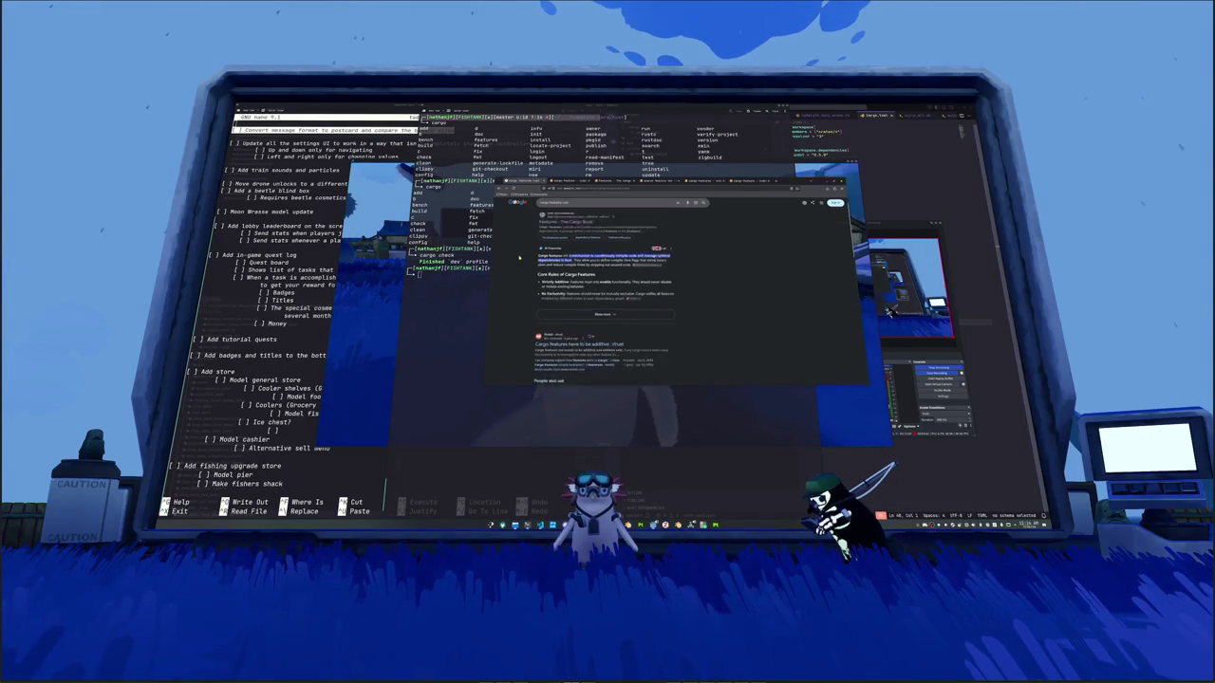
pyautogui.scroll(-2, 520, 262)
pyautogui.scroll(-2, 520, 262)
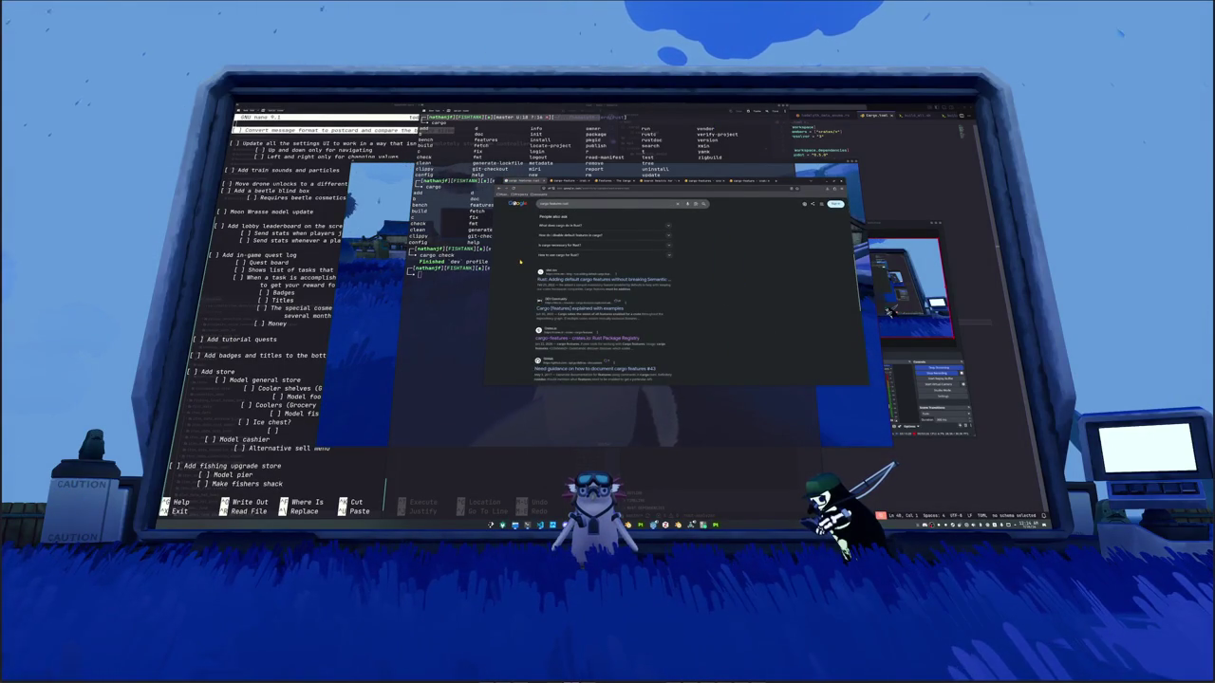
pyautogui.scroll(-2, 520, 262)
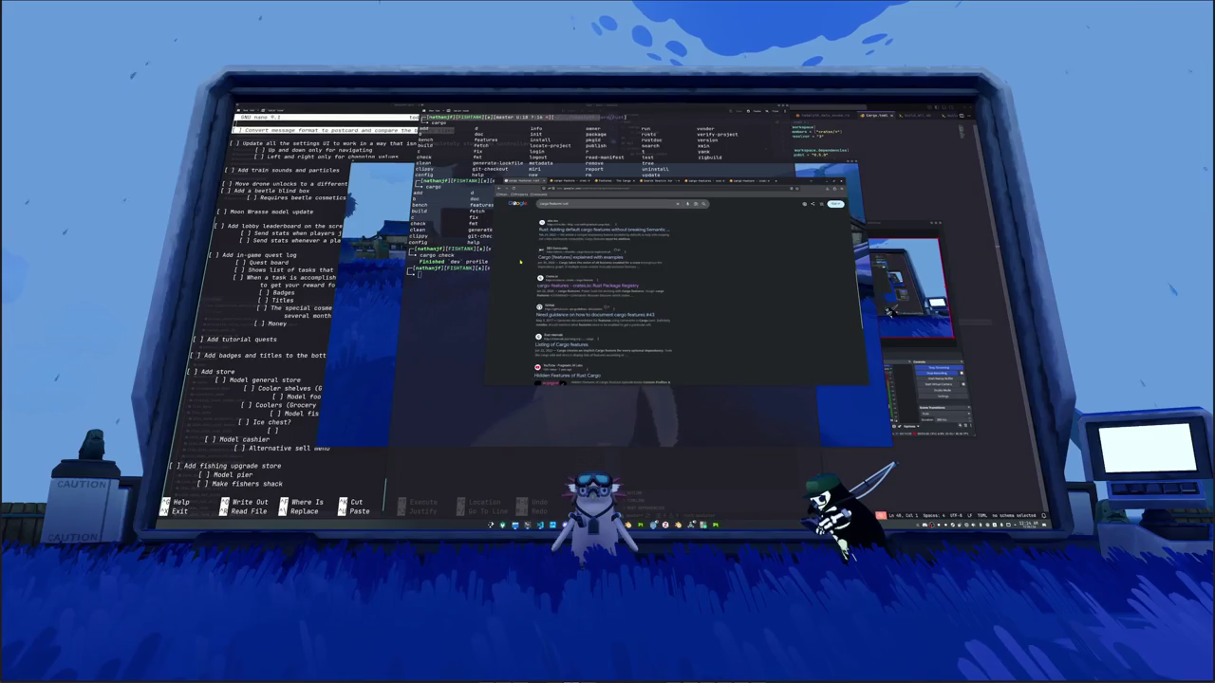
pyautogui.scroll(-2, 520, 261)
pyautogui.scroll(-2, 520, 262)
pyautogui.scroll(-2, 520, 262)
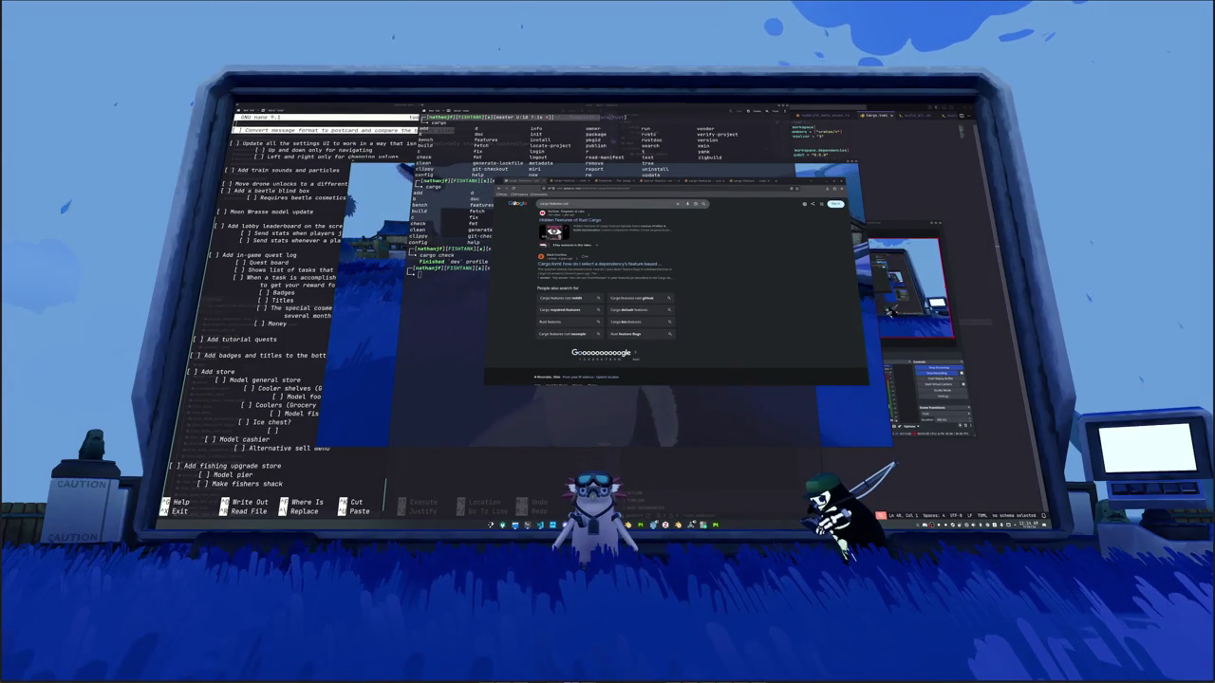
pyautogui.click(634, 353)
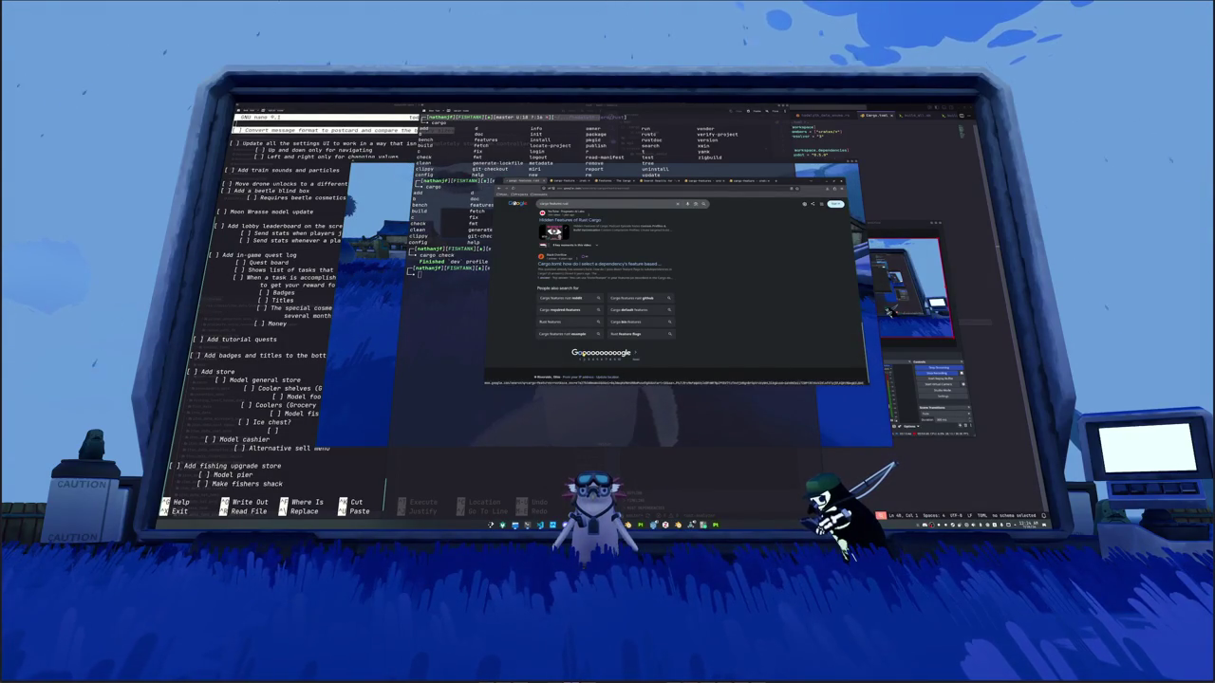
pyautogui.scroll(-2, 511, 276)
pyautogui.scroll(-2, 511, 276)
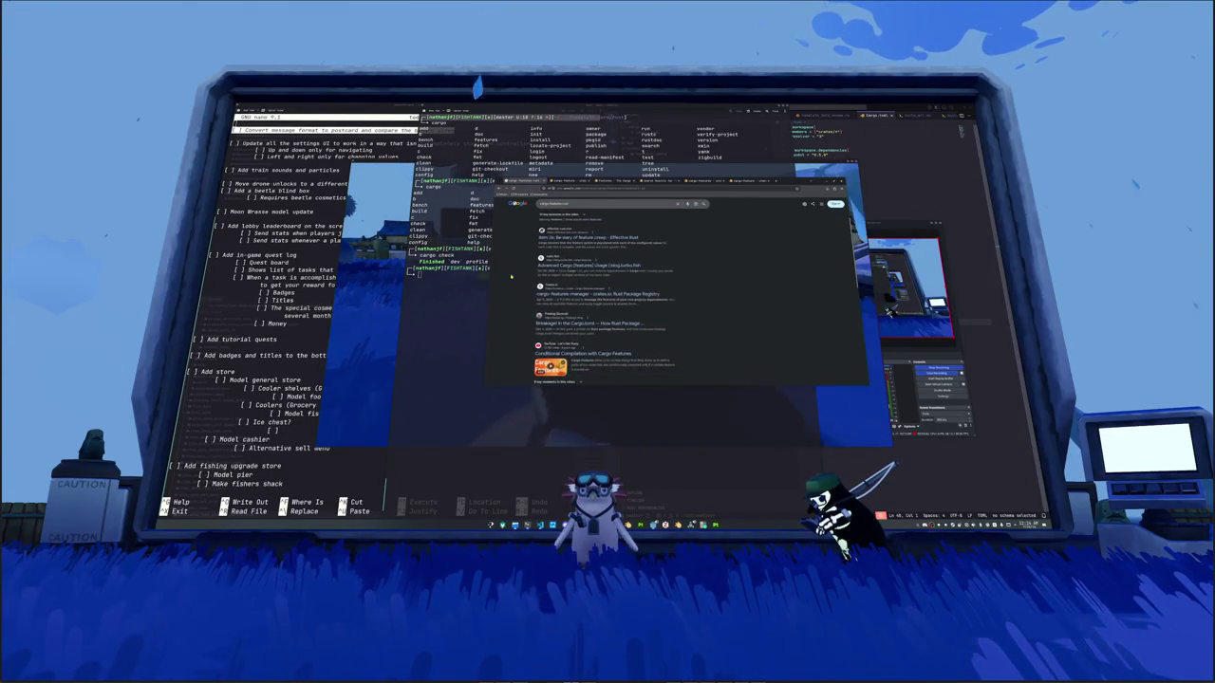
pyautogui.scroll(-2, 510, 276)
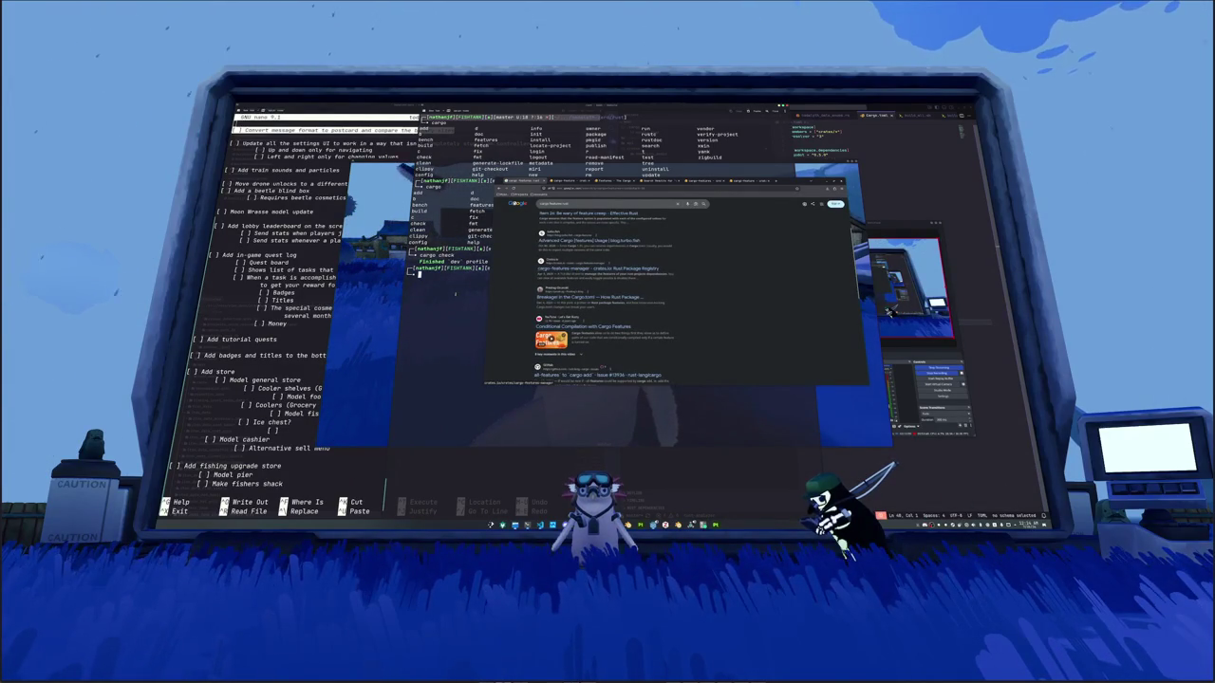
# Step: Return to the terminal and begin a cargo uninstall command for the features package
pyautogui.click(455, 294)
pyautogui.write('go uninstall fea')
pyautogui.press('BackSpace')
pyautogui.press('BackSpace')
pyautogui.press('BackSpace')
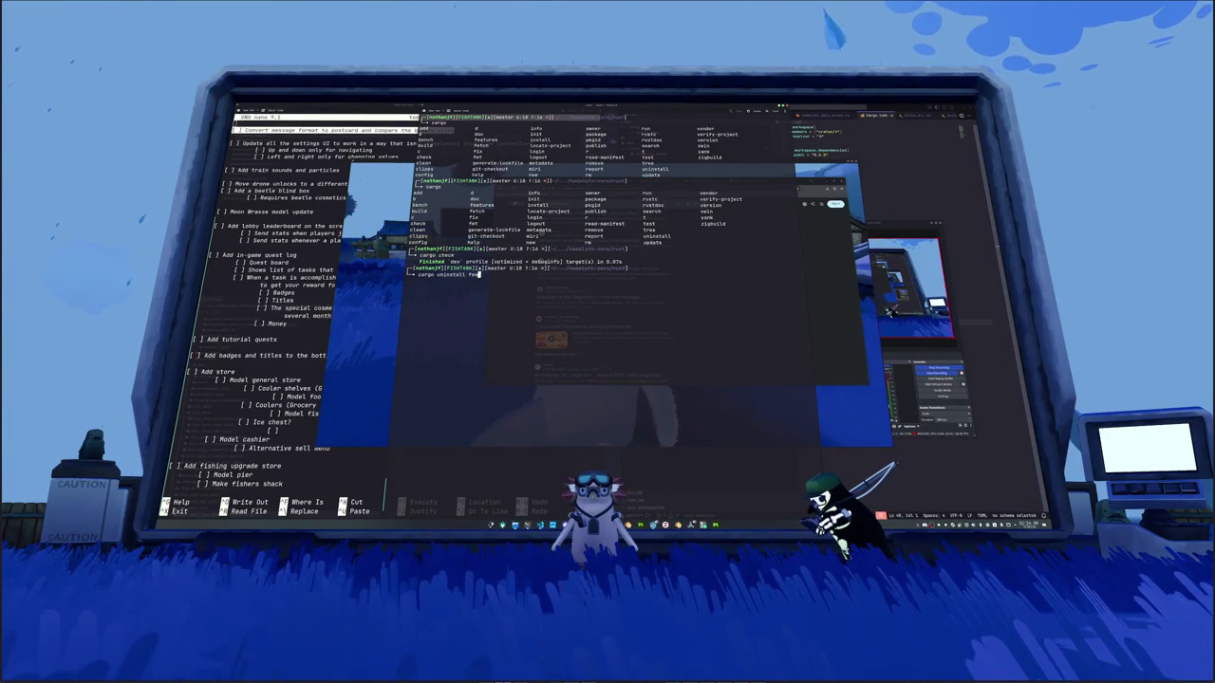
# Step: Uninstall cargo-features, install cargo-features-manager 0.12.0, and run 'cargo features' to list the hadalyth packages
pyautogui.write('cargo-features')
pyautogui.press('Return')
pyautogui.write('cargo install cargo')
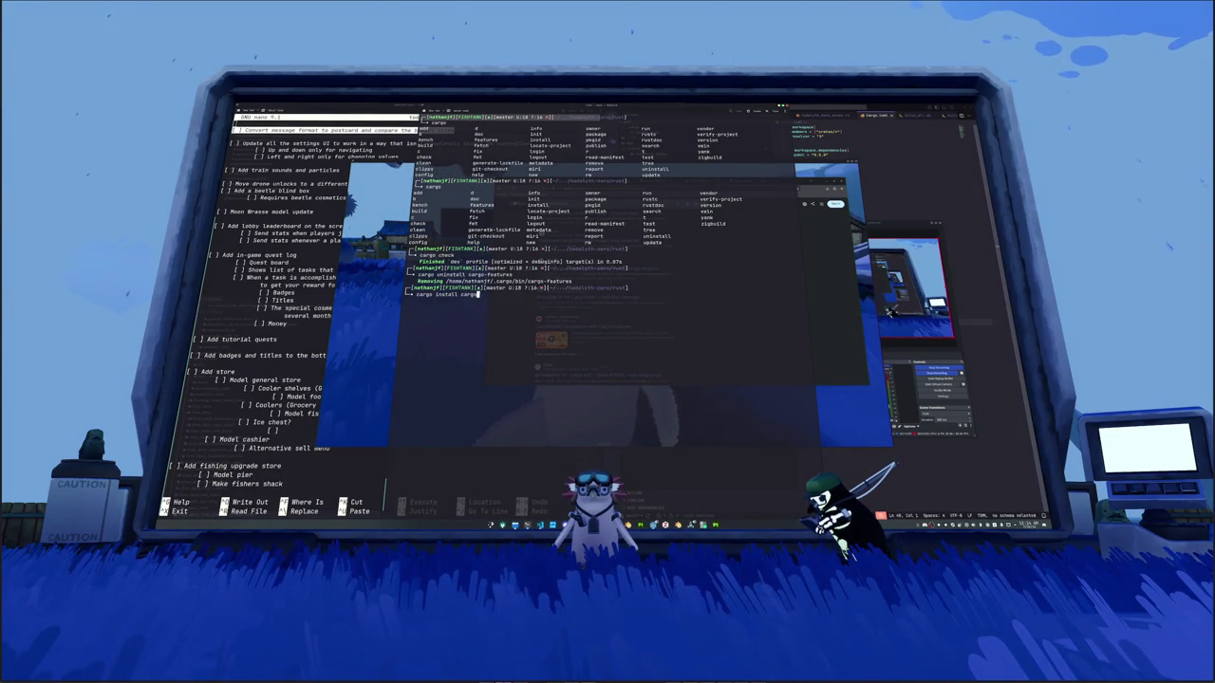
pyautogui.write('-features')
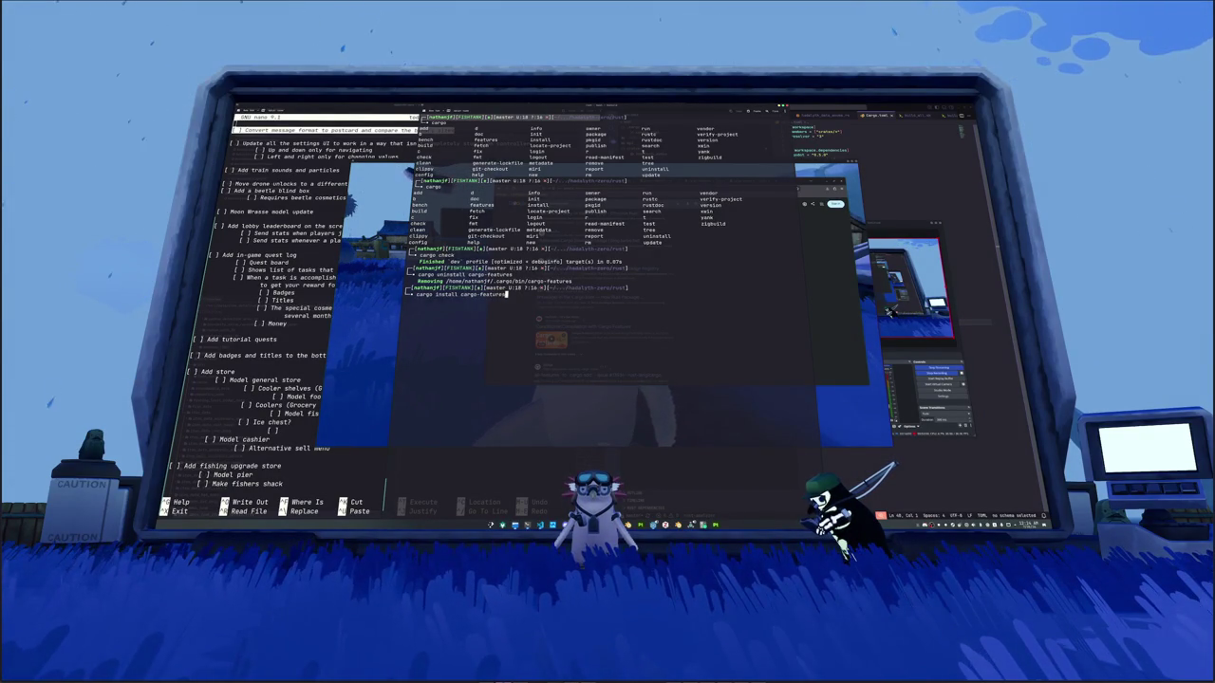
pyautogui.hotkey('alt', 'Tab')
pyautogui.hotkey('alt', 'Tab')
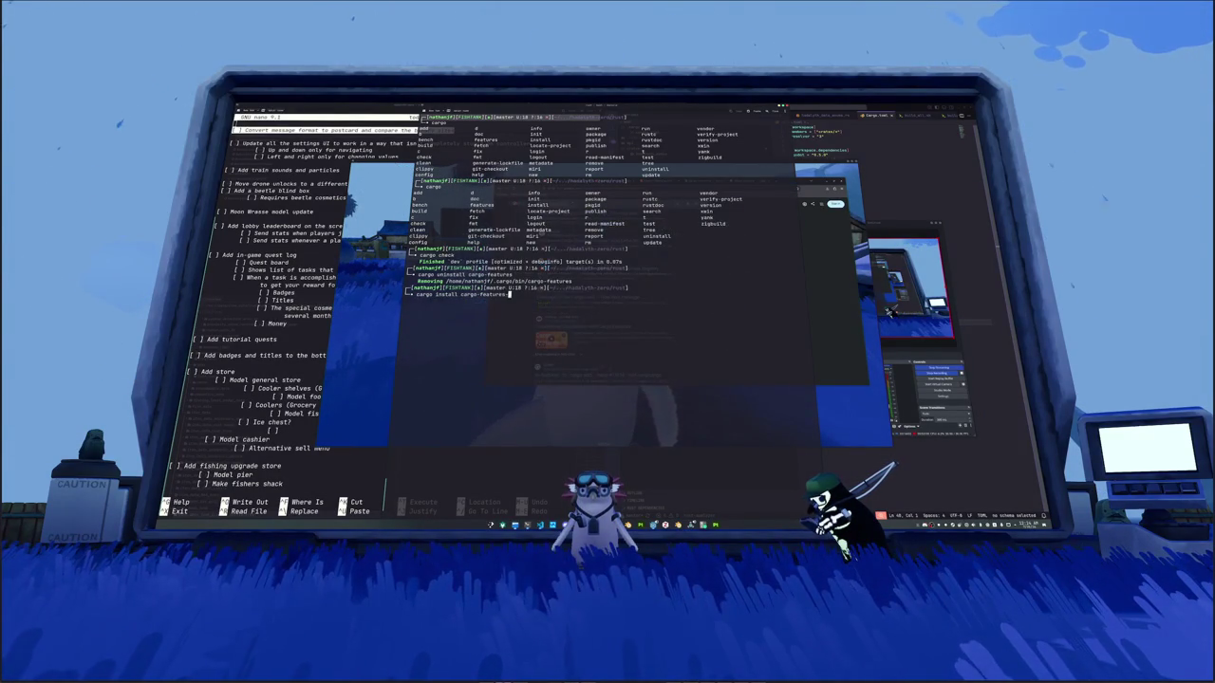
pyautogui.write('ures-manager')
pyautogui.press('Return')
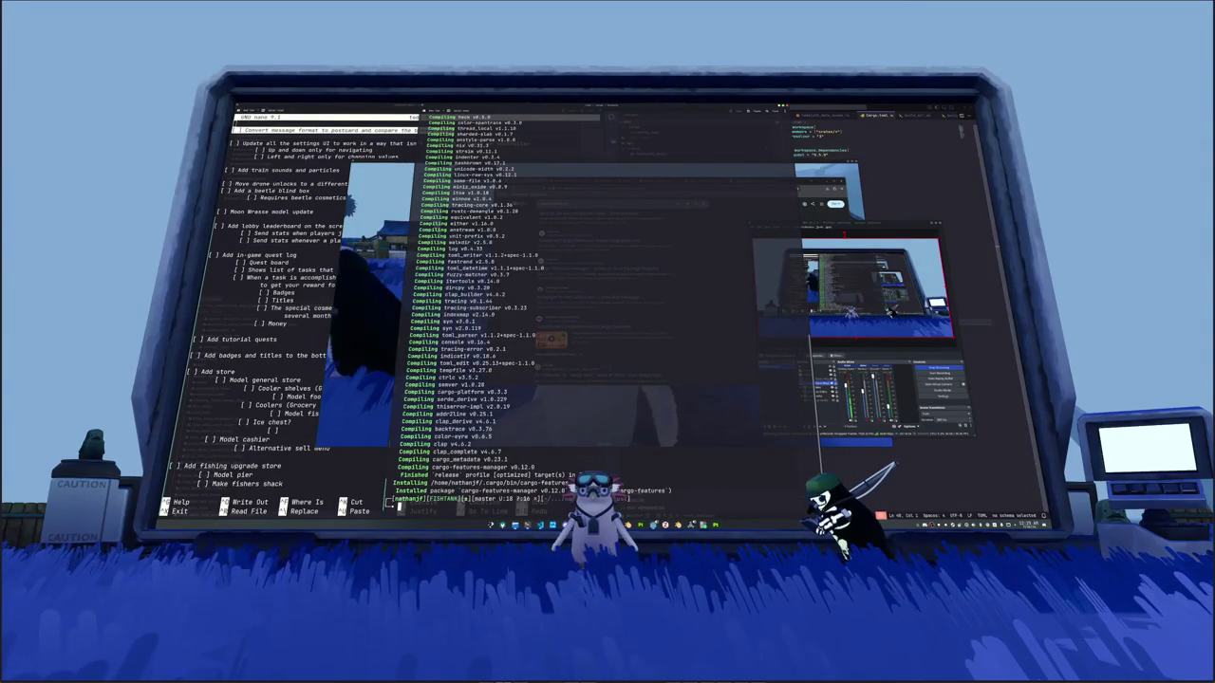
pyautogui.write('cargo fe')
pyautogui.press('Return')
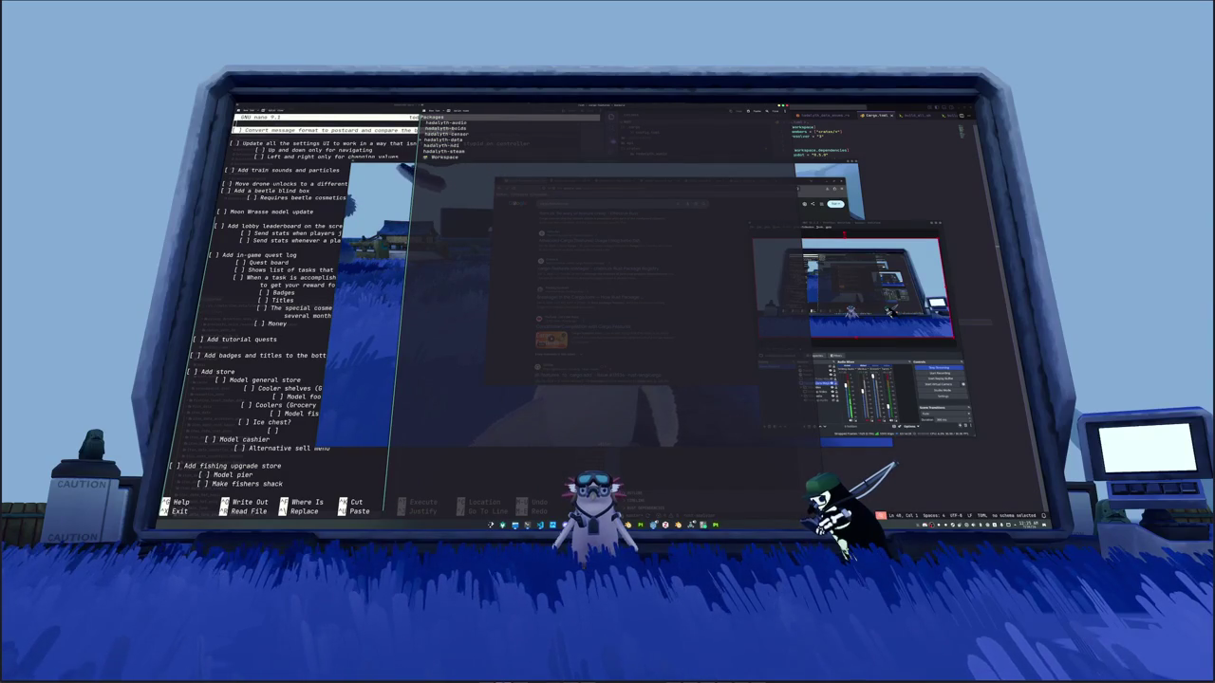
pyautogui.press('Return')
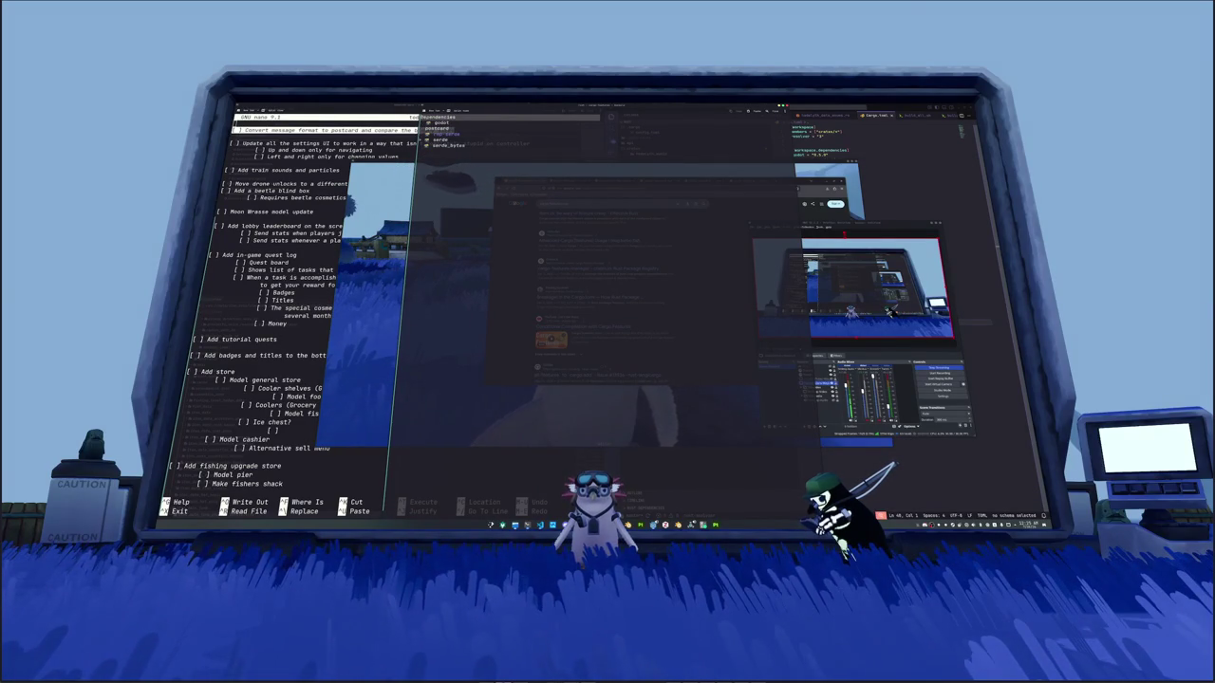
pyautogui.press('Return')
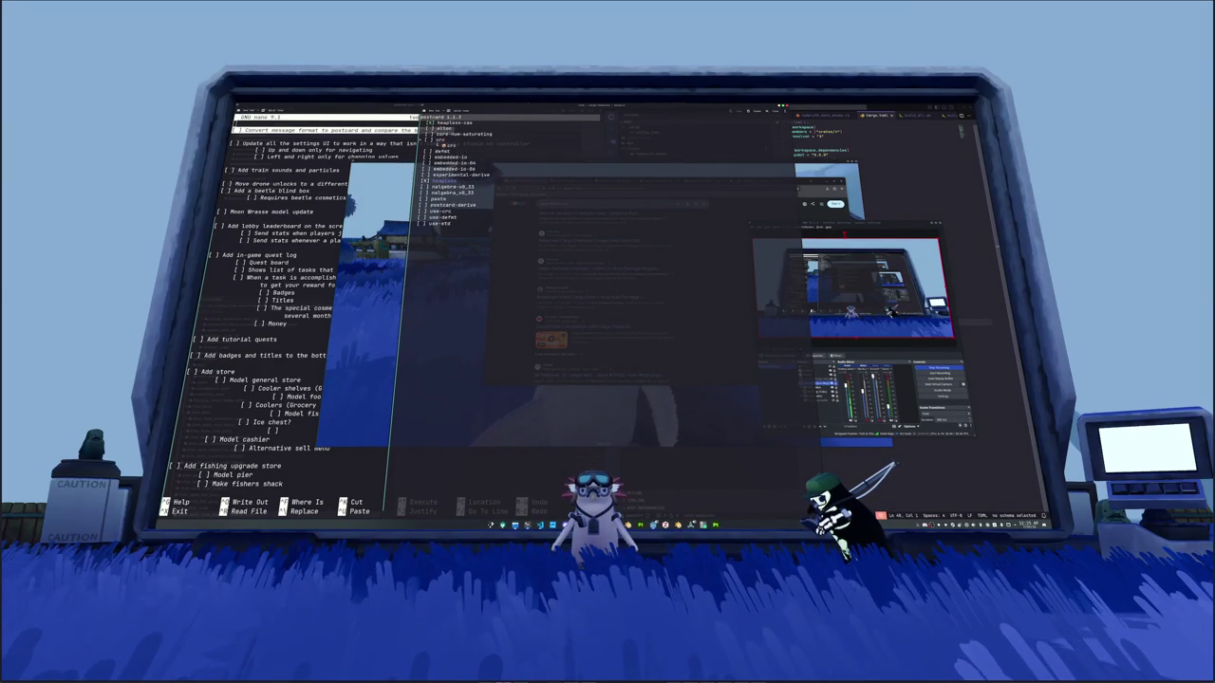
pyautogui.press('Up')
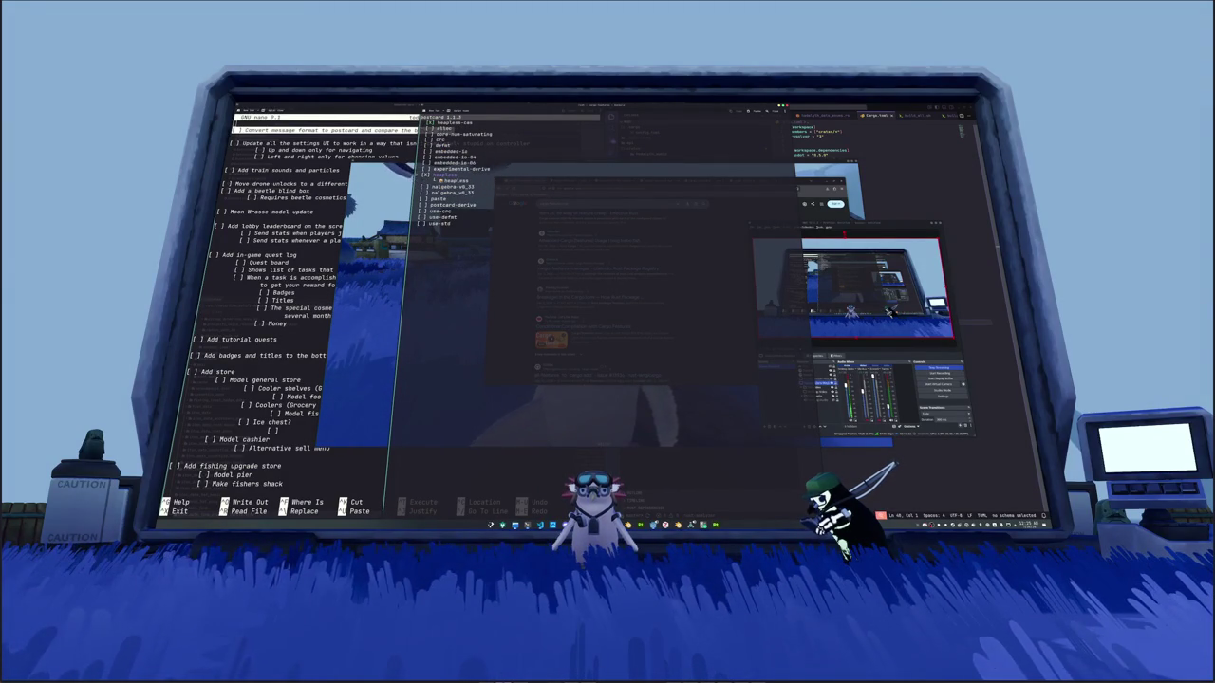
pyautogui.press('Up')
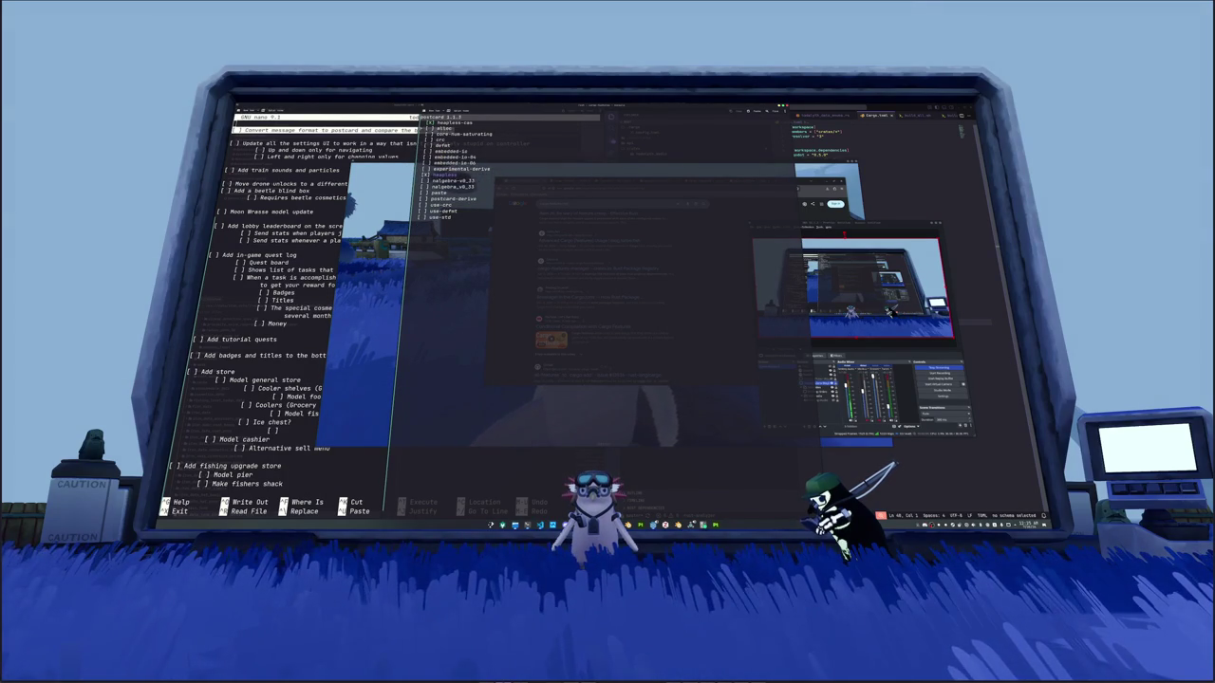
pyautogui.press('Return')
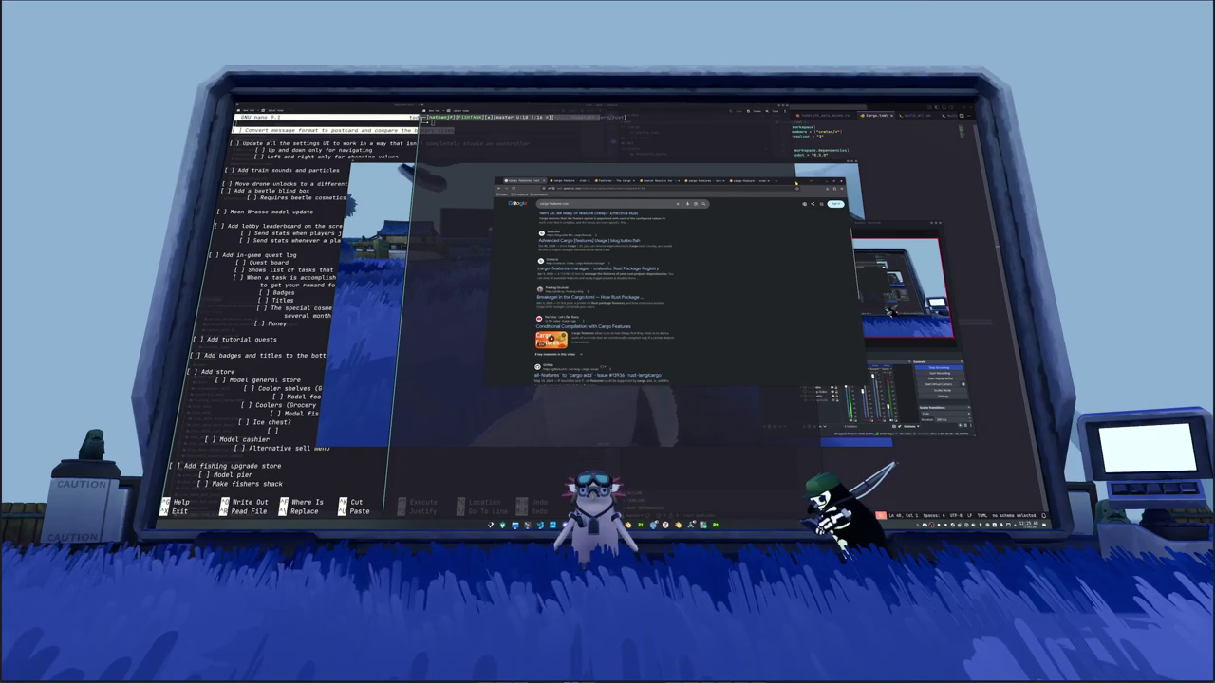
# Step: Read the postcard docs.rs page through its serialization examples, Flavors and Setup, then return to VS Code
pyautogui.hotkey('alt', 'Tab')
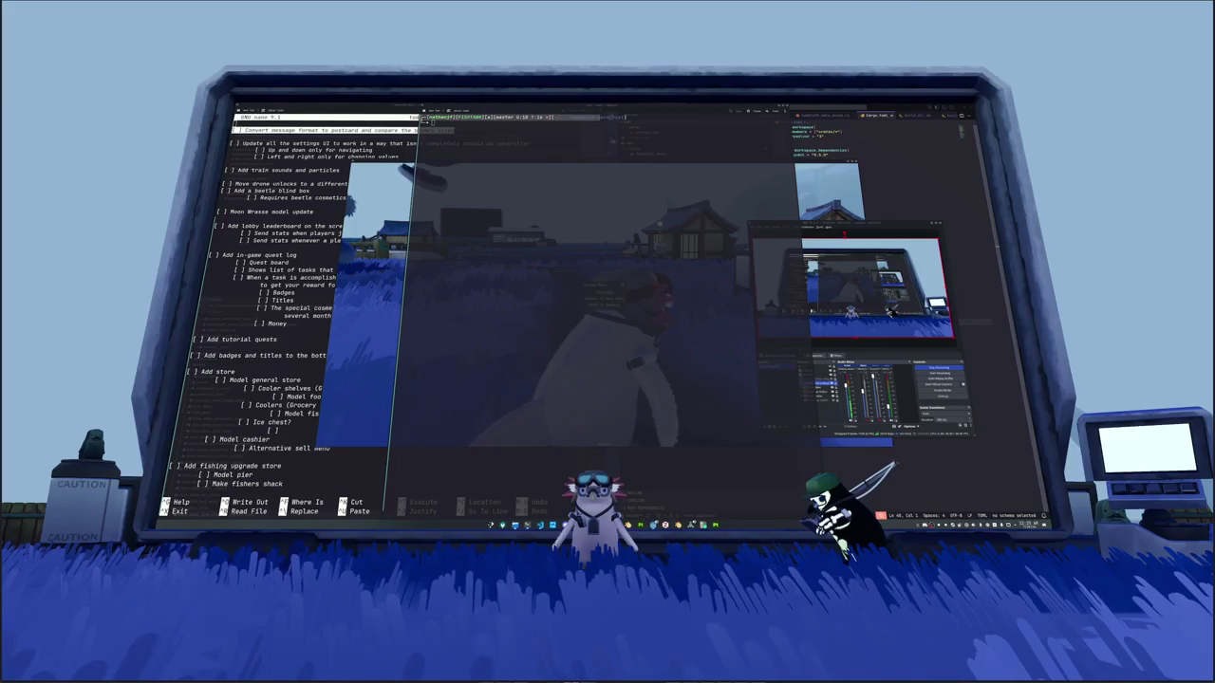
pyautogui.hotkey('alt', 'Tab')
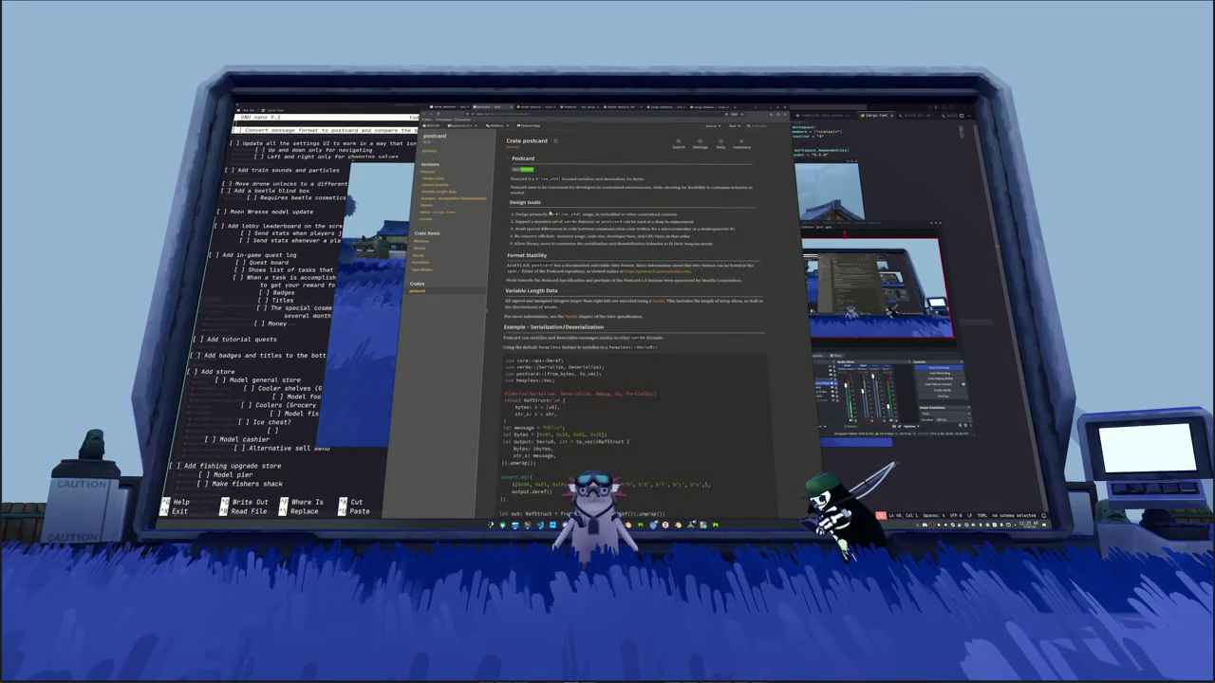
pyautogui.scroll(-2, 508, 196)
pyautogui.scroll(-2, 508, 196)
pyautogui.scroll(-2, 508, 195)
pyautogui.scroll(-1, 508, 195)
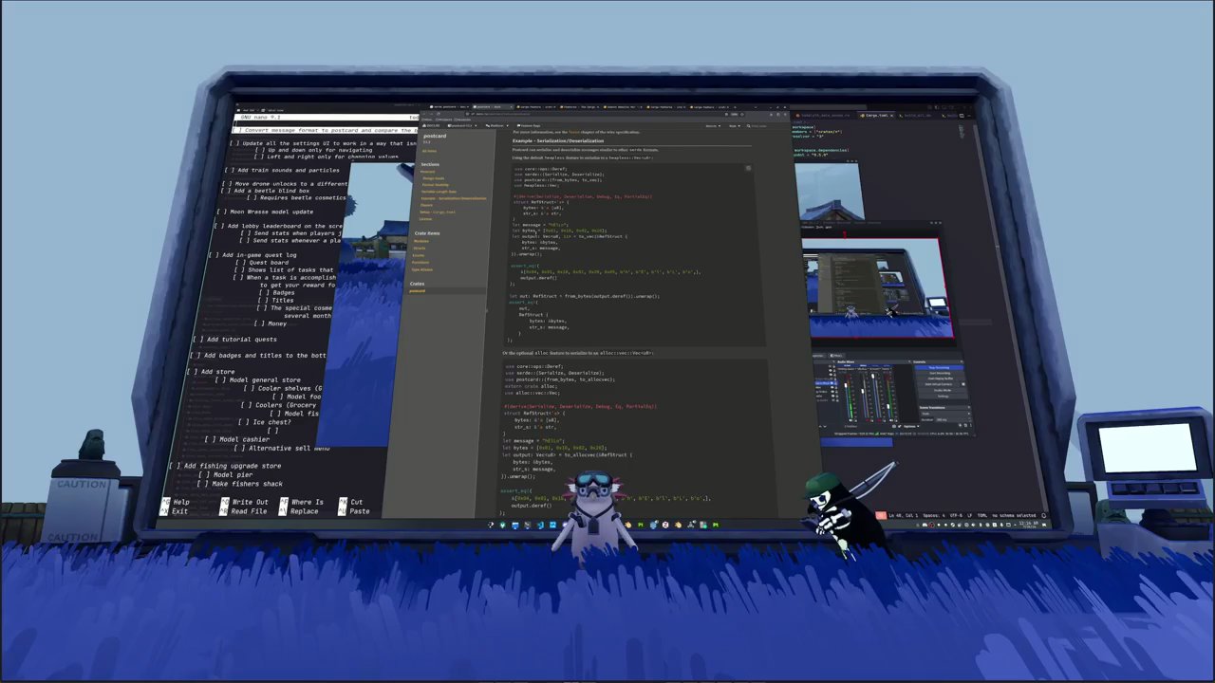
pyautogui.scroll(-1, 535, 260)
pyautogui.scroll(-2, 536, 260)
pyautogui.scroll(-1, 535, 260)
pyautogui.scroll(-2, 535, 260)
pyautogui.hotkey('alt', 'Tab')
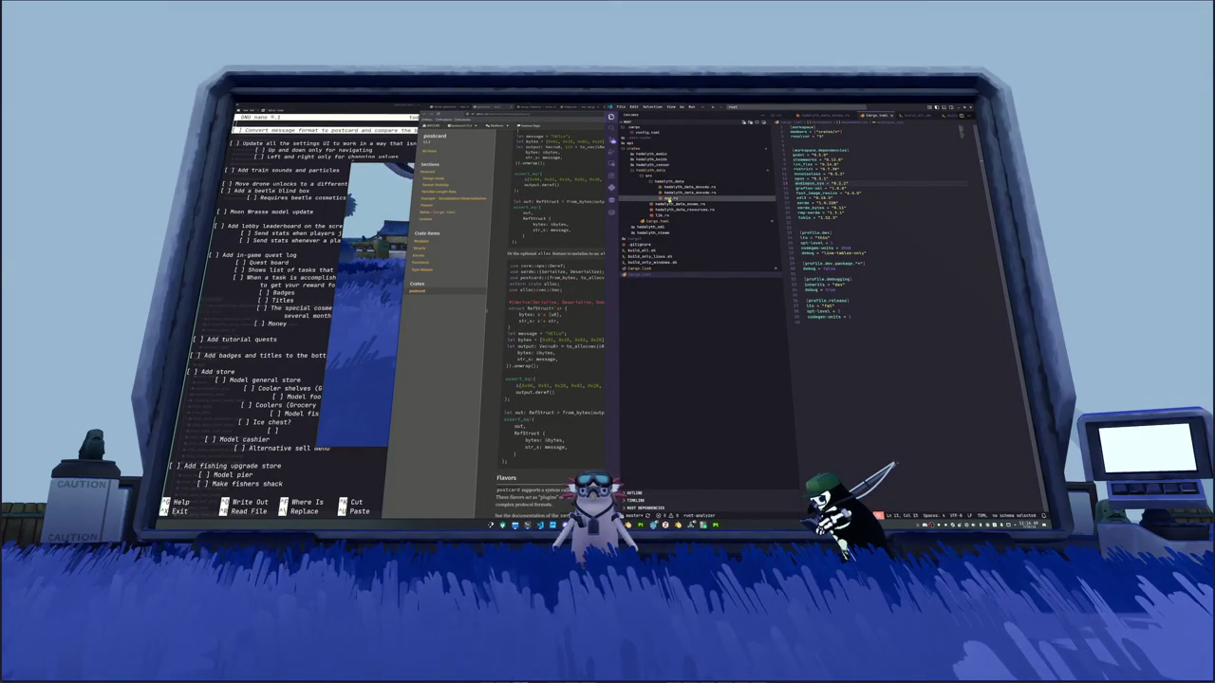
# Step: Open hadalyth_data_encode.rs, try replacing the rmp_serde on line 1096 with postcard, then undo it
pyautogui.click(669, 192)
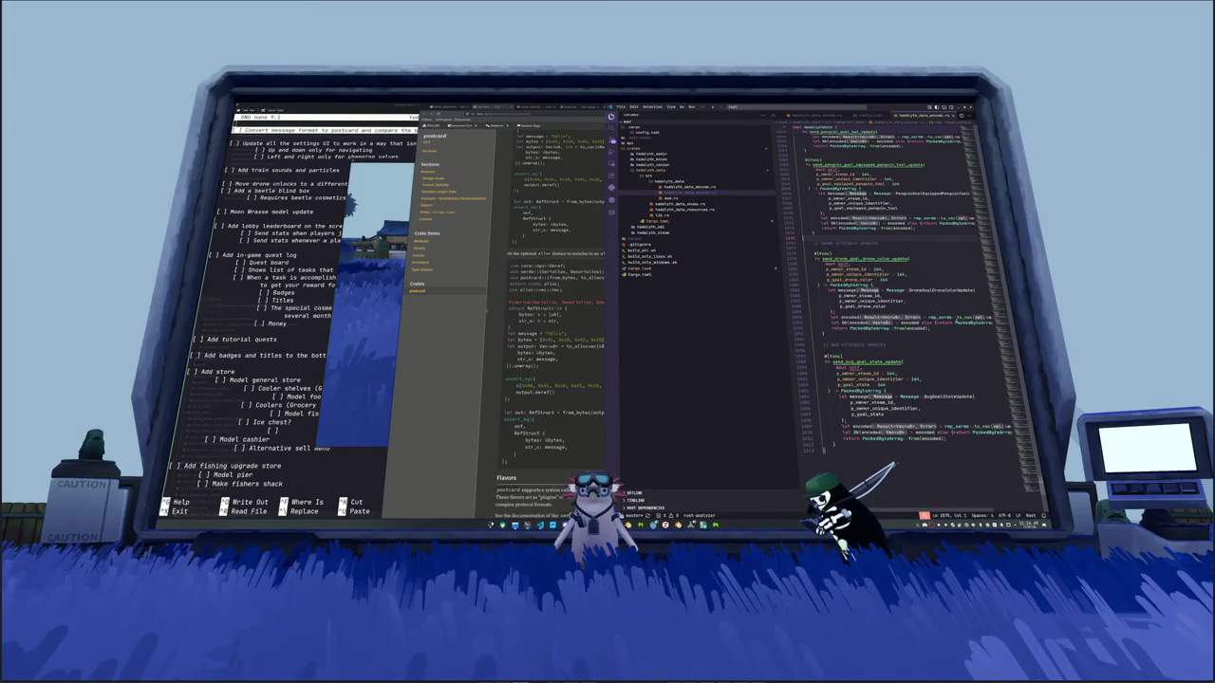
pyautogui.doubleClick(912, 317)
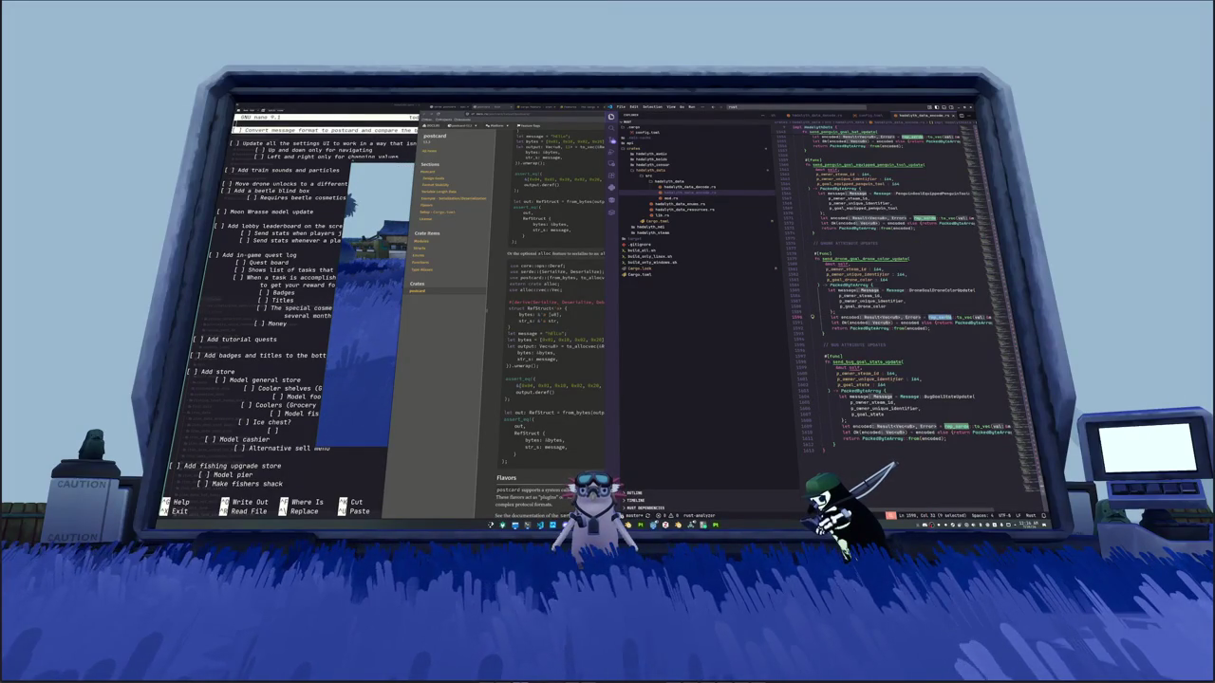
pyautogui.write('postcard')
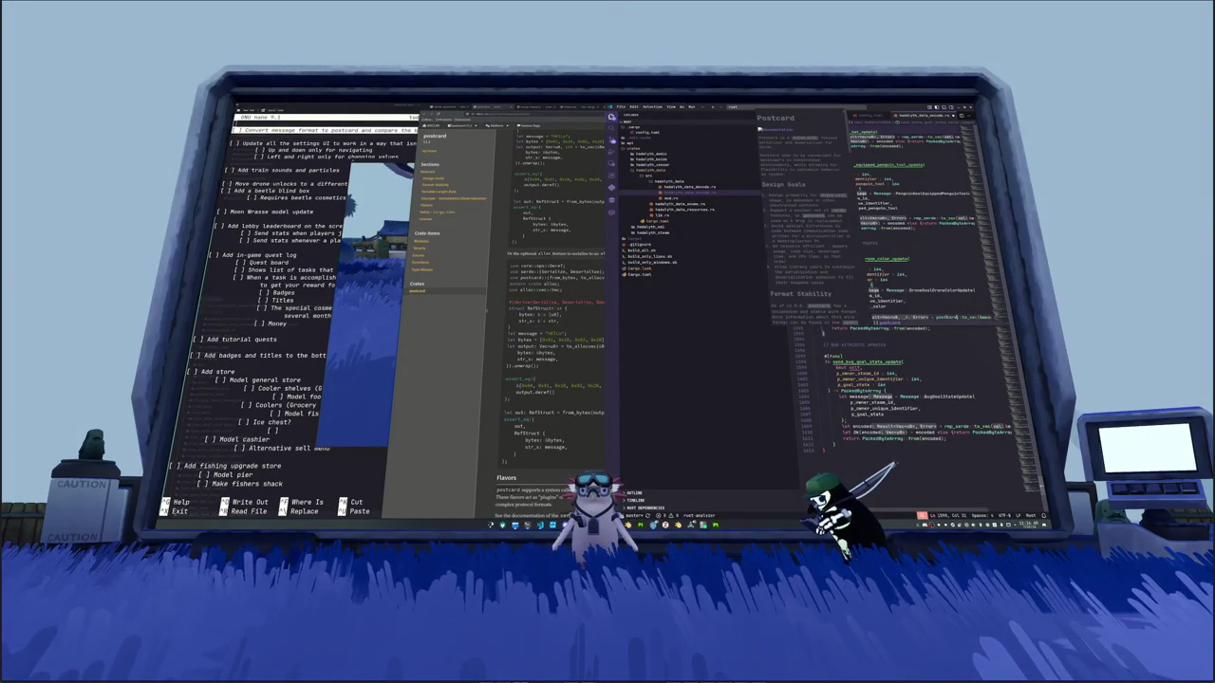
pyautogui.press('Escape')
pyautogui.hotkey('ctrl', 'z')
# Step: Replace all rmp_serde occurrences from line 17 onward with postcard and review the send functions
pyautogui.scroll(5, 1010, 354)
pyautogui.hotkey('ctrl', 'Home')
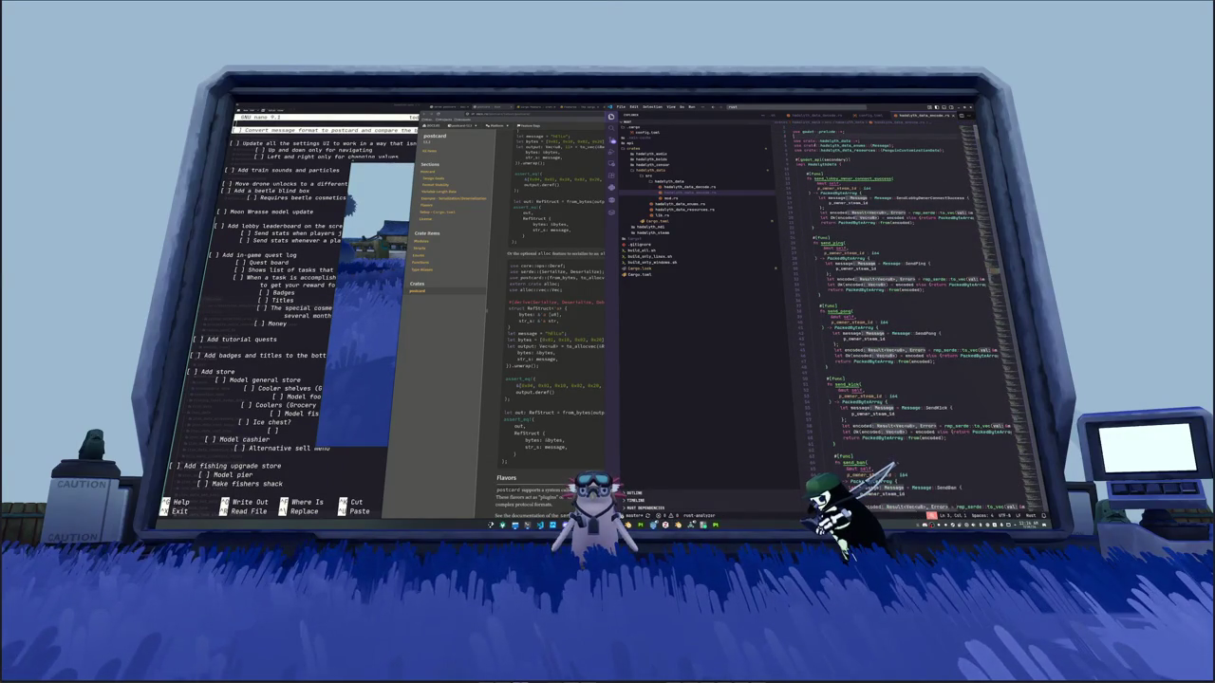
pyautogui.doubleClick(932, 211)
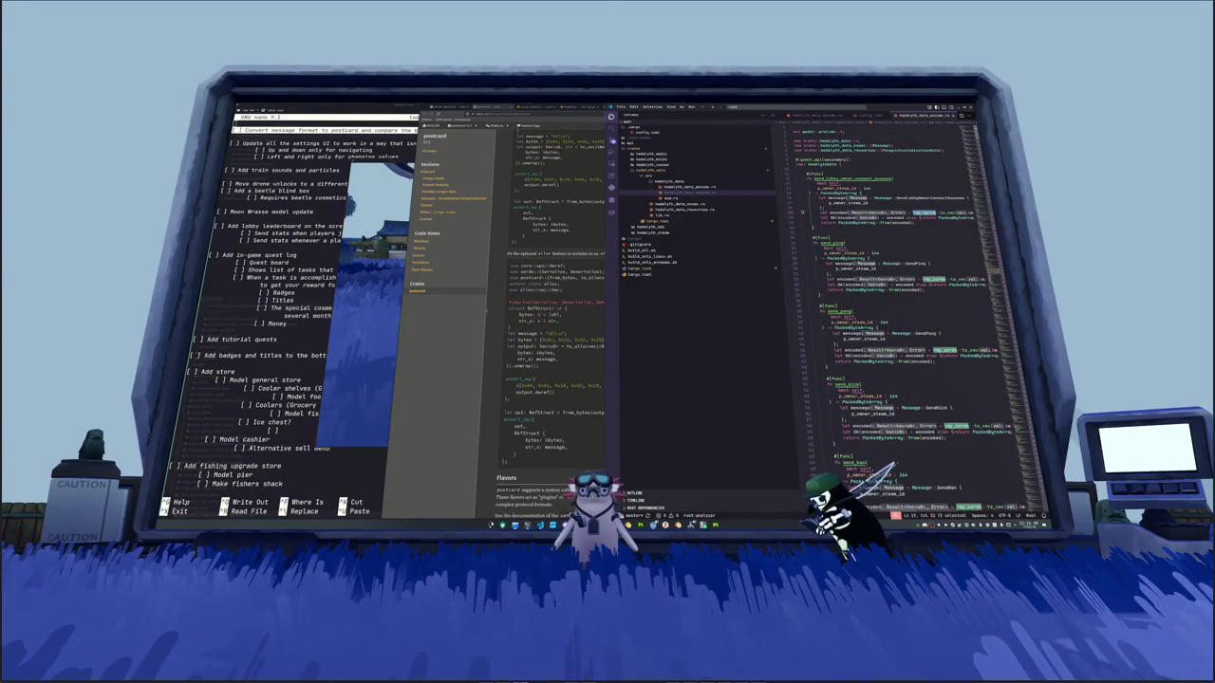
pyautogui.hotkey('ctrl', 'd')
pyautogui.hotkey('ctrl', 'd')
pyautogui.hotkey('ctrl', 'd')
pyautogui.hotkey('ctrl', 'd')
pyautogui.hotkey('ctrl', 'd')
pyautogui.hotkey('ctrl', 'd')
pyautogui.hotkey('ctrl', 'd')
pyautogui.hotkey('ctrl', 'd')
pyautogui.hotkey('ctrl', 'd')
pyautogui.hotkey('ctrl', 'd')
pyautogui.hotkey('ctrl', 'd')
pyautogui.hotkey('ctrl', 'd')
pyautogui.hotkey('ctrl', 'd')
pyautogui.hotkey('ctrl', 'd')
pyautogui.hotkey('ctrl', 'd')
pyautogui.hotkey('ctrl', 'd')
pyautogui.hotkey('ctrl', 'd')
pyautogui.hotkey('ctrl', 'd')
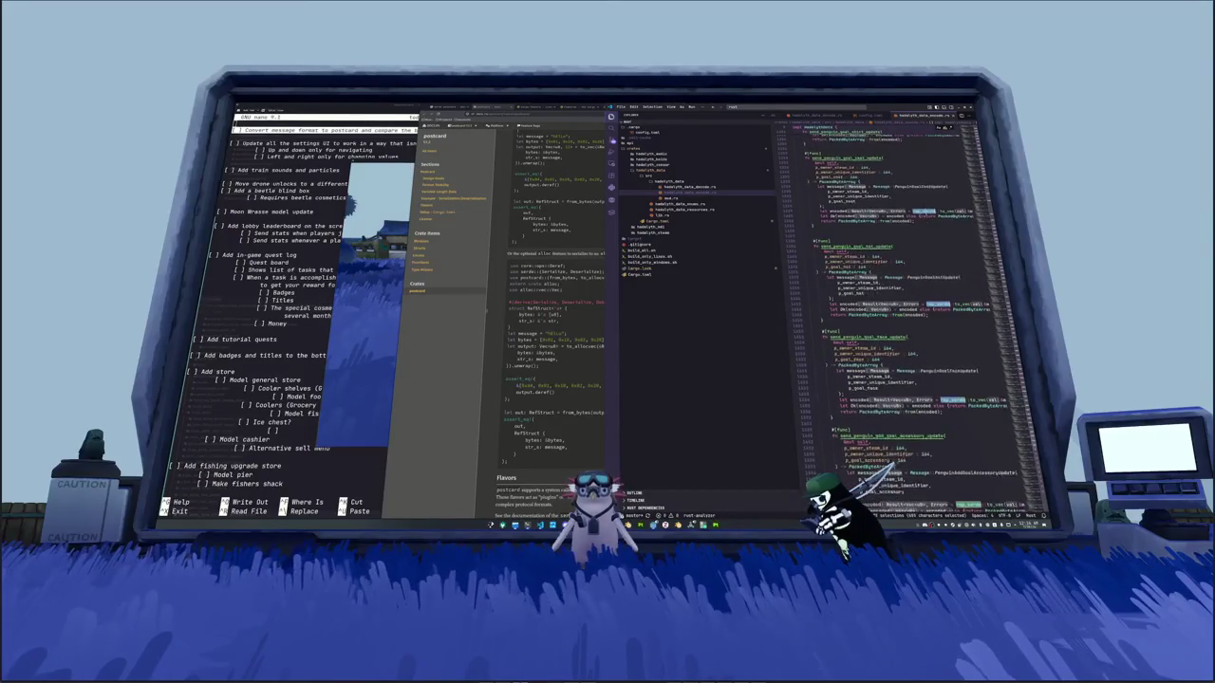
pyautogui.hotkey('ctrl', 'd')
pyautogui.hotkey('ctrl', 'd')
pyautogui.hotkey('ctrl', 'd')
pyautogui.write('postcard')
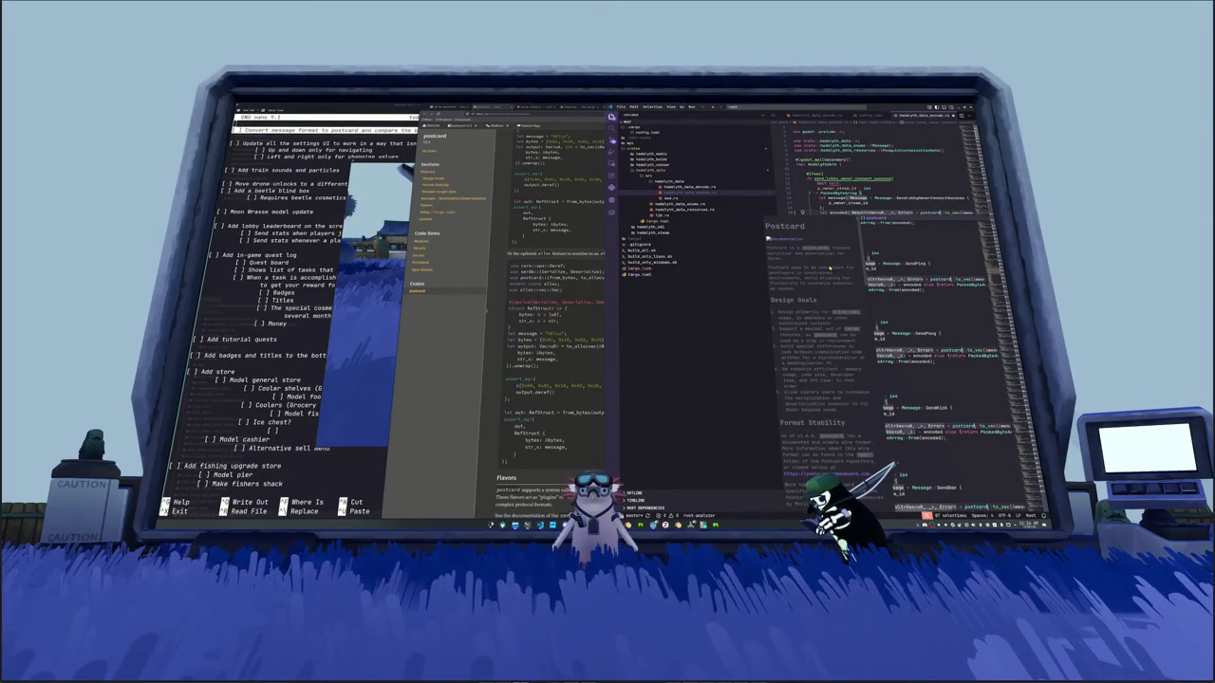
pyautogui.scroll(-1, 816, 361)
pyautogui.scroll(-1, 816, 360)
pyautogui.scroll(-1, 816, 360)
pyautogui.scroll(-2, 816, 361)
pyautogui.scroll(-2, 816, 374)
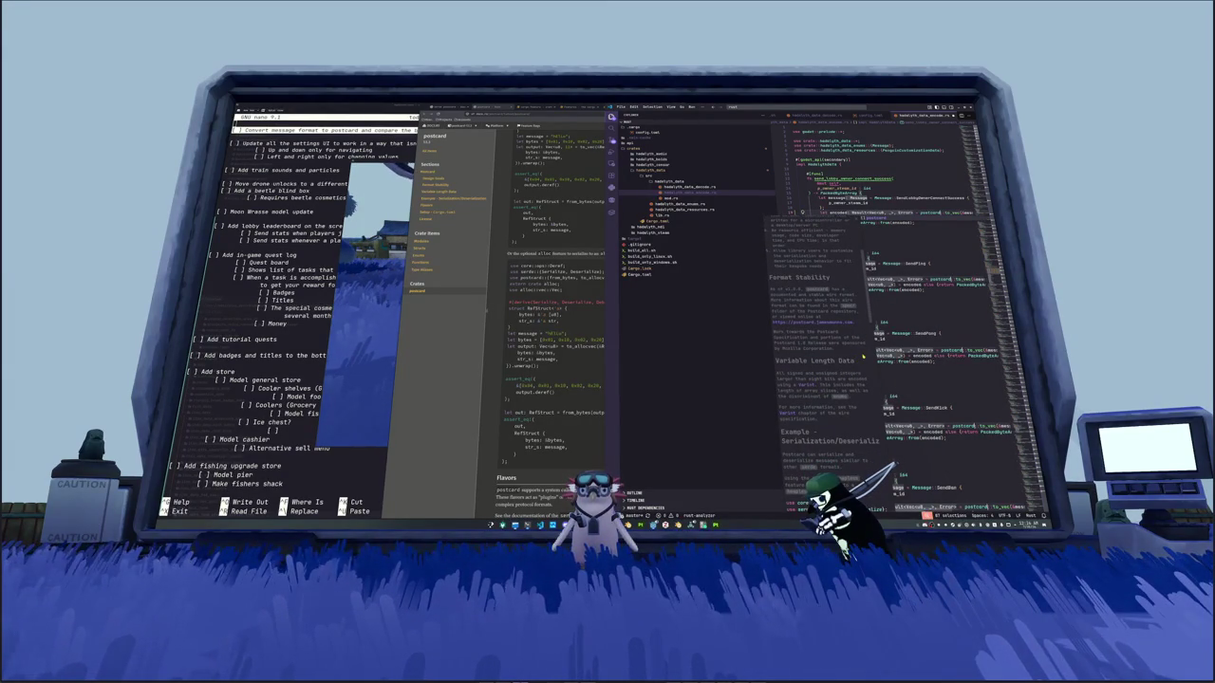
pyautogui.scroll(-1, 862, 356)
pyautogui.scroll(-2, 859, 348)
pyautogui.scroll(-1, 859, 348)
pyautogui.scroll(-1, 859, 348)
pyautogui.scroll(-1, 859, 348)
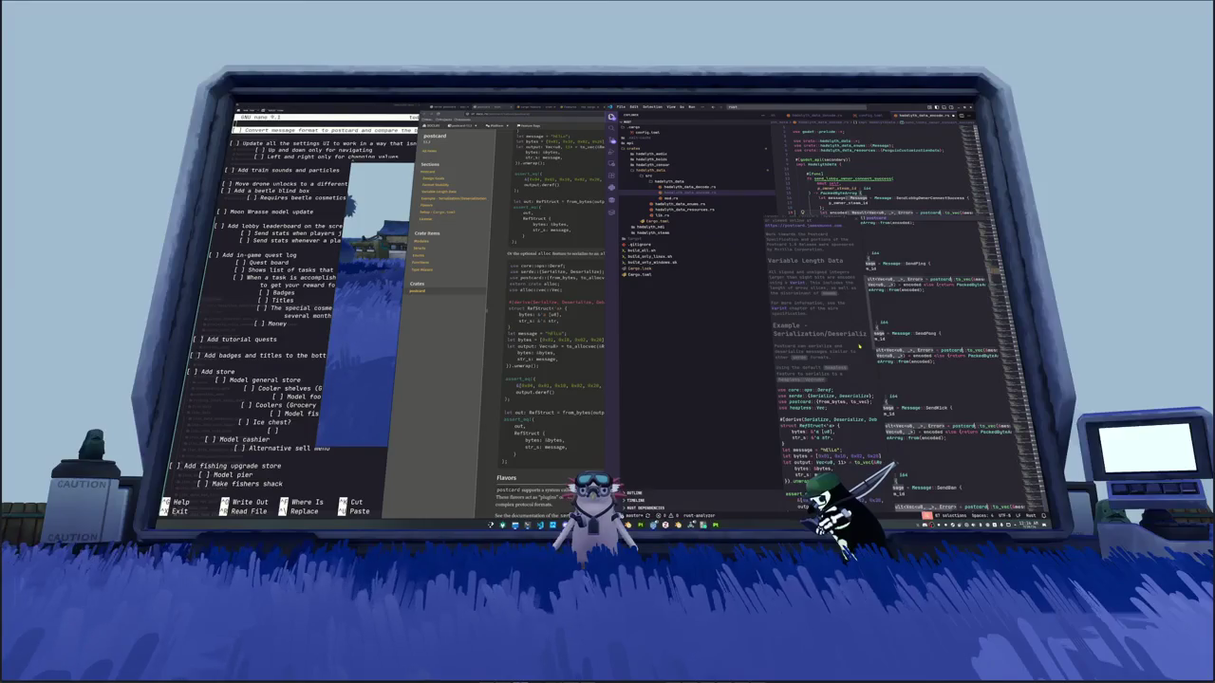
pyautogui.scroll(-1, 860, 348)
pyautogui.scroll(-1, 860, 348)
pyautogui.scroll(-1, 860, 347)
pyautogui.scroll(-1, 859, 347)
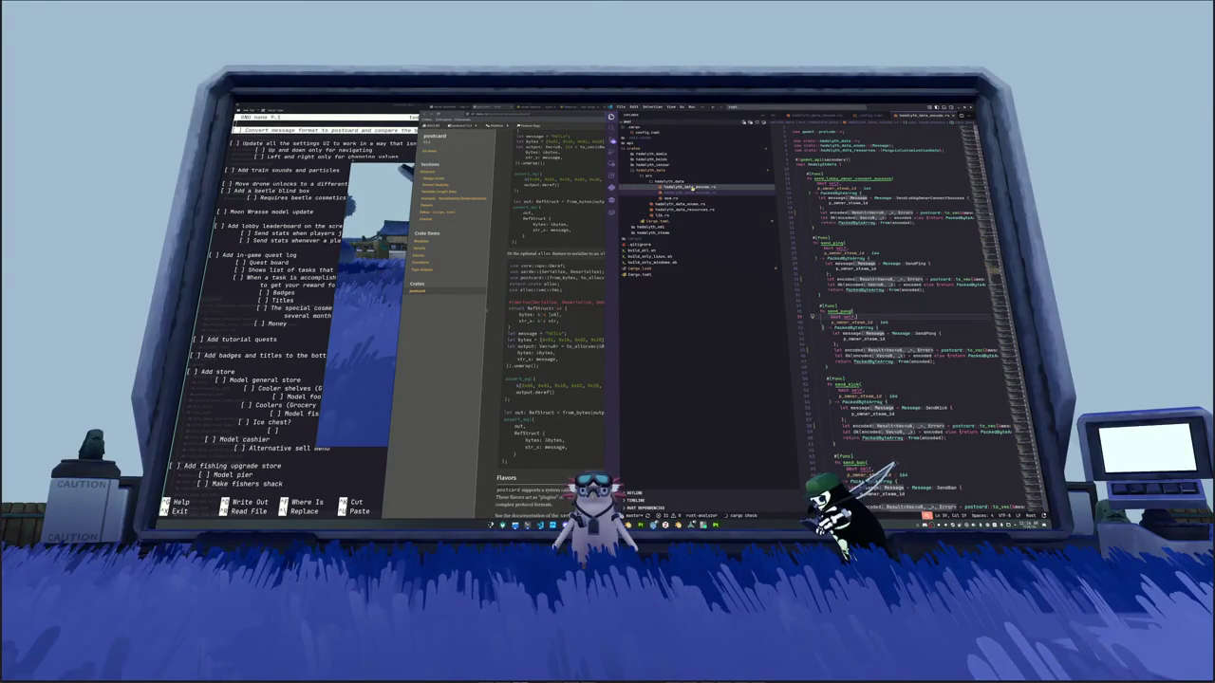
# Step: Read the full PackedByteArray compiler error message, then return to hadalyth_data_encode.rs
pyautogui.click(674, 196)
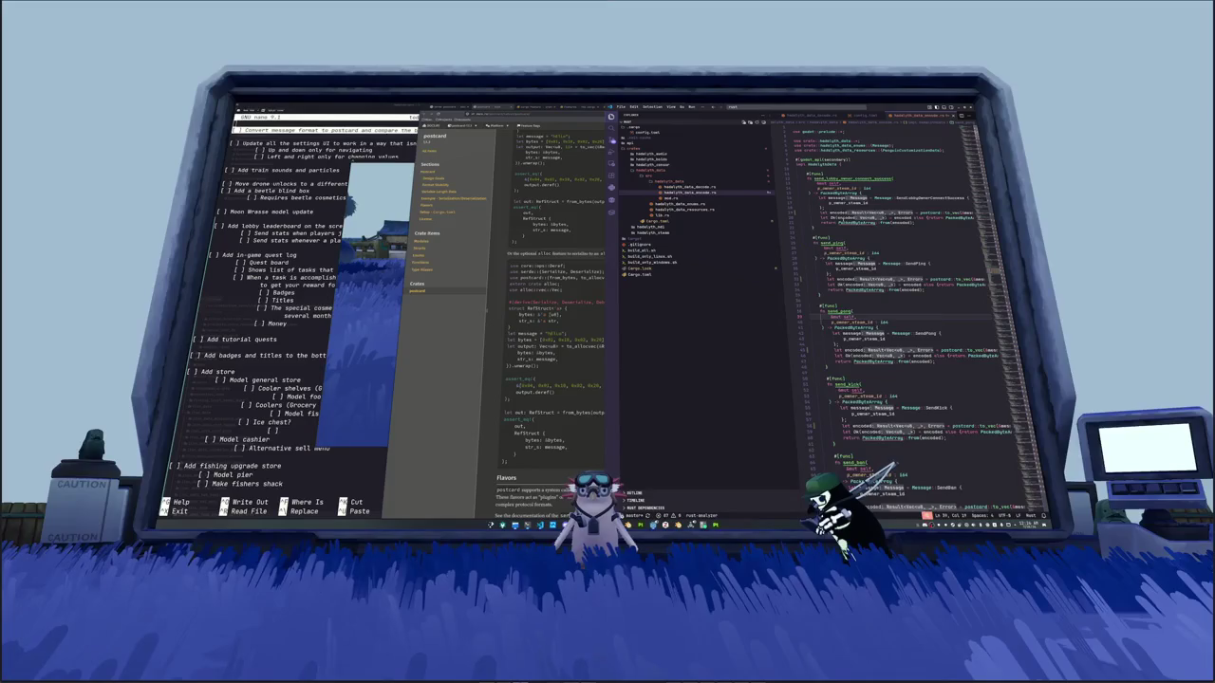
pyautogui.moveTo(859, 217)
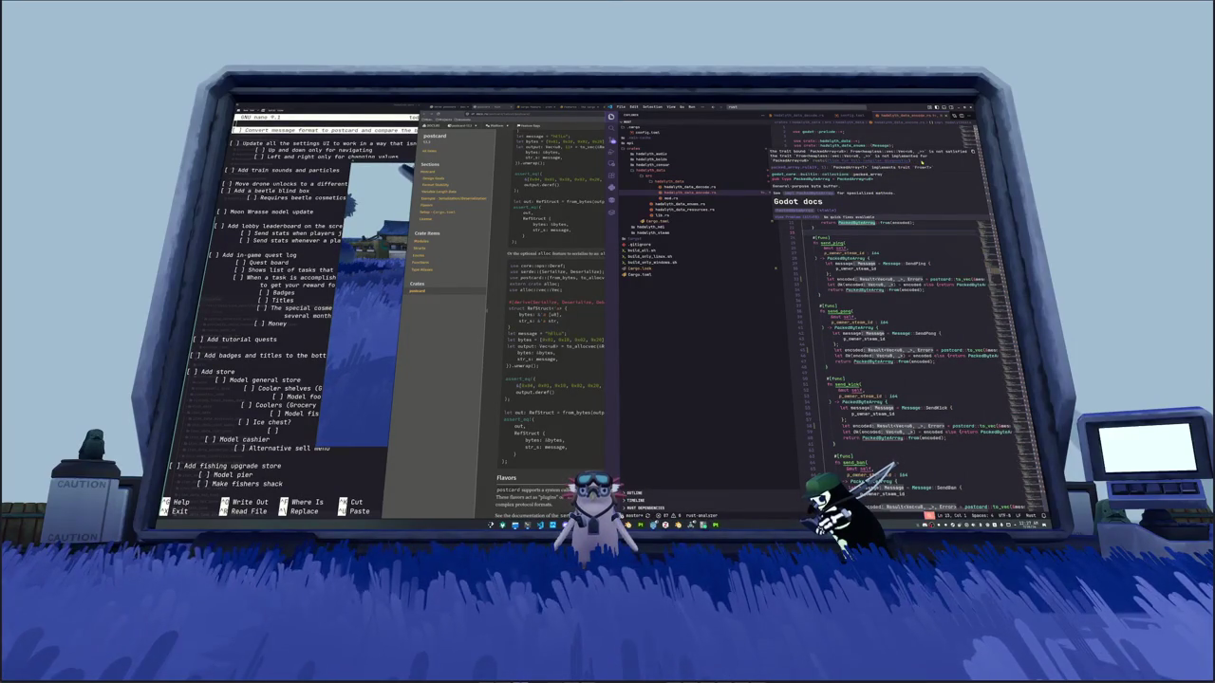
pyautogui.click(883, 162)
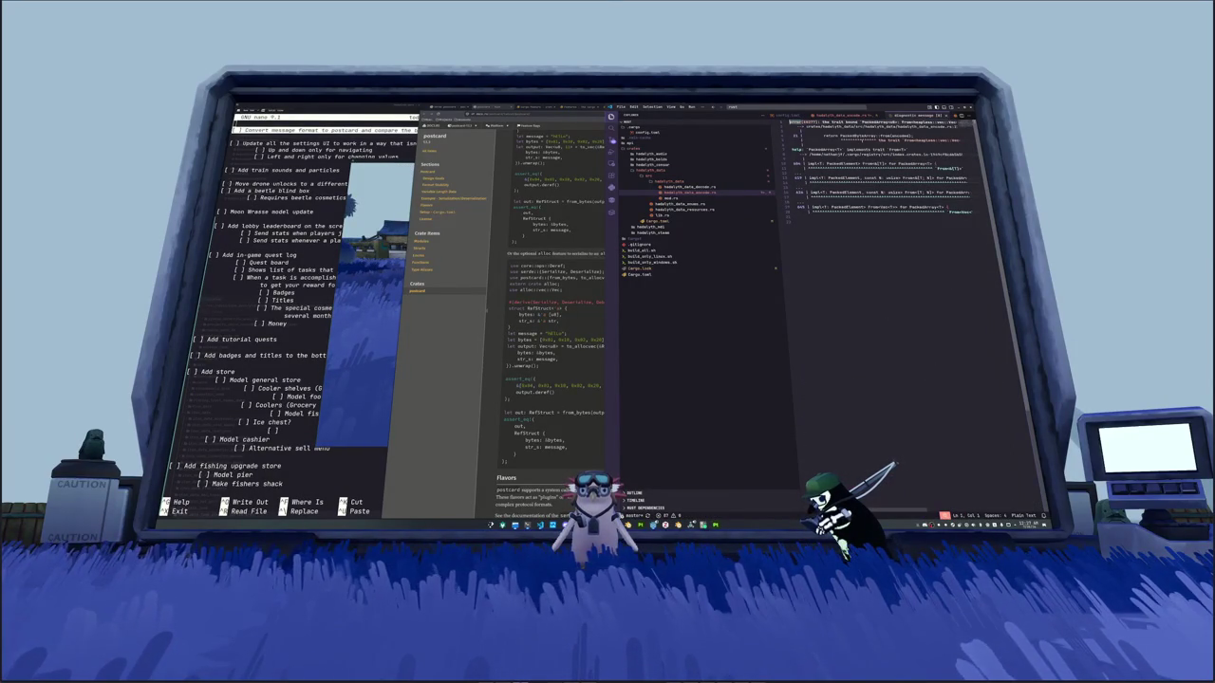
pyautogui.click(984, 215)
pyautogui.hscroll(3, 984, 215)
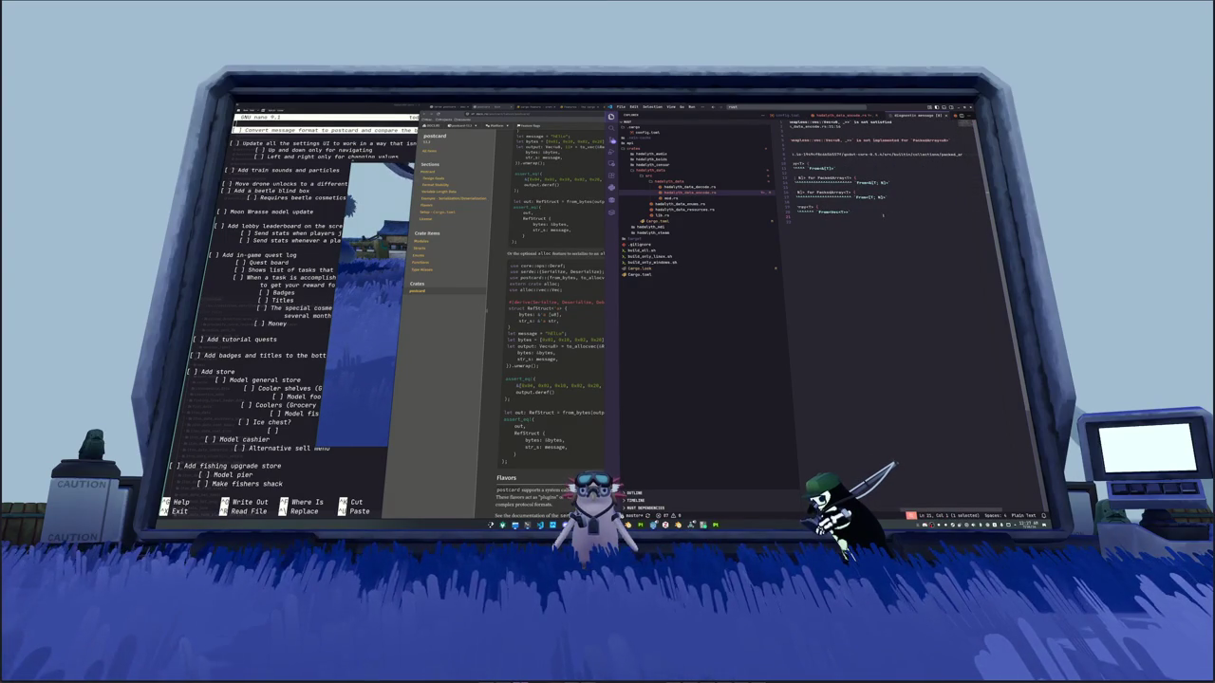
pyautogui.hscroll(-5, 826, 217)
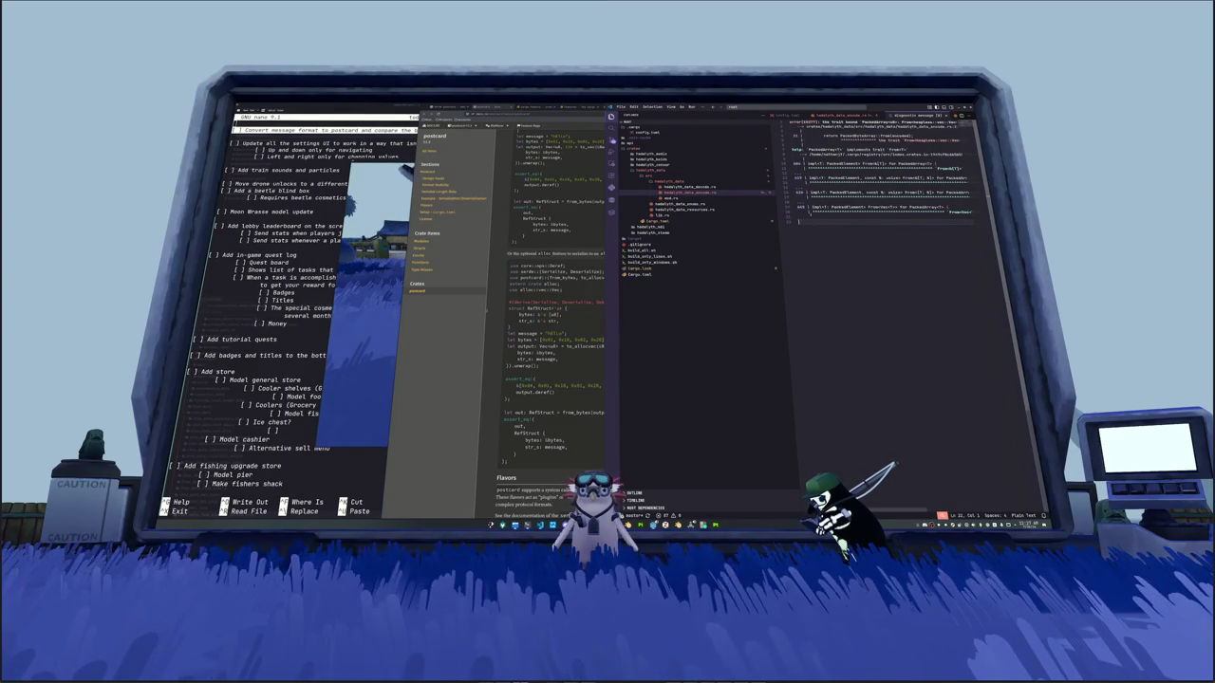
pyautogui.click(825, 115)
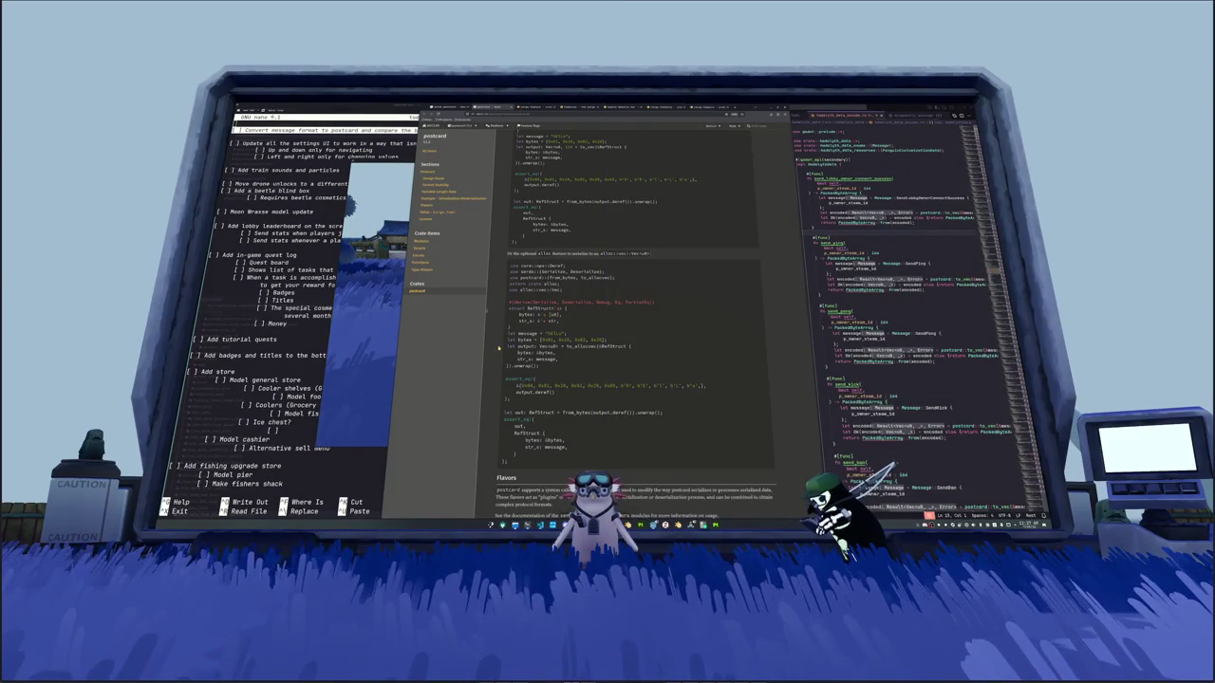
pyautogui.scroll(-2, 499, 349)
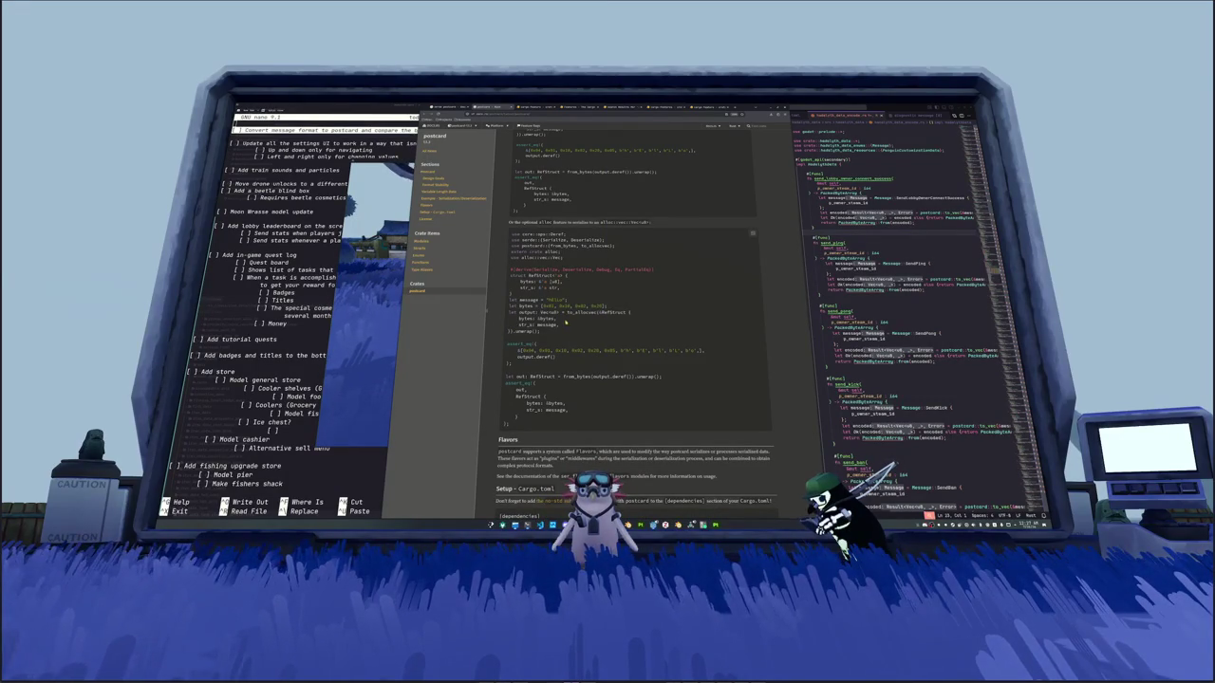
pyautogui.scroll(2, 636, 332)
pyautogui.scroll(2, 636, 332)
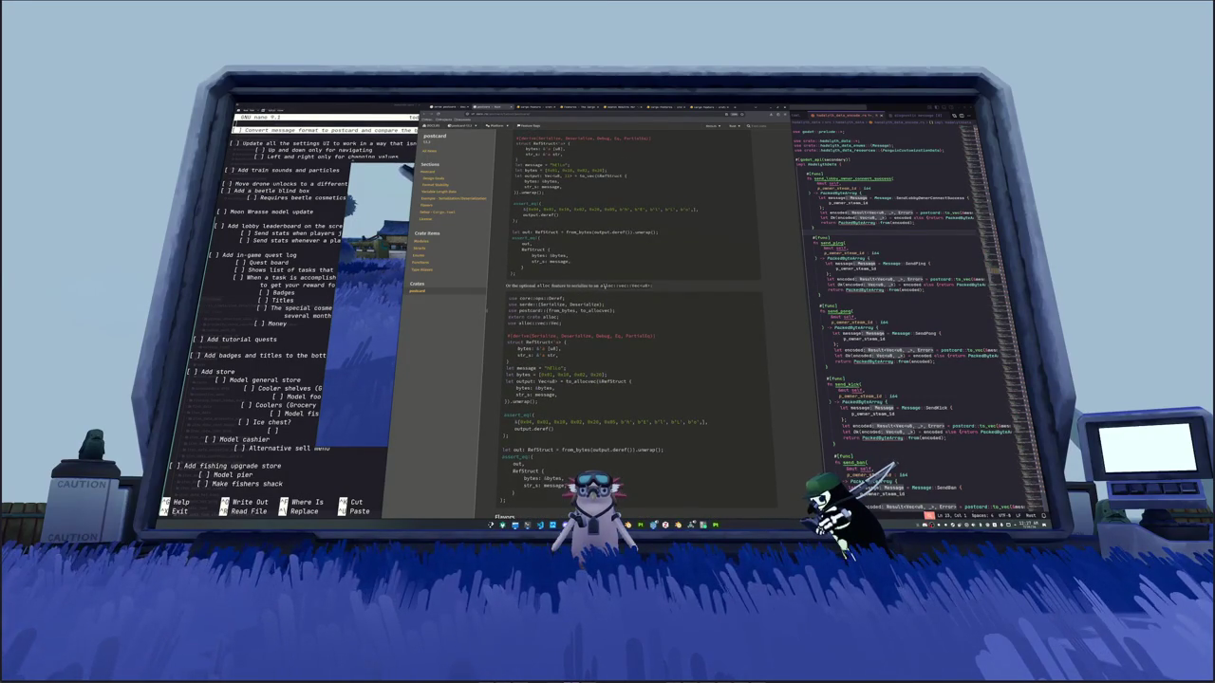